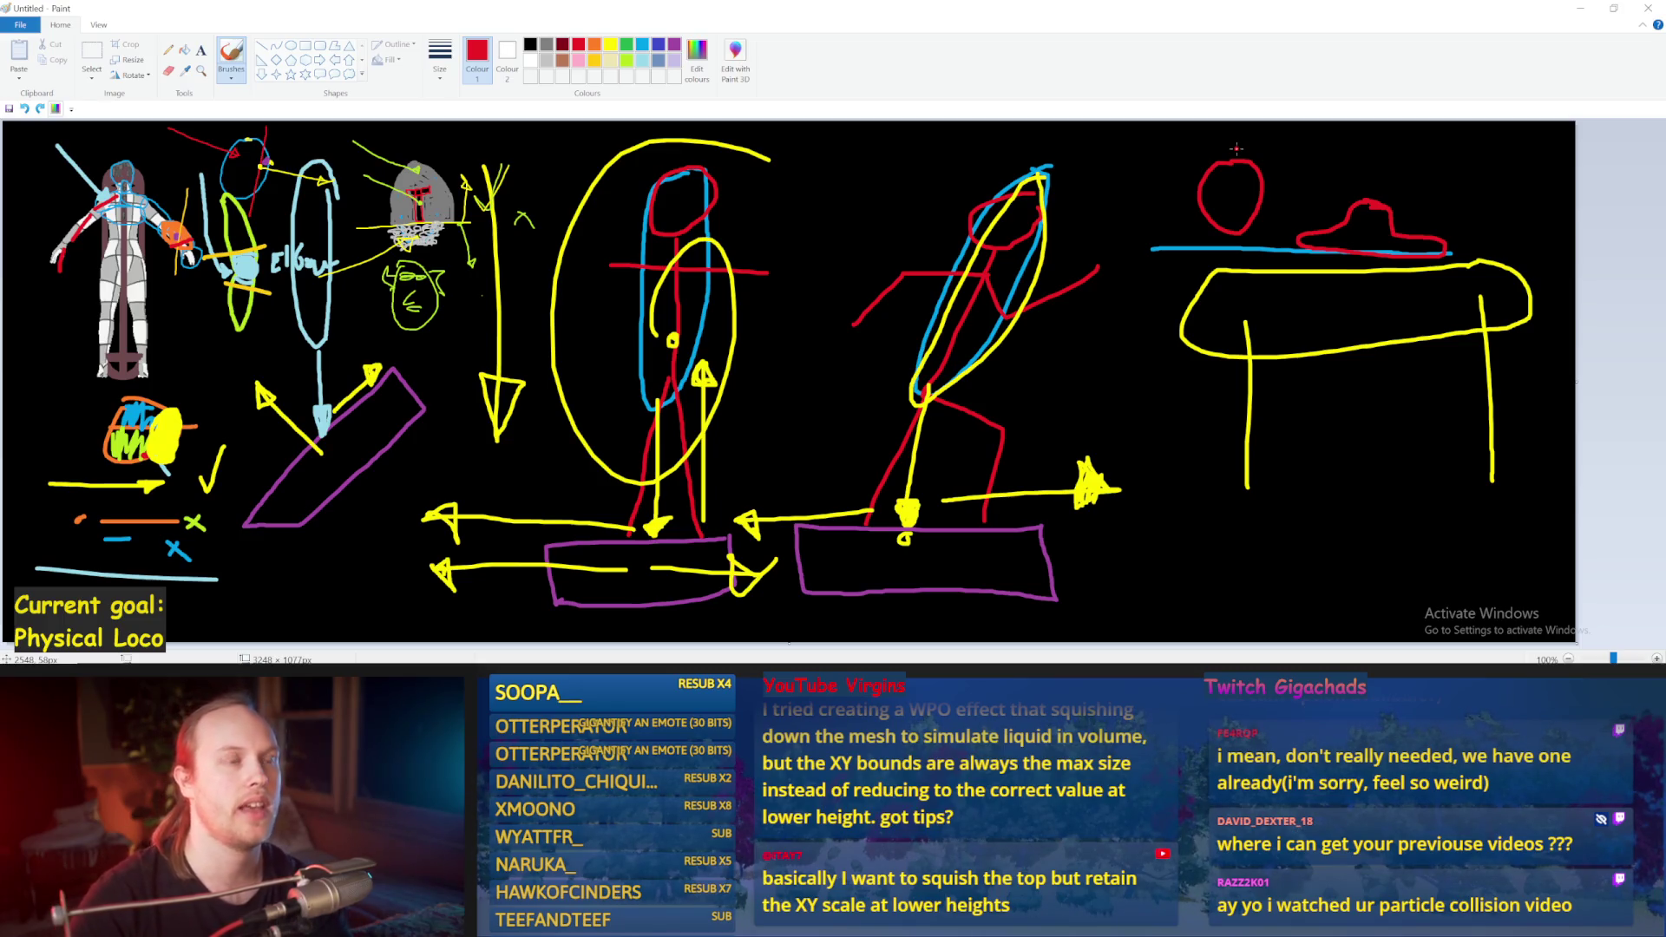
Step: Draw a red circle between the right table legs, removing stray strokes beside it
mouse_move(1198, 192)
left_mouse_down()
mouse_move(1147, 192)
mouse_move(1197, 187)
mouse_move(1197, 222)
left_mouse_up()
key("ctrl+z")
left_click_drag(1261, 176, 1265, 210)
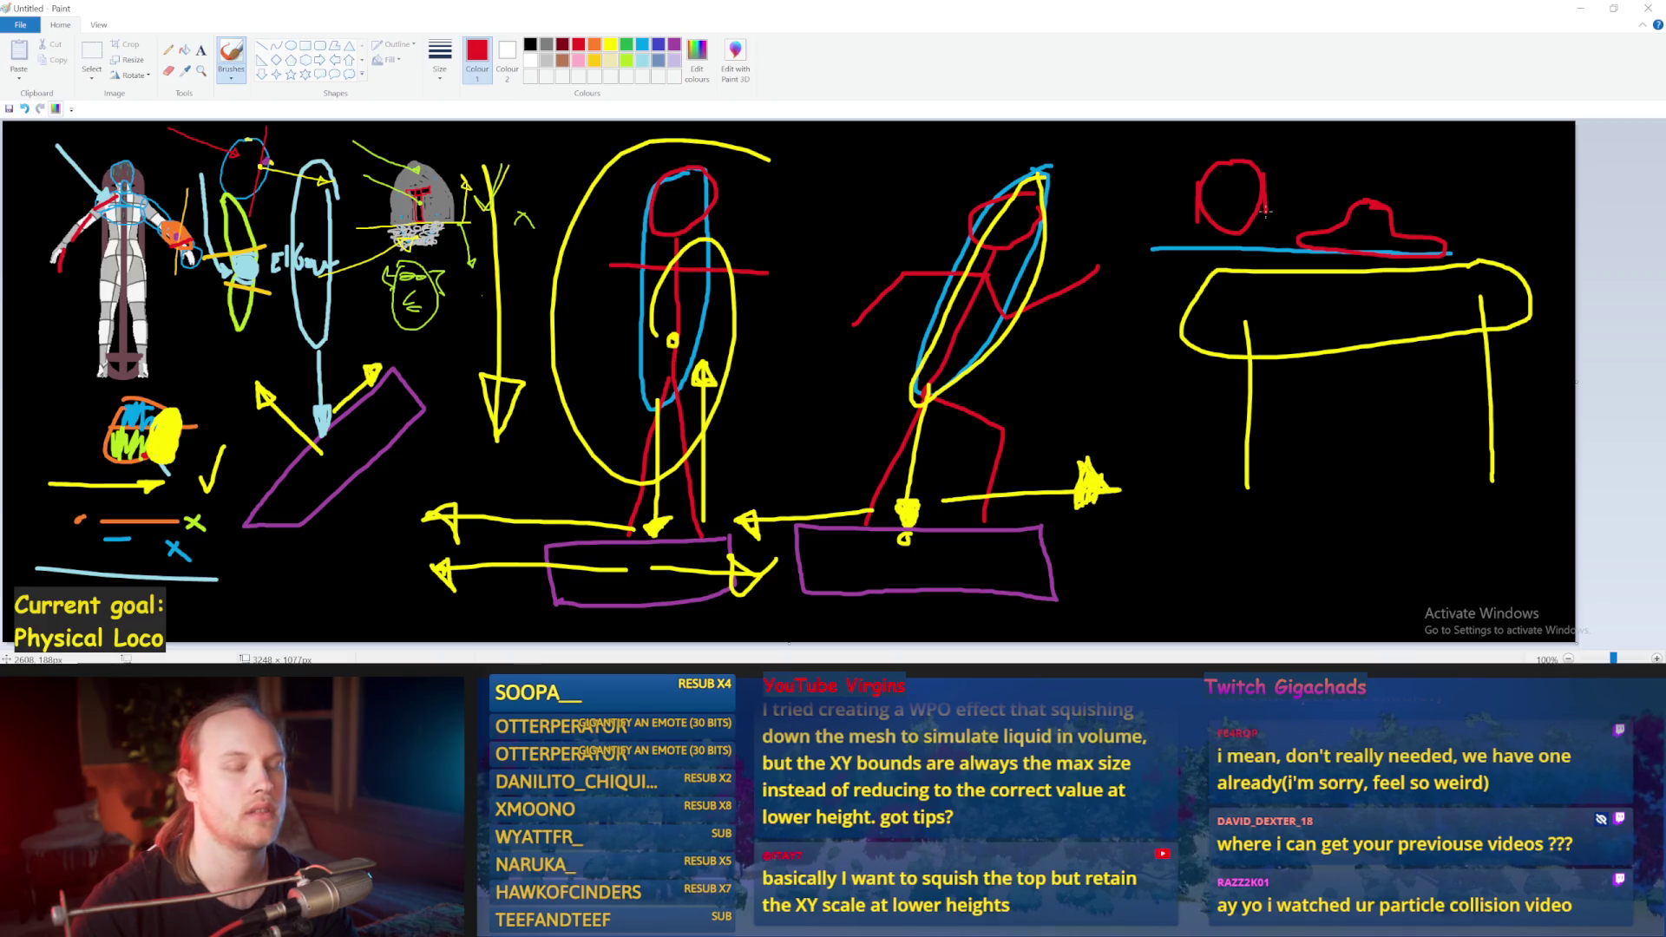
key("ctrl+z")
key("ctrl+z")
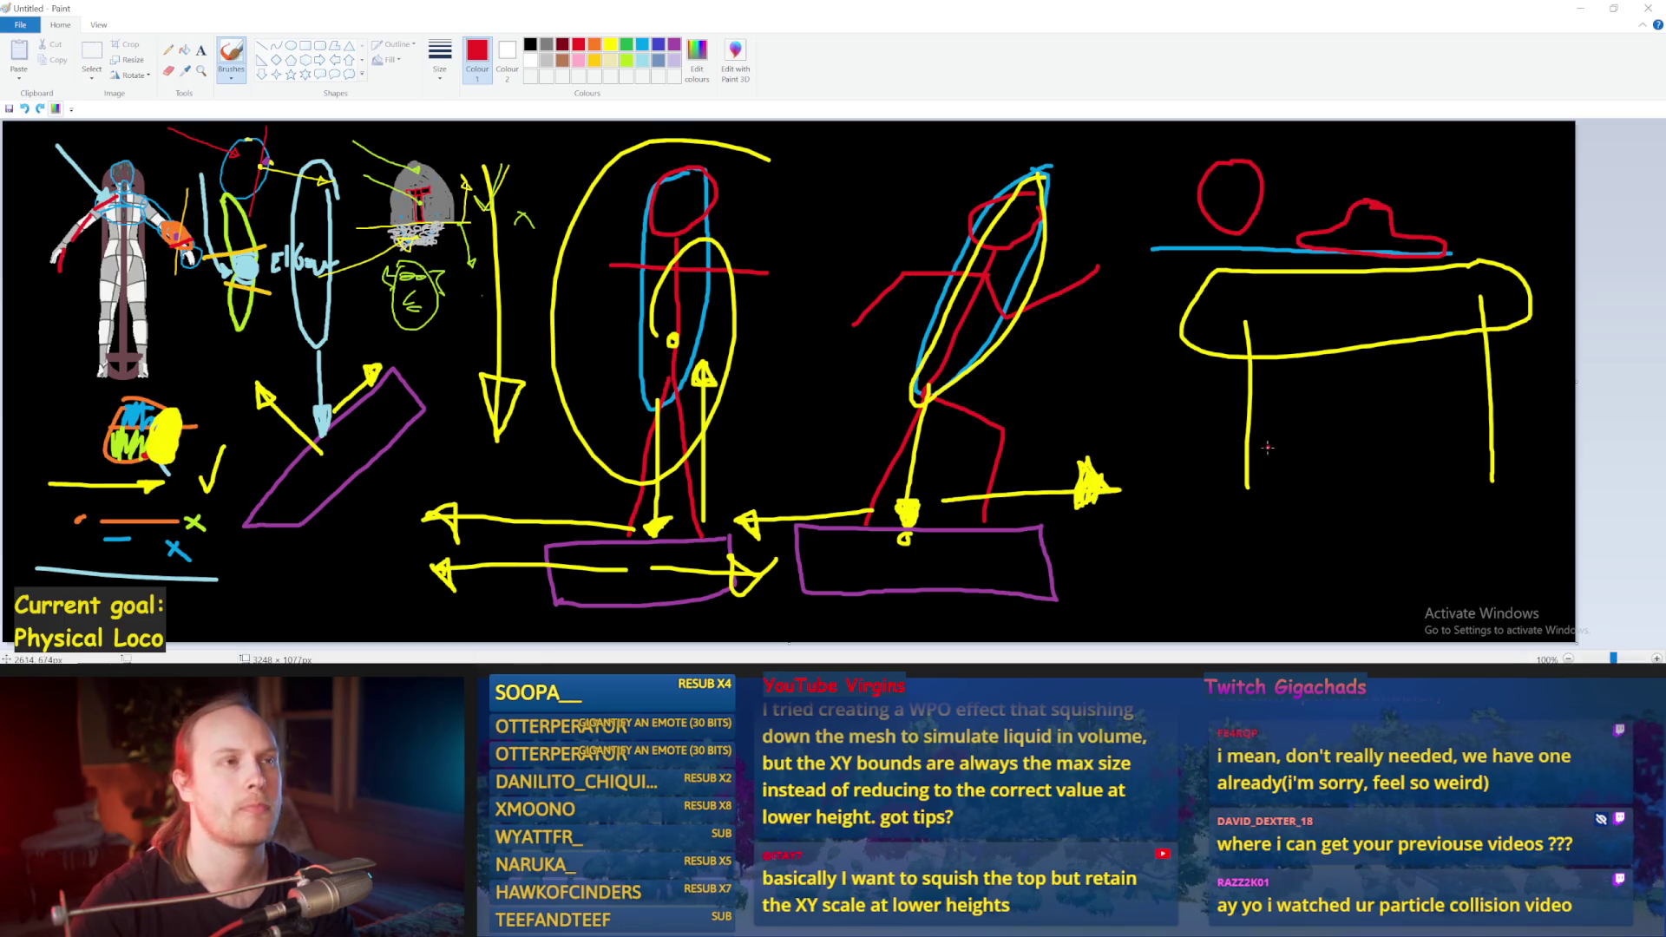
mouse_move(1369, 416)
left_mouse_down()
mouse_move(1350, 475)
mouse_move(1423, 435)
mouse_move(1374, 414)
left_mouse_up()
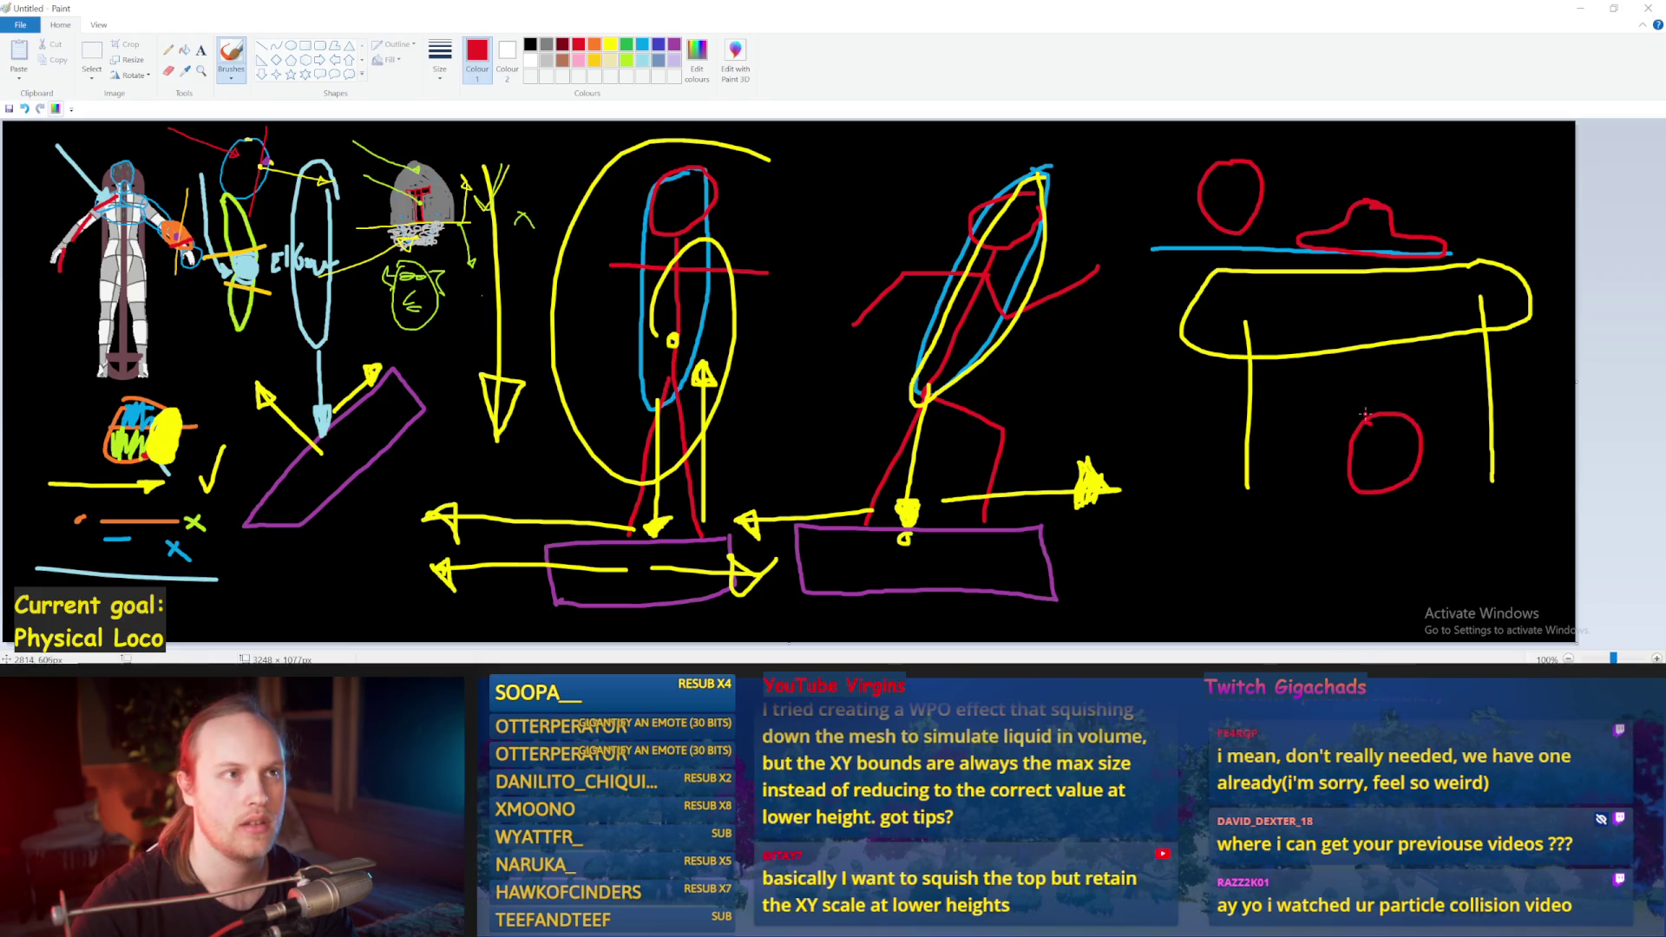
left_click_drag(1388, 360, 1397, 446)
key("ctrl+z")
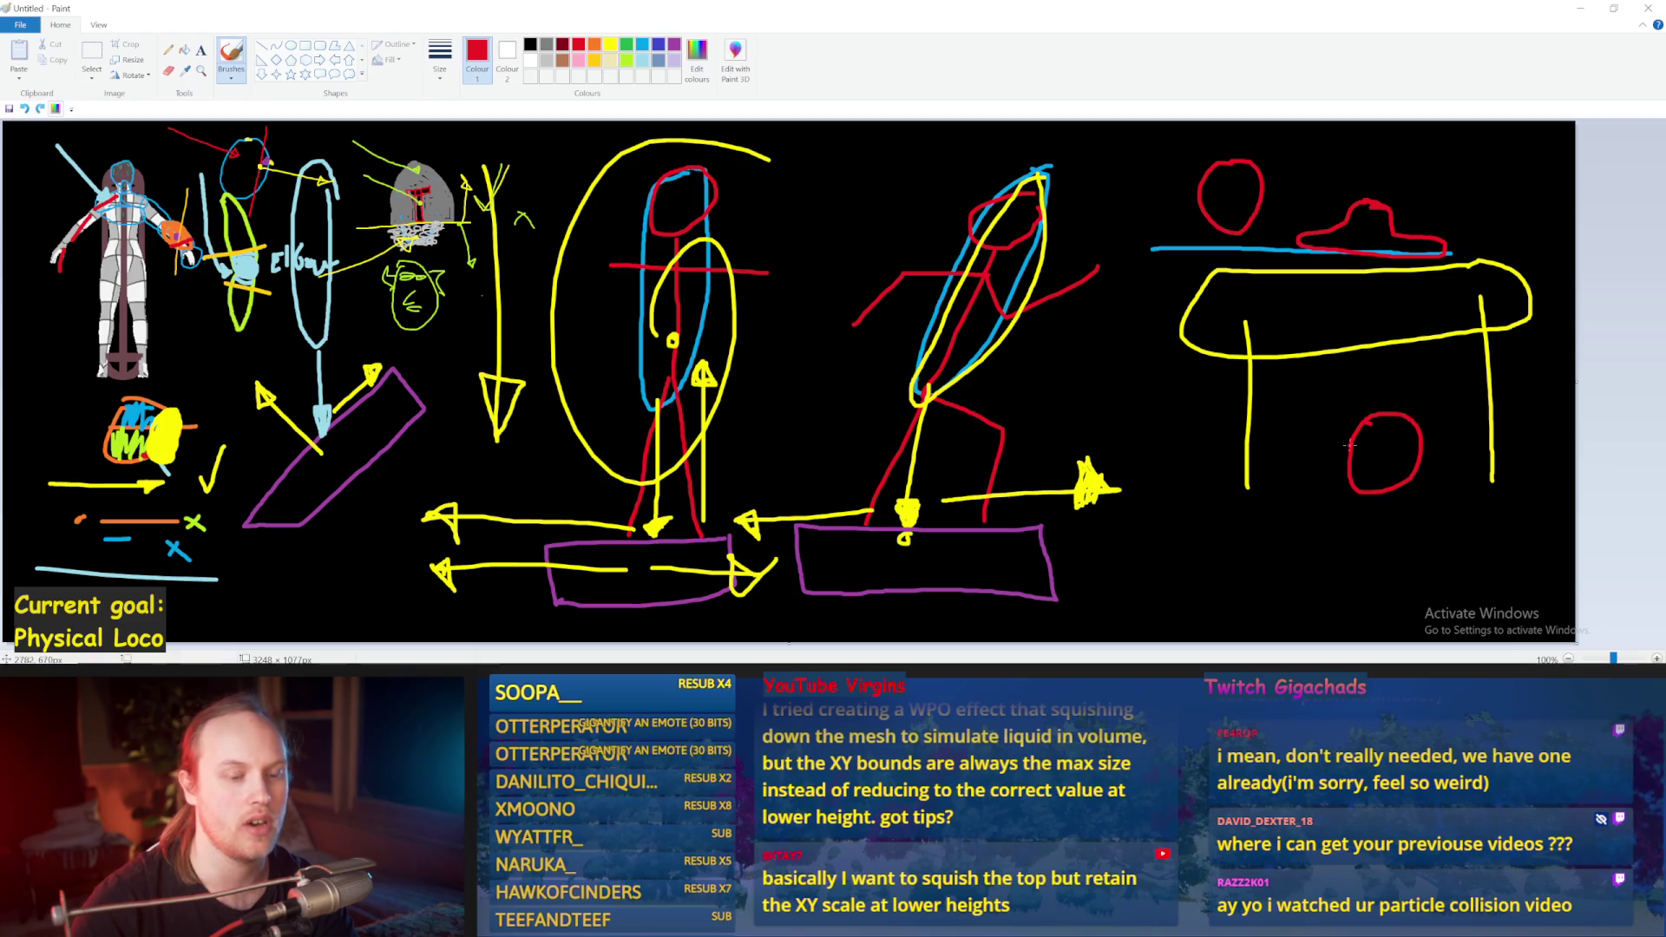
Step: Draw a red floor line beside the circle under the table
mouse_move(1301, 492)
left_mouse_down()
mouse_move(1329, 483)
mouse_move(1238, 476)
mouse_move(1293, 494)
left_mouse_up()
key("ctrl+z")
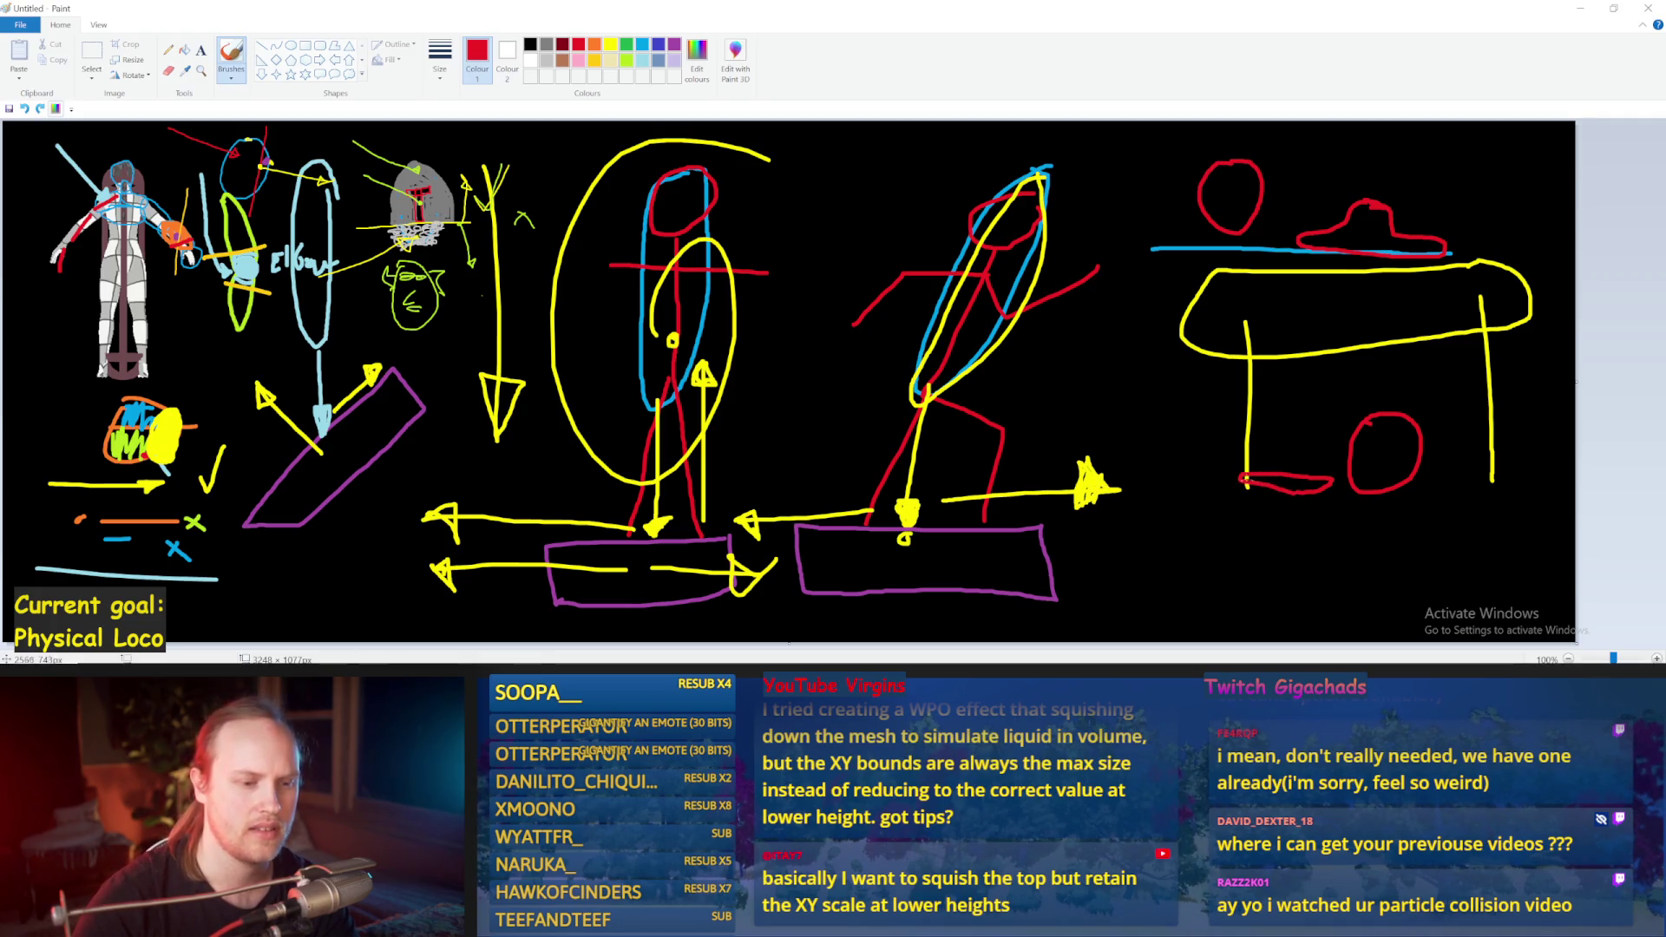
mouse_move(1259, 475)
left_mouse_down()
mouse_move(1219, 478)
mouse_move(1340, 487)
mouse_move(1204, 477)
left_mouse_up()
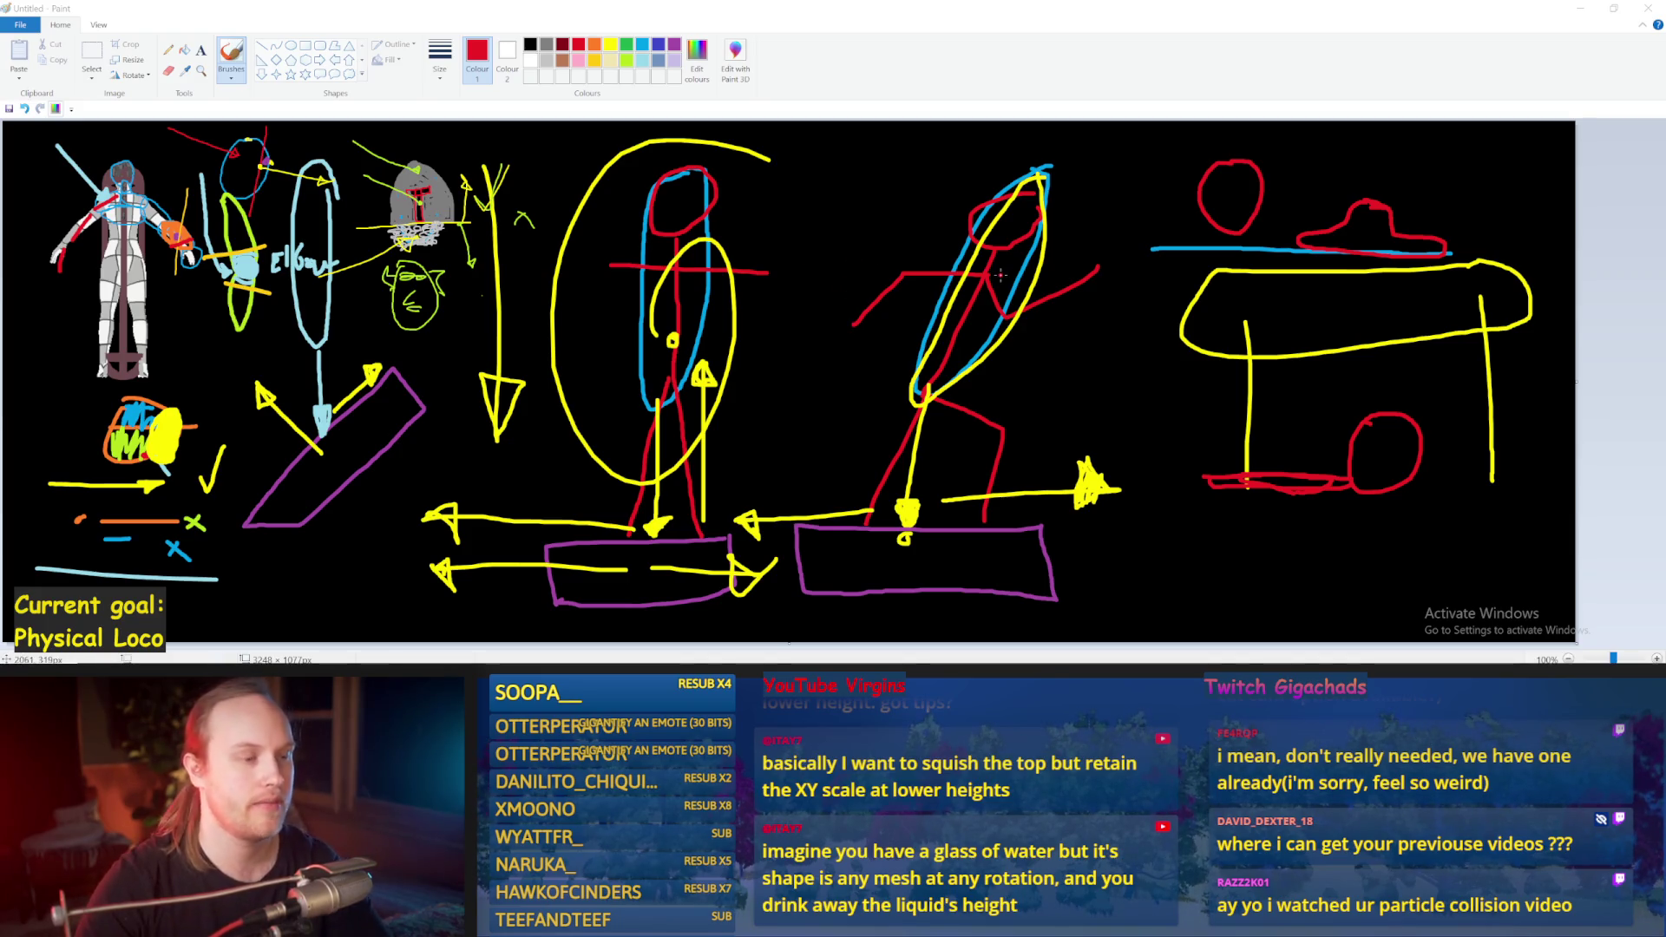
Step: Sketch a red cup outline beside the leaning figure, switch to lime green, and minimize Media Player
mouse_move(1249, 540)
left_mouse_down()
mouse_move(1147, 544)
mouse_move(1260, 545)
mouse_move(1149, 544)
mouse_move(1267, 573)
mouse_move(1217, 543)
left_mouse_up()
key("ctrl+z")
key("ctrl+z")
left_click_drag(1087, 322, 1109, 438)
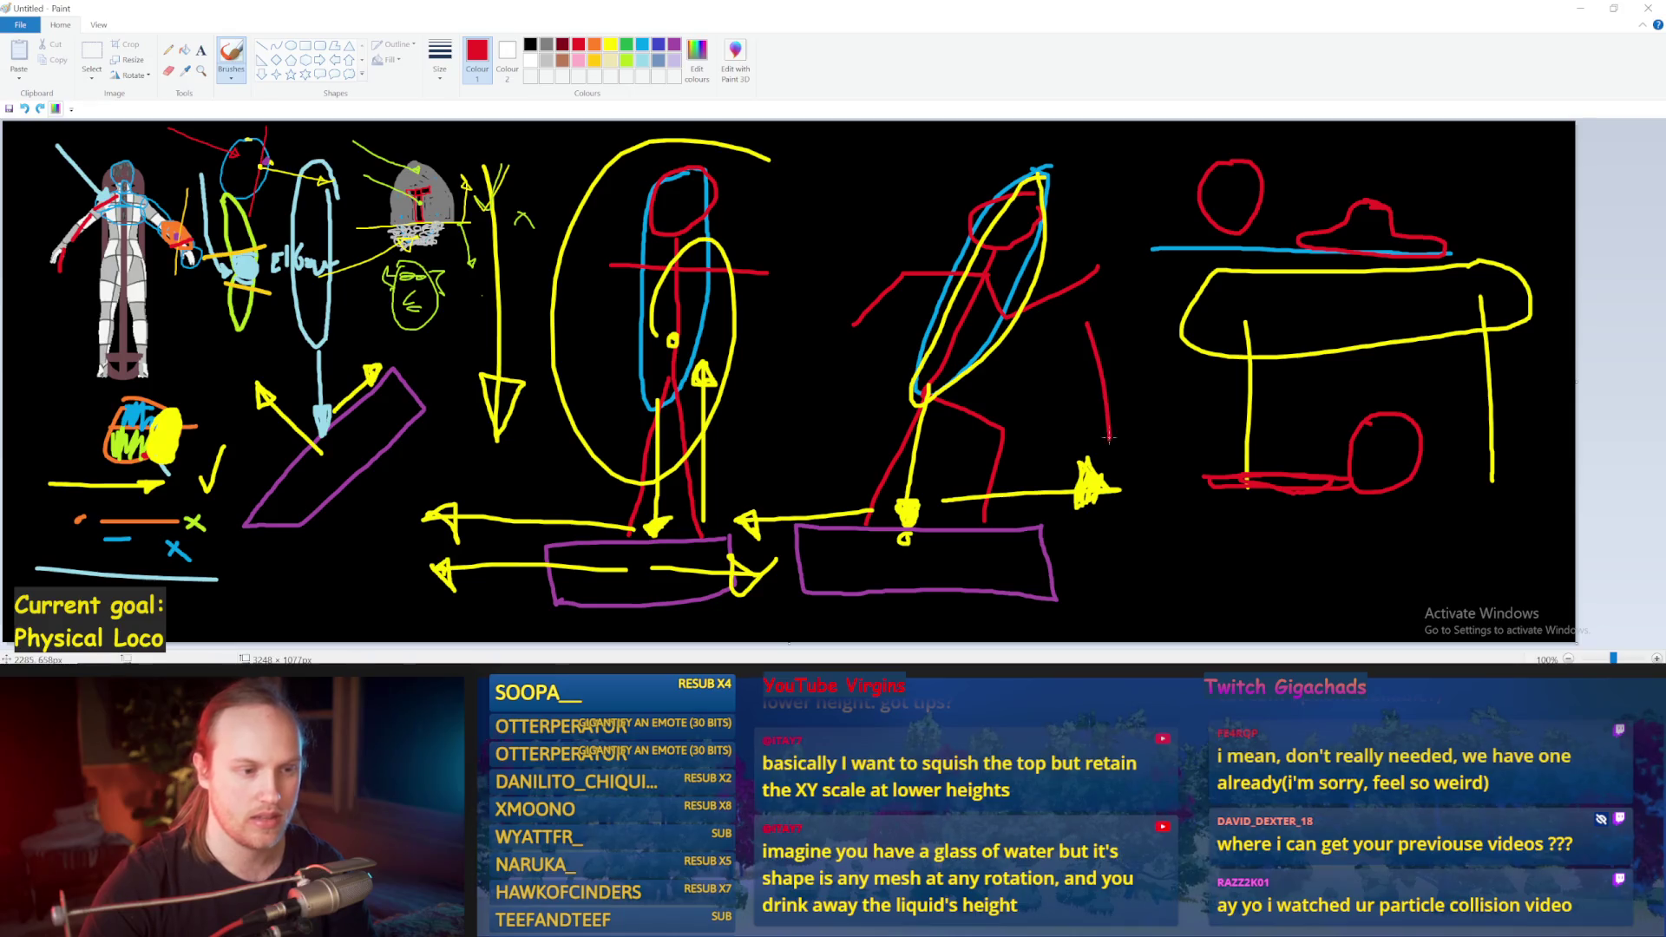
key("ctrl+z")
mouse_move(1066, 323)
left_mouse_down()
mouse_move(1049, 351)
mouse_move(1065, 411)
mouse_move(1135, 411)
mouse_move(1146, 322)
mouse_move(1063, 324)
mouse_move(1141, 318)
left_mouse_up()
left_click(630, 60)
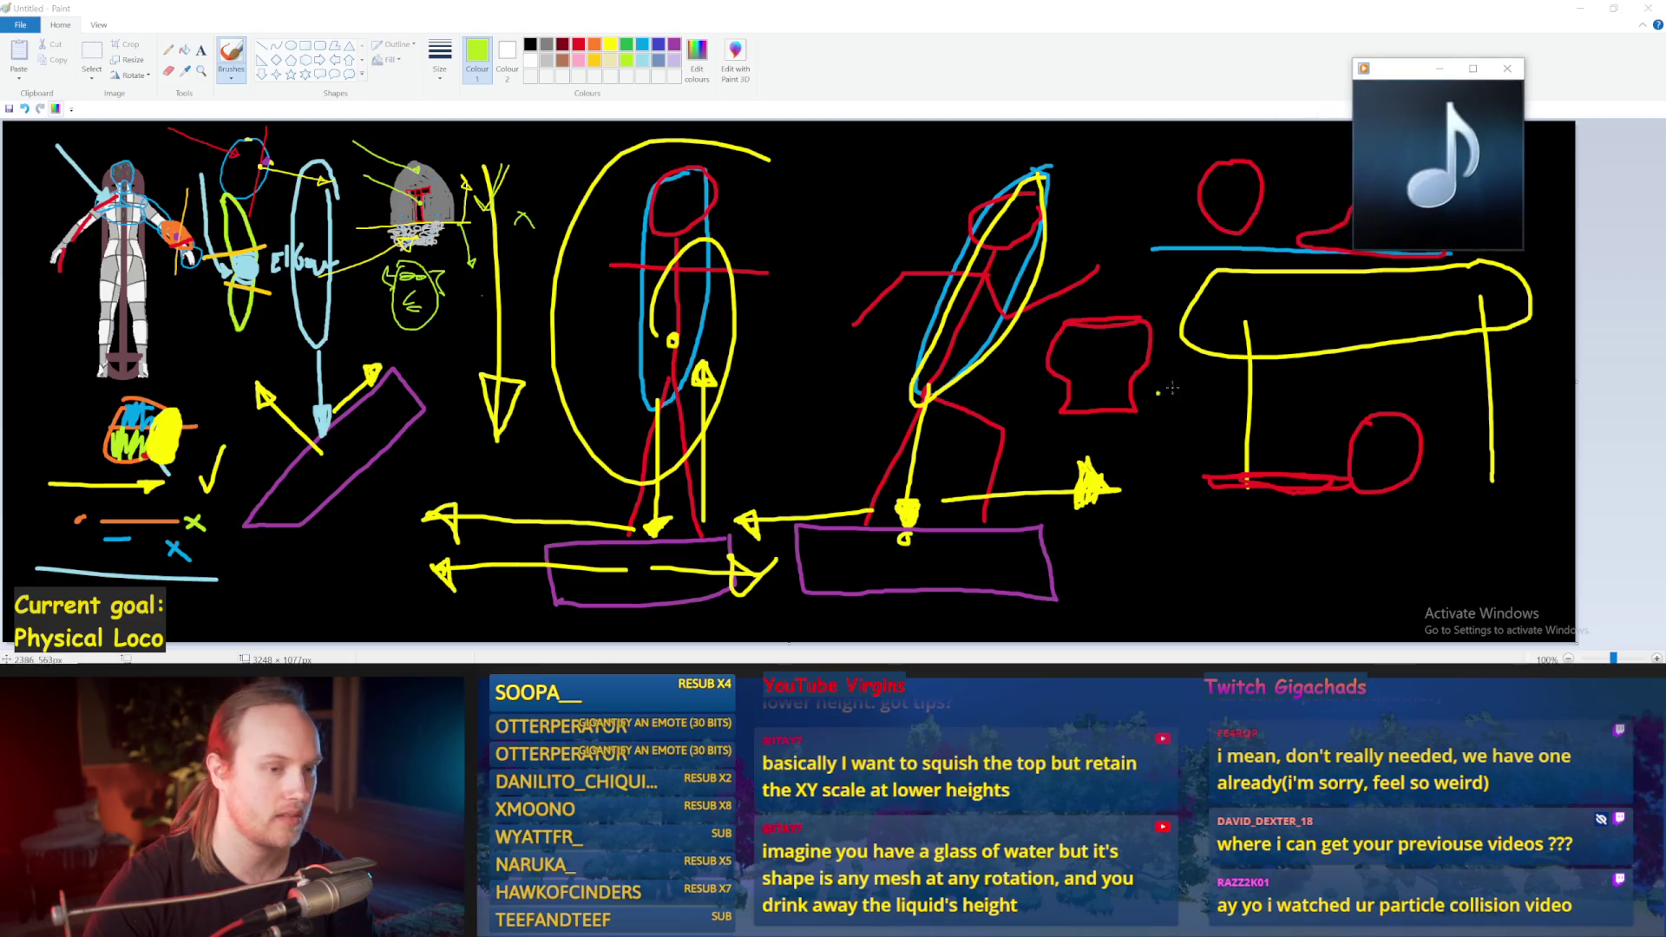
left_click(1447, 69)
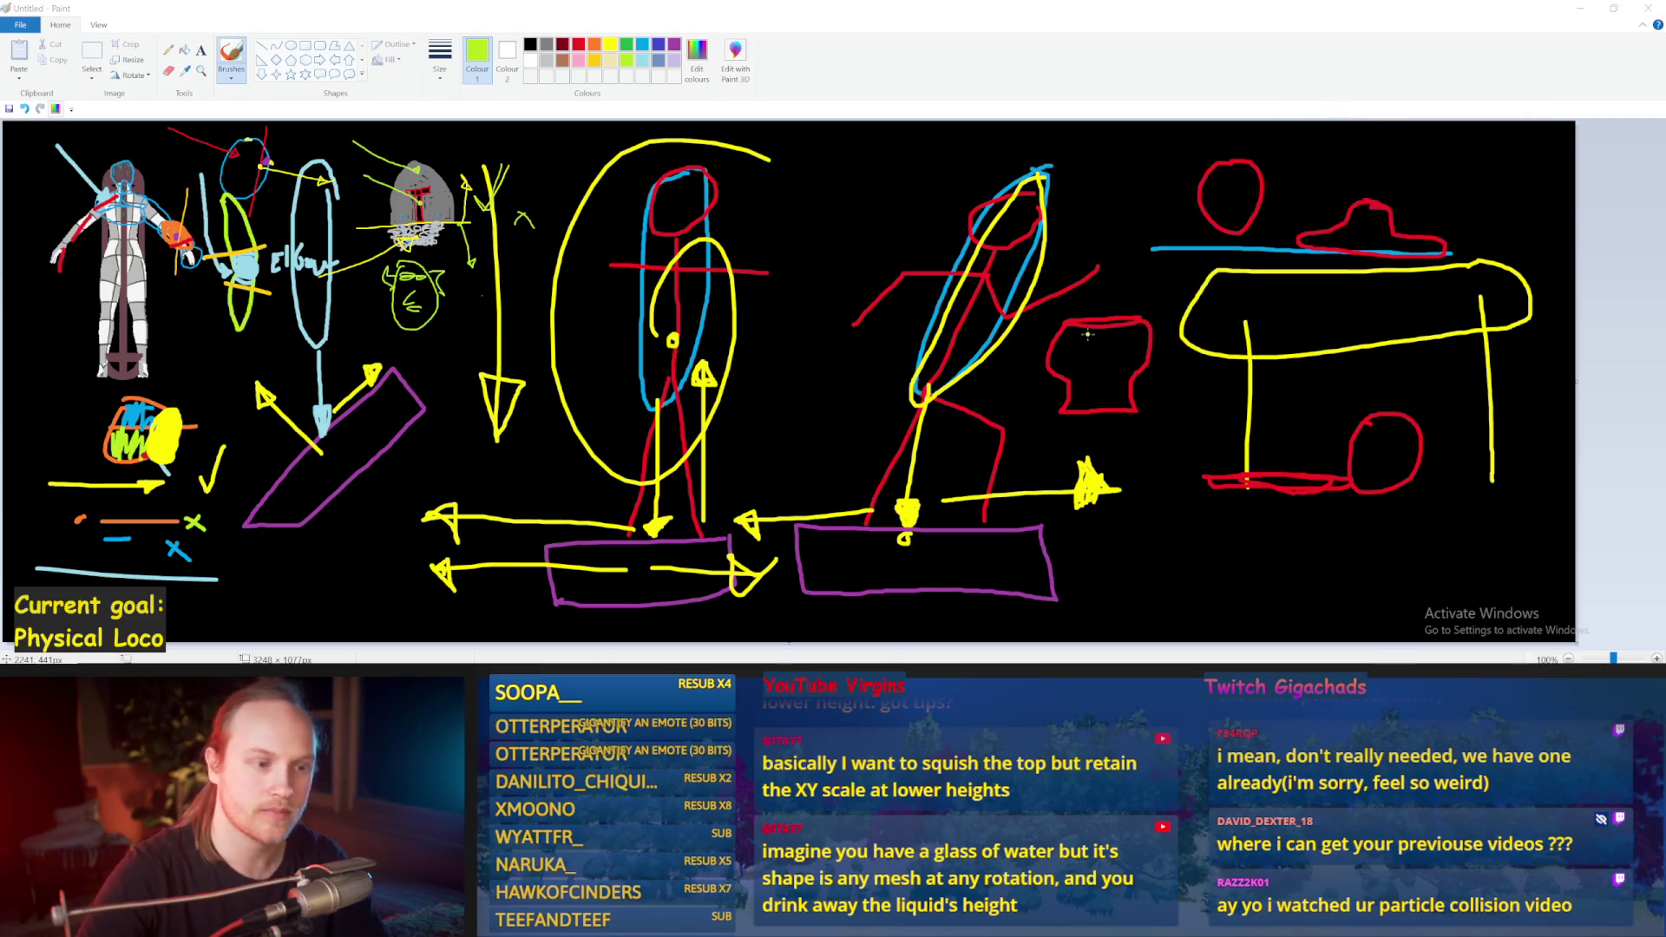
Step: Draw lime green liquid-level lines across the red cup, keeping one across its top
left_click_drag(1067, 380, 1123, 379)
key("ctrl+z")
mouse_move(1143, 366)
left_mouse_down()
mouse_move(1055, 335)
mouse_move(1154, 368)
left_mouse_up()
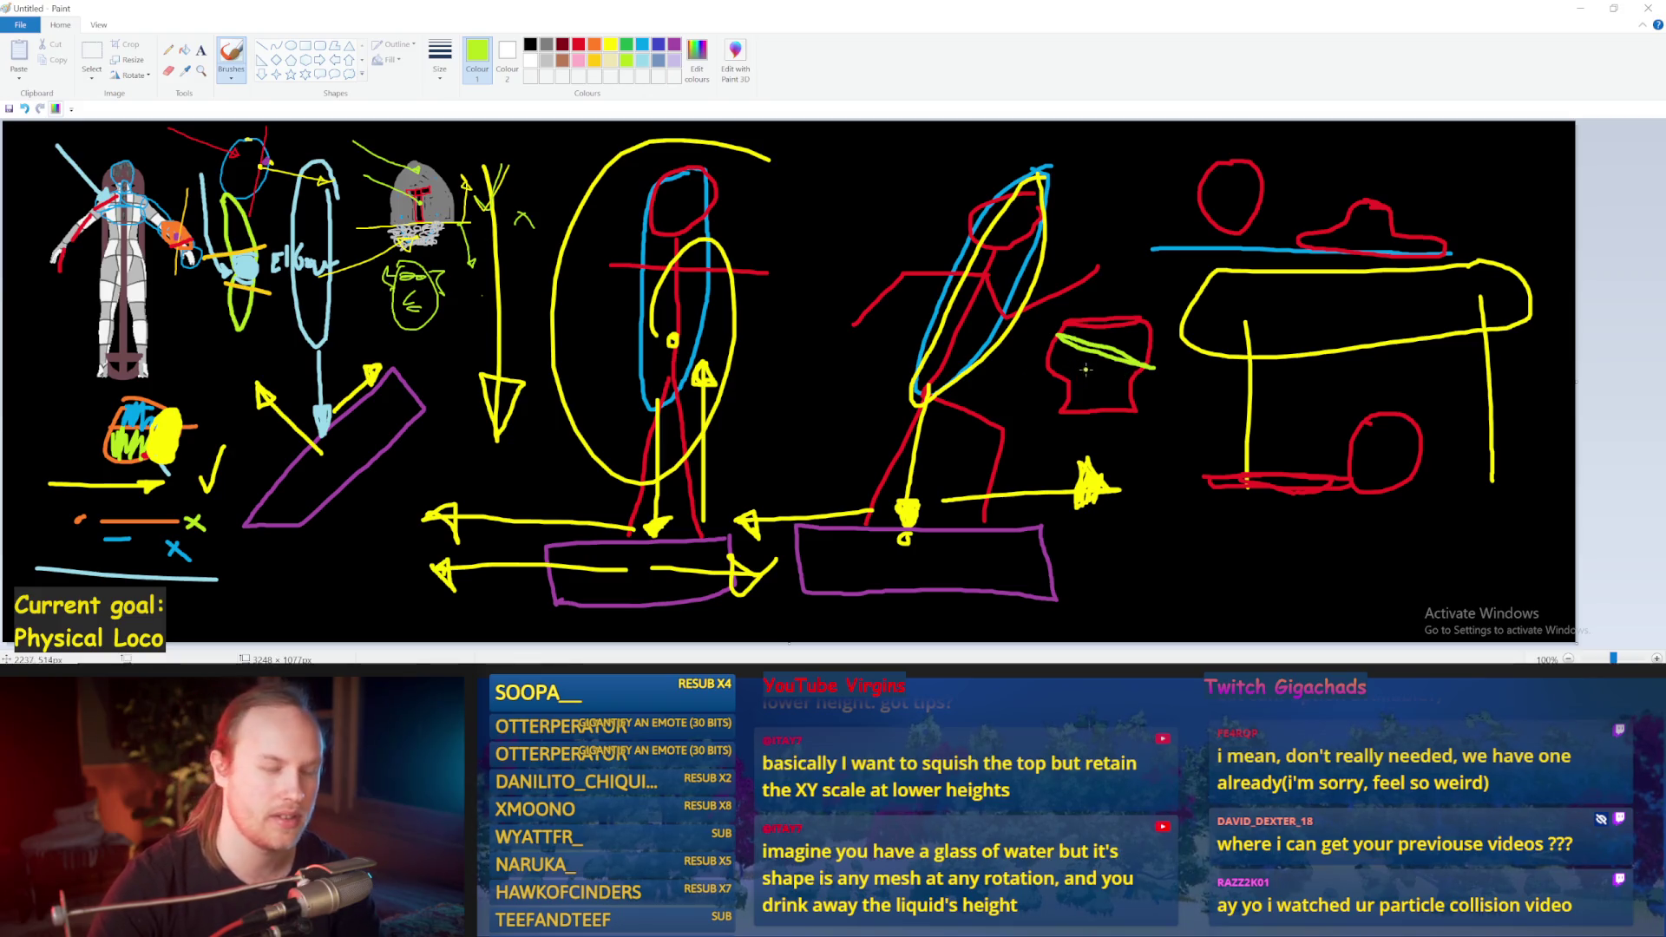
key("ctrl+z")
mouse_move(1150, 333)
left_mouse_down()
mouse_move(1069, 338)
mouse_move(1143, 346)
left_mouse_up()
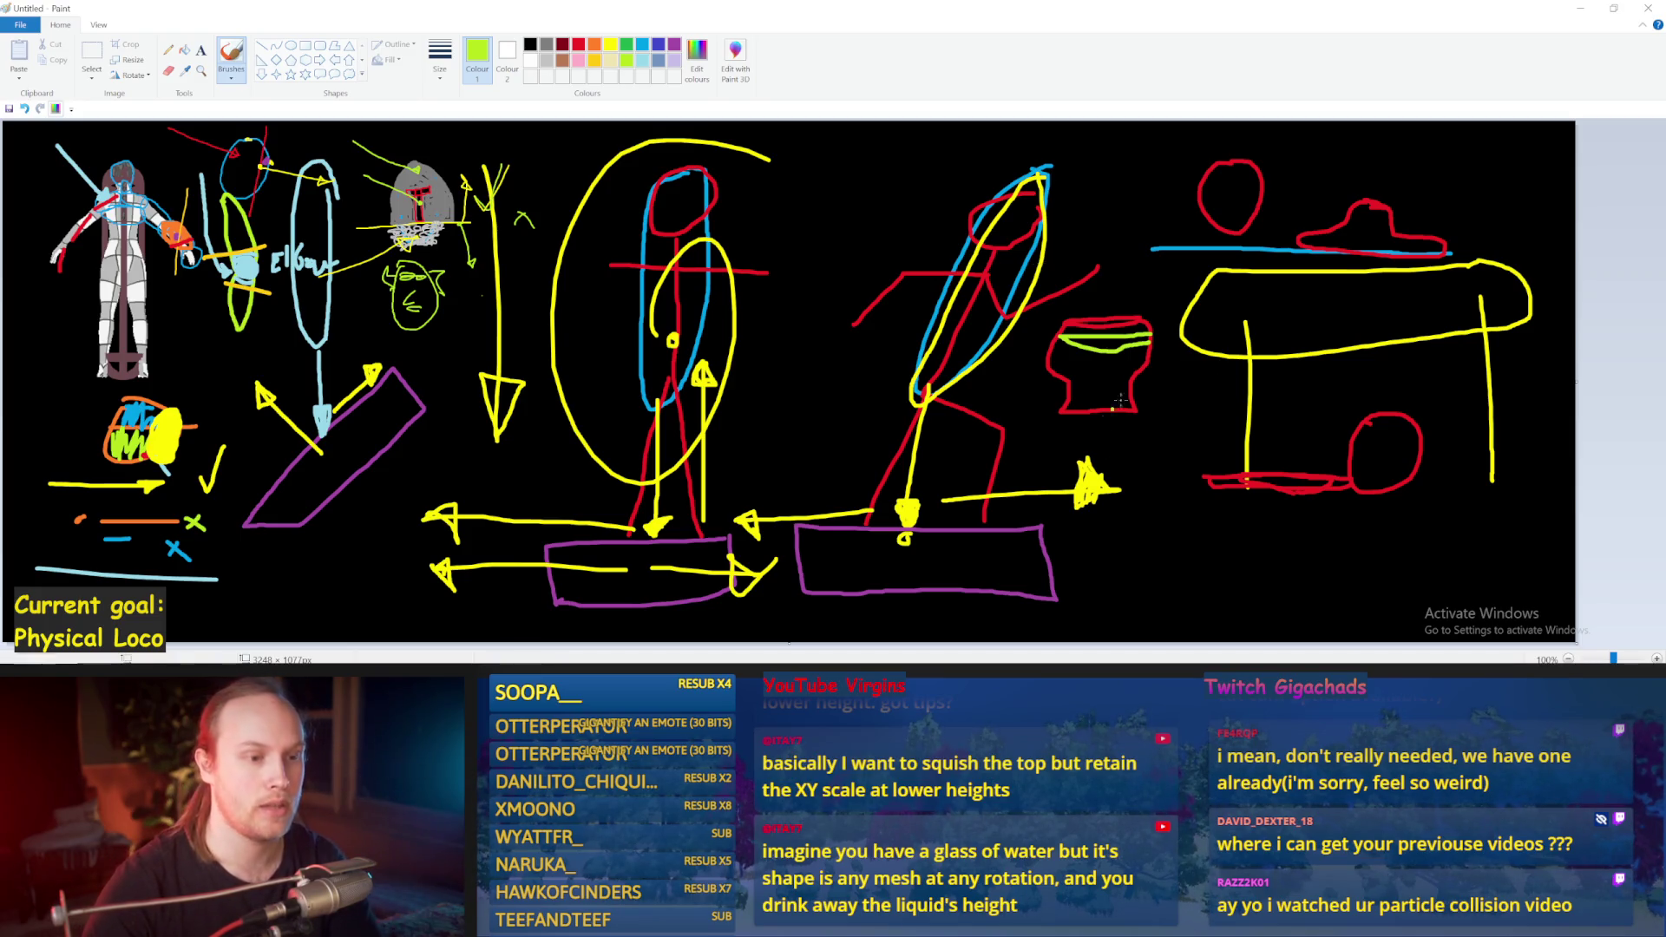
Step: Thicken the lime green band at the top of the red cup
mouse_move(1124, 378)
left_mouse_down()
mouse_move(1063, 384)
mouse_move(1135, 380)
left_mouse_up()
key("ctrl+z")
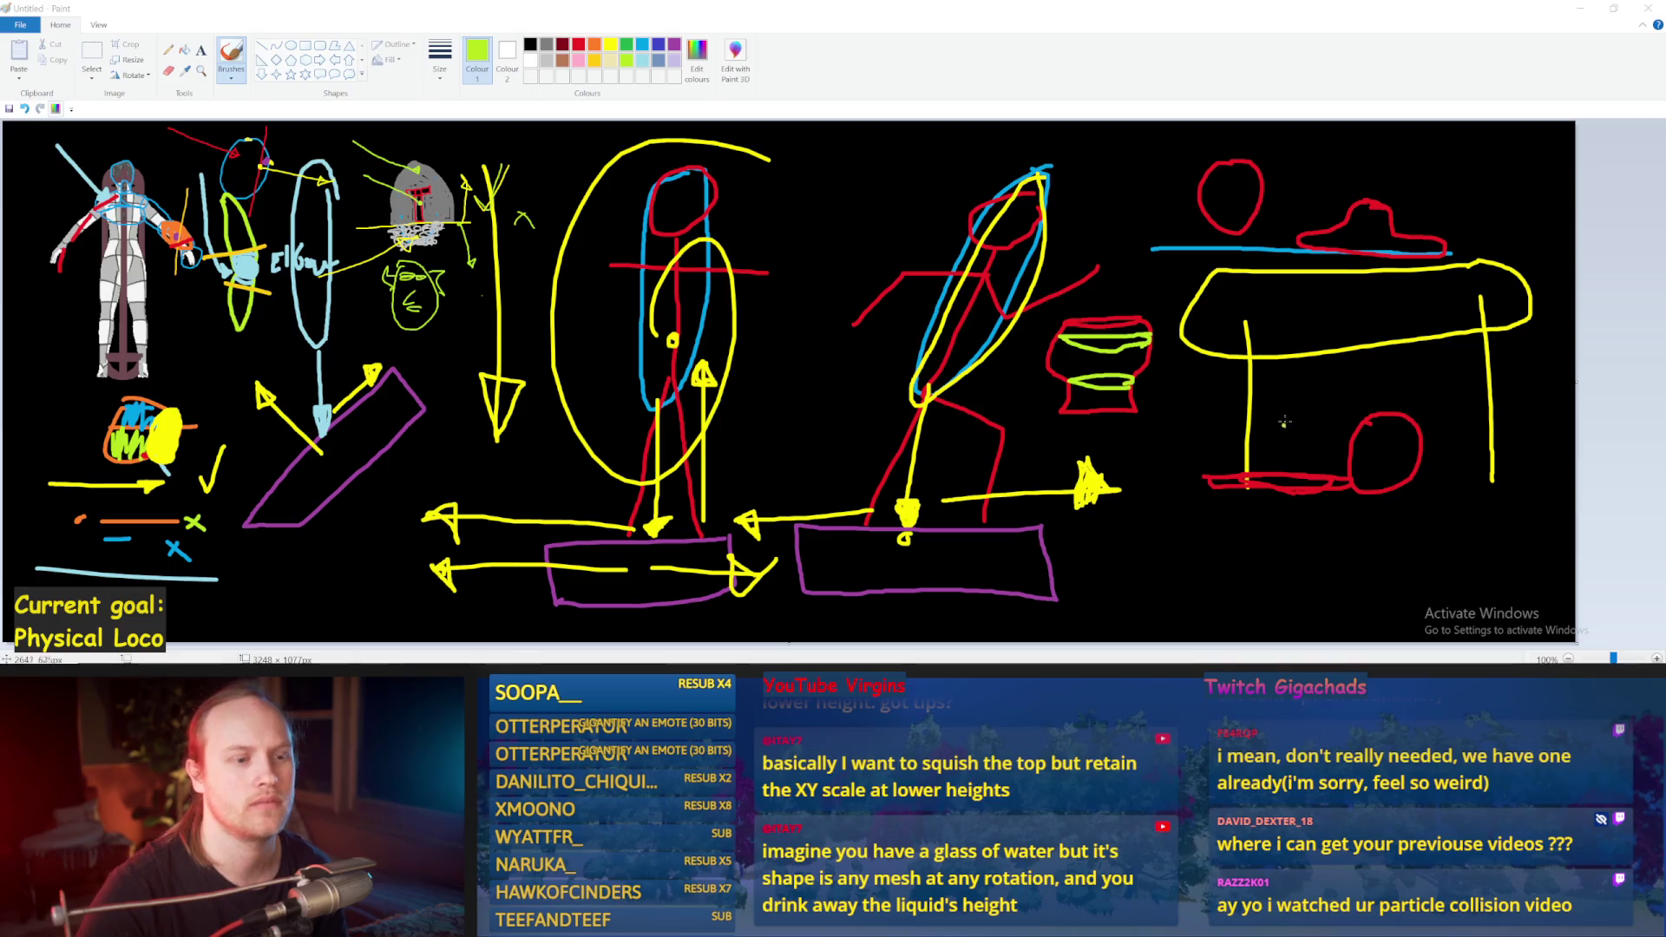
mouse_move(1141, 343)
left_mouse_down()
mouse_move(1080, 340)
mouse_move(1154, 336)
left_mouse_up()
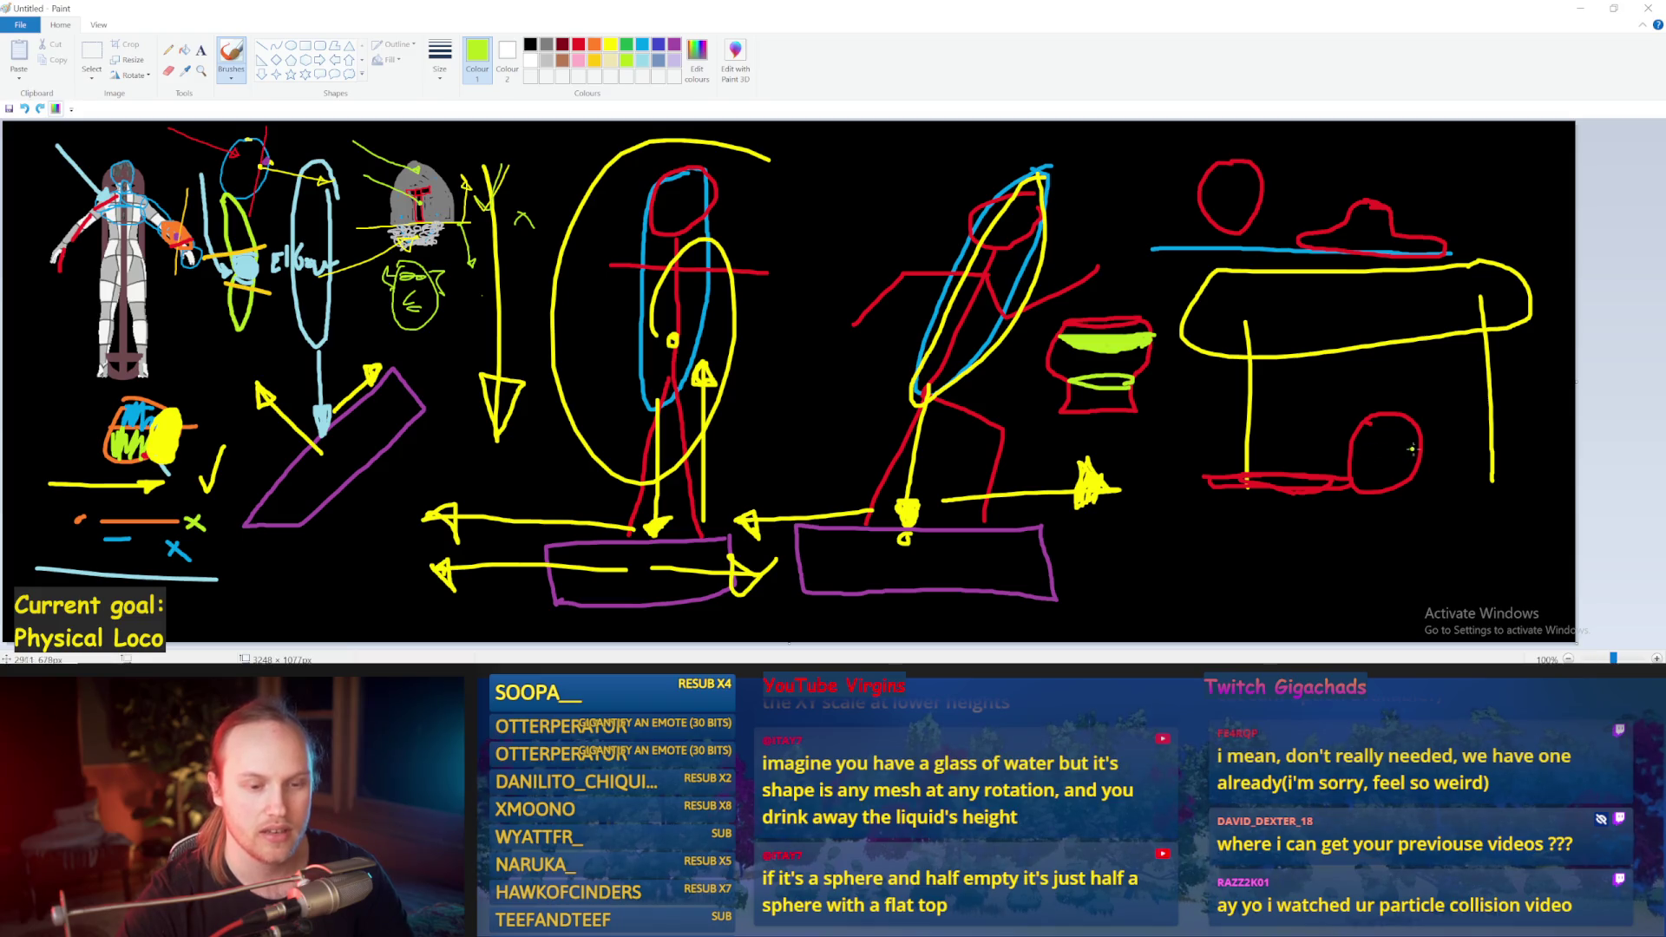
Step: Draw green lines across the table circle and cup, then undo them to clear the markings
left_click_drag(1419, 449, 1347, 449)
mouse_move(1336, 379)
left_mouse_down()
mouse_move(1404, 418)
mouse_move(1358, 459)
mouse_move(1341, 447)
mouse_move(1429, 439)
left_mouse_up()
key("ctrl+z")
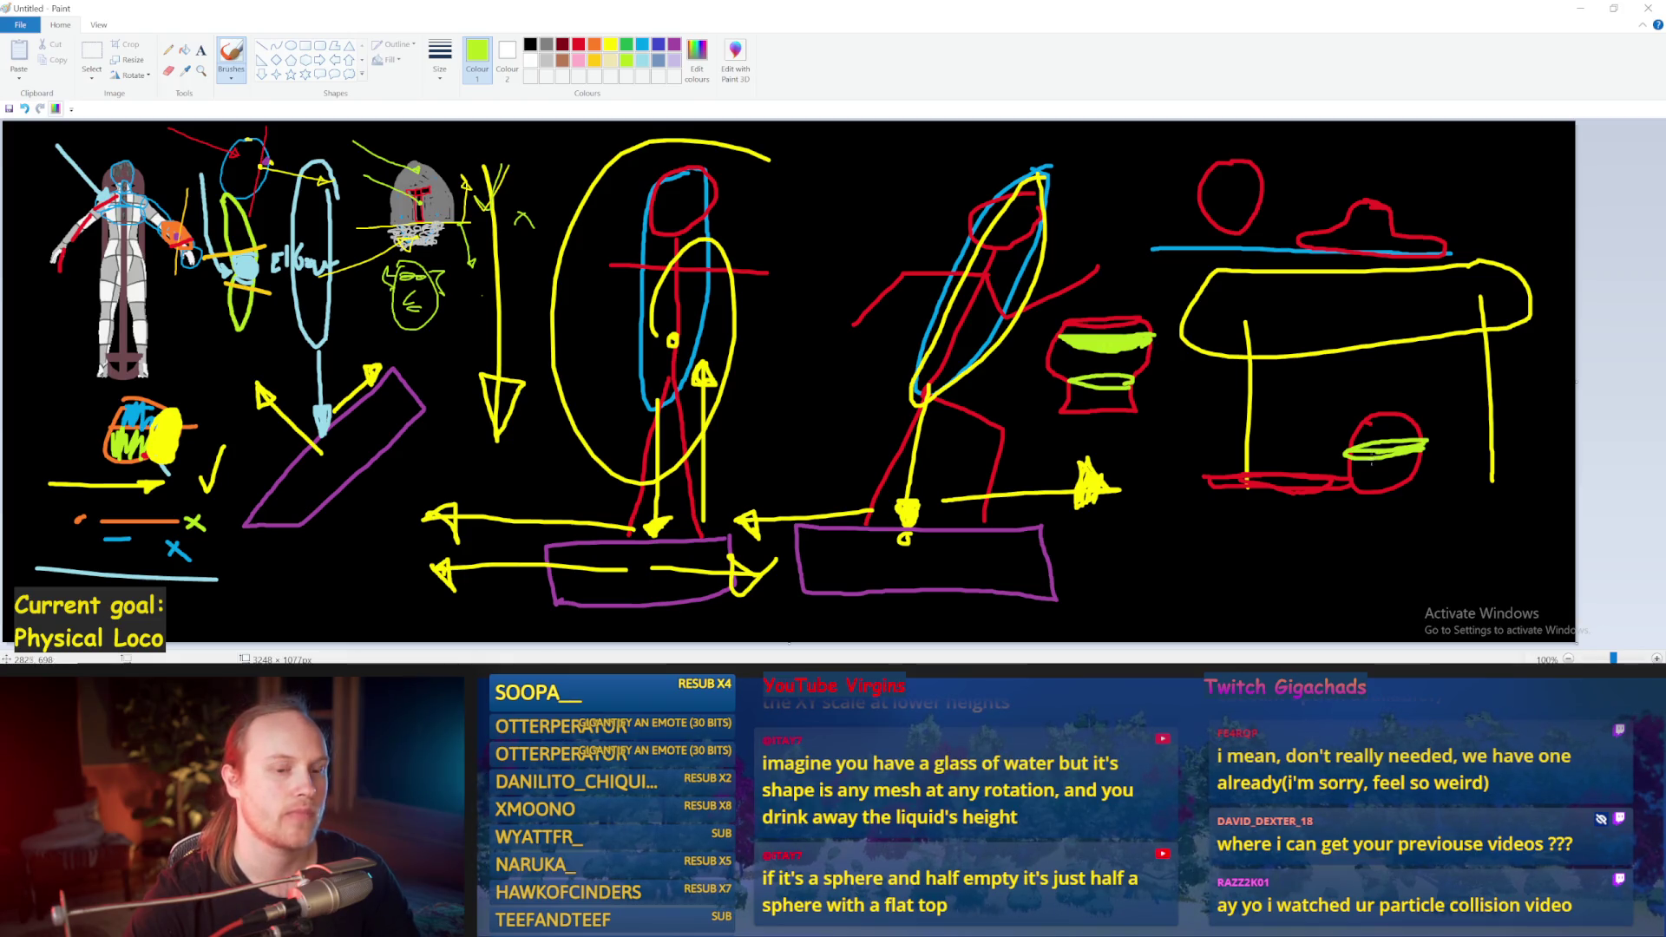
left_click_drag(1158, 390, 1085, 383)
key("ctrl+z")
key("ctrl+z")
key("ctrl+z")
key("ctrl+z")
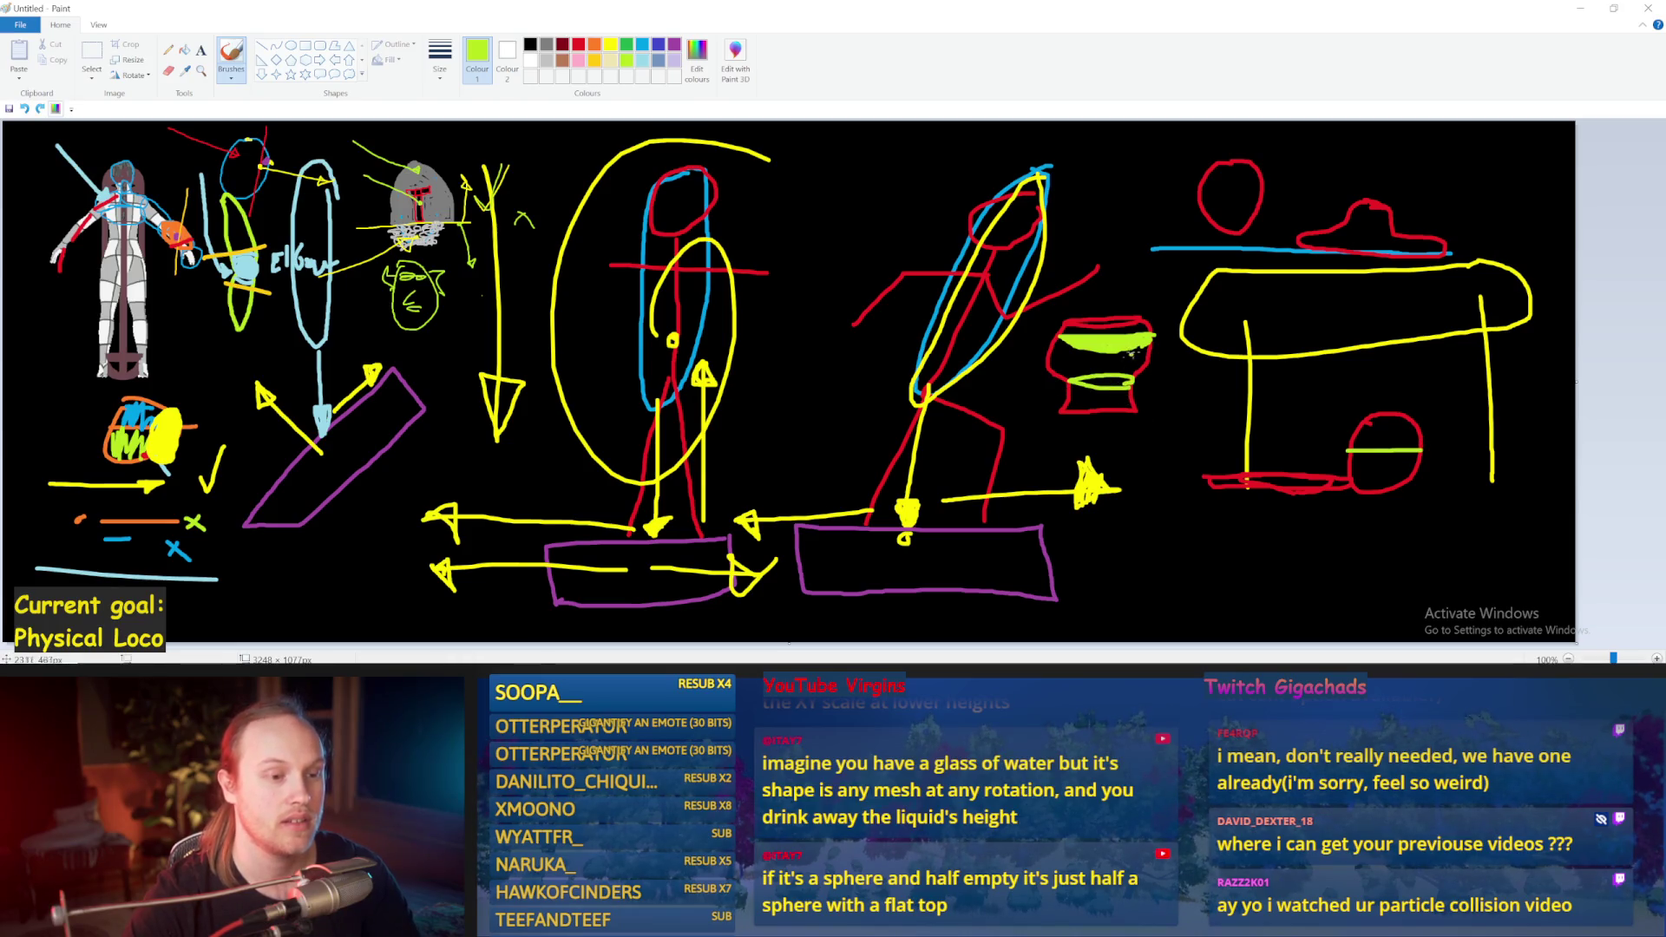
key("ctrl+z")
key("ctrl+z")
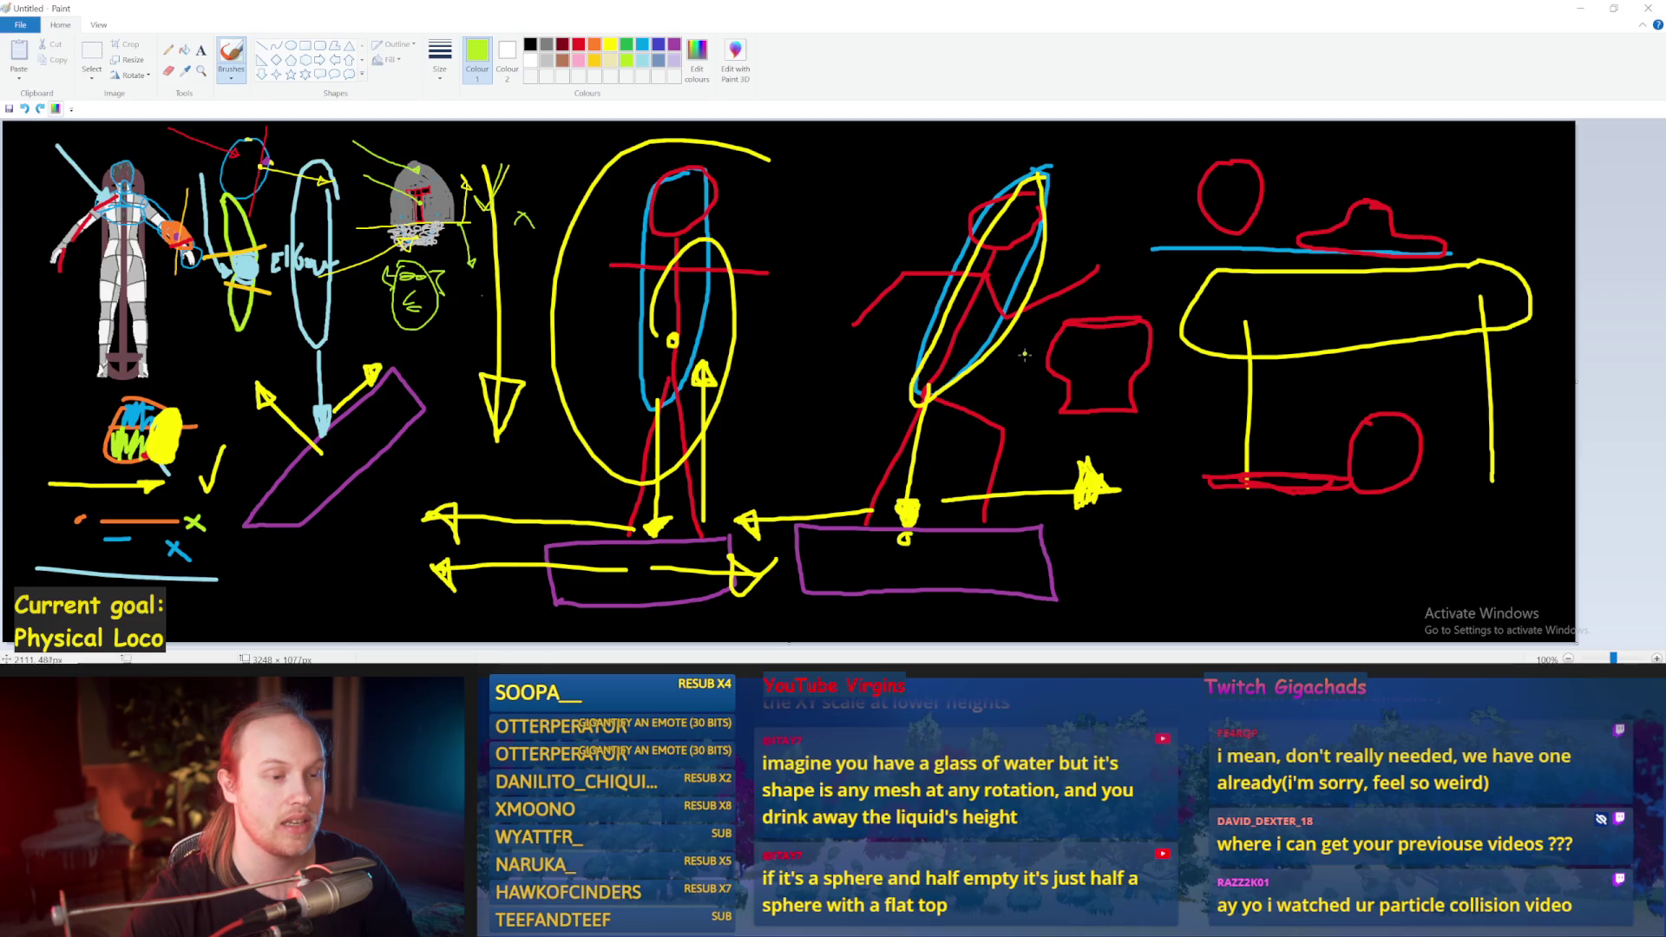
left_click_drag(1173, 347, 1139, 348)
key("ctrl+z")
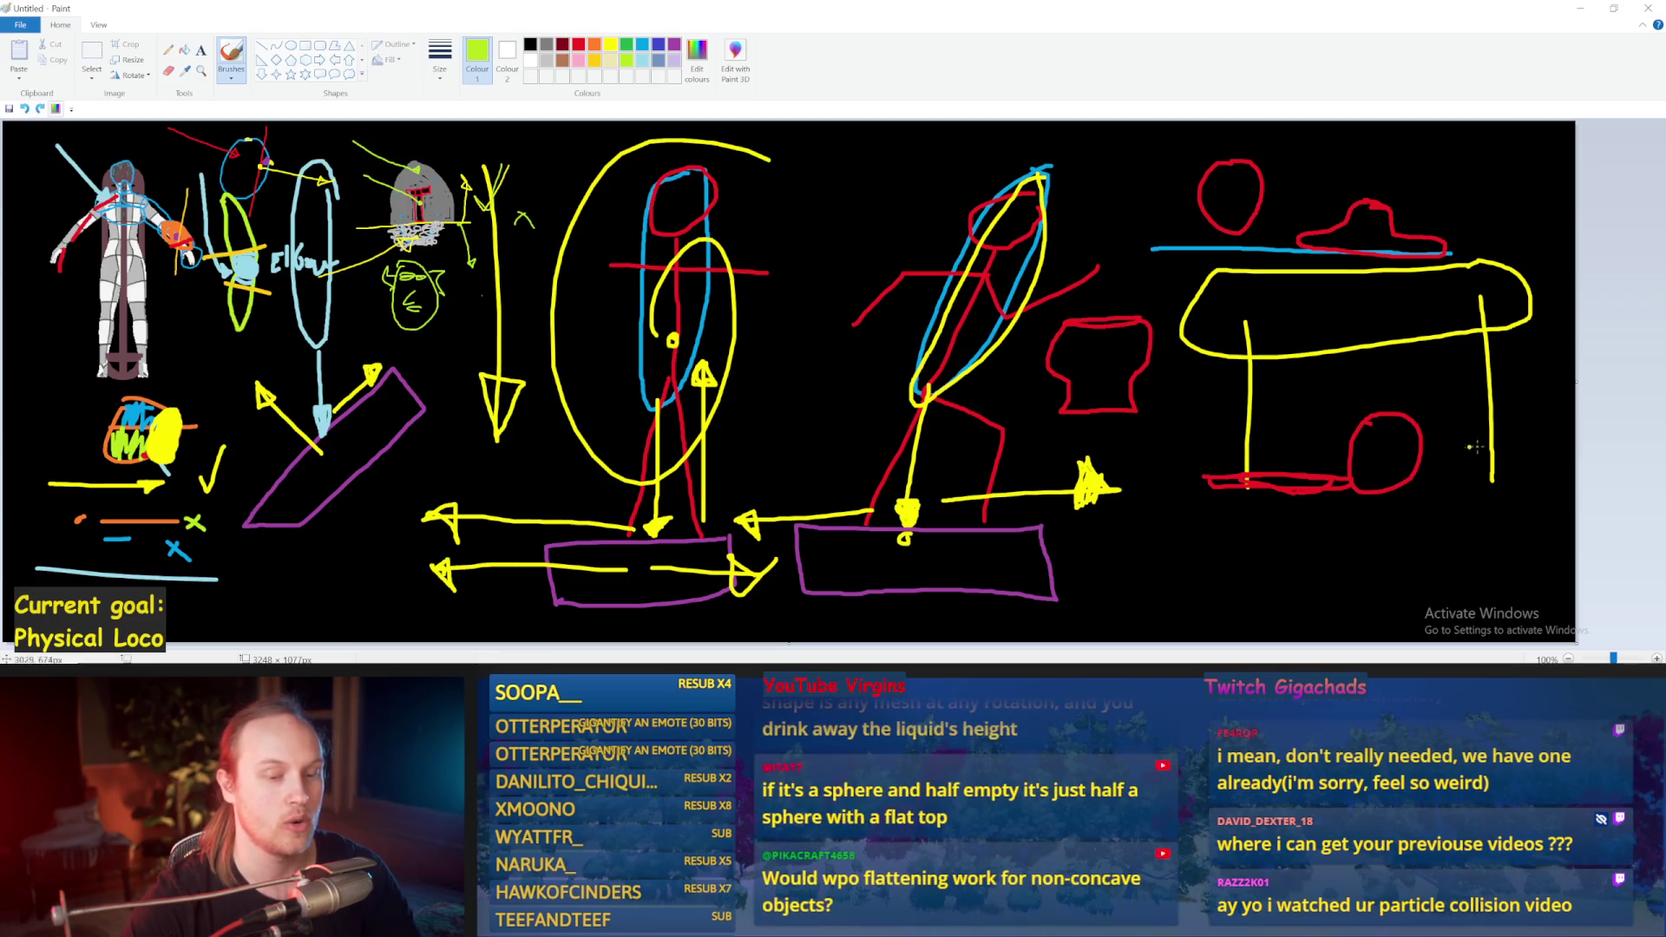
mouse_move(1411, 475)
left_mouse_down()
mouse_move(1350, 476)
mouse_move(1405, 472)
left_mouse_up()
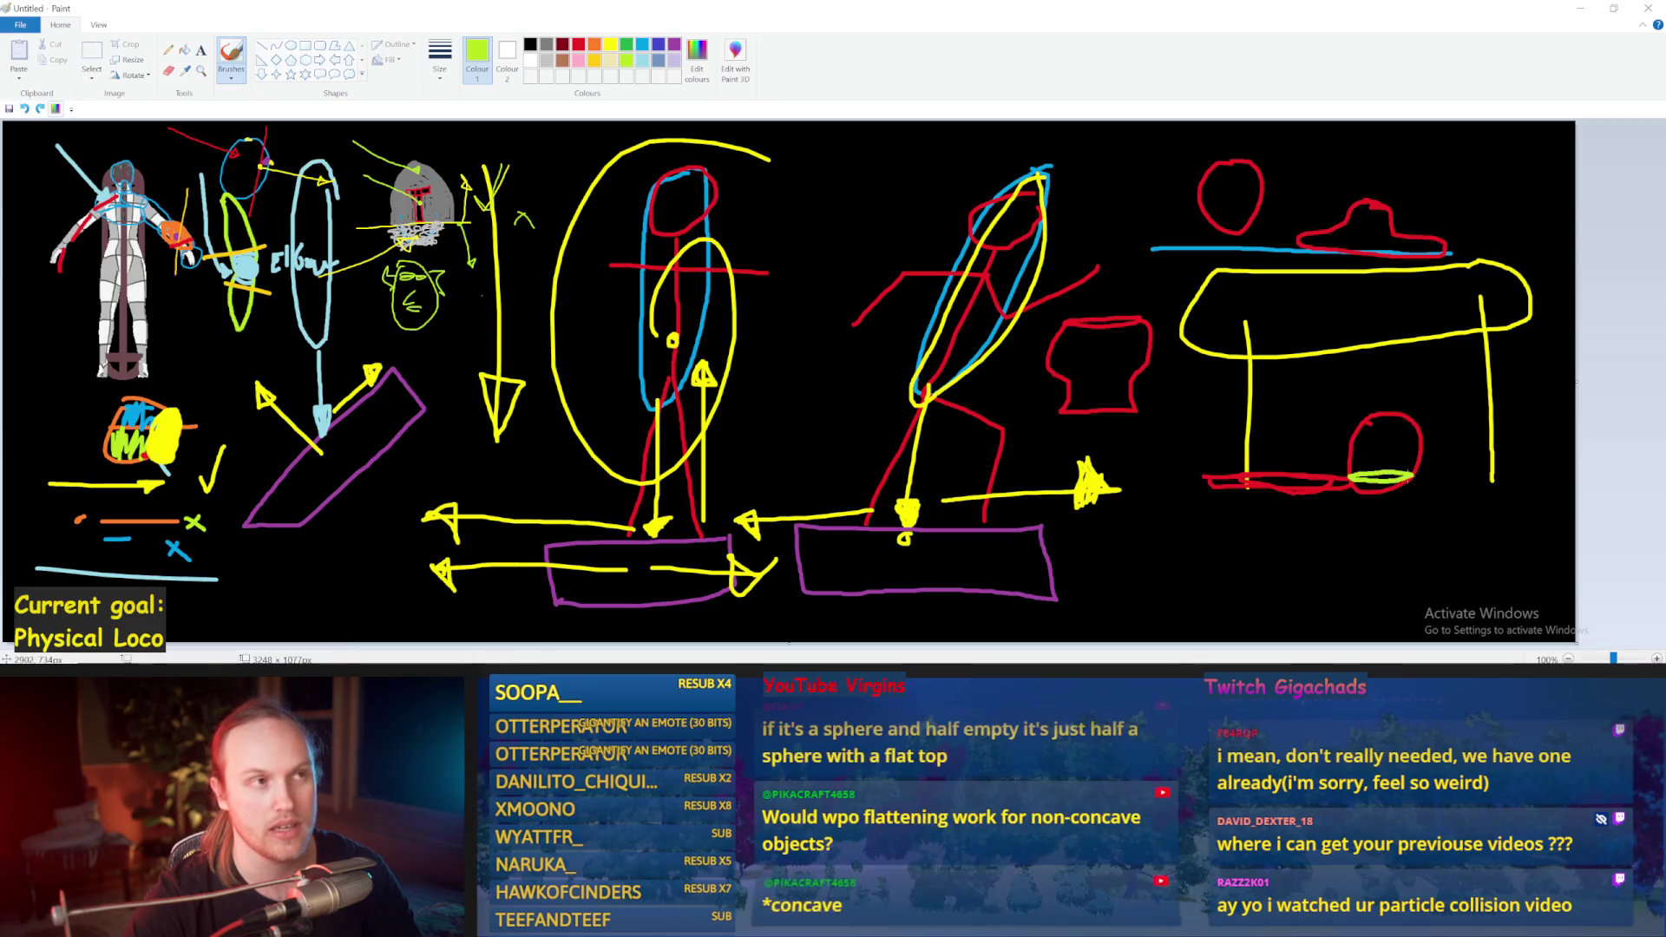
left_click_drag(1407, 544, 1390, 482)
key("ctrl+z")
key("ctrl+z")
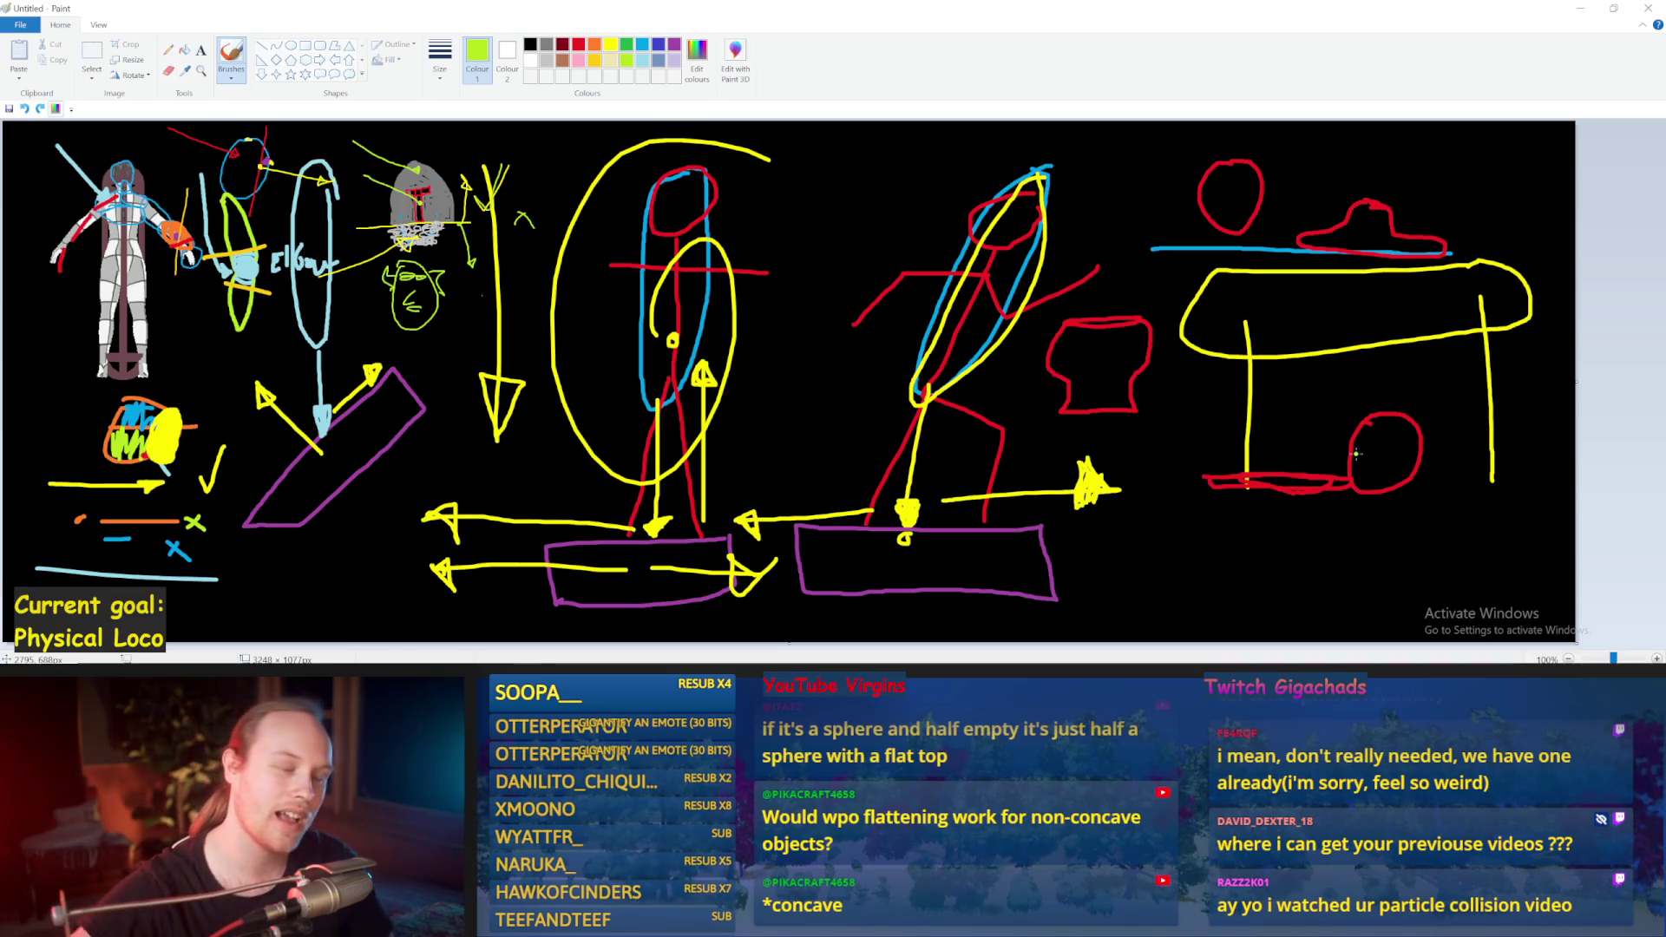
Step: Hatch the red circle under the table with horizontal lime green lines, discarding extra strokes
left_click_drag(1336, 424, 1440, 427)
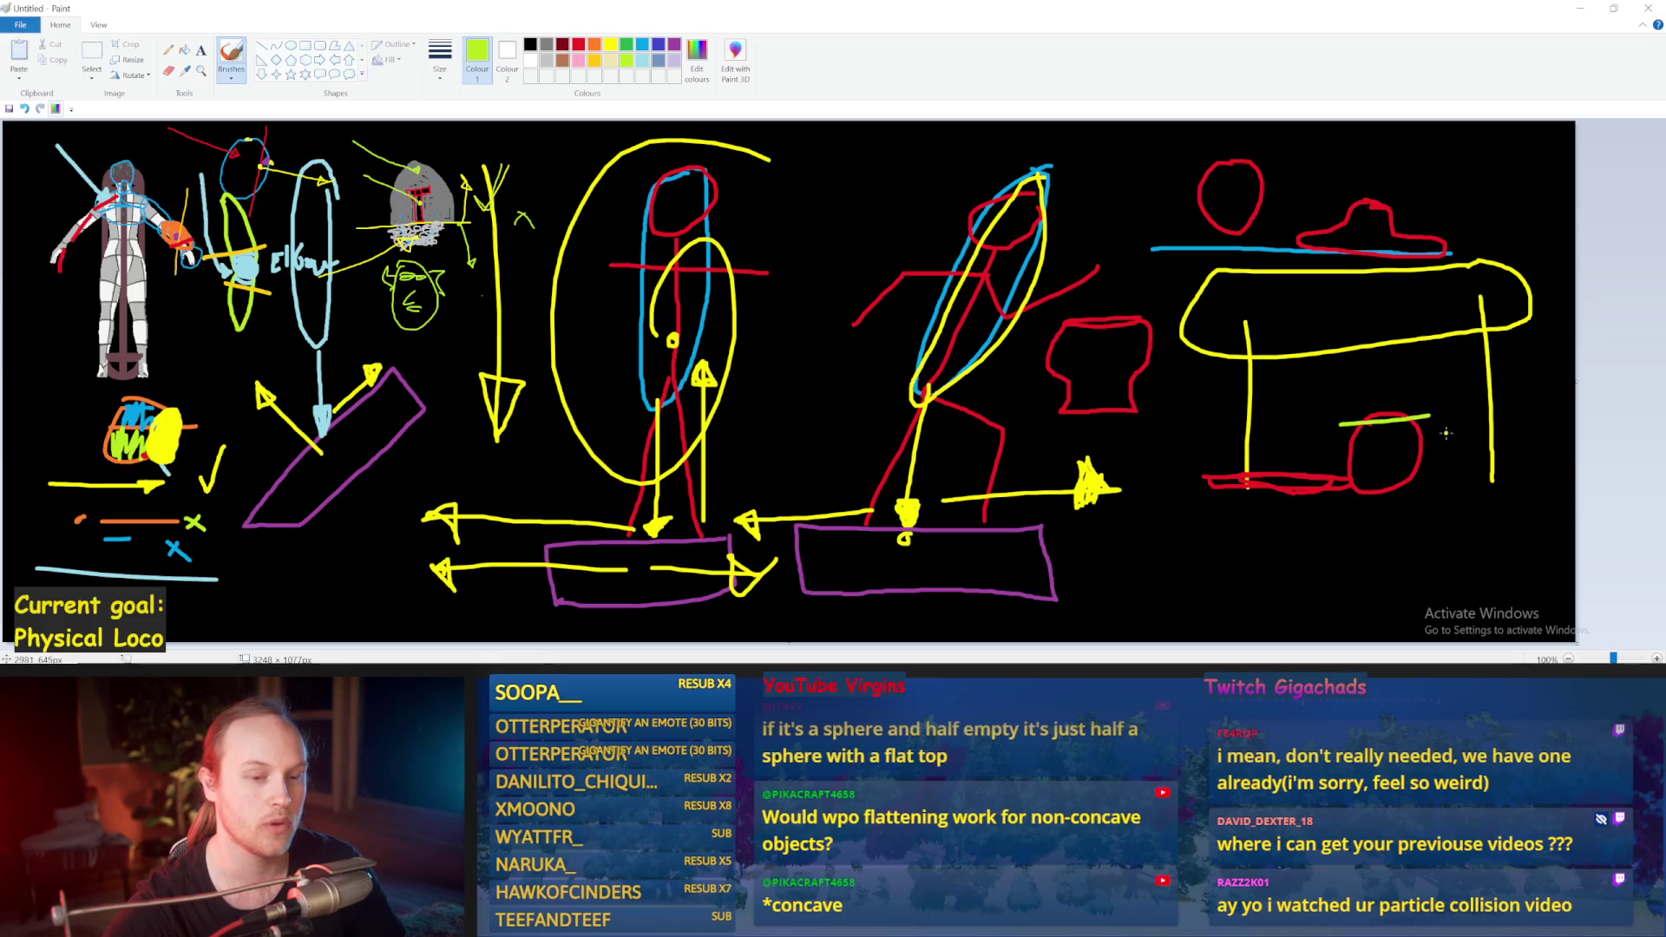
mouse_move(1319, 446)
left_mouse_down()
mouse_move(1487, 426)
mouse_move(1306, 460)
mouse_move(1483, 467)
mouse_move(1305, 486)
mouse_move(1425, 489)
left_mouse_up()
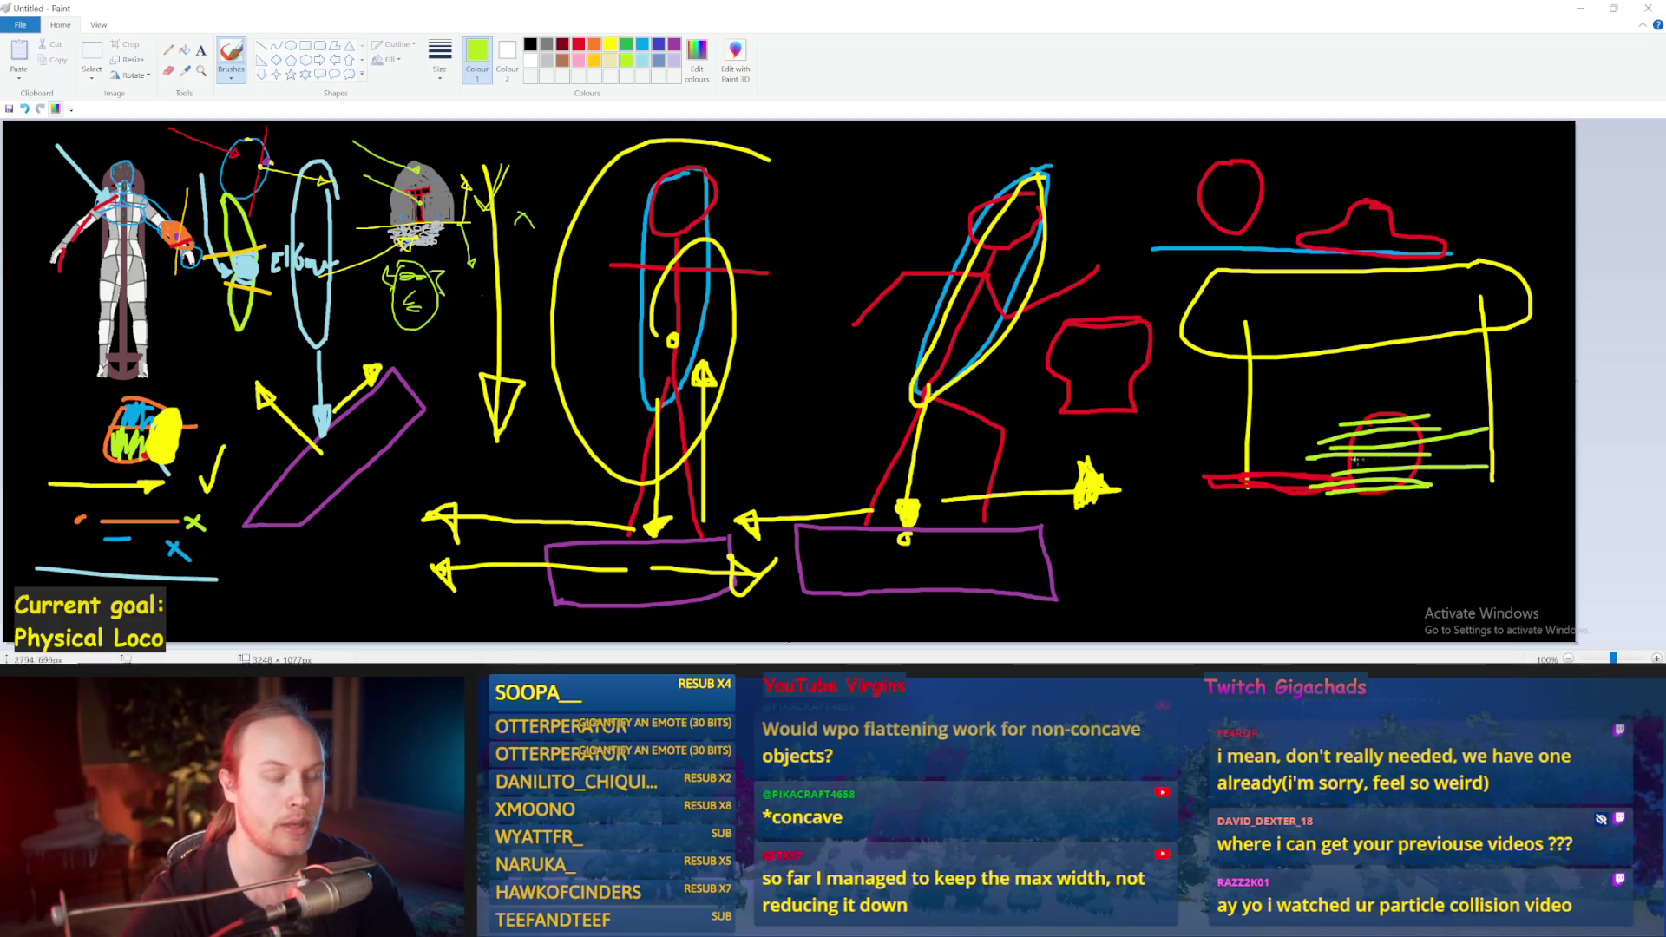
left_click_drag(1288, 446, 1431, 440)
key("ctrl+z")
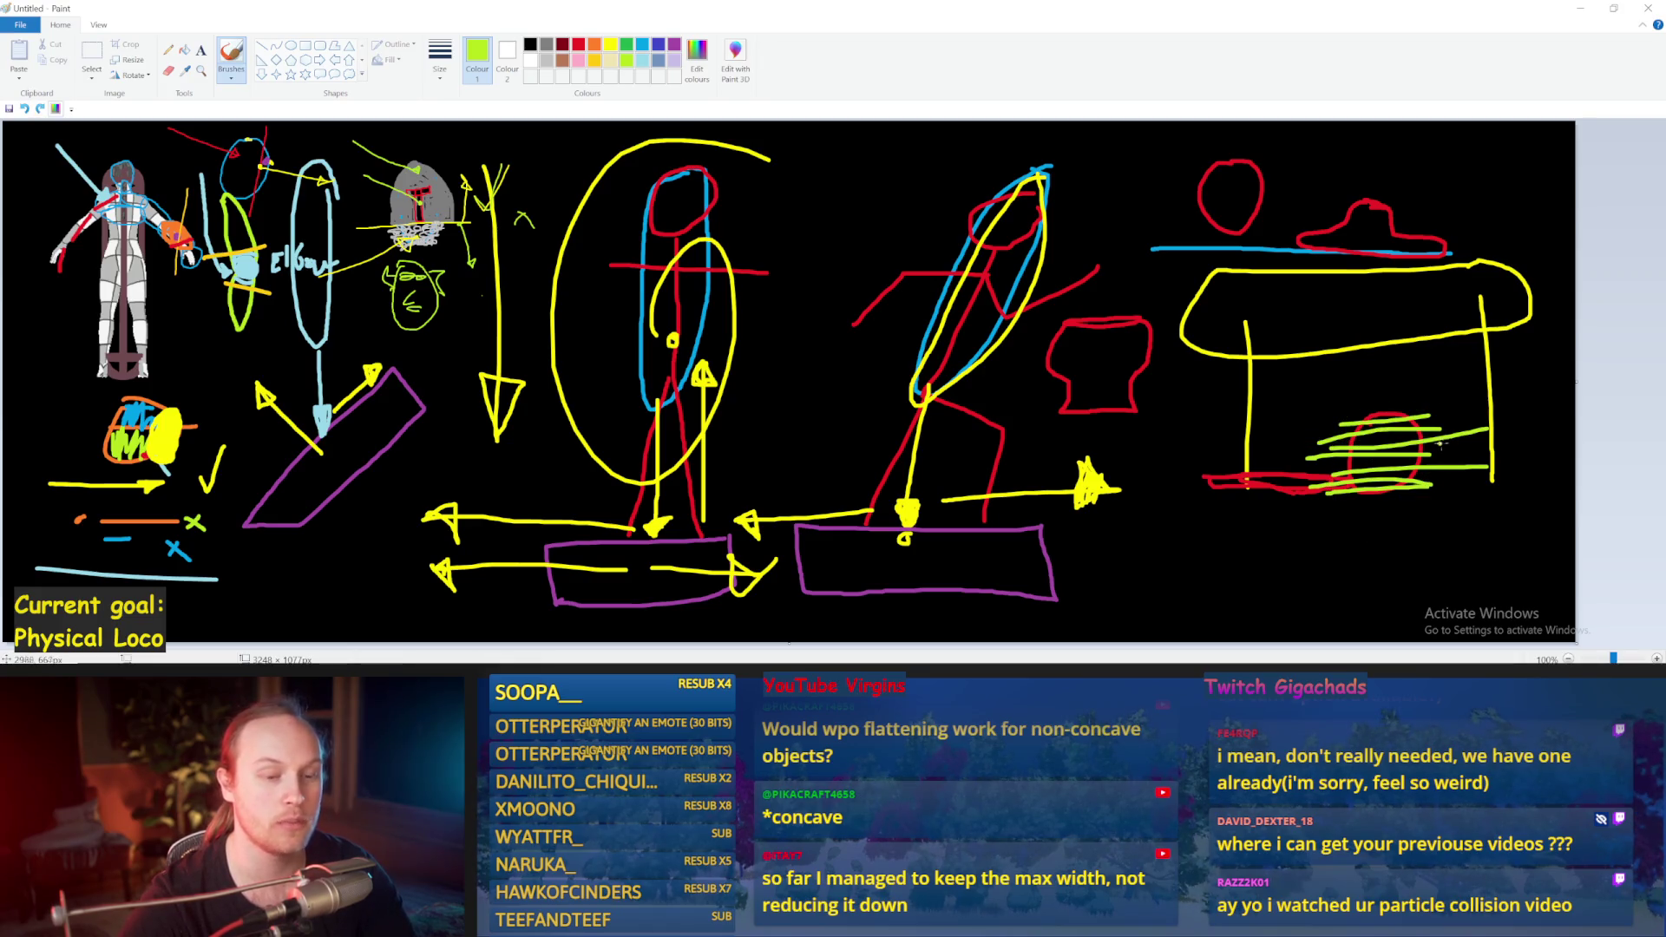
left_click_drag(1430, 435, 1340, 440)
key("ctrl+z")
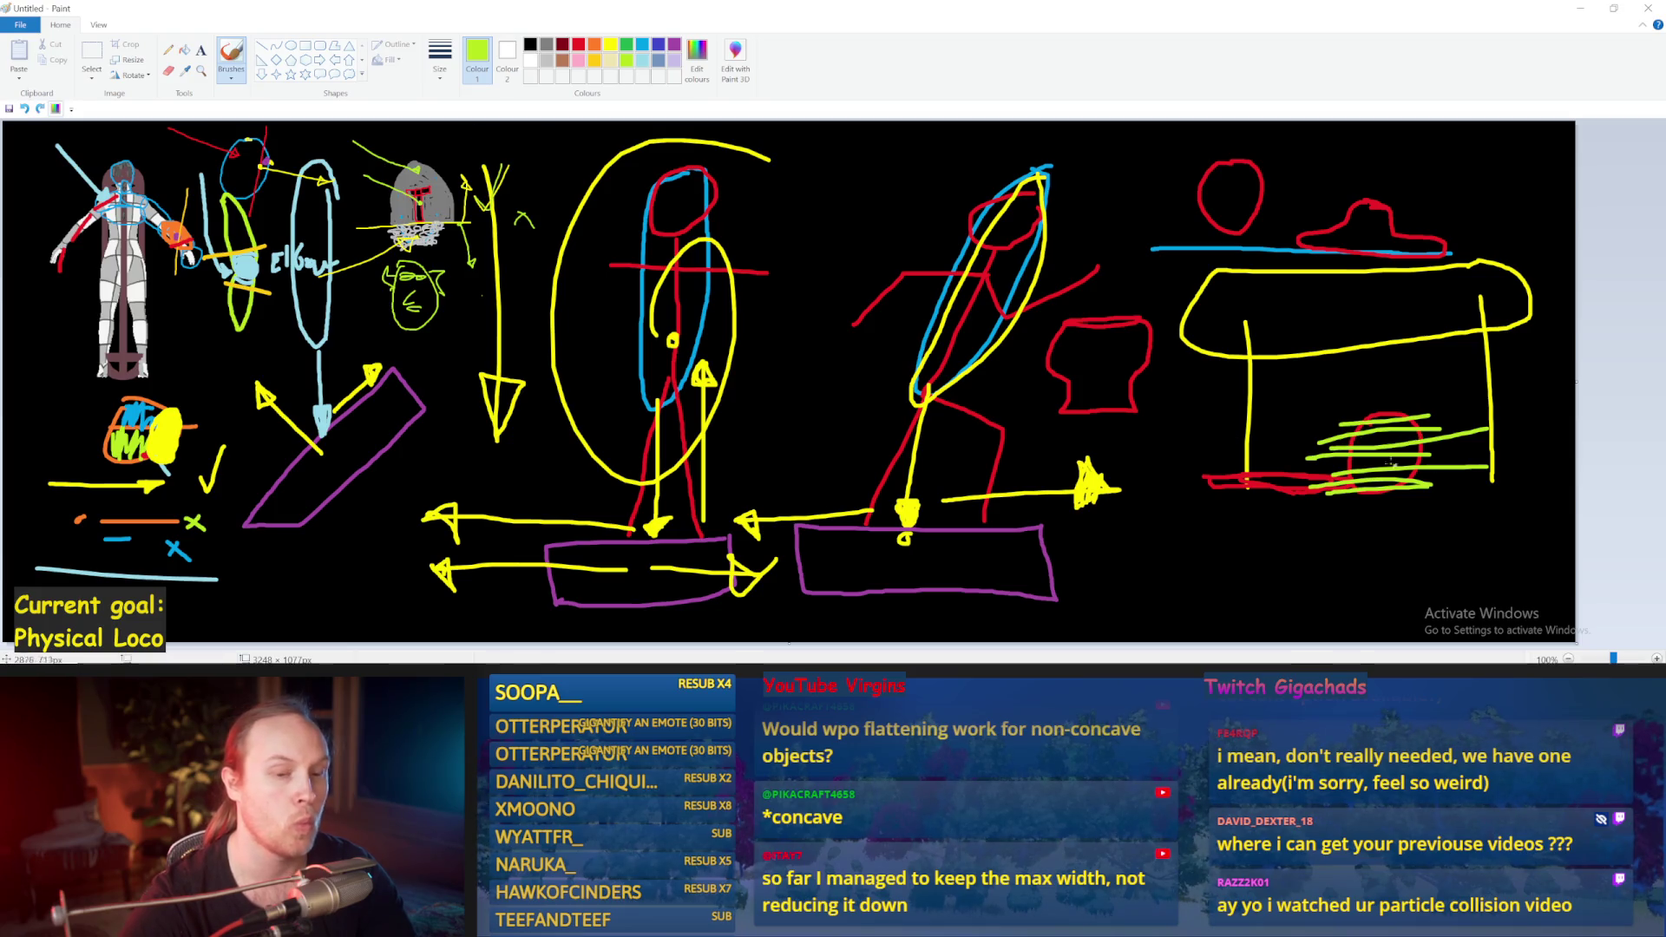
left_click_drag(1416, 437, 1340, 440)
key("ctrl+z")
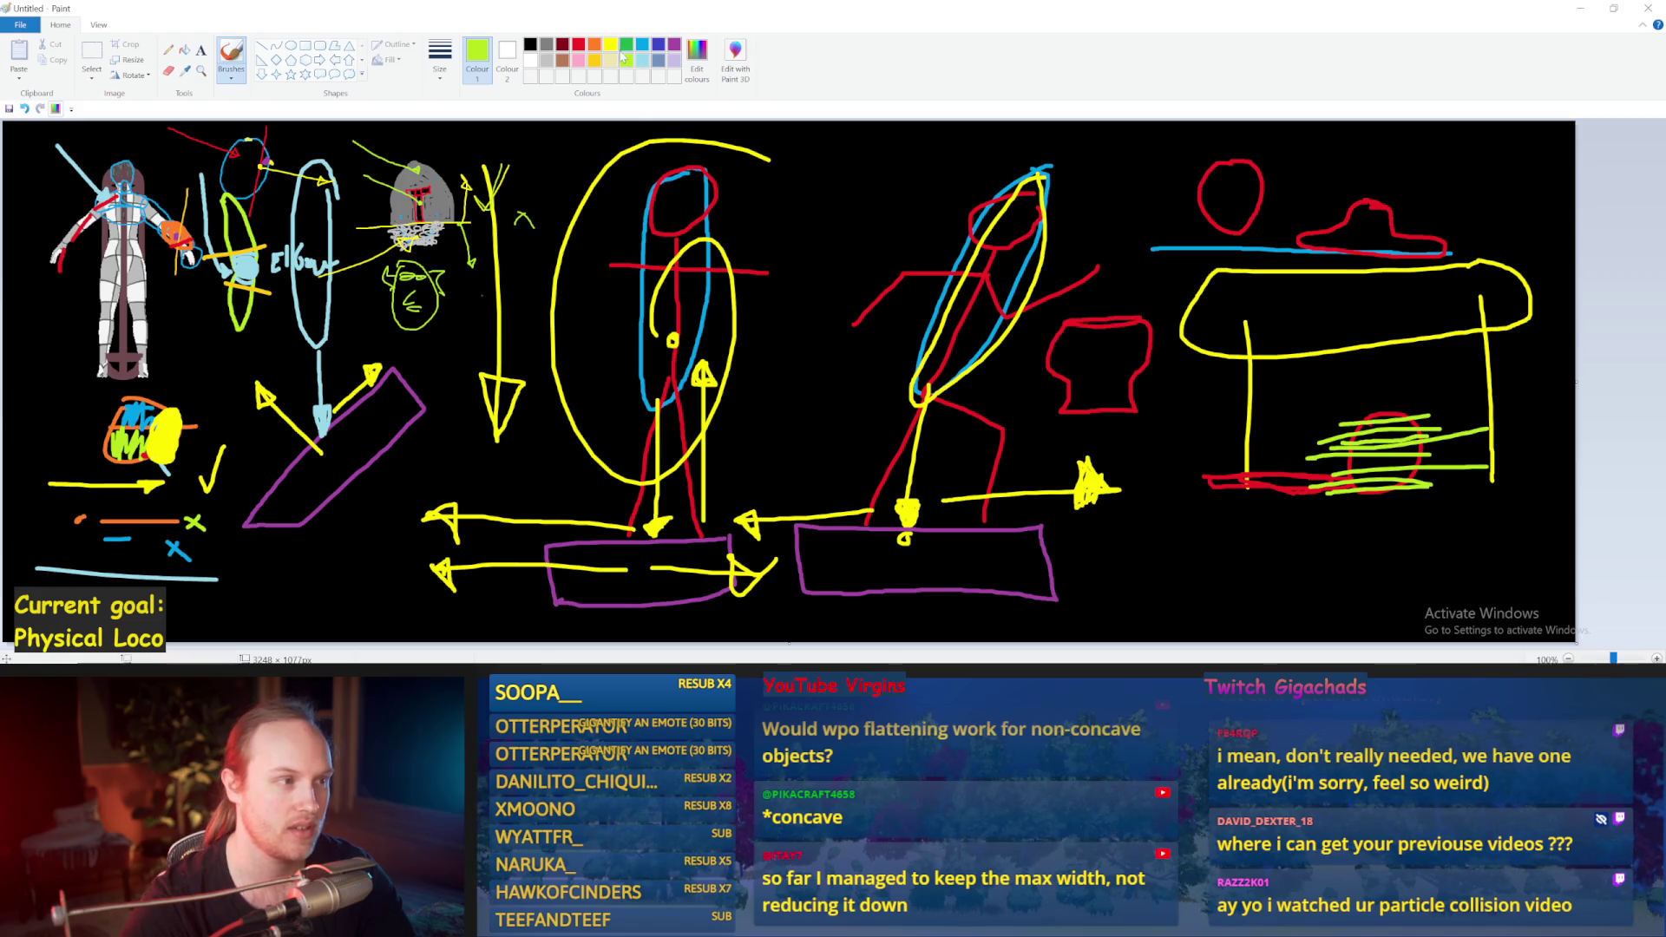
Step: Switch to turquoise and draw blue hatch lines across the red pot's rim
left_click(644, 44)
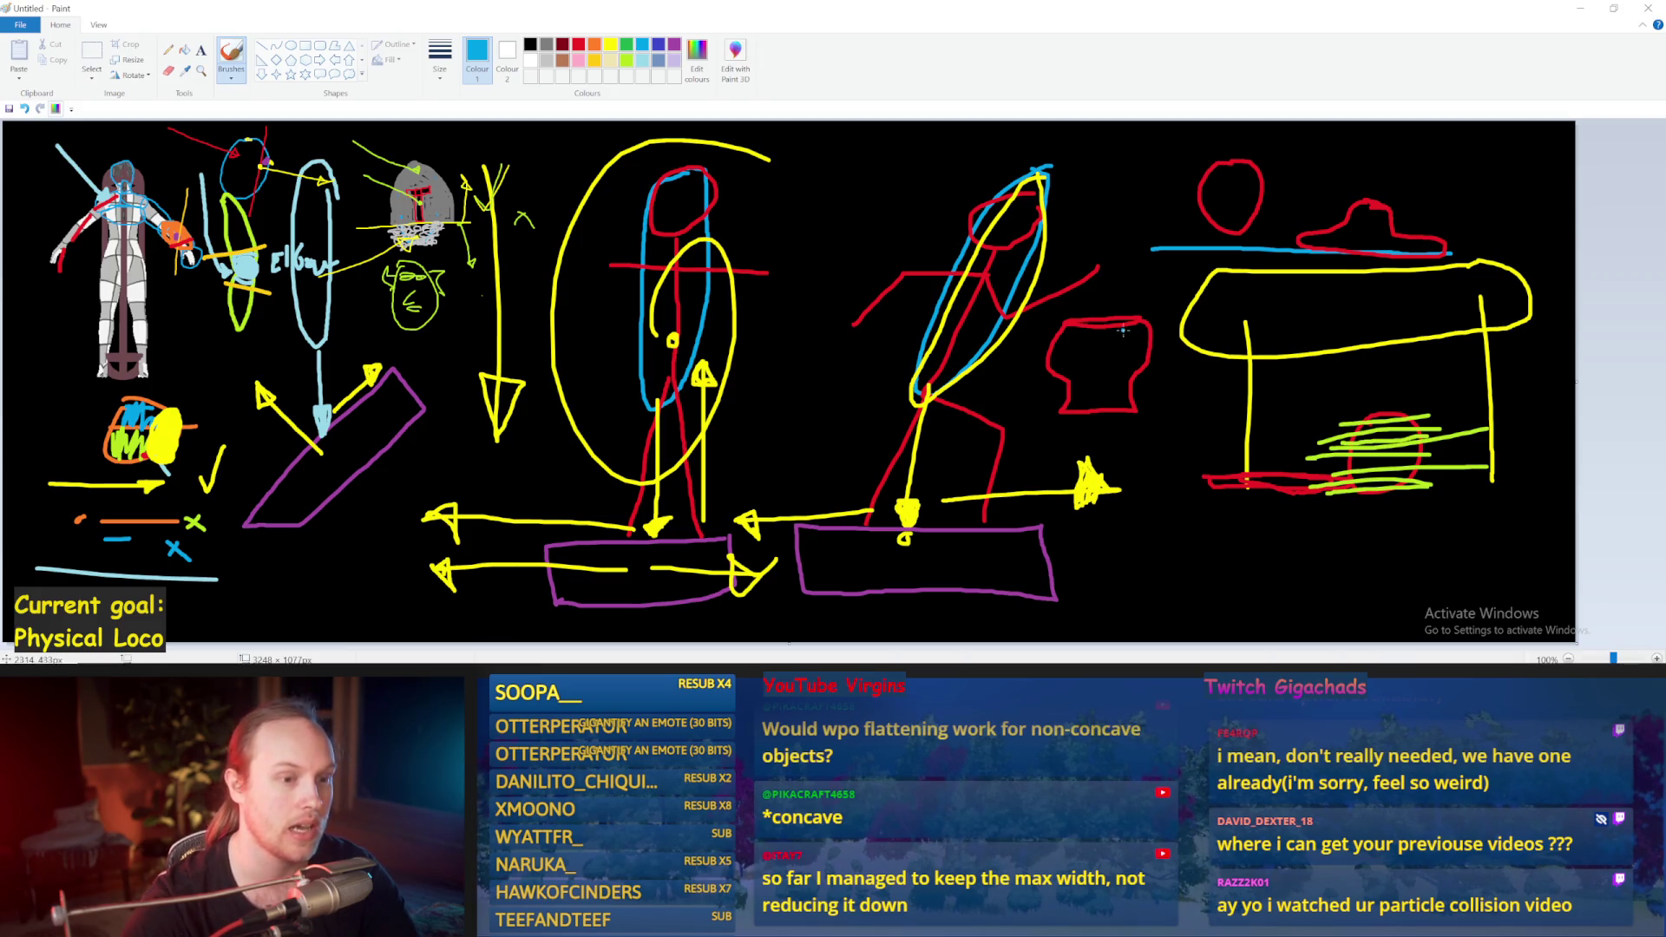
left_click_drag(1152, 345, 1020, 343)
key("ctrl+z")
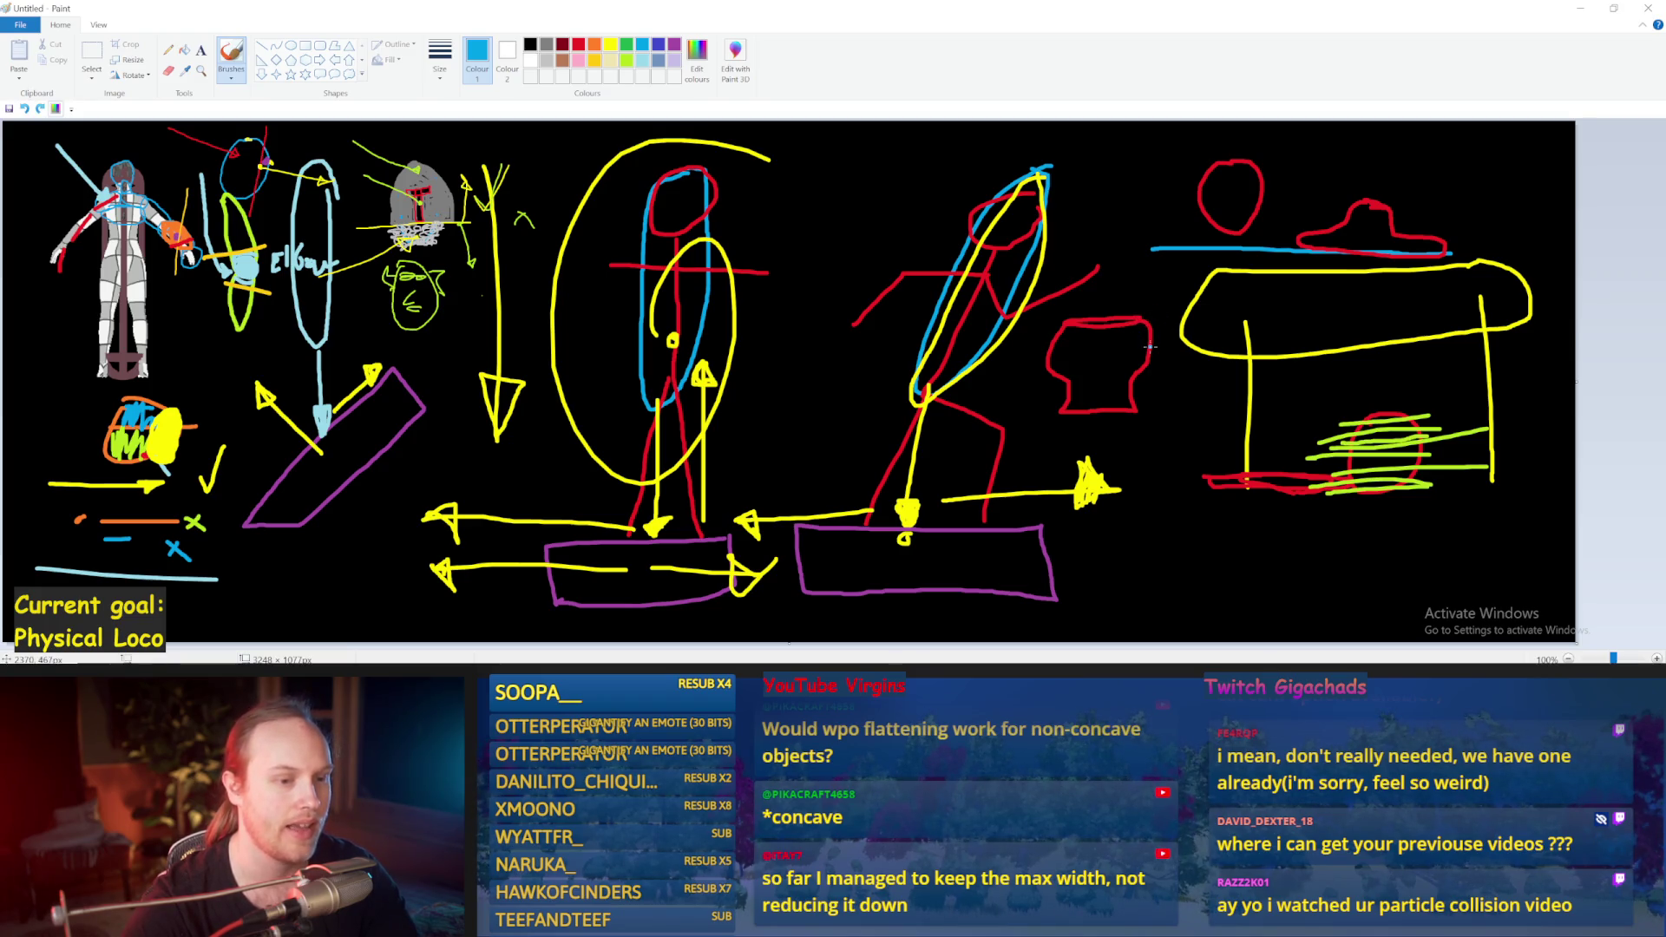
left_click_drag(1149, 341, 1150, 345)
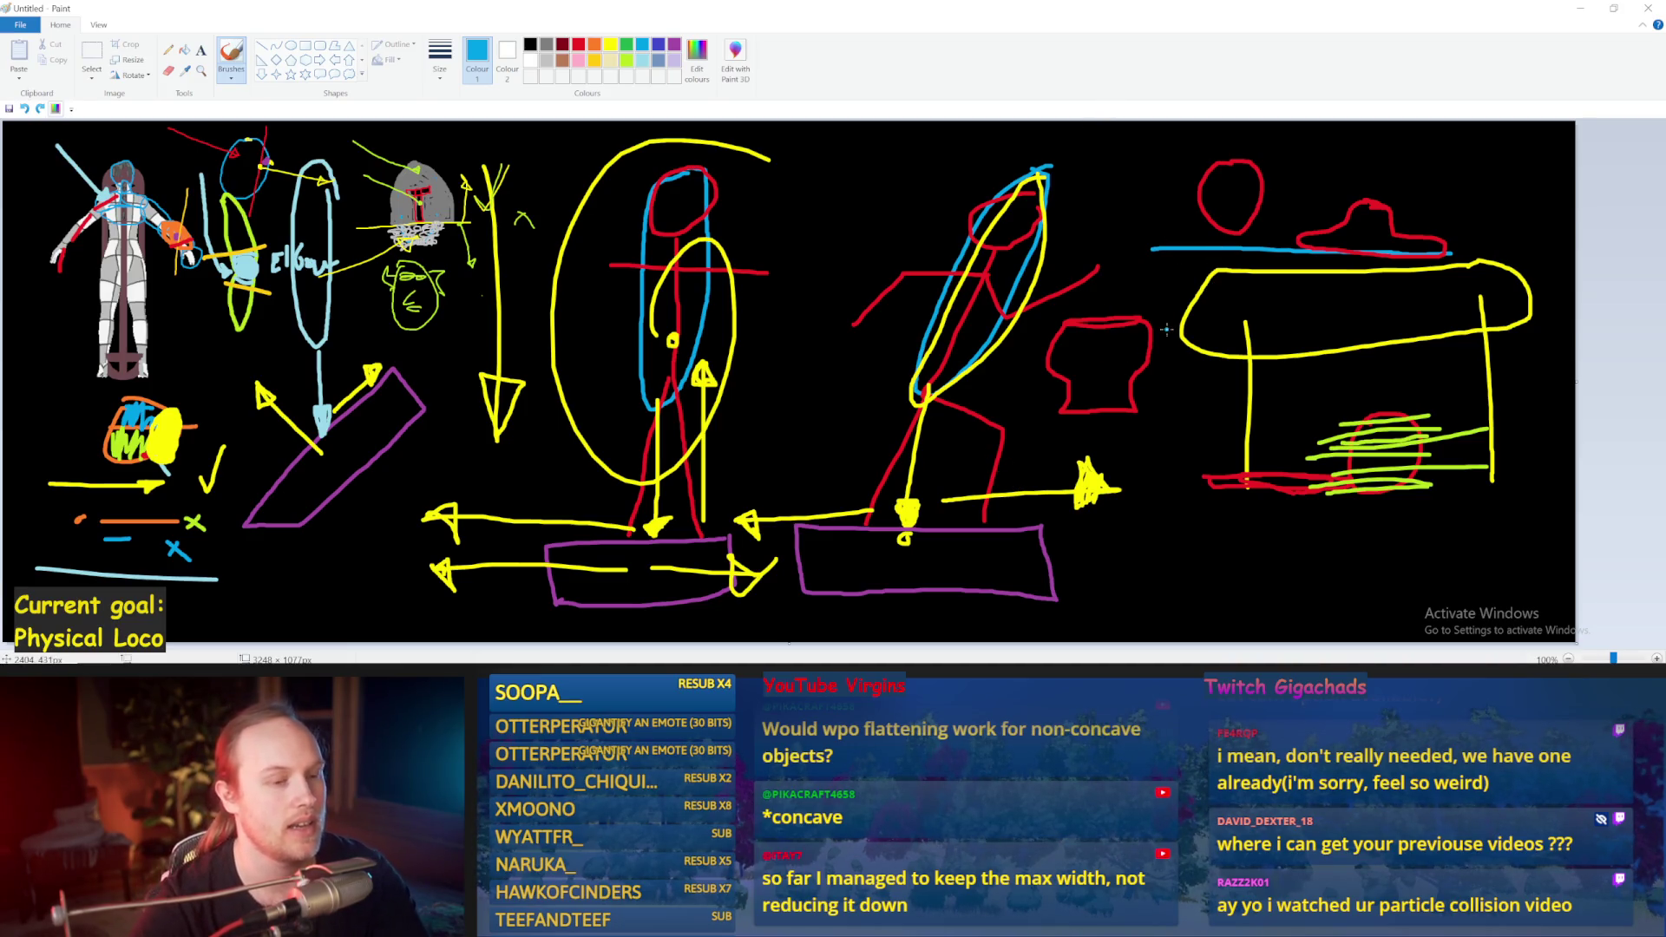
left_click_drag(1149, 344, 1047, 347)
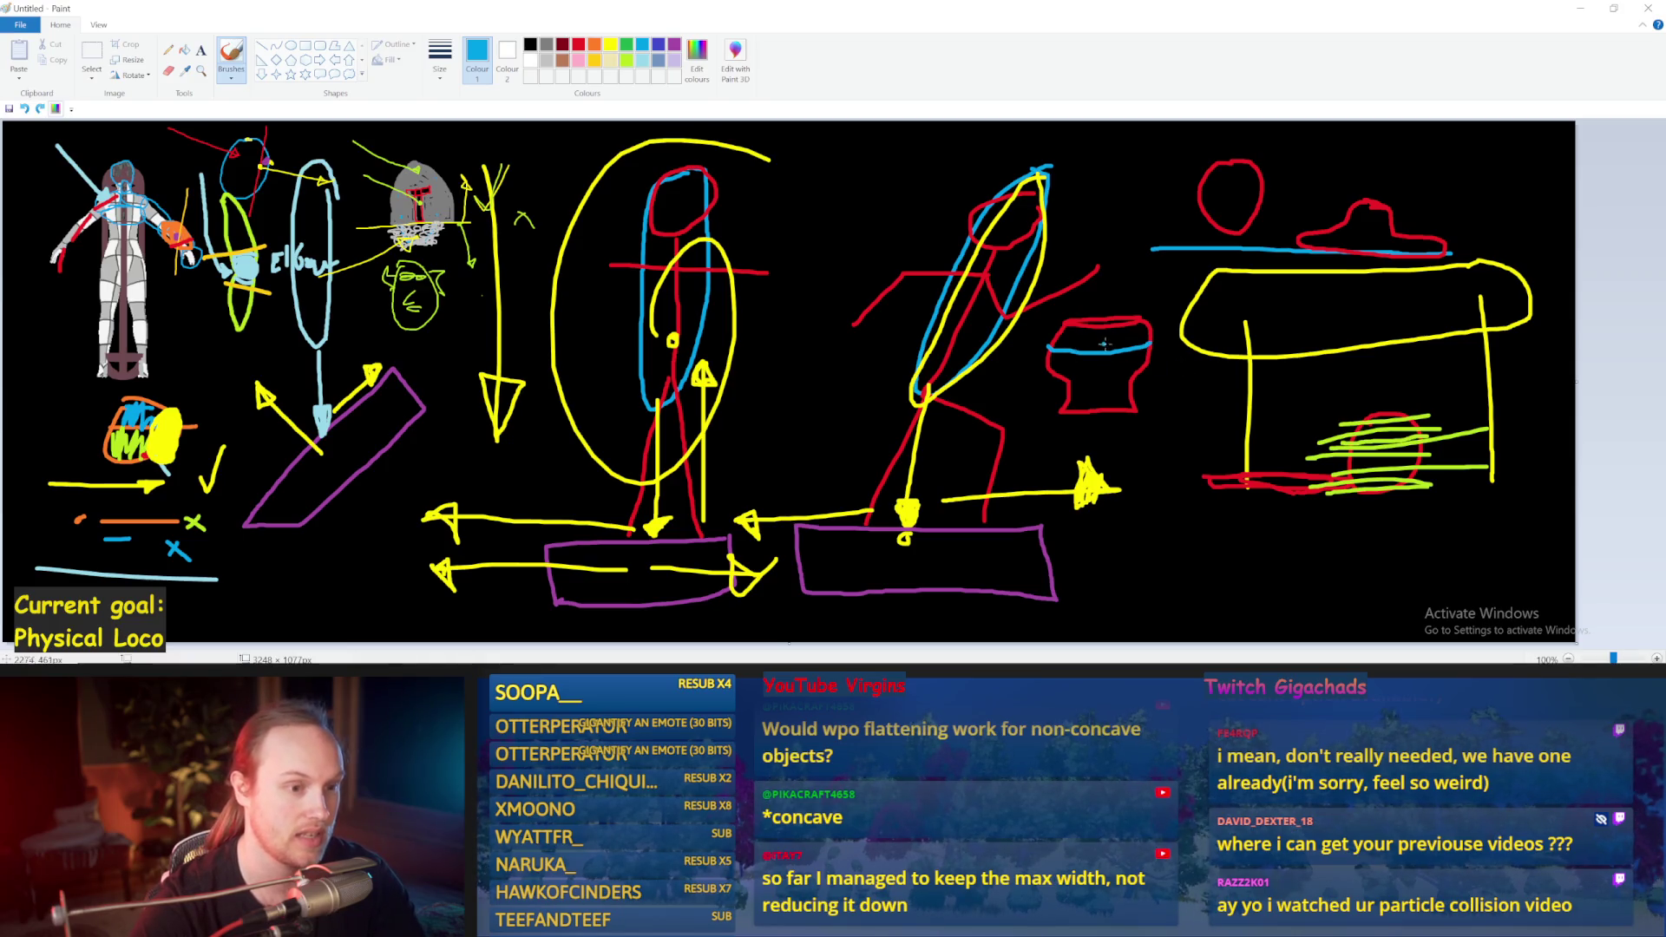
left_click_drag(1133, 339, 1058, 342)
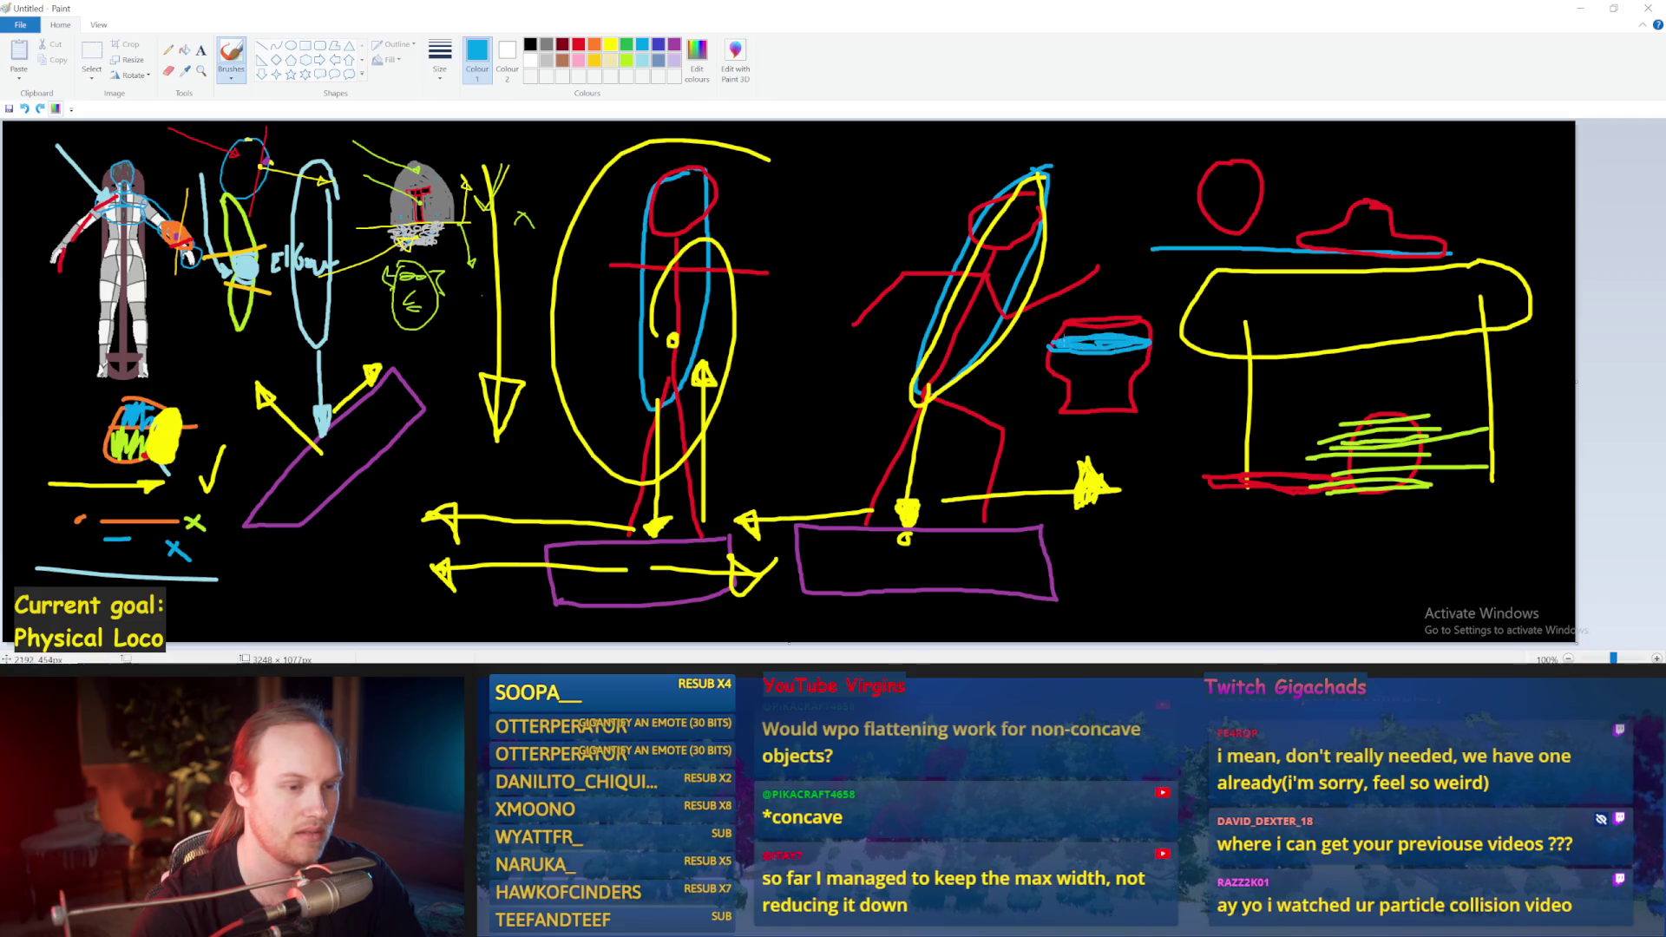
key("ctrl+z")
left_click_drag(1142, 345, 1101, 347)
Step: Add one more blue rim line and sketch a blue bottle outline below the cup
key("ctrl+z")
key("ctrl+z")
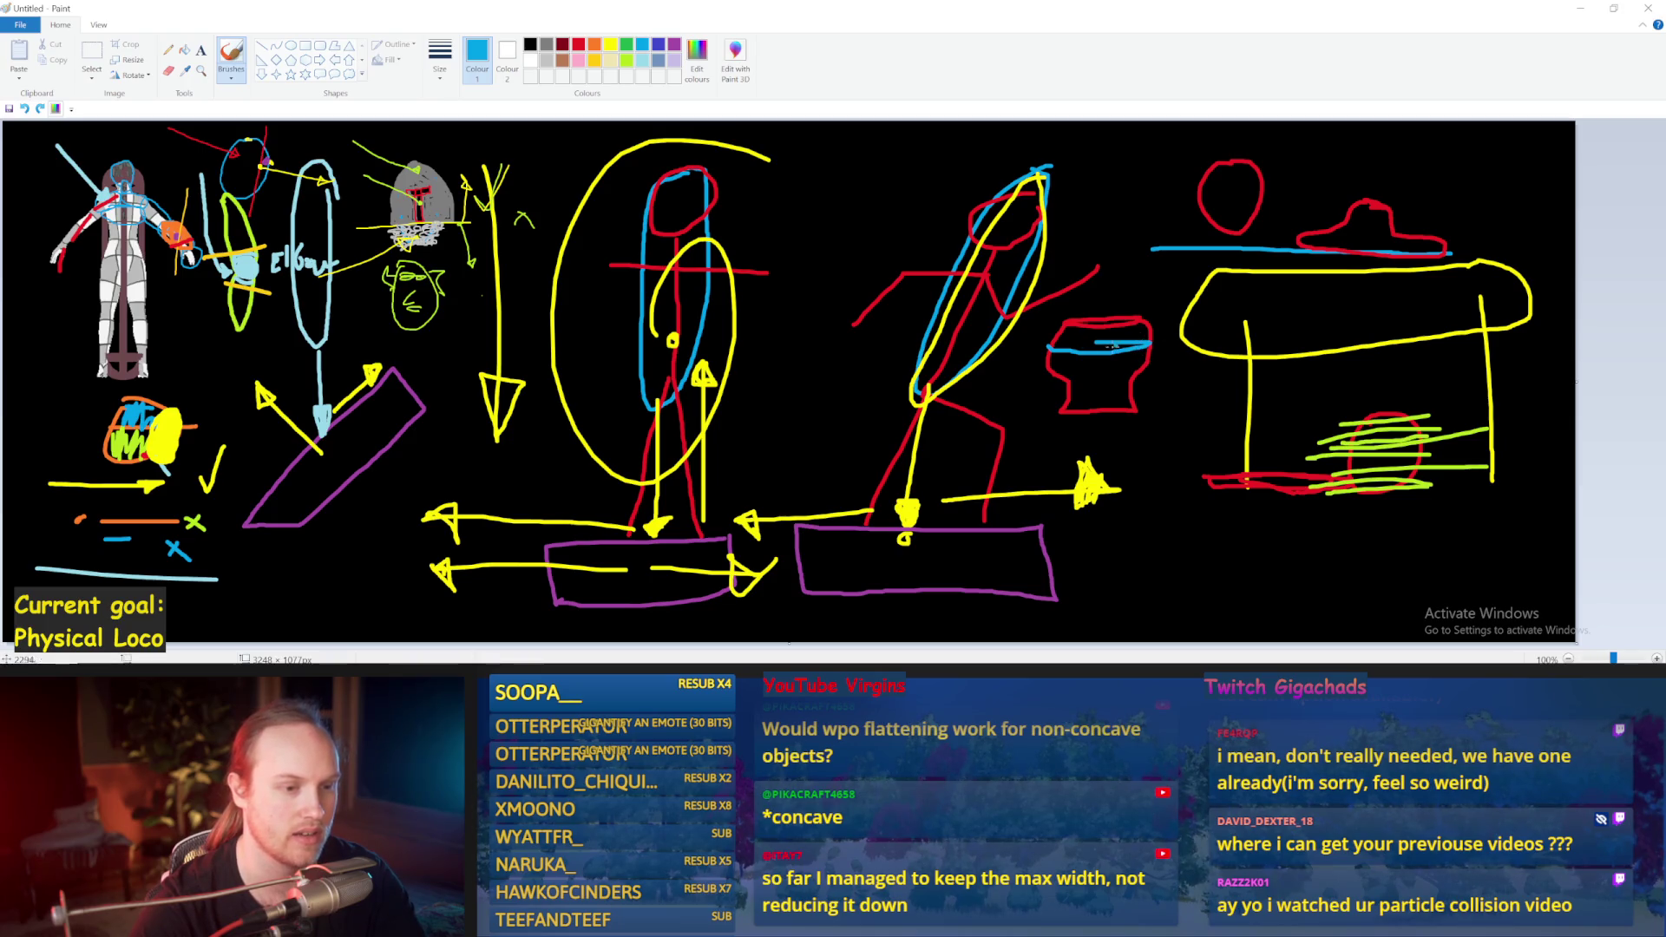
mouse_move(1112, 339)
left_mouse_down()
mouse_move(1149, 334)
mouse_move(1069, 343)
mouse_move(1135, 335)
left_mouse_up()
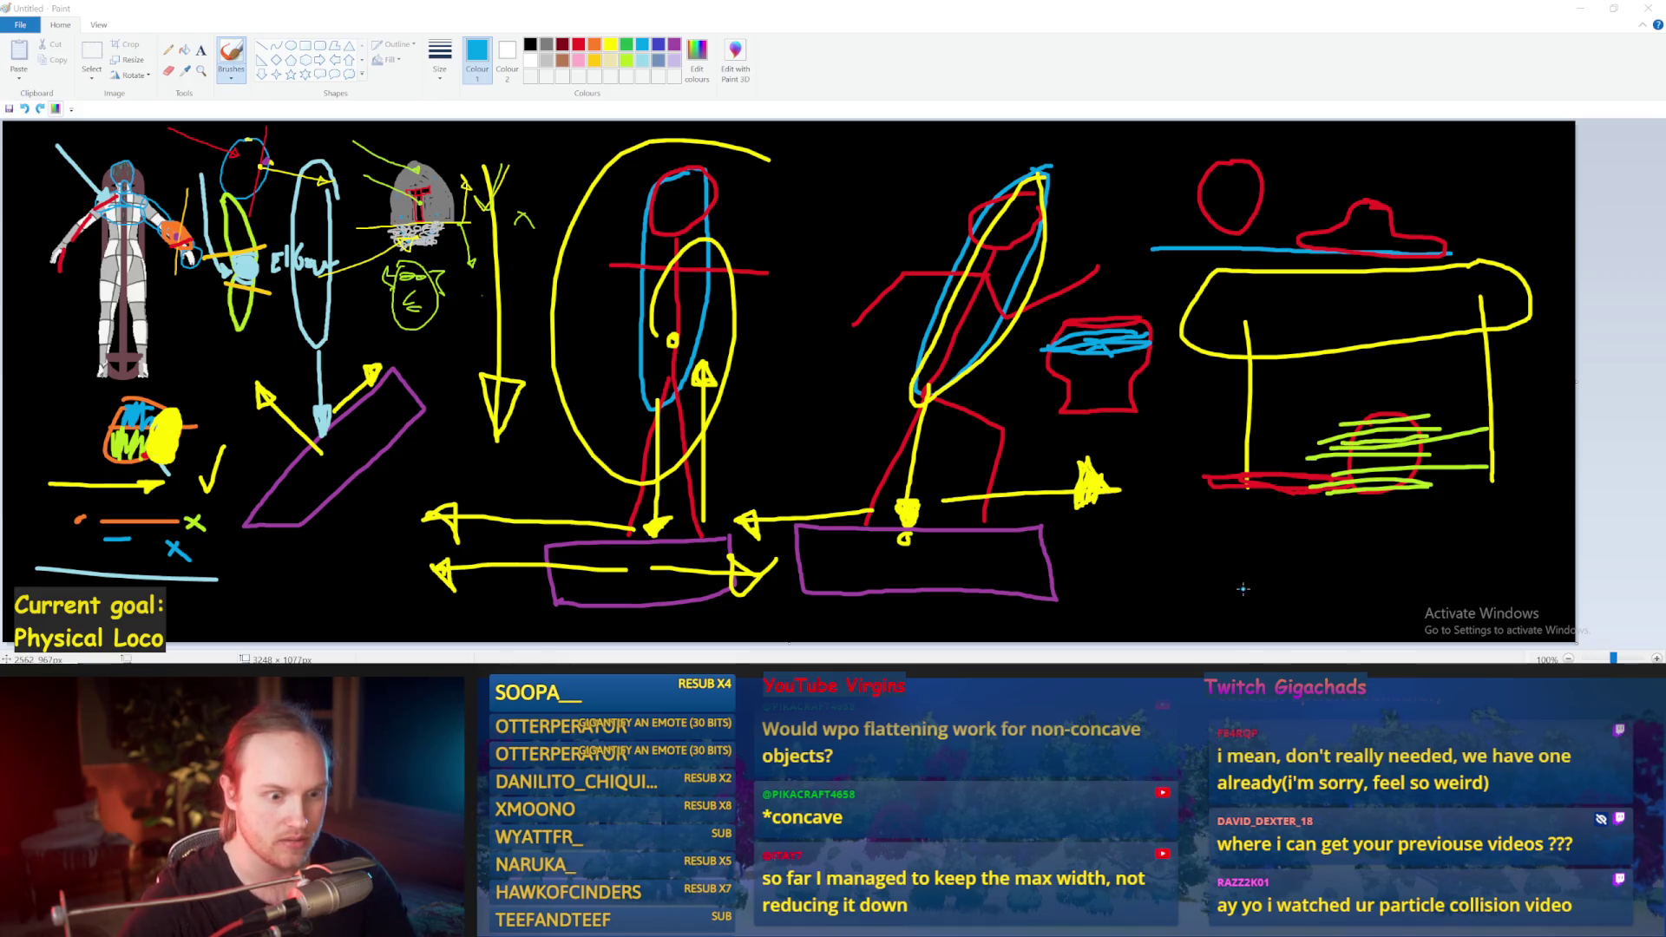
left_click_drag(1271, 586, 1183, 501)
mouse_move(1168, 503)
left_mouse_down()
mouse_move(1121, 439)
mouse_move(1108, 458)
mouse_move(1149, 507)
mouse_move(1142, 552)
mouse_move(1188, 602)
mouse_move(1233, 634)
mouse_move(1271, 587)
left_mouse_up()
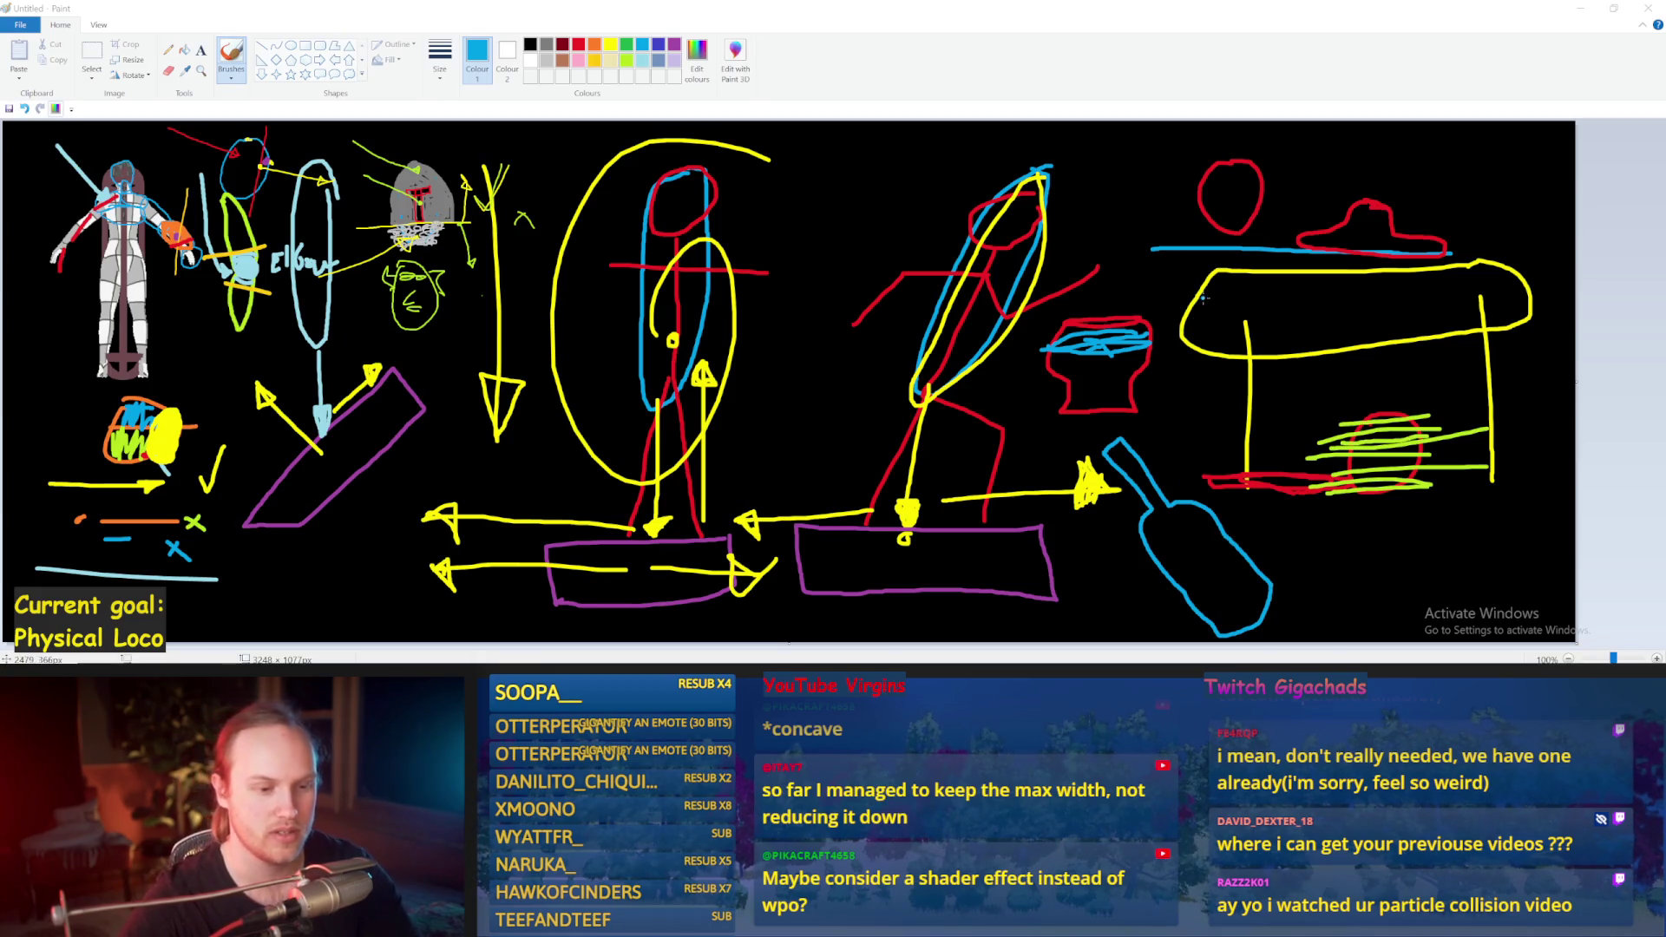
Step: Draw a long blue horizontal bar across the bottle neck, extending it left and right
mouse_move(1172, 342)
left_mouse_down()
mouse_move(1176, 555)
mouse_move(1180, 542)
left_mouse_up()
key("ctrl+z")
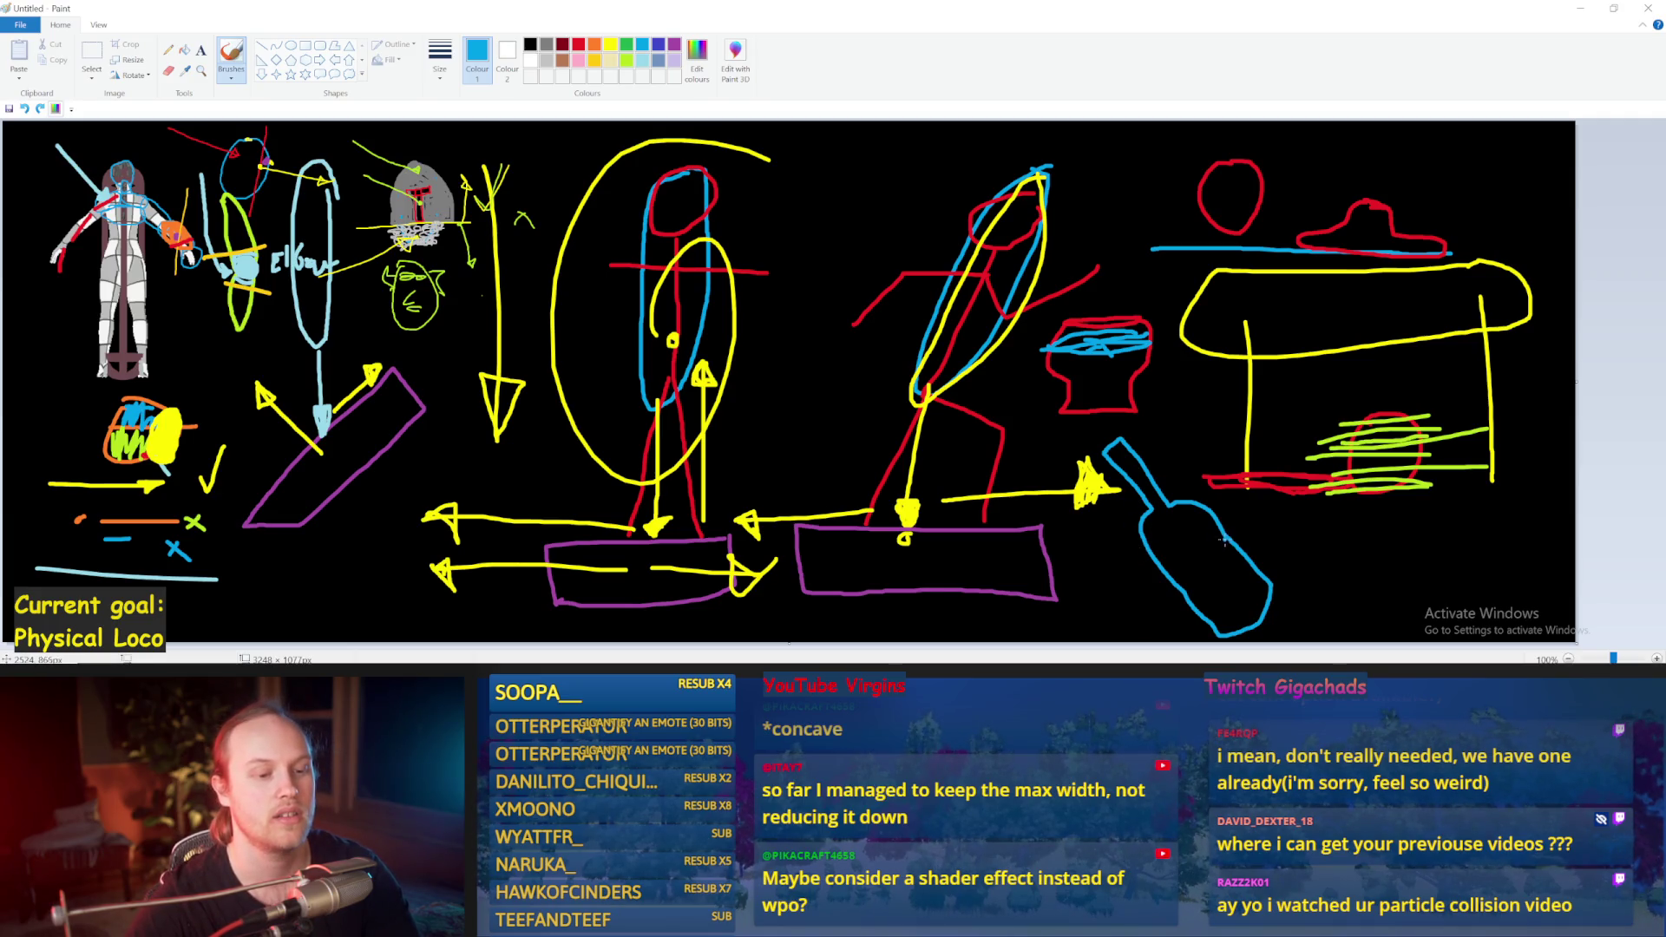
mouse_move(1224, 538)
left_mouse_down()
mouse_move(1147, 530)
mouse_move(1212, 539)
left_mouse_up()
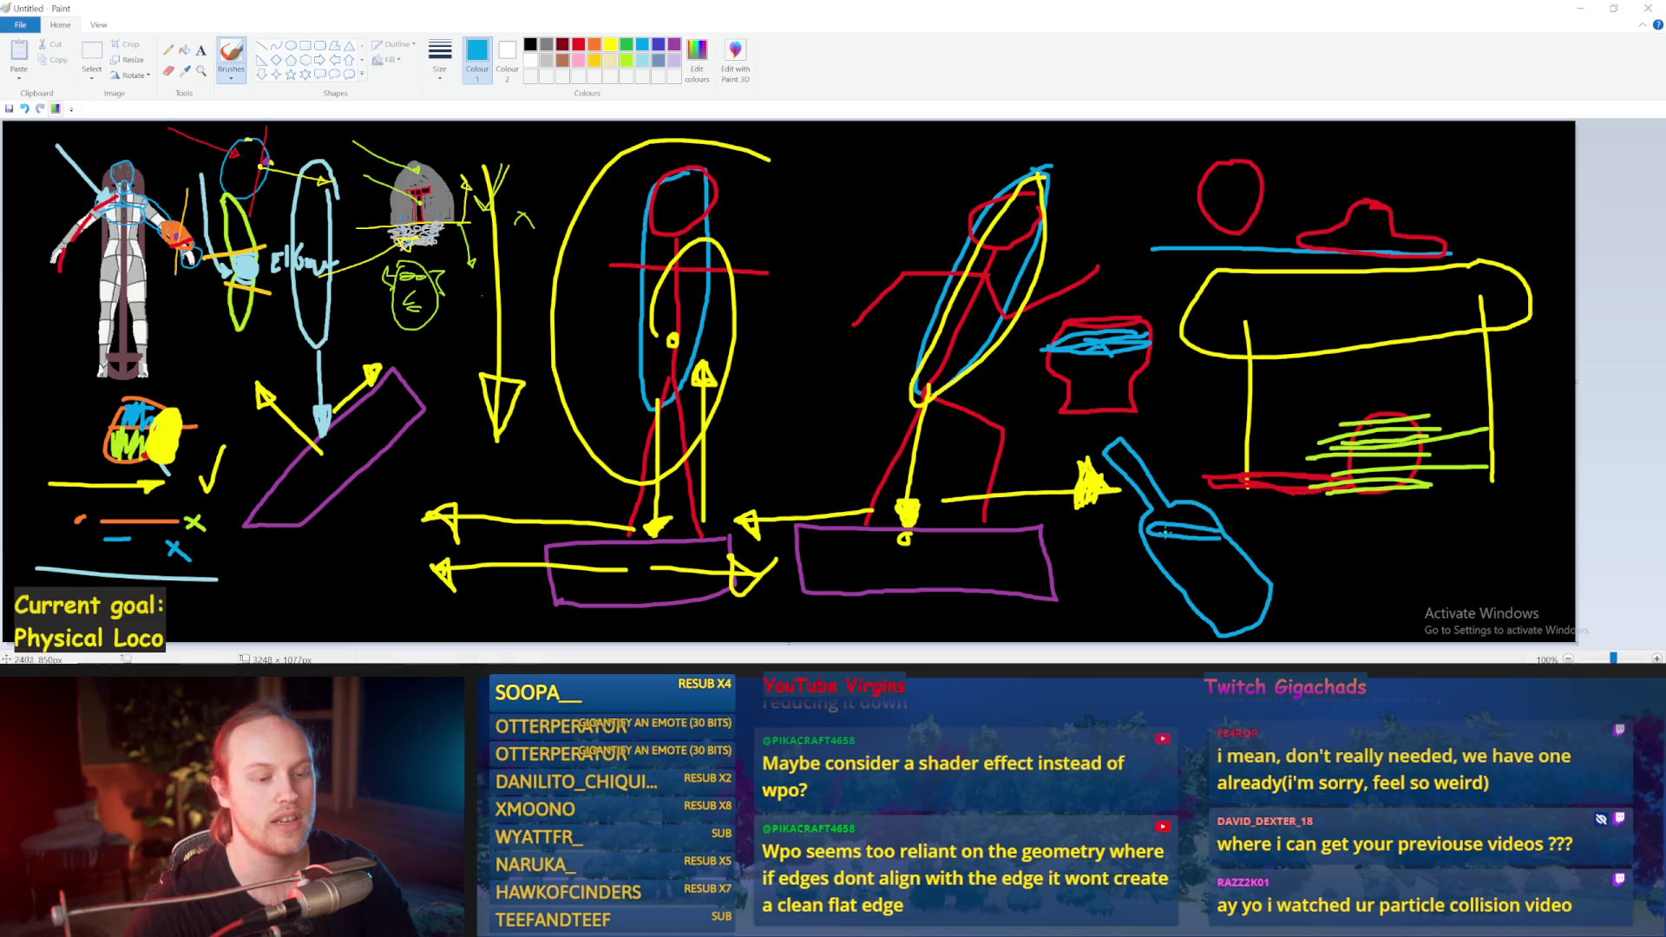
left_click_drag(1095, 521, 1157, 531)
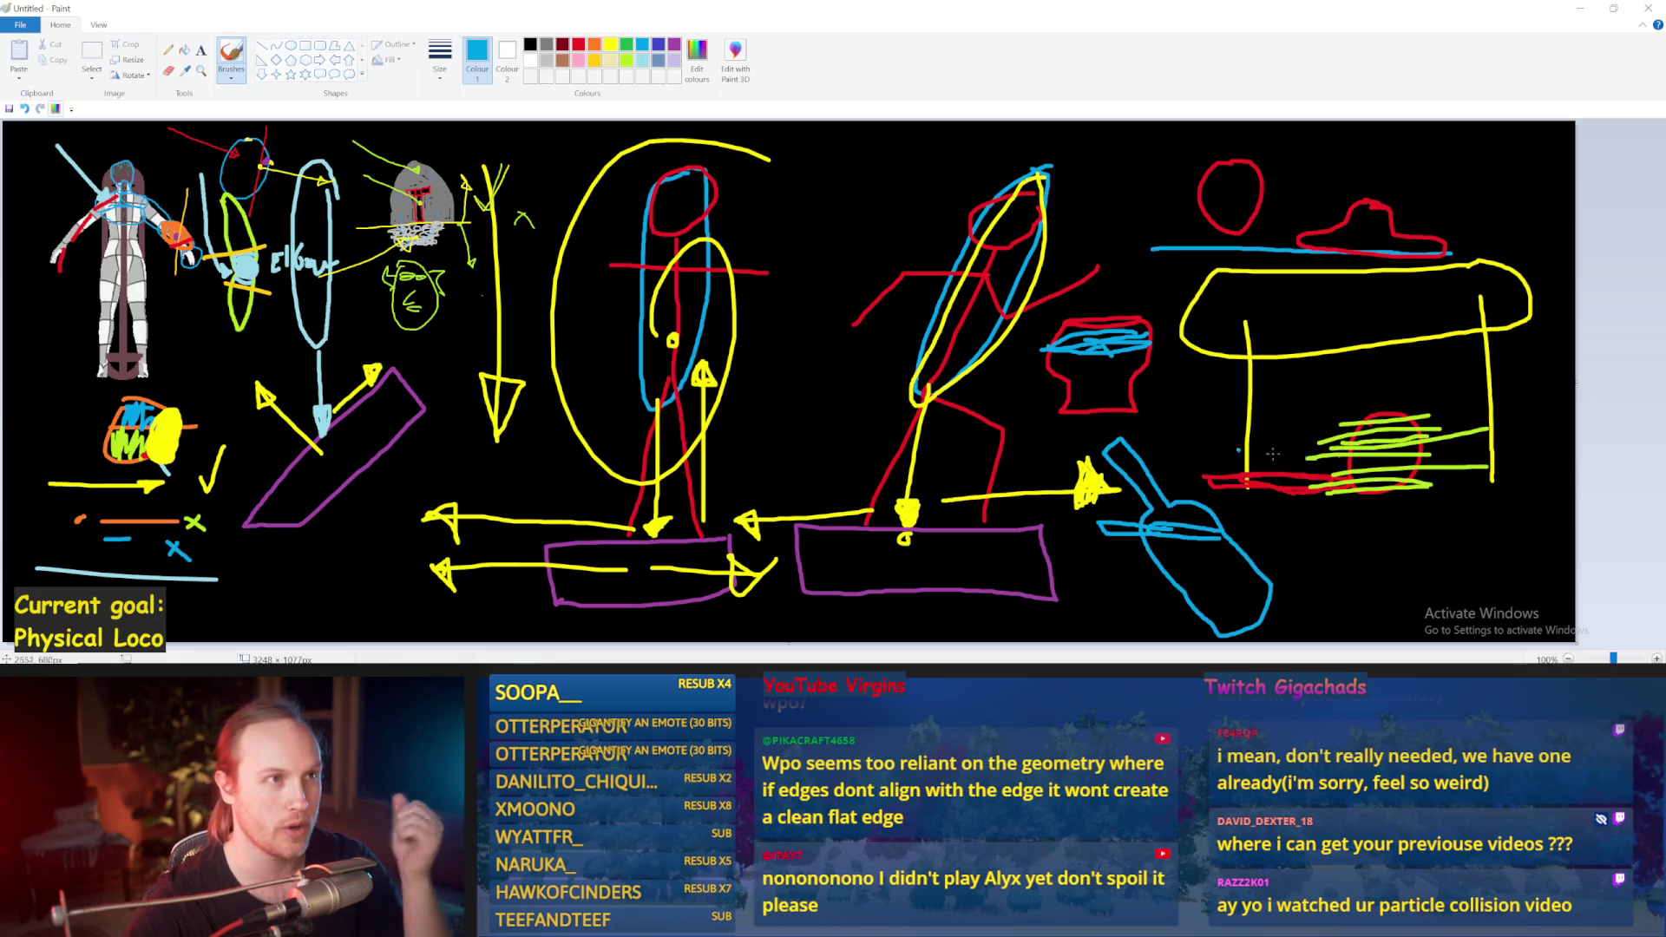
left_click_drag(1294, 502, 1208, 543)
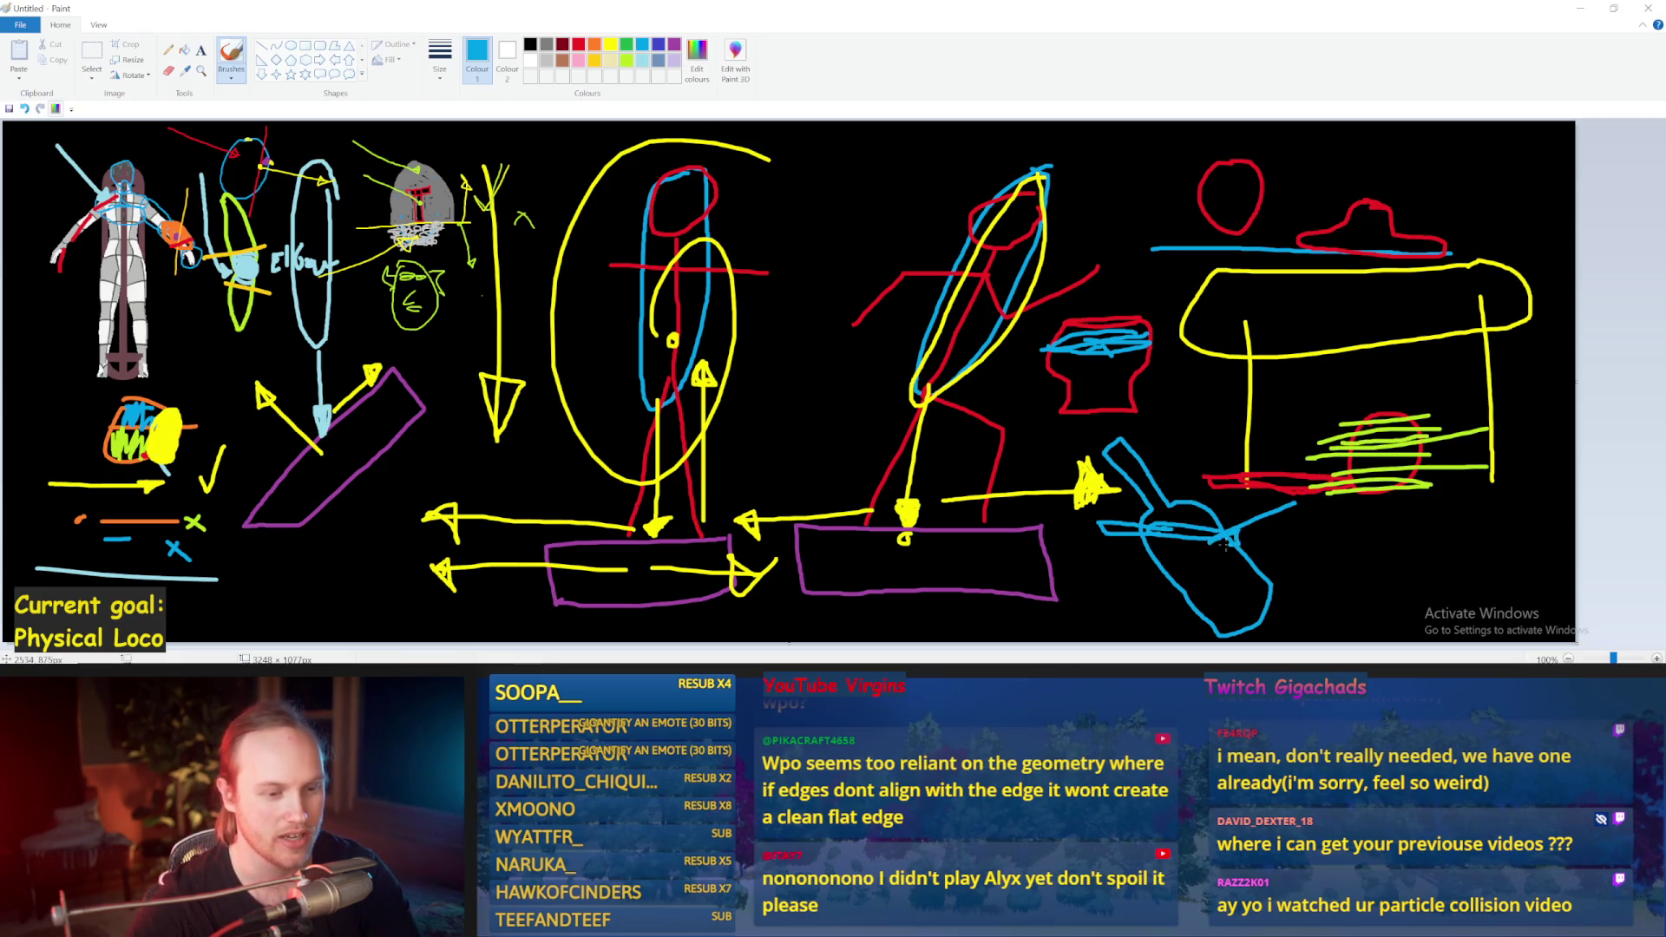
key("ctrl+z")
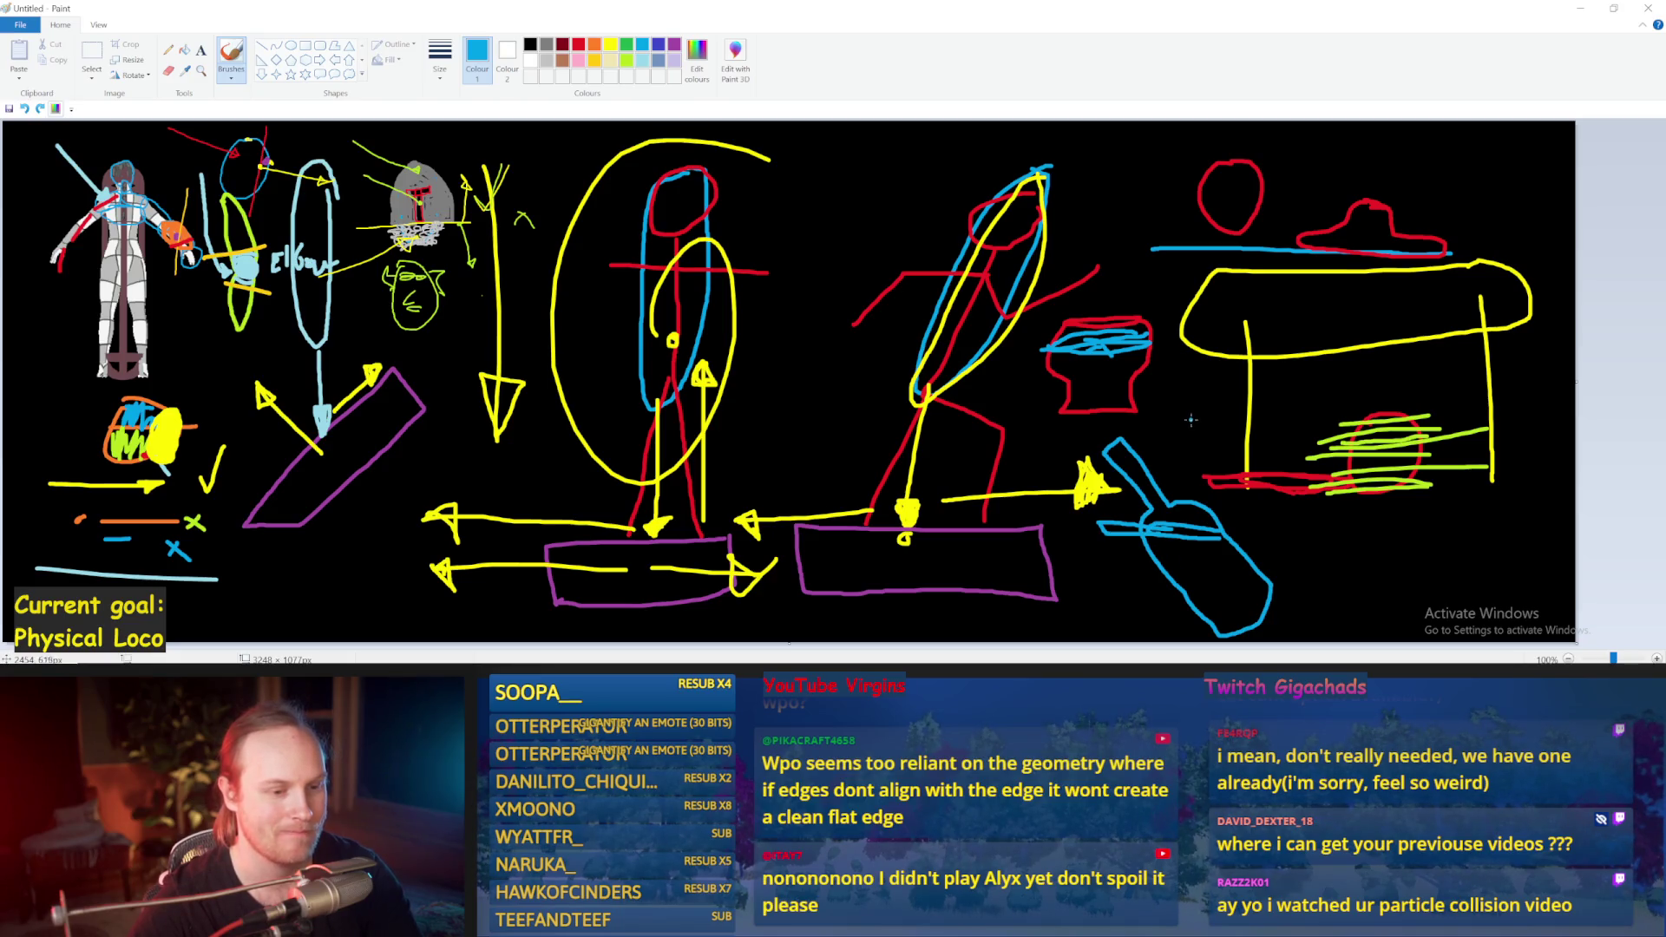
left_click_drag(1183, 356, 1176, 525)
key("ctrl+z")
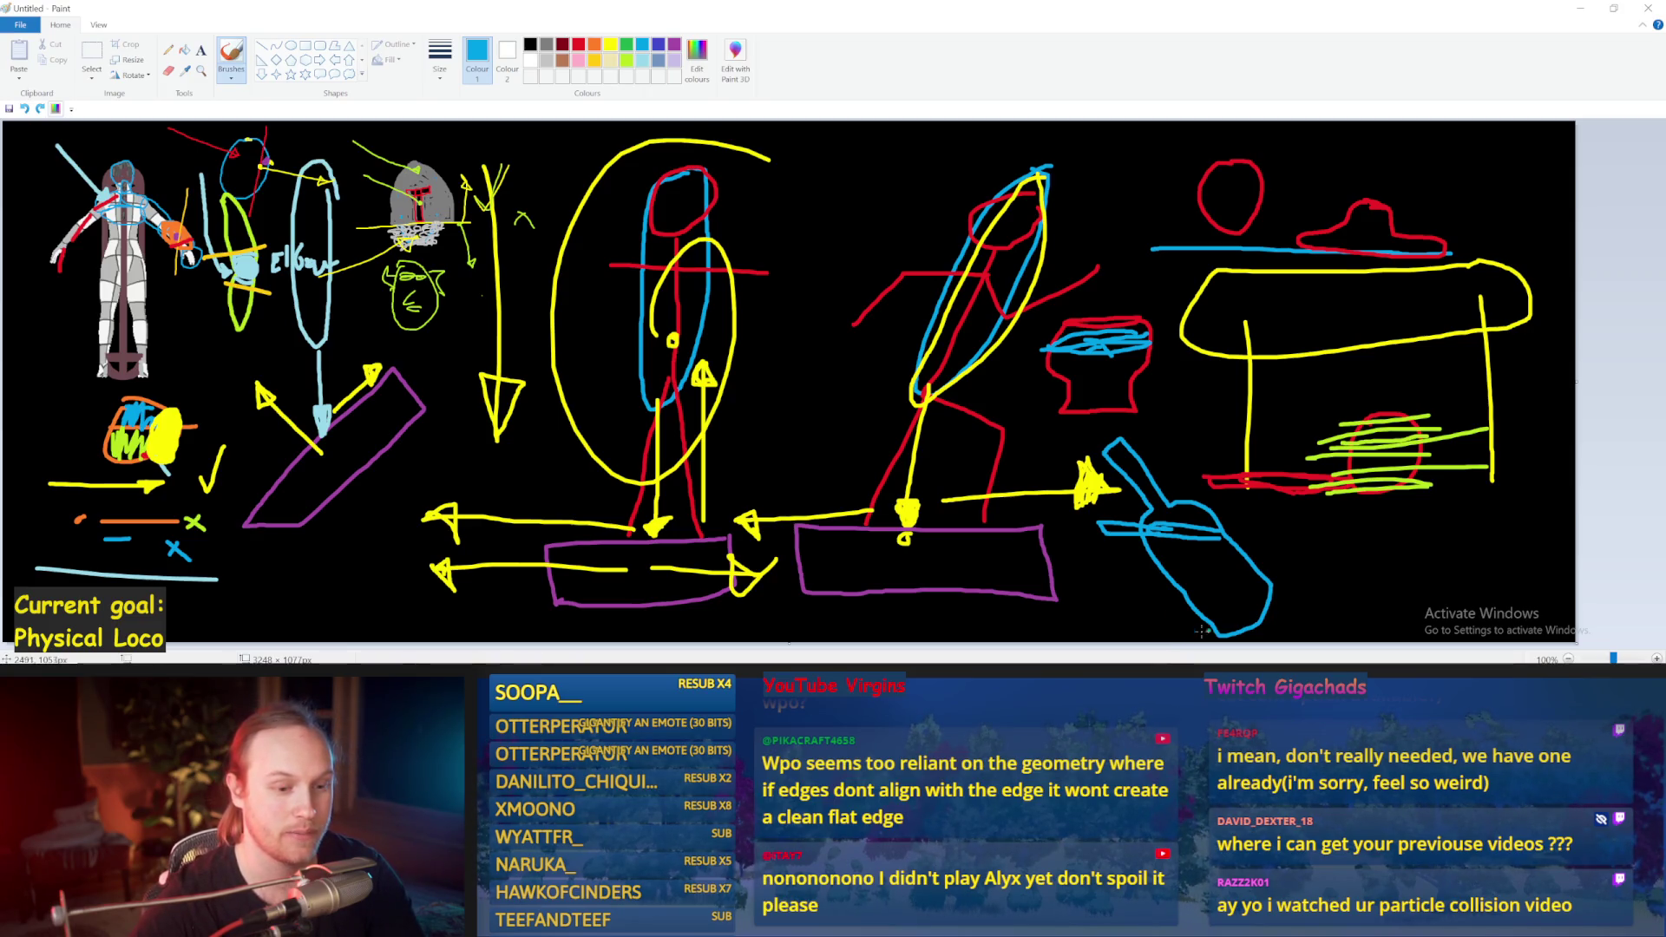
mouse_move(1221, 527)
left_mouse_down()
mouse_move(1284, 539)
mouse_move(1180, 538)
left_mouse_up()
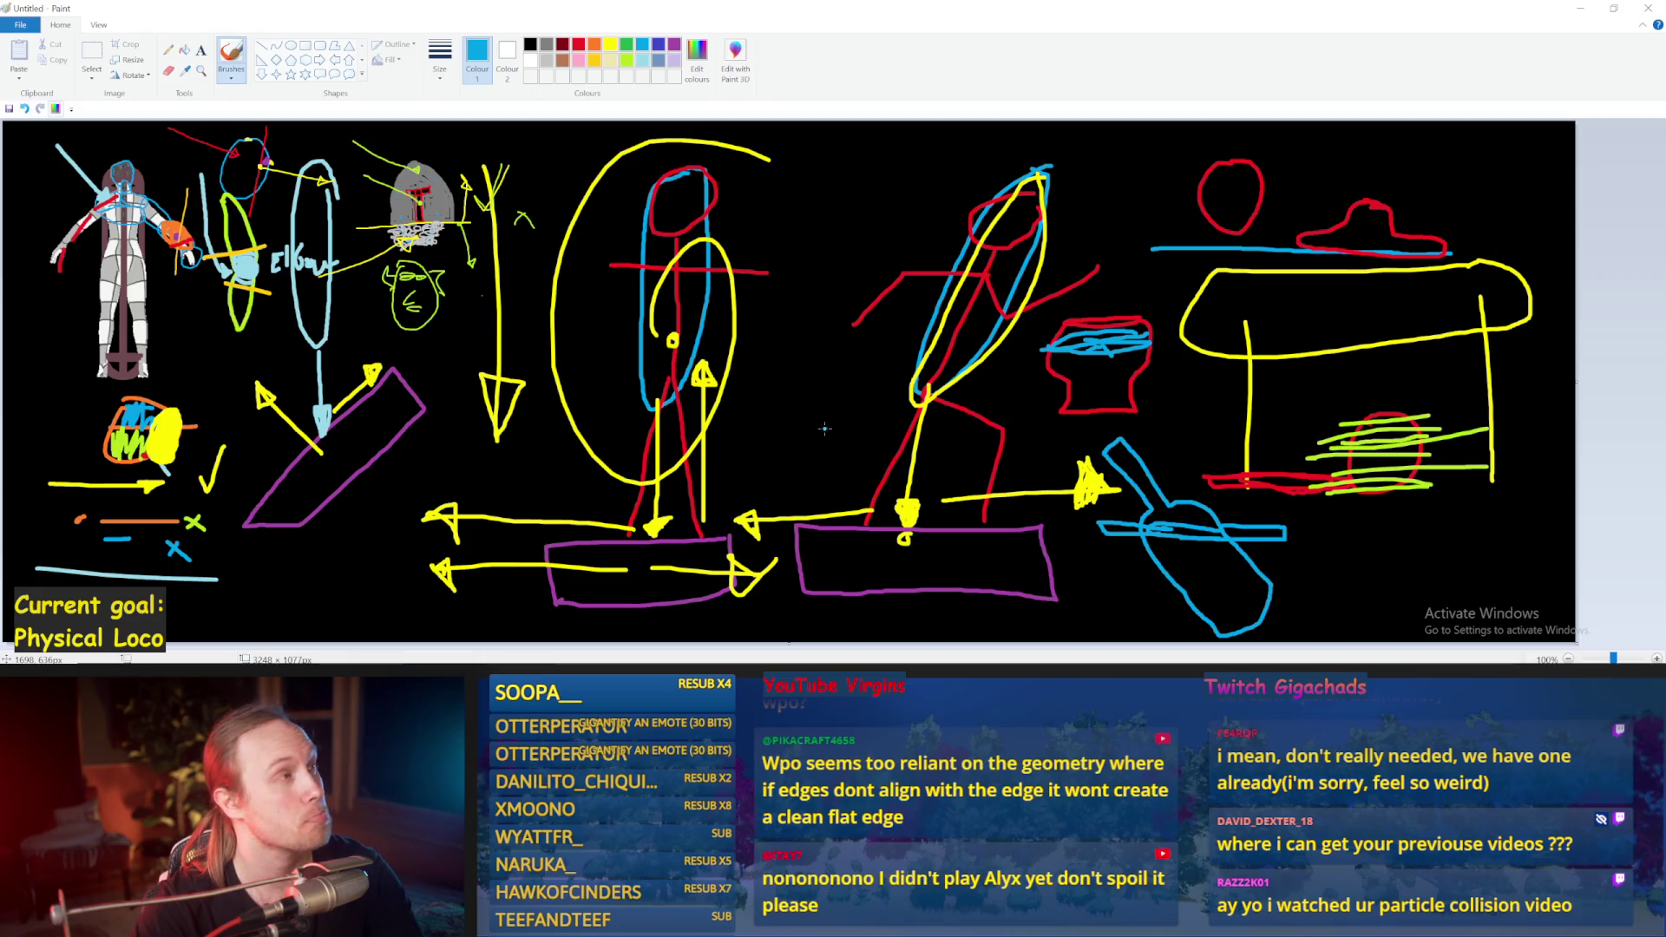
Step: Sketch a blue vase between the yellow oval and red figure, then mark its base in red
left_click_drag(825, 441, 817, 224)
key("ctrl+z")
left_click_drag(833, 423, 819, 183)
key("ctrl+z")
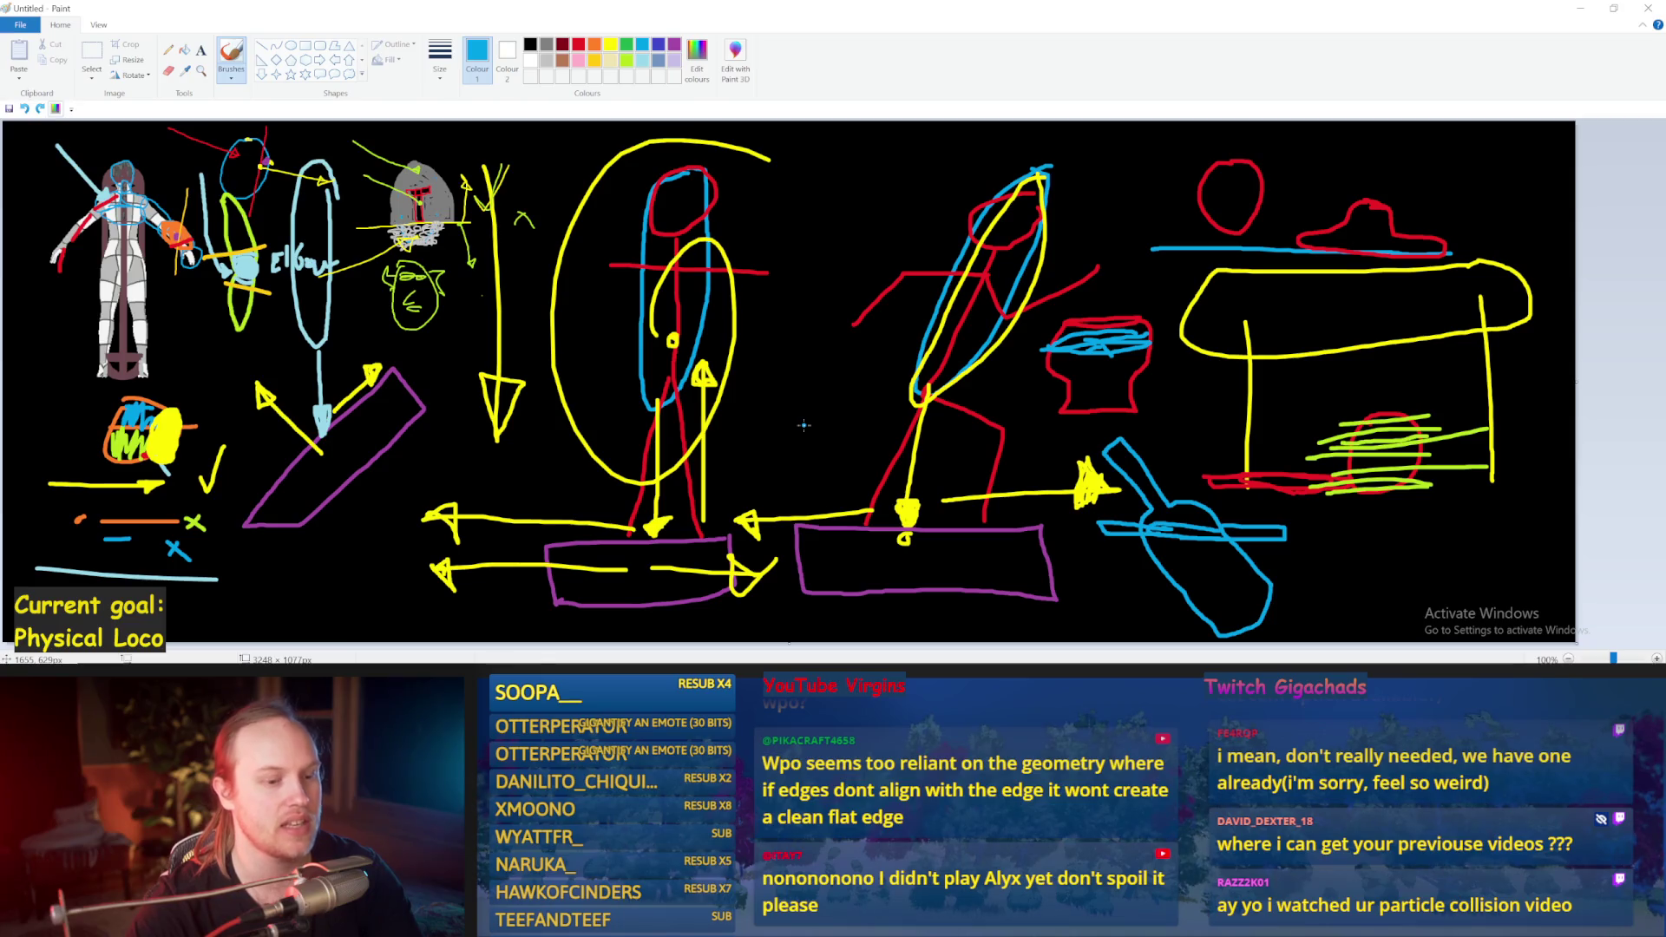
mouse_move(804, 425)
left_mouse_down()
mouse_move(863, 404)
mouse_move(820, 413)
mouse_move(862, 343)
left_mouse_up()
key("ctrl+z")
key("ctrl+z")
mouse_move(785, 444)
left_mouse_down()
mouse_move(838, 424)
mouse_move(856, 392)
left_mouse_up()
key("ctrl+z")
mouse_move(778, 441)
left_mouse_down()
mouse_move(846, 422)
mouse_move(851, 388)
mouse_move(814, 328)
mouse_move(844, 297)
mouse_move(733, 295)
mouse_move(760, 328)
mouse_move(742, 442)
mouse_move(838, 440)
left_mouse_up()
left_click(577, 45)
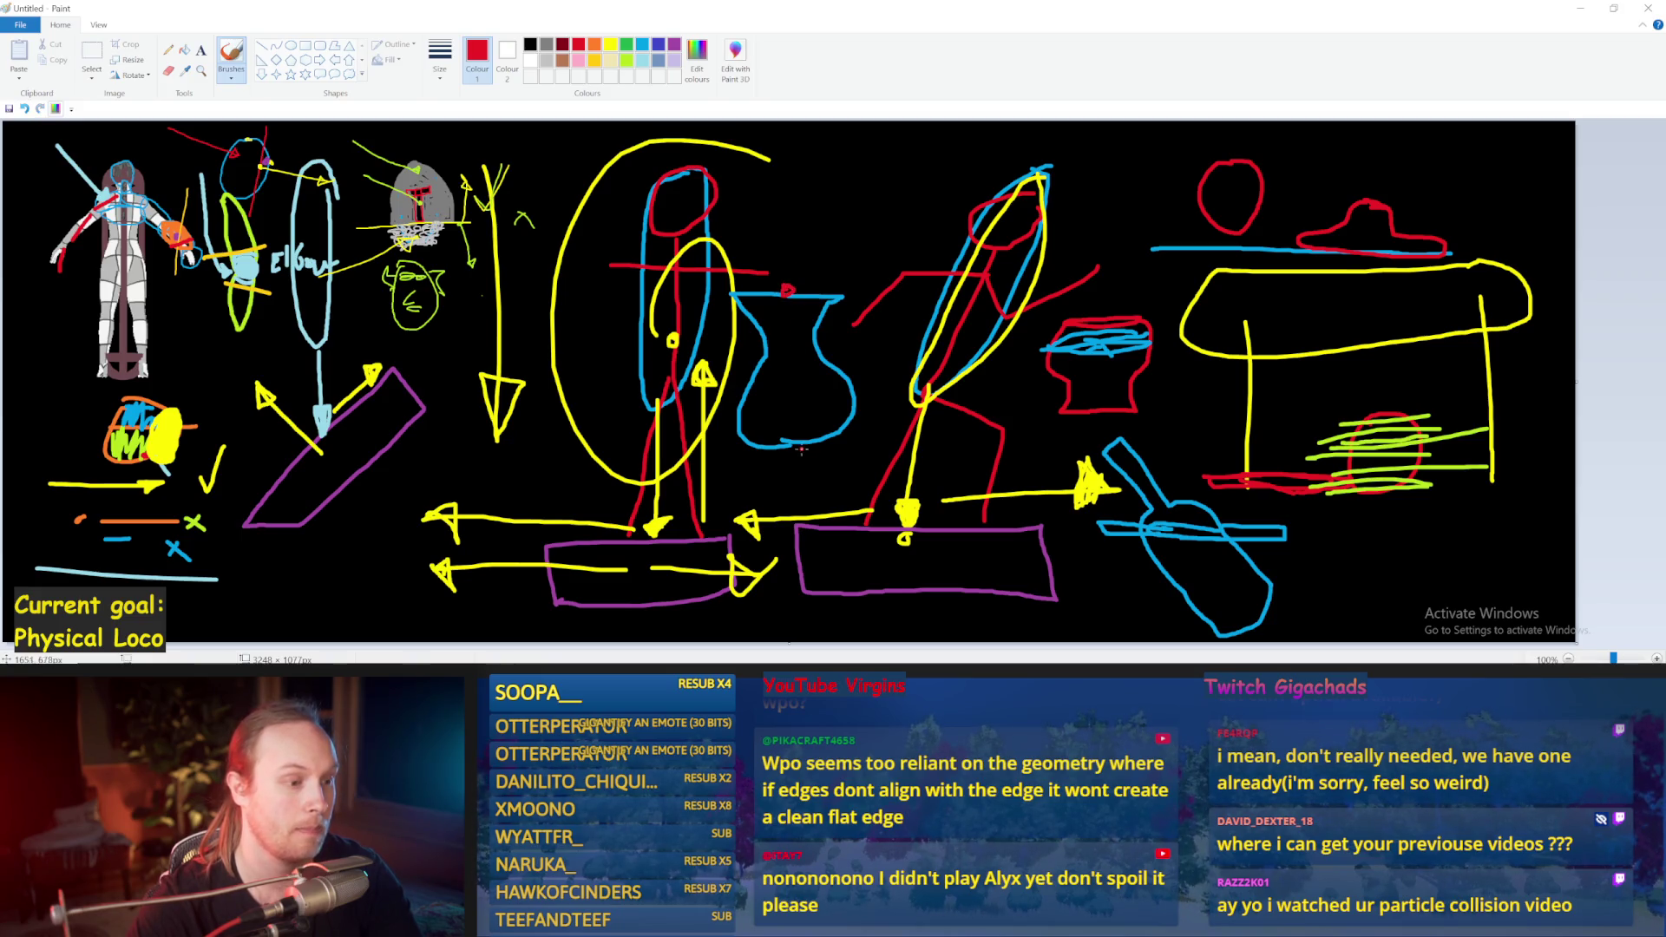
left_click_drag(790, 447, 789, 449)
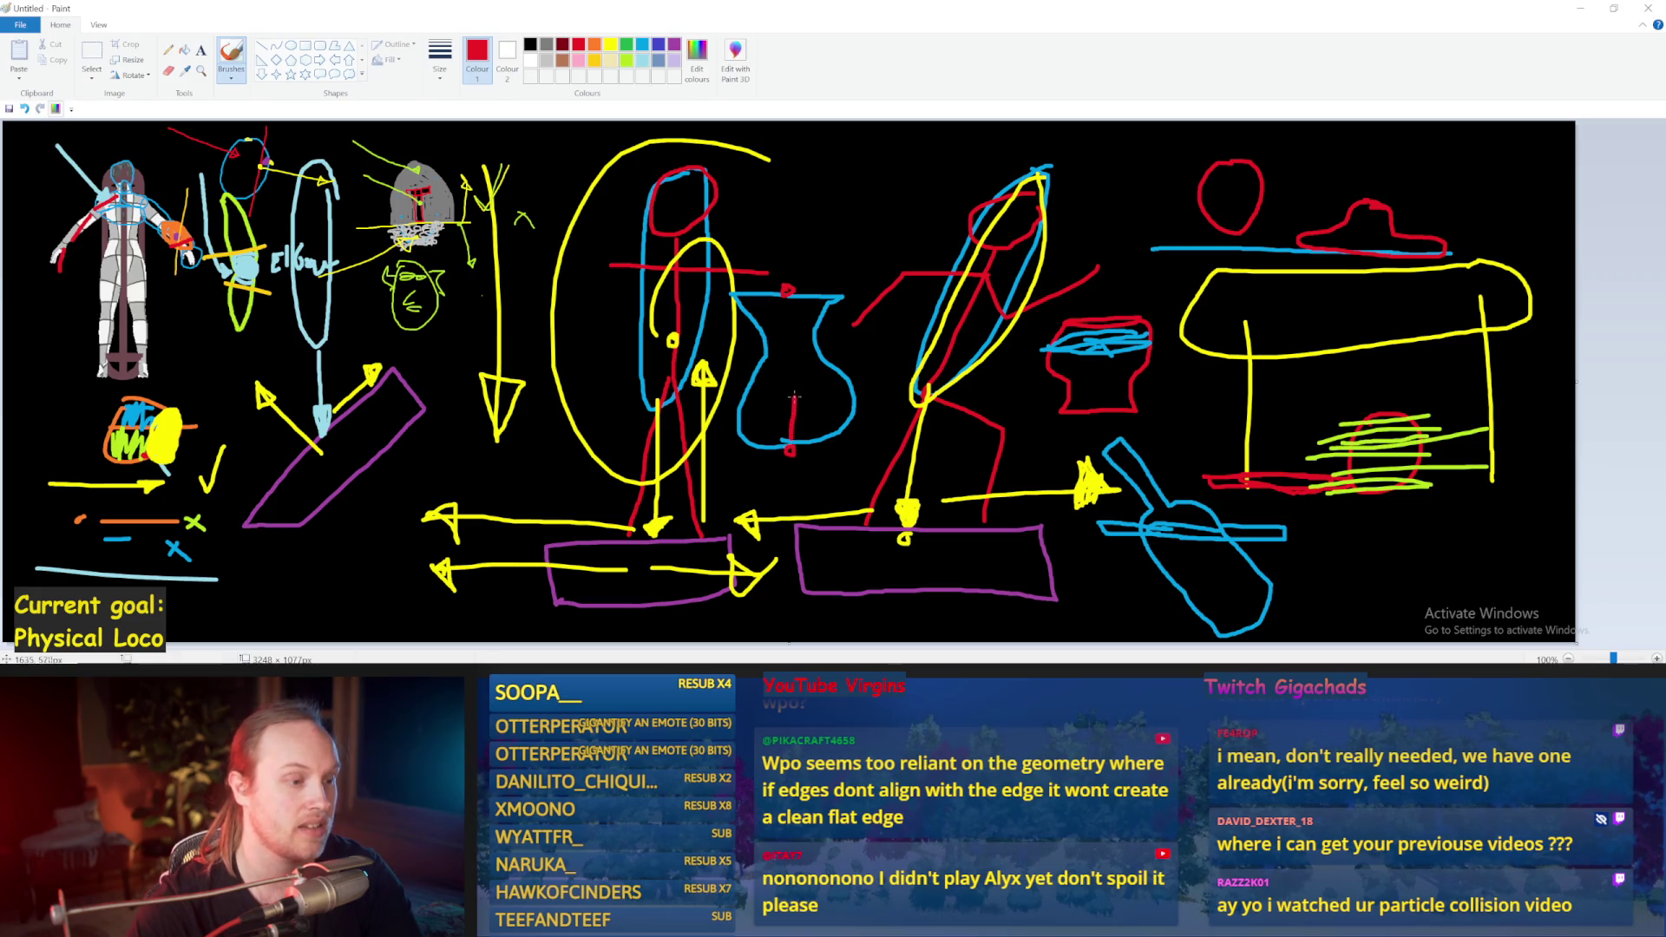
Step: Try red lines inside the vase, undo them, and add a small red stroke on it
mouse_move(790, 438)
left_mouse_down()
mouse_move(785, 299)
mouse_move(824, 319)
mouse_move(757, 343)
mouse_move(773, 359)
mouse_move(746, 377)
left_mouse_up()
left_click_drag(857, 398, 751, 396)
mouse_move(849, 415)
left_mouse_down()
mouse_move(743, 416)
mouse_move(765, 435)
mouse_move(859, 439)
left_mouse_up()
key("ctrl+z")
key("ctrl+z")
key("ctrl+z")
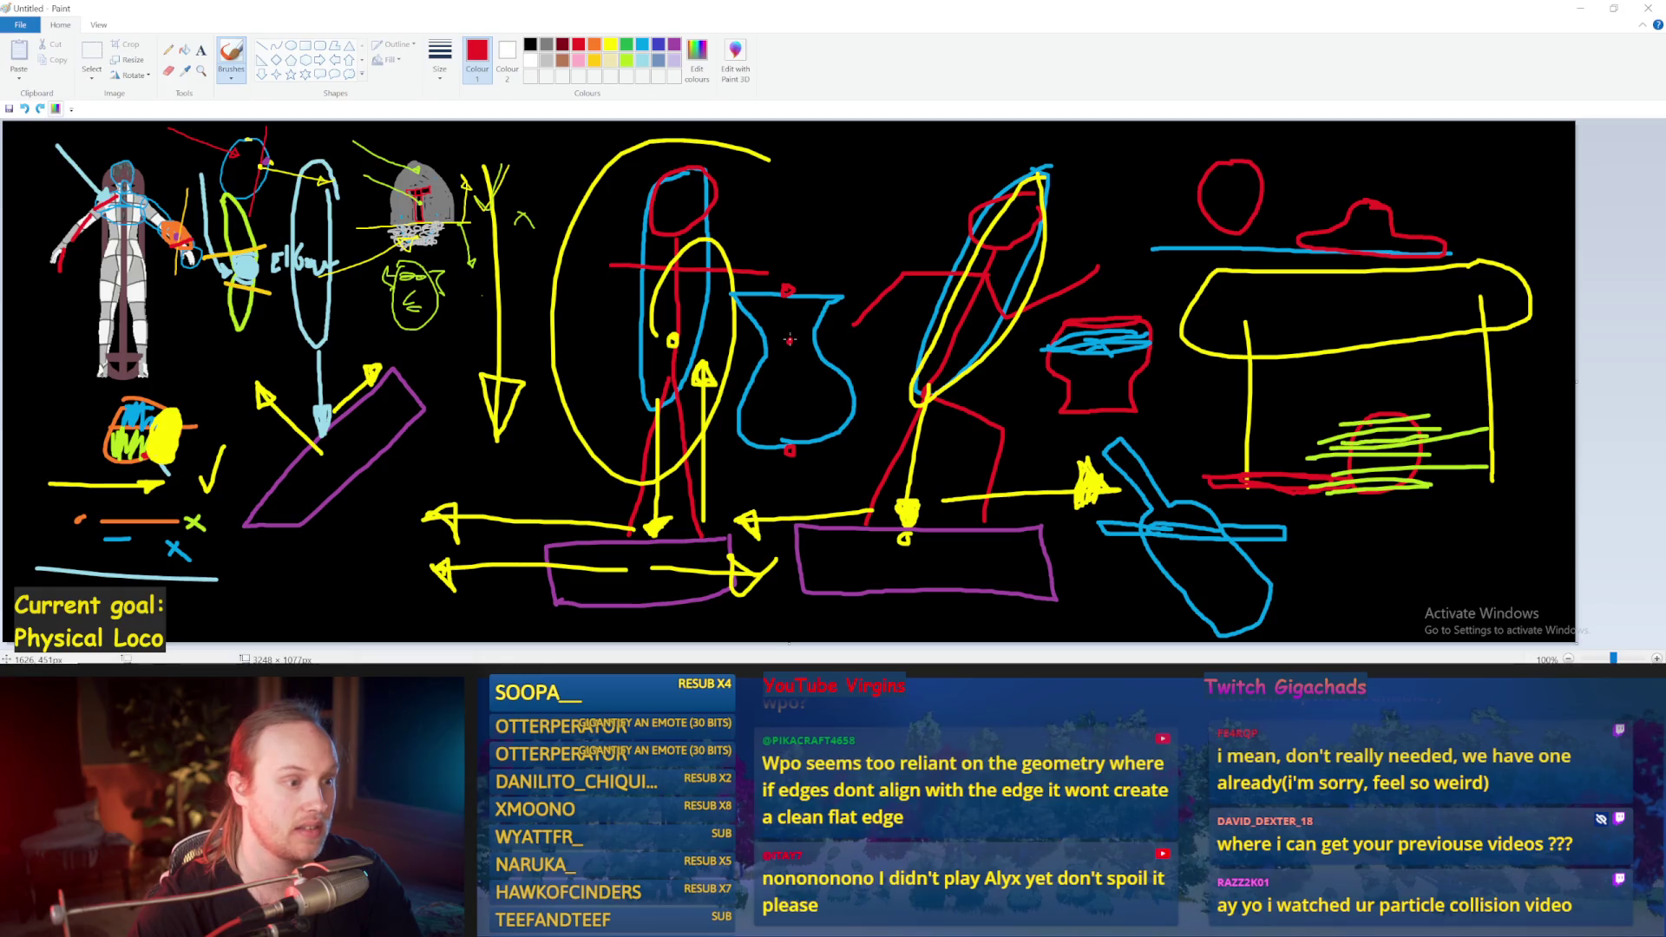
mouse_move(768, 333)
left_mouse_down()
mouse_move(753, 327)
mouse_move(813, 351)
left_mouse_up()
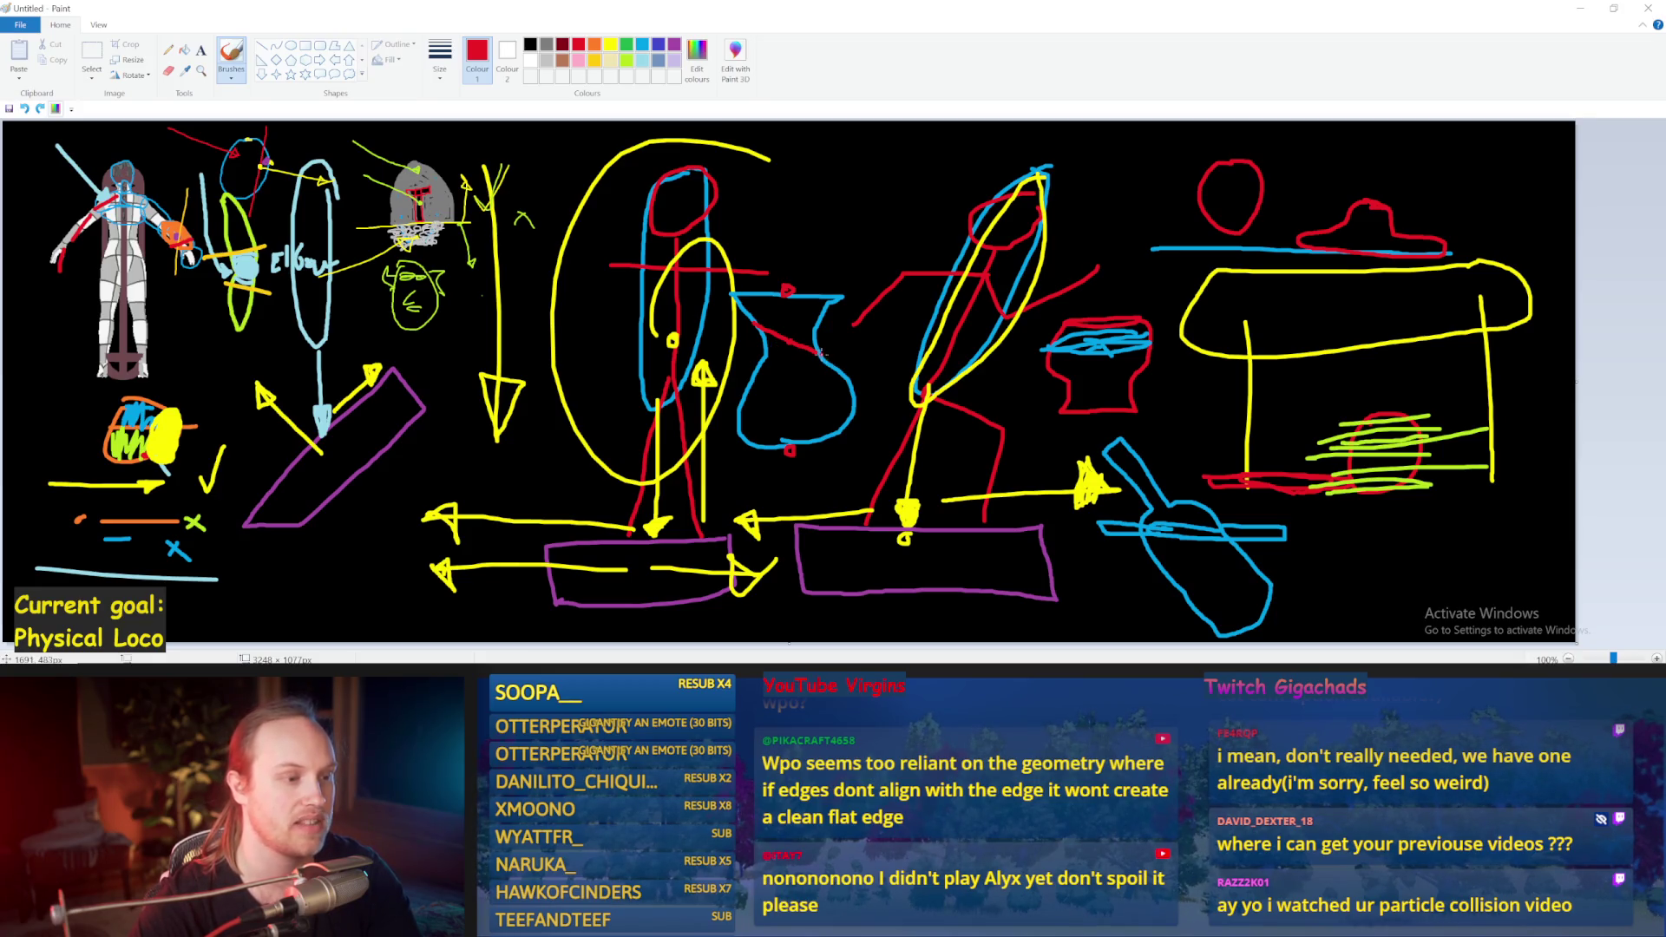
left_click_drag(820, 354, 758, 352)
key("ctrl+z")
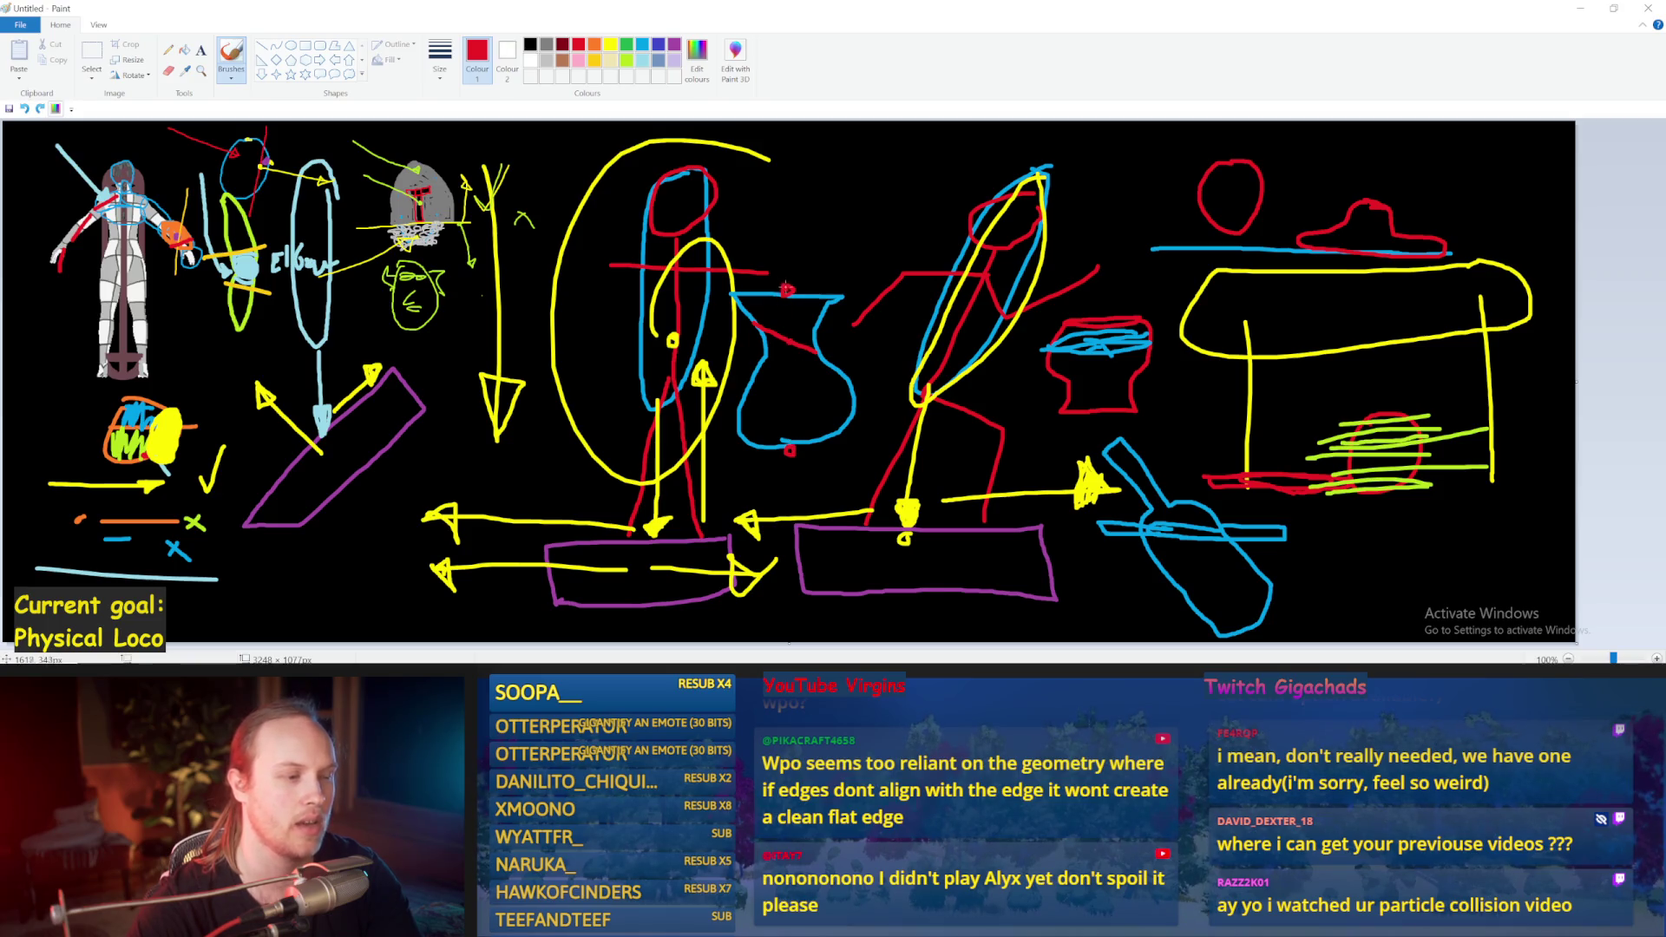
Step: Clear the remaining red vertical line and add a small red mark at the vase rim
mouse_move(791, 449)
left_mouse_down()
mouse_move(788, 295)
mouse_move(791, 446)
left_mouse_up()
key("ctrl+z")
key("ctrl+z")
key("ctrl+z")
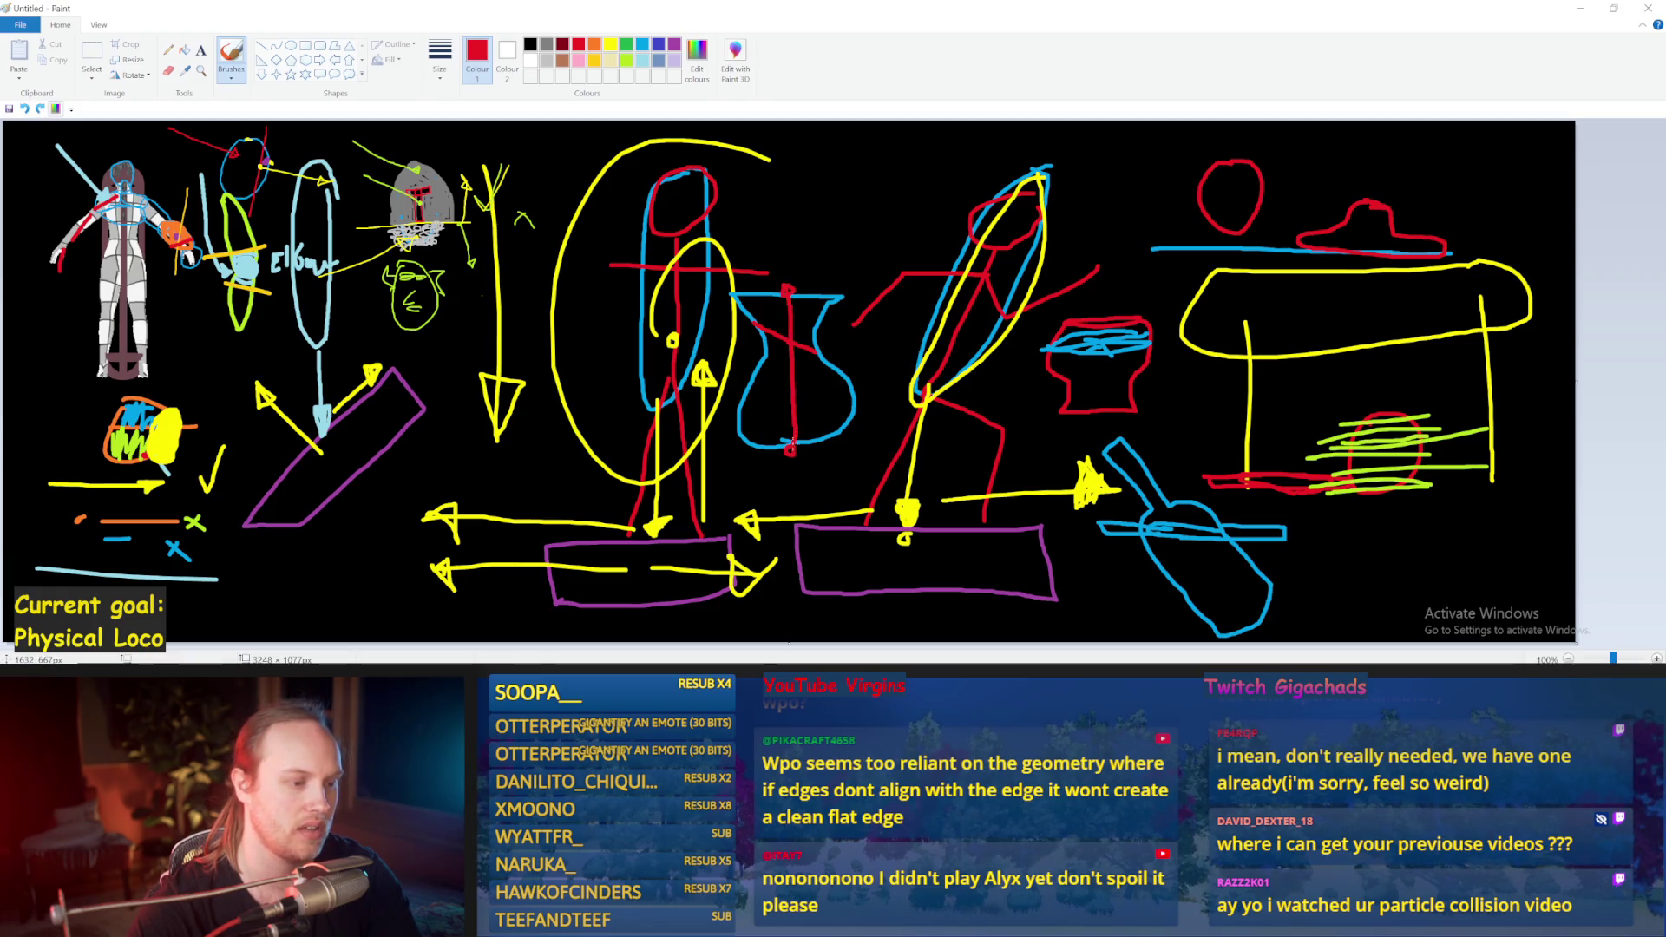
key("ctrl+z")
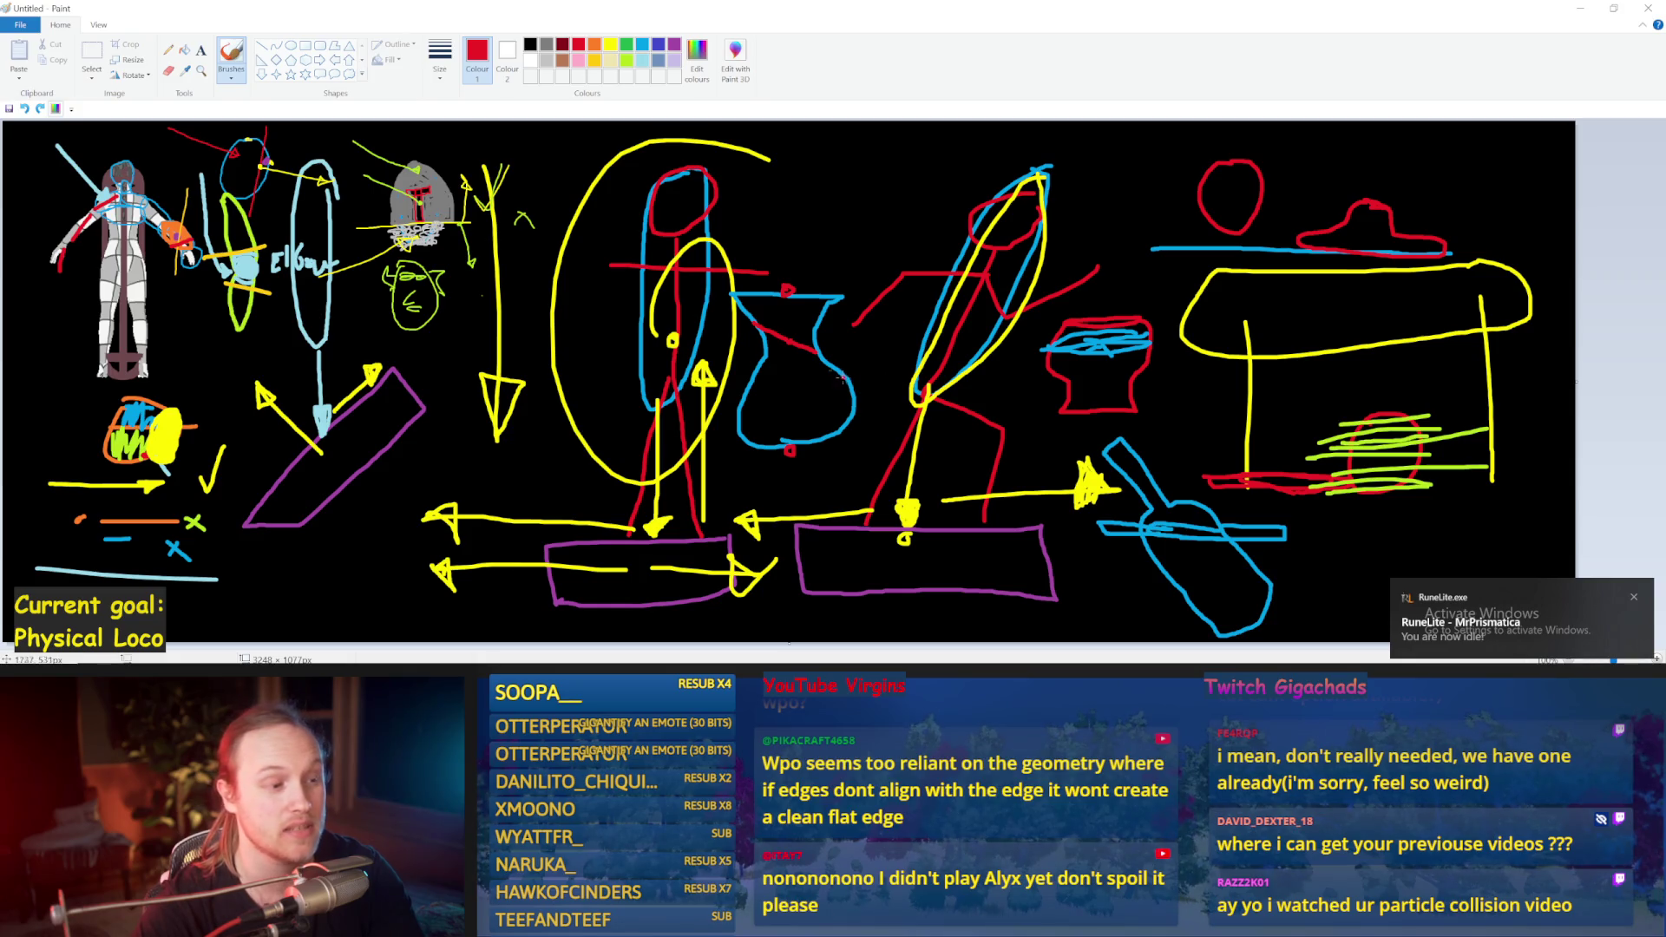
left_click(642, 45)
left_click(816, 380)
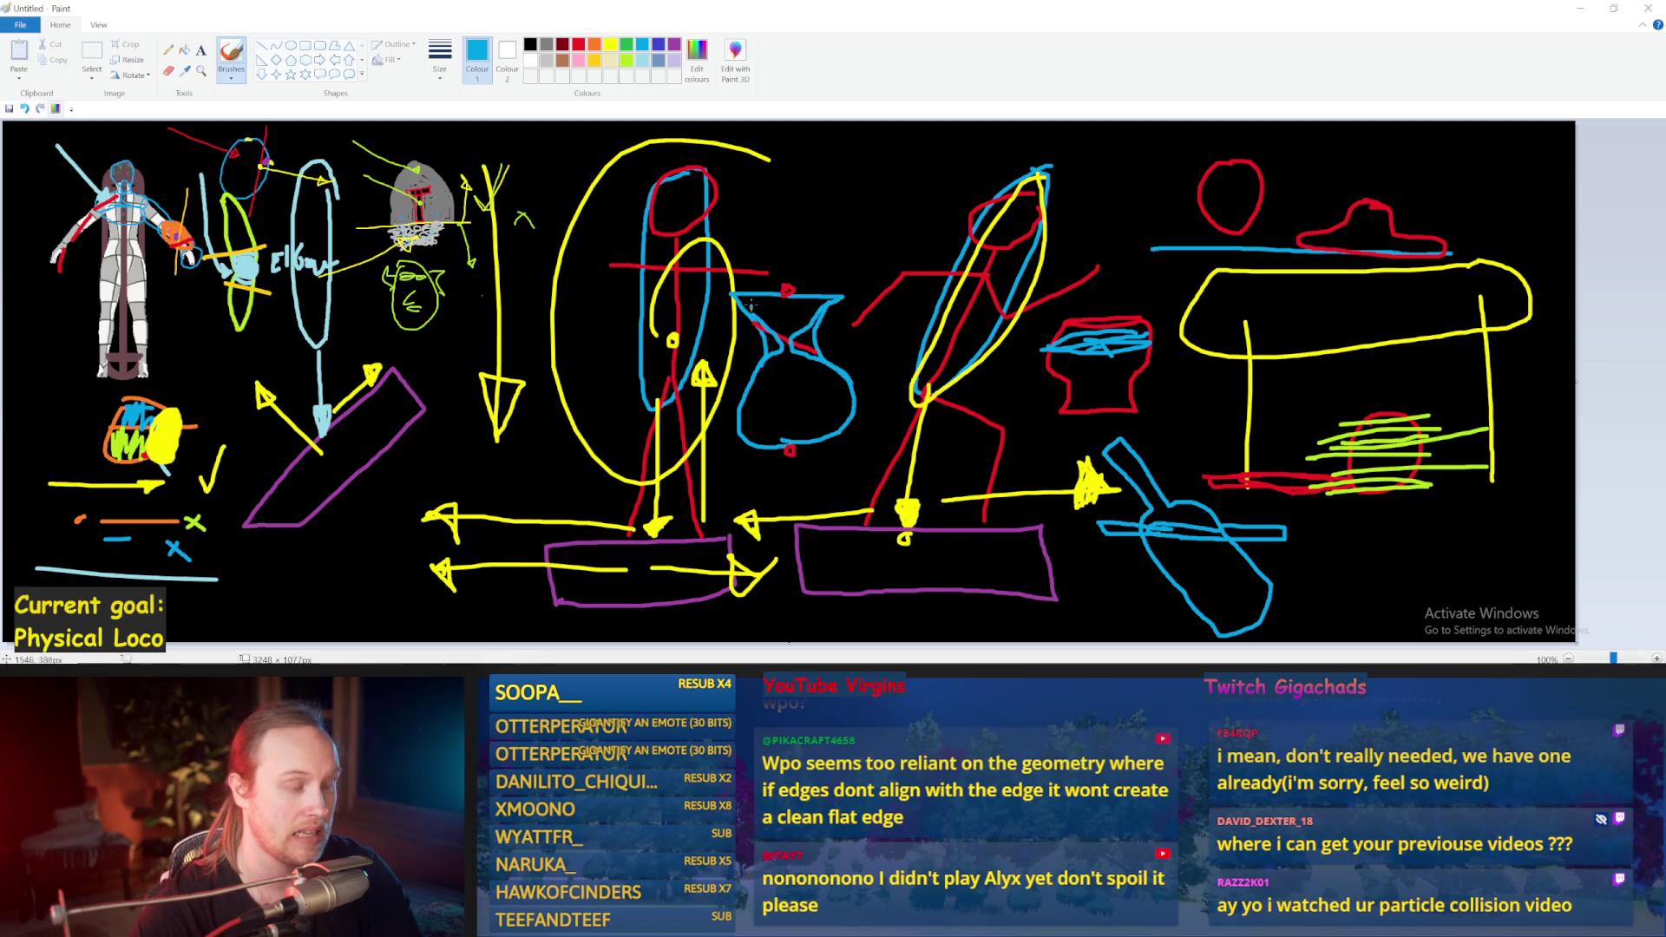
left_click(578, 44)
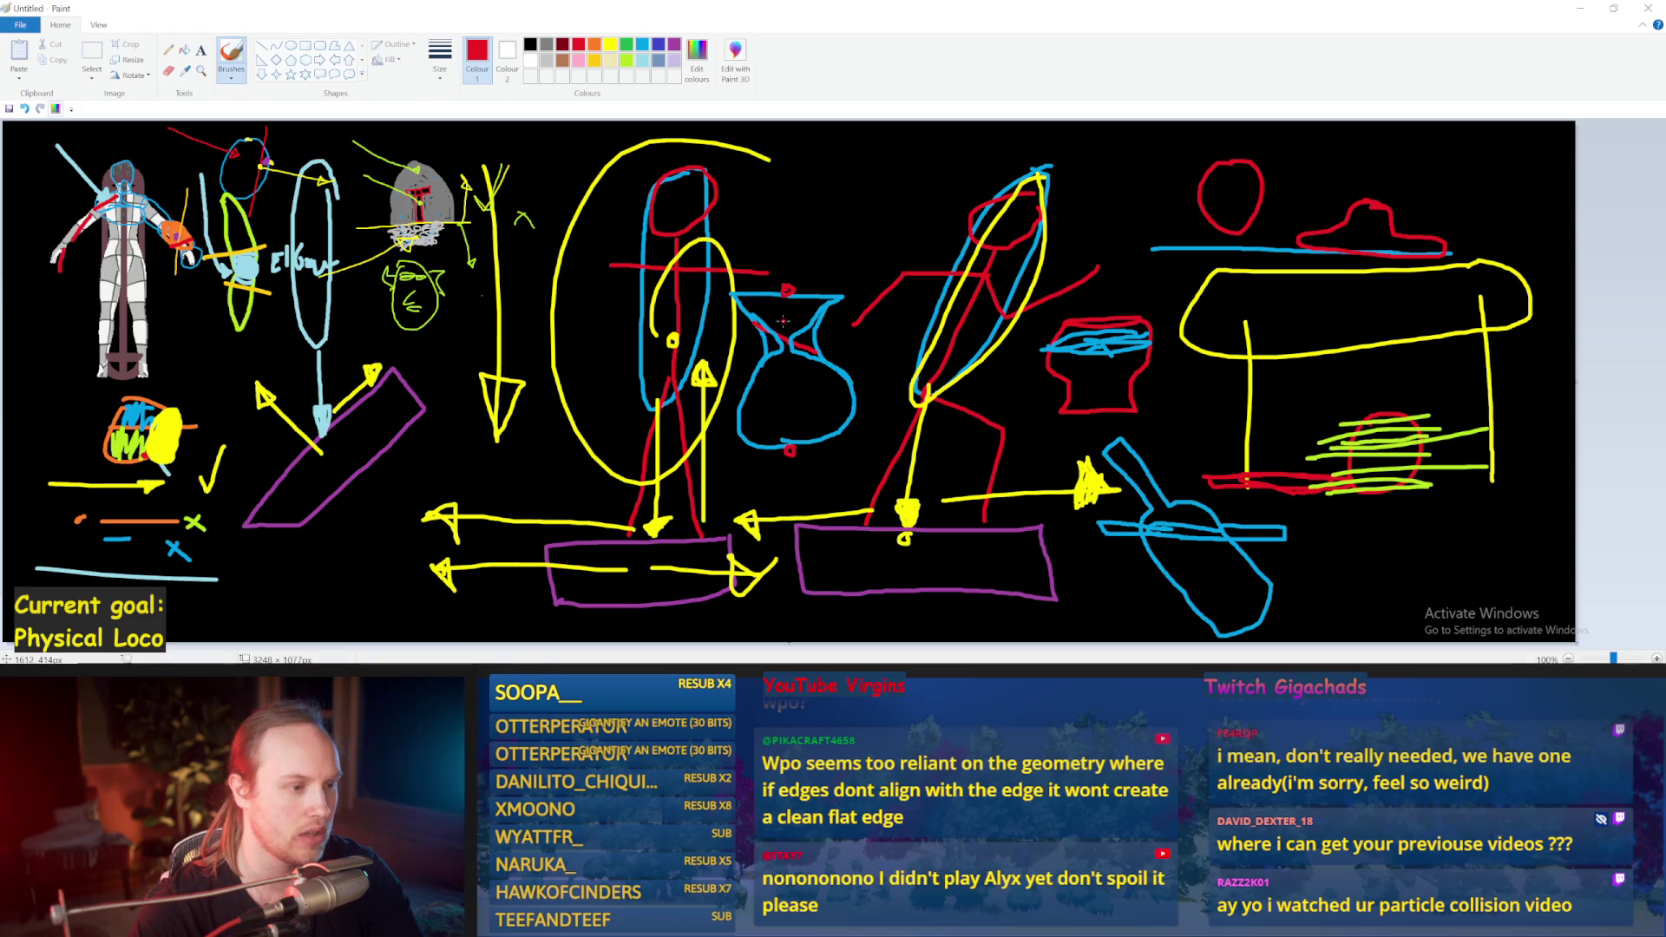
mouse_move(785, 324)
left_mouse_down()
mouse_move(765, 315)
mouse_move(820, 353)
left_mouse_up()
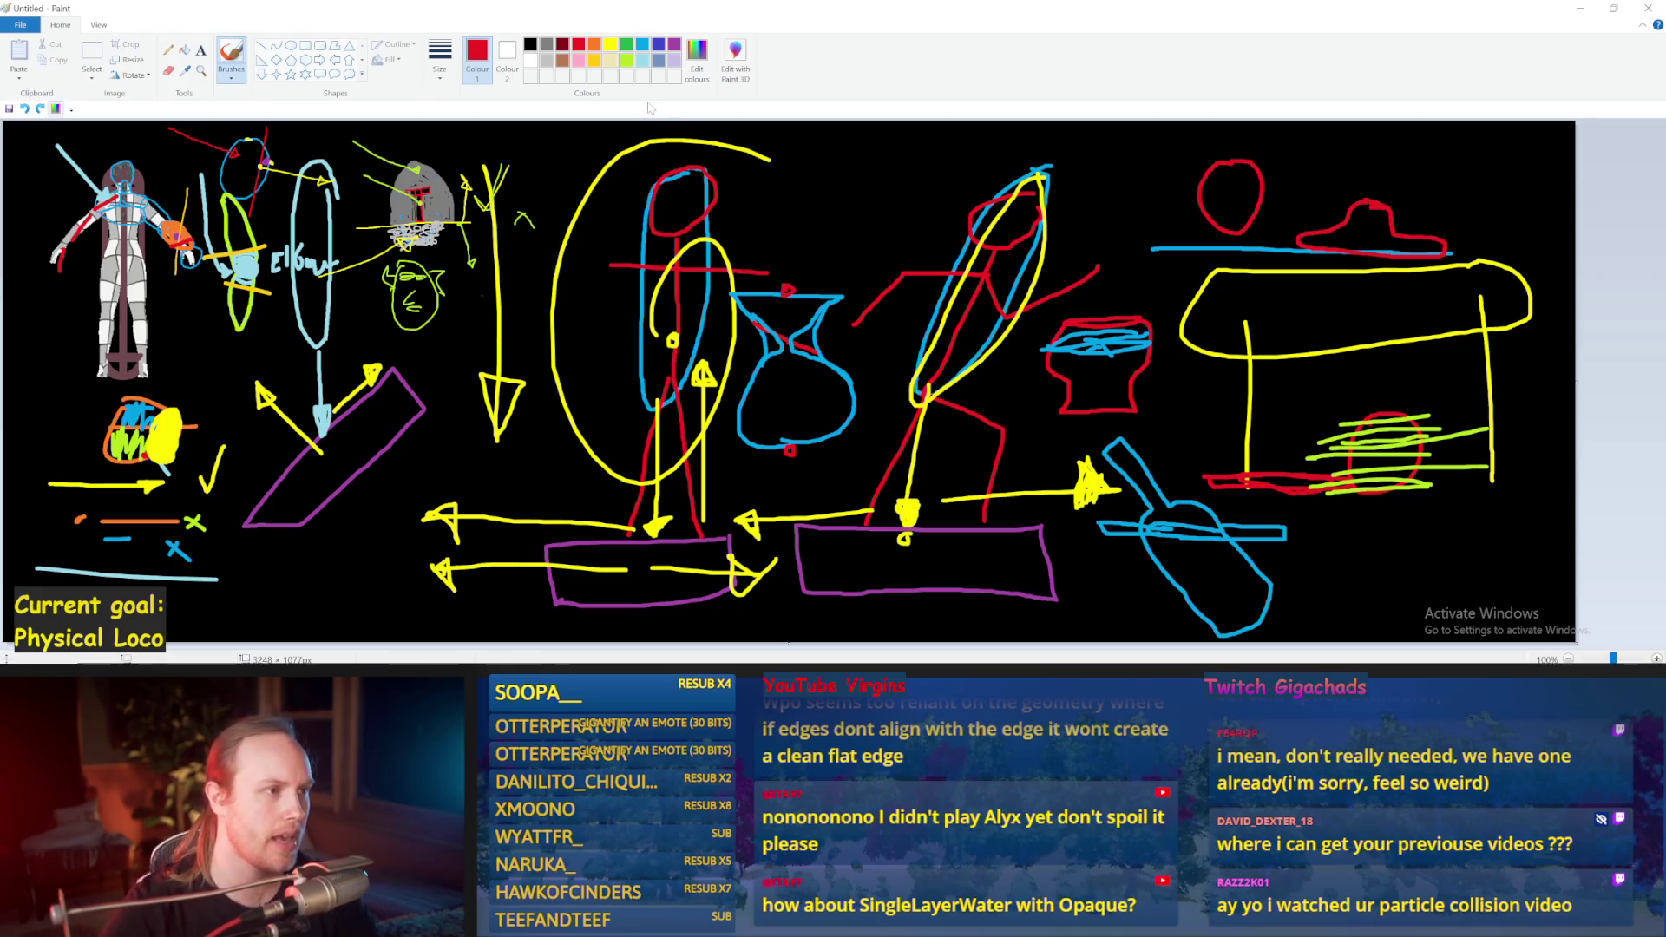
Step: Switch the brush colour back to light blue
left_click(649, 43)
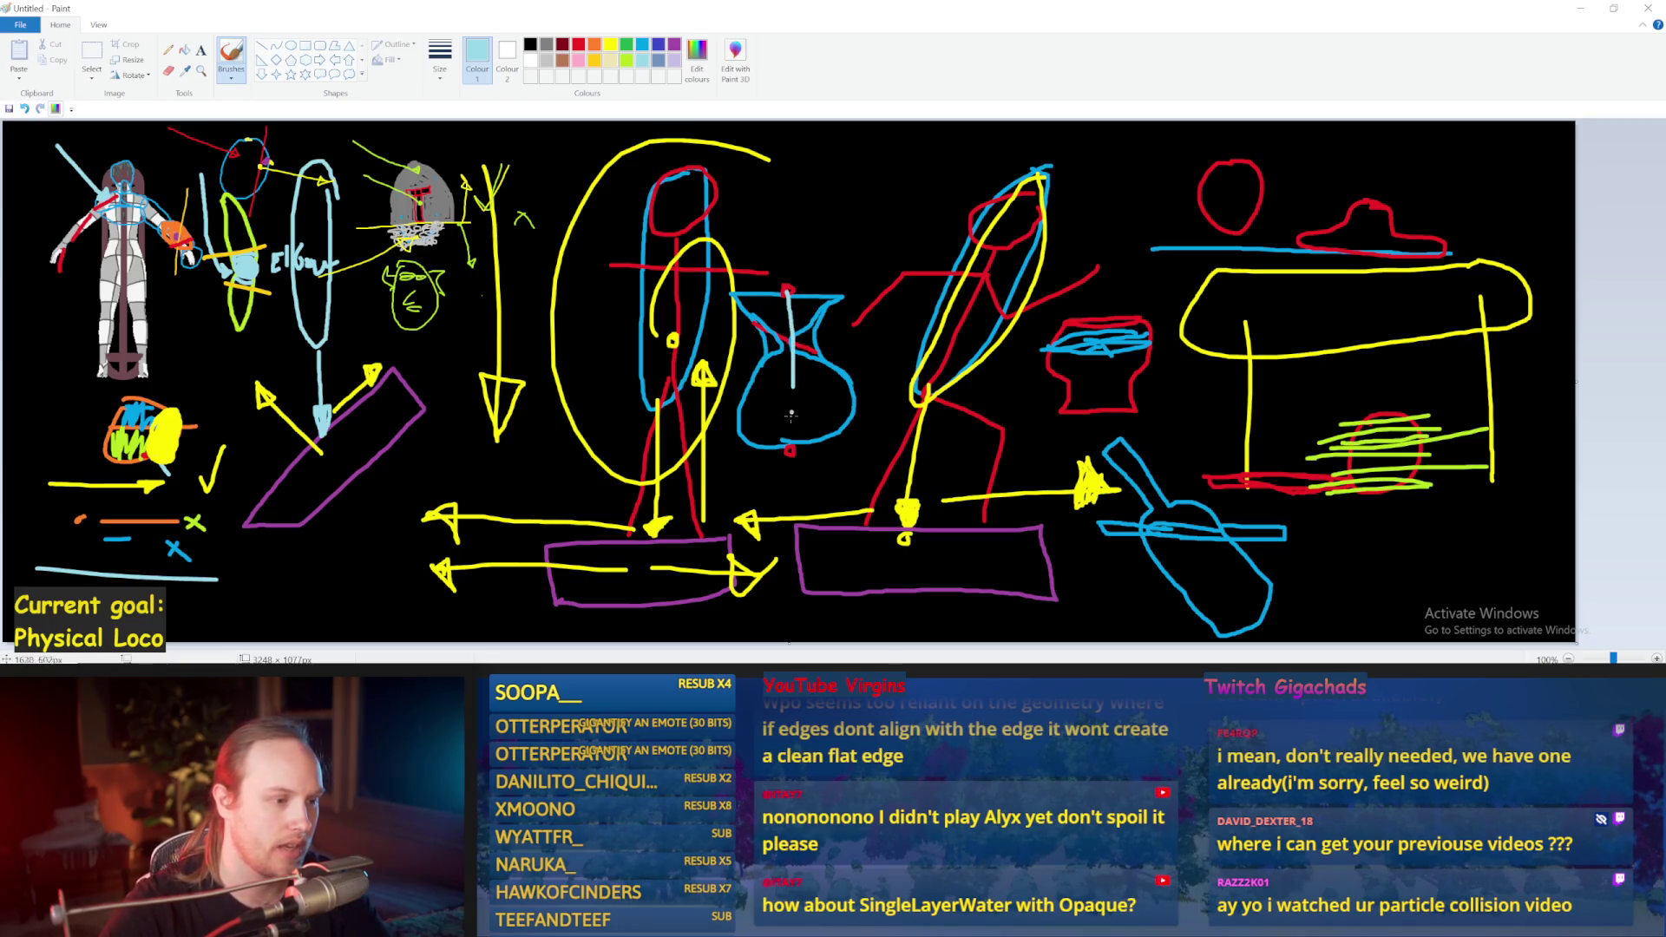
Step: Draw a light-blue vertical line in the vase and a small mark beside it, undoing stray strokes
left_click_drag(789, 453, 787, 250)
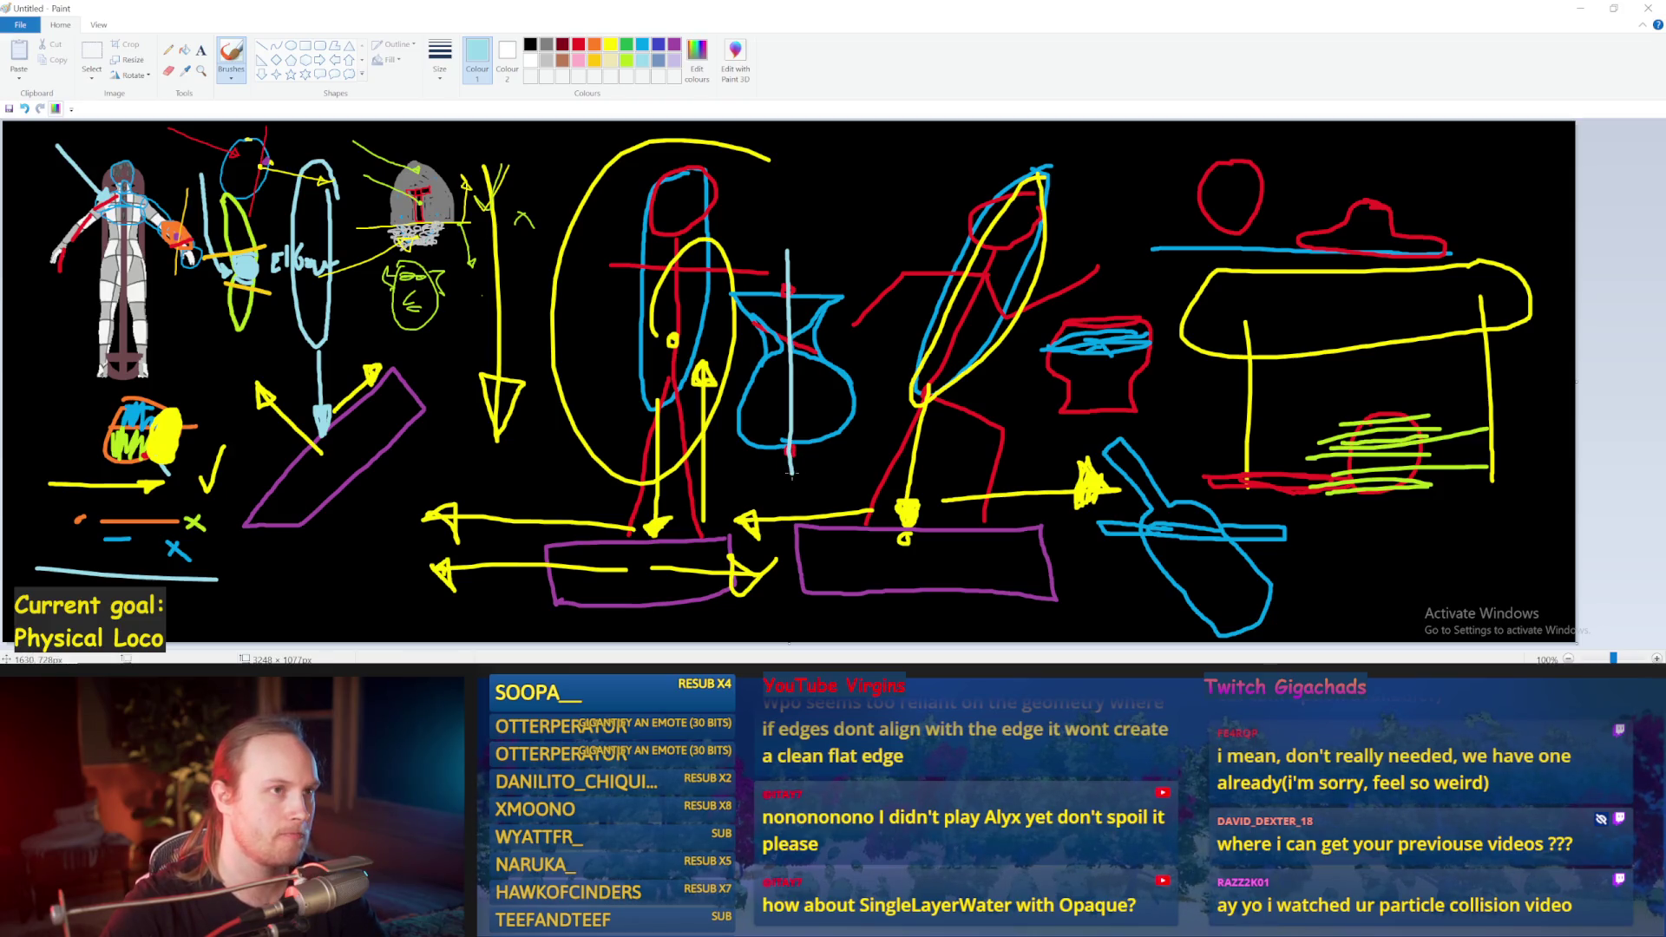
left_click_drag(948, 208, 833, 368)
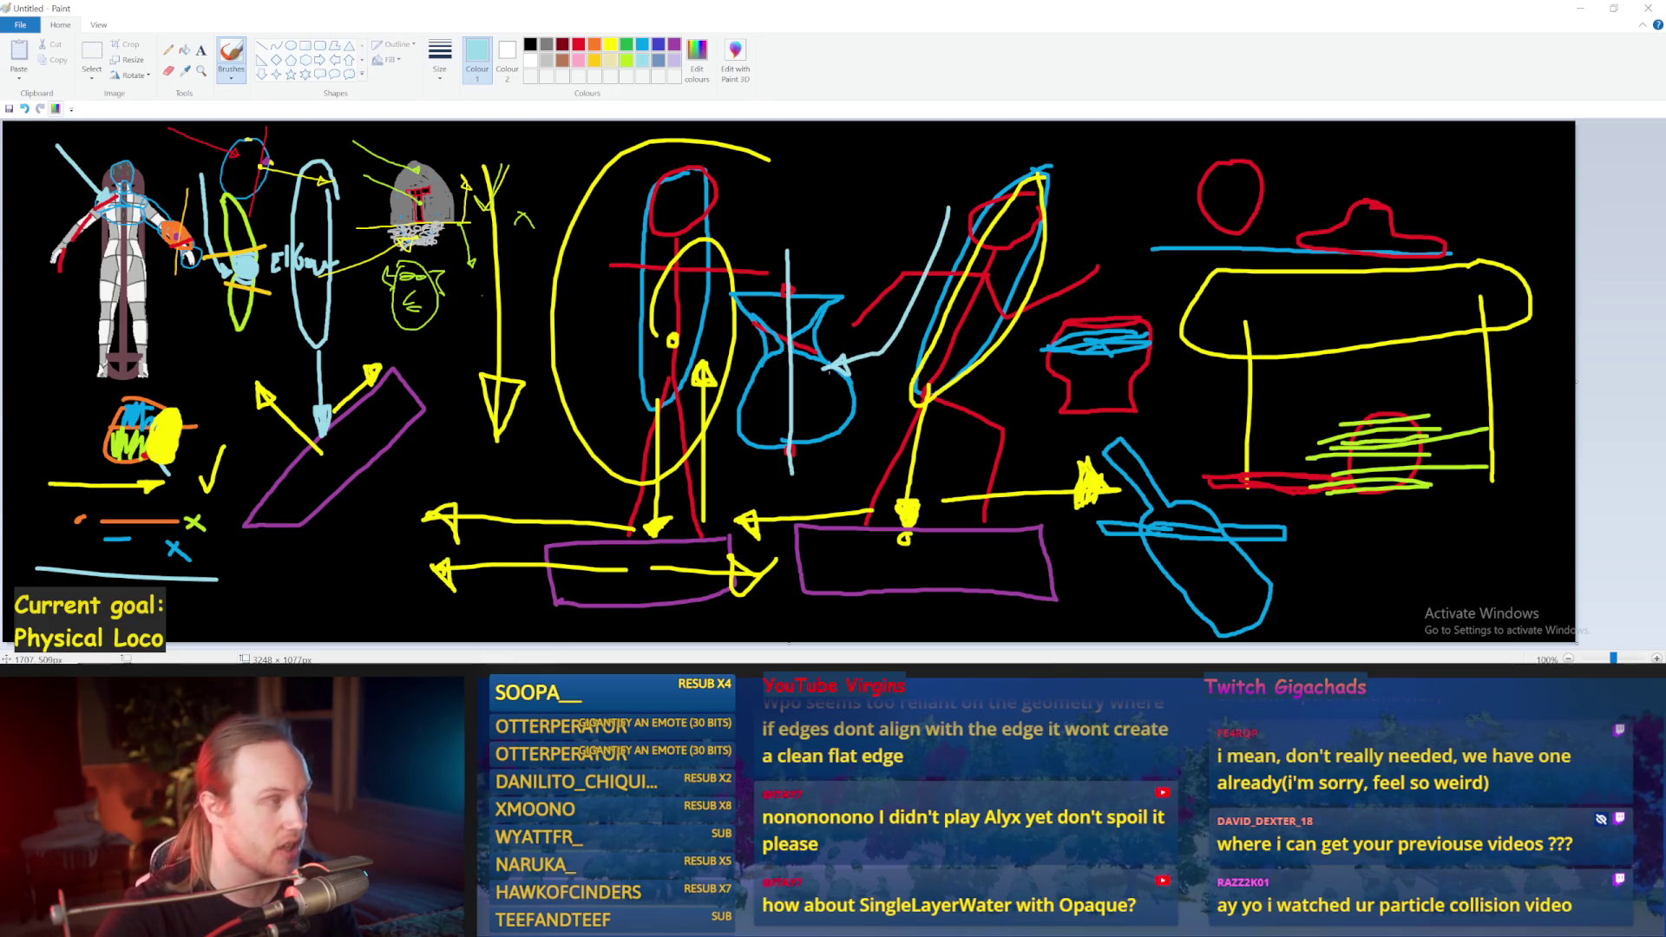
key("ctrl+z")
key("ctrl+z")
key("ctrl+z")
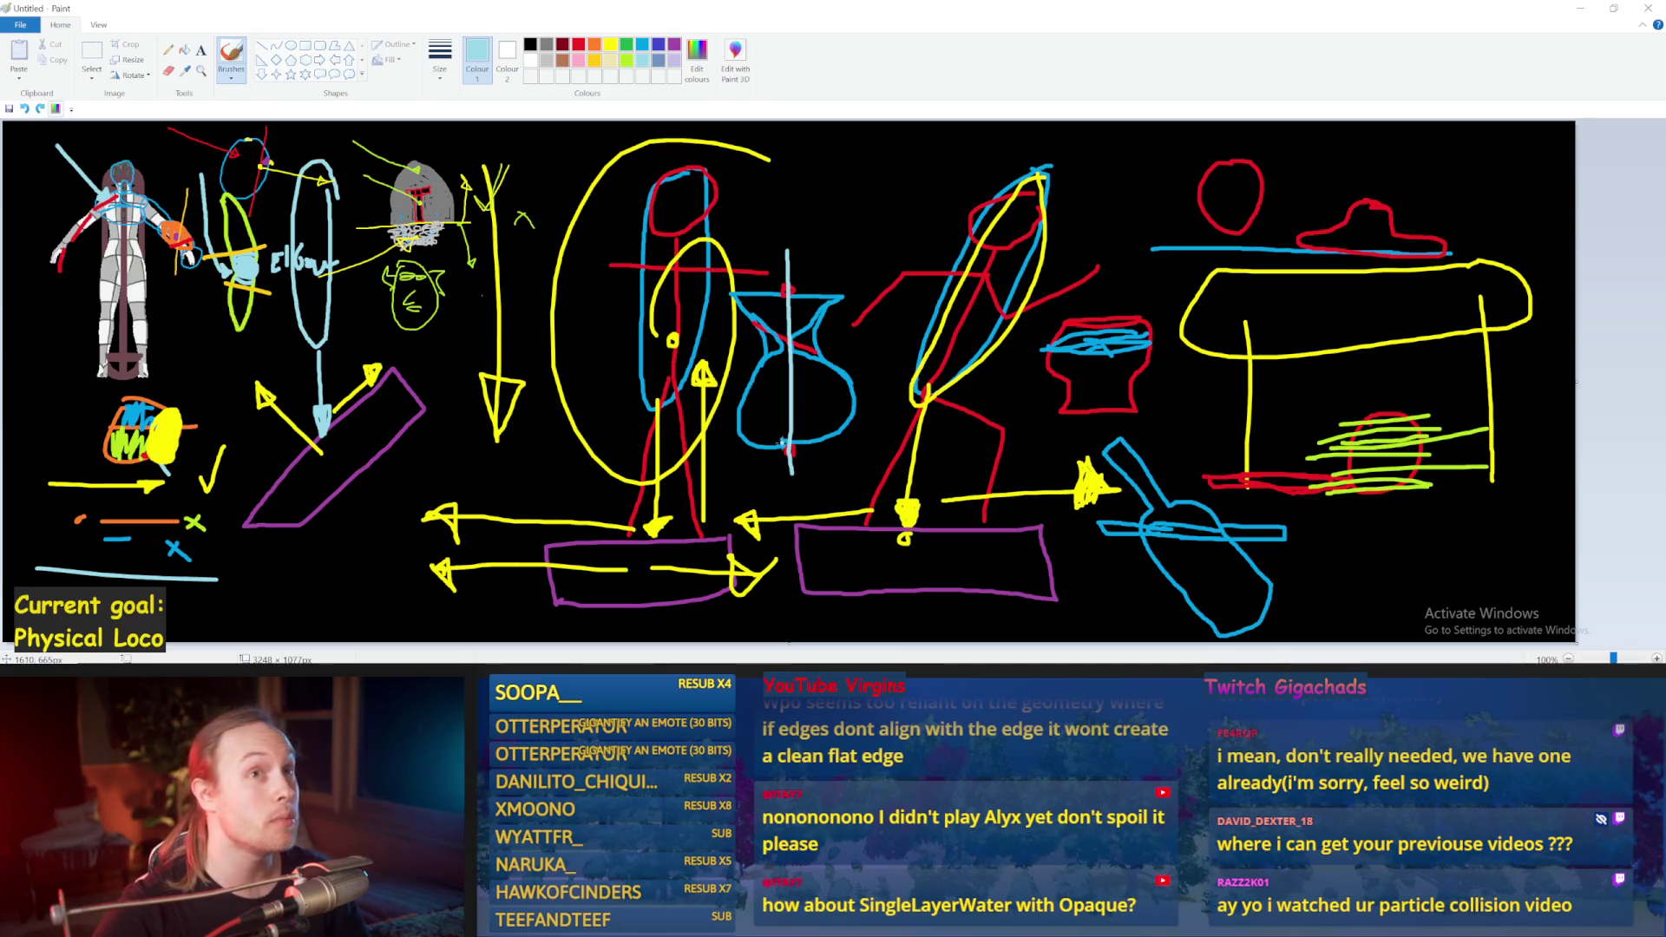
left_click_drag(805, 446, 794, 304)
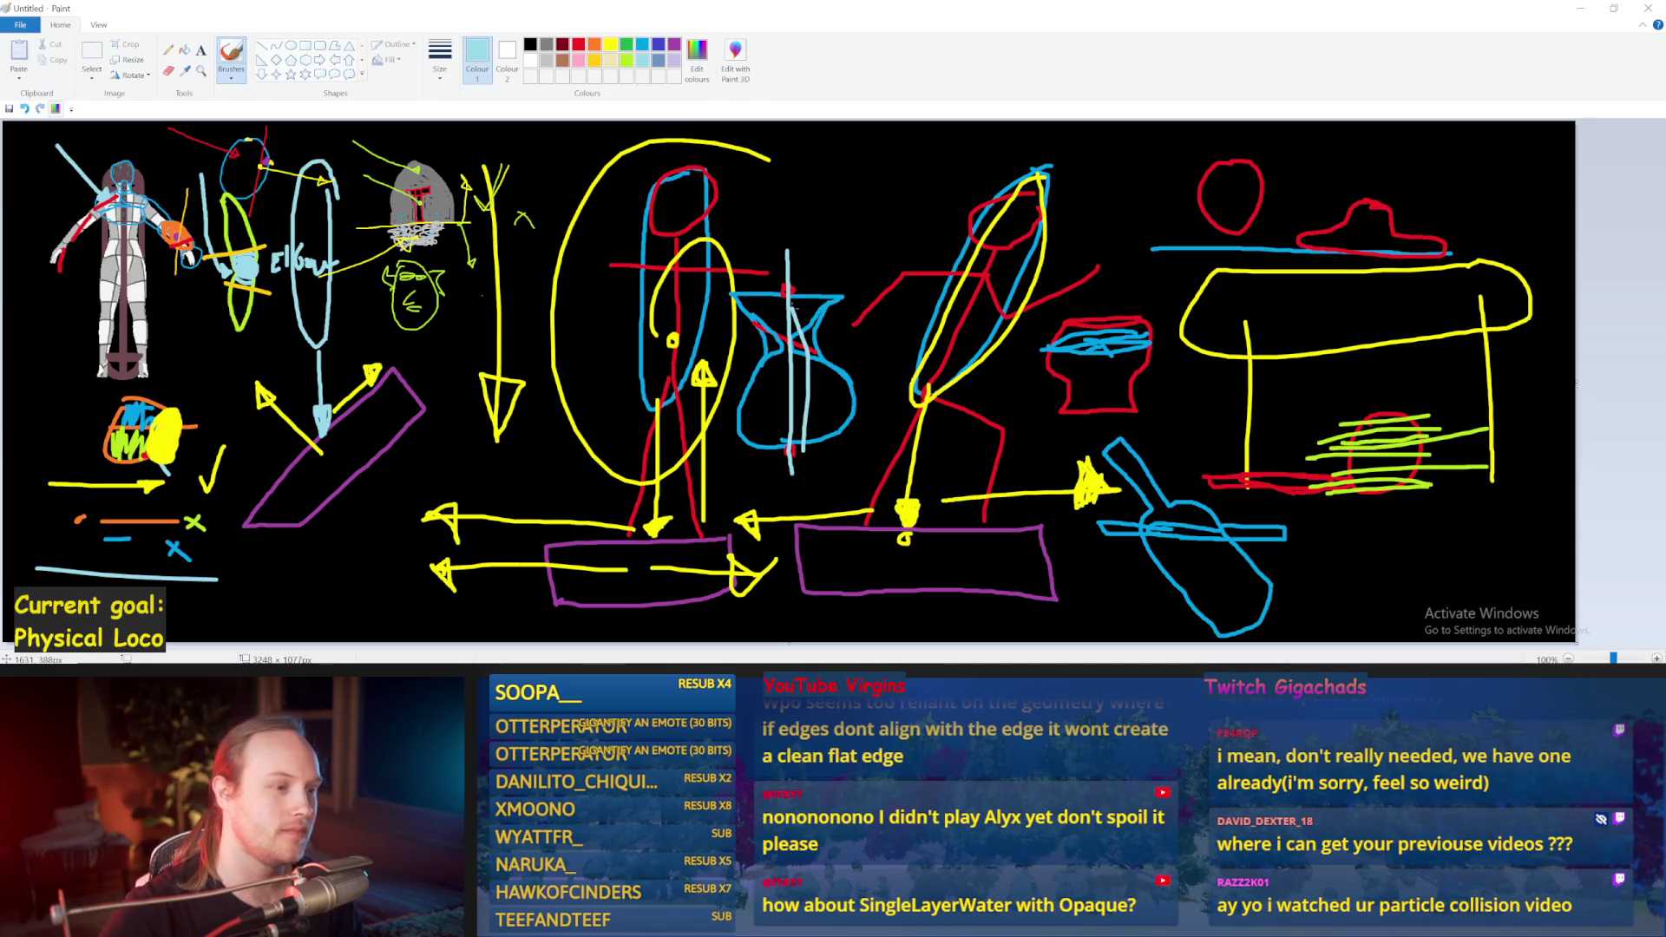
mouse_move(805, 427)
left_mouse_down()
mouse_move(963, 386)
mouse_move(915, 390)
left_mouse_up()
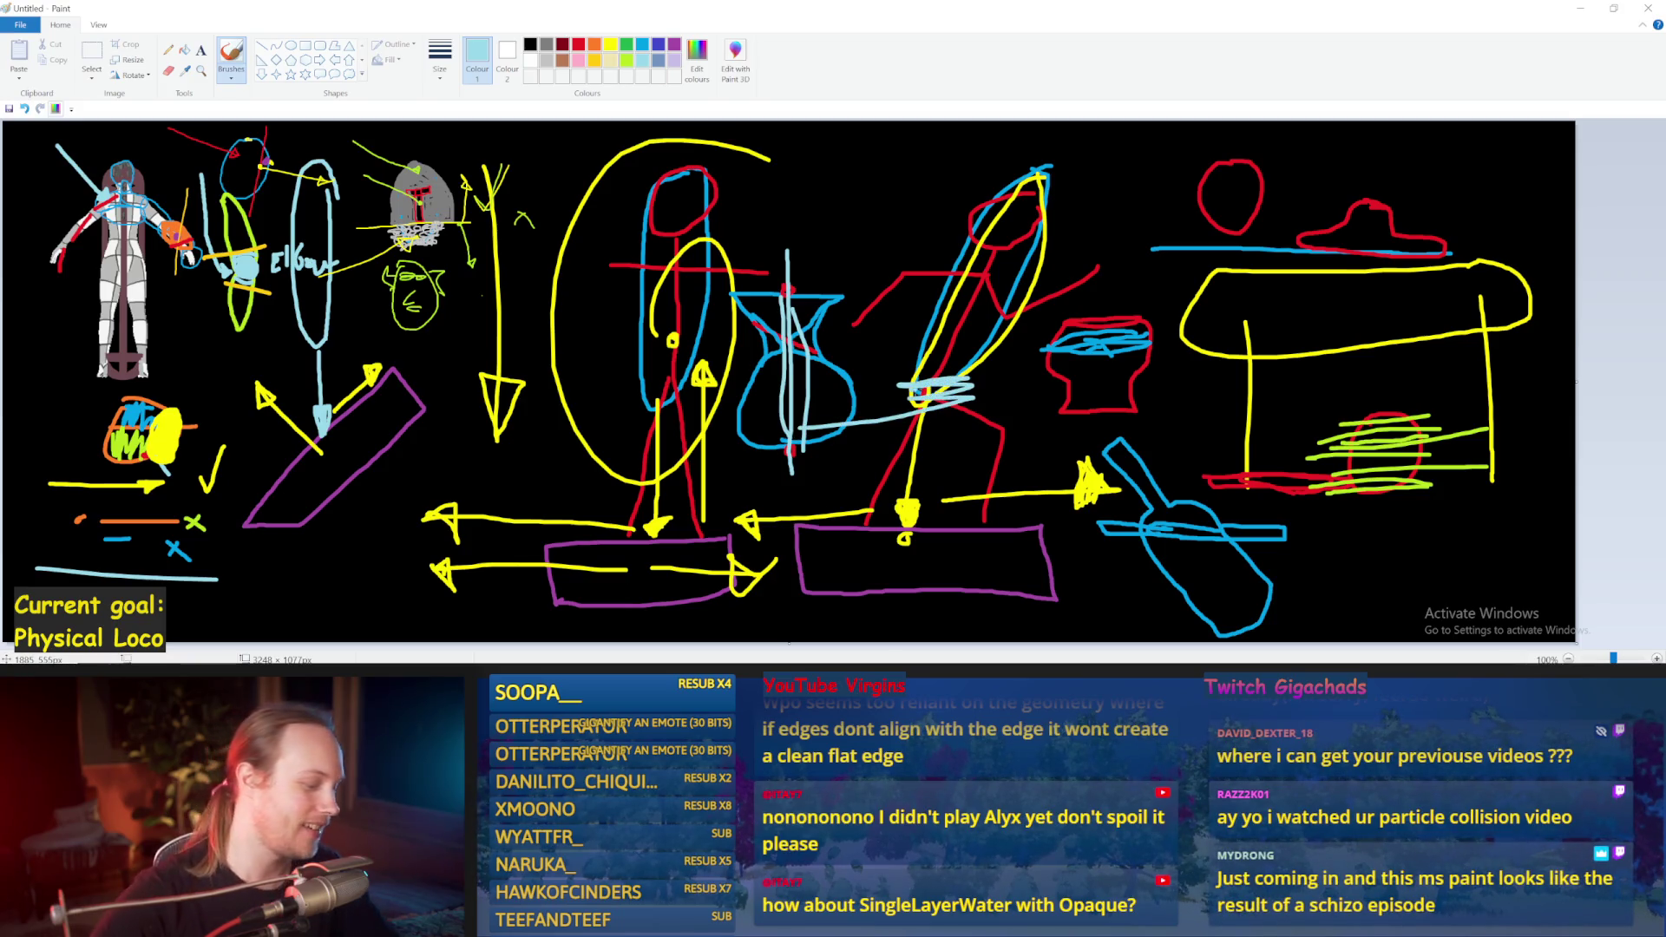
key("ctrl+z")
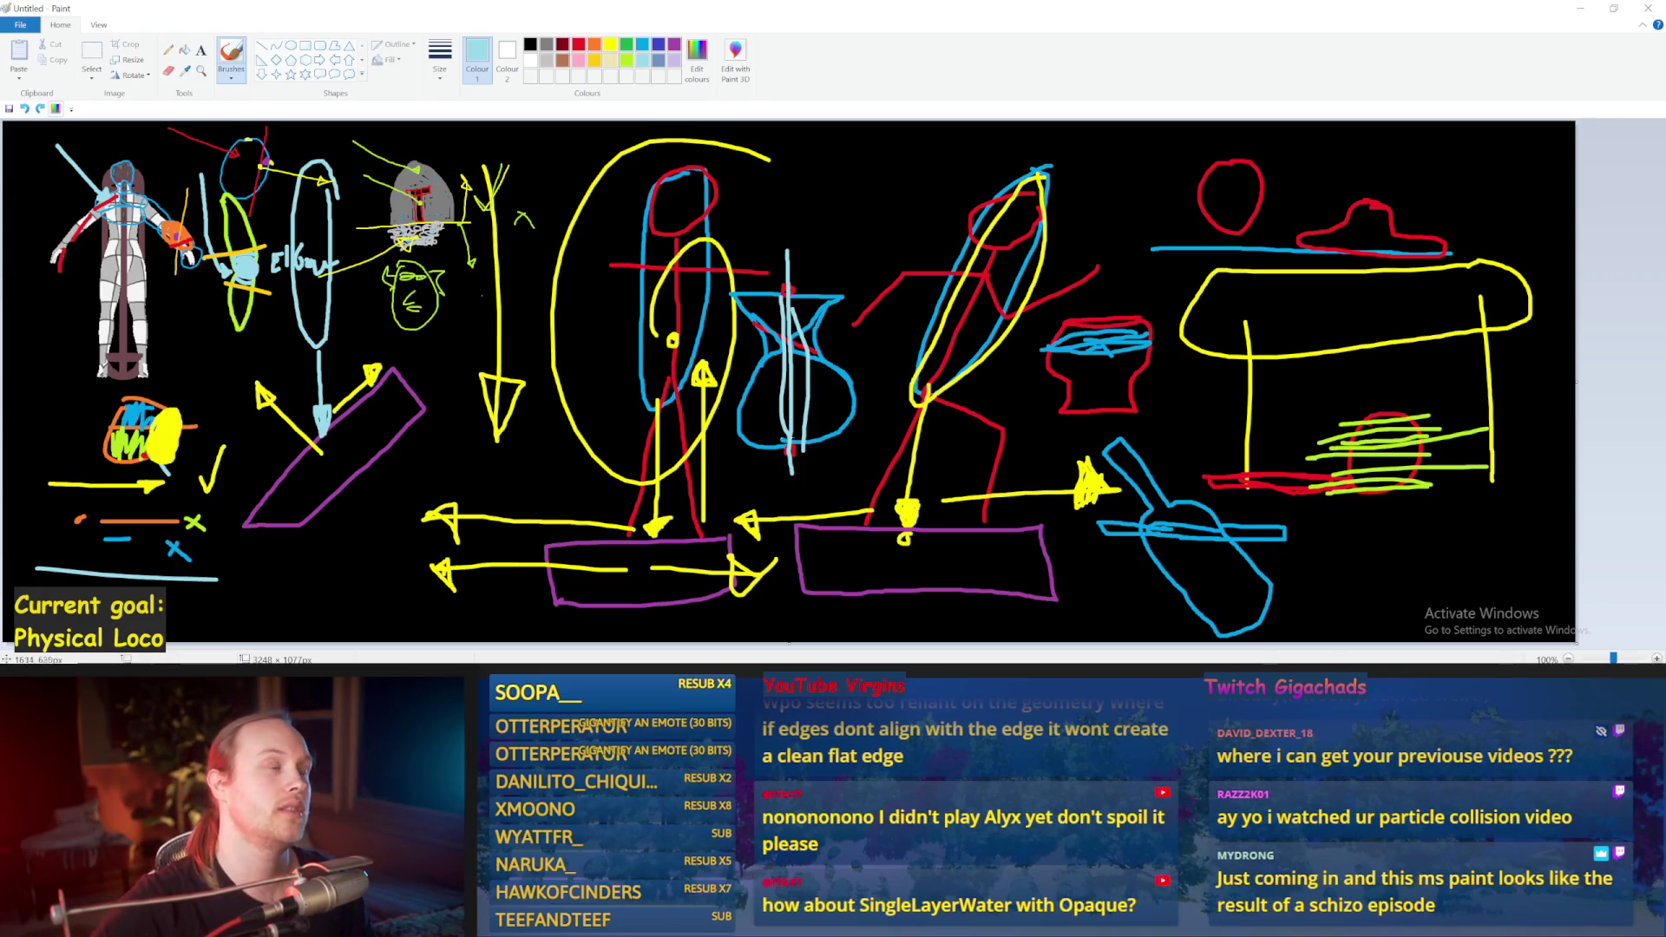
mouse_move(802, 429)
left_mouse_down()
mouse_move(746, 408)
mouse_move(790, 306)
left_mouse_up()
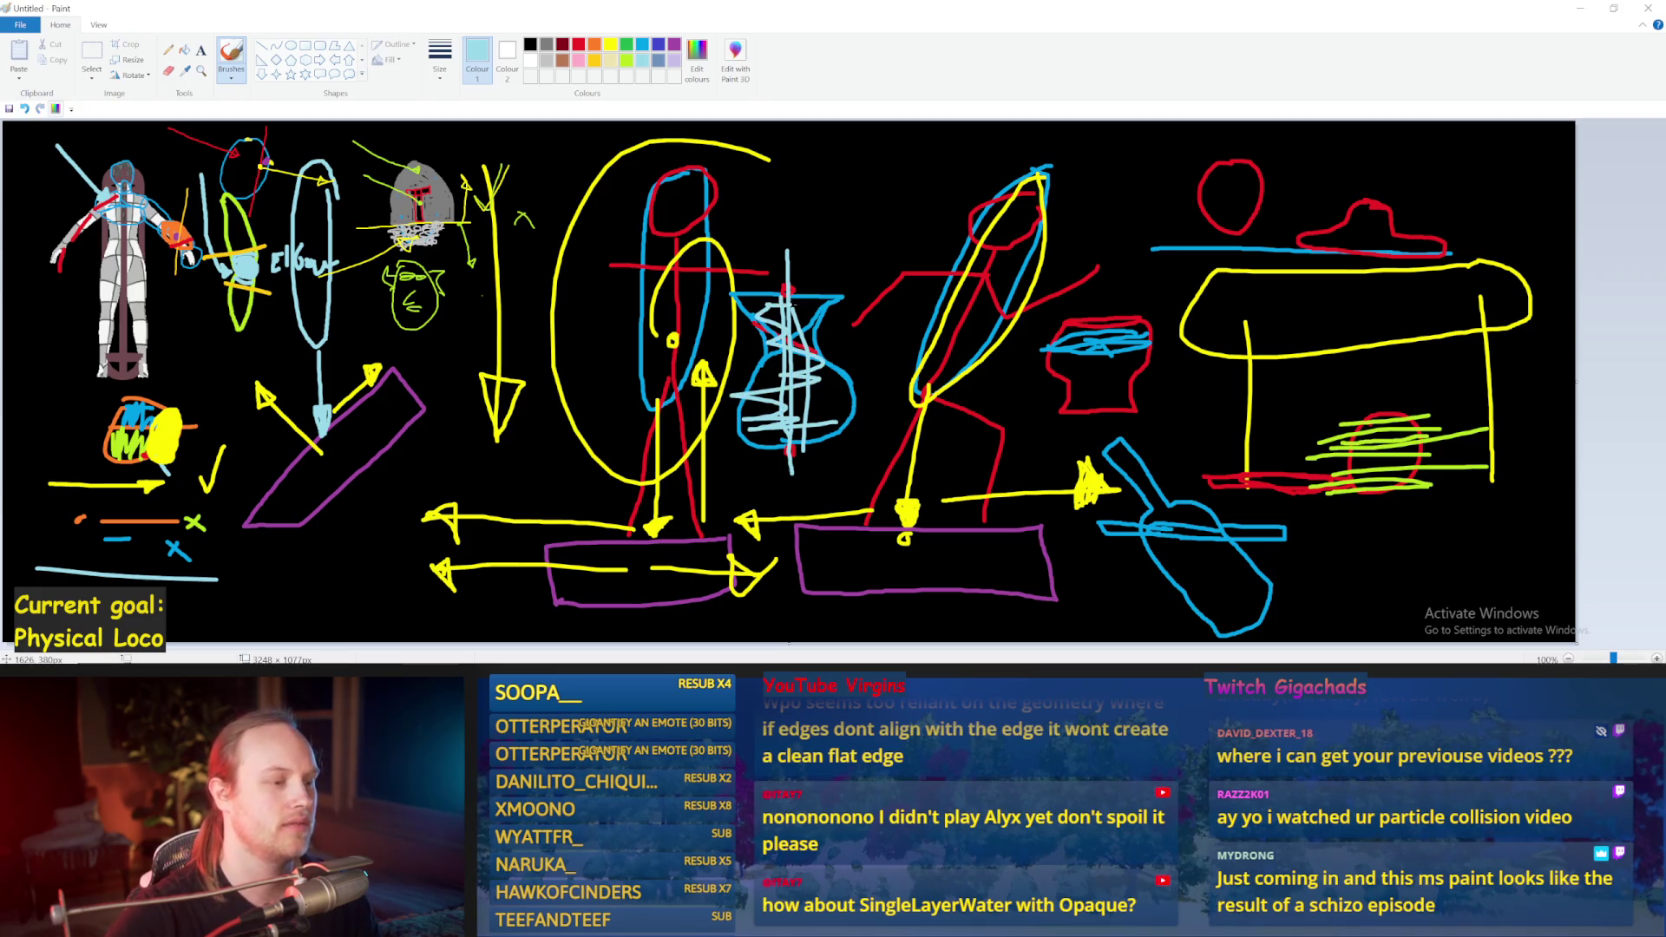
key("ctrl+z")
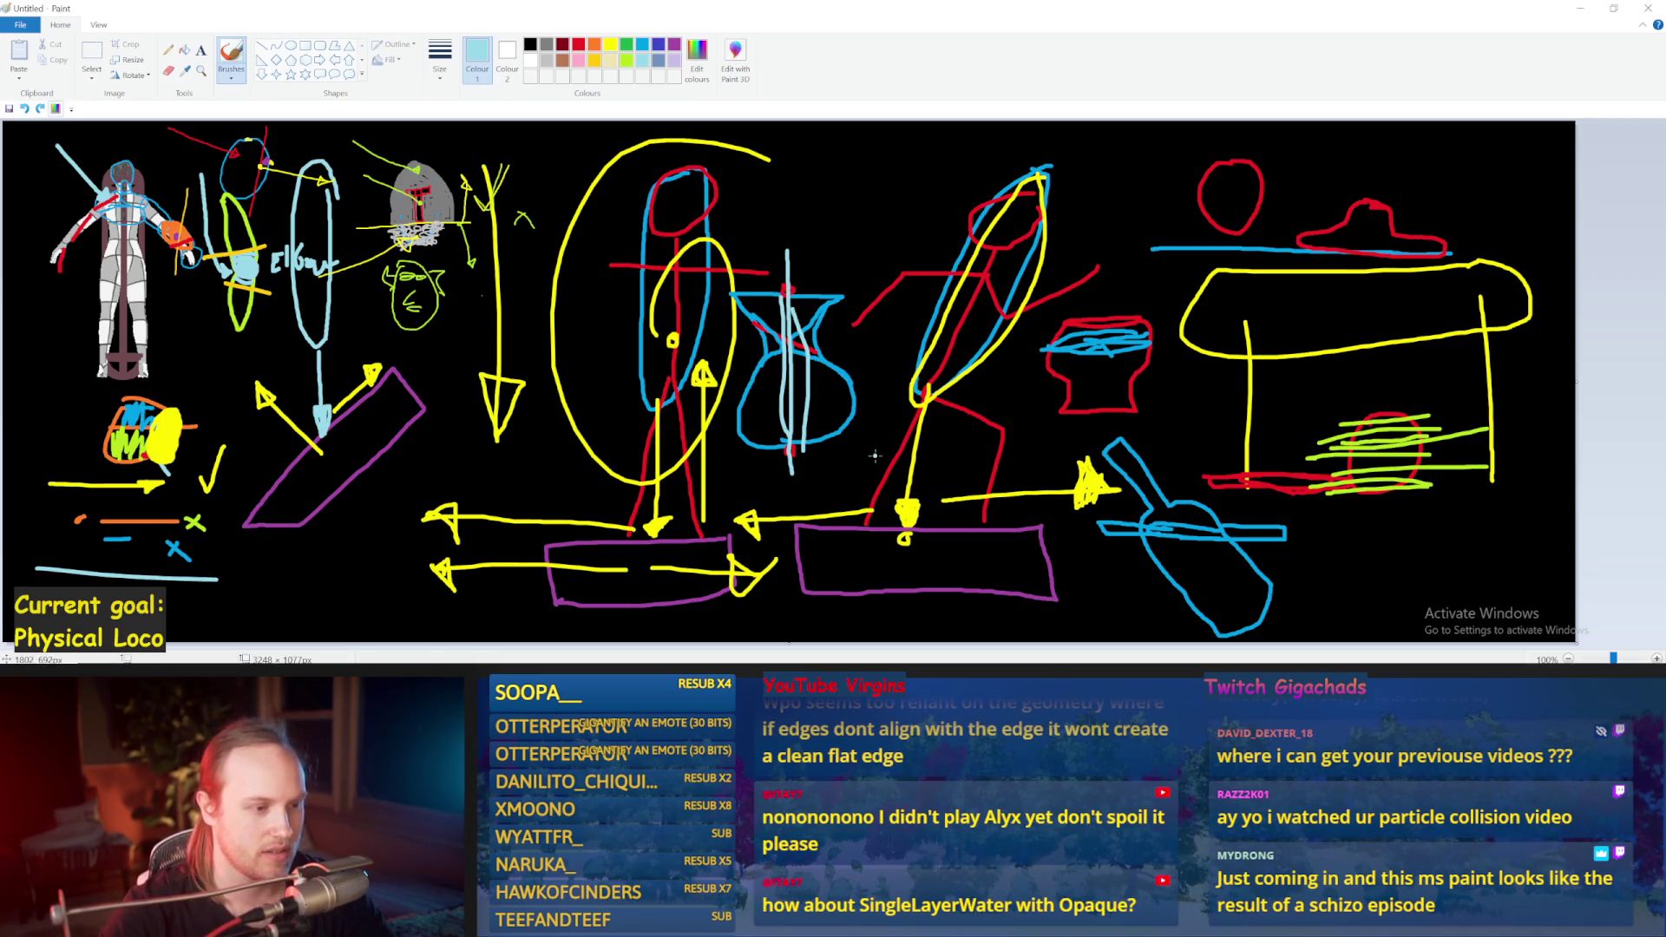
mouse_move(872, 443)
left_mouse_down()
mouse_move(890, 408)
mouse_move(871, 243)
mouse_move(869, 416)
left_mouse_up()
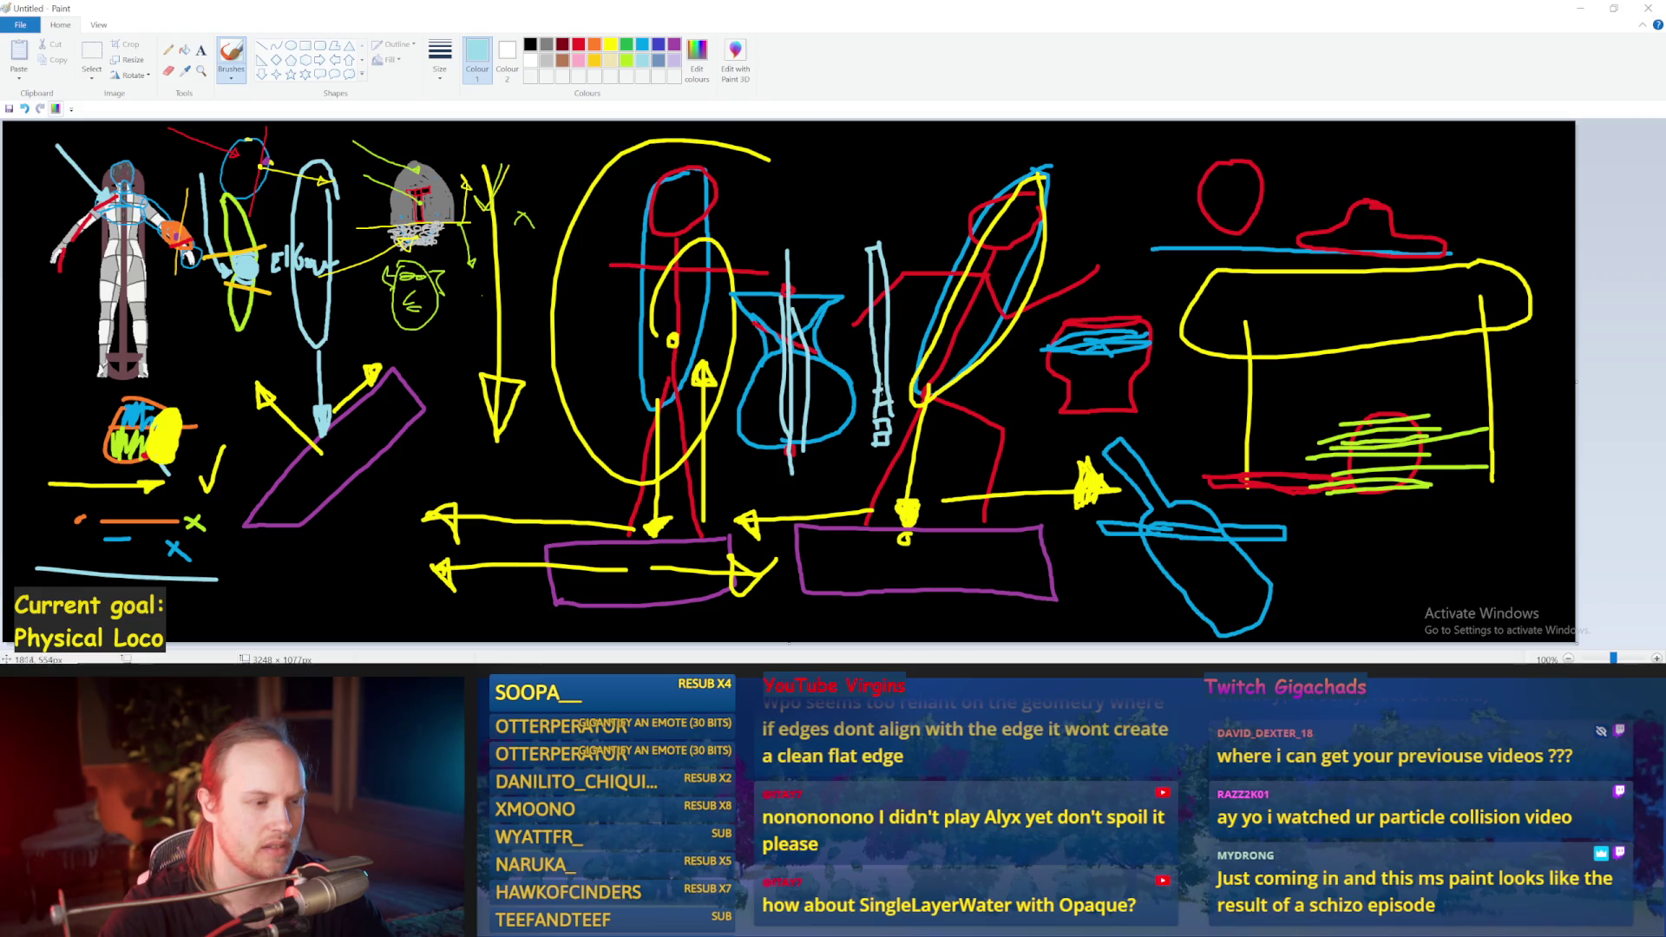
Step: Draw zigzag light-blue rungs up the ladder column and undo a stray stroke below it
left_click_drag(879, 339, 873, 261)
mouse_move(898, 442)
left_mouse_down()
mouse_move(1004, 432)
mouse_move(910, 443)
mouse_move(941, 429)
mouse_move(953, 396)
mouse_move(910, 350)
mouse_move(924, 265)
mouse_move(828, 276)
mouse_move(854, 322)
mouse_move(843, 438)
mouse_move(897, 444)
left_mouse_up()
key("ctrl+z")
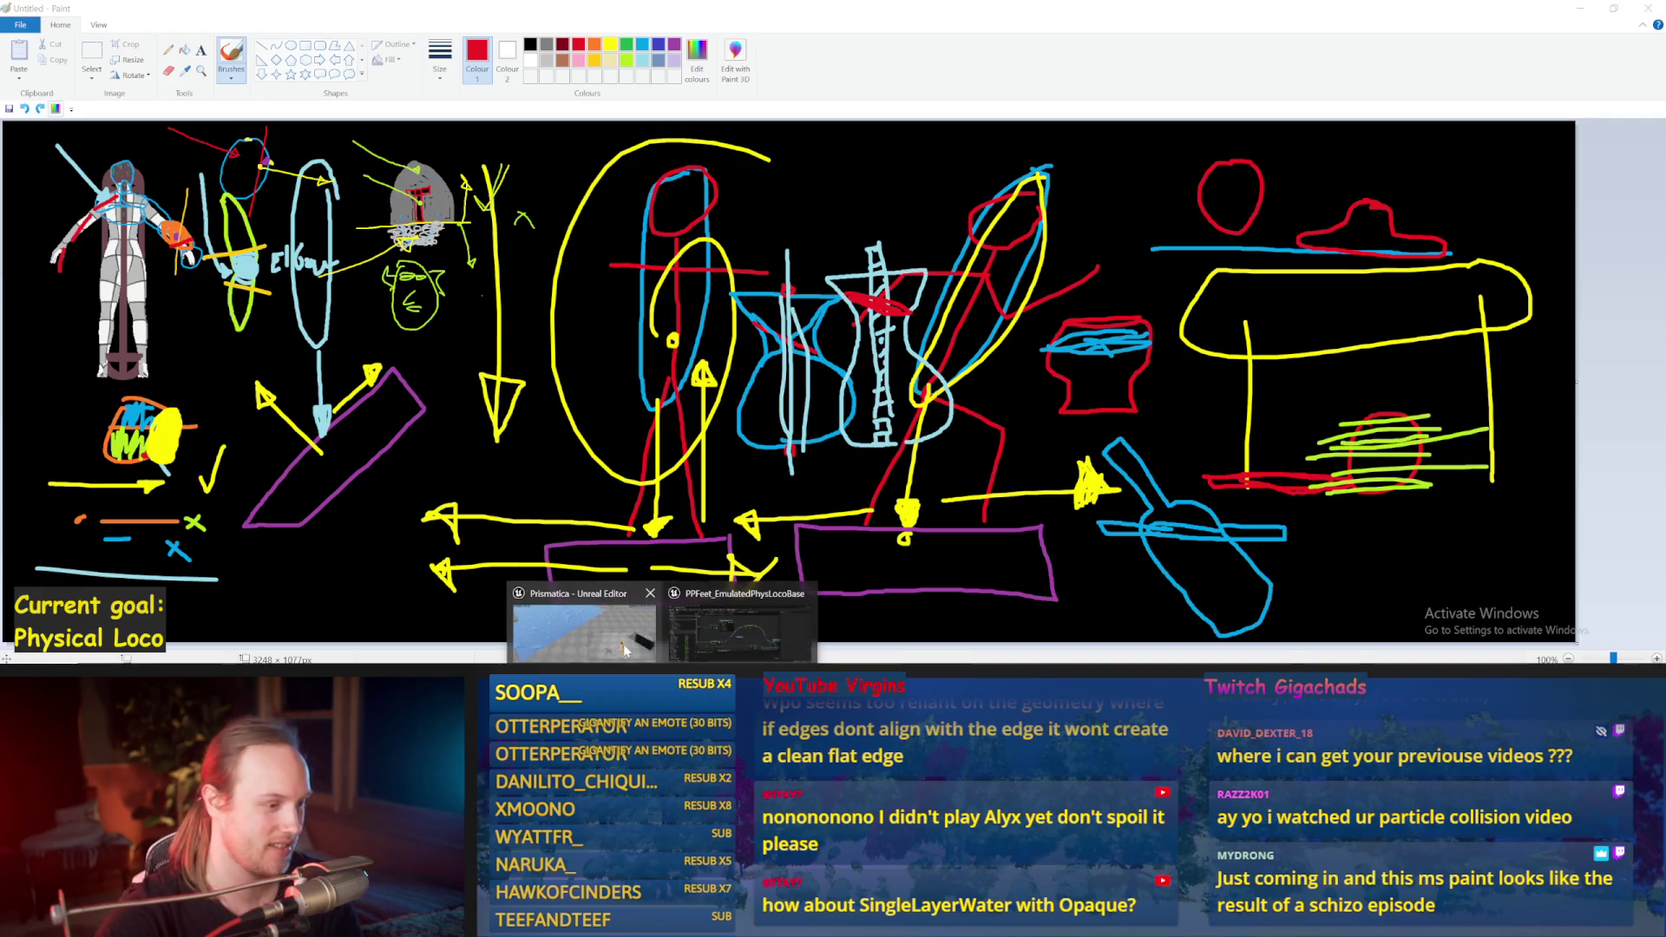
Step: Start a play-in-editor session and walk the character forward, backward and sideways
left_click(622, 644)
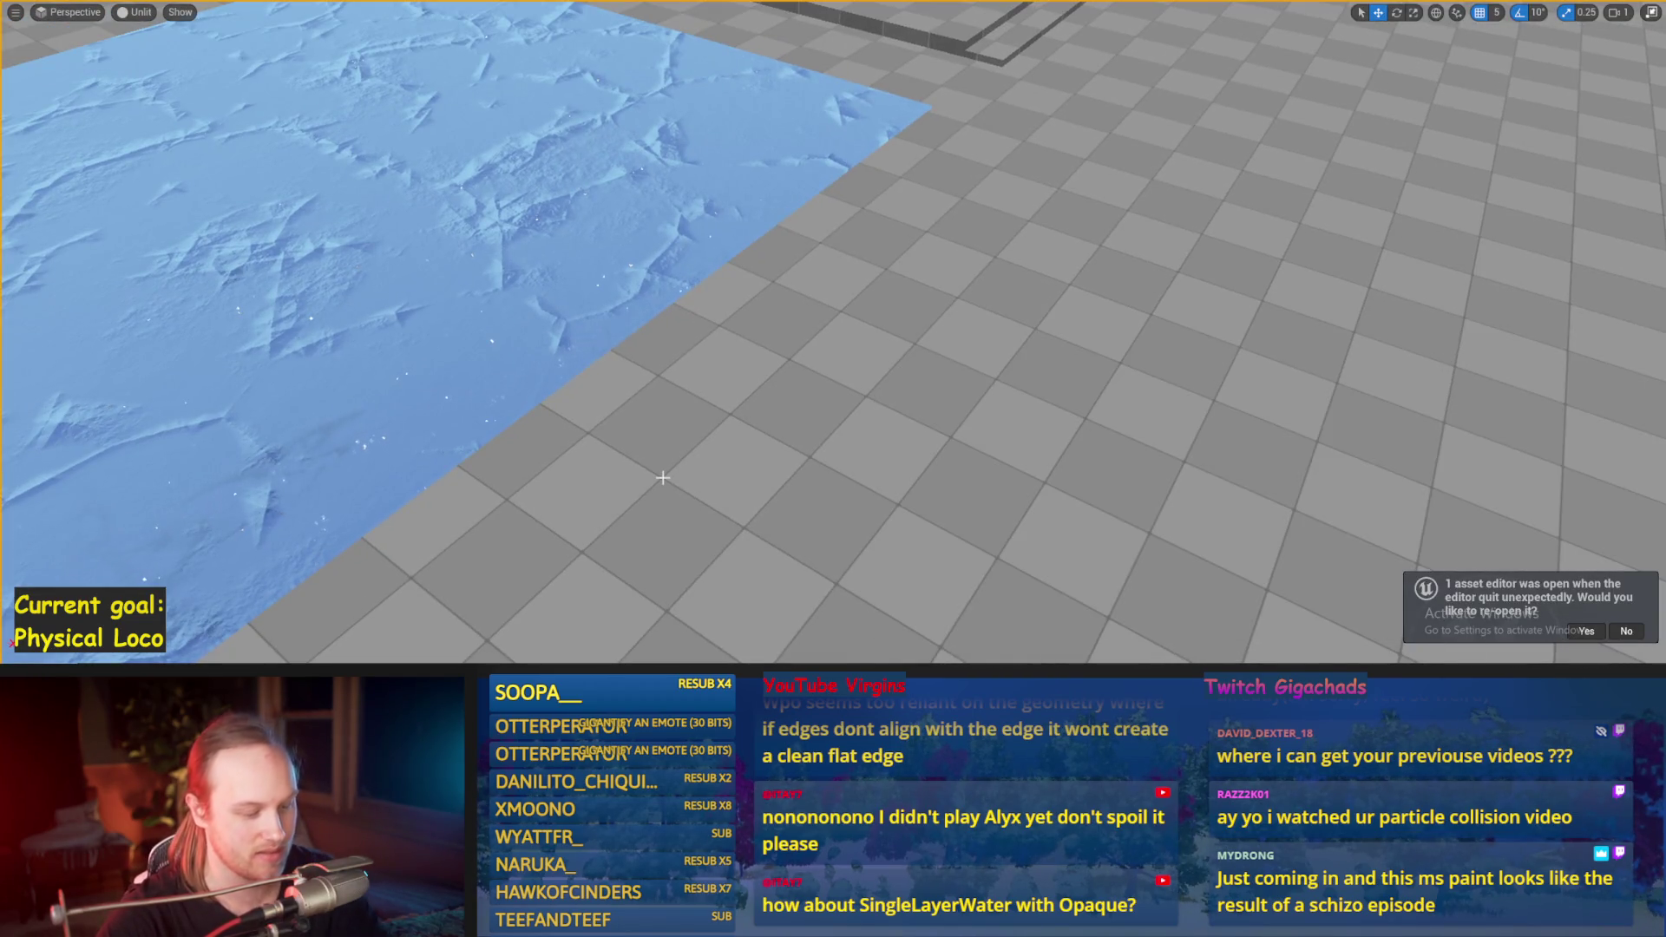
key("alt+p")
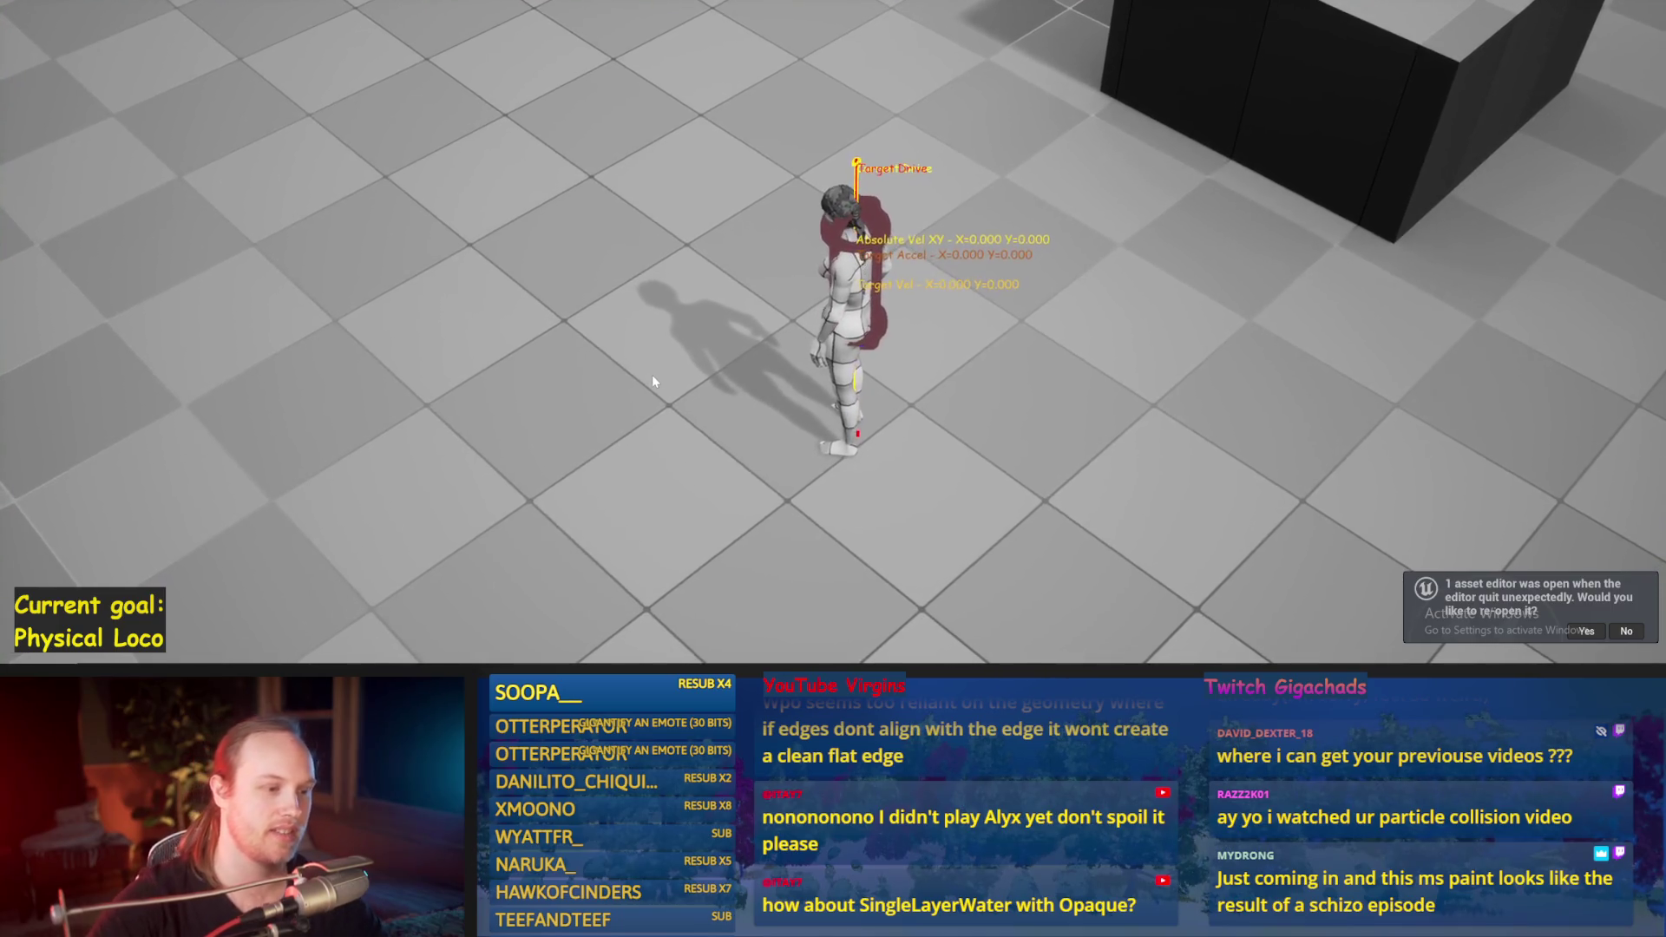
key("w")
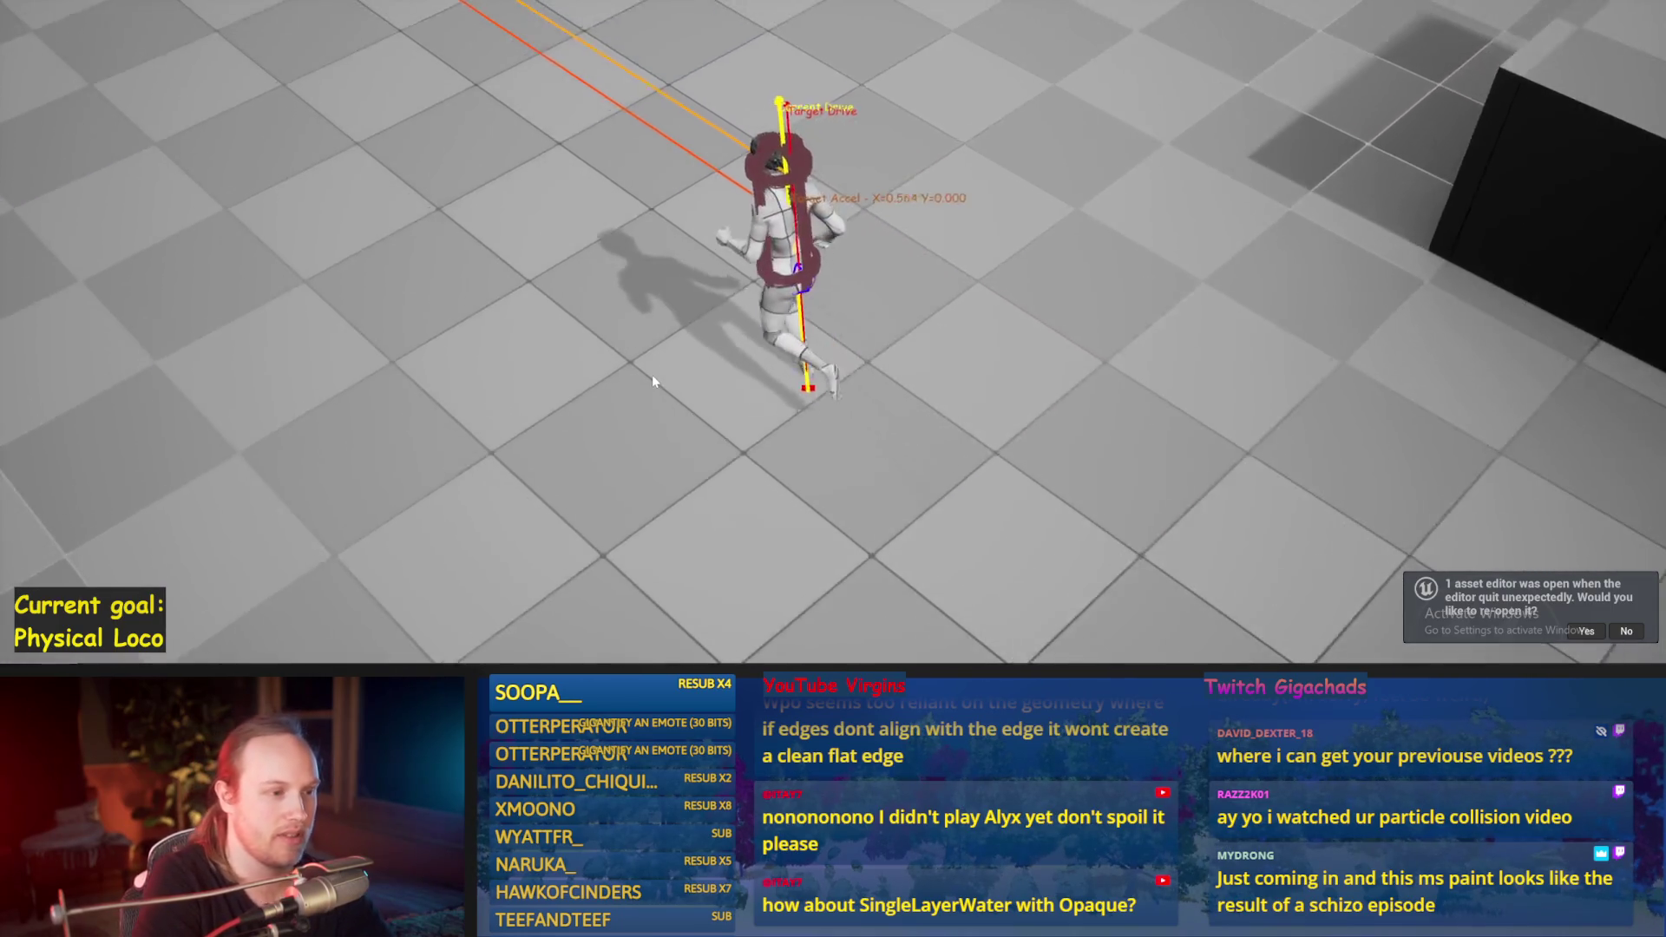
key("s")
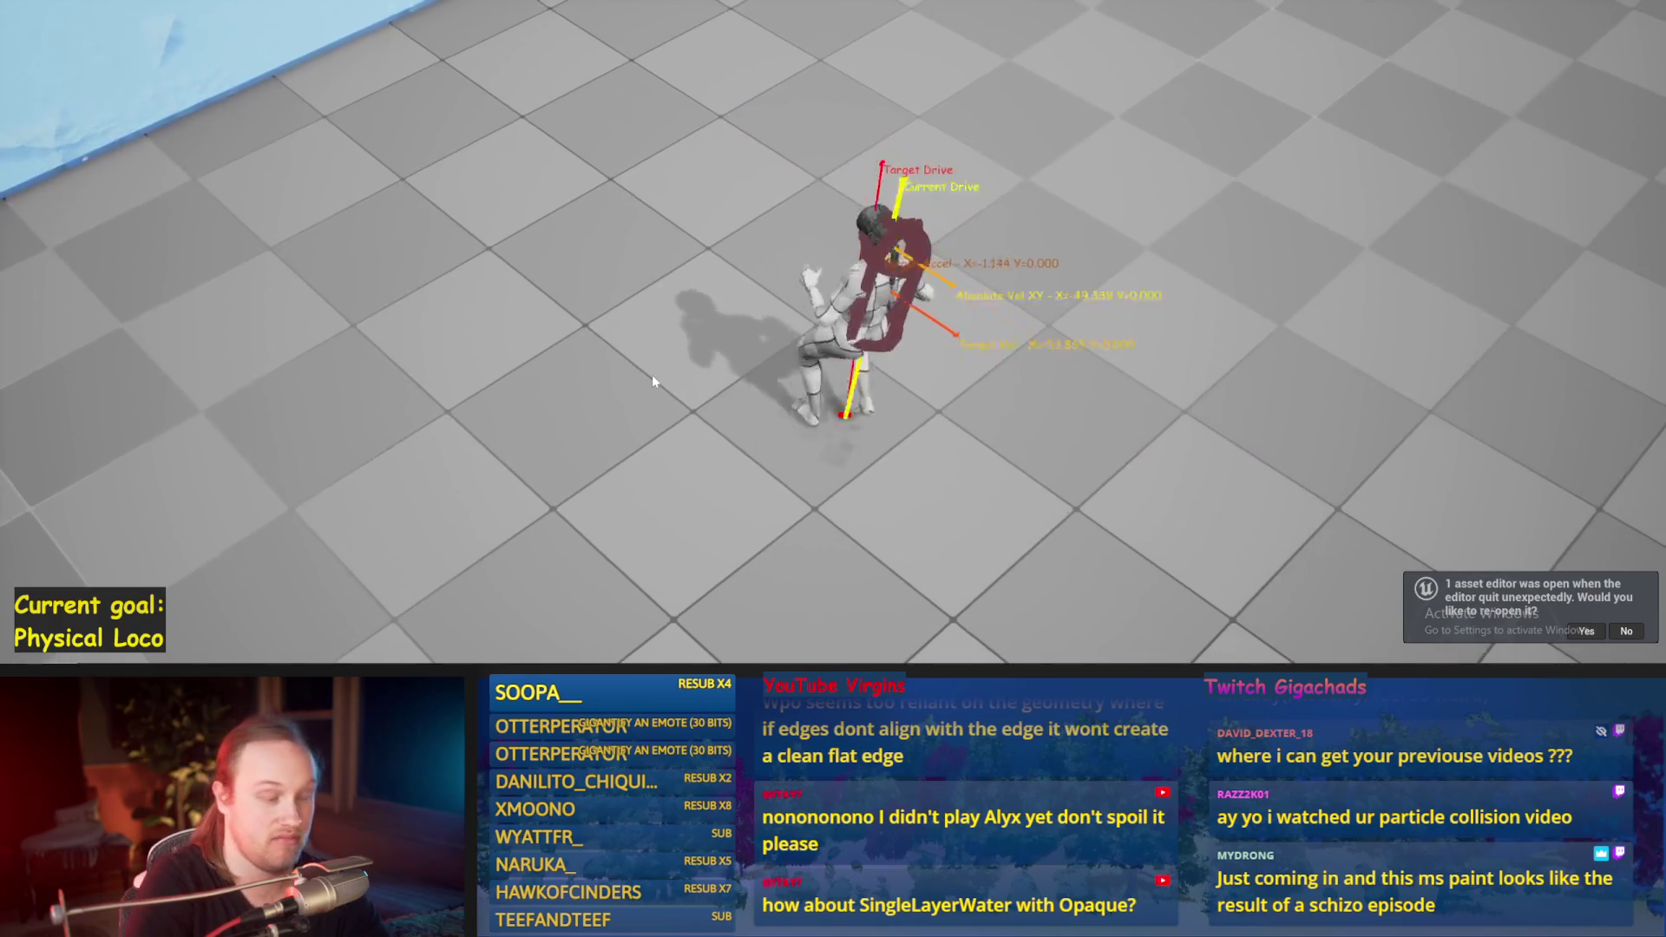
key("d")
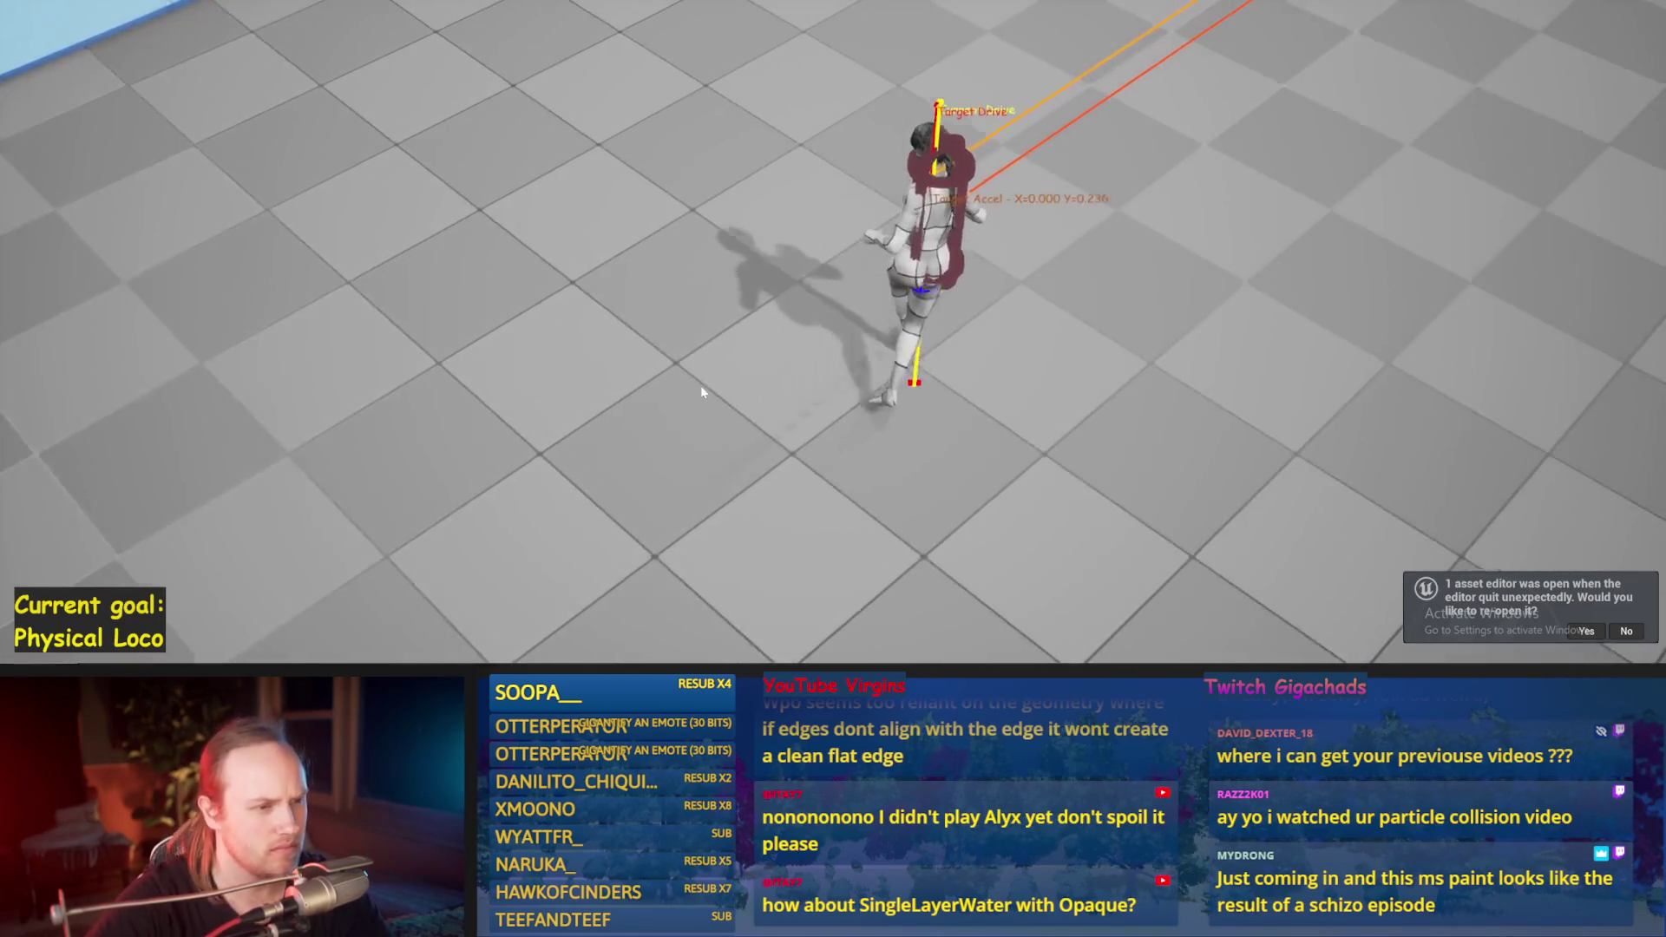
key("w")
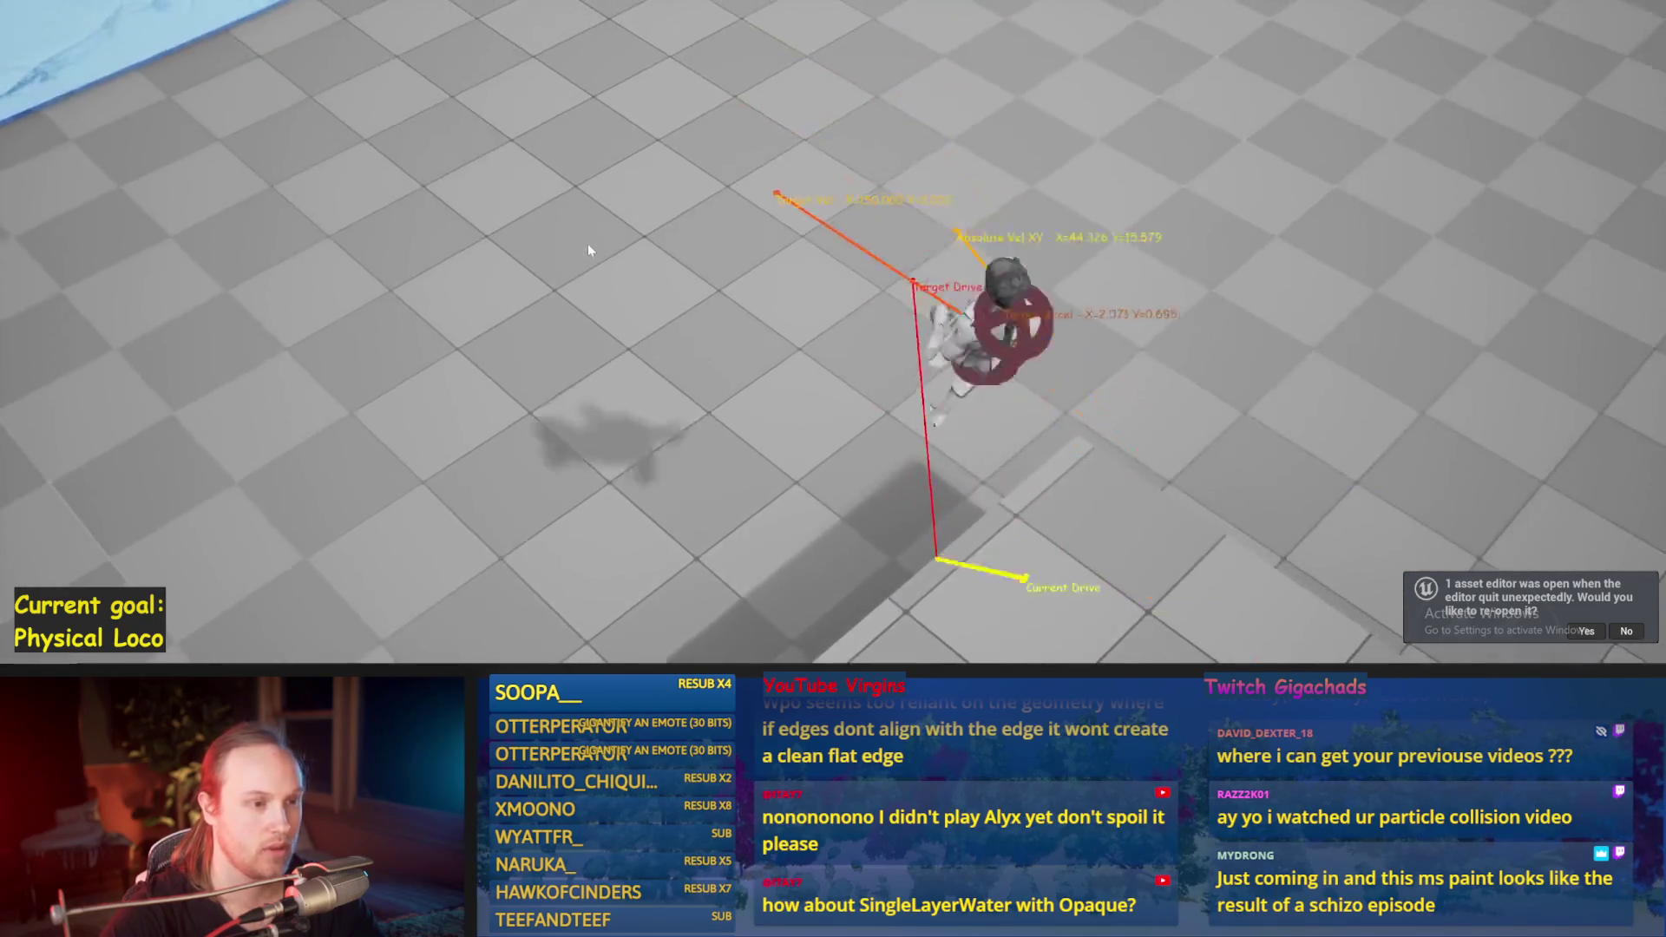
Step: Restart the session, walk and sprint the character in several directions, then stop playing
key("Escape")
key("alt+p")
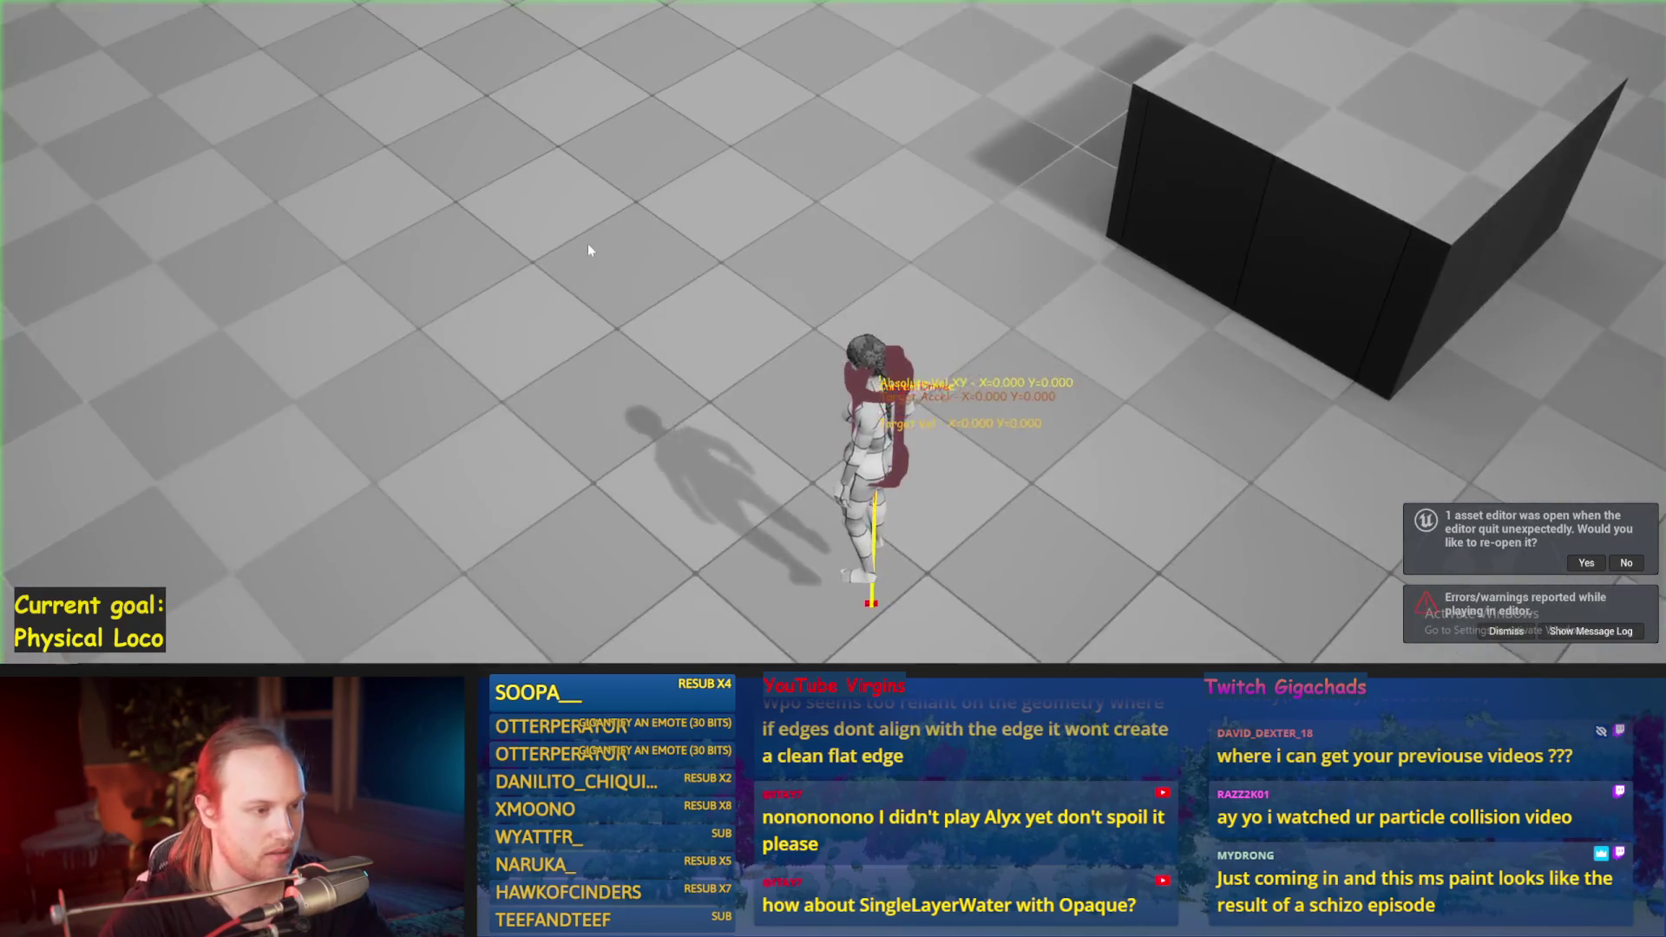
key("w")
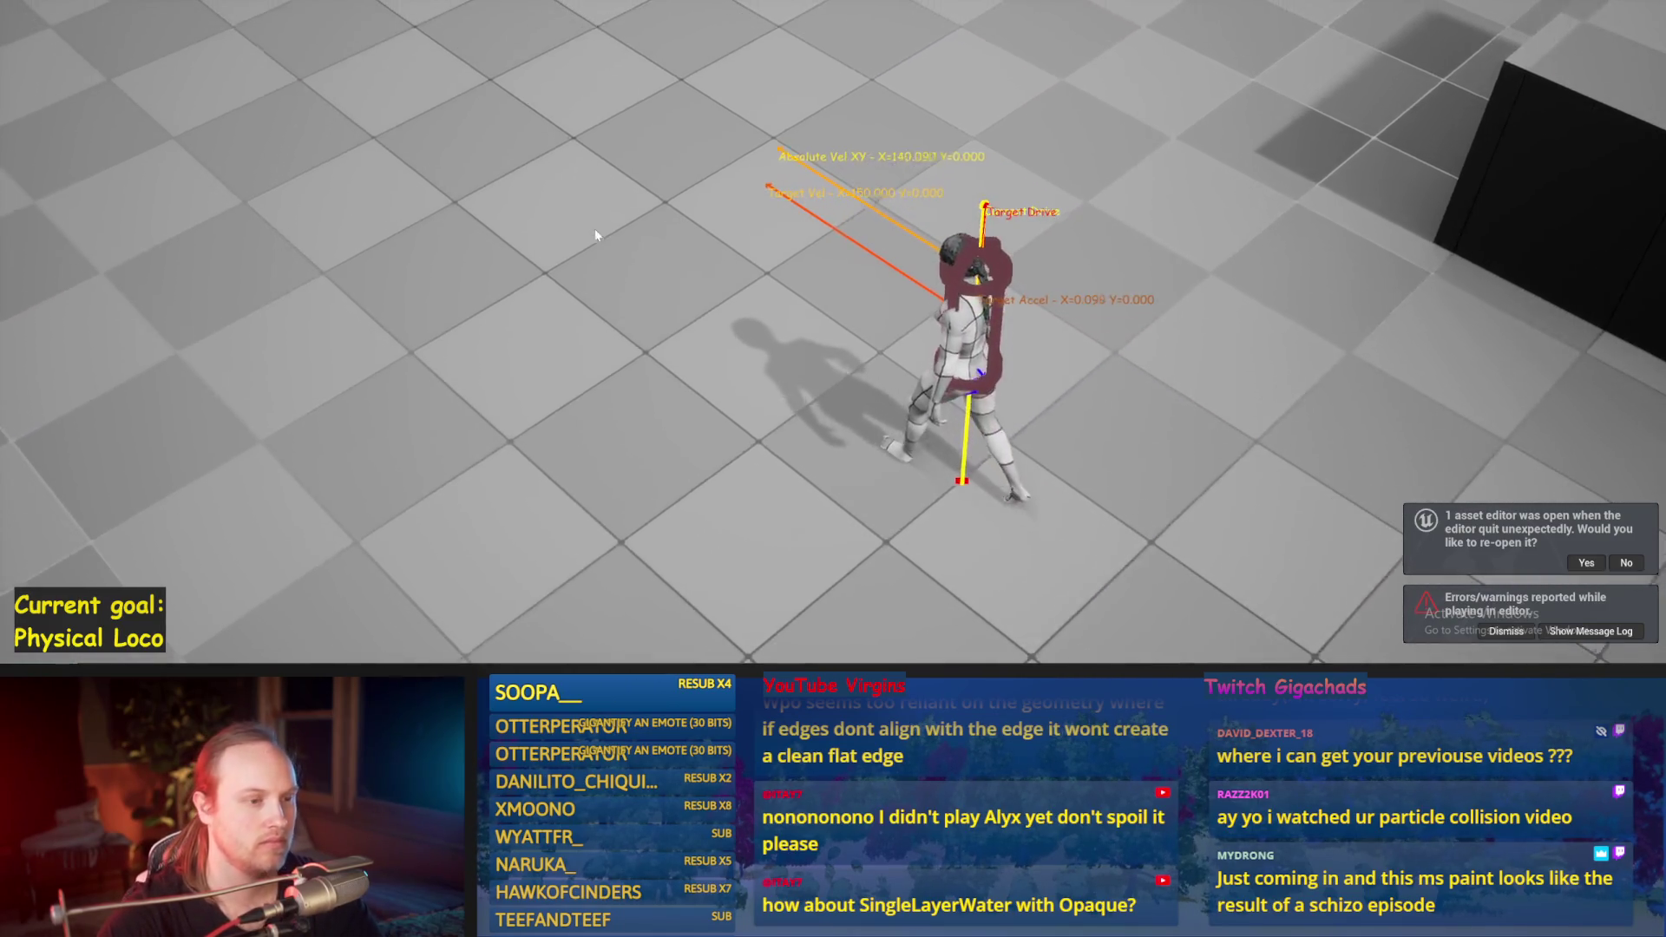
key("d")
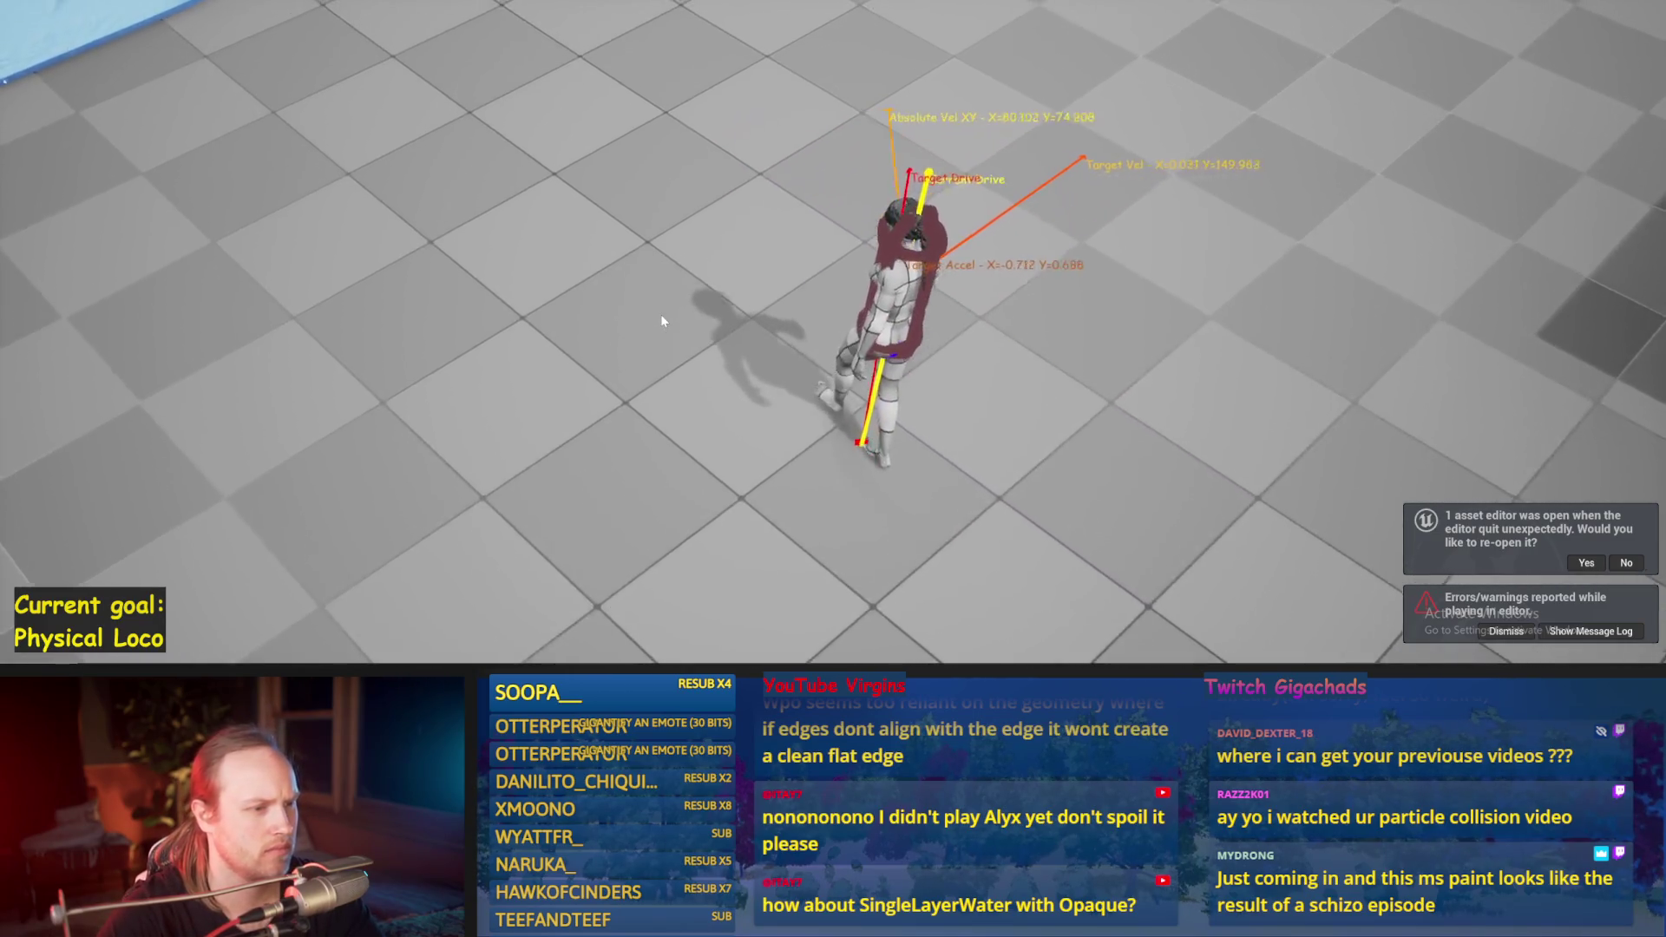
key("a")
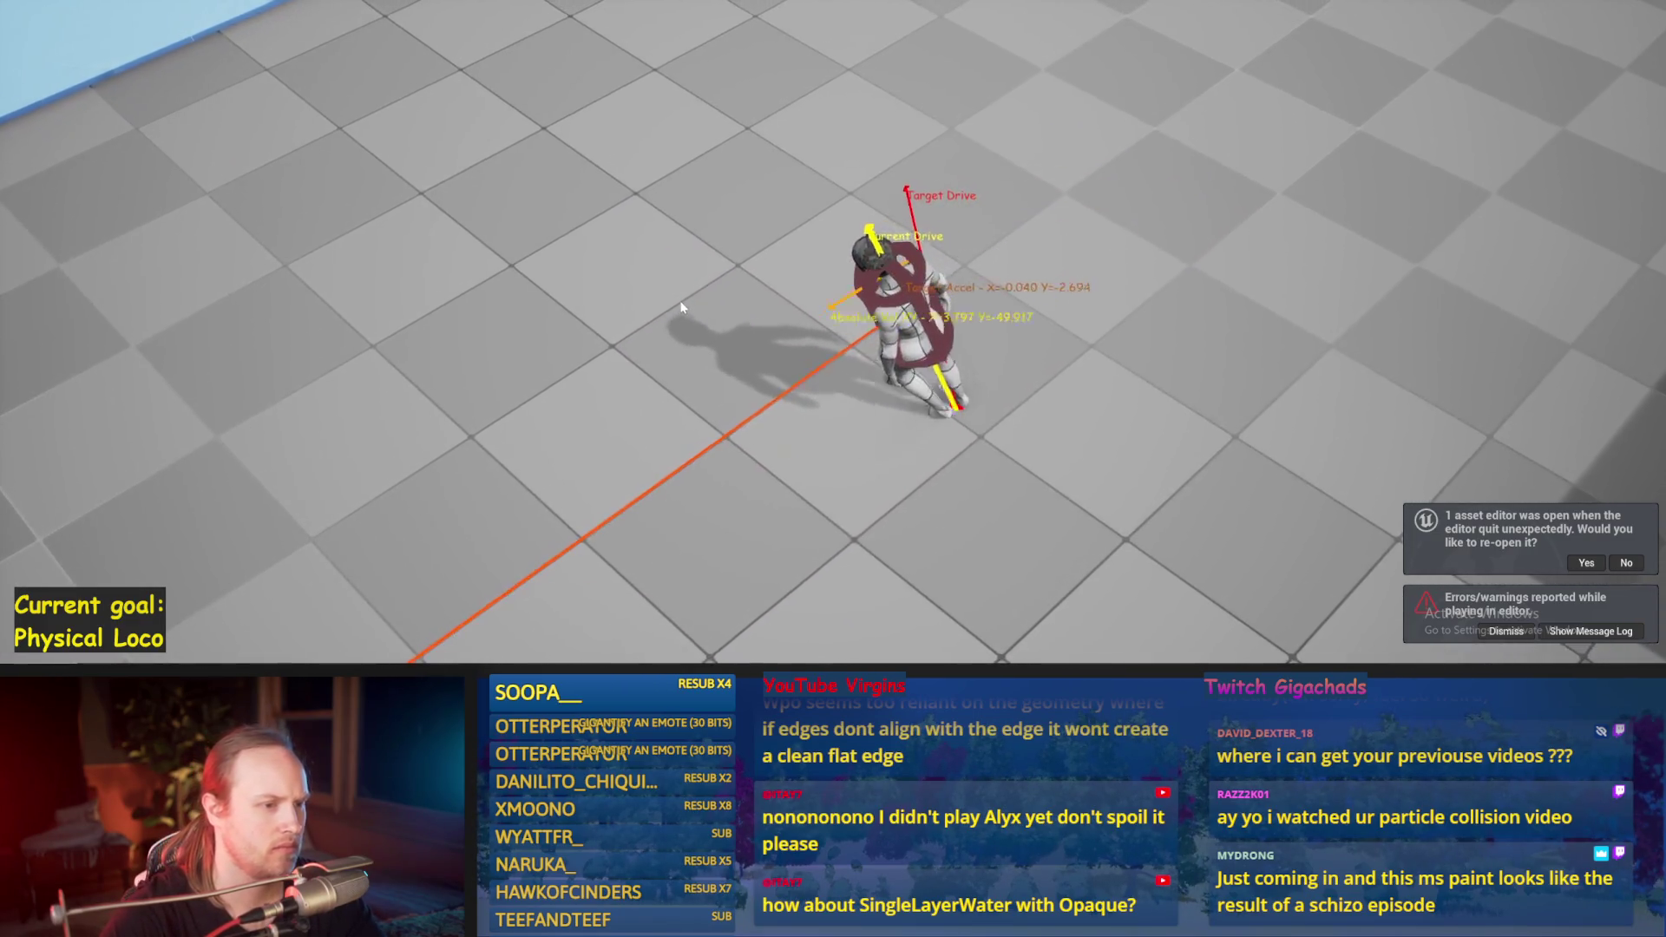
key("d")
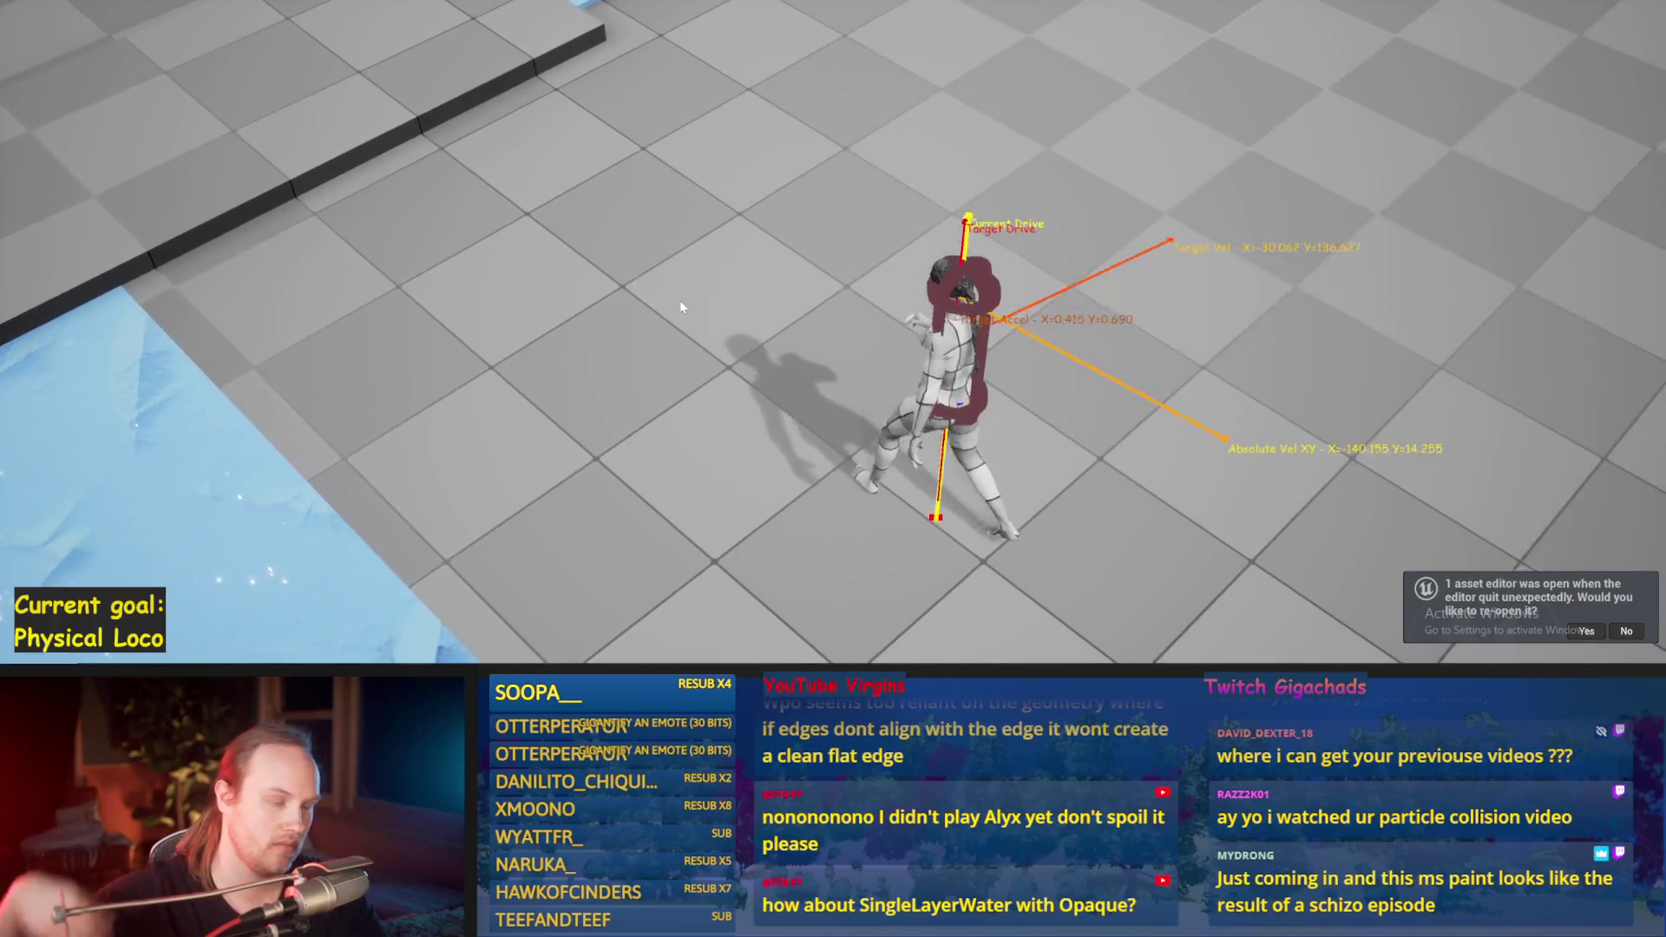
key("shift")
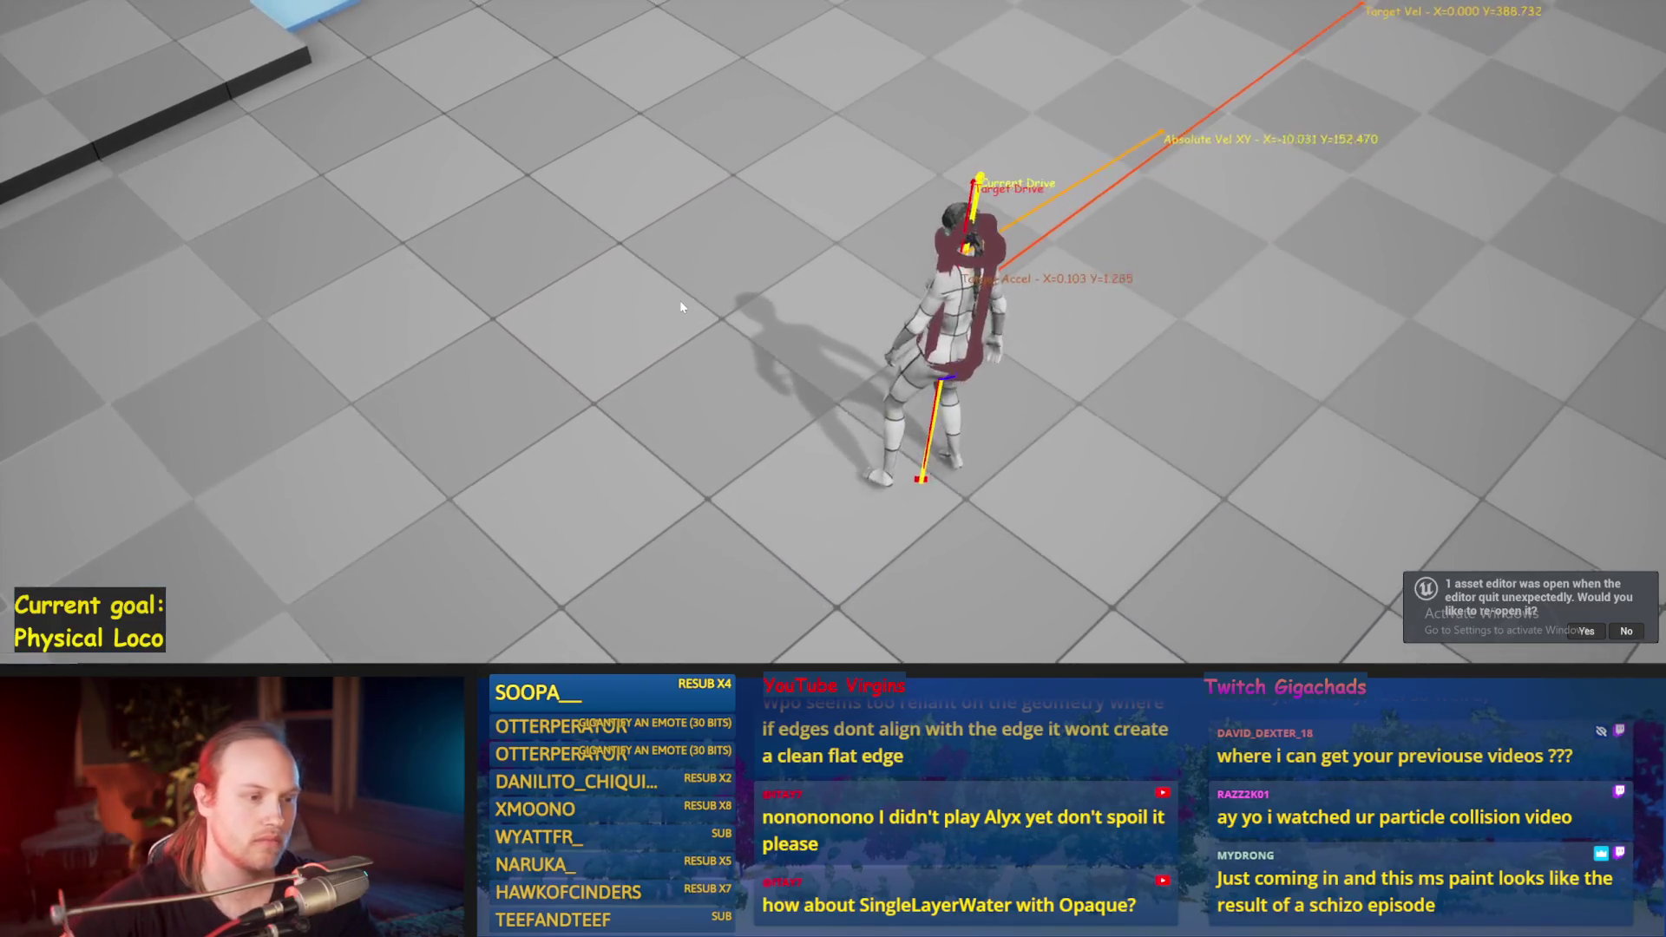
key("w")
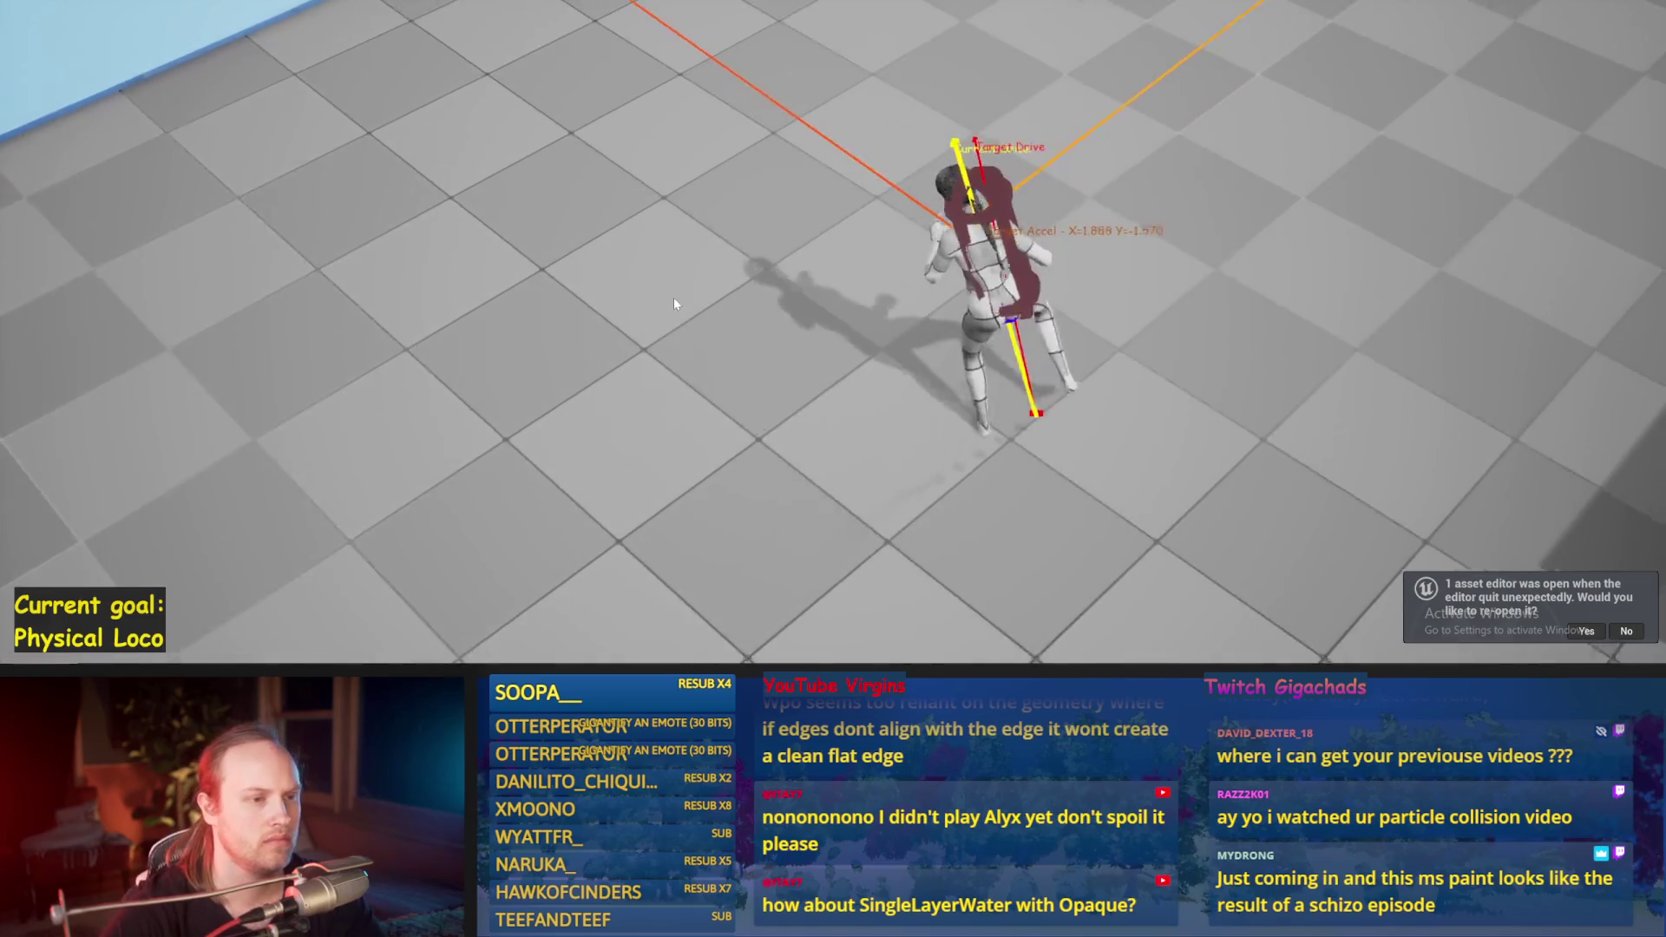
key("a")
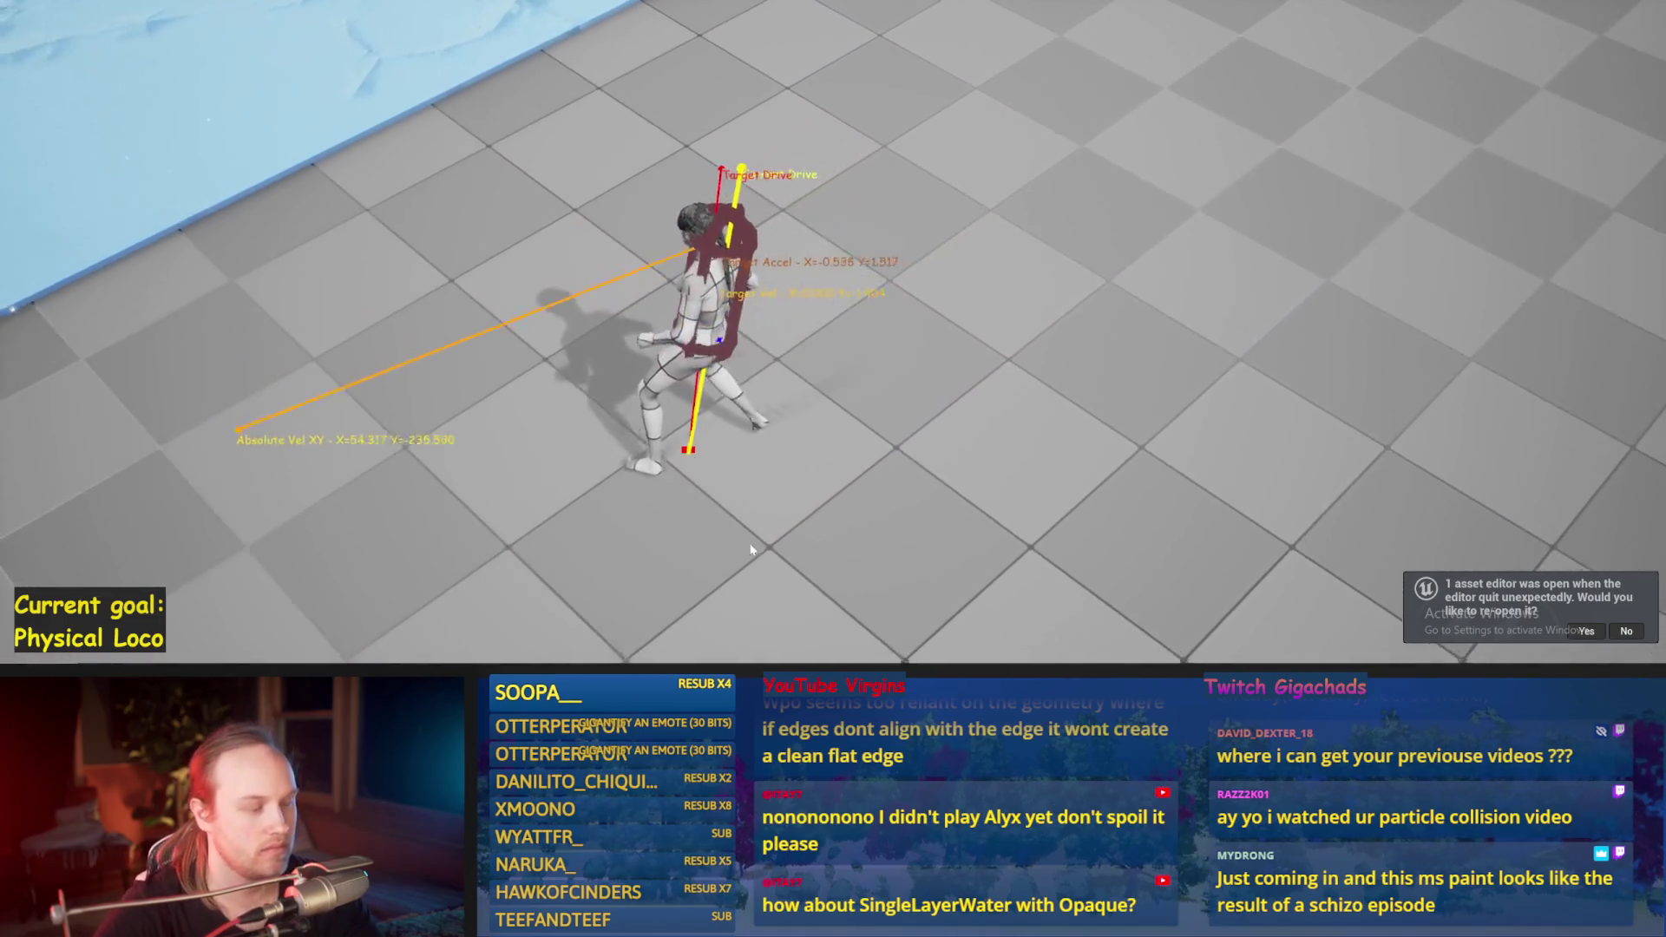
key("Escape")
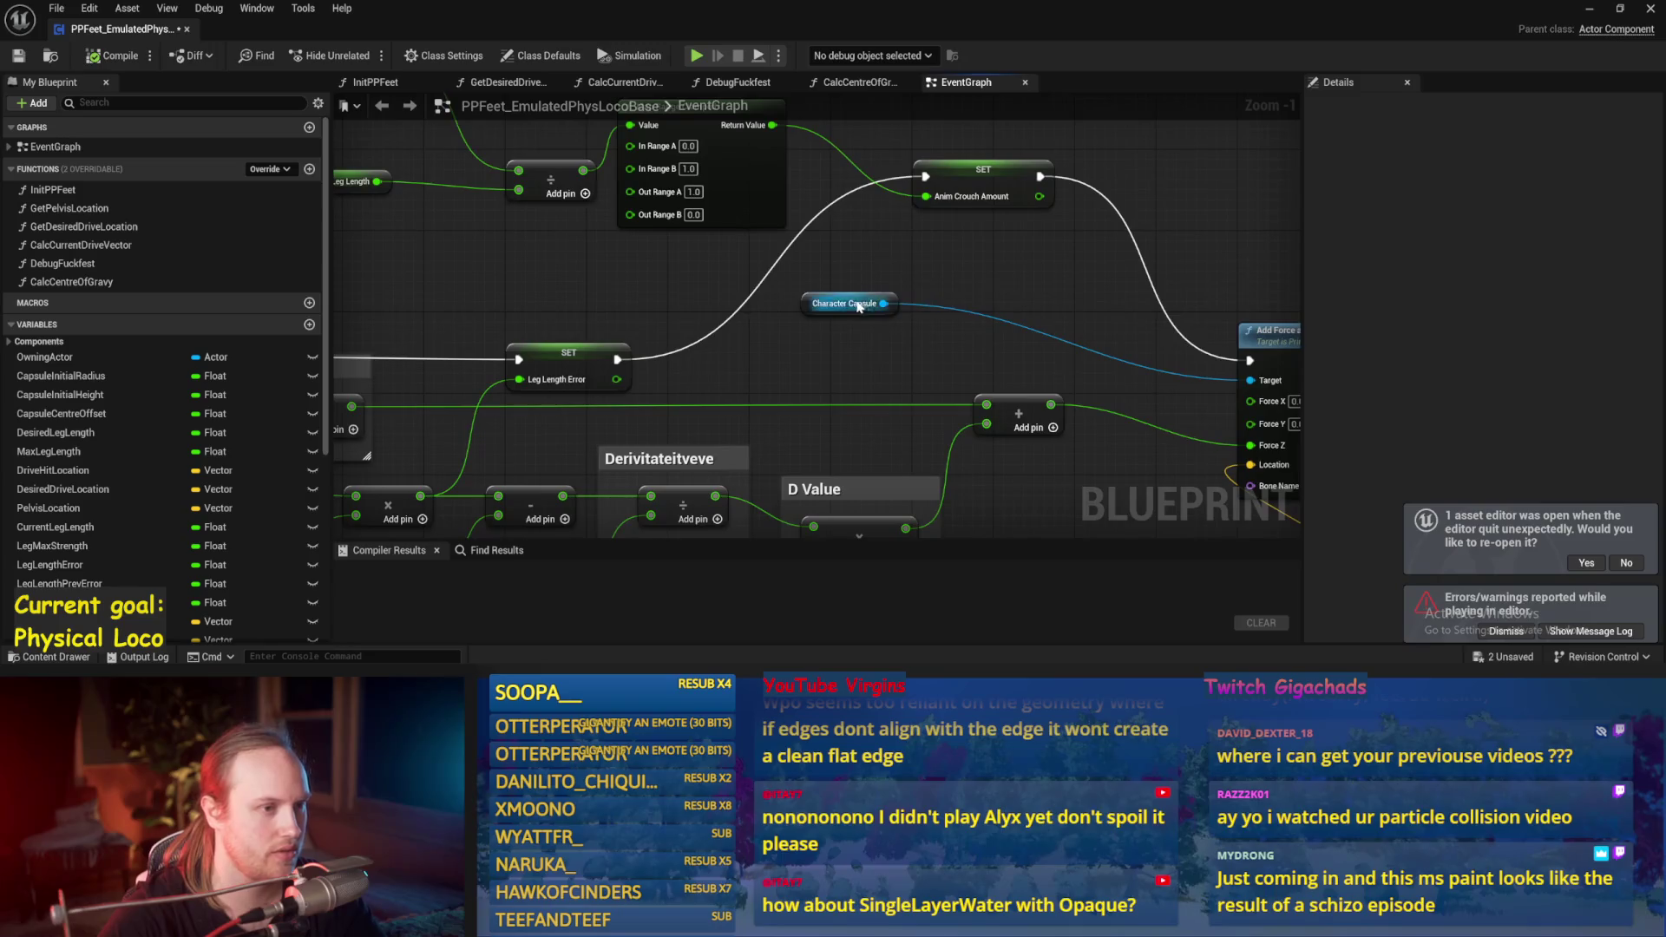
Step: Pan the EventGraph past the velocity comparison nodes to the Counteract Torque PID nodes
scroll(500, 442, "down", 4)
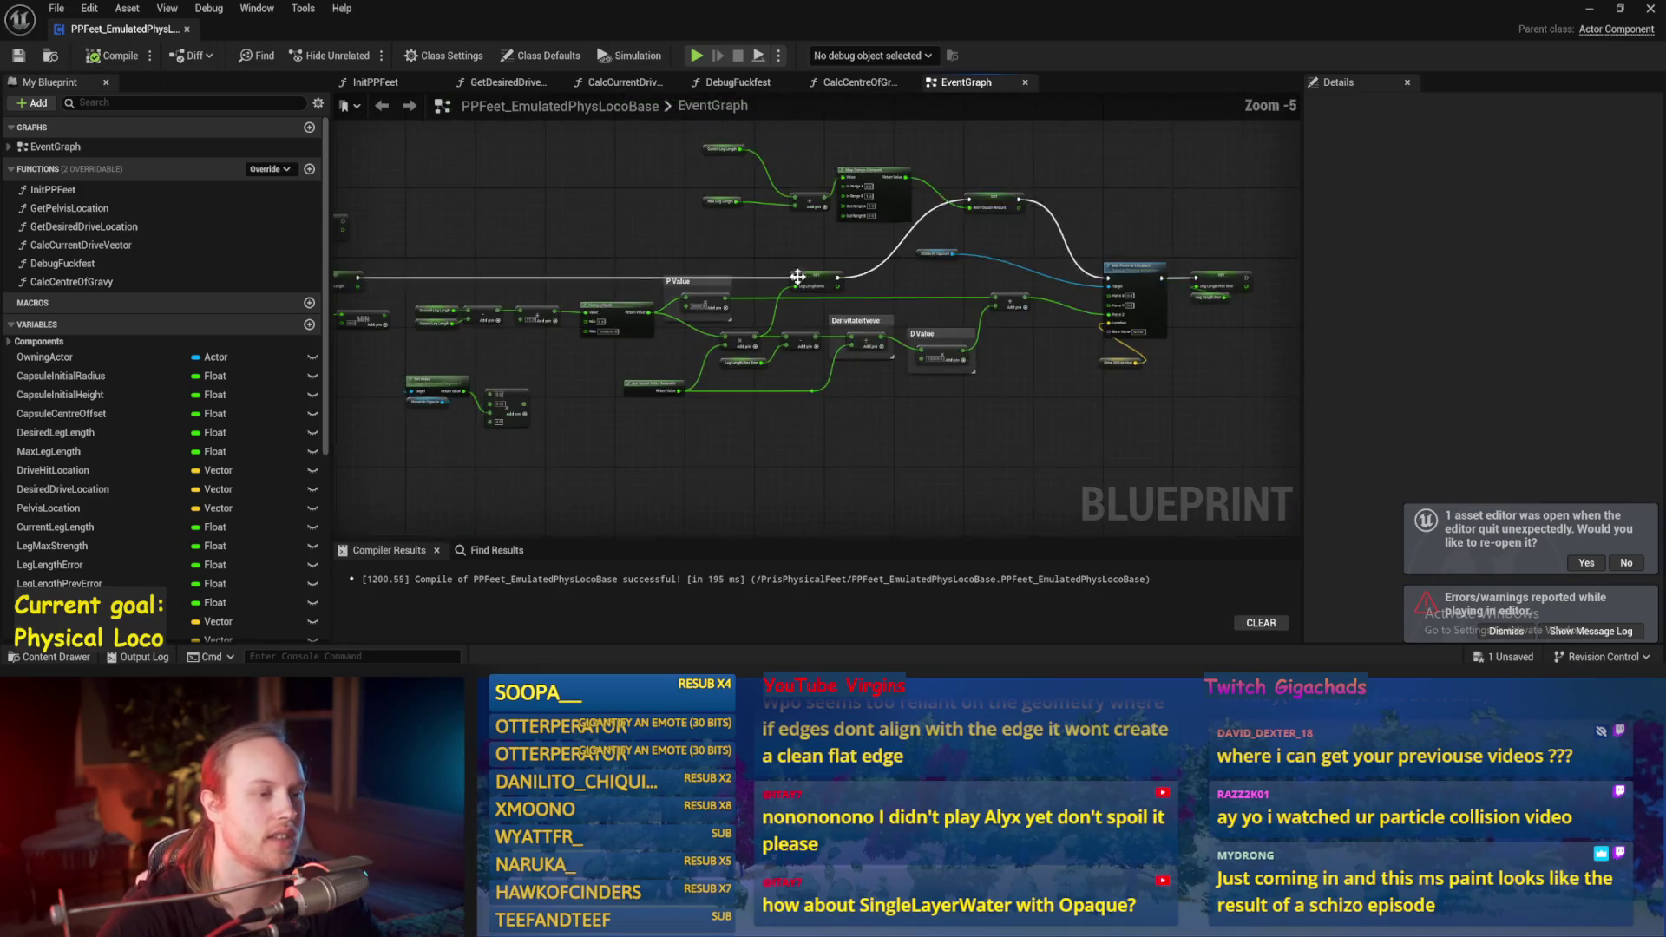
mouse_move(761, 231)
left_mouse_down()
mouse_move(680, 390)
mouse_move(768, 365)
mouse_move(1071, 399)
left_mouse_up()
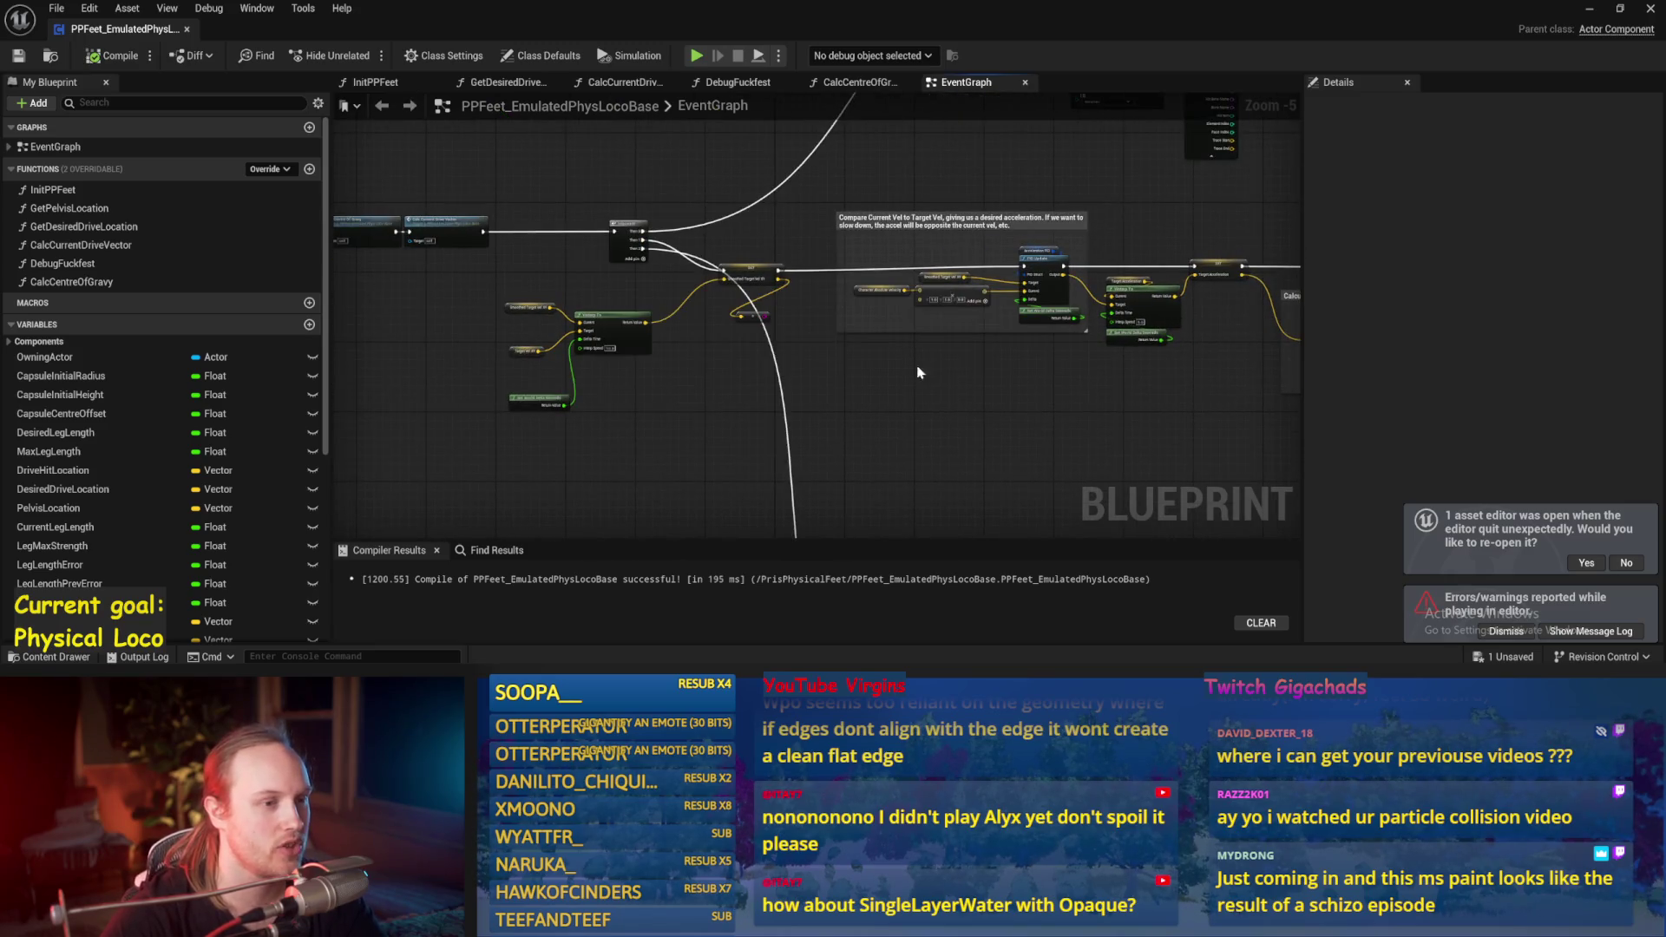
scroll(920, 373, "up", 3)
left_click_drag(867, 347, 801, 301)
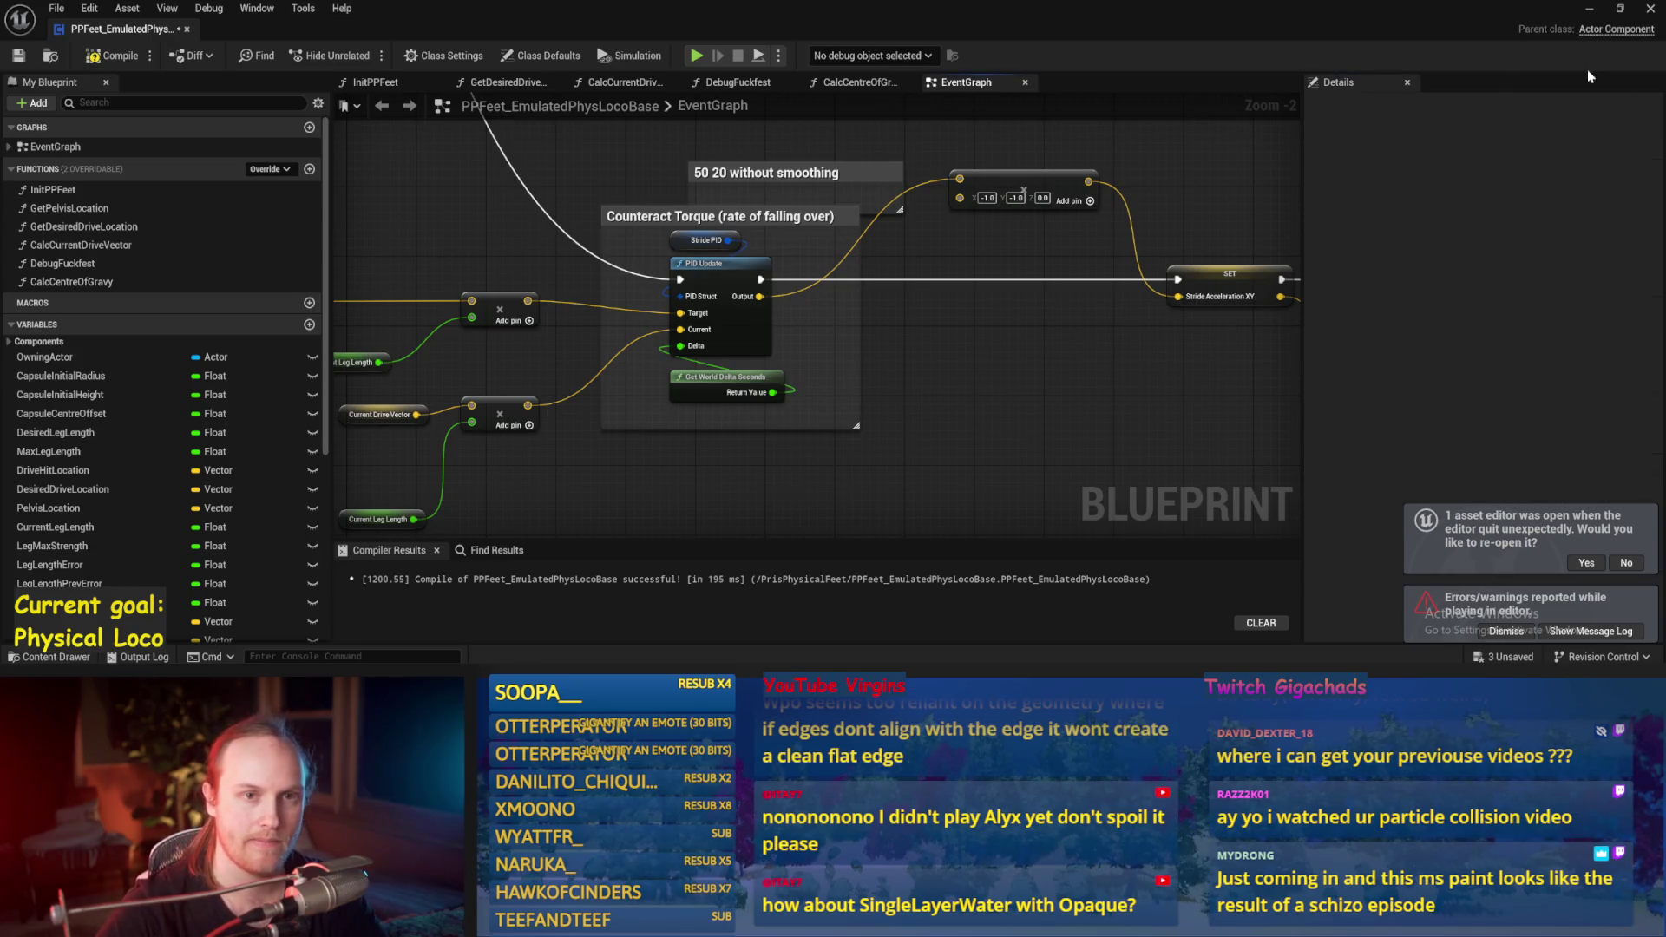
Step: Inspect the torque comment blocks and Derivative/D Value nodes, then minimize the Blueprint editor
scroll(618, 398, "down", 4)
scroll(1032, 268, "up", 3)
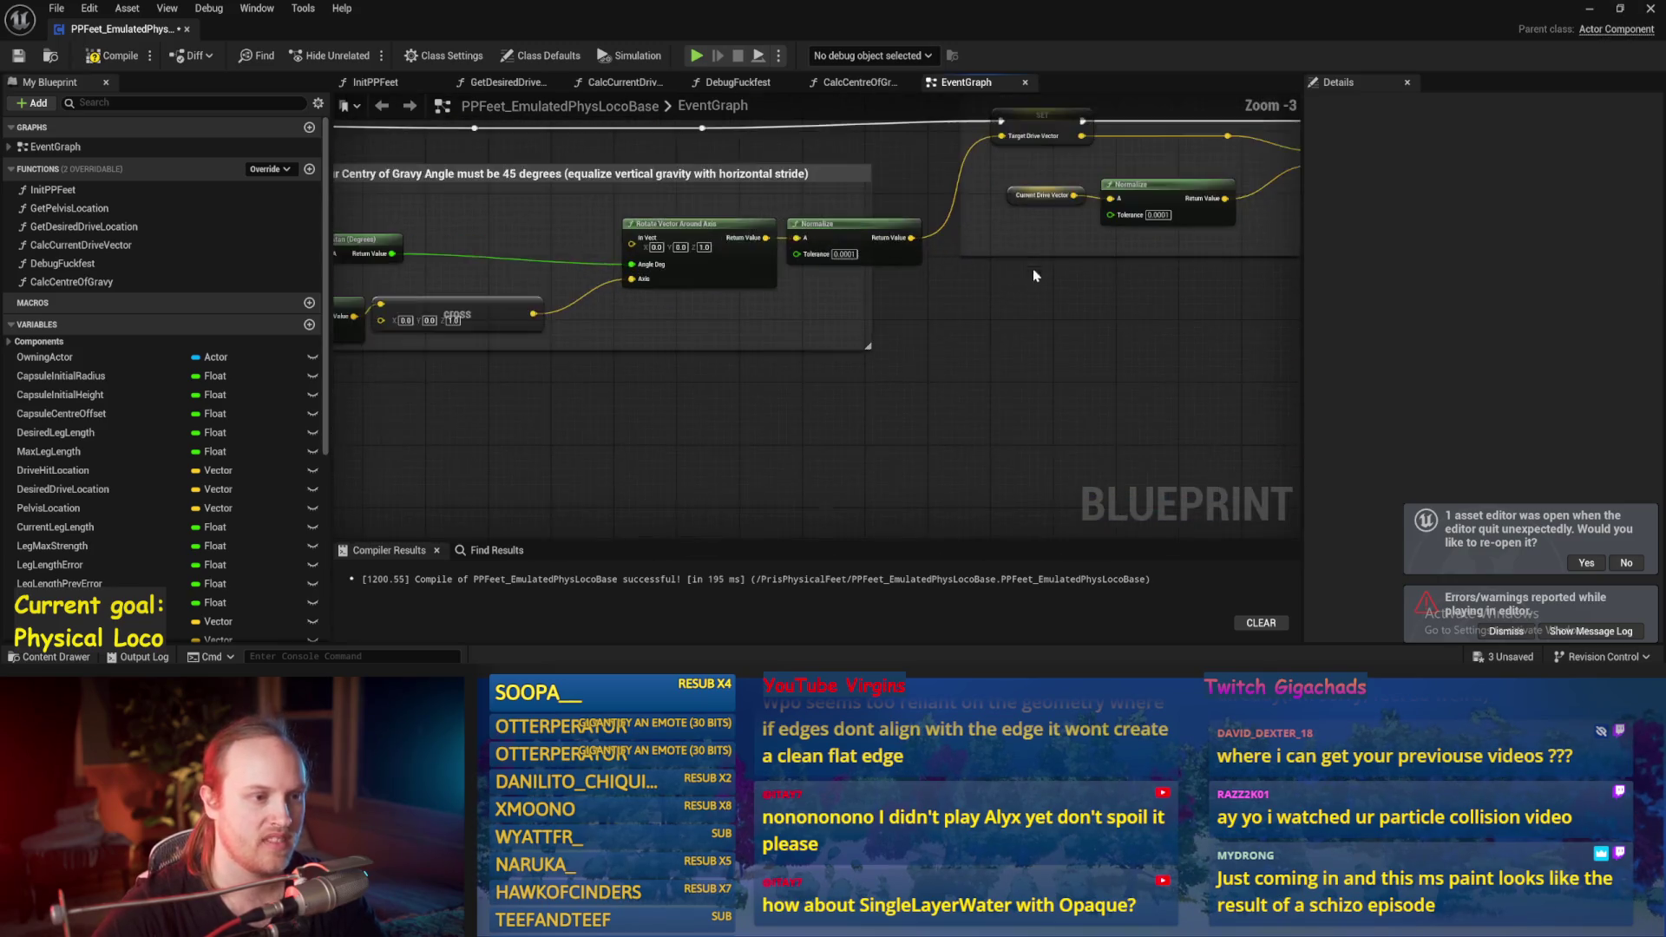
left_click_drag(792, 365, 454, 316)
left_click_drag(668, 355, 208, 340)
scroll(952, 323, "down", 2)
scroll(953, 322, "up", 6)
left_click_drag(1026, 348, 1163, 314)
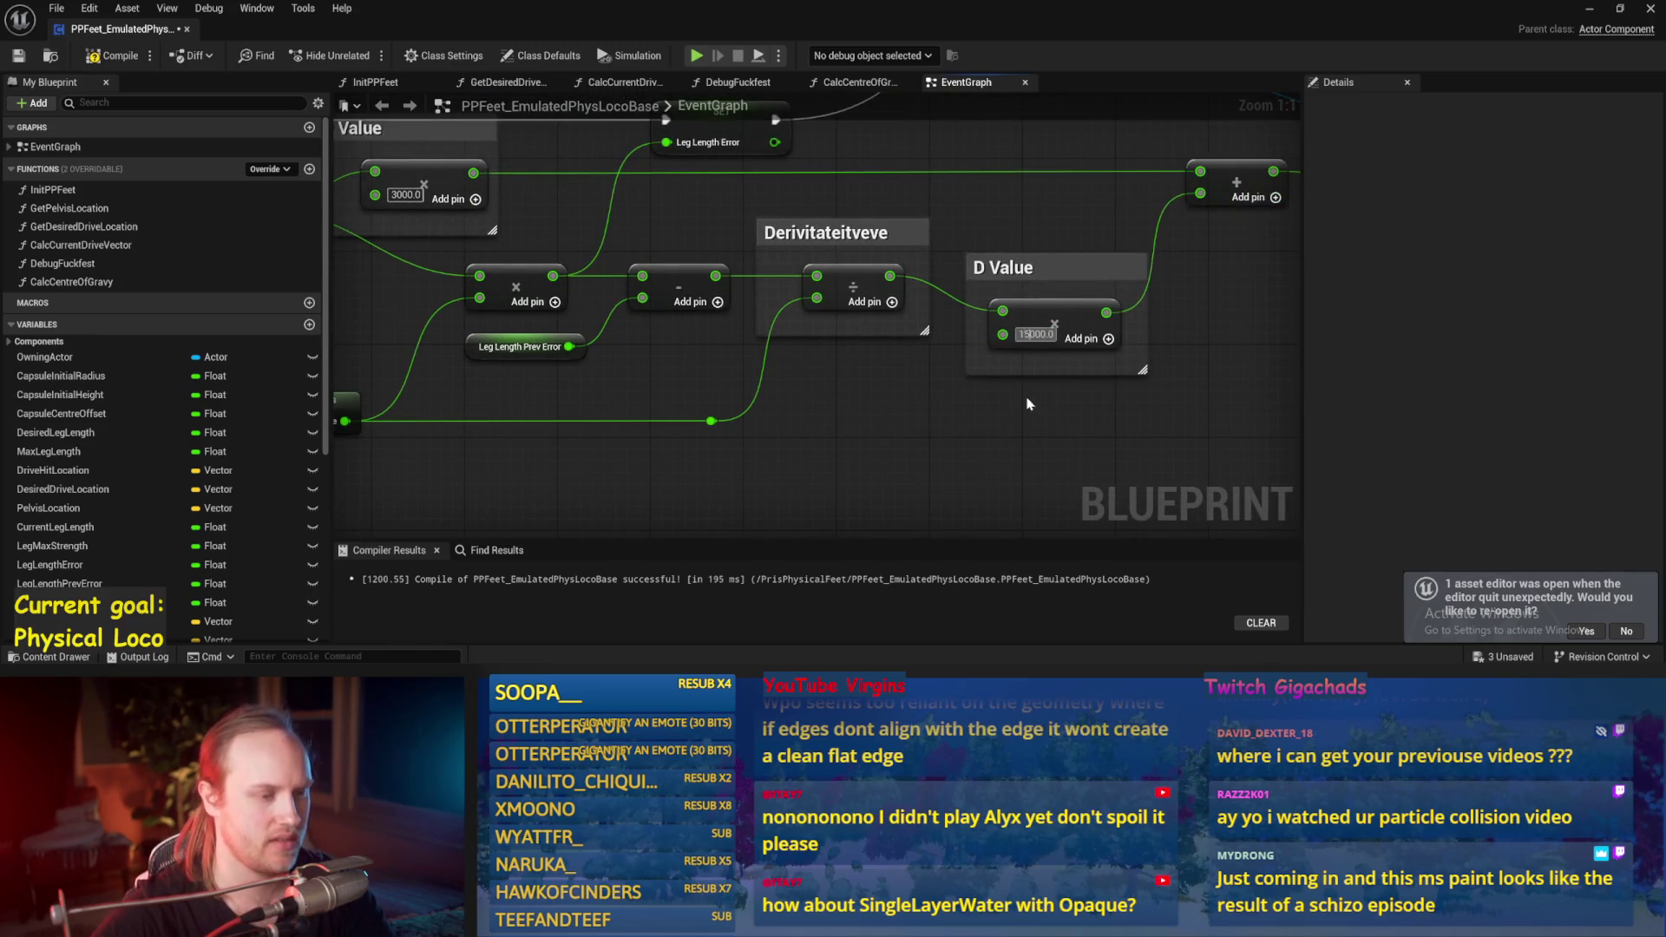
left_click(1589, 8)
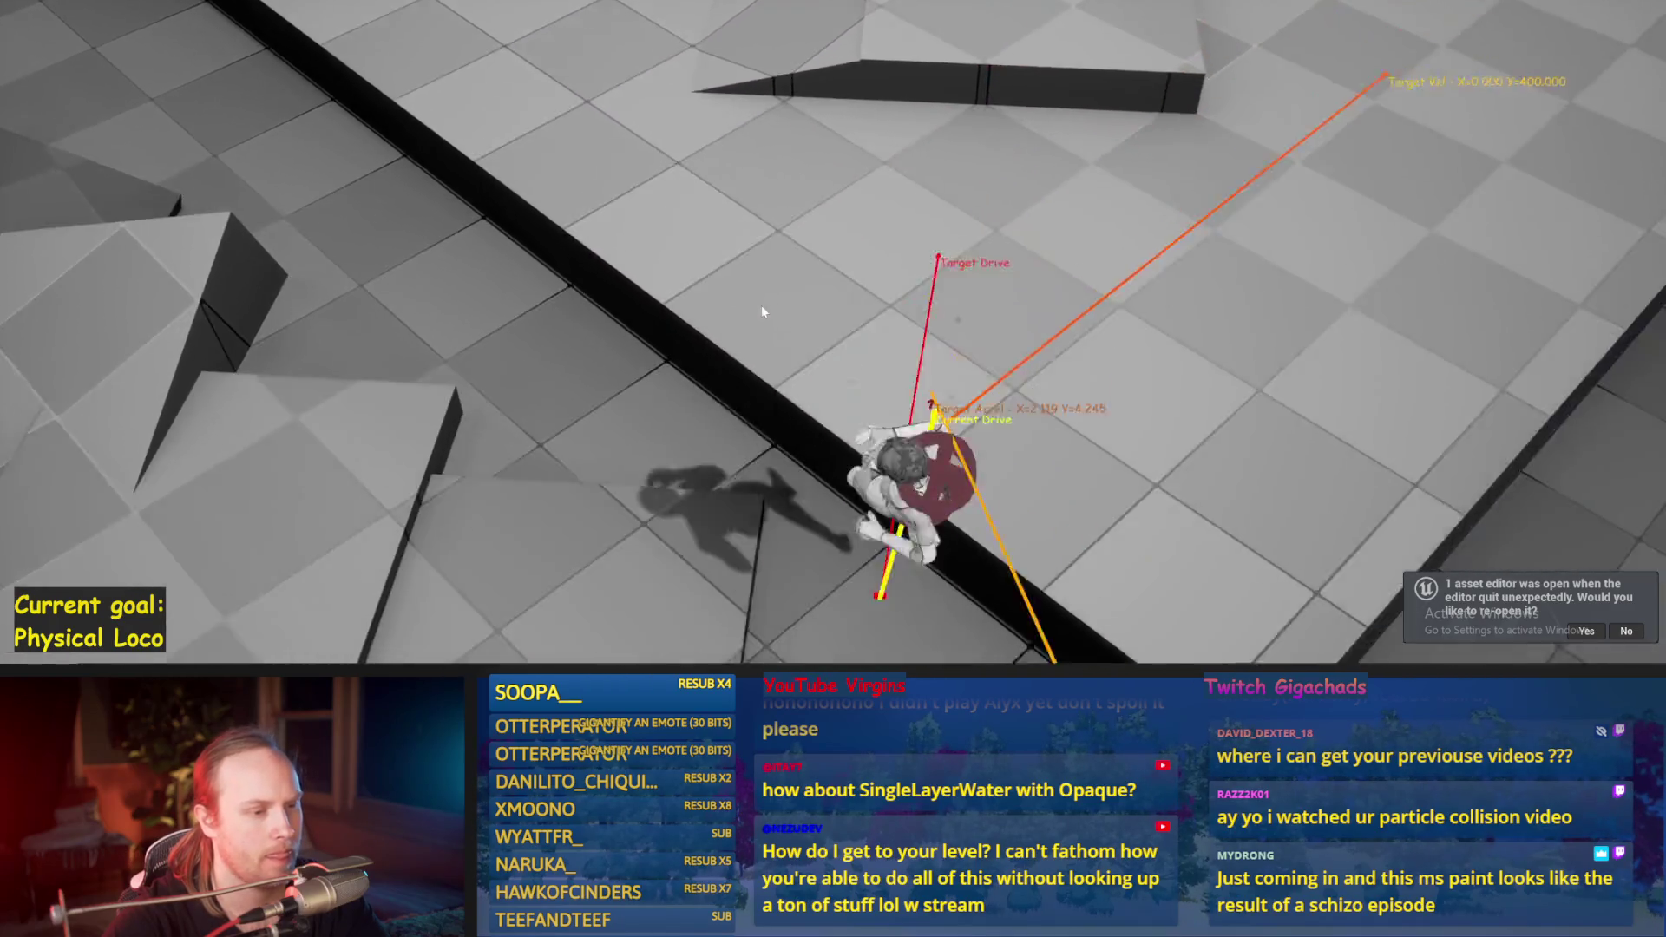
Step: Stop the play session, start a new Alt+P run, and end it again to reset the character
key("Escape")
key("alt+p")
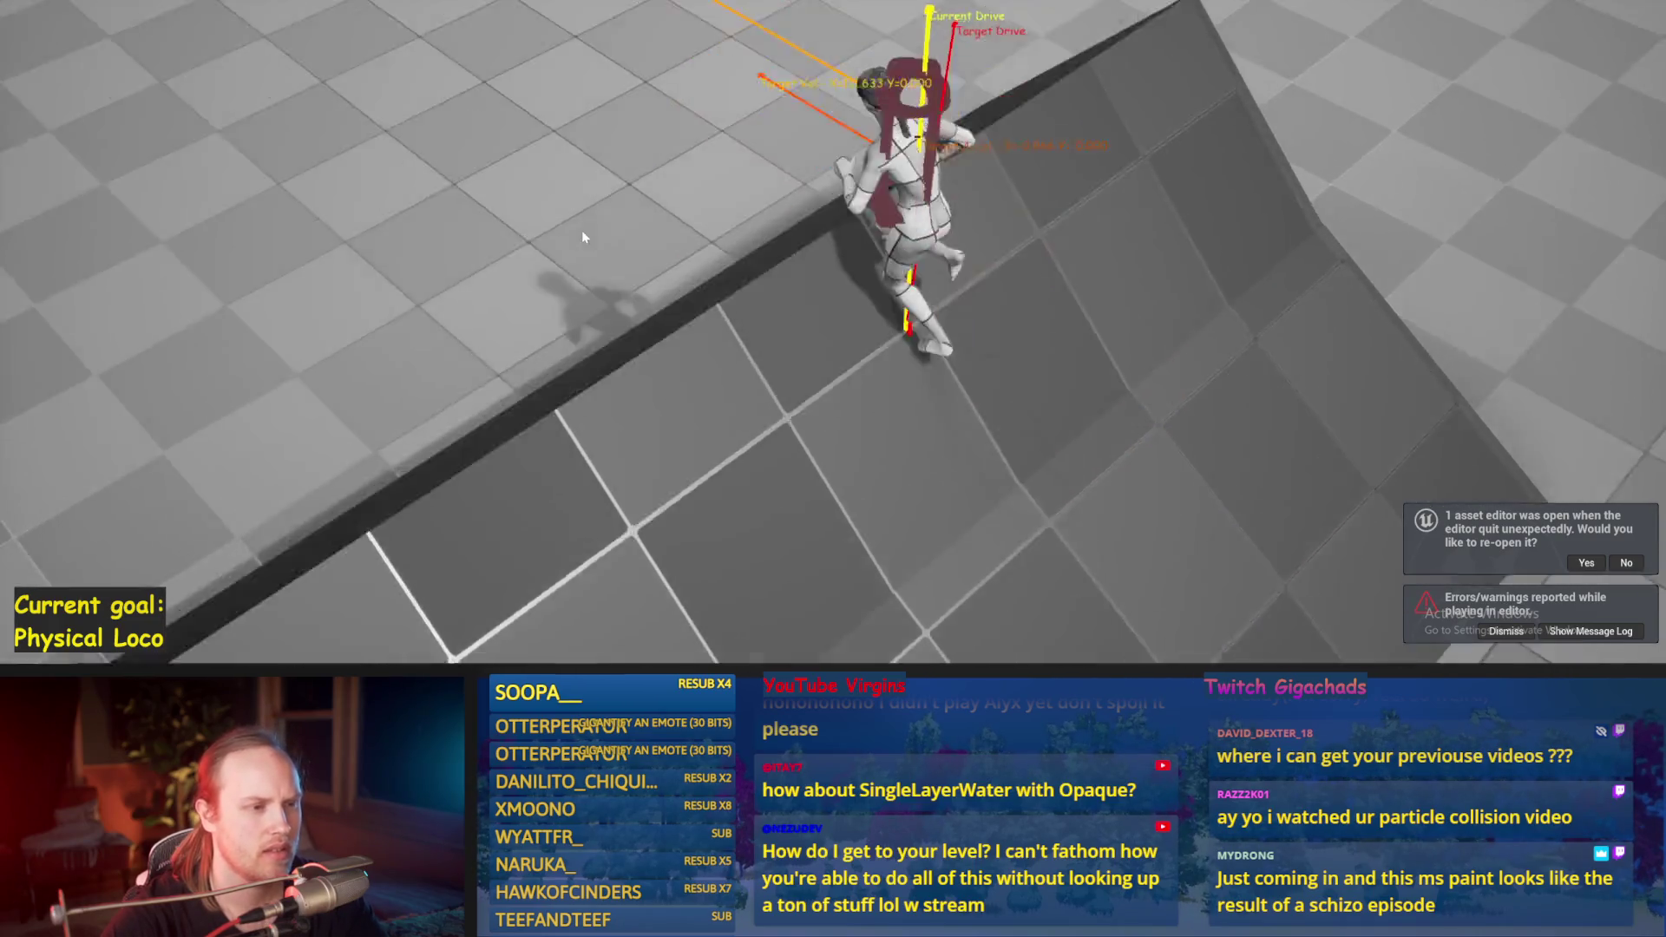
key("Escape")
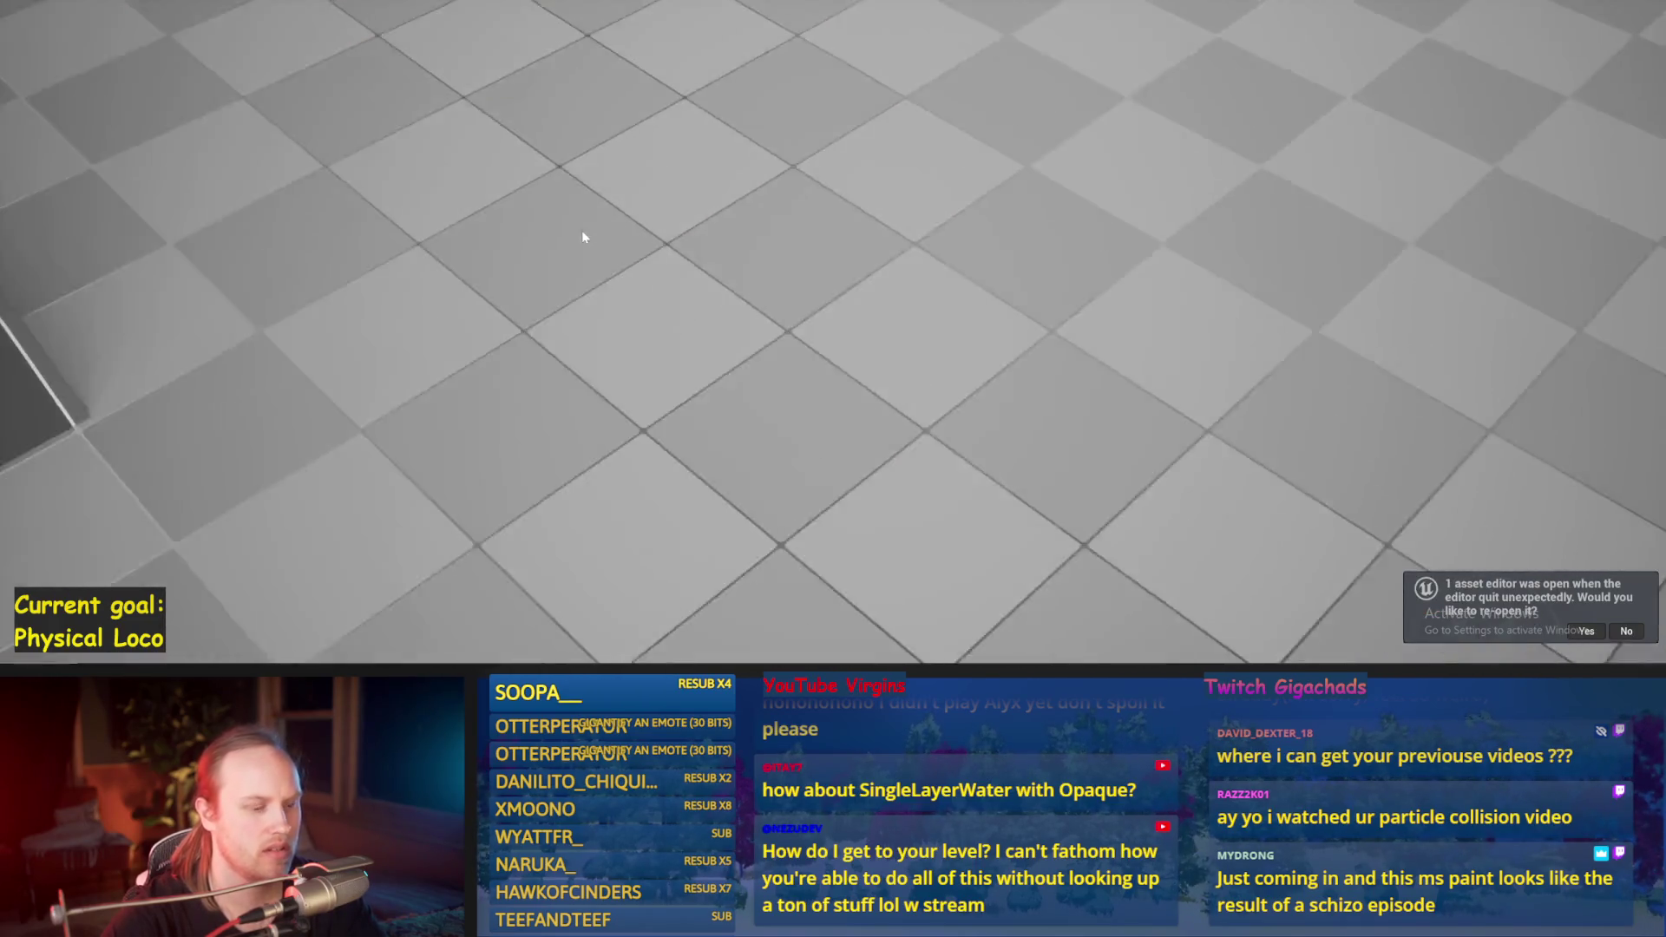
Step: Start a new play run and walk the character forward, diagonally, and back and forth
key("alt+p")
key("w")
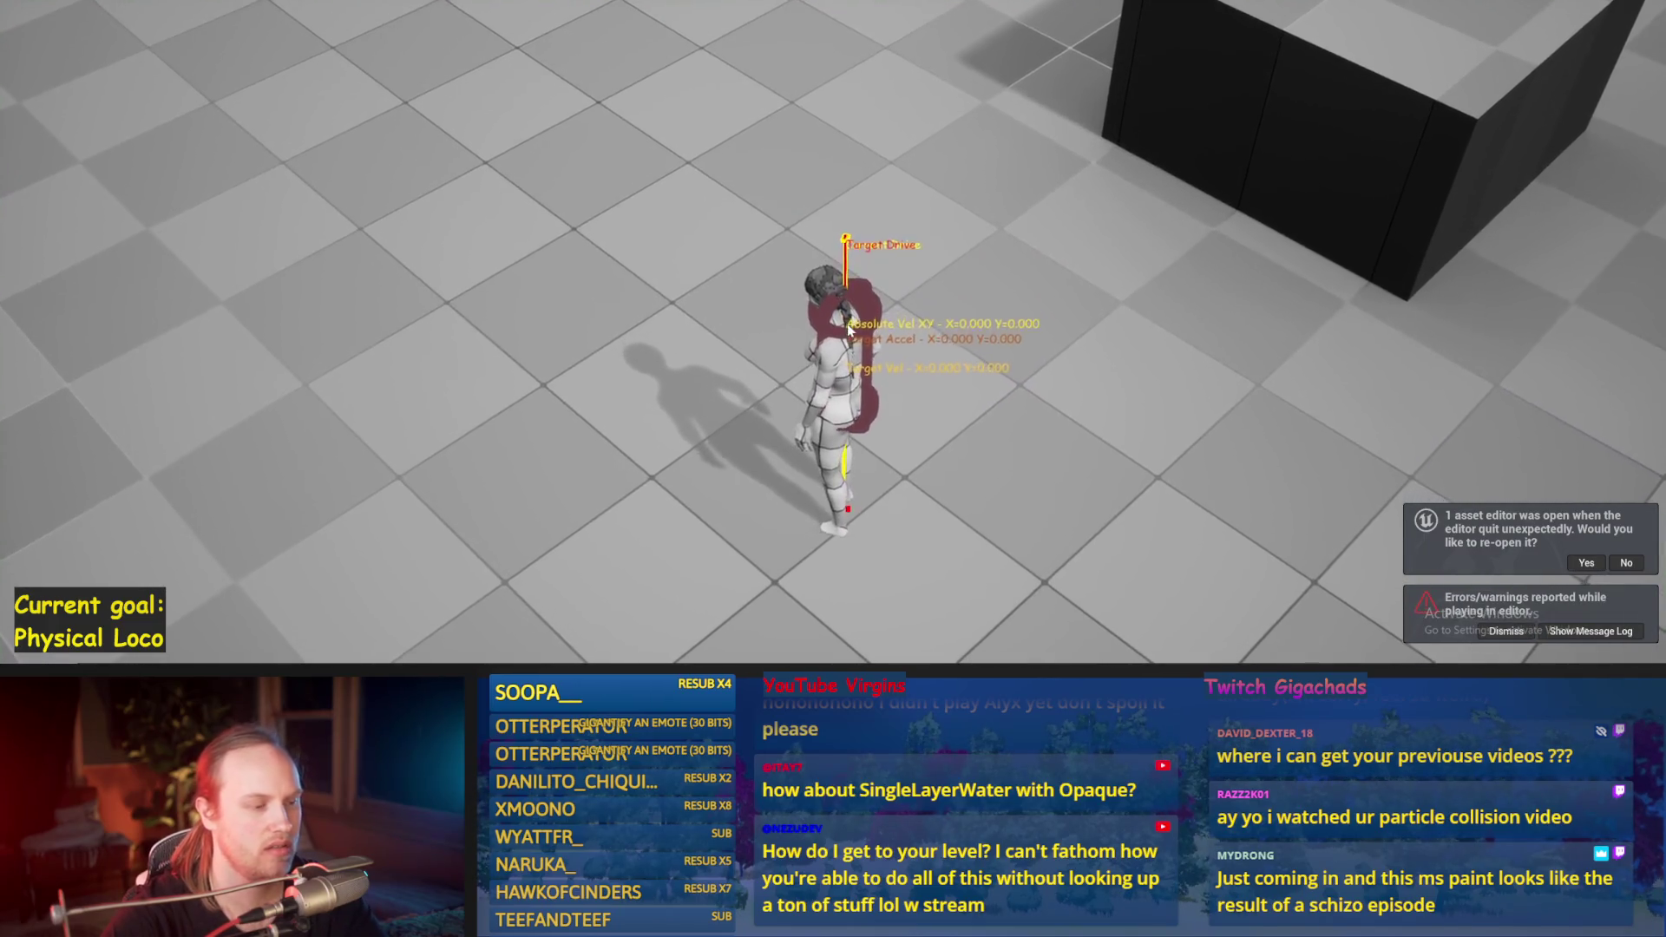
key("a")
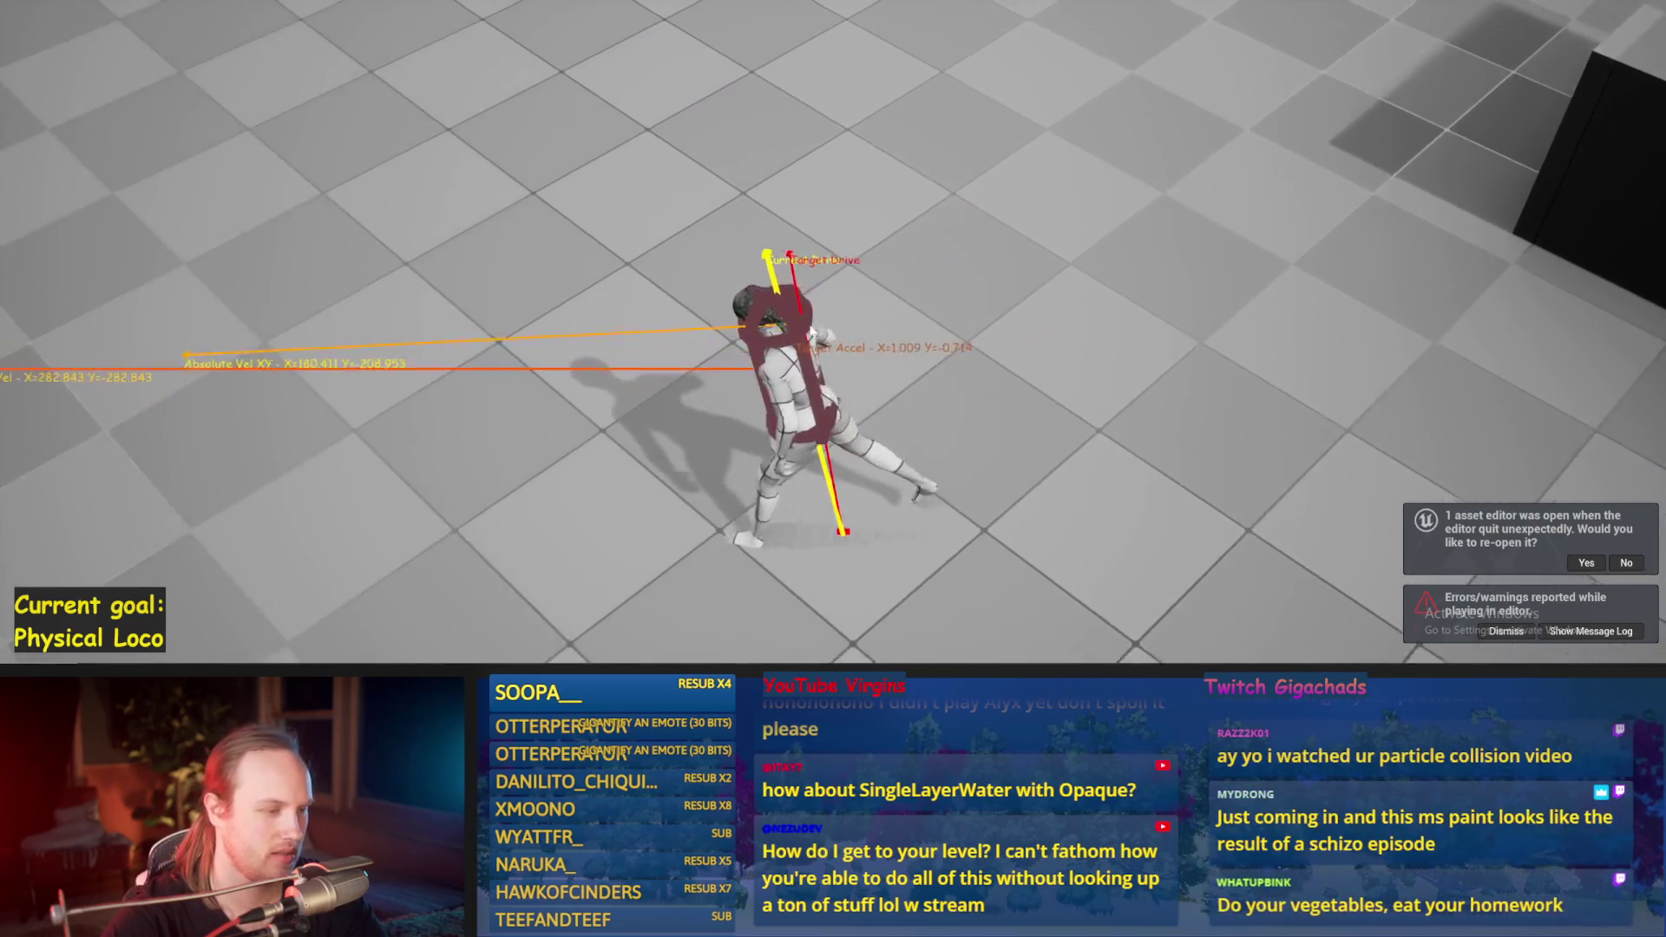
key("s")
key("w")
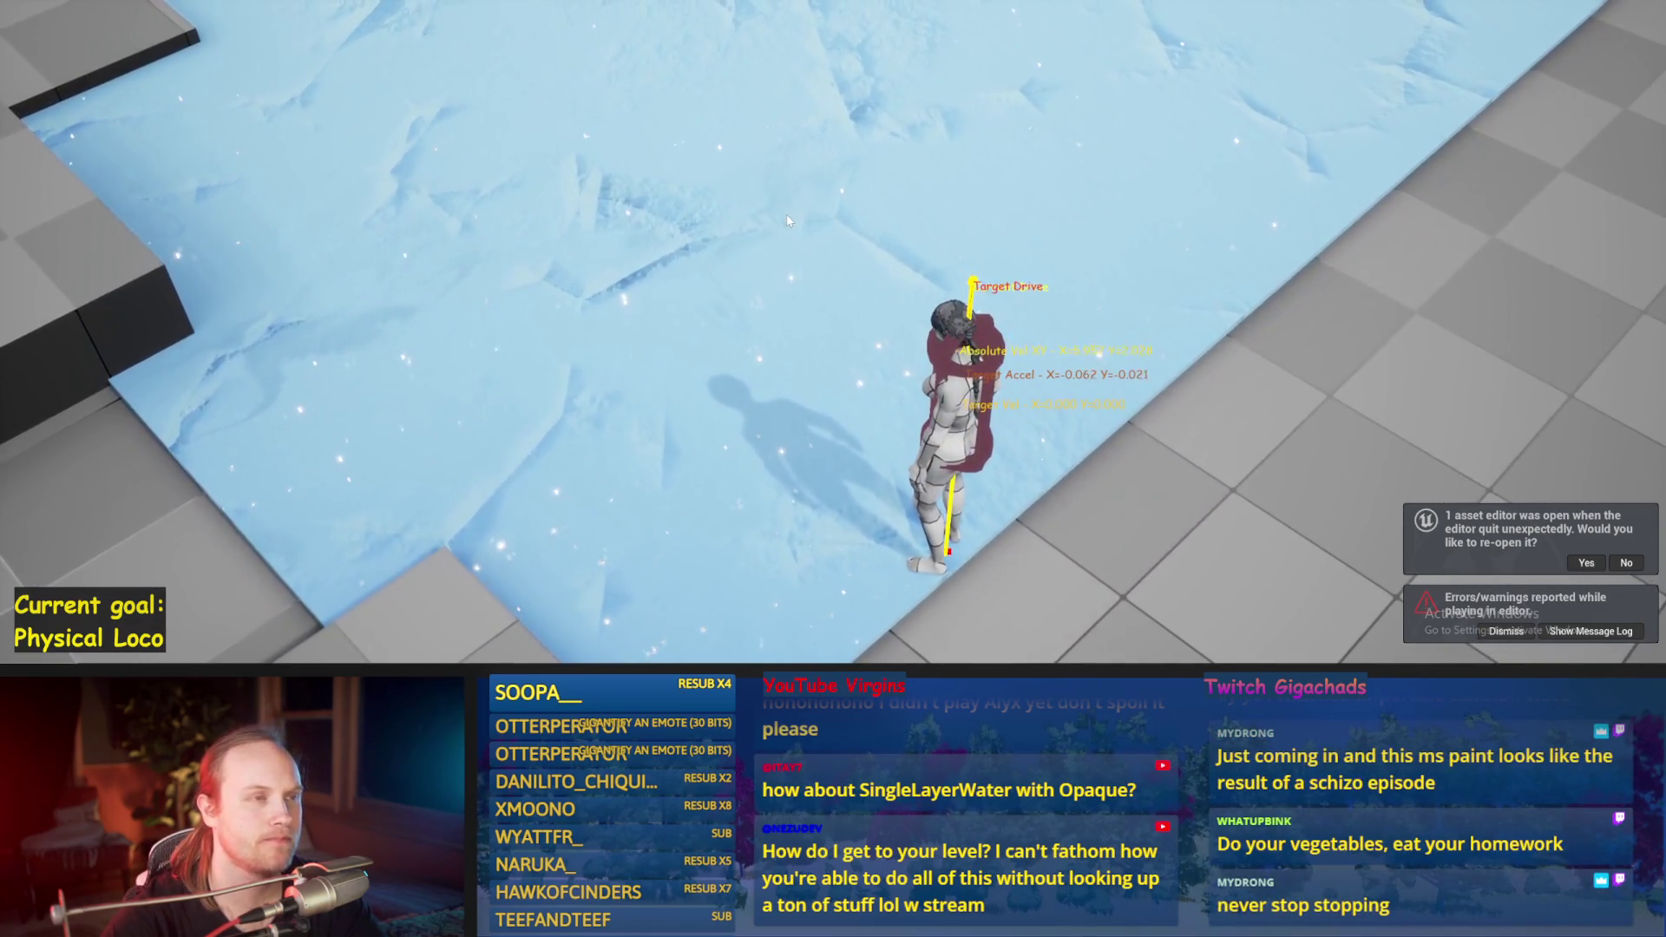
key("s")
key("d")
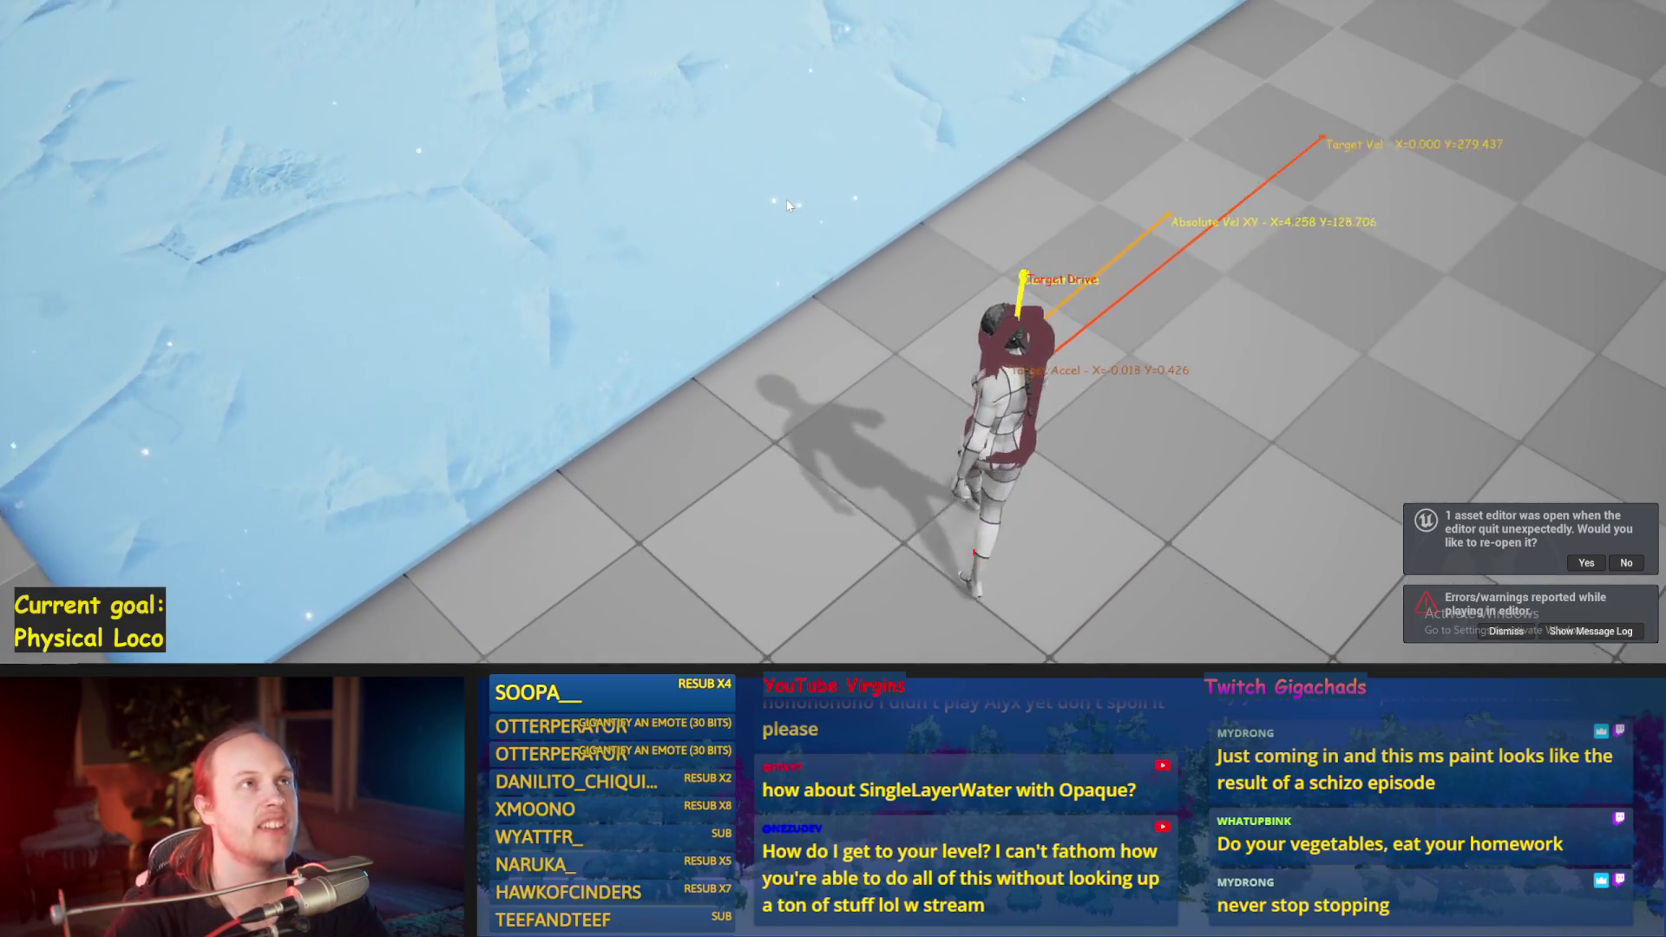
Step: Sprint the character toward the upper left and upper right, then end the play session
key("shift")
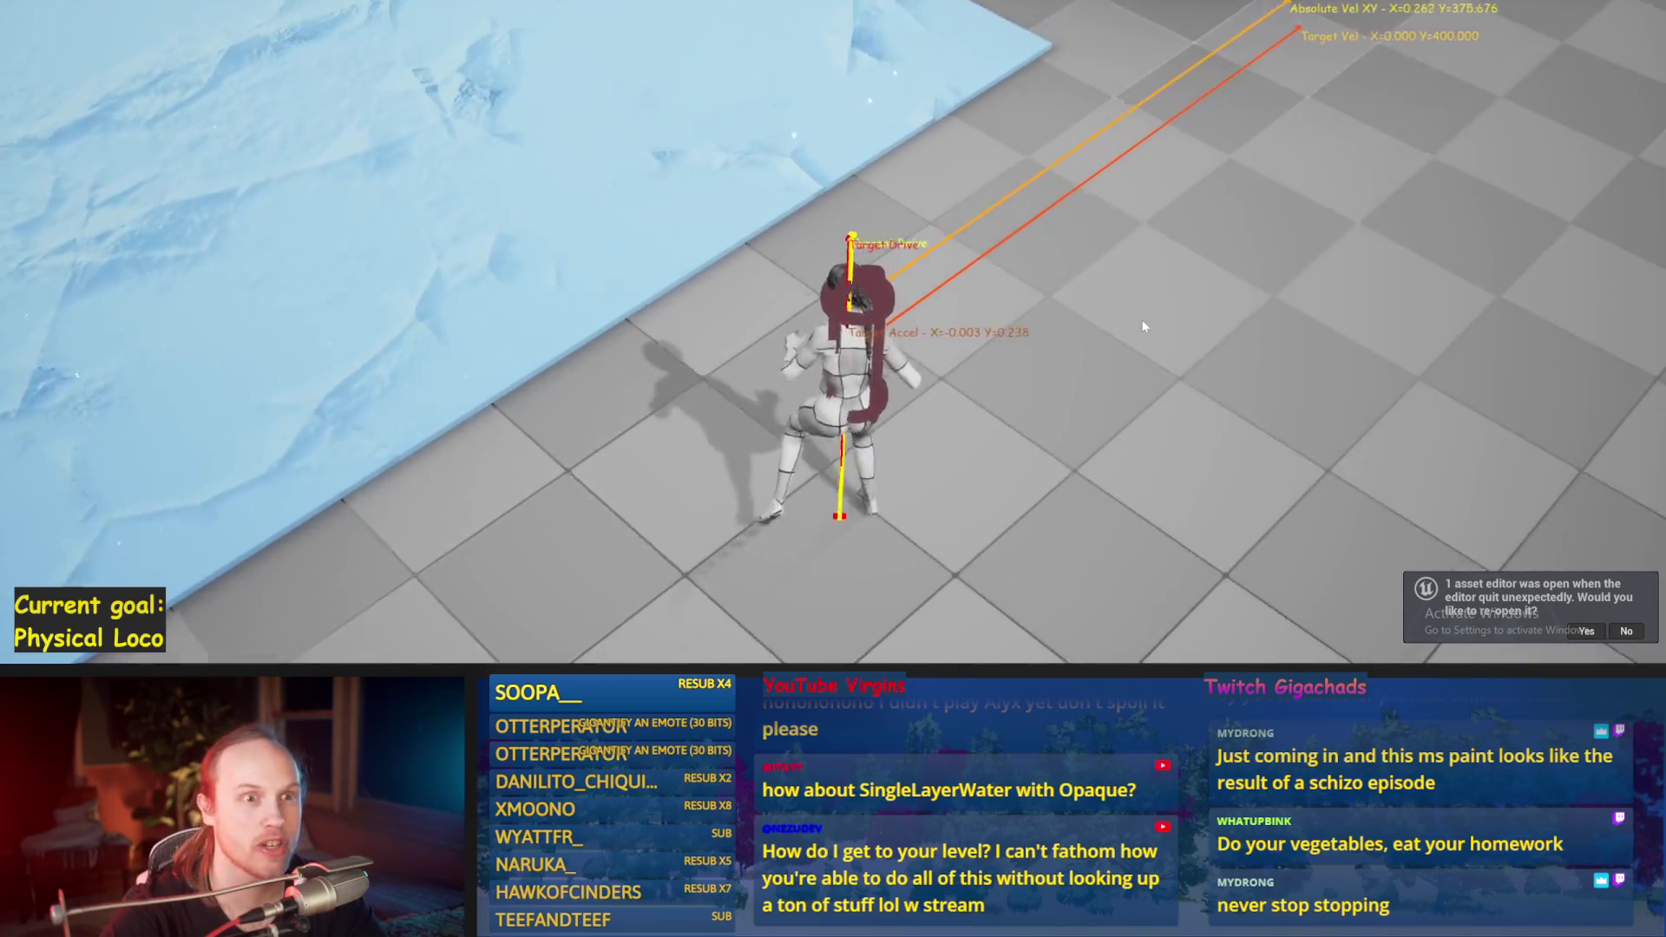
key("w")
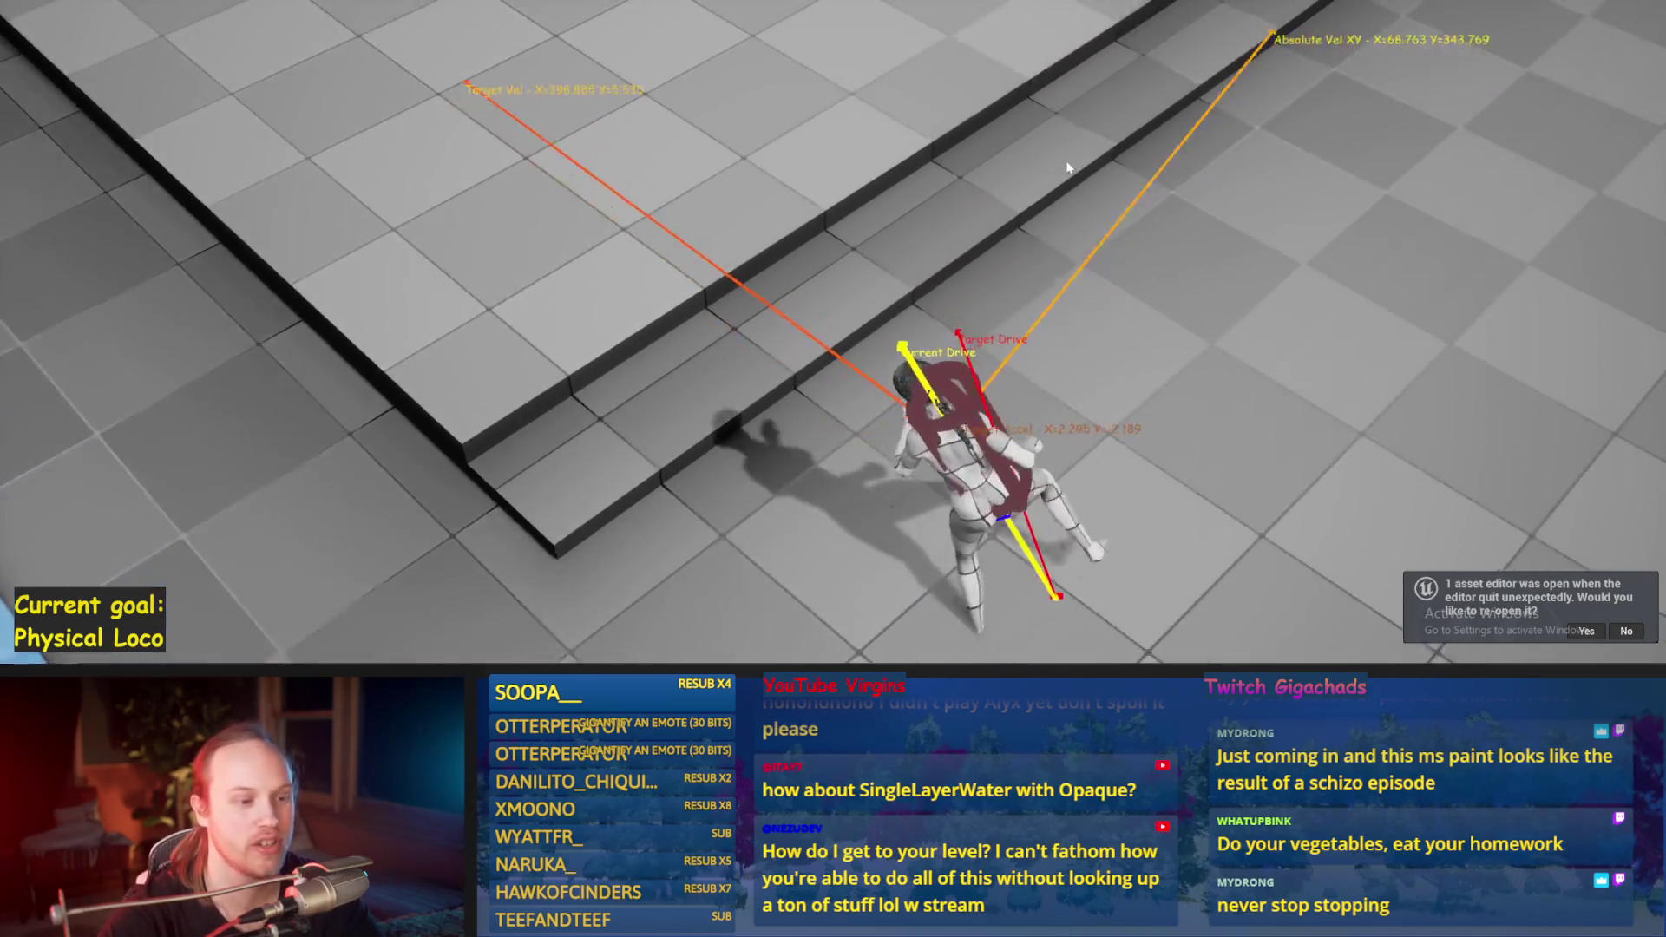
key("w")
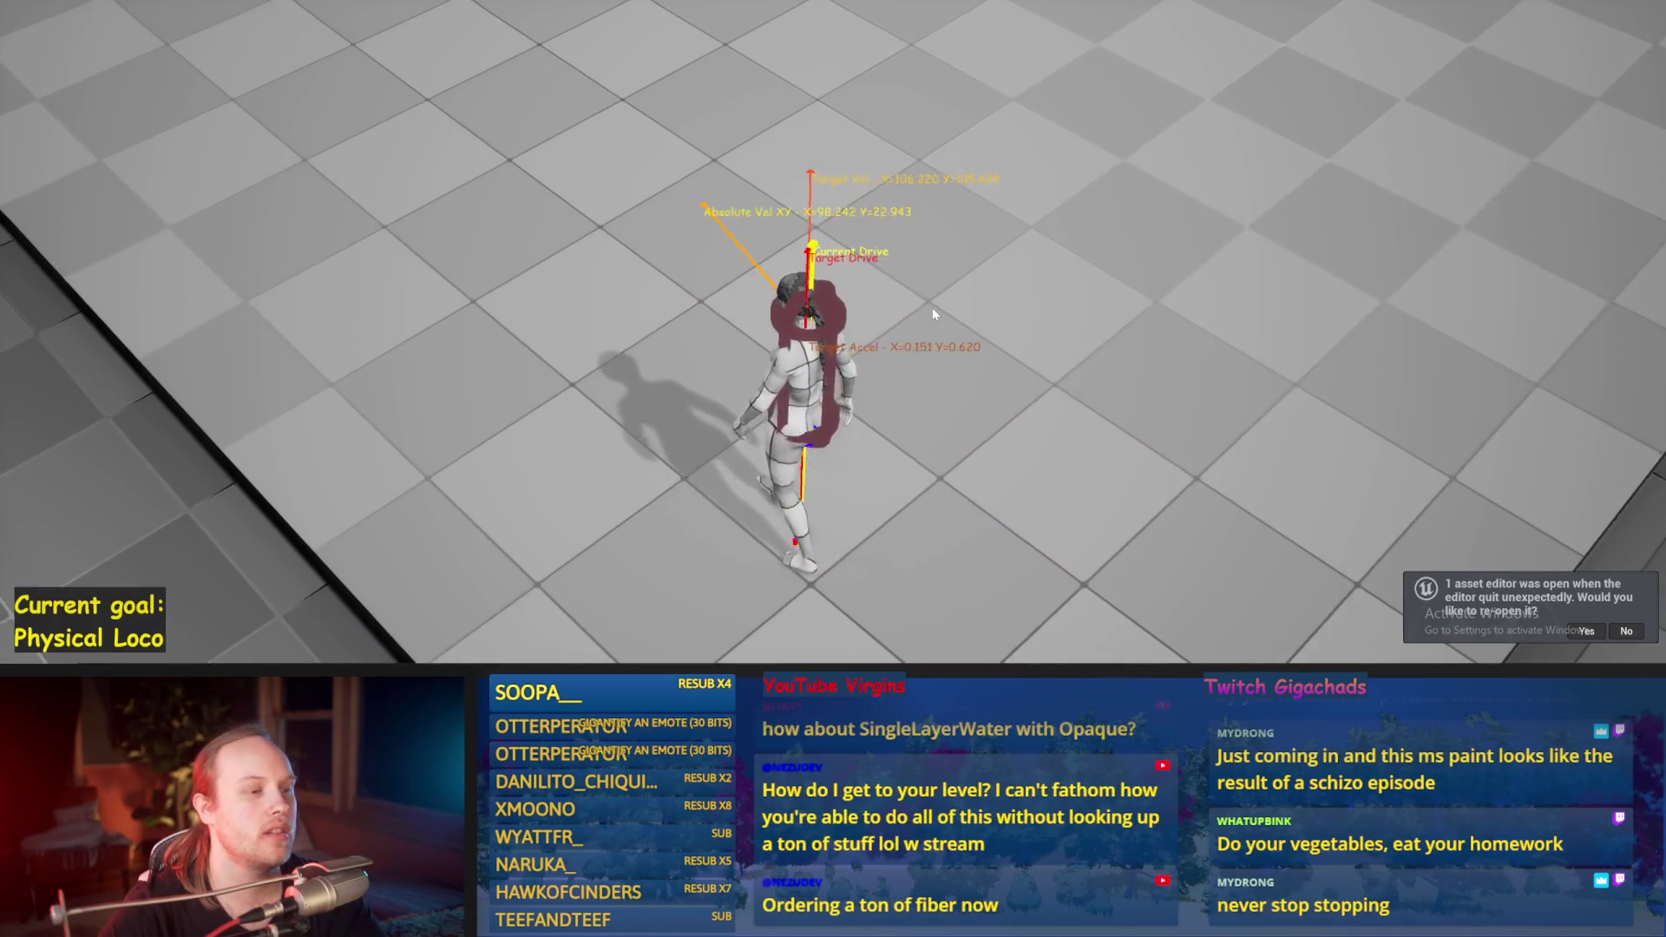
key("w")
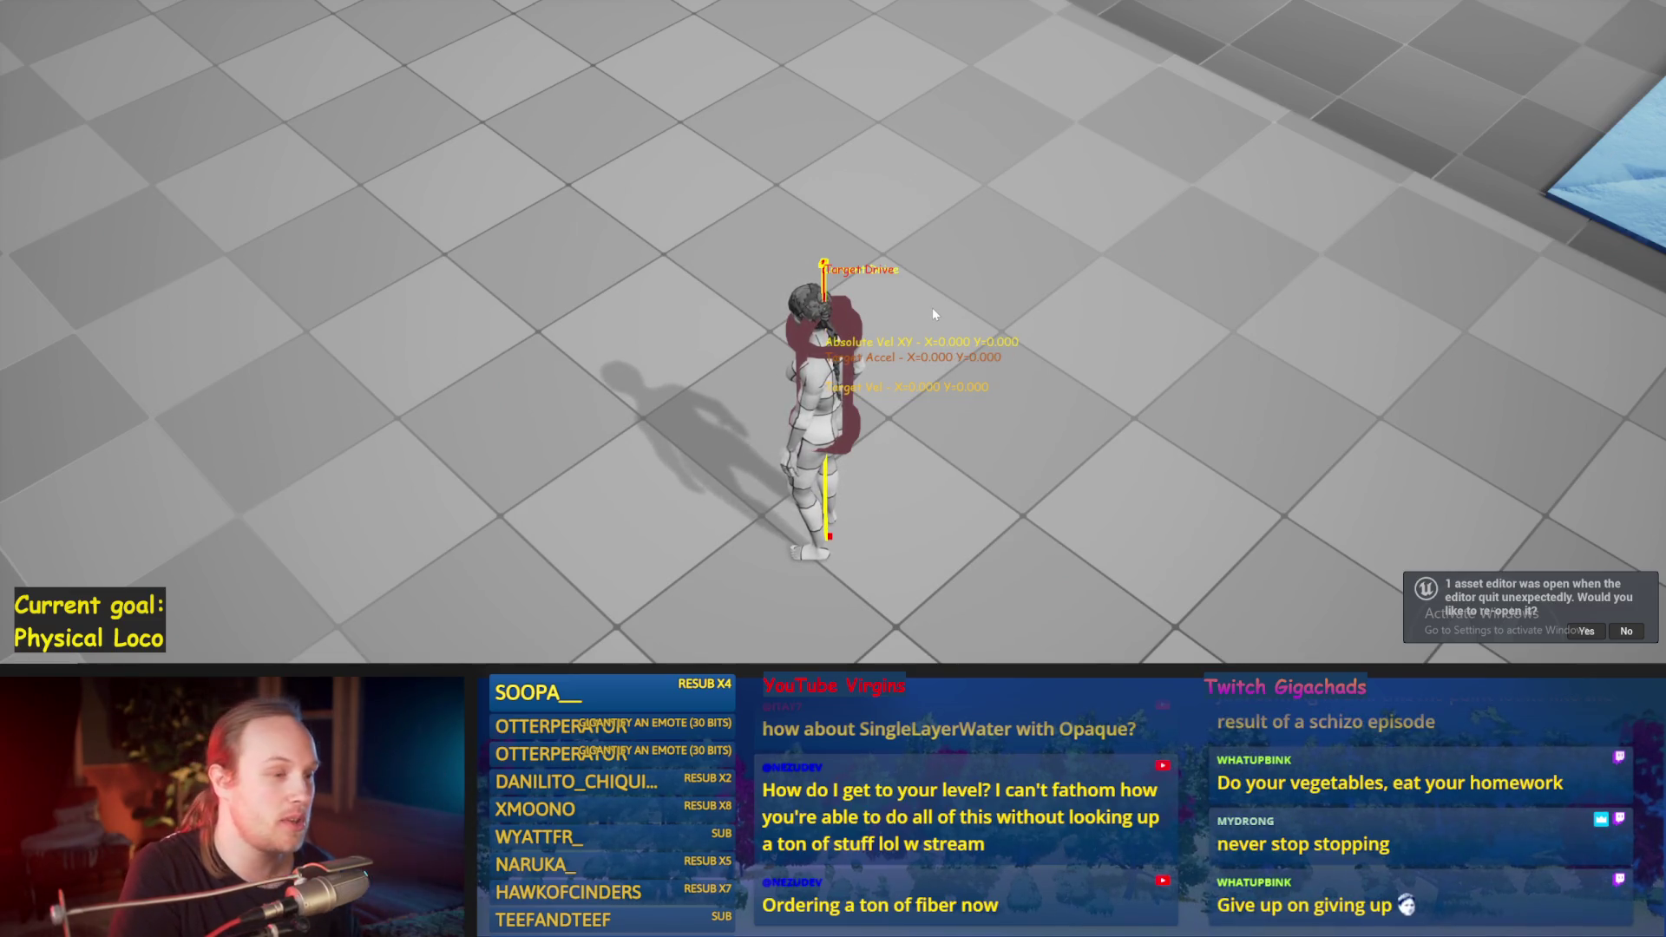
key("w")
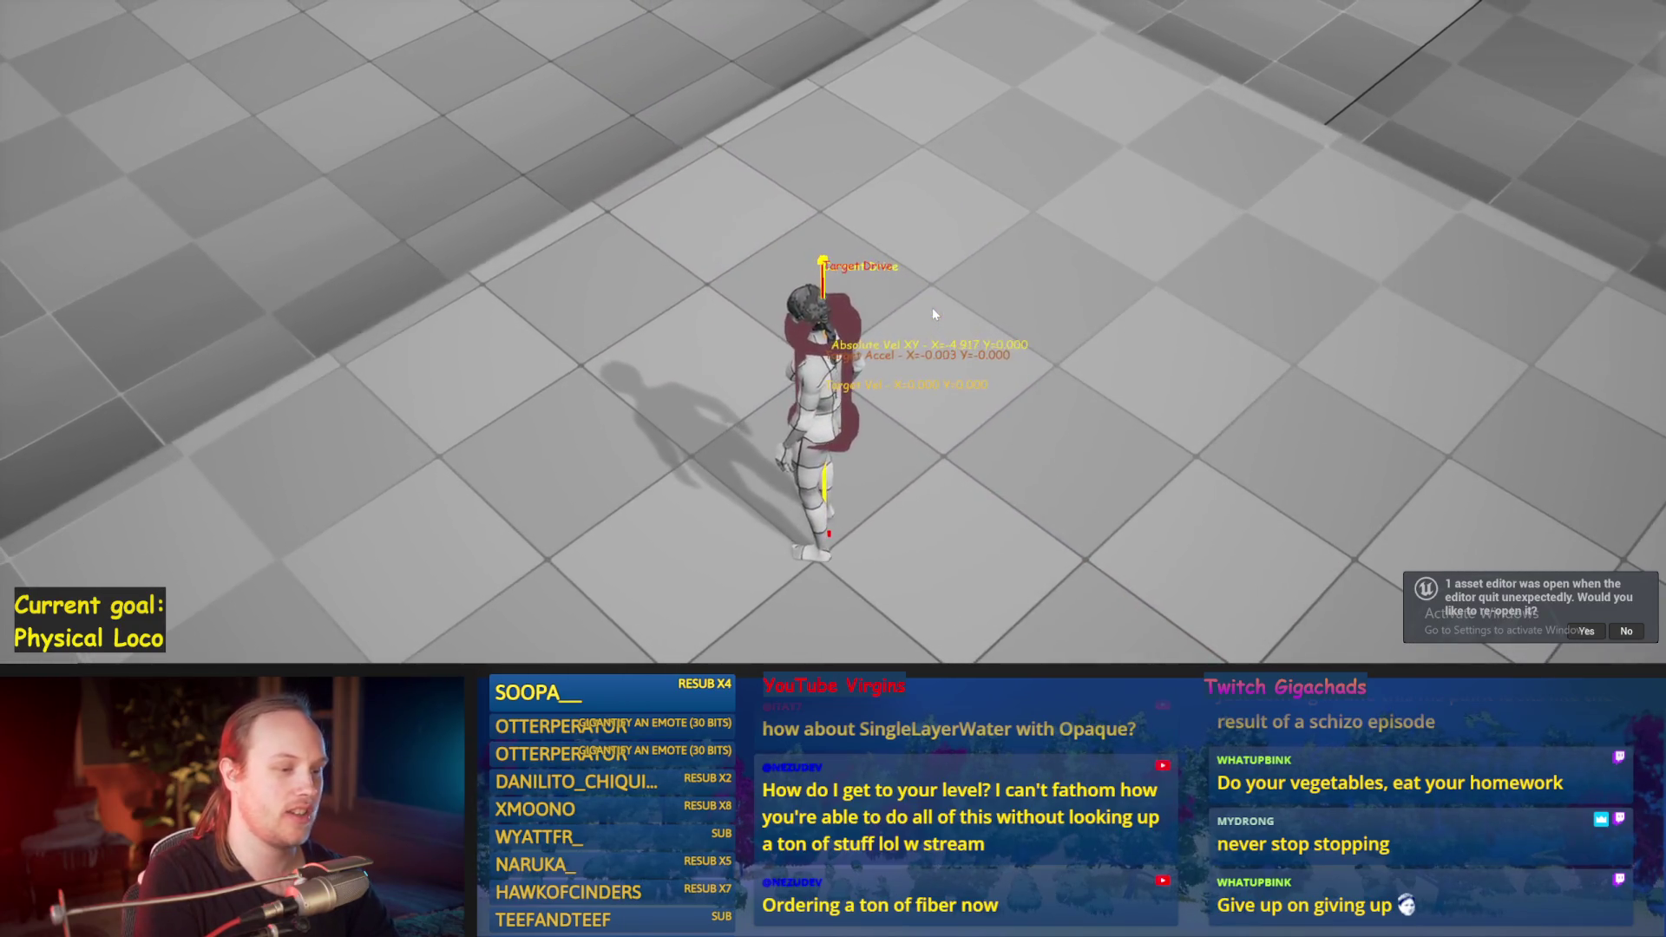
key("Escape")
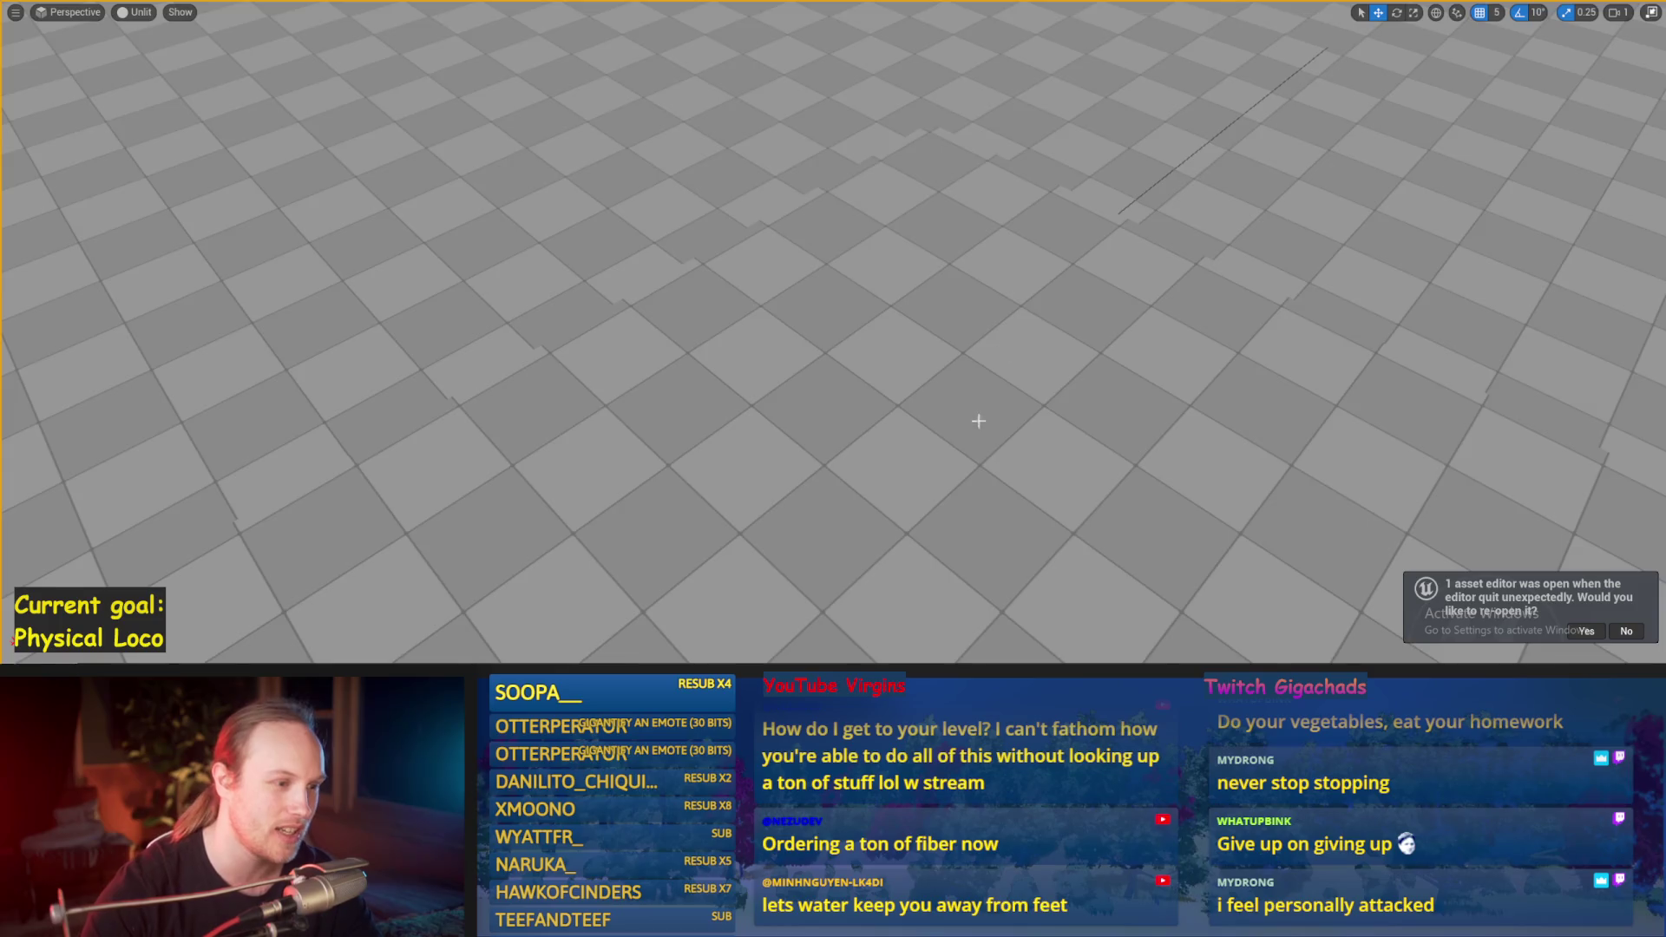
Step: Decline re-opening the crashed asset editor while flying the view around the ice area
left_click_drag(977, 420, 979, 428)
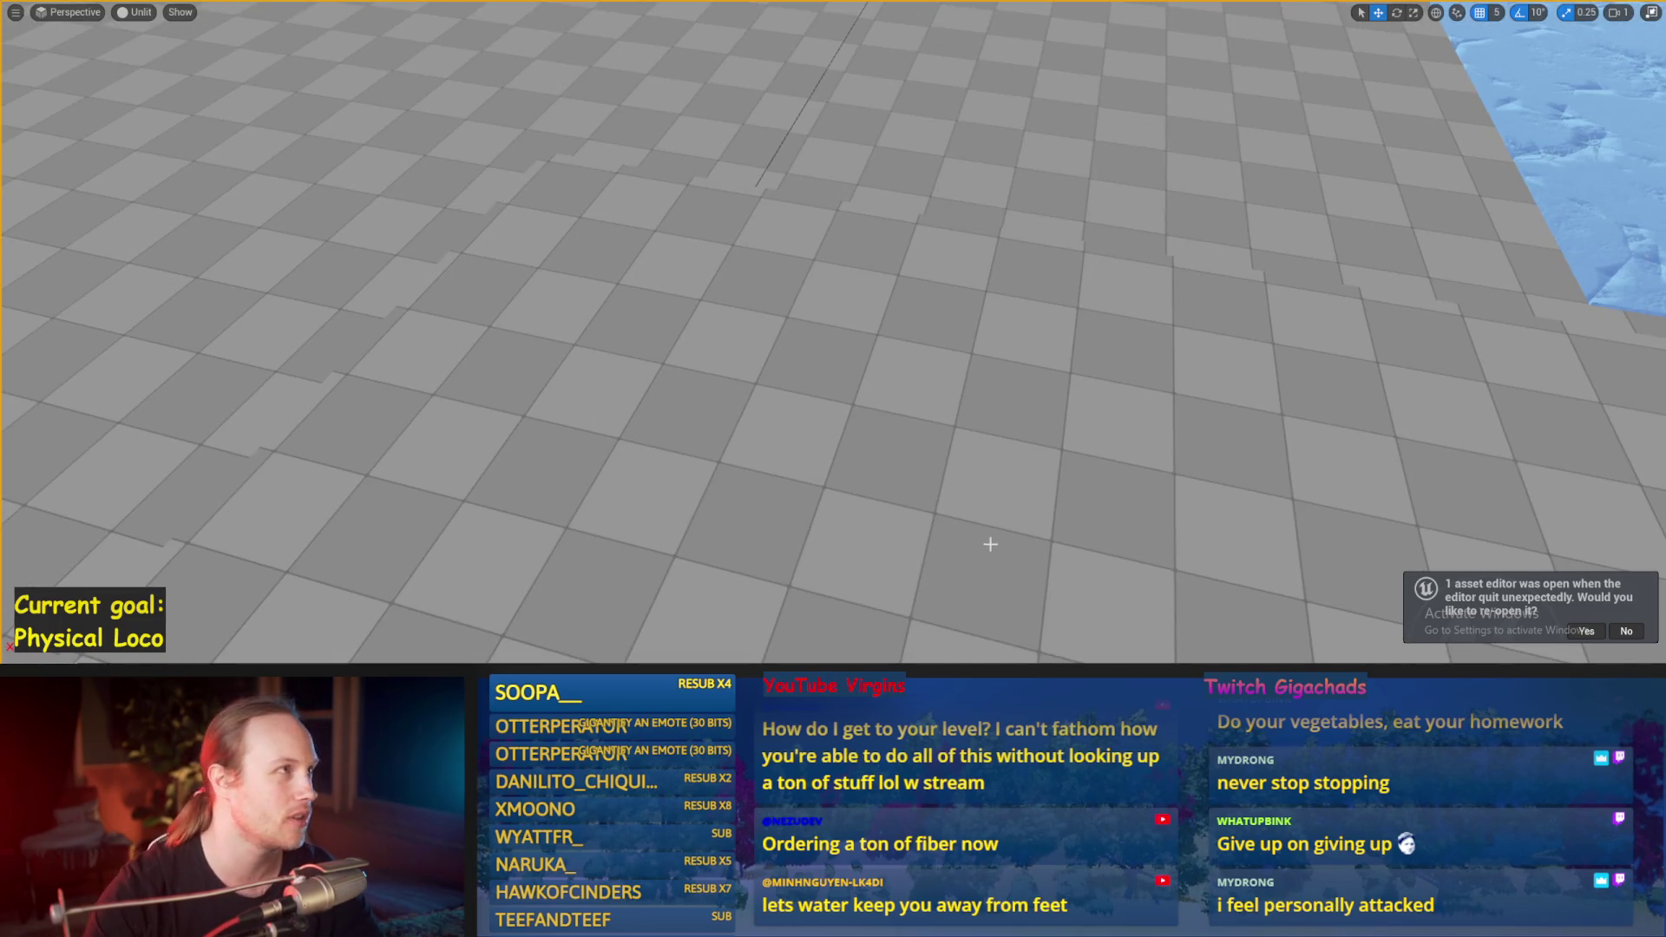
left_click_drag(929, 480, 1108, 484)
left_click(1627, 632)
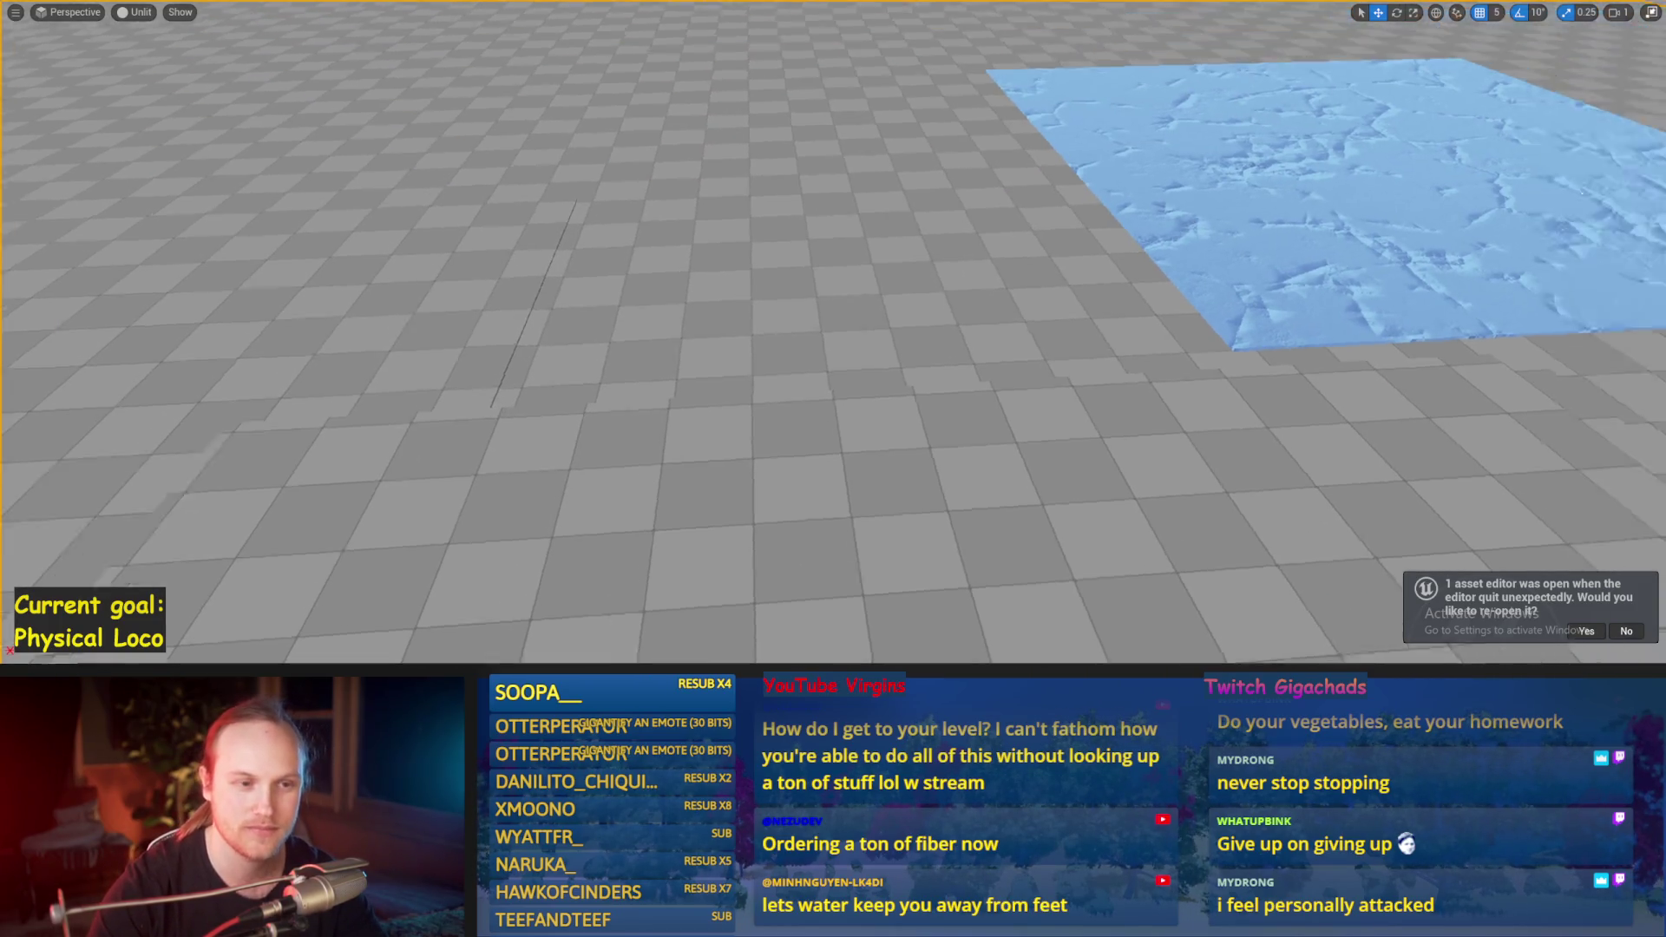
mouse_move(954, 348)
left_mouse_down()
mouse_move(937, 349)
mouse_move(954, 349)
left_mouse_up()
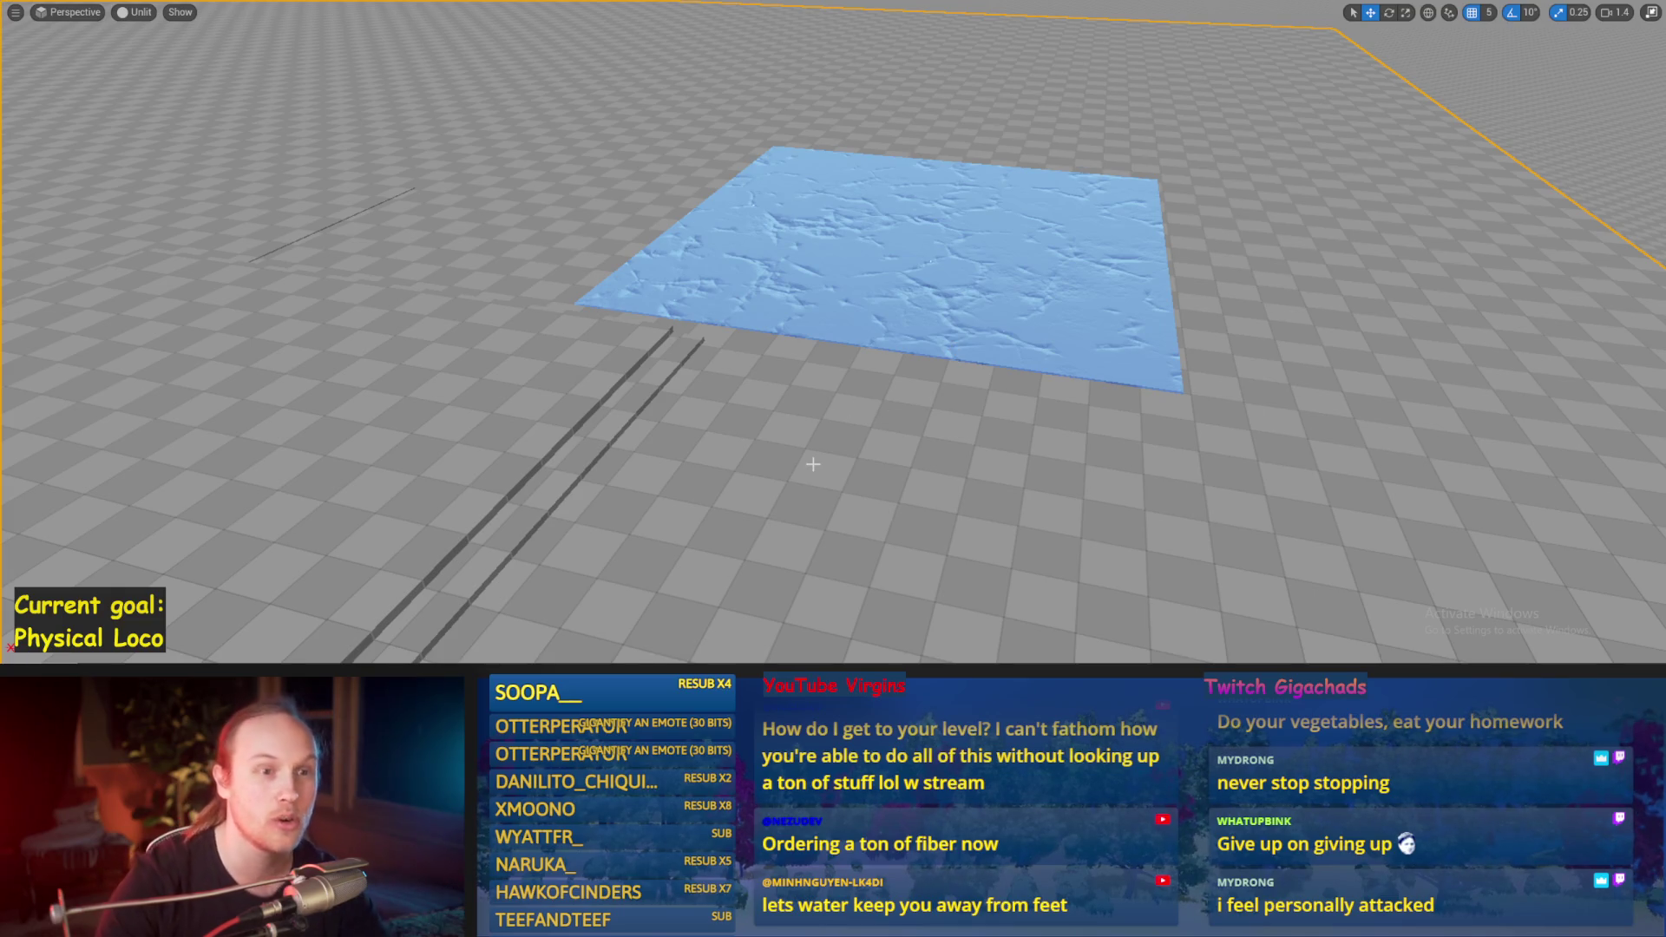
mouse_move(805, 499)
left_mouse_down()
mouse_move(781, 621)
mouse_move(807, 484)
mouse_move(800, 555)
left_mouse_up()
Step: Save the level, hide and restore the cube, and select the character
key("ctrl+s")
left_click_drag(957, 355, 951, 378)
key("Delete")
scroll(916, 419, "down", 3)
key("ctrl+z")
left_click_drag(885, 430, 854, 441)
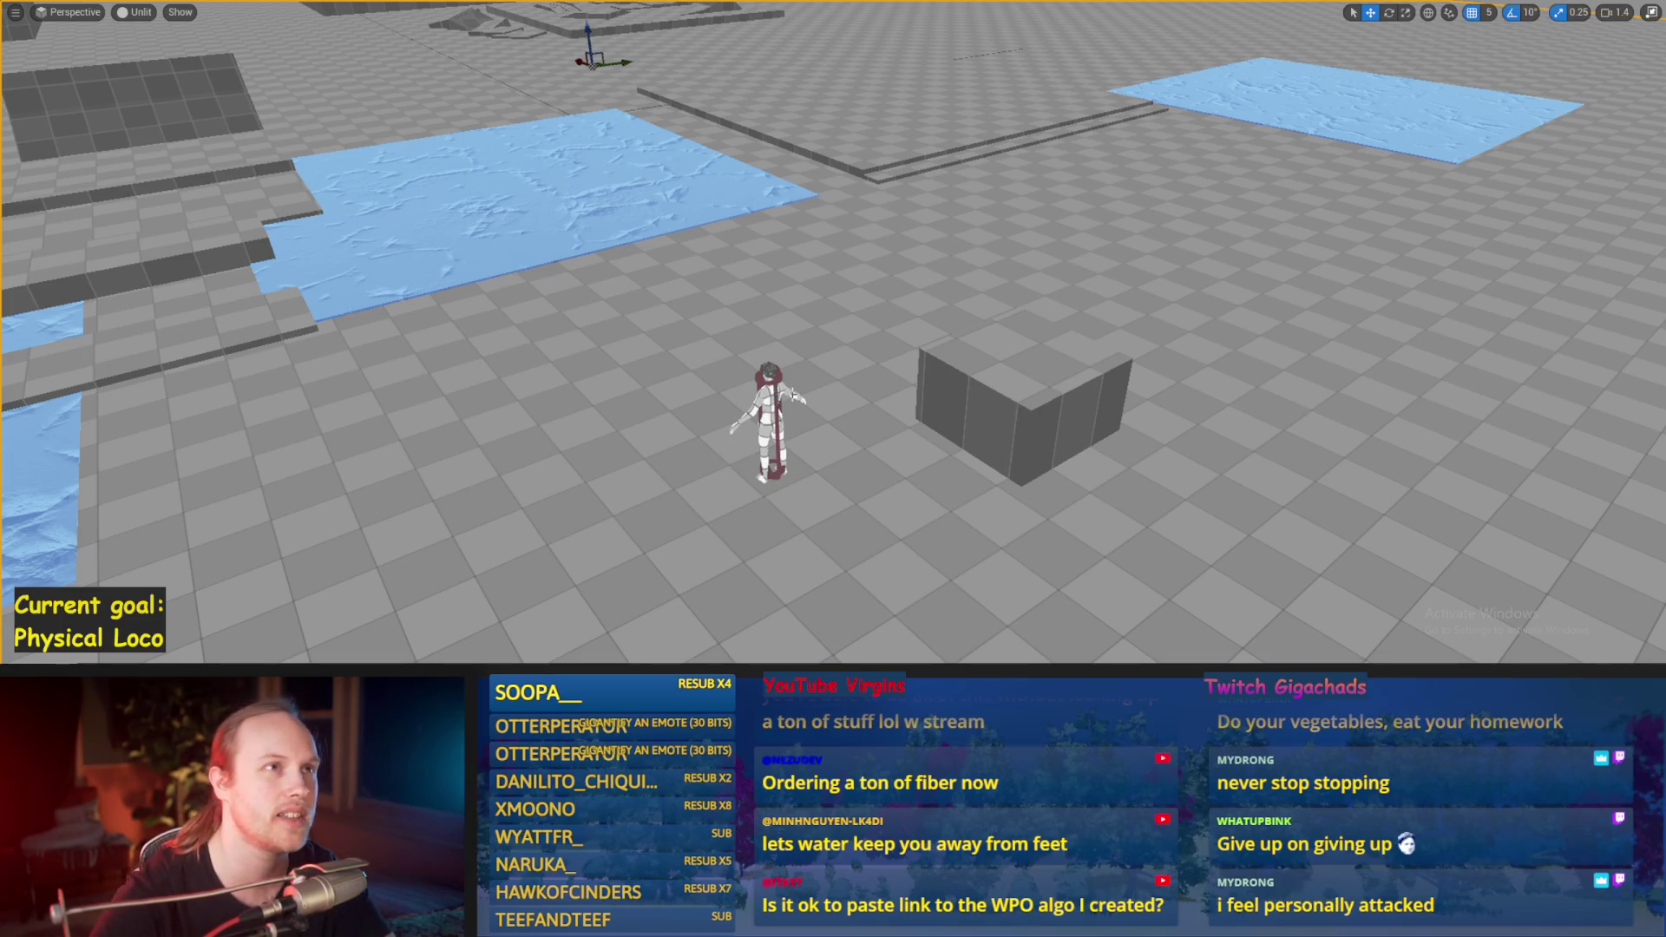
scroll(833, 330, "down", 5)
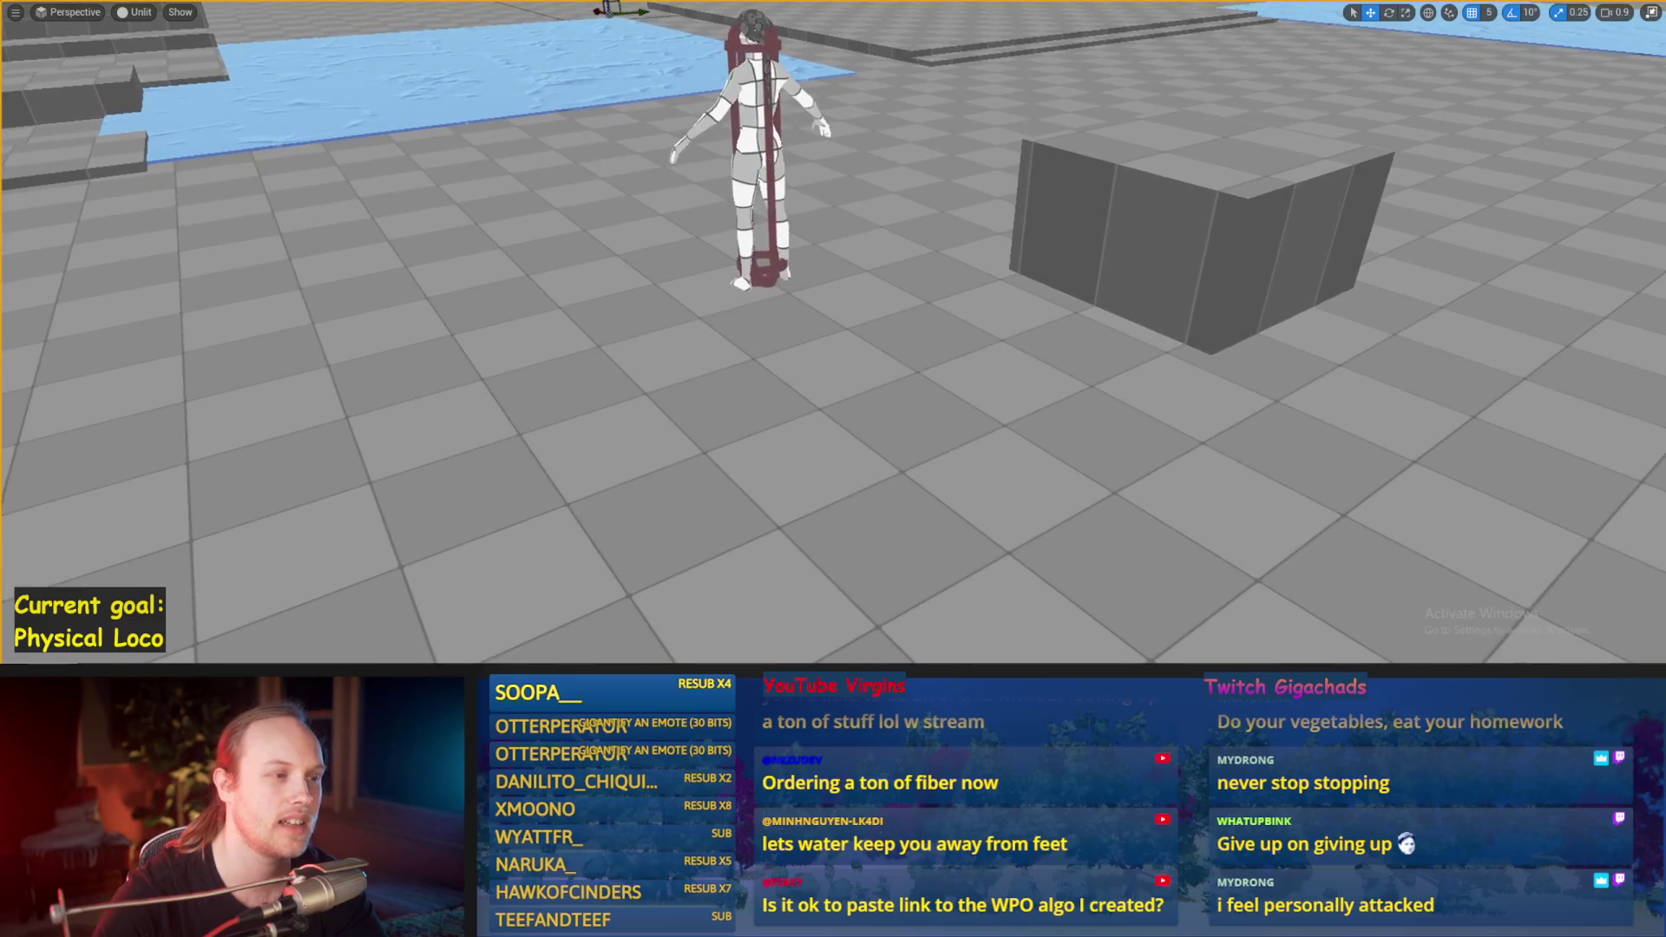
left_click(759, 174)
Step: Run a play test walking the character forward, sideways and up-left toward the platform, then stop
key("alt+s")
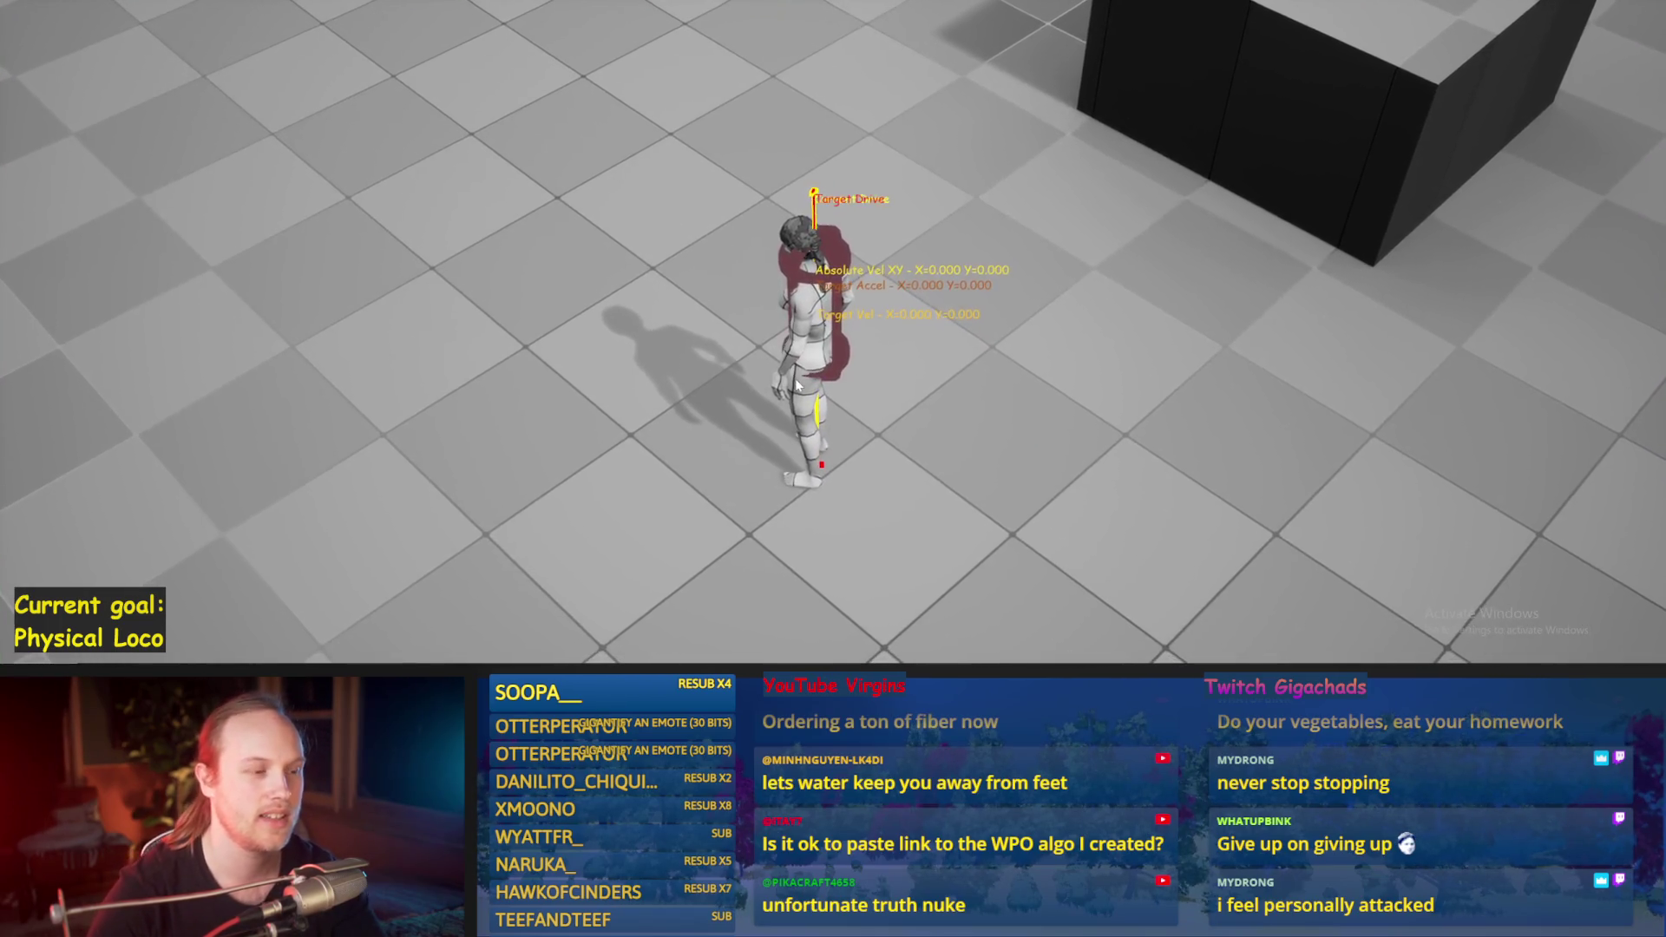
key("w")
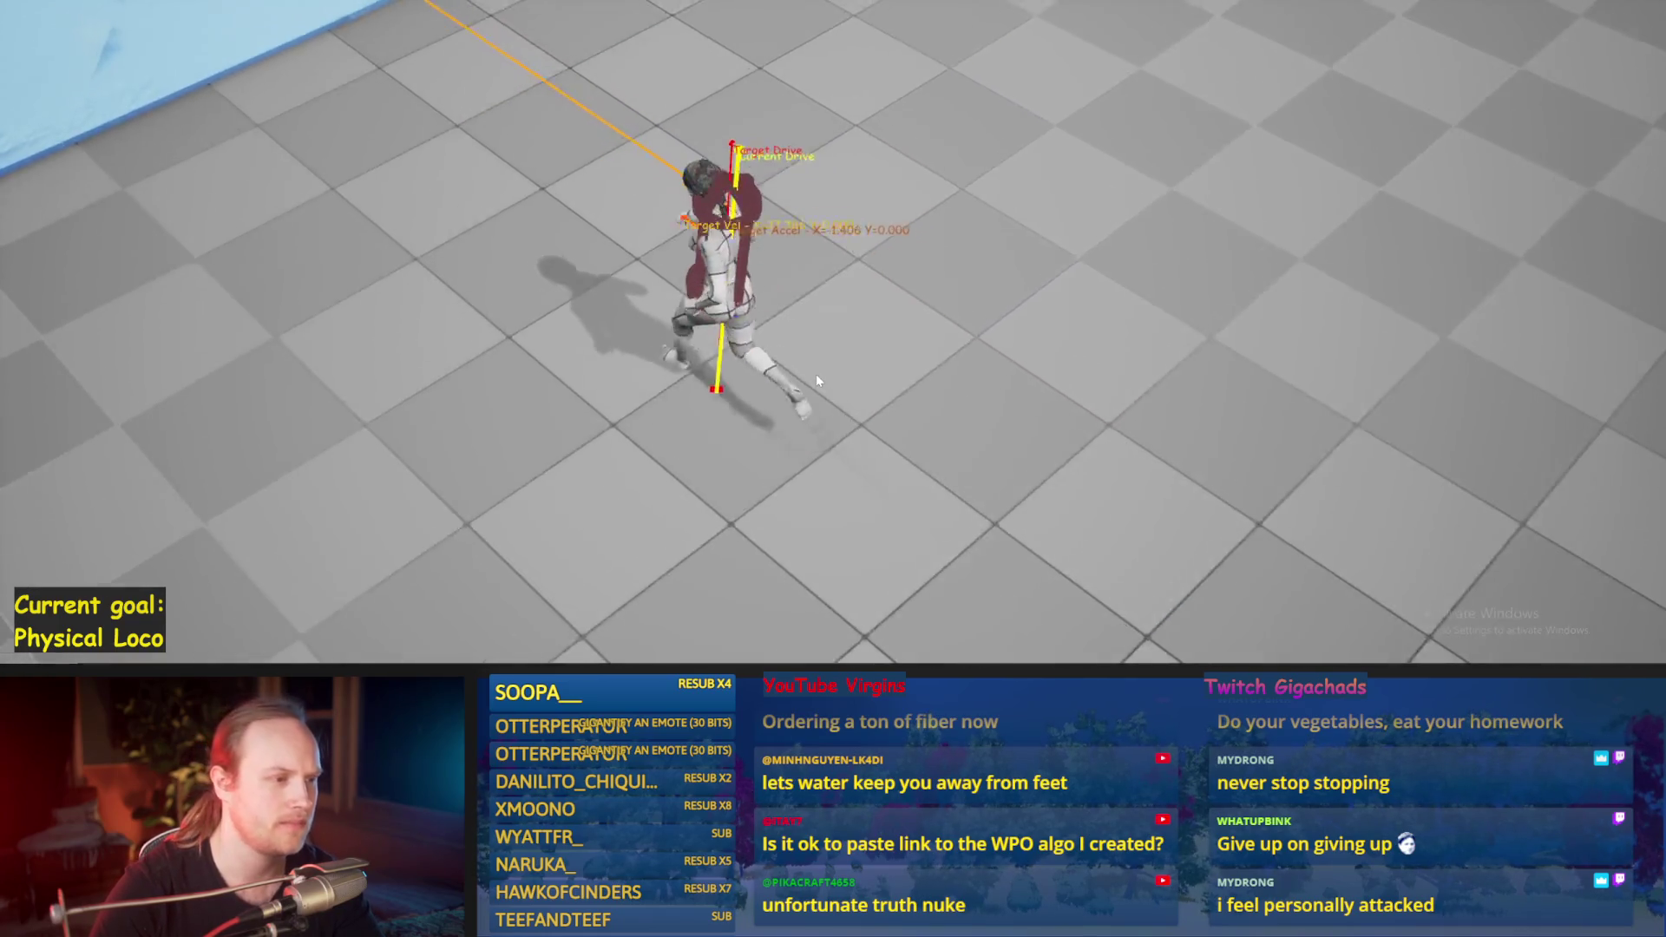
key("d")
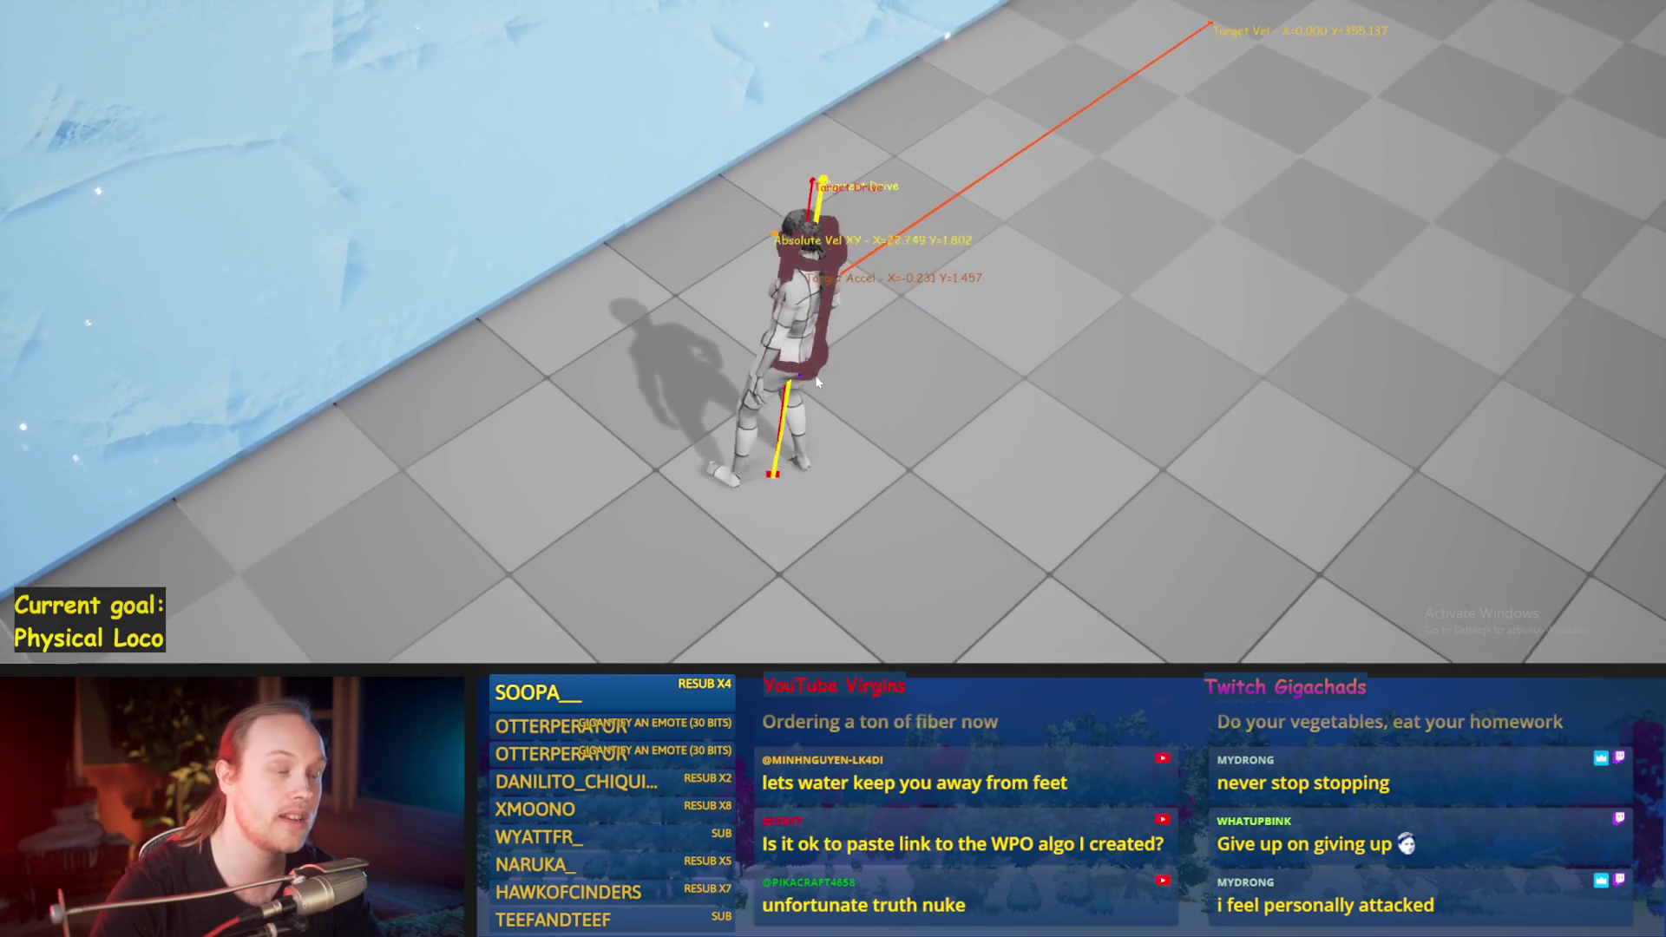
key("a")
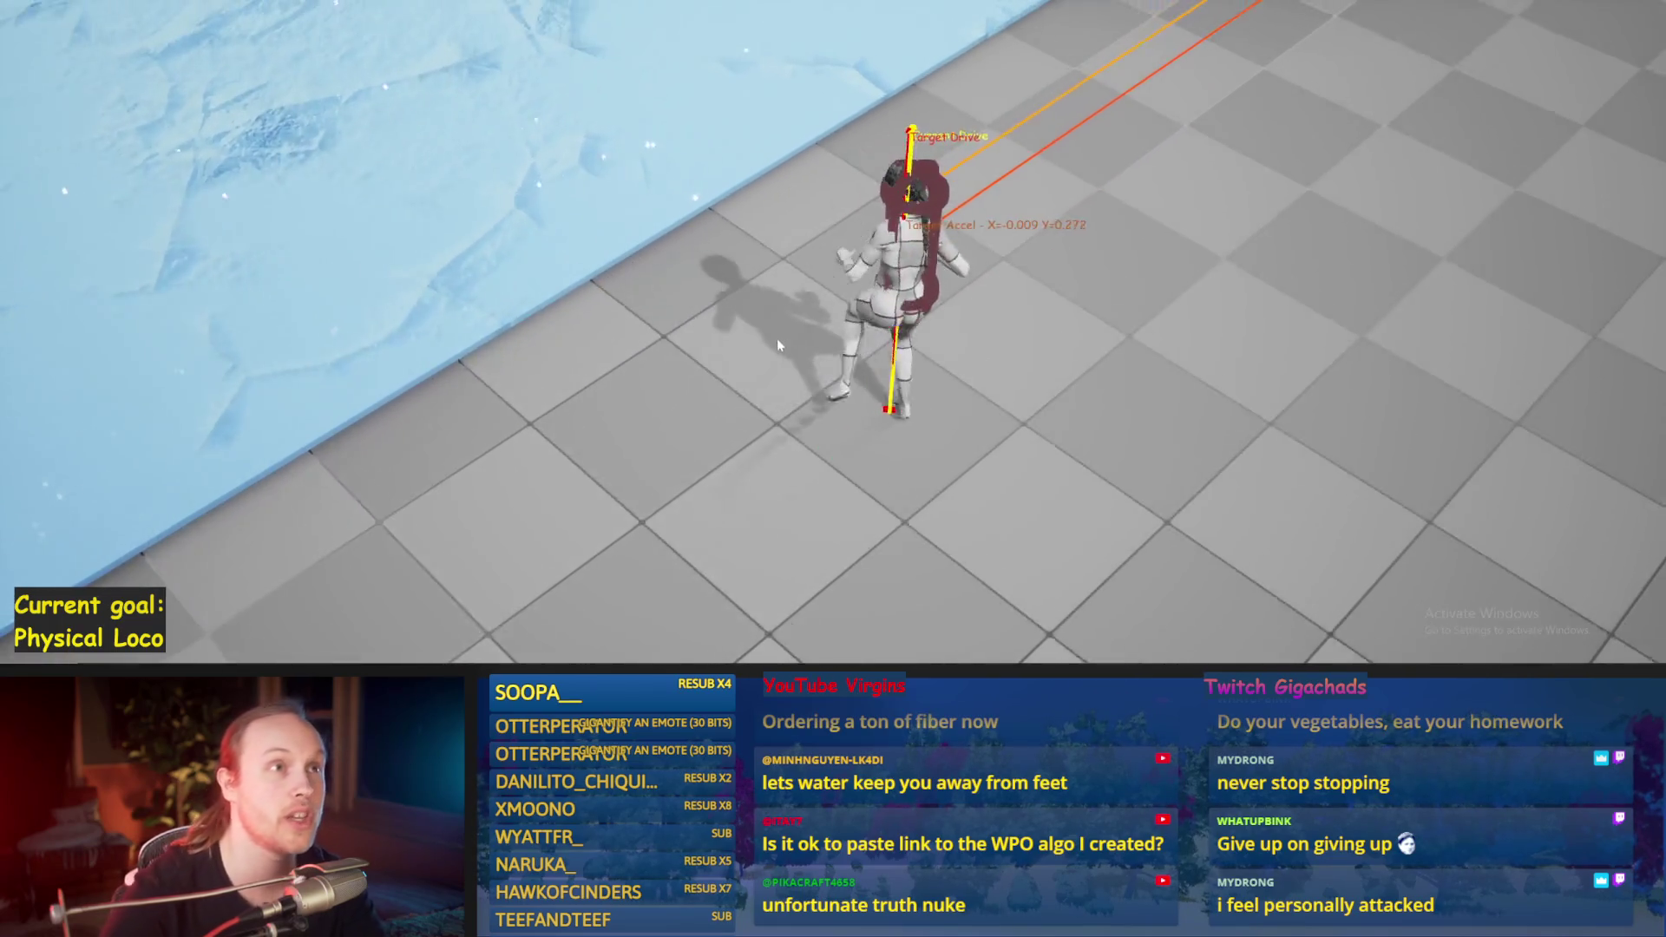
key("w")
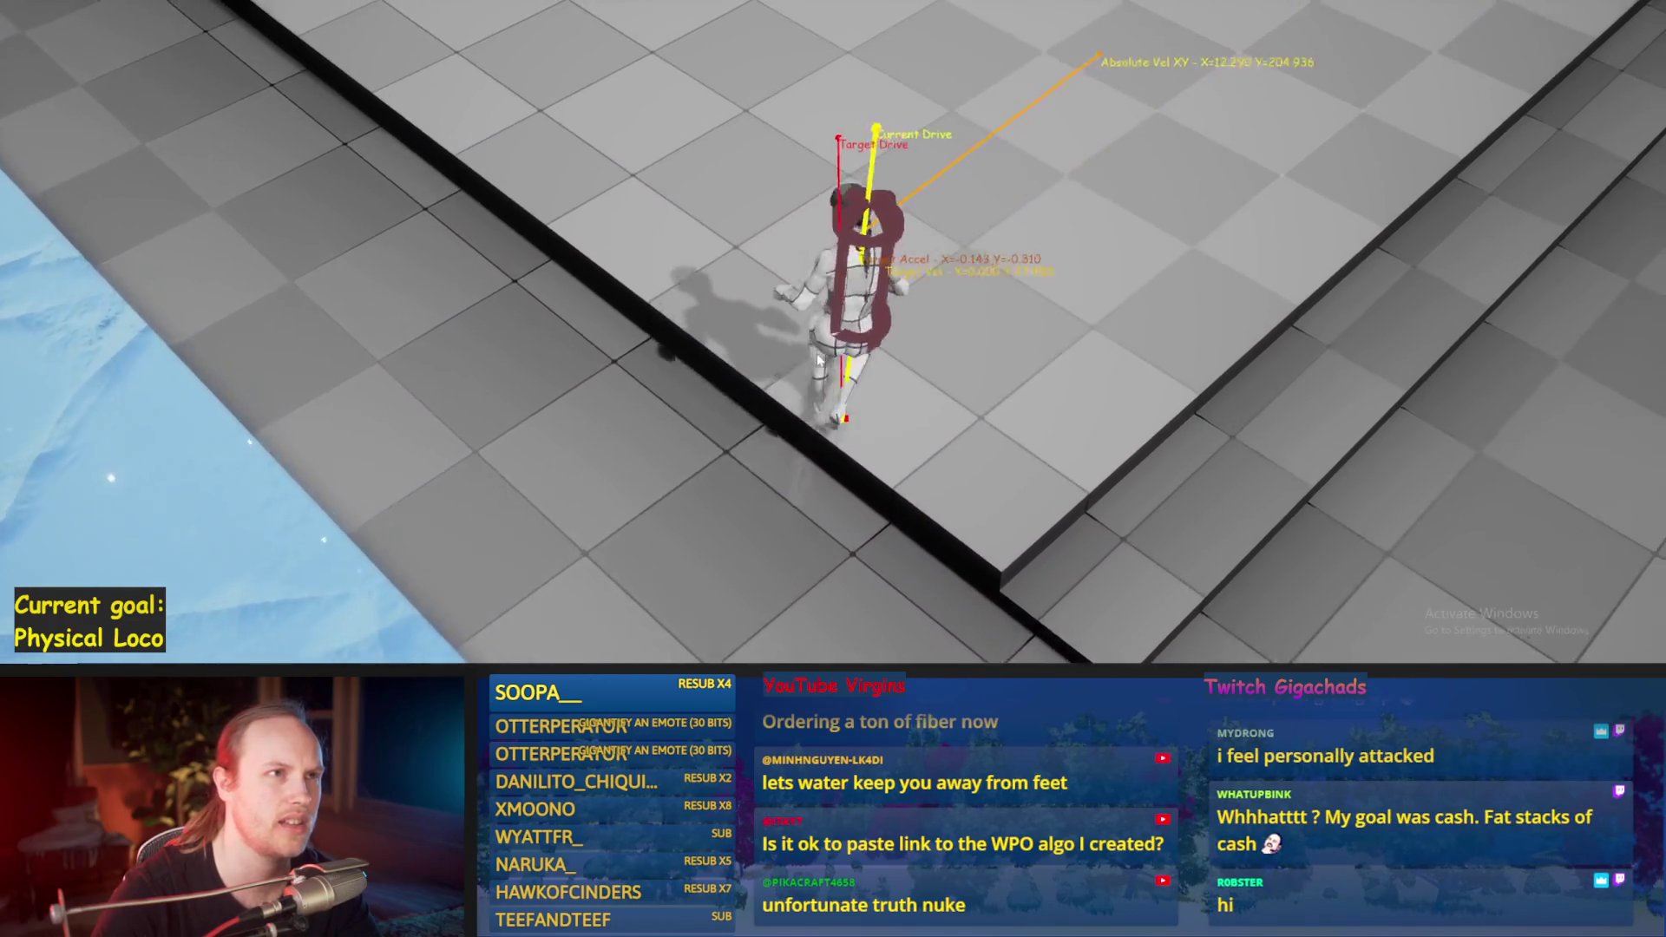
key("a")
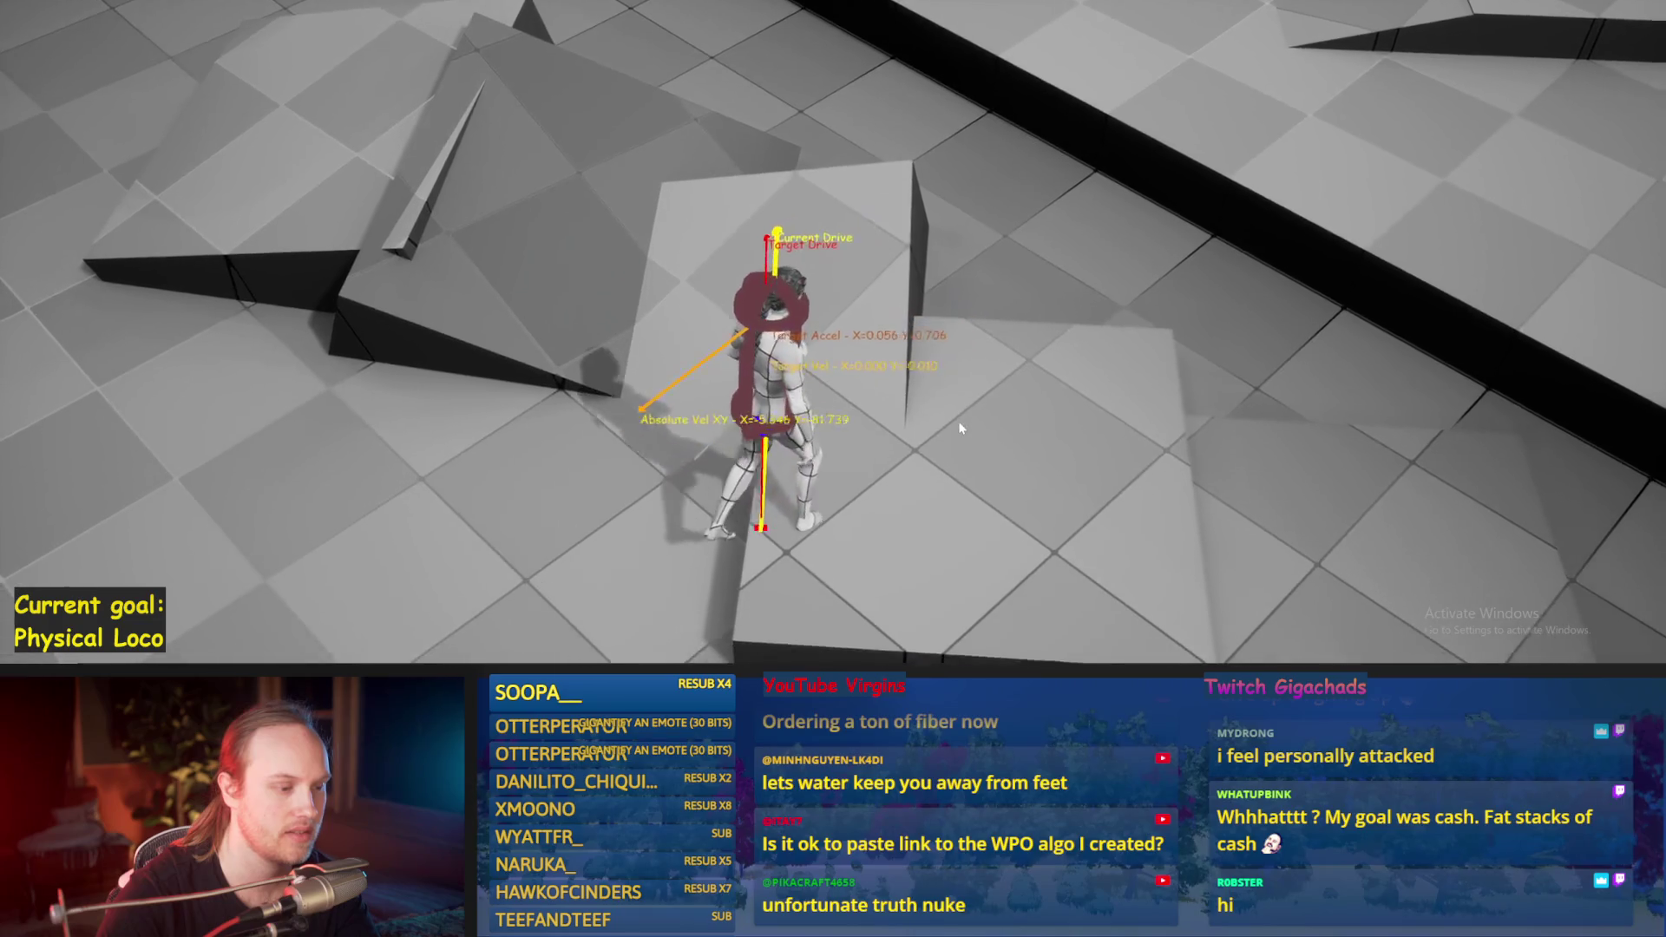
key("Escape")
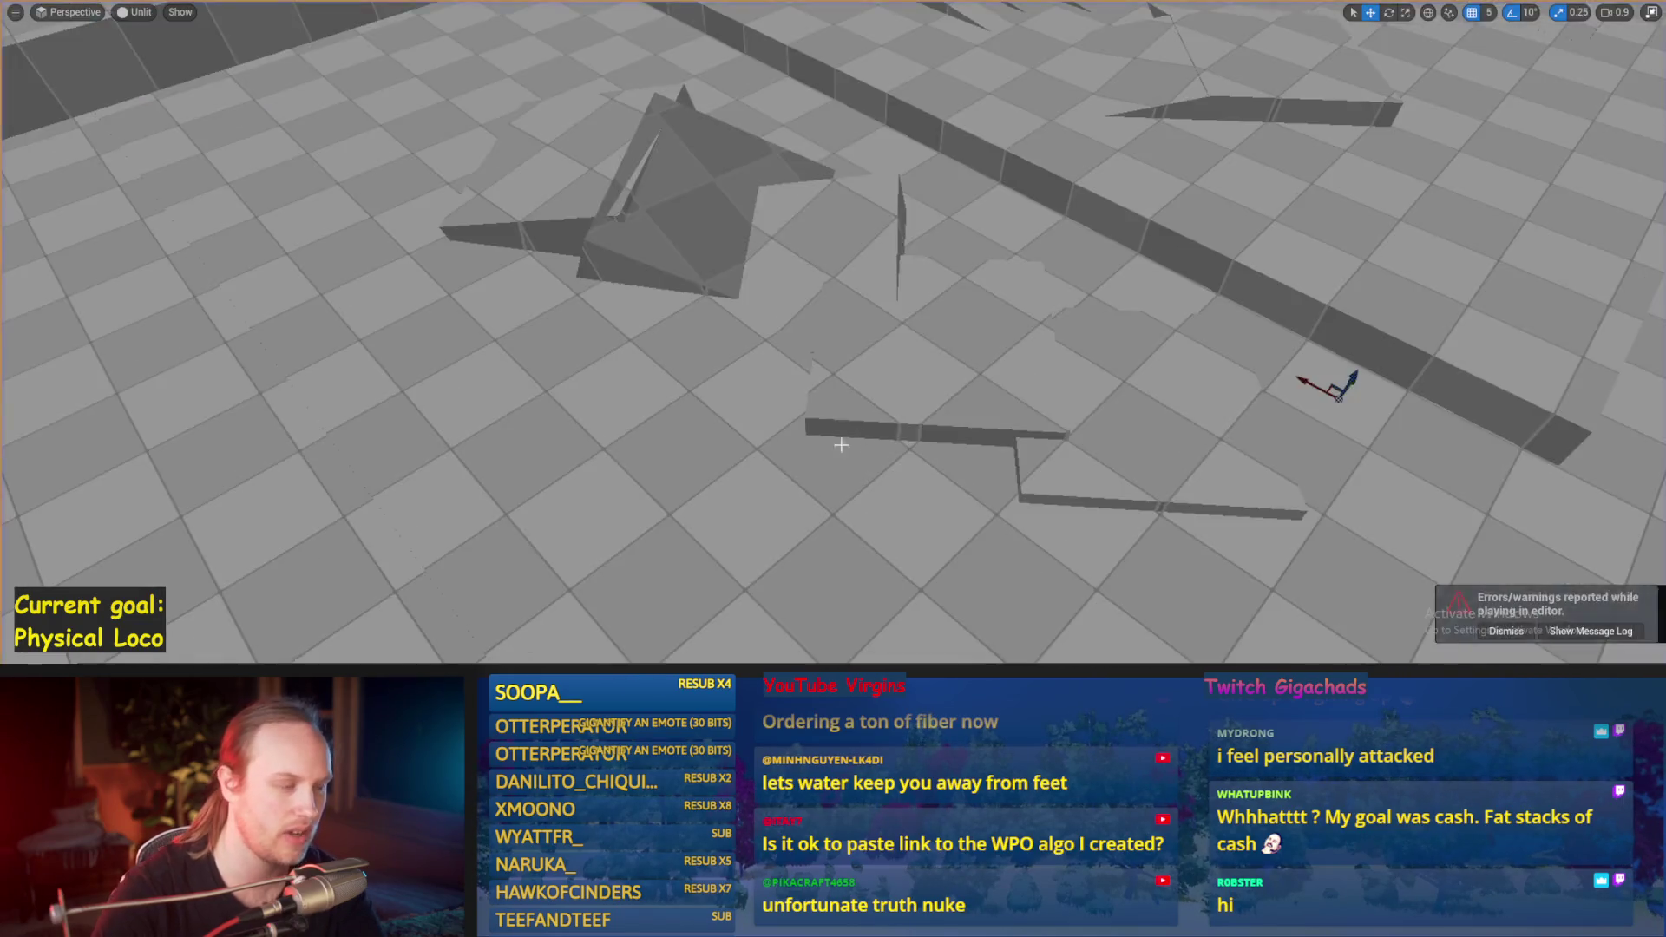
Step: Open PPFeet_EmulatedPhysLocoBase, return to the level, and run a fullscreen F11 play test, then stop
double_click(502, 531)
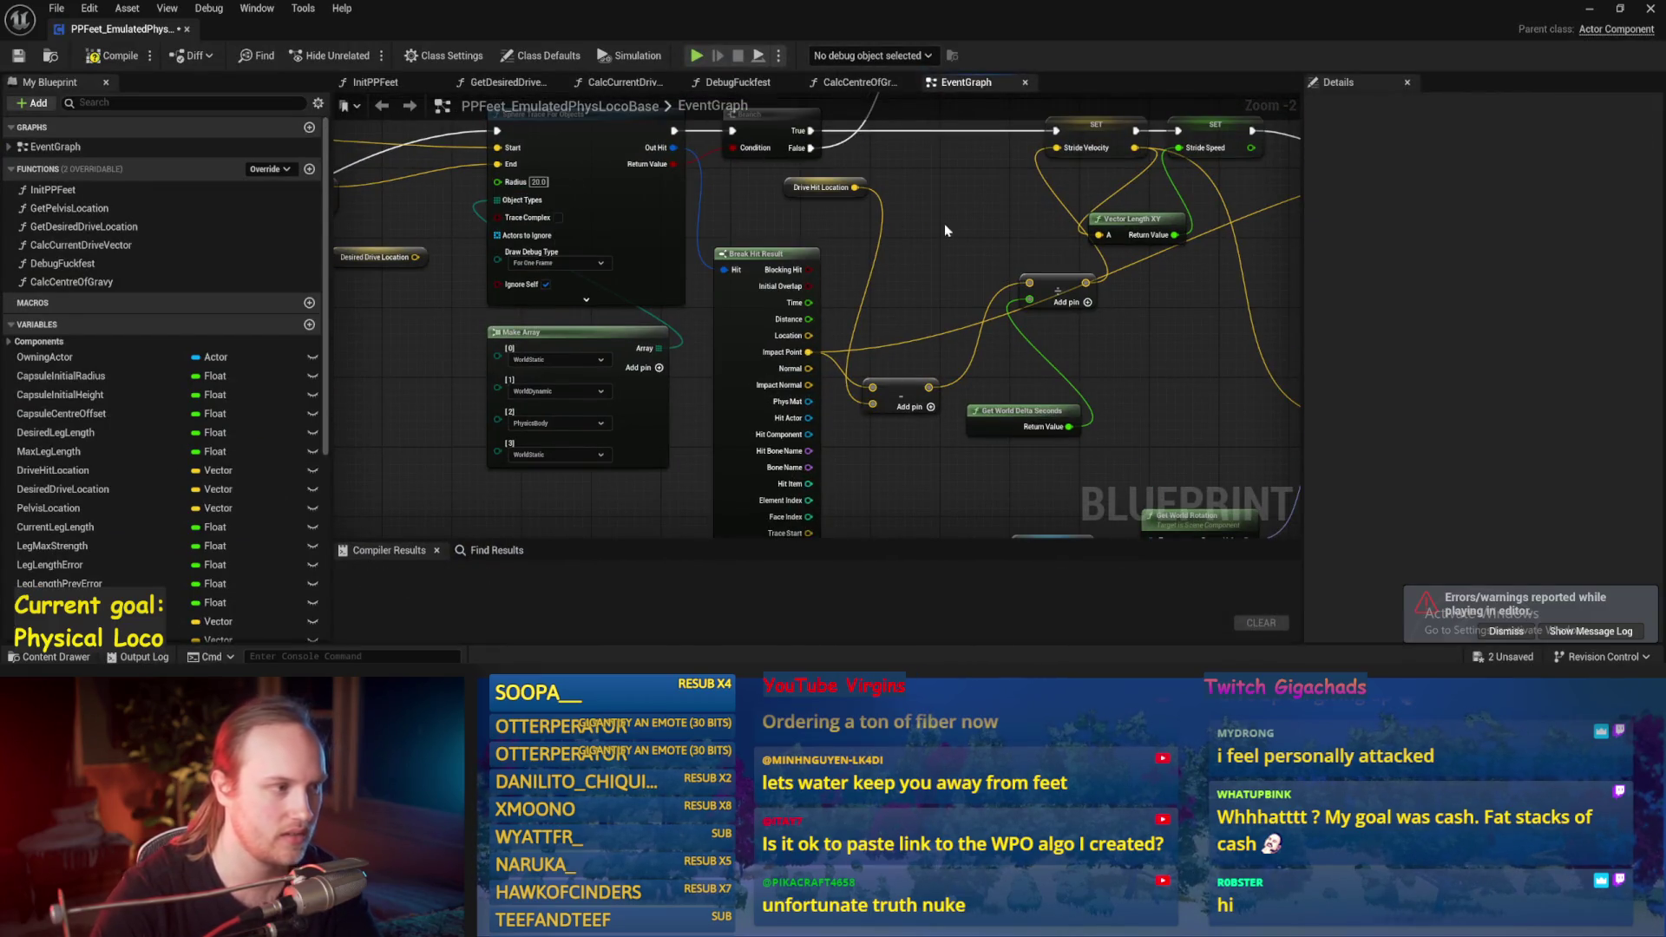
left_click(1590, 9)
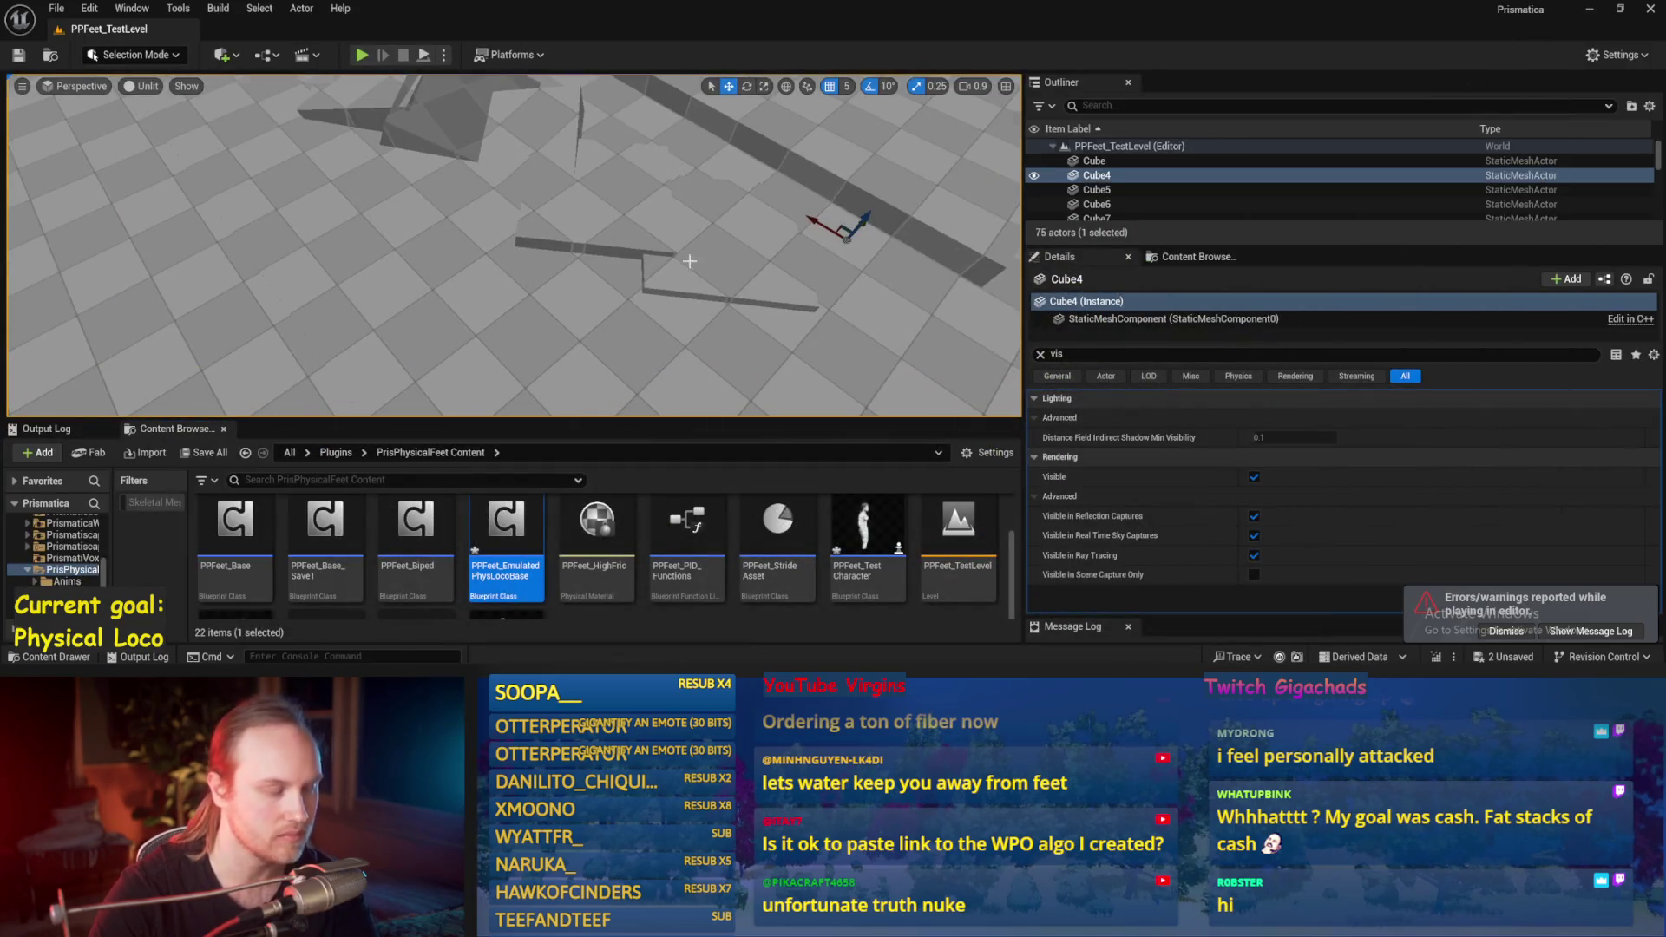
key("alt+p")
key("F11")
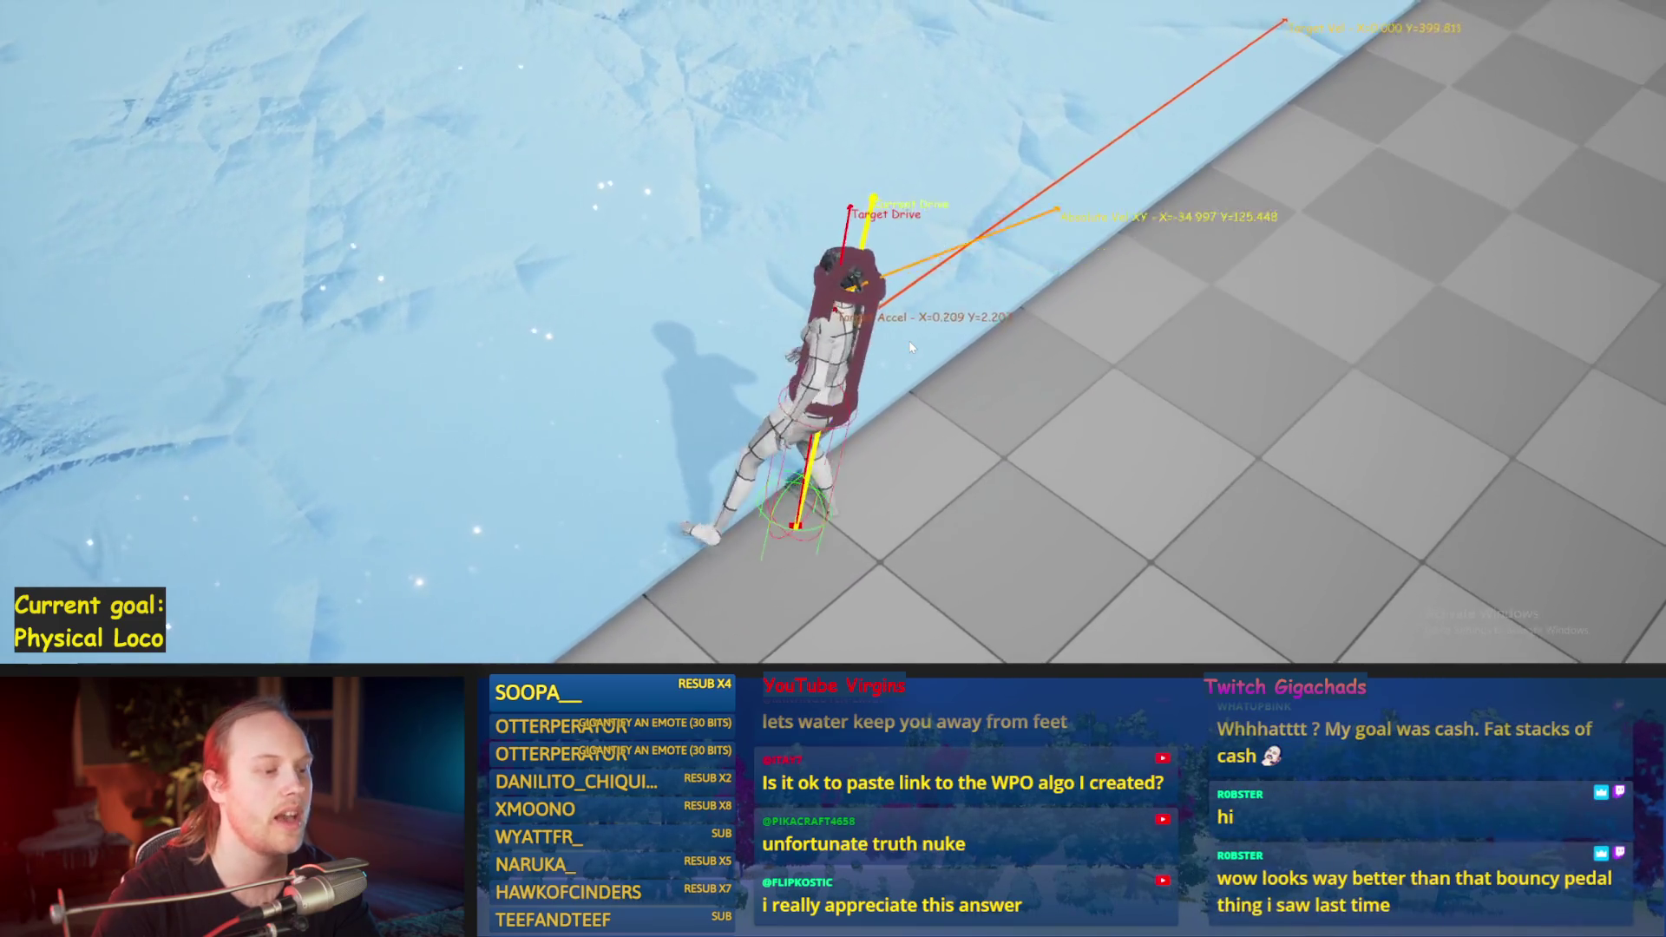
key("Escape")
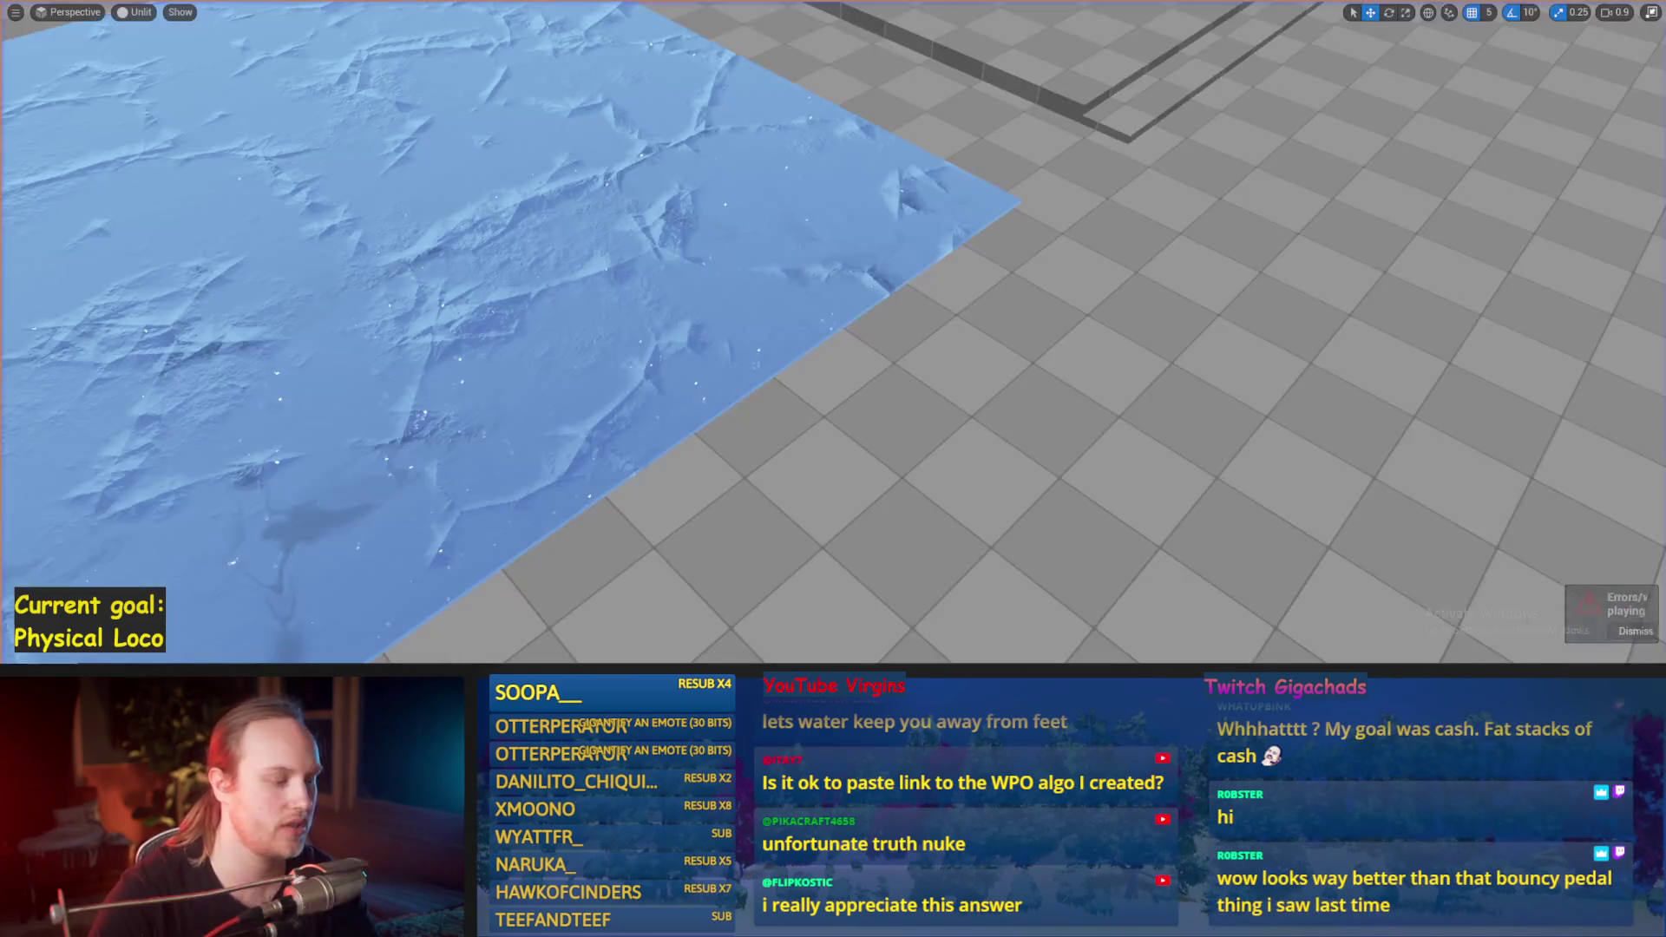
Step: Pan the EventGraph to the Sphere Trace For Objects node, lower its radius from 20.0 to 5.0, and minimize the Blueprint
left_click(742, 631)
mouse_move(843, 334)
left_mouse_down()
mouse_move(763, 398)
mouse_move(673, 393)
left_mouse_up()
mouse_move(776, 415)
left_mouse_down()
mouse_move(601, 415)
mouse_move(823, 380)
mouse_move(1065, 382)
left_mouse_up()
scroll(1065, 381, "up", 1)
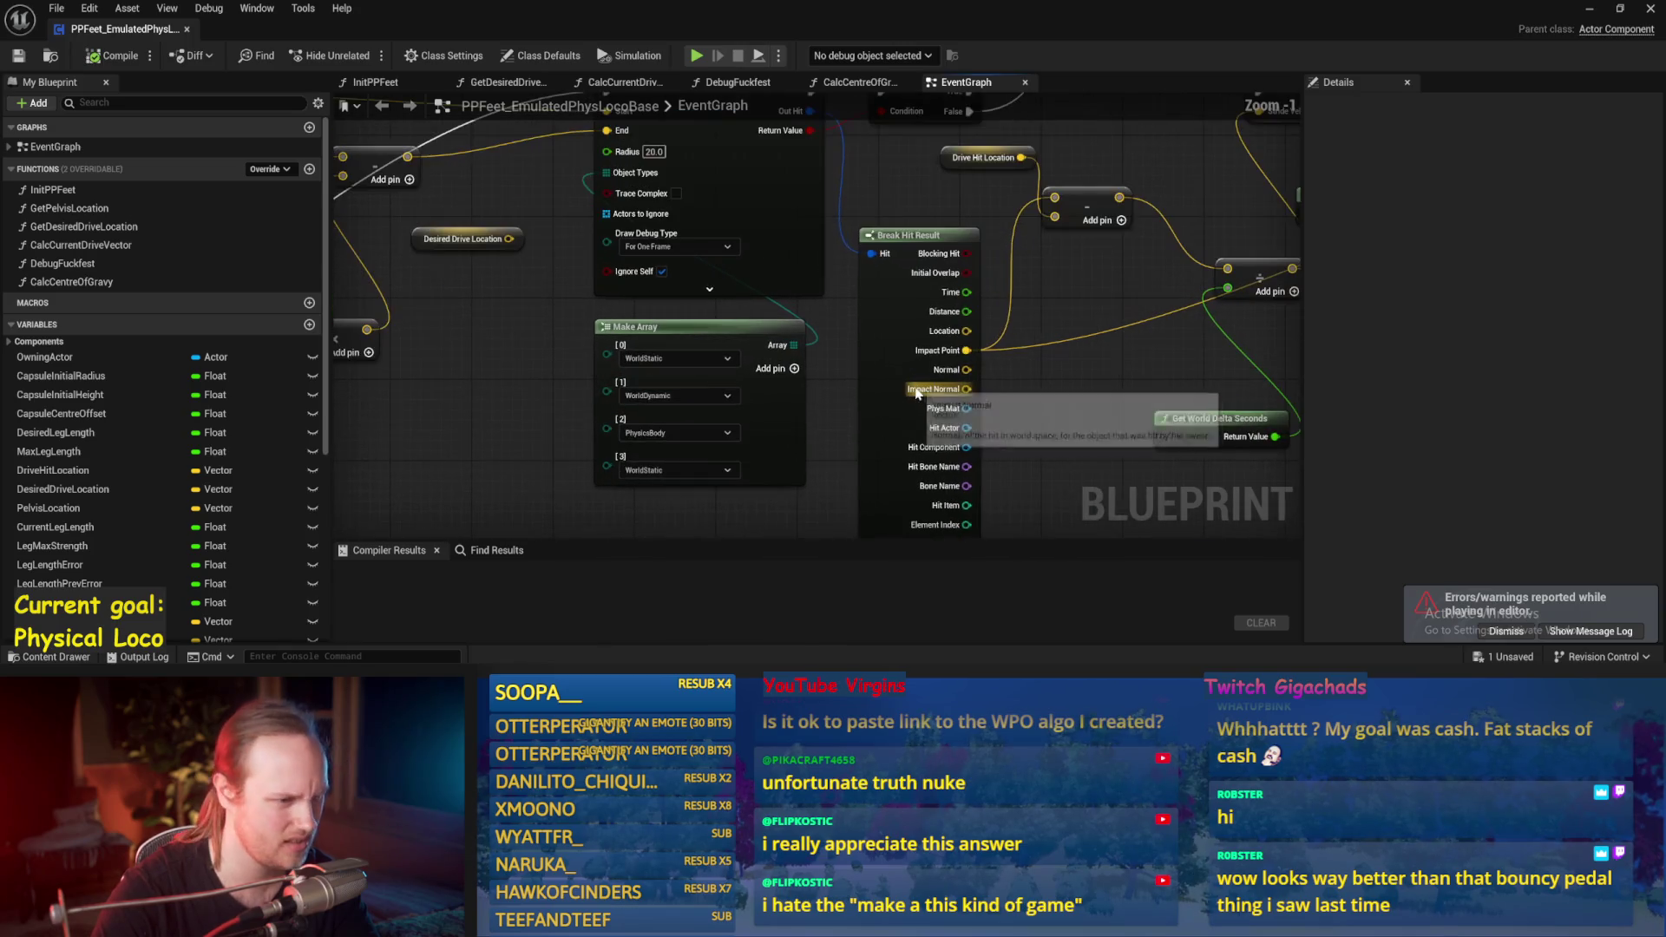
left_click_drag(1048, 389, 916, 432)
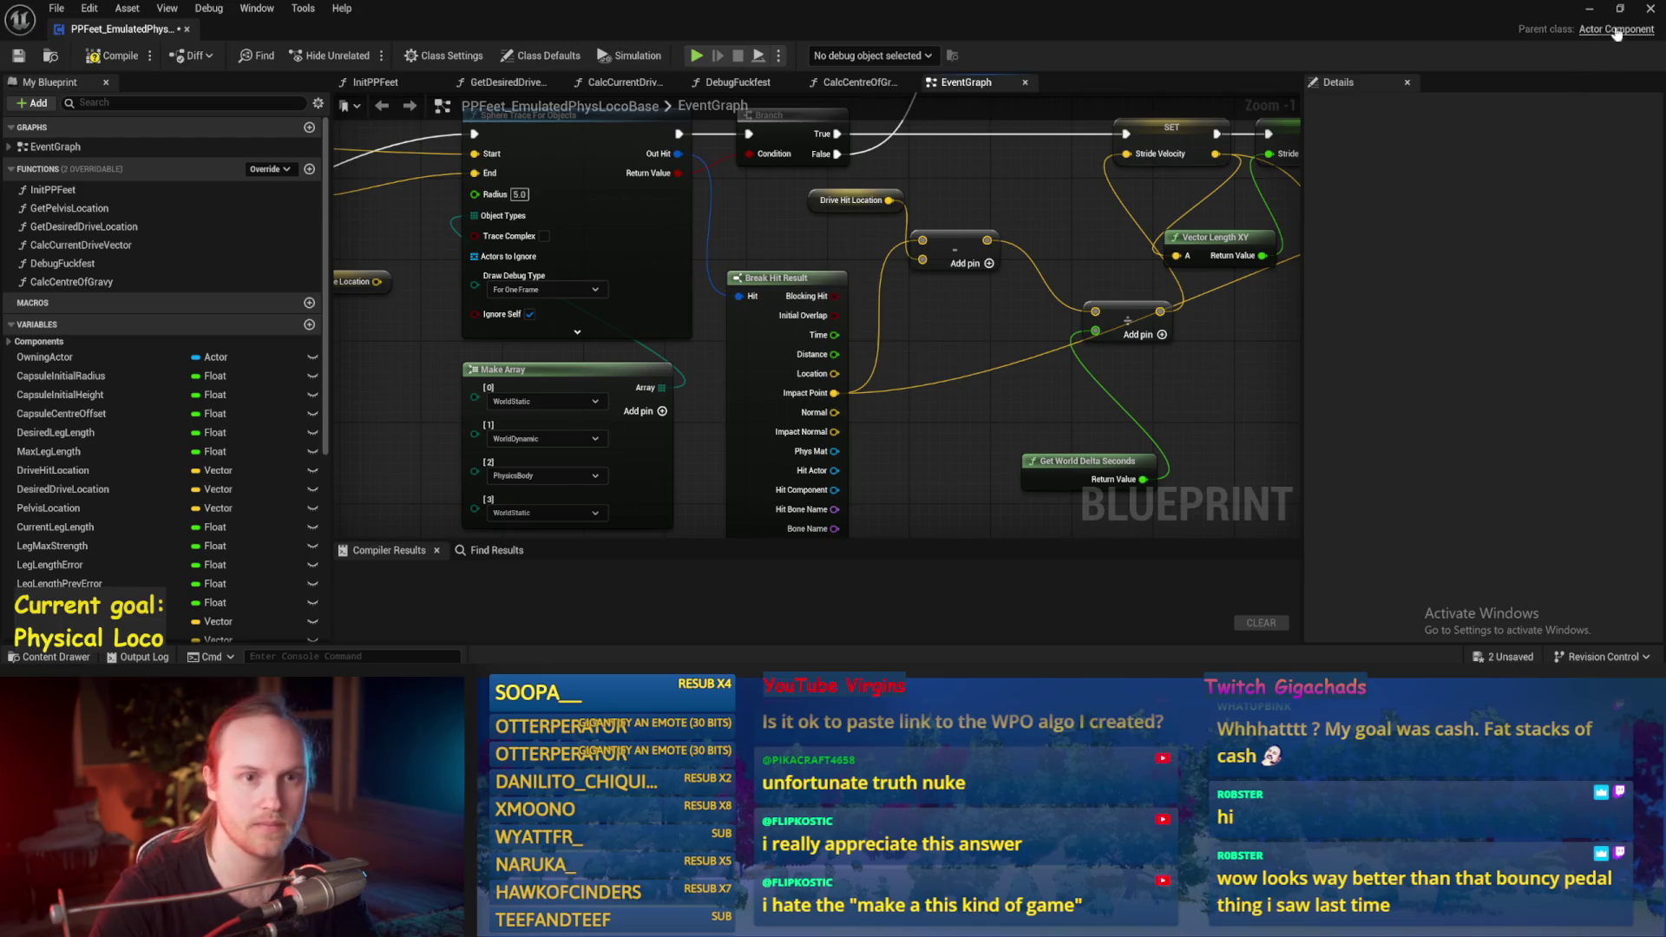
left_click(1589, 8)
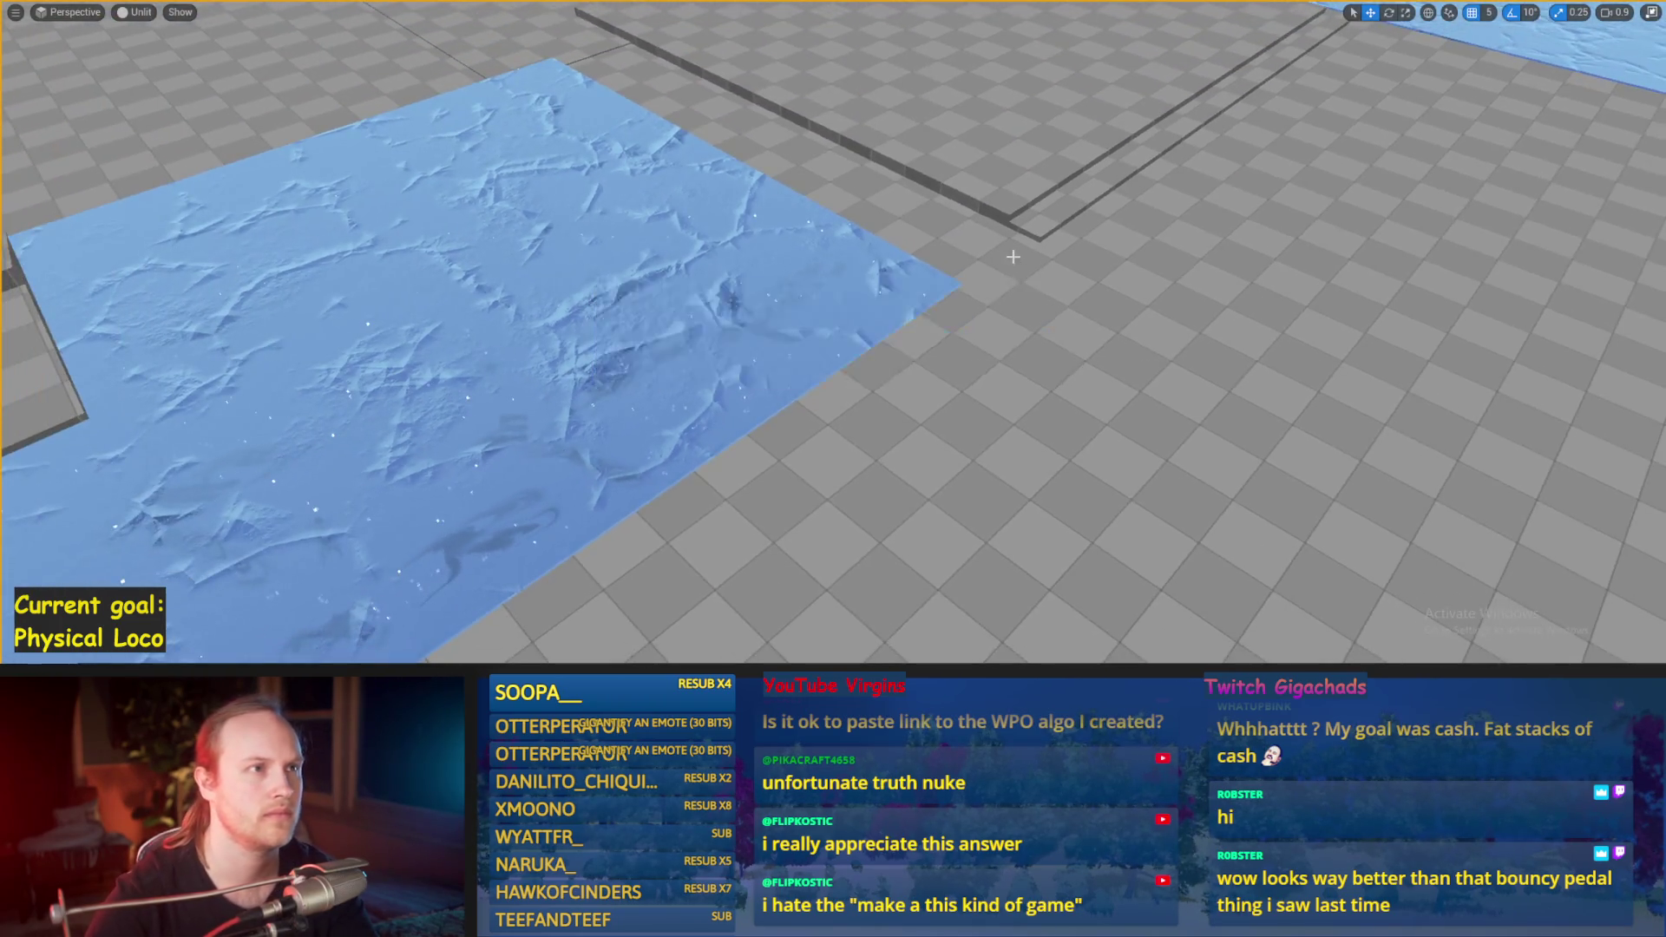
Step: Play-test the 5.0-radius trace by walking the character onto the ramps and steps, then stop
key("Down")
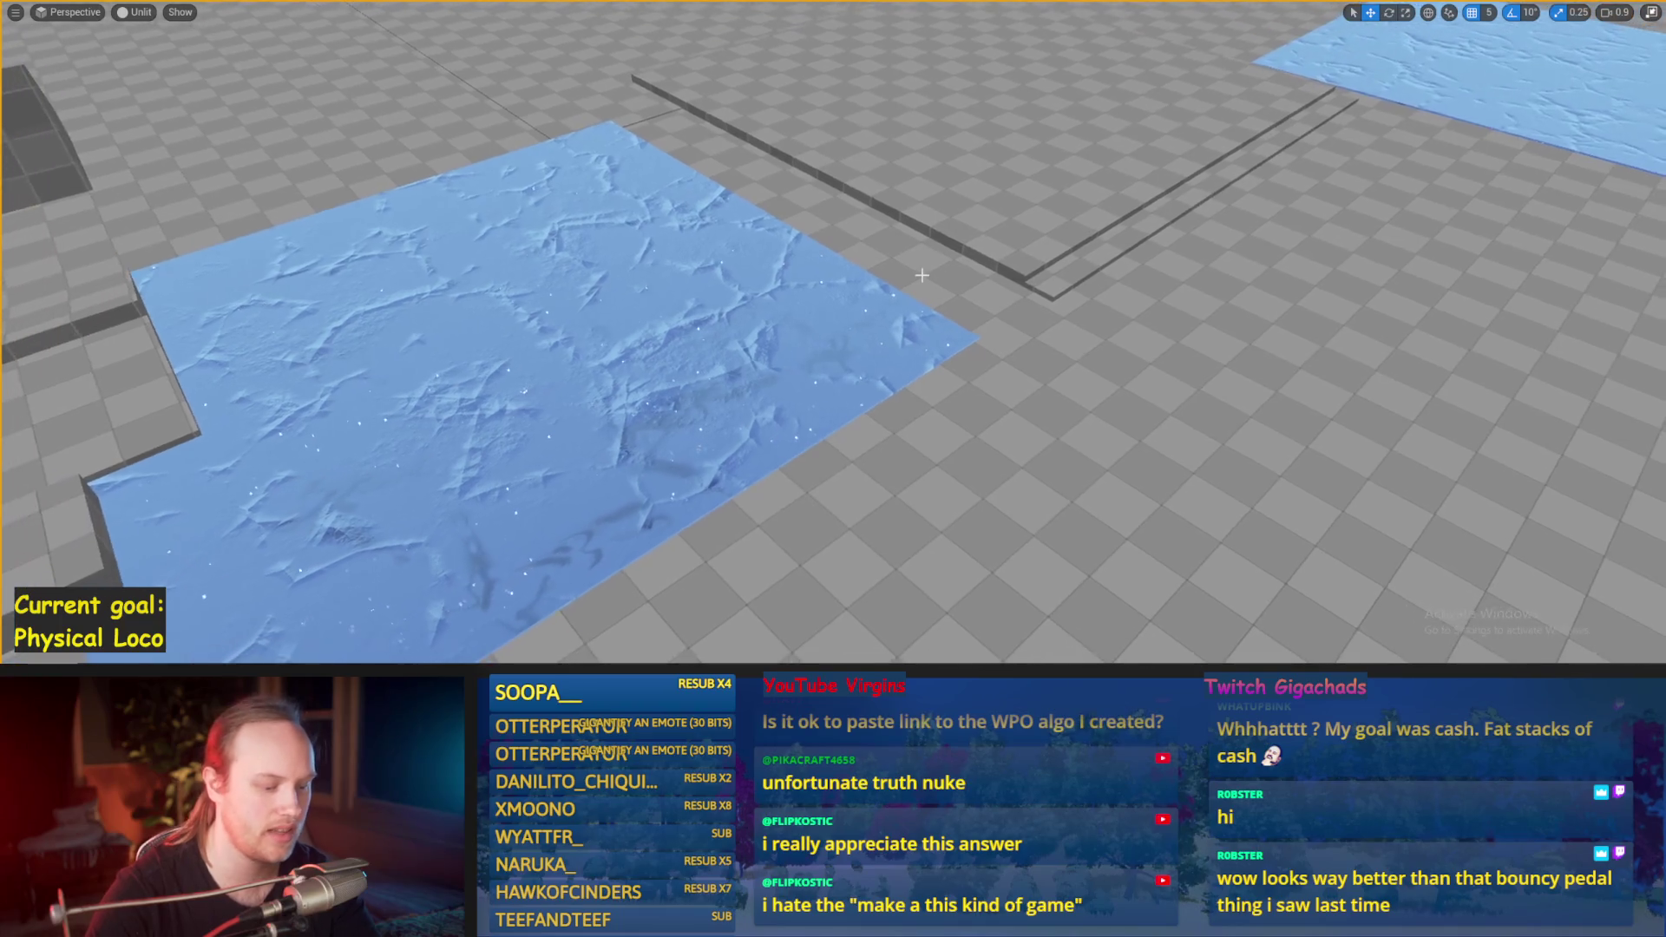
key("alt+p")
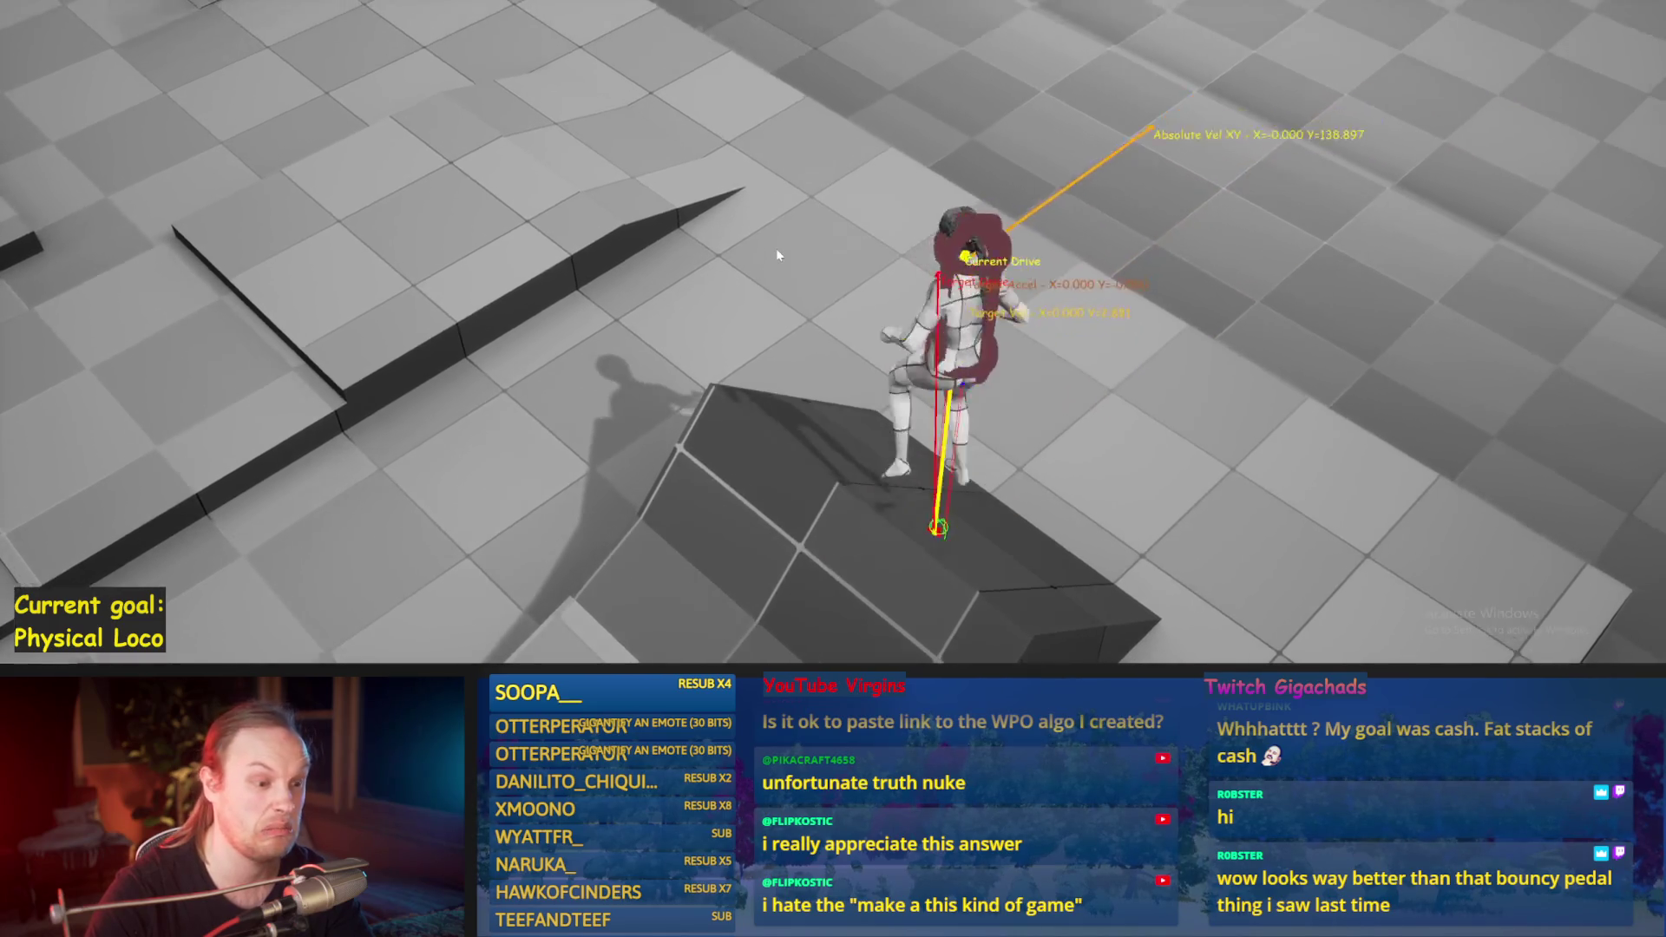
key("Escape")
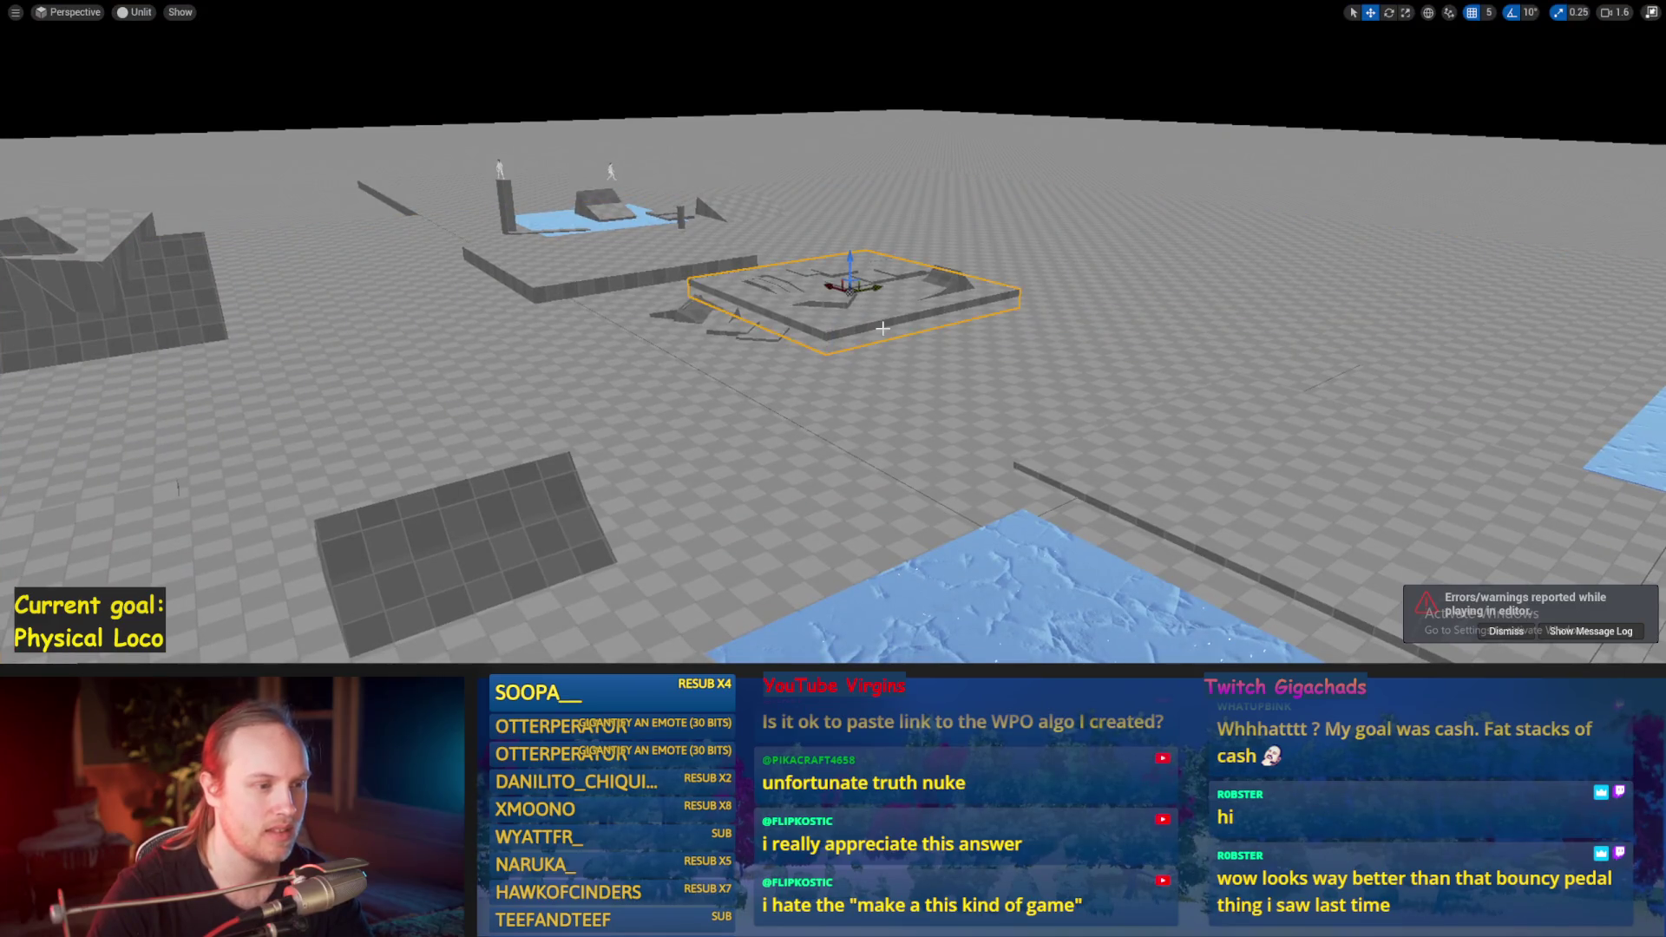
Step: Fly to the ramp area, lift the floor ramp block along Z, and start a new play session
left_click_drag(882, 326, 936, 364)
left_click_drag(647, 297, 647, 297)
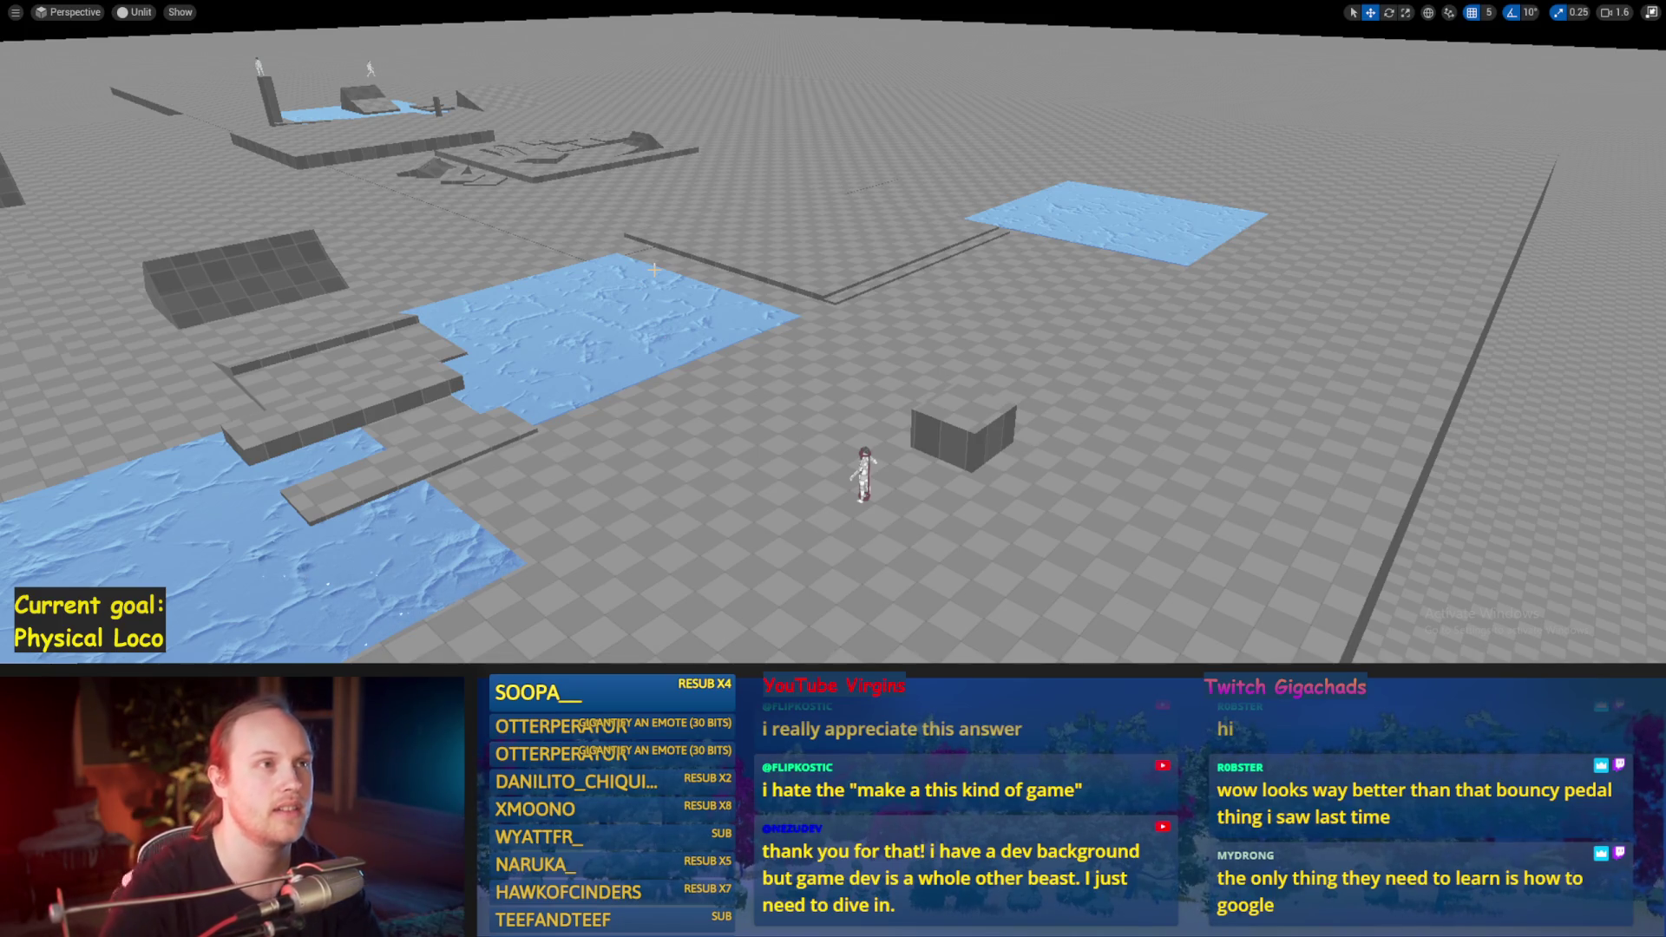
left_click_drag(767, 369, 681, 299)
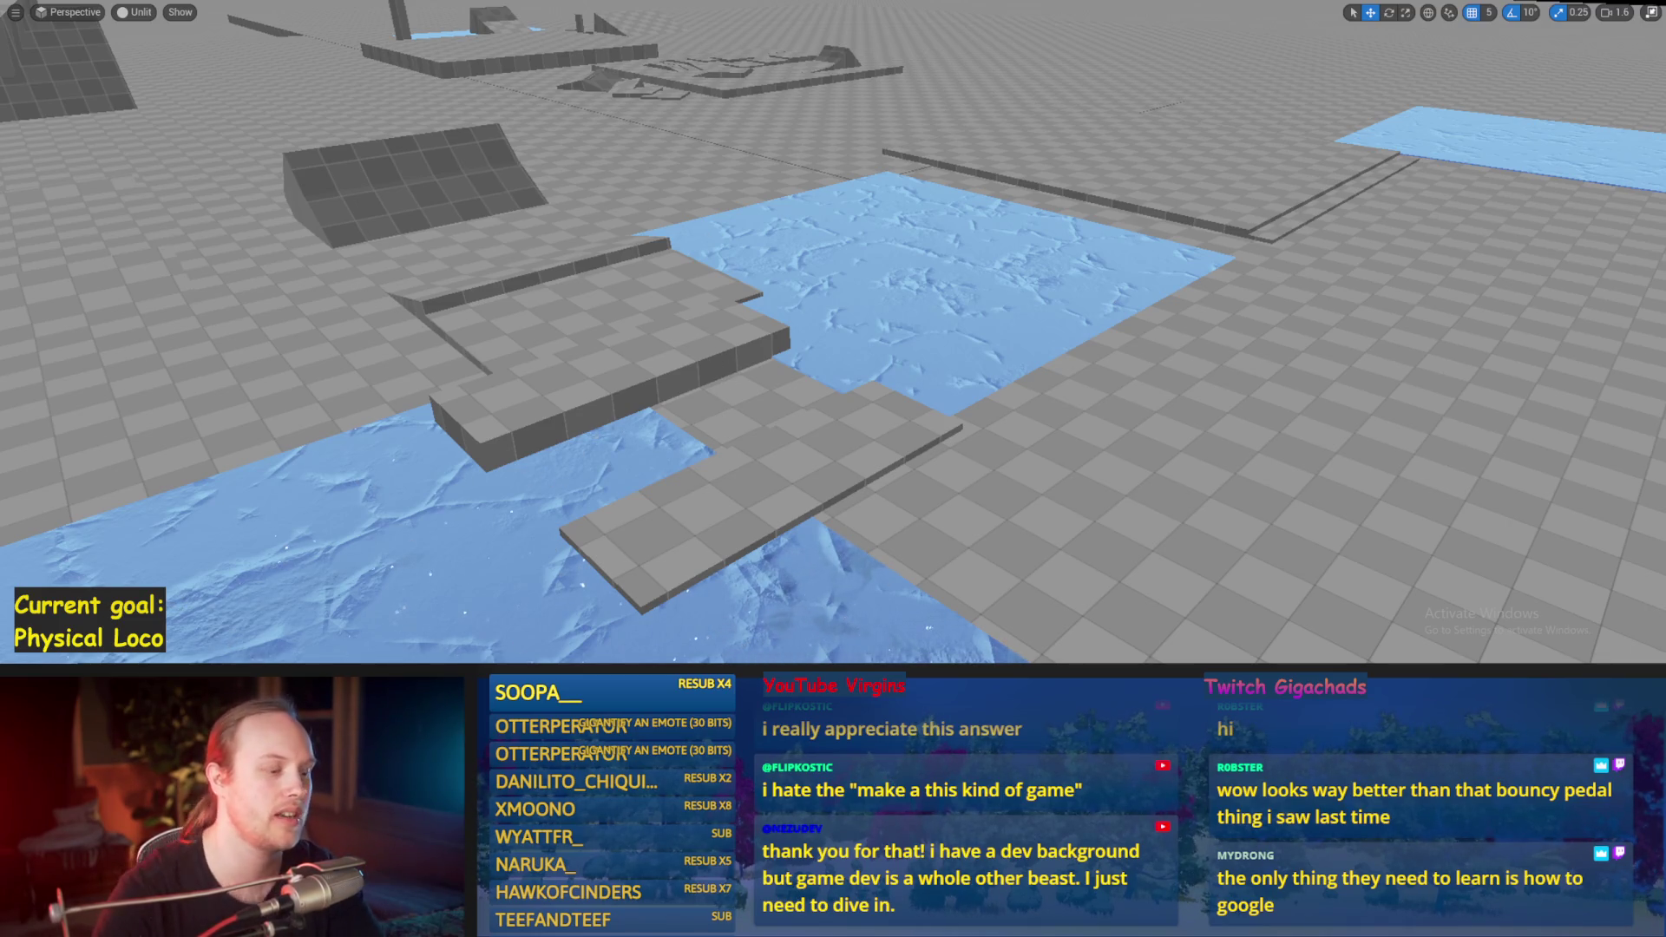
mouse_move(1516, 227)
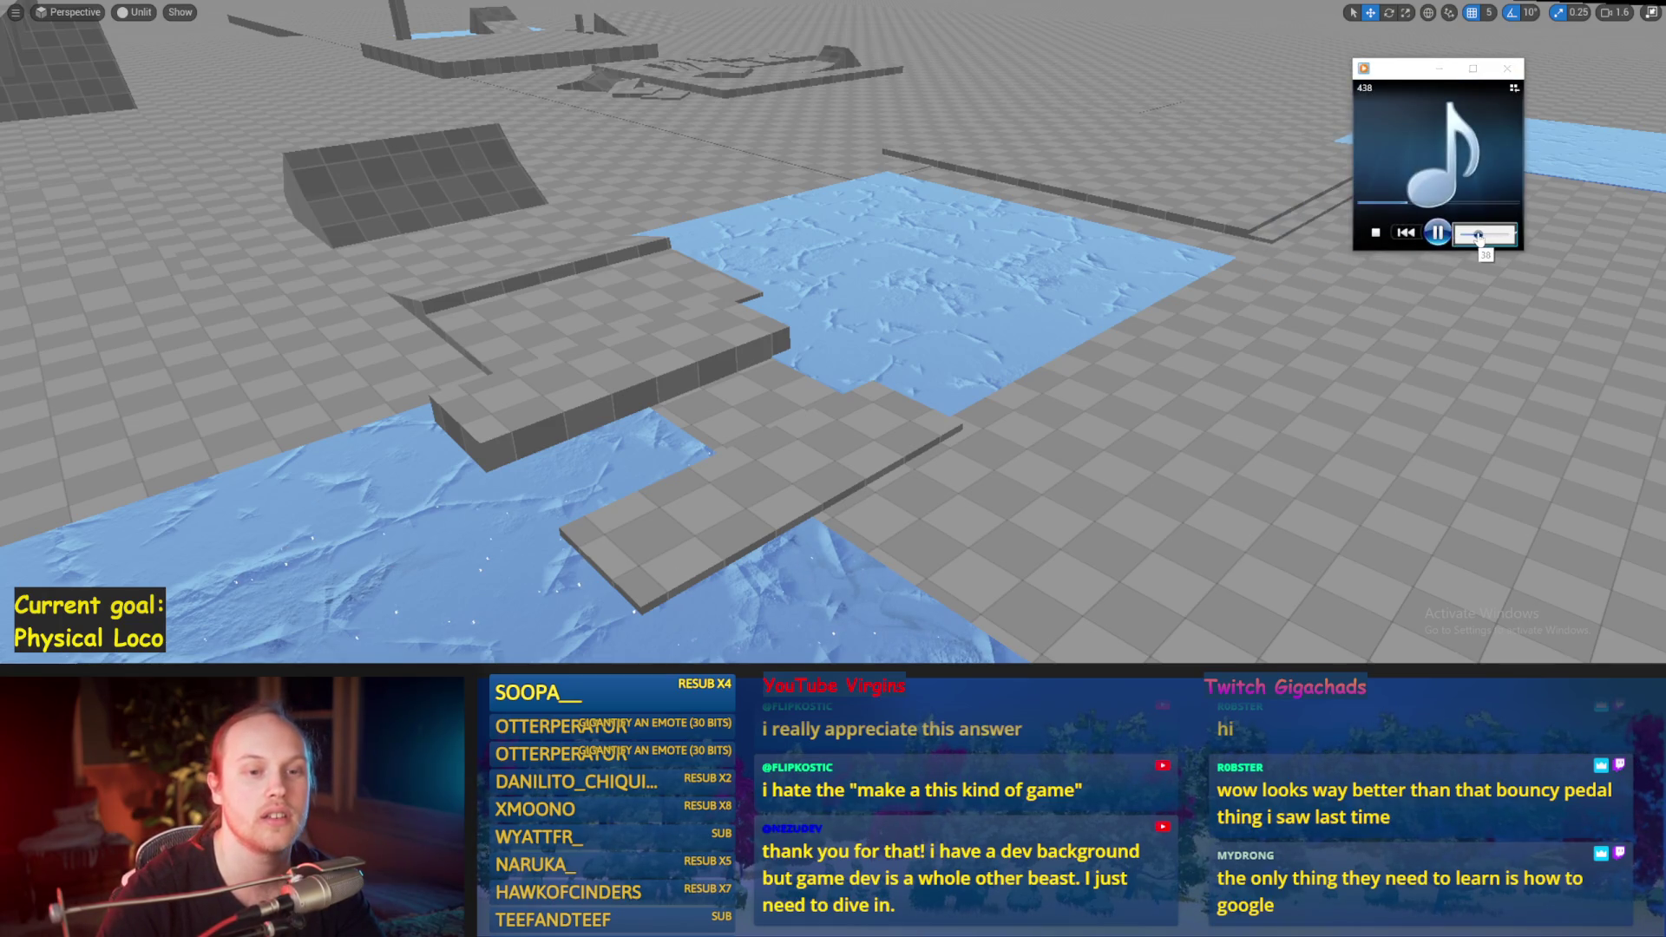
scroll(1023, 430, "up", 5)
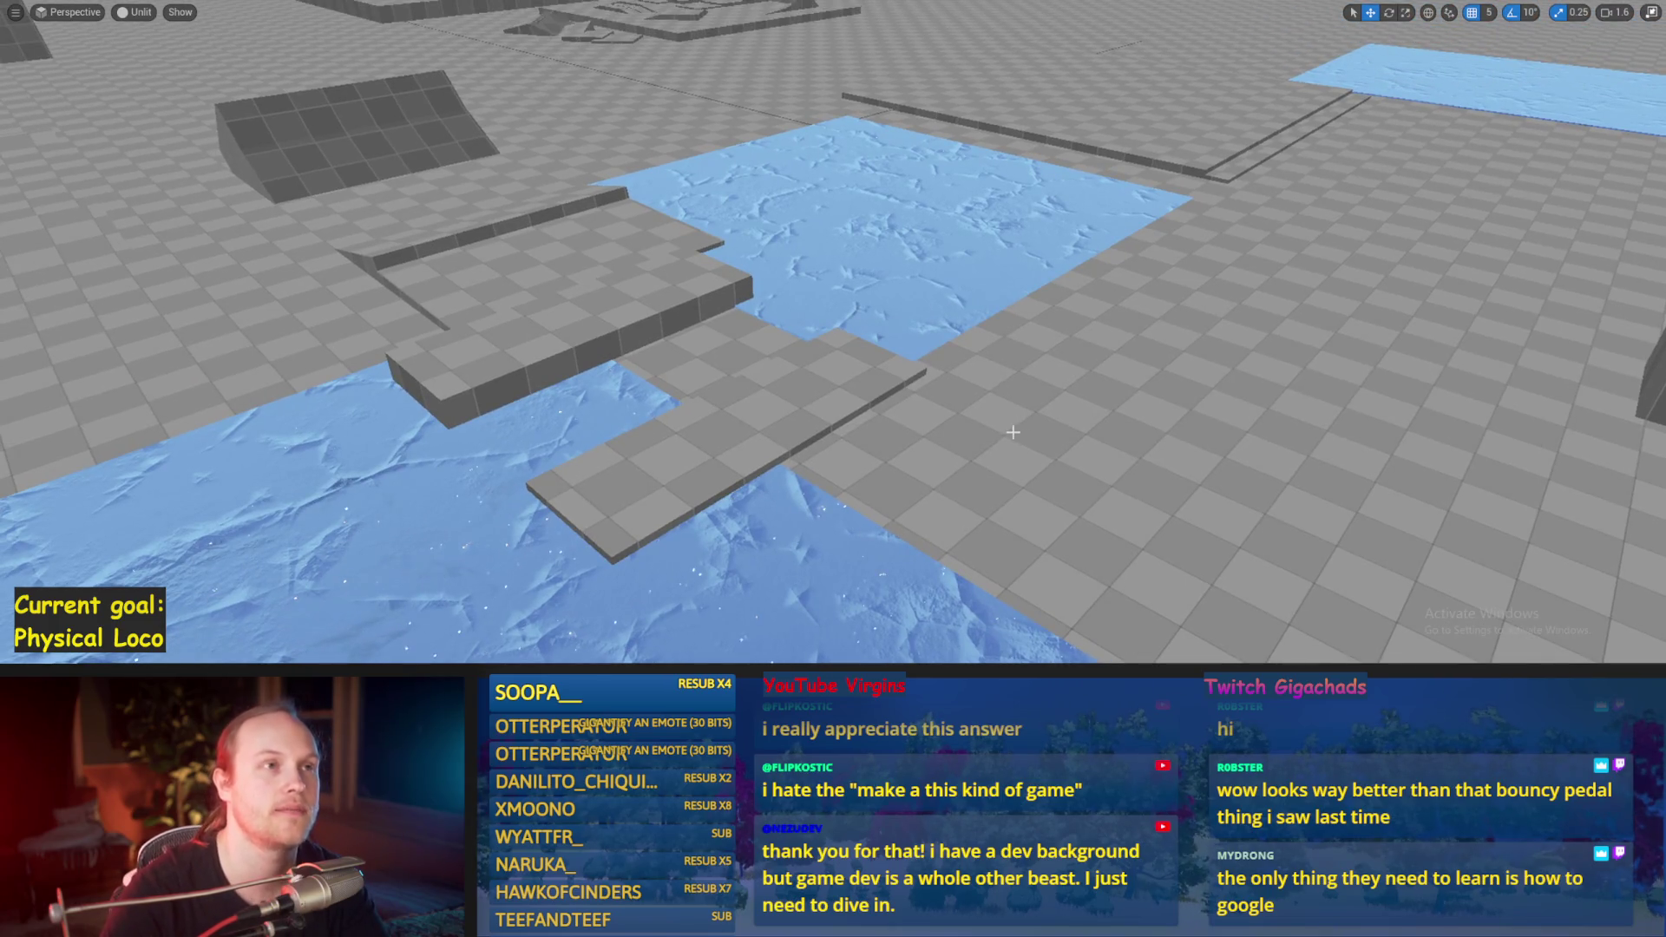
mouse_move(997, 409)
left_mouse_down()
mouse_move(833, 408)
mouse_move(755, 432)
mouse_move(955, 390)
mouse_move(807, 325)
left_mouse_up()
left_click(807, 325)
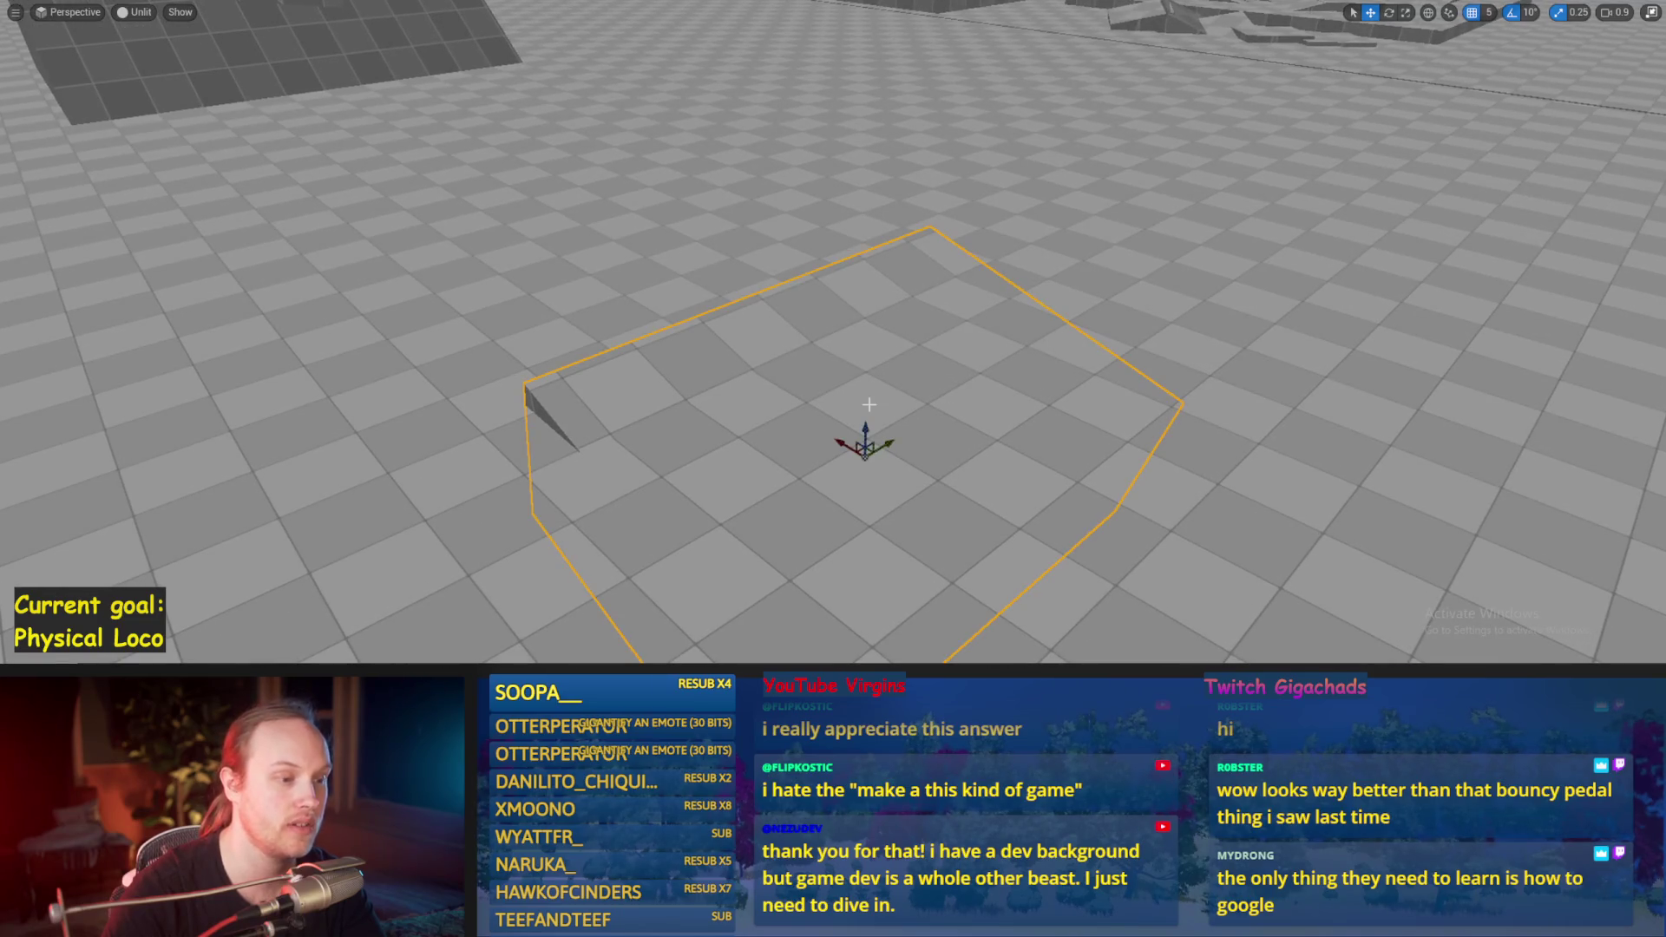
left_click_drag(867, 428, 868, 408)
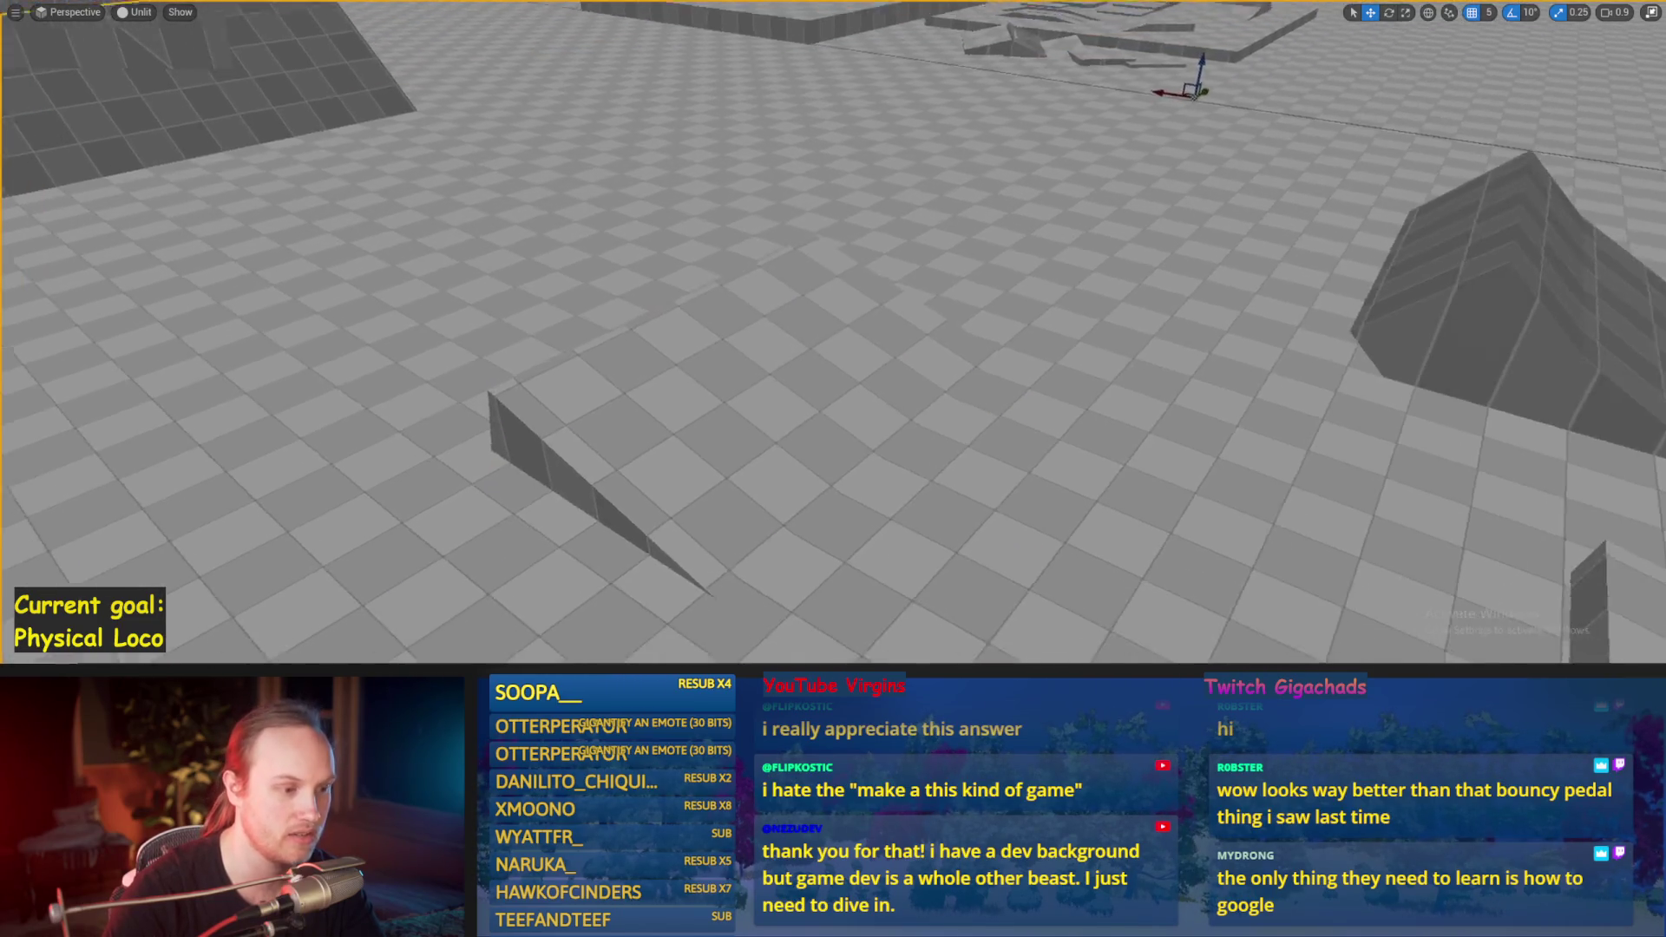
key("alt+p")
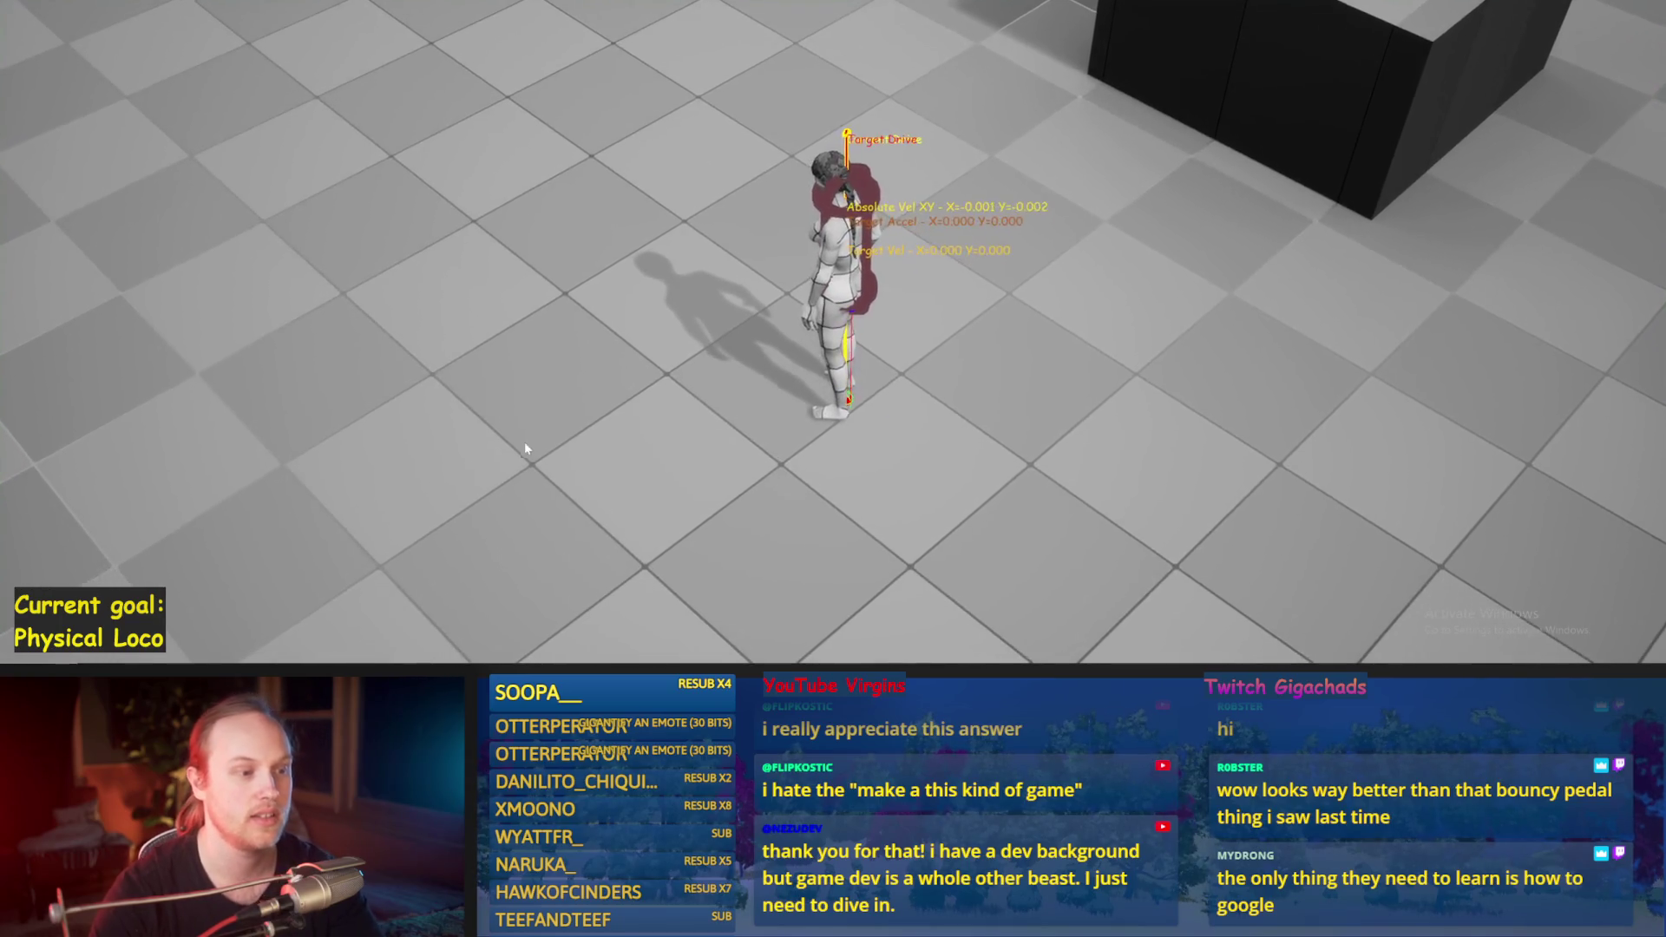
Step: Walk the mannequin forward, turn right, then head upper-left with a sharp left turn, and stop
key("w")
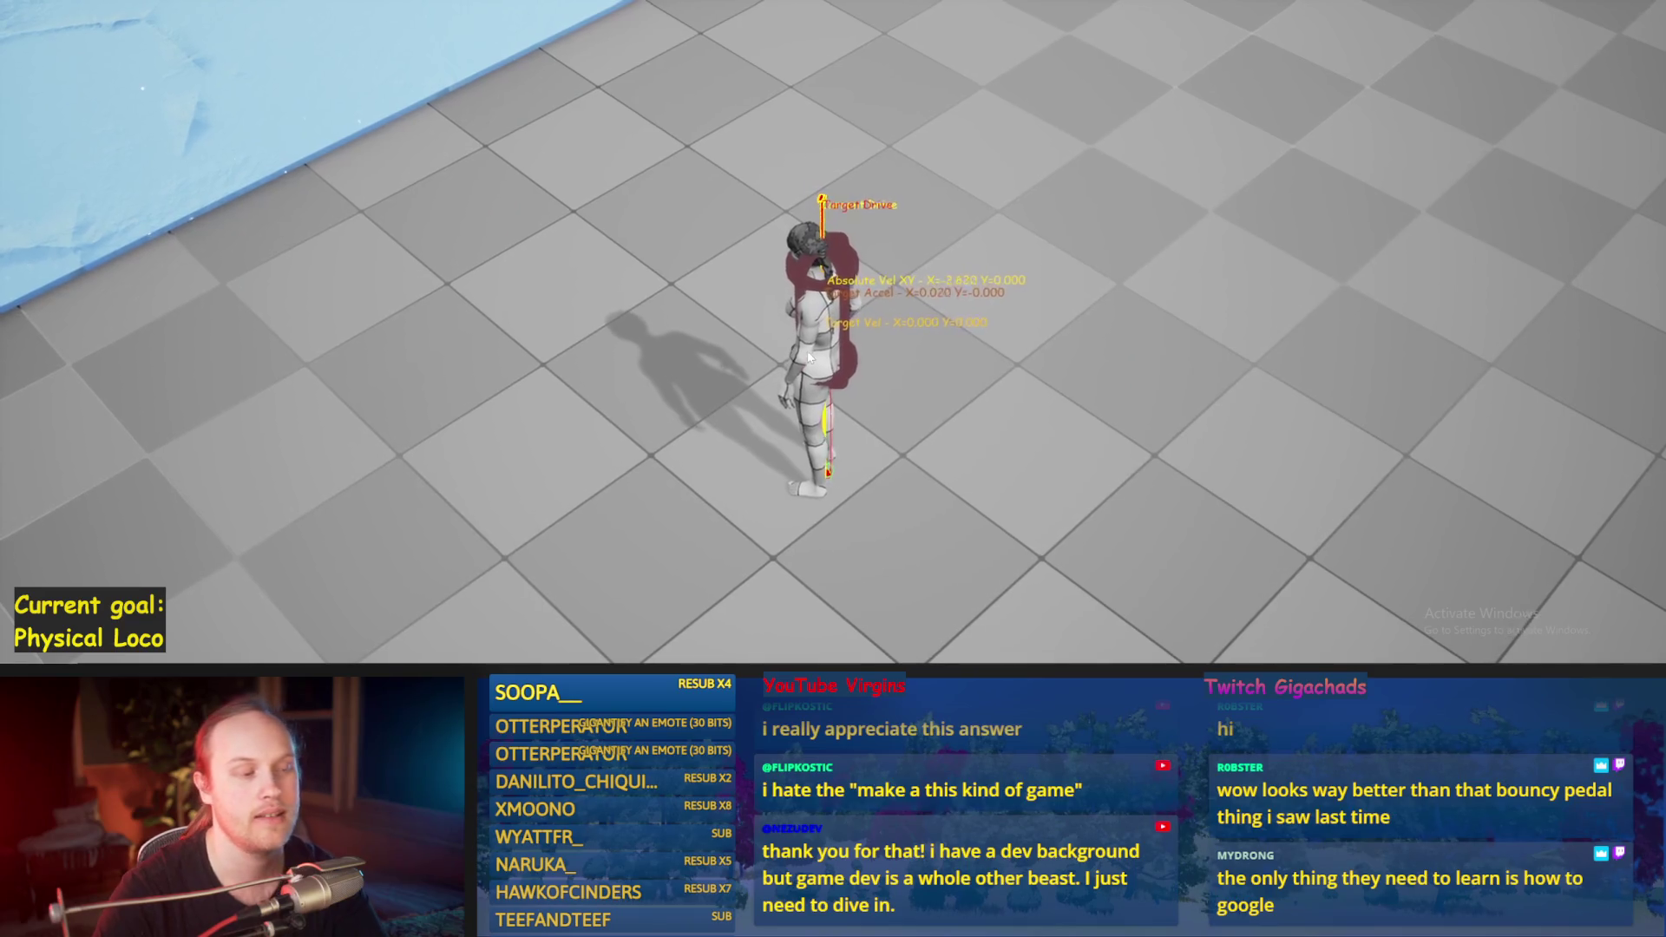
key("w")
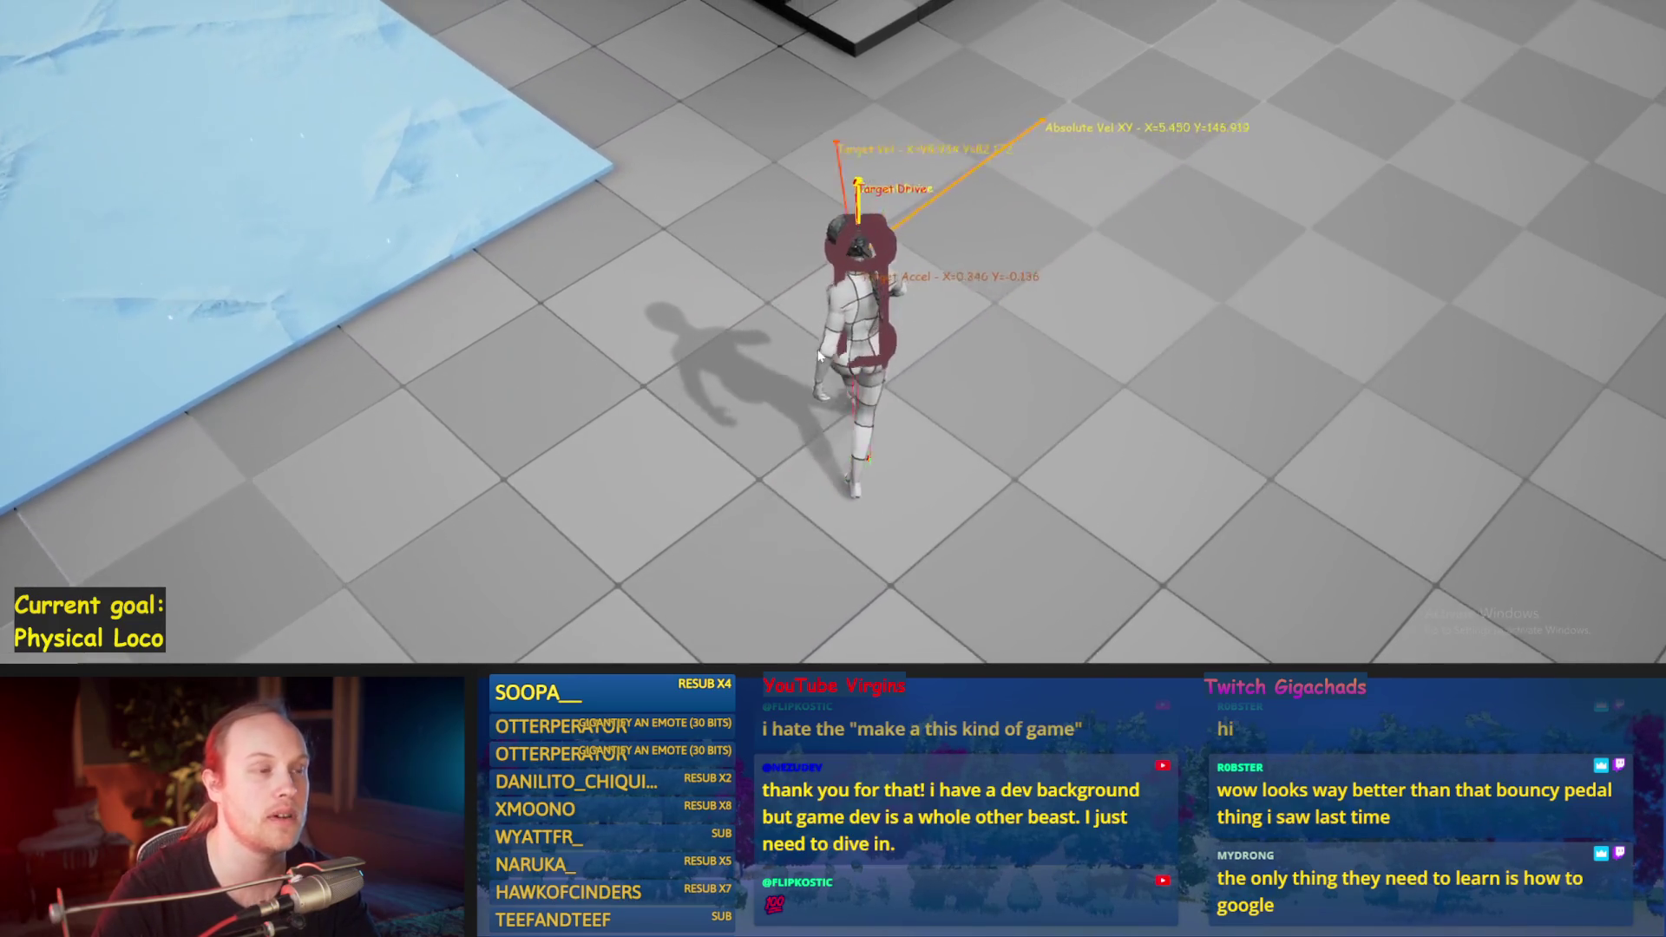
key("d")
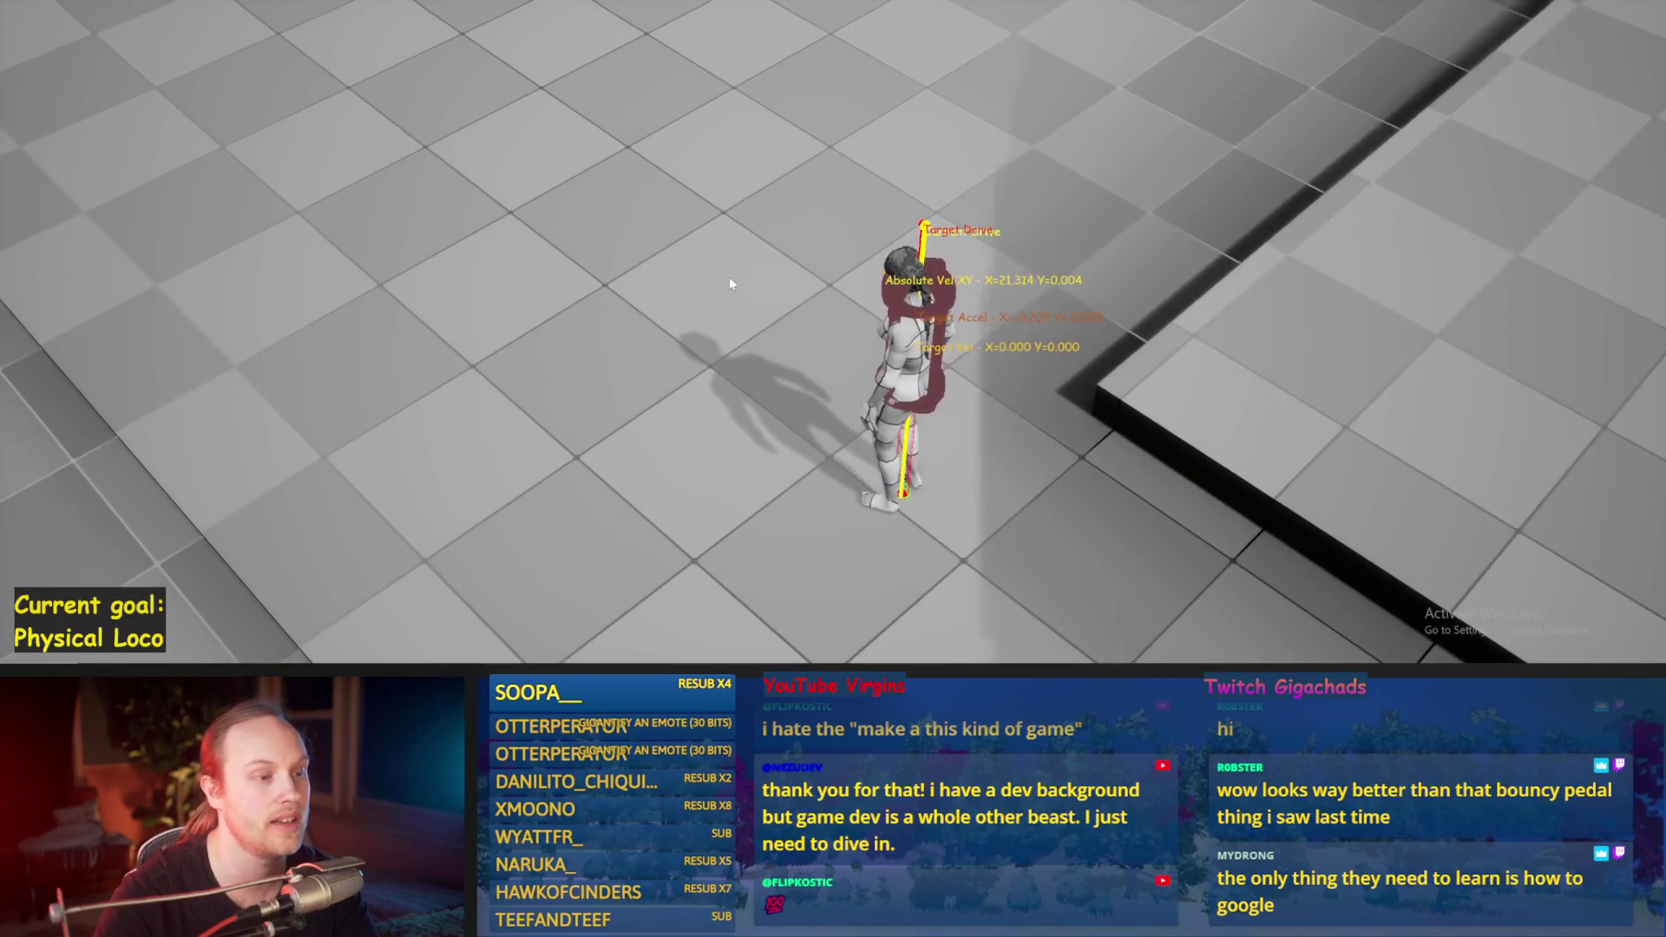
key("w")
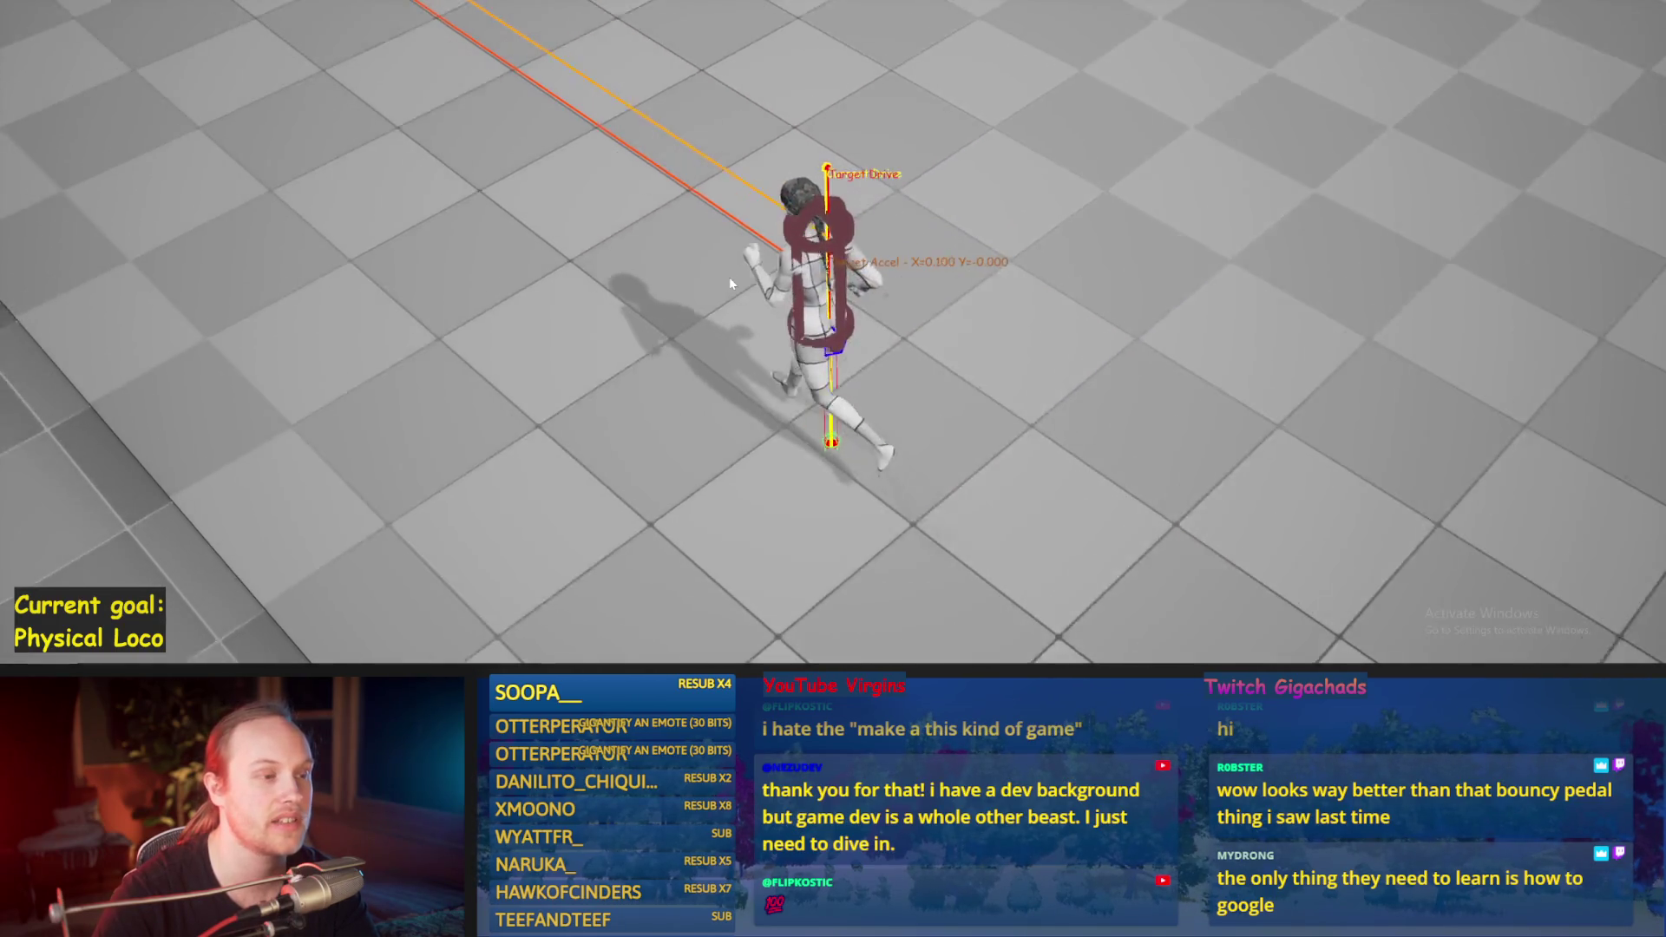
key("a")
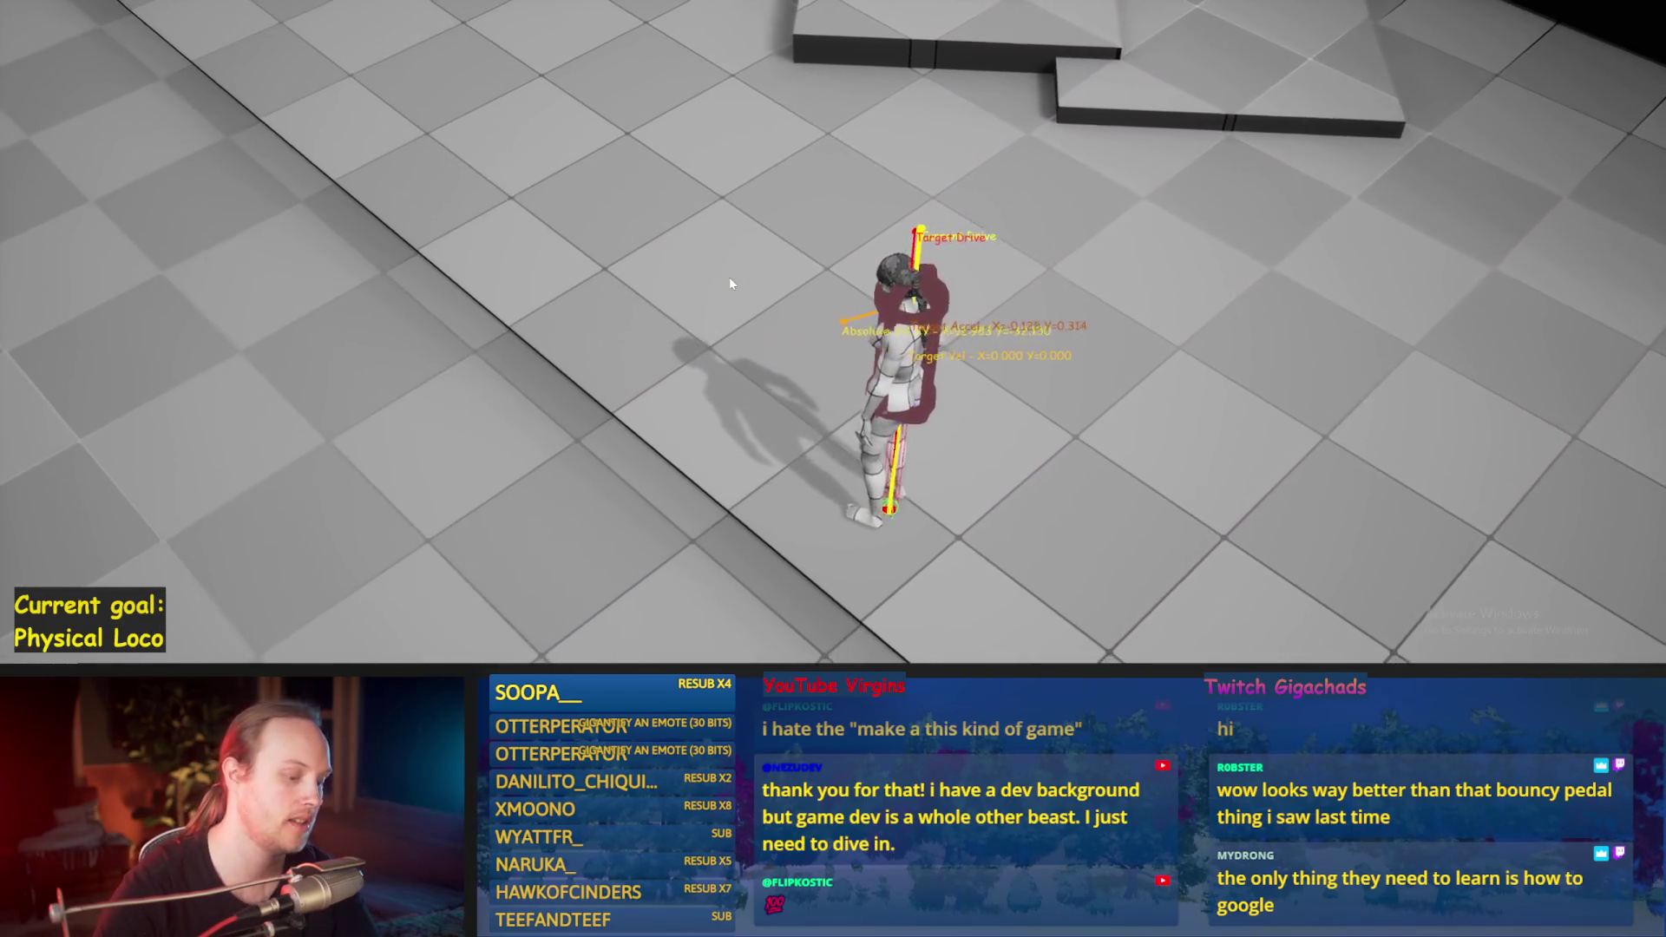
key("w")
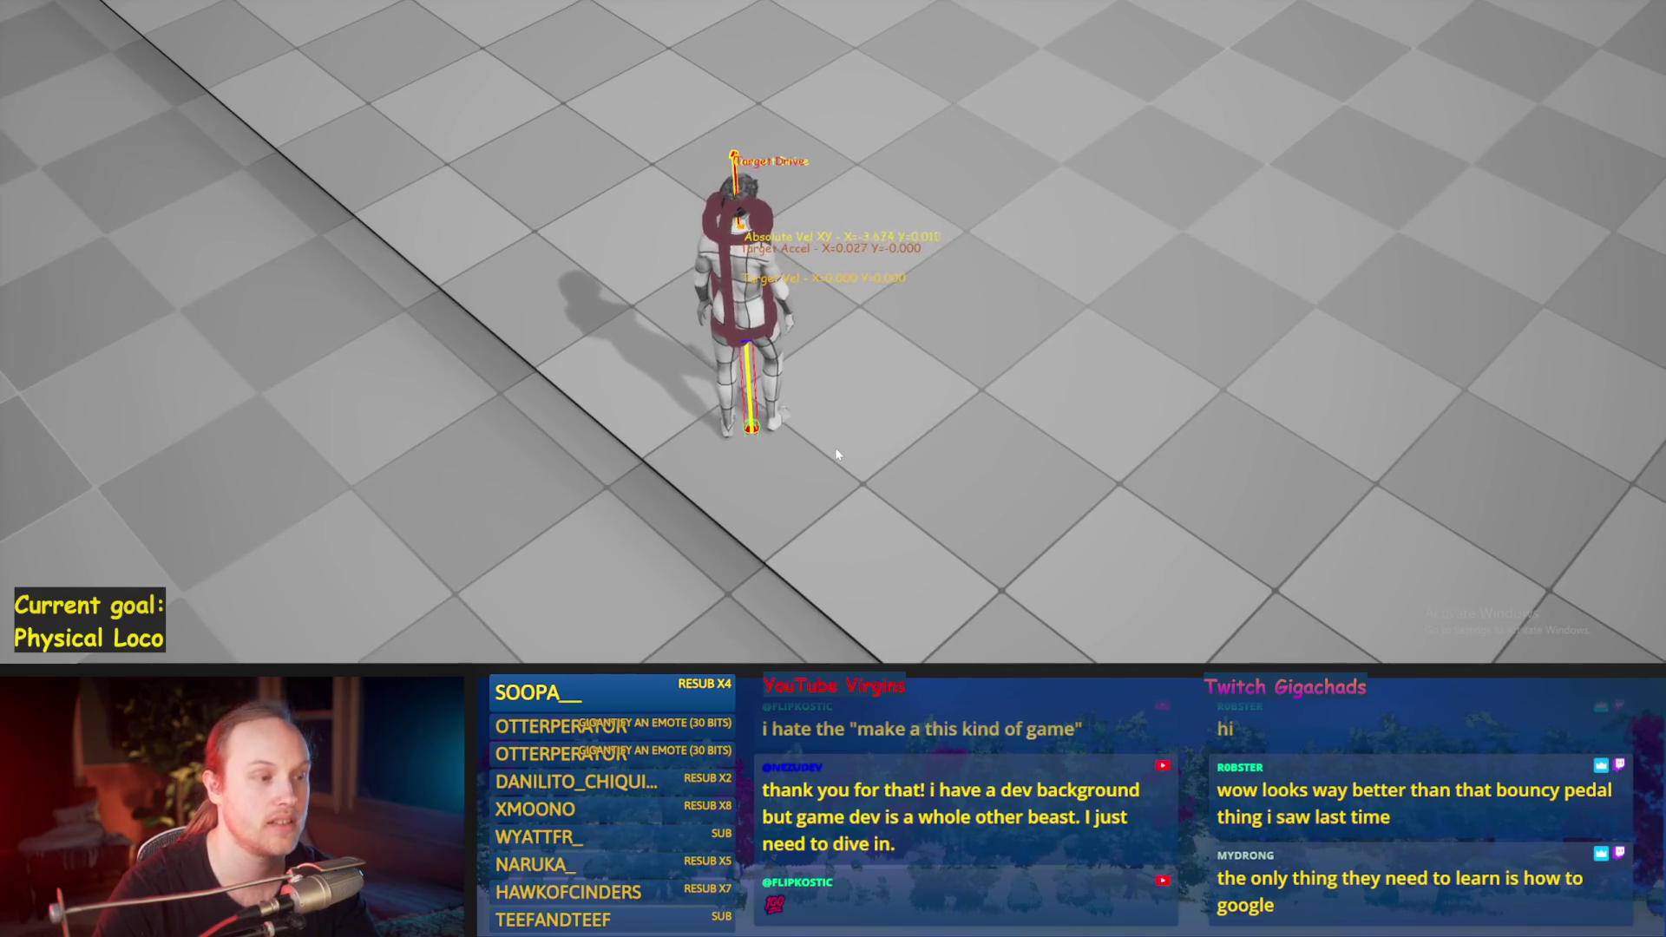
key("Escape")
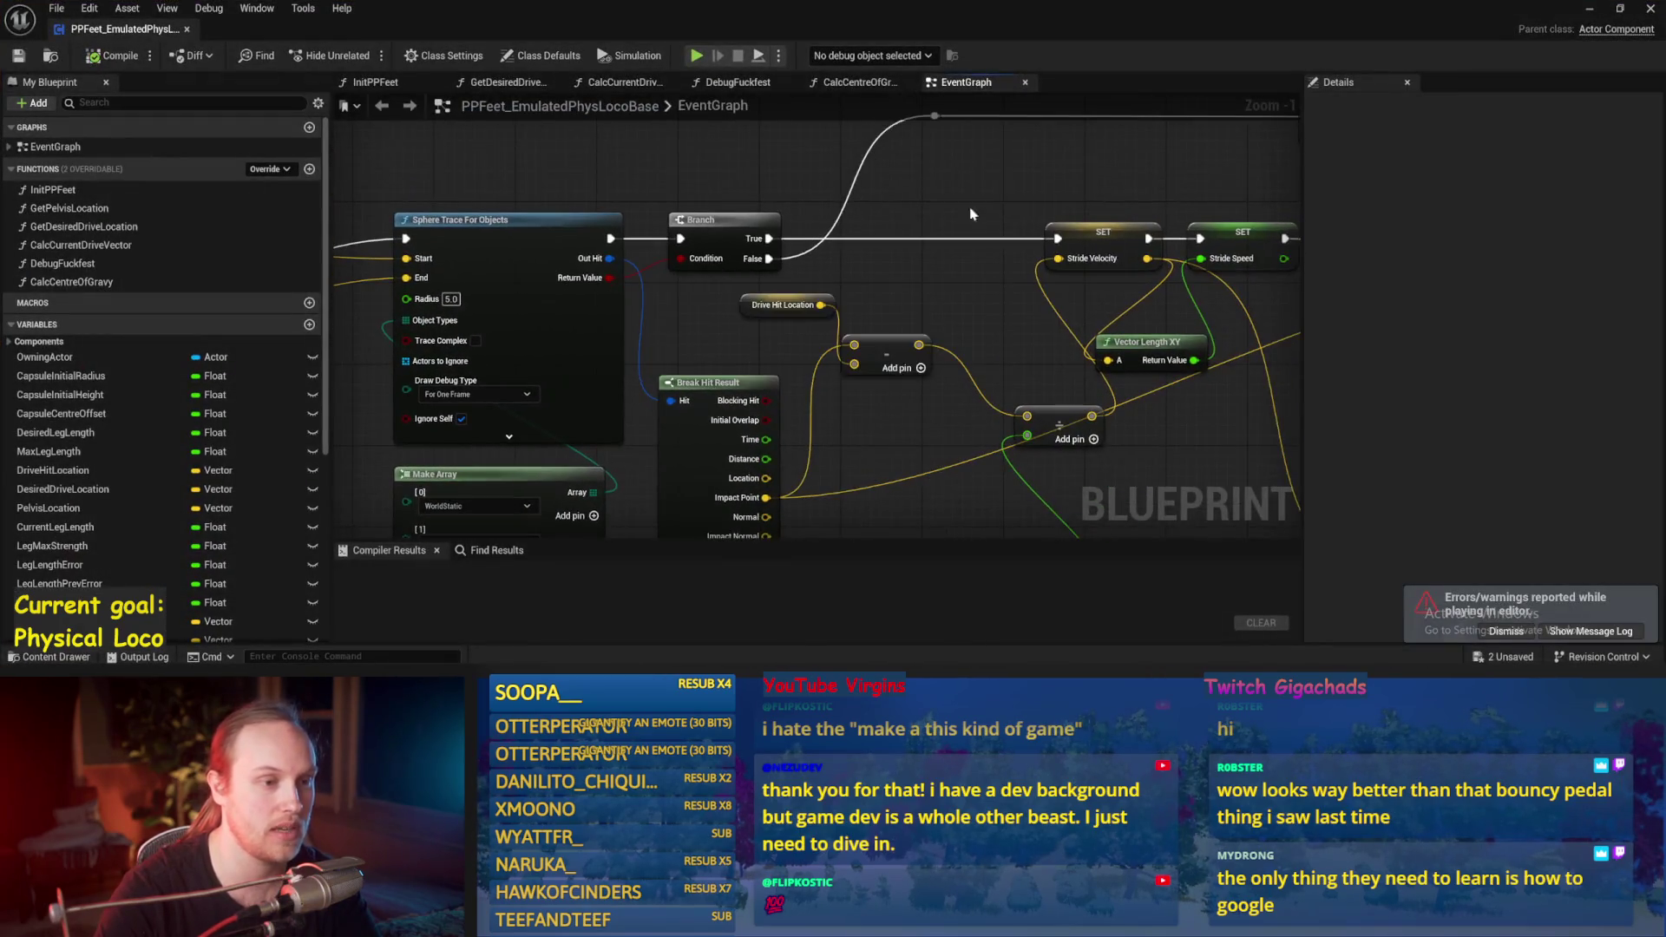
Step: Save the locomotion Blueprint and all modified packages
key("ctrl+s")
scroll(1035, 290, "down", 1)
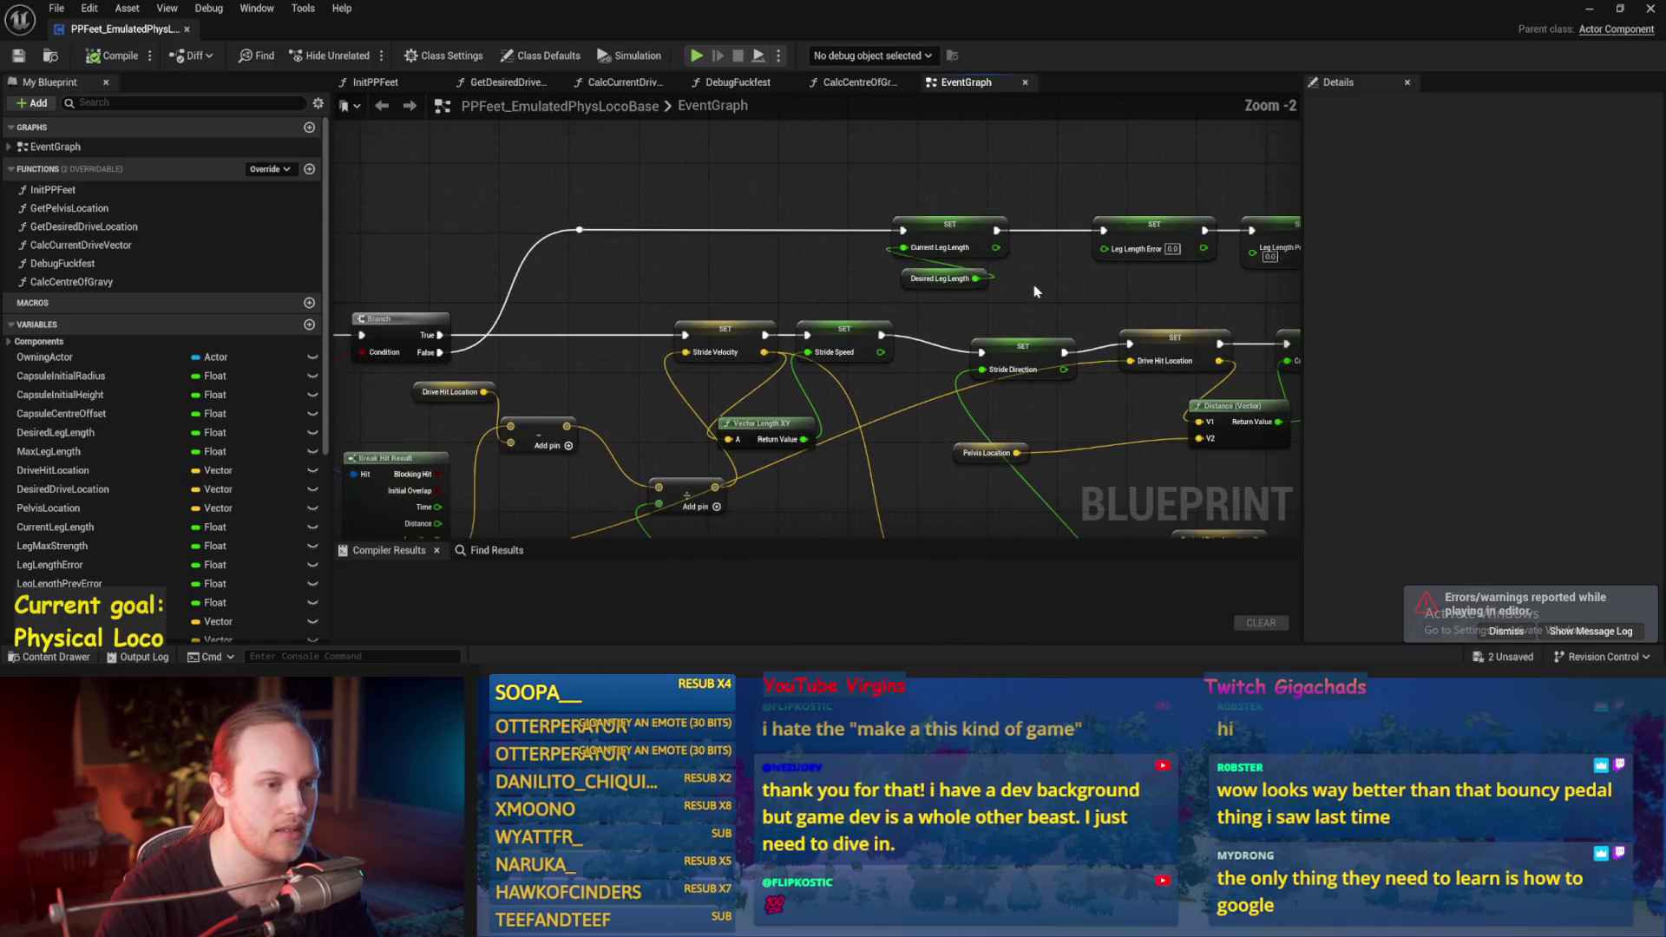
key("ctrl+s")
Step: Place the Max Leg Length getter above the Desired Leg Length SET node, then return to the level
mouse_move(1144, 249)
left_mouse_down()
mouse_move(753, 248)
mouse_move(735, 119)
left_mouse_up()
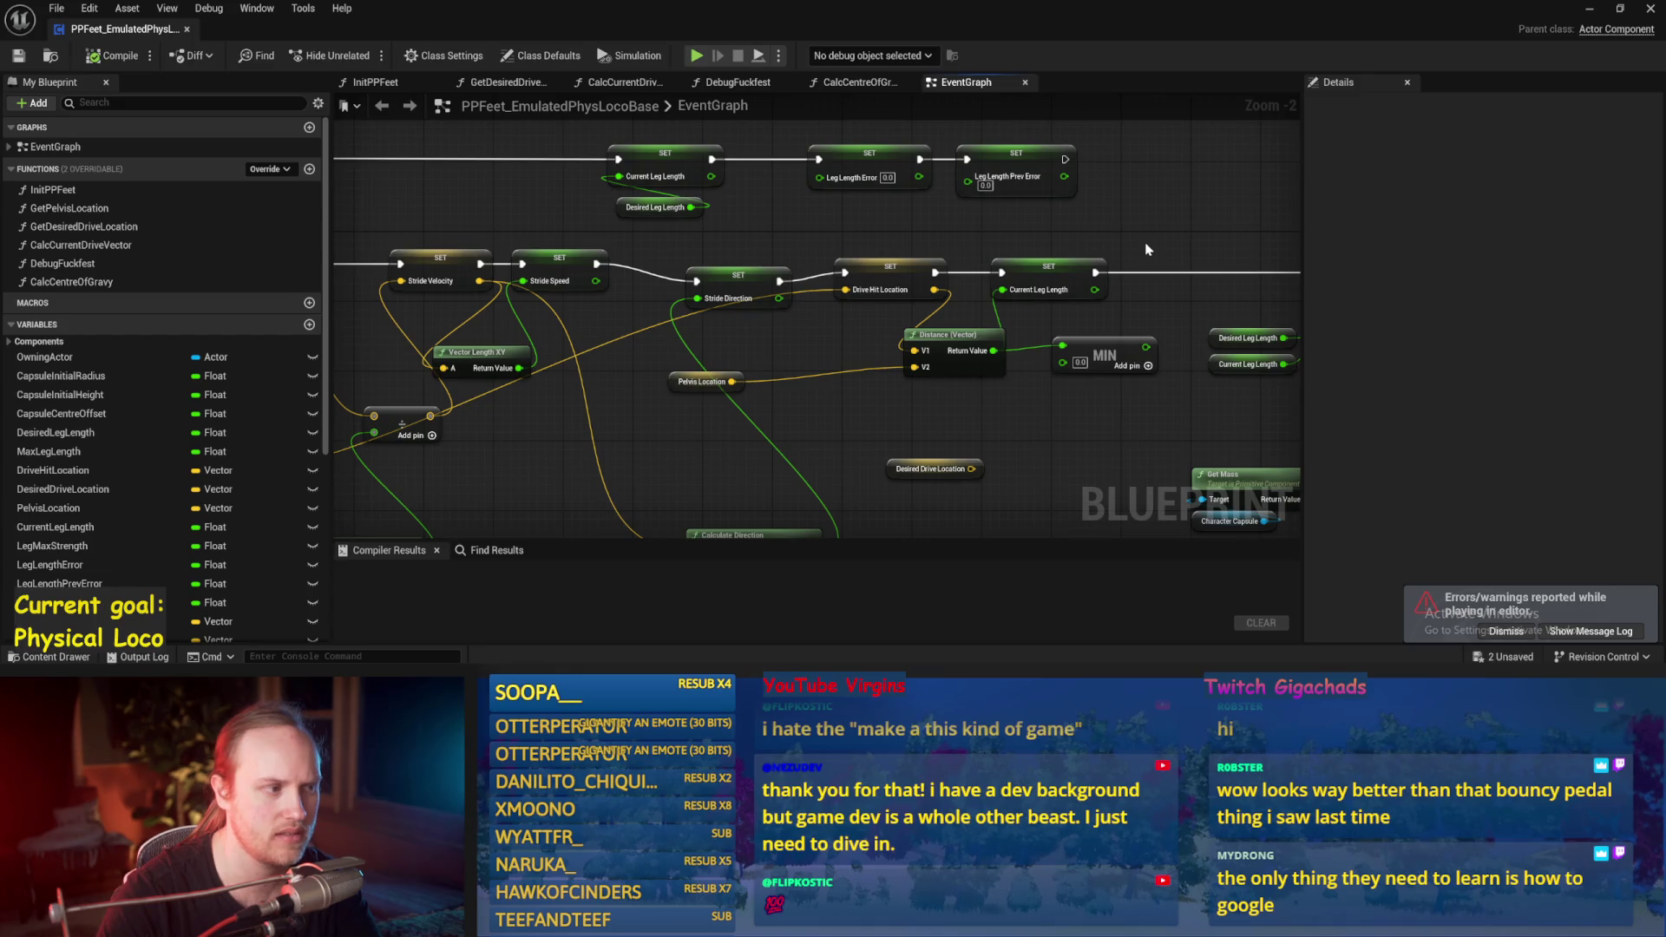
mouse_move(757, 441)
left_mouse_down()
mouse_move(1064, 249)
mouse_move(1116, 384)
left_mouse_up()
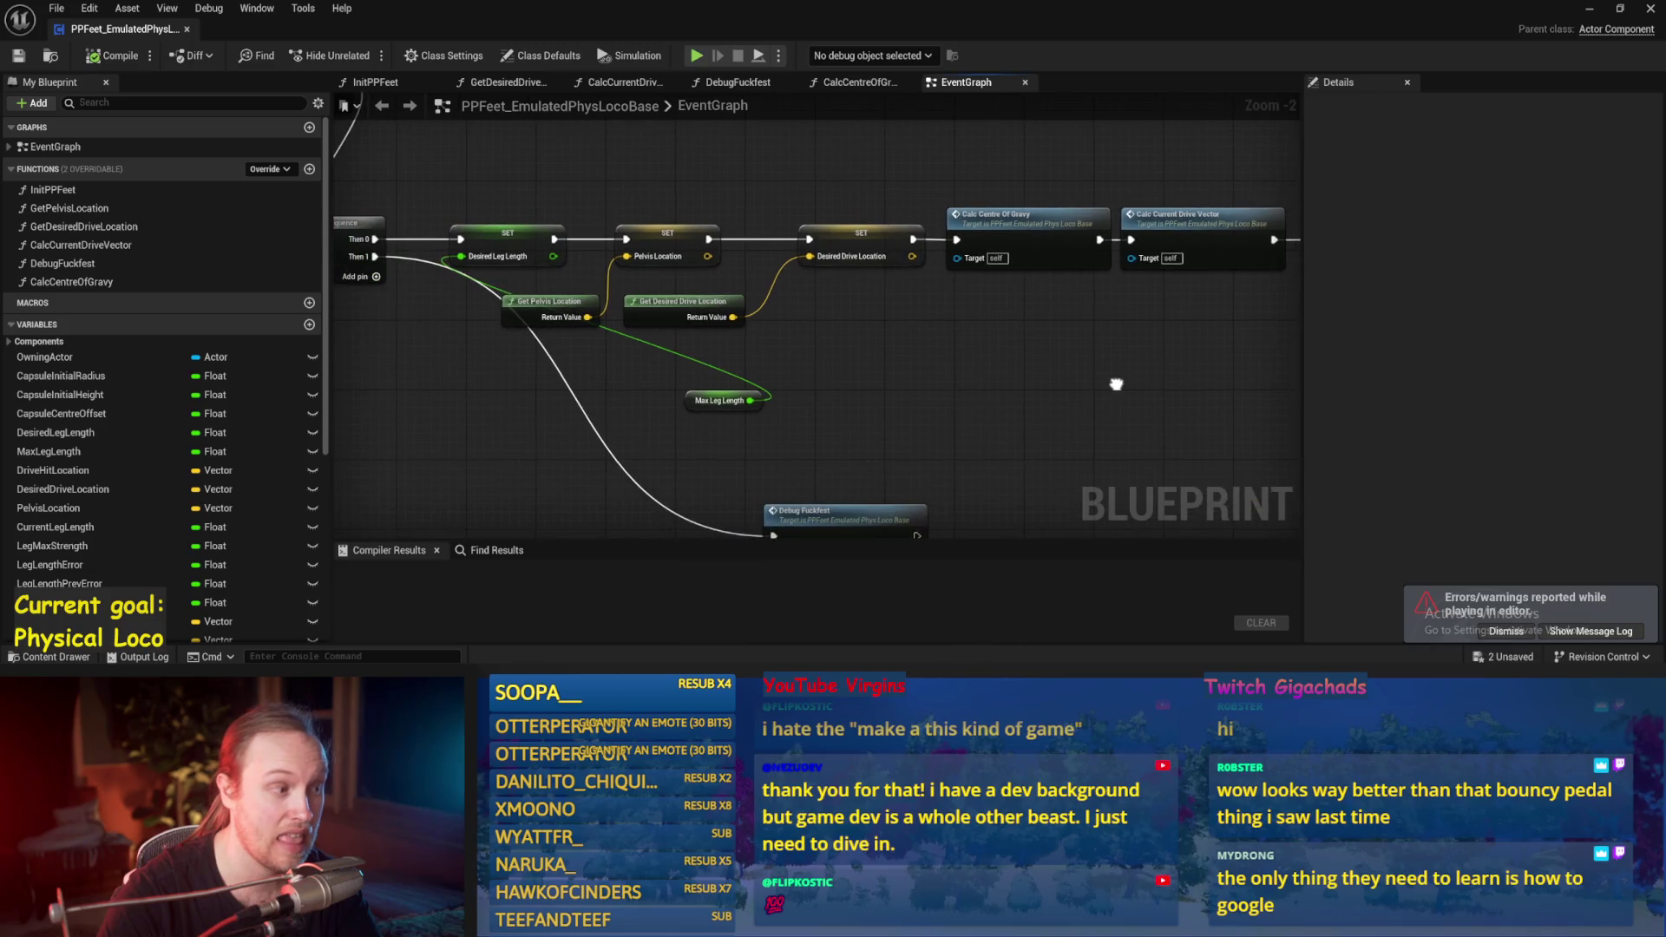
left_click_drag(700, 407, 450, 190)
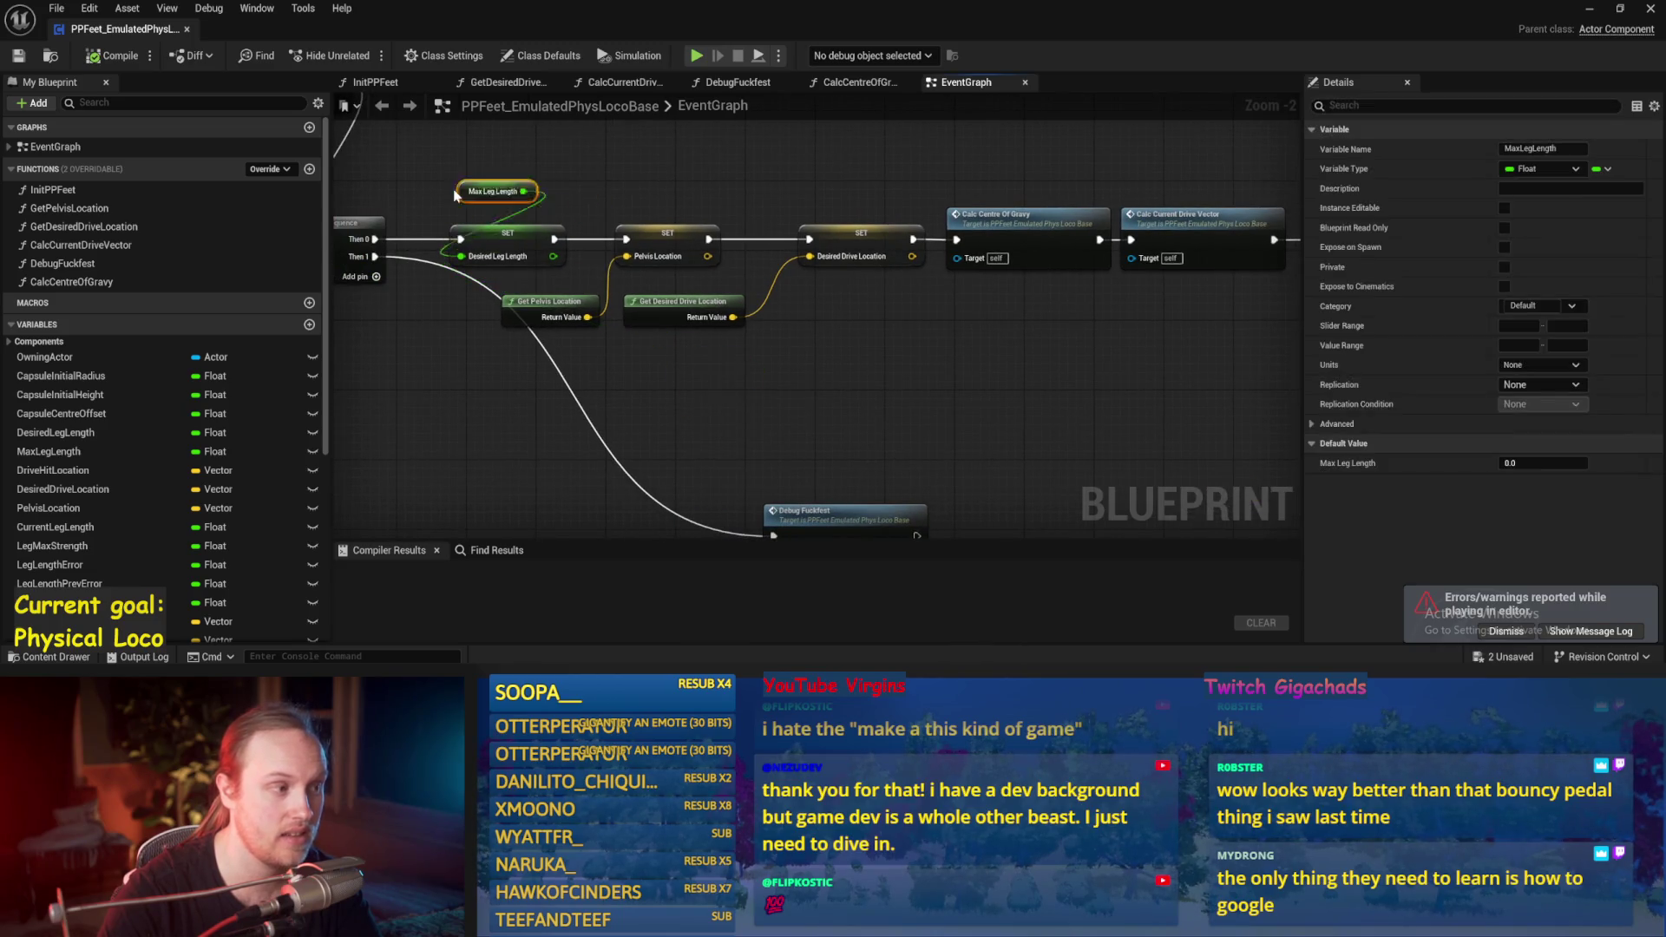
left_click_drag(388, 330, 643, 356)
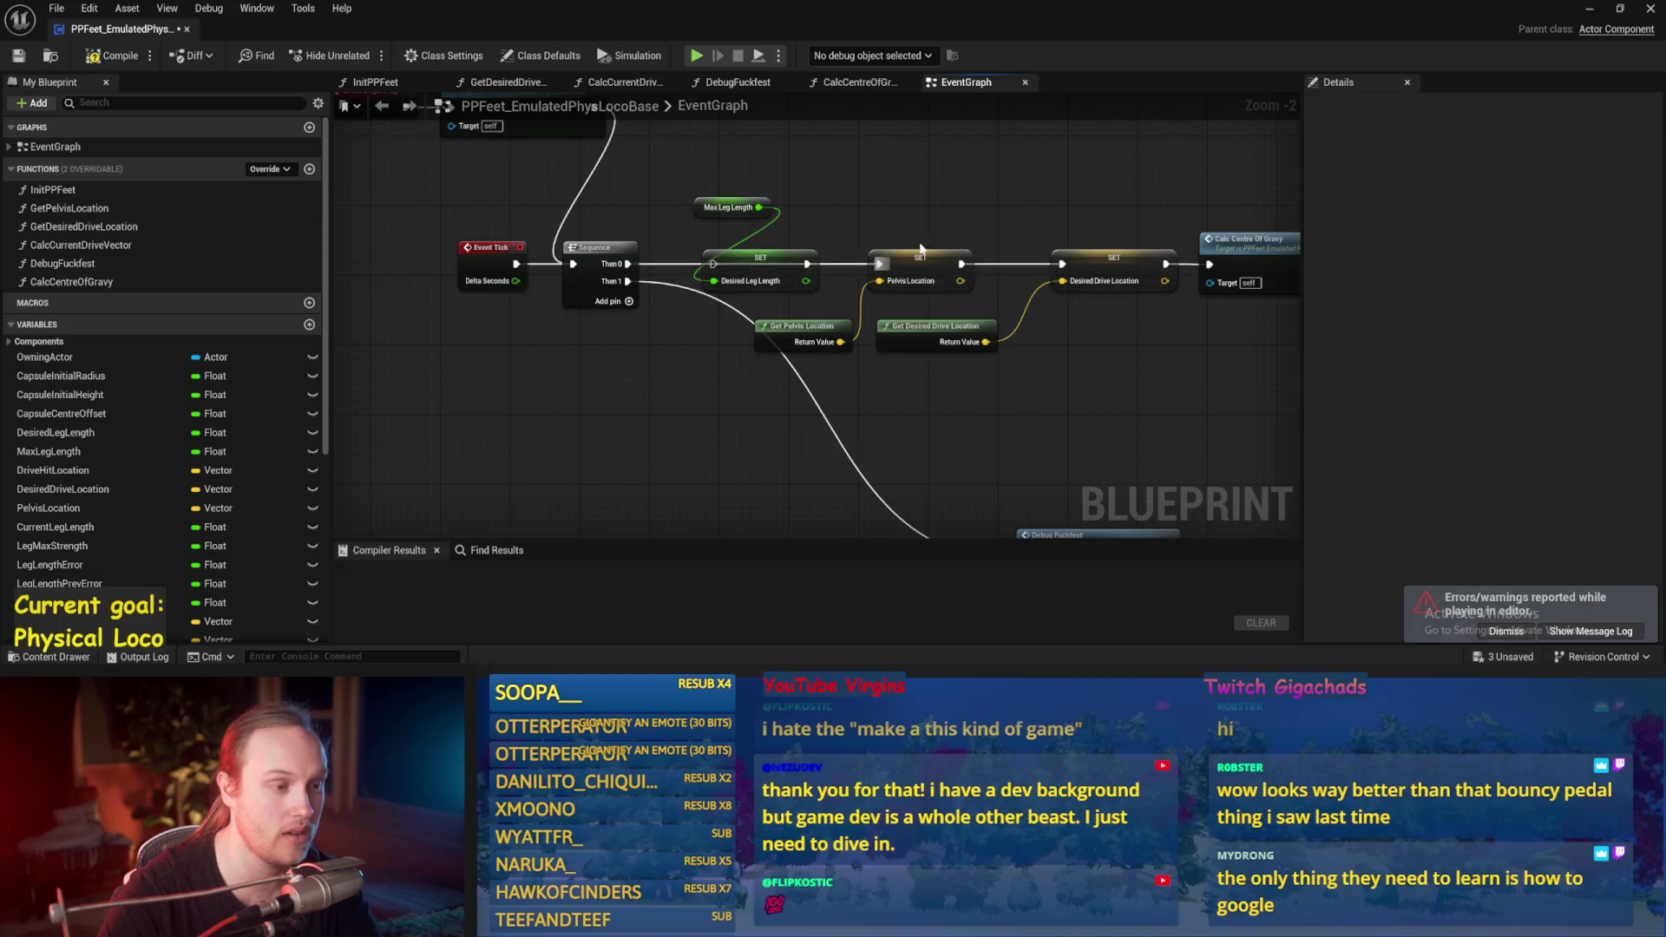
left_click(1590, 8)
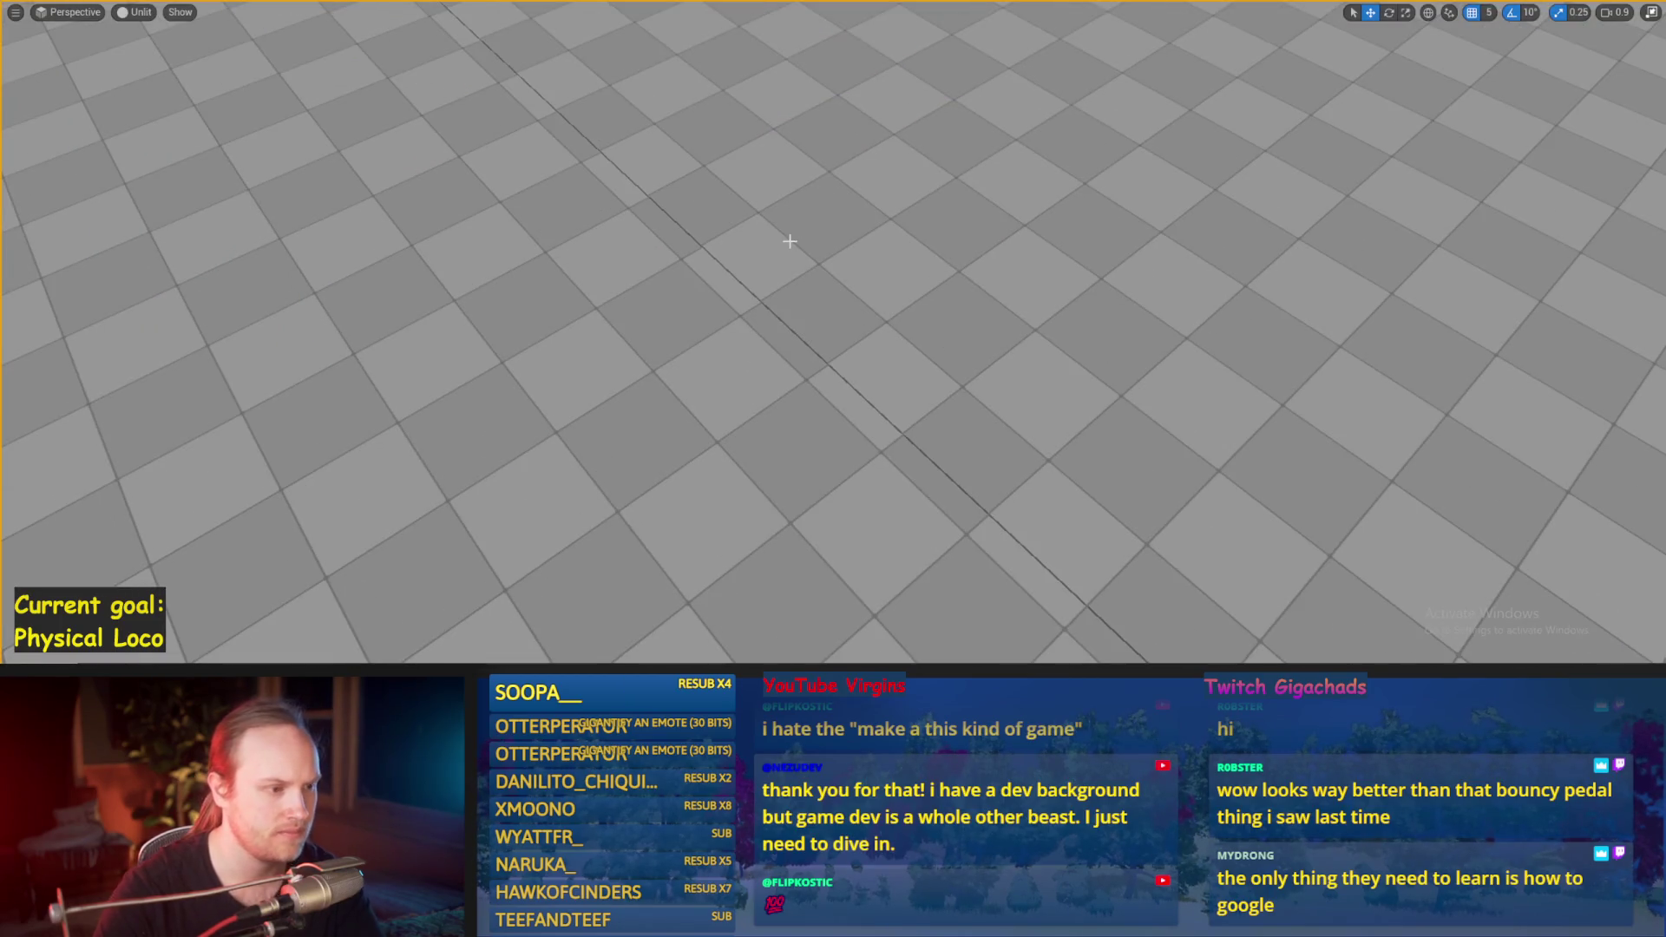
key("alt+p")
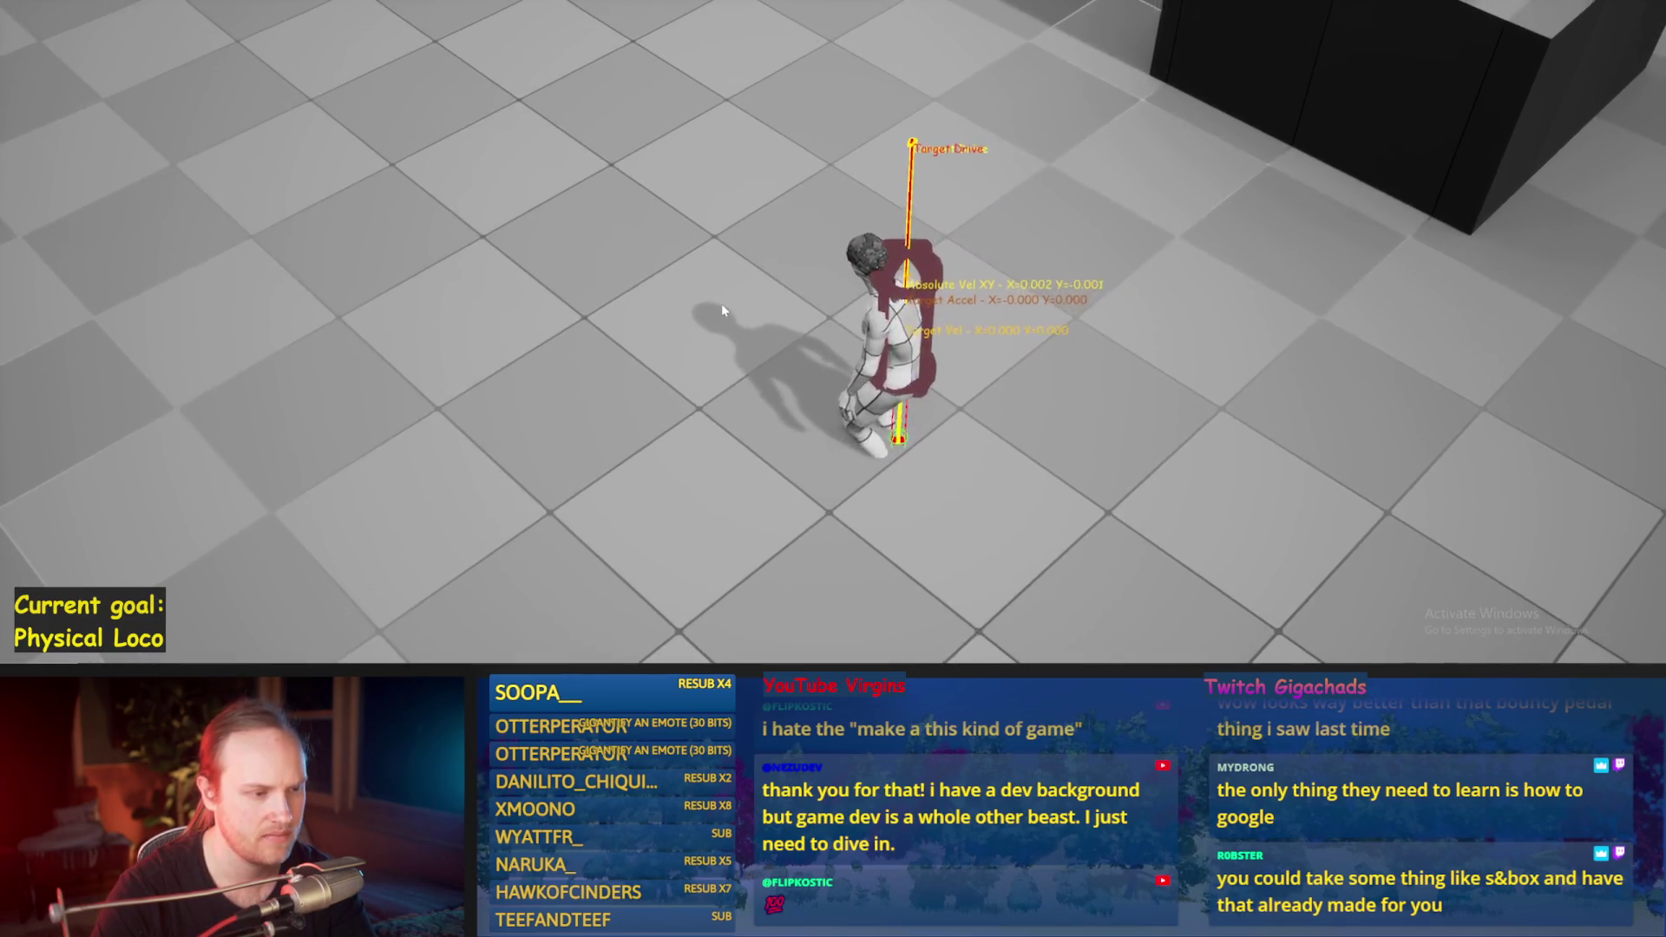
key("Escape")
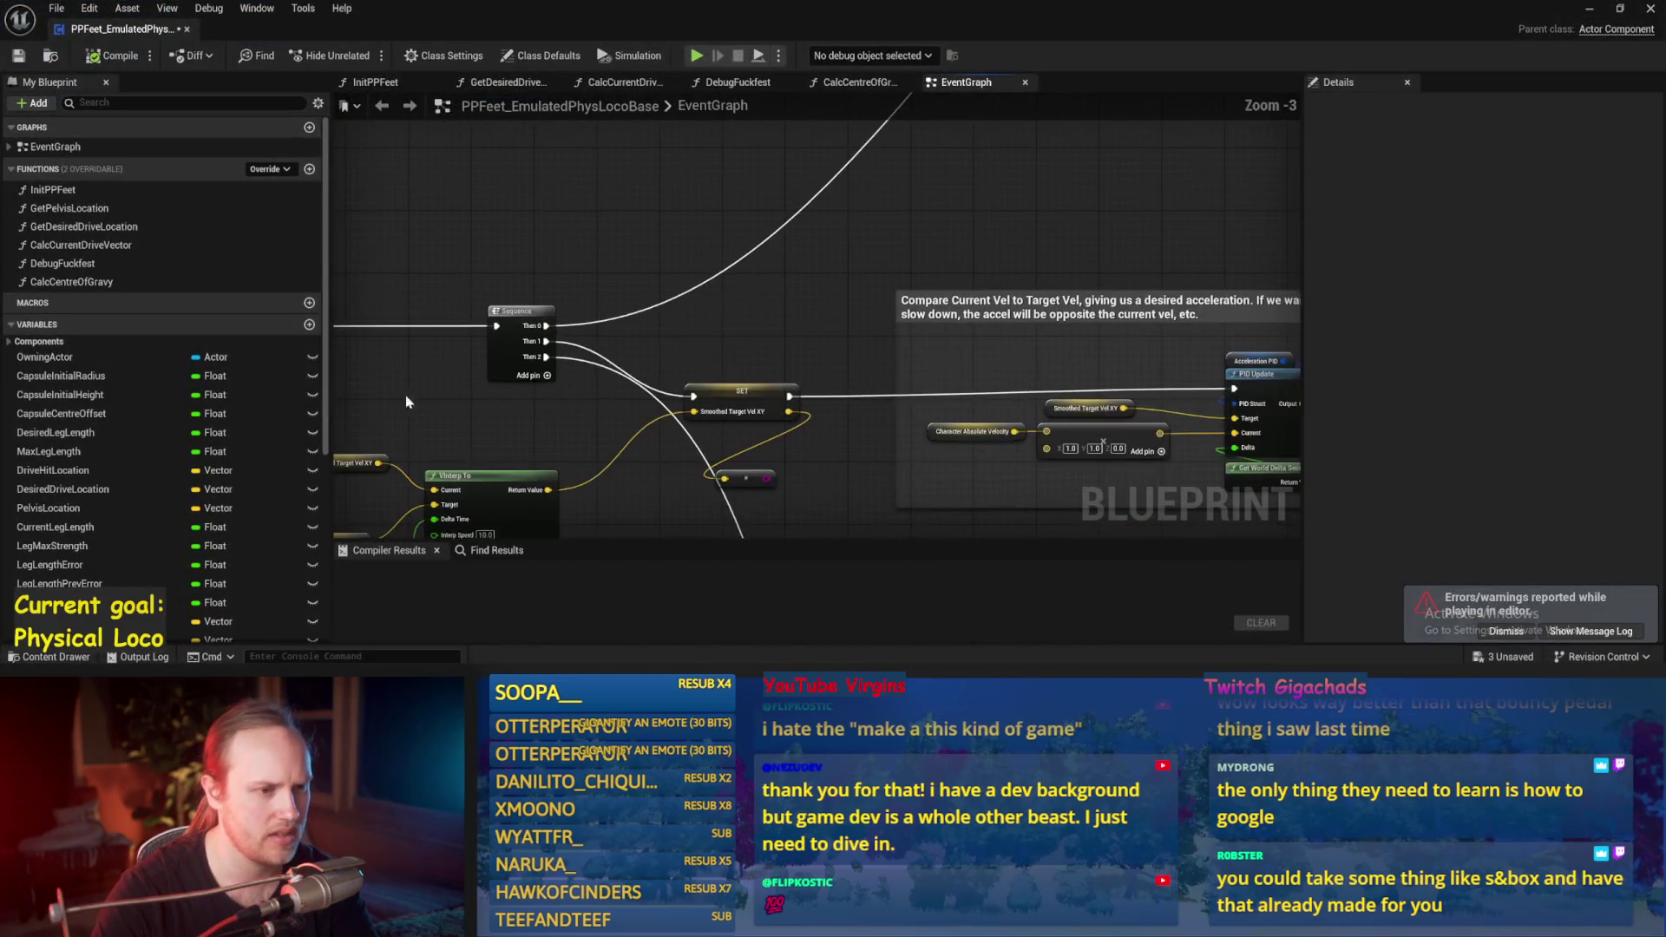
mouse_move(896, 324)
left_mouse_down()
mouse_move(1002, 395)
mouse_move(764, 338)
left_mouse_up()
scroll(1002, 395, "up", 2)
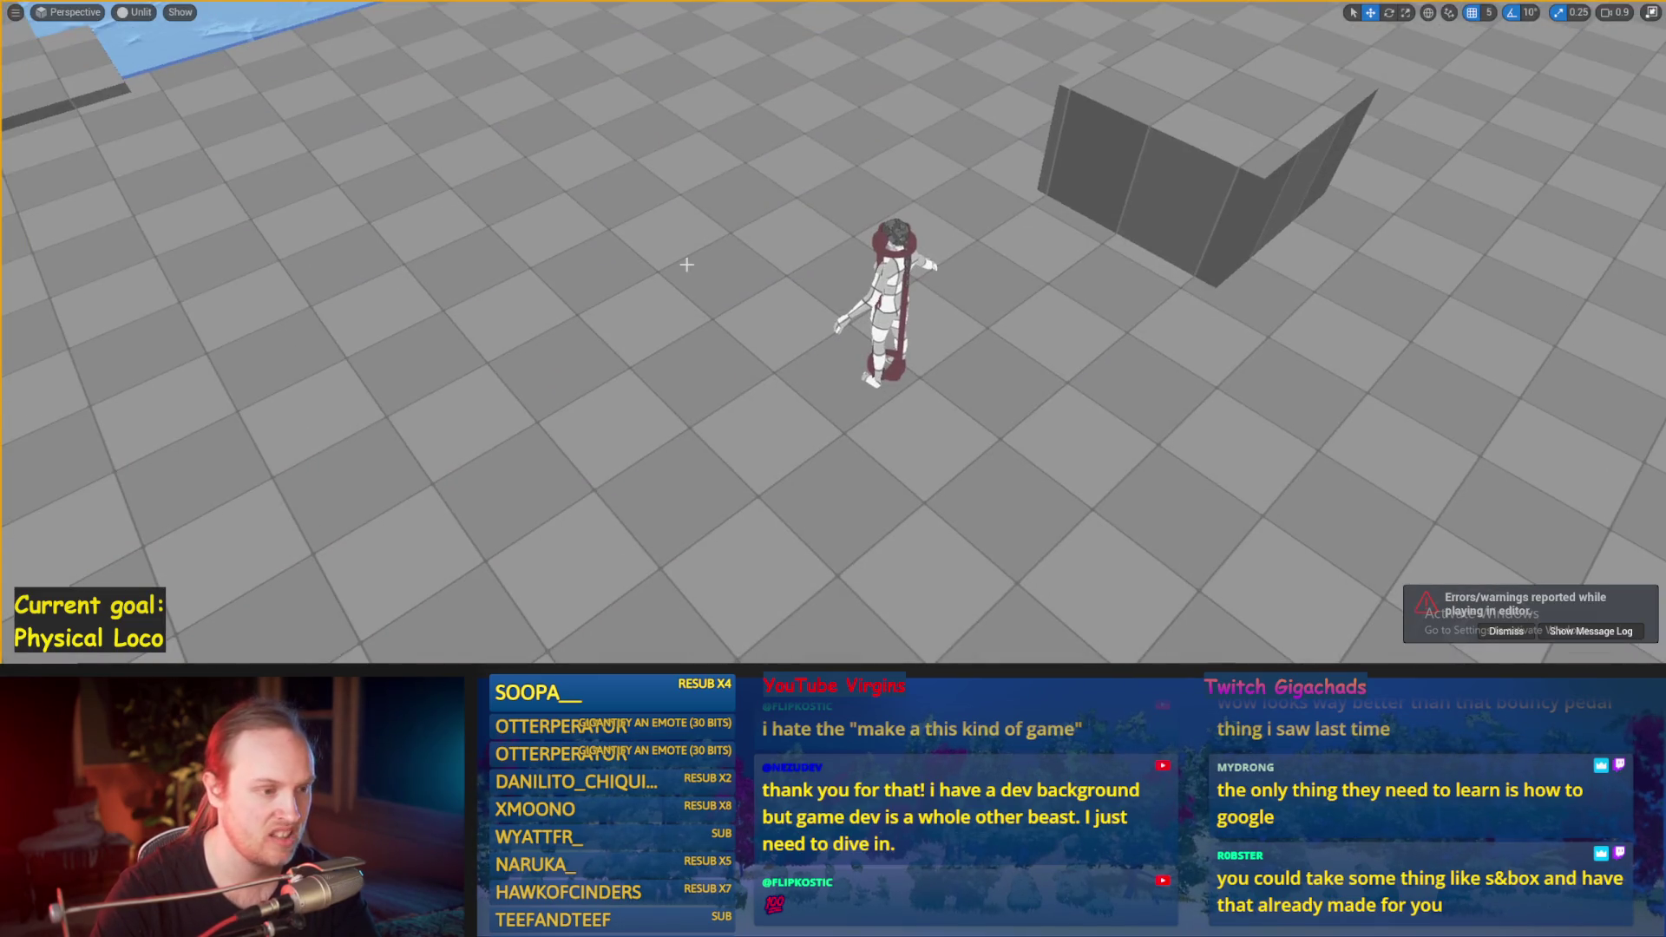
key("alt+p")
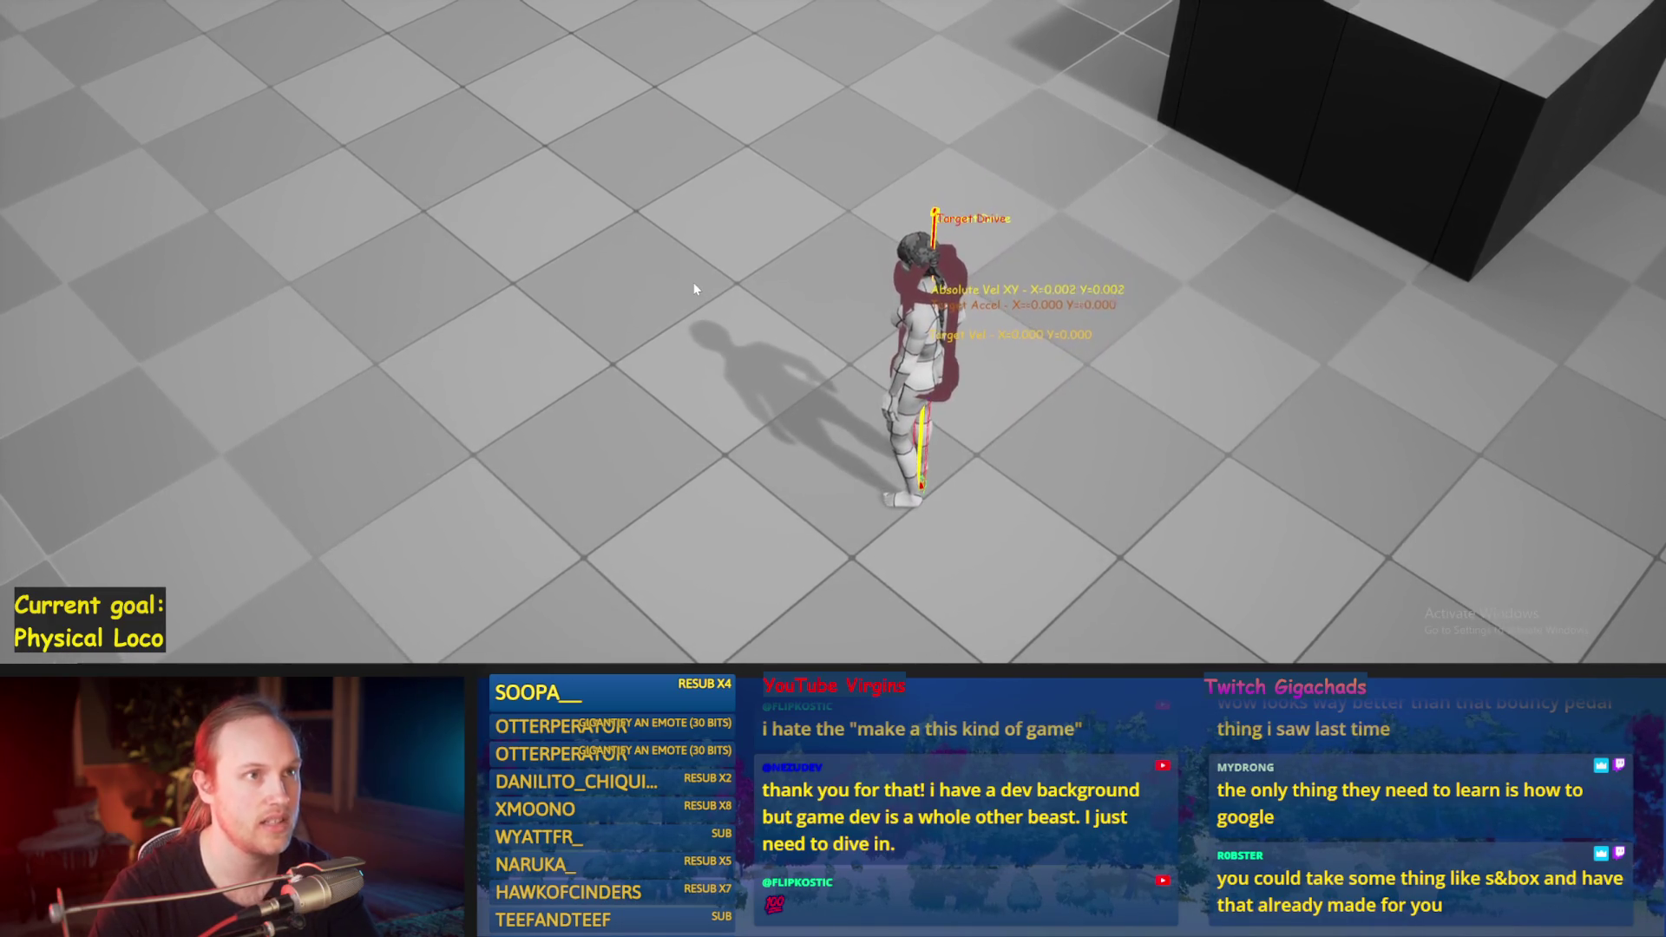
key("w")
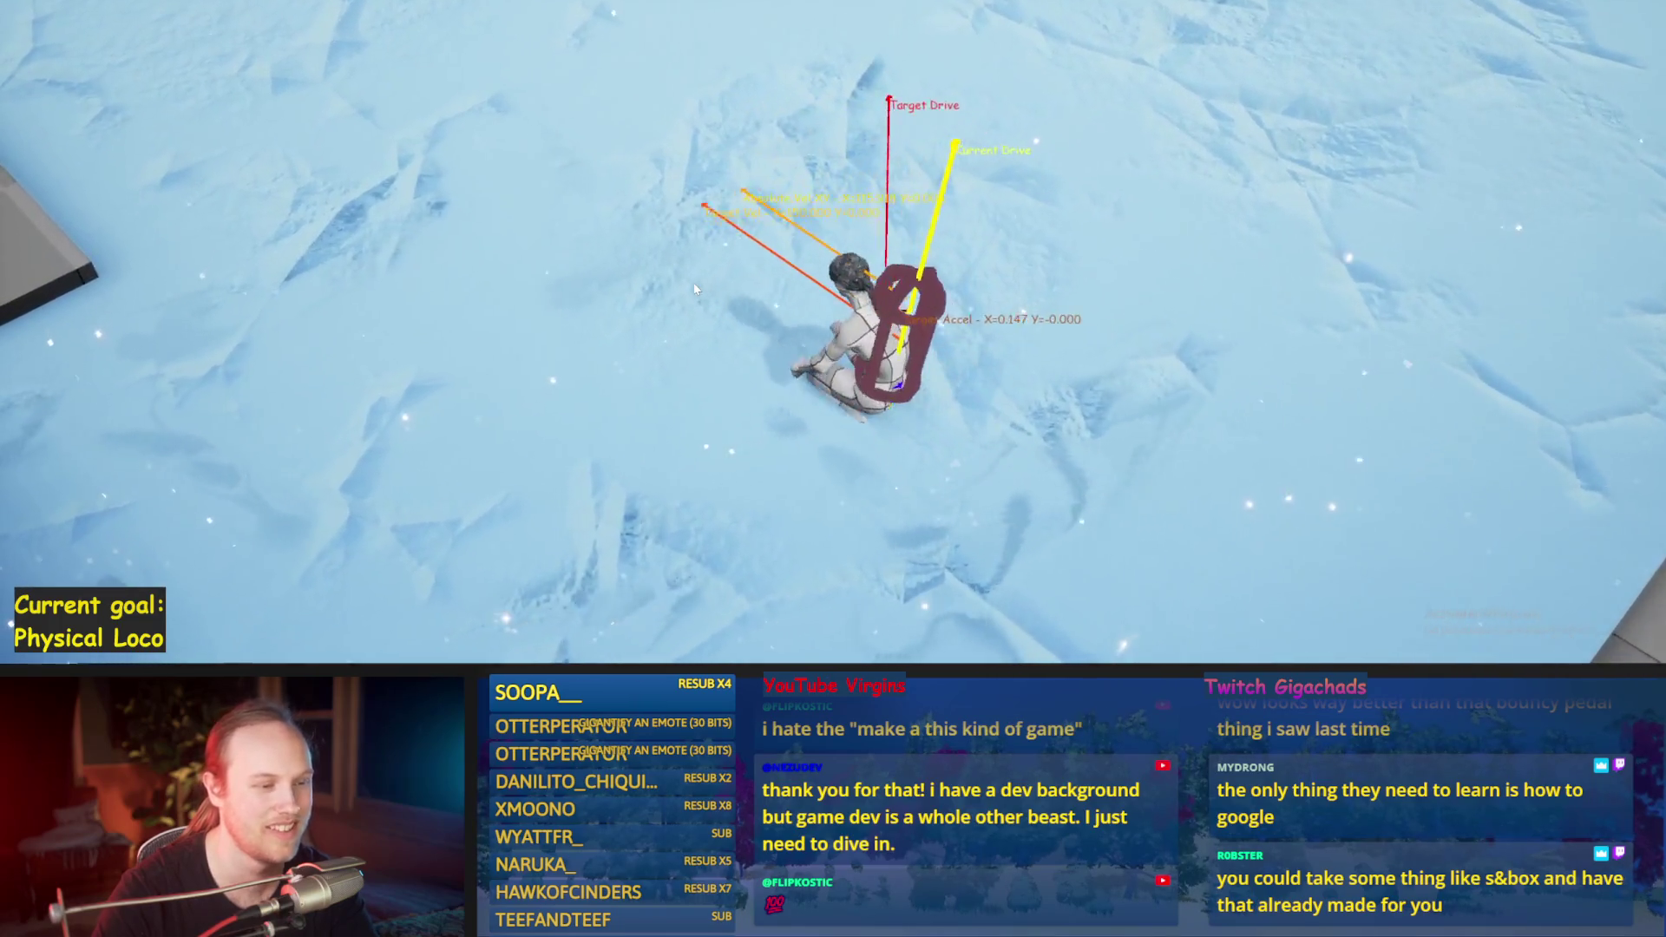
key("Escape")
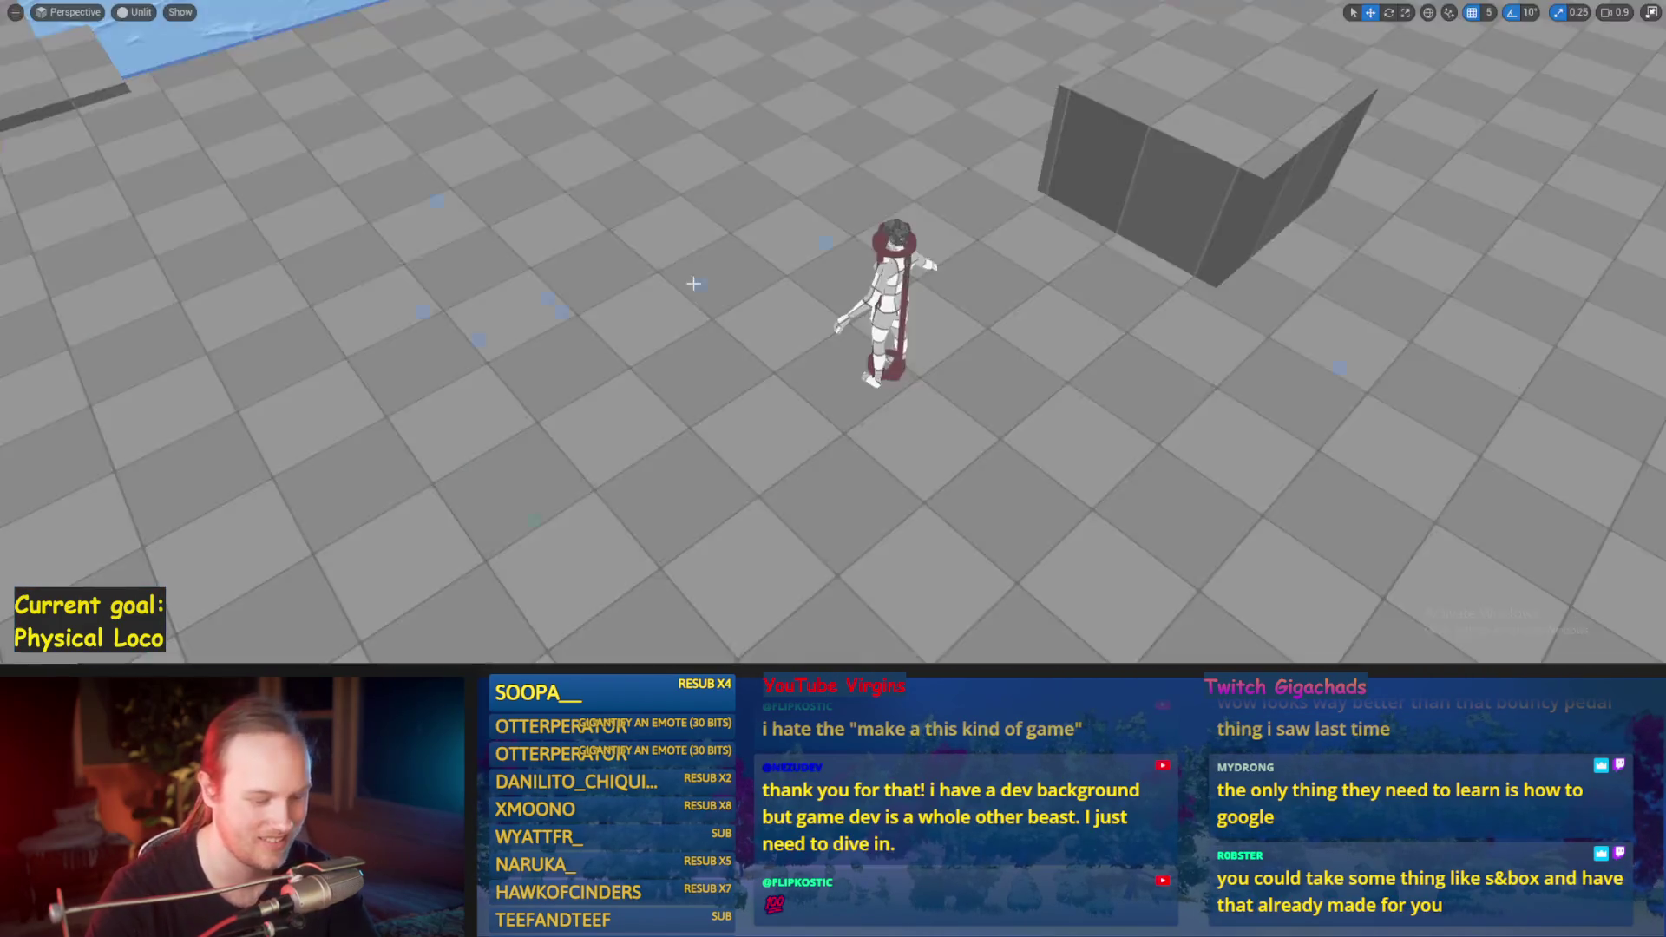
key("alt+p")
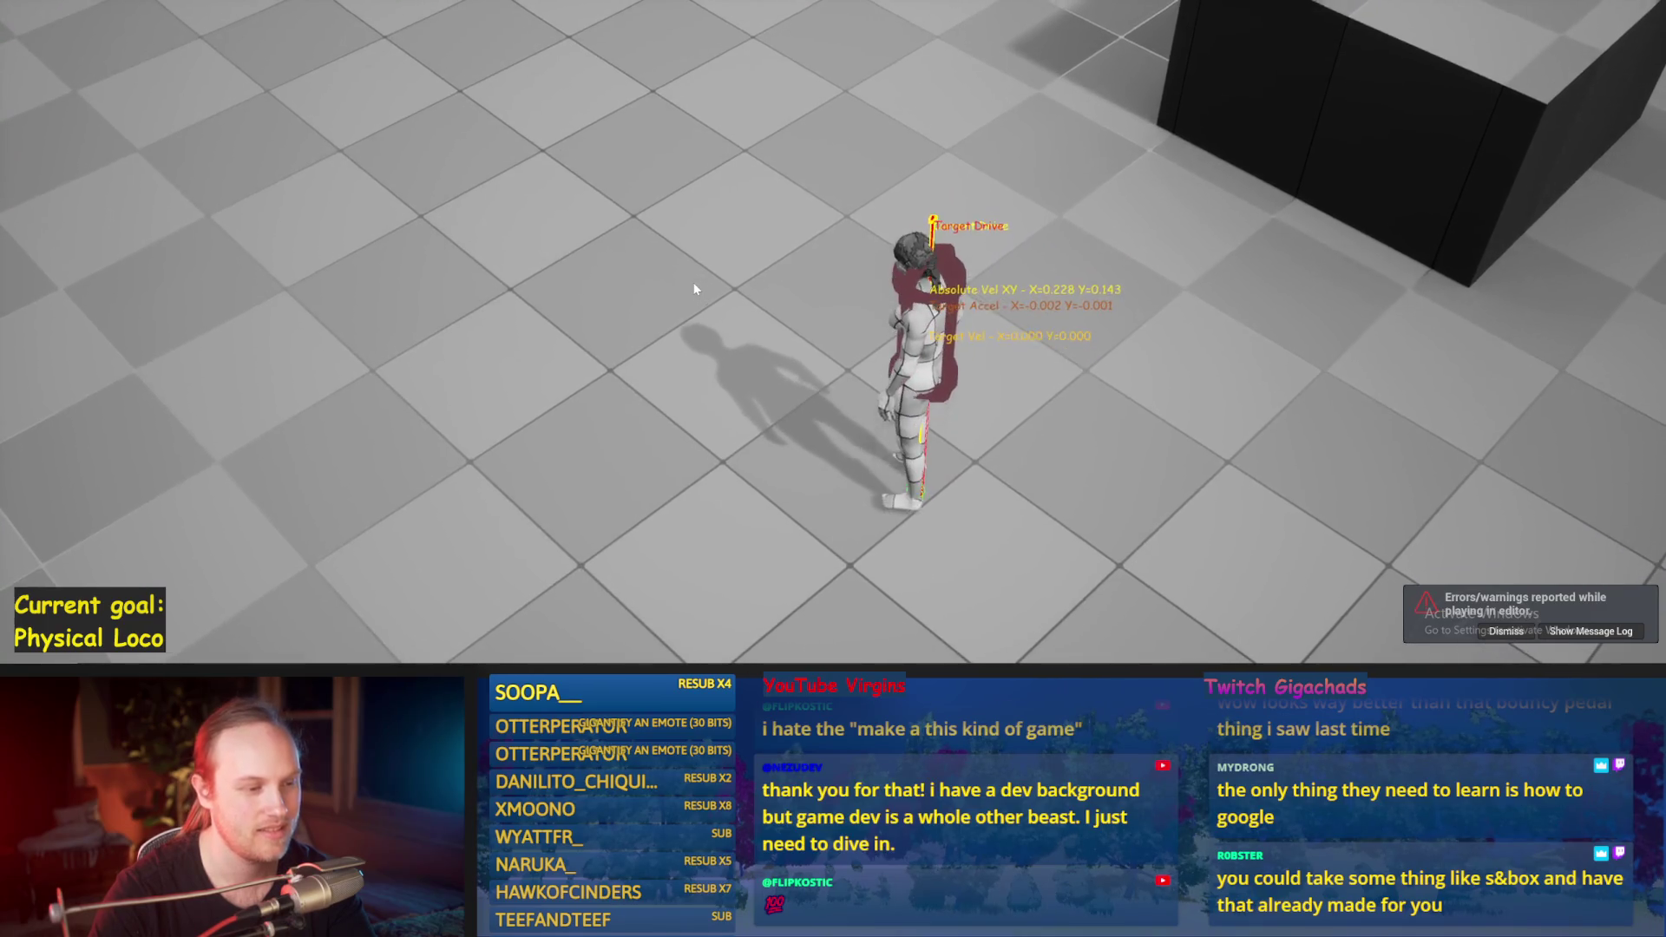
key("w")
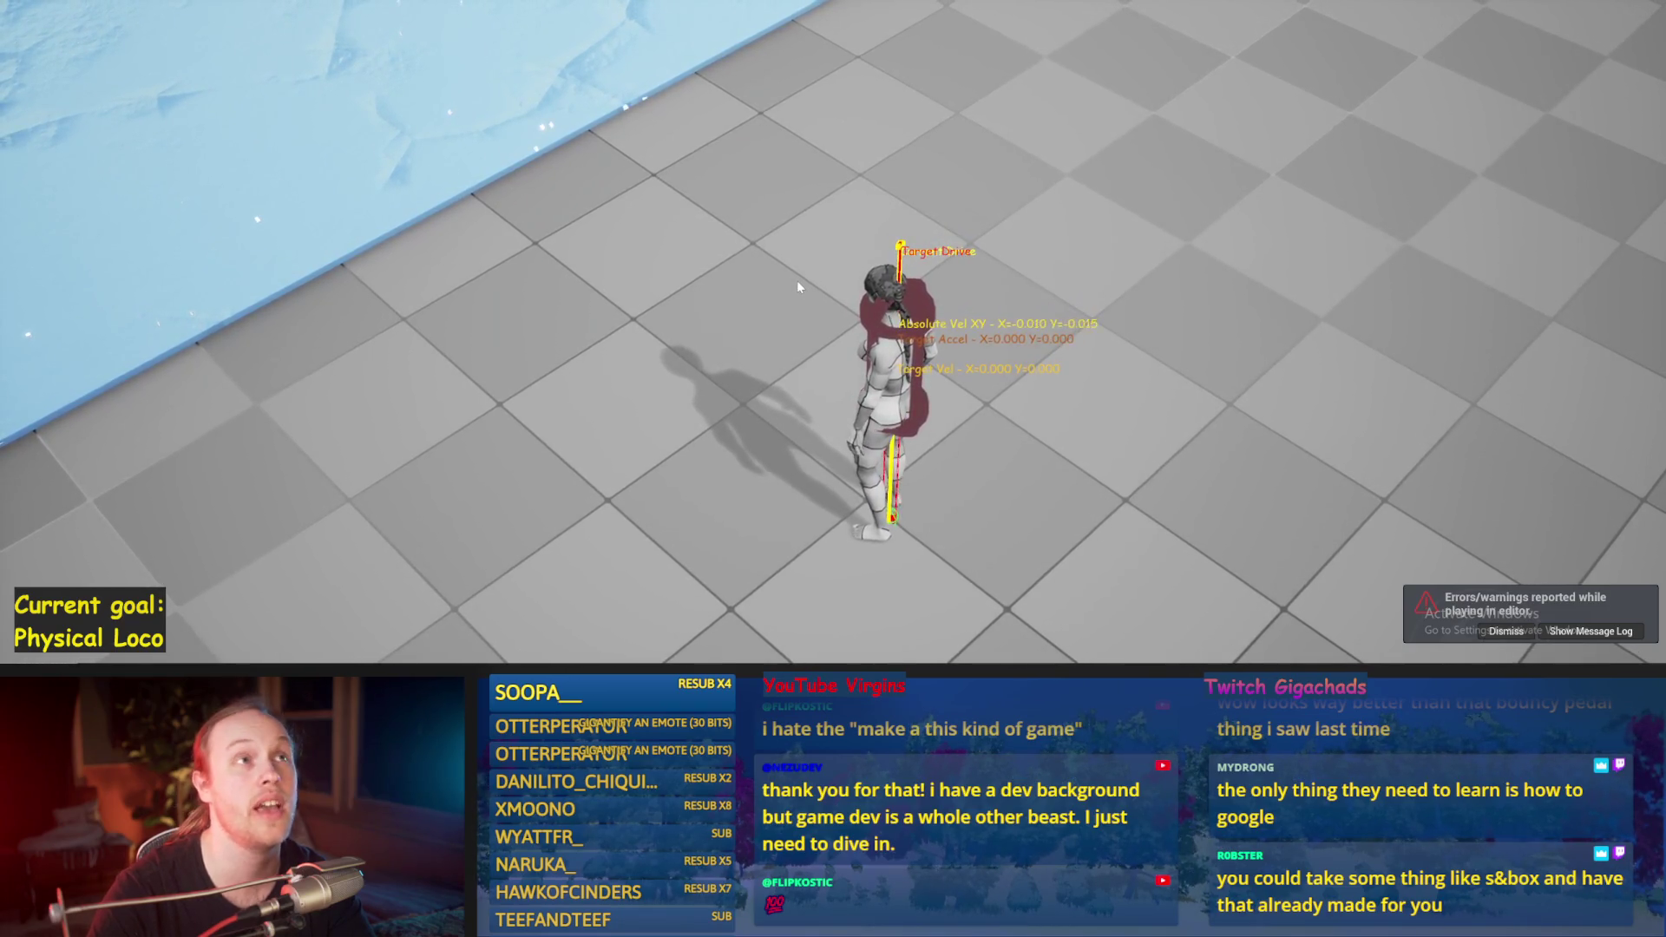
key("w")
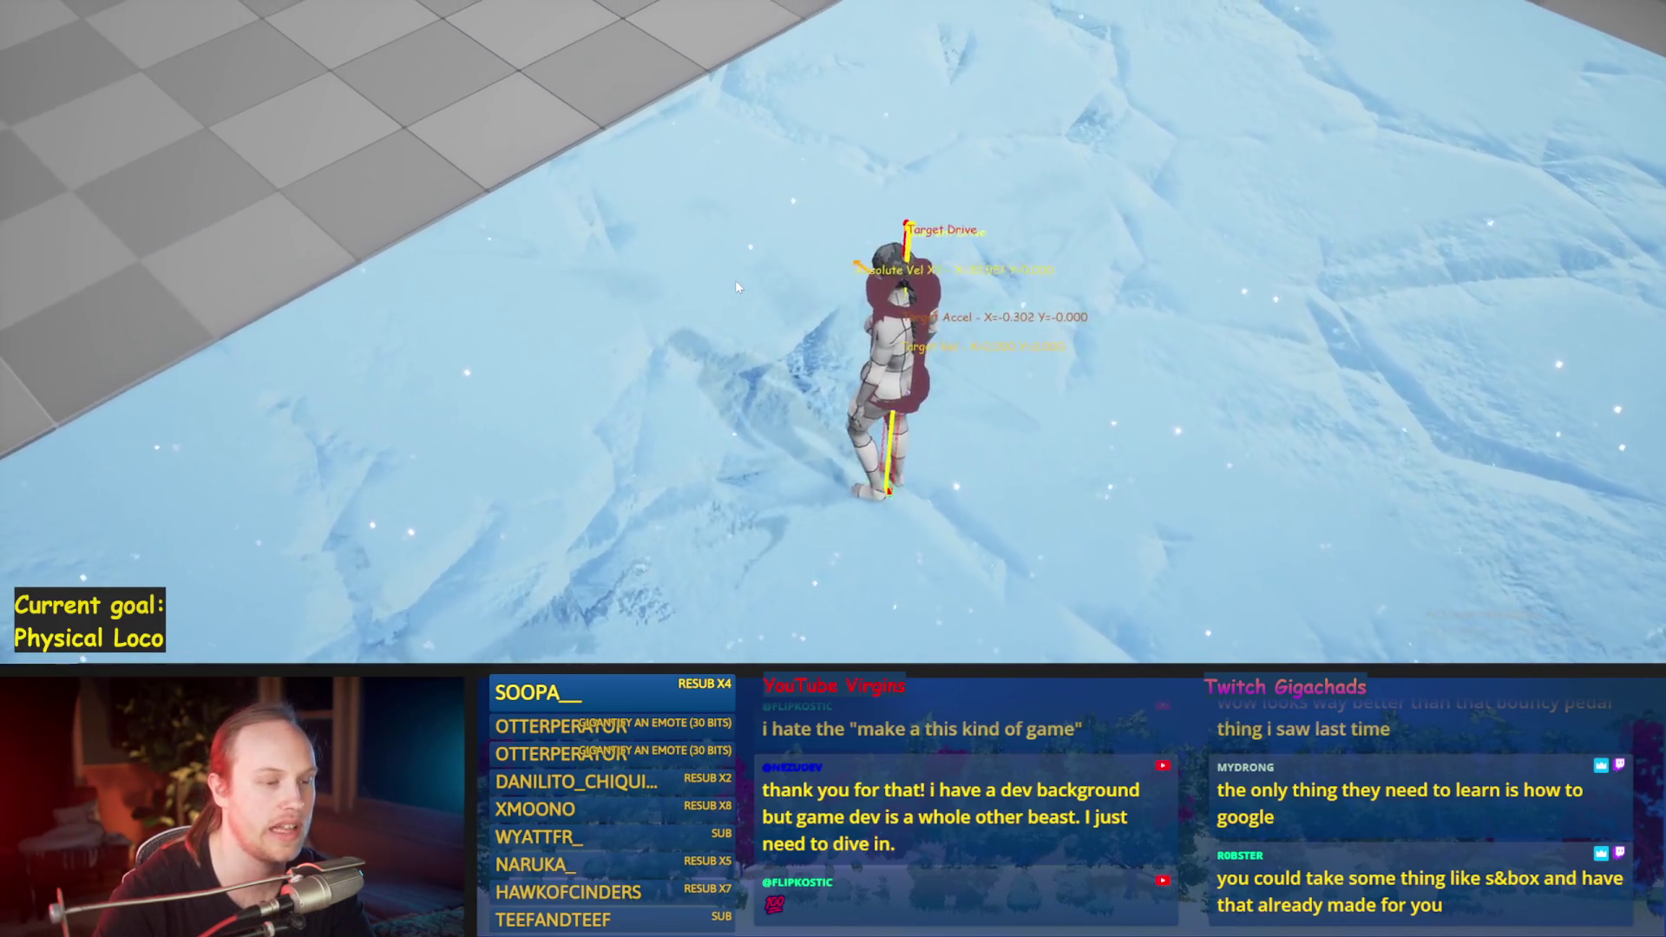
key("Escape")
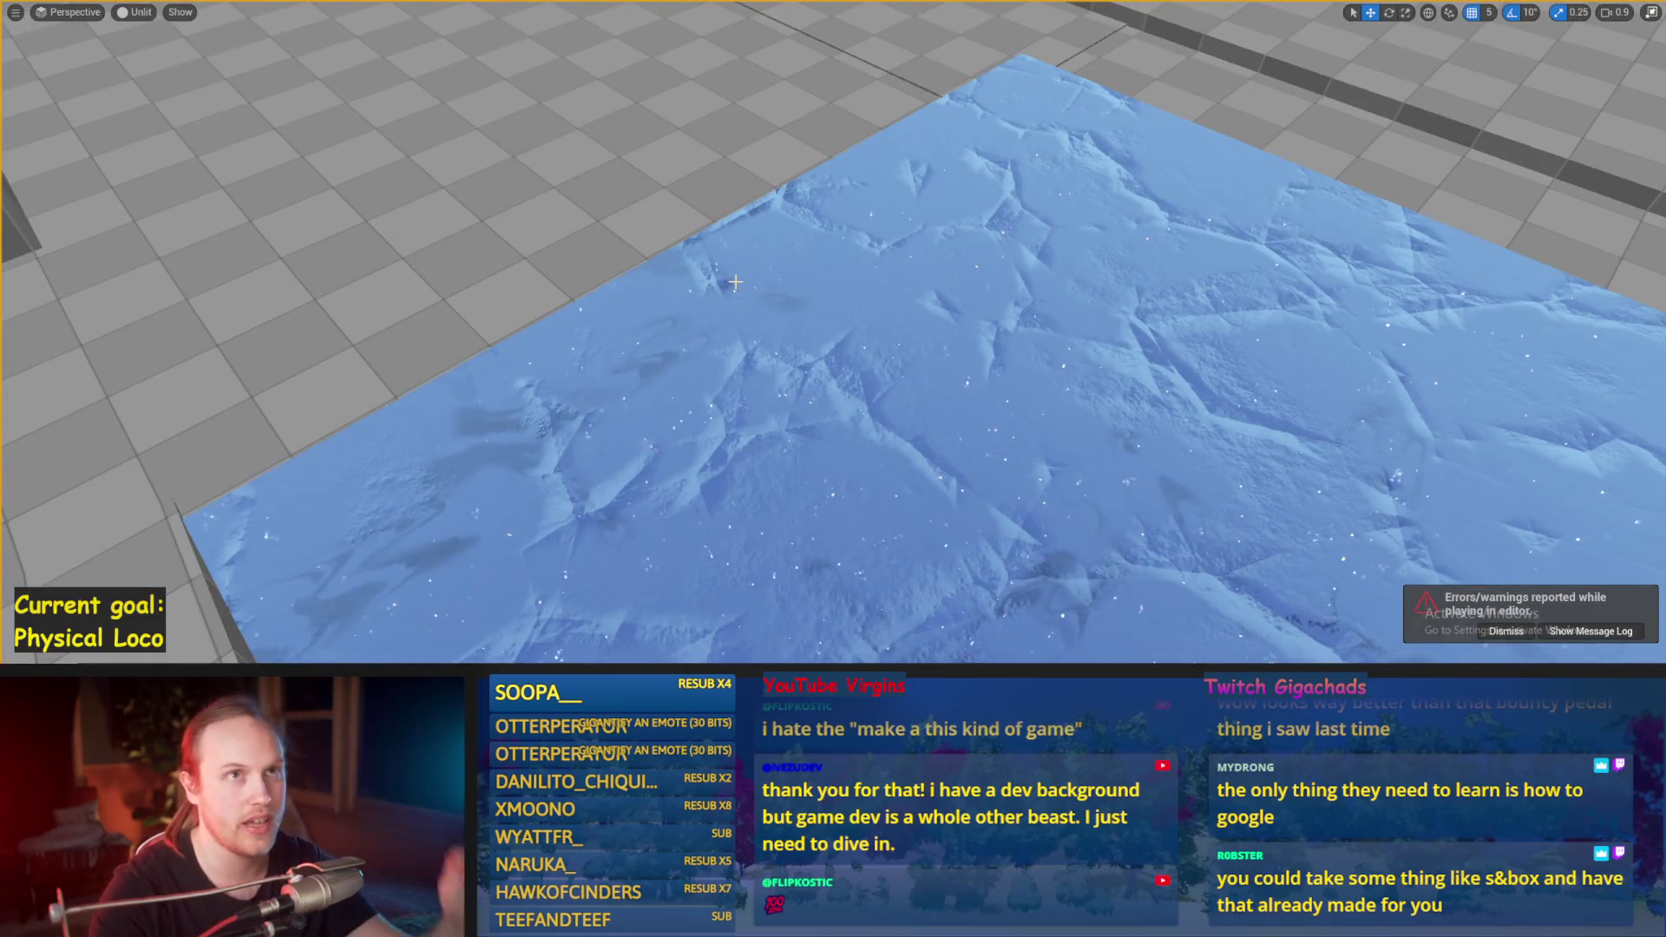
scroll(965, 217, "down", 10)
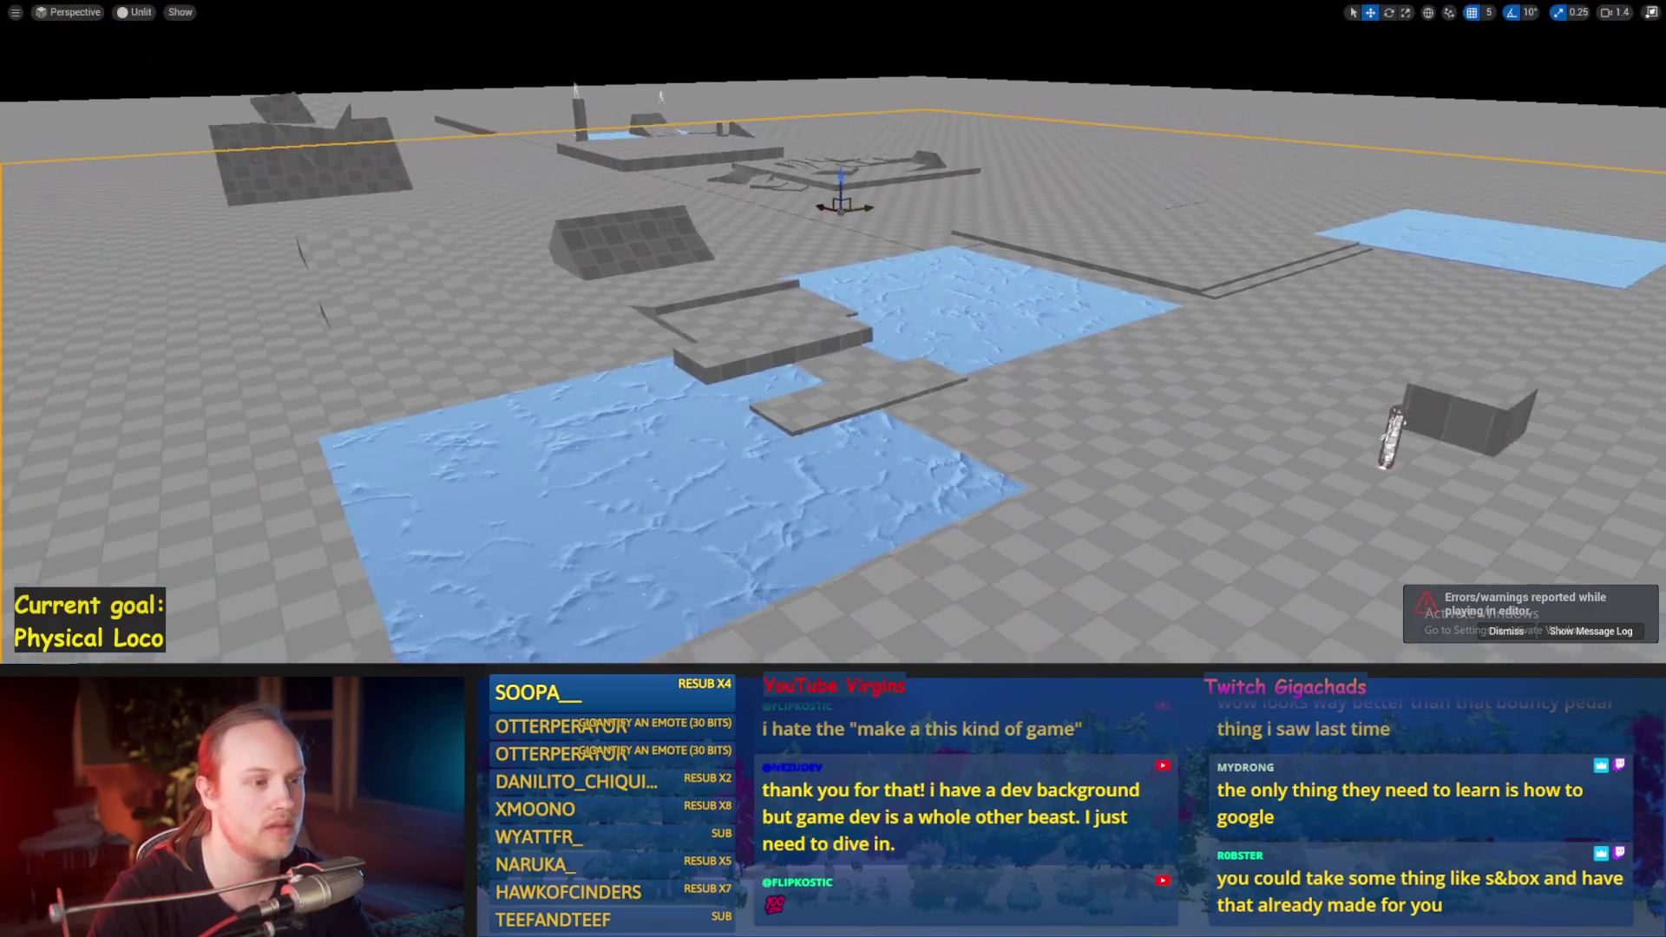
mouse_move(832, 347)
left_mouse_down()
mouse_move(833, 434)
mouse_move(832, 373)
left_mouse_up()
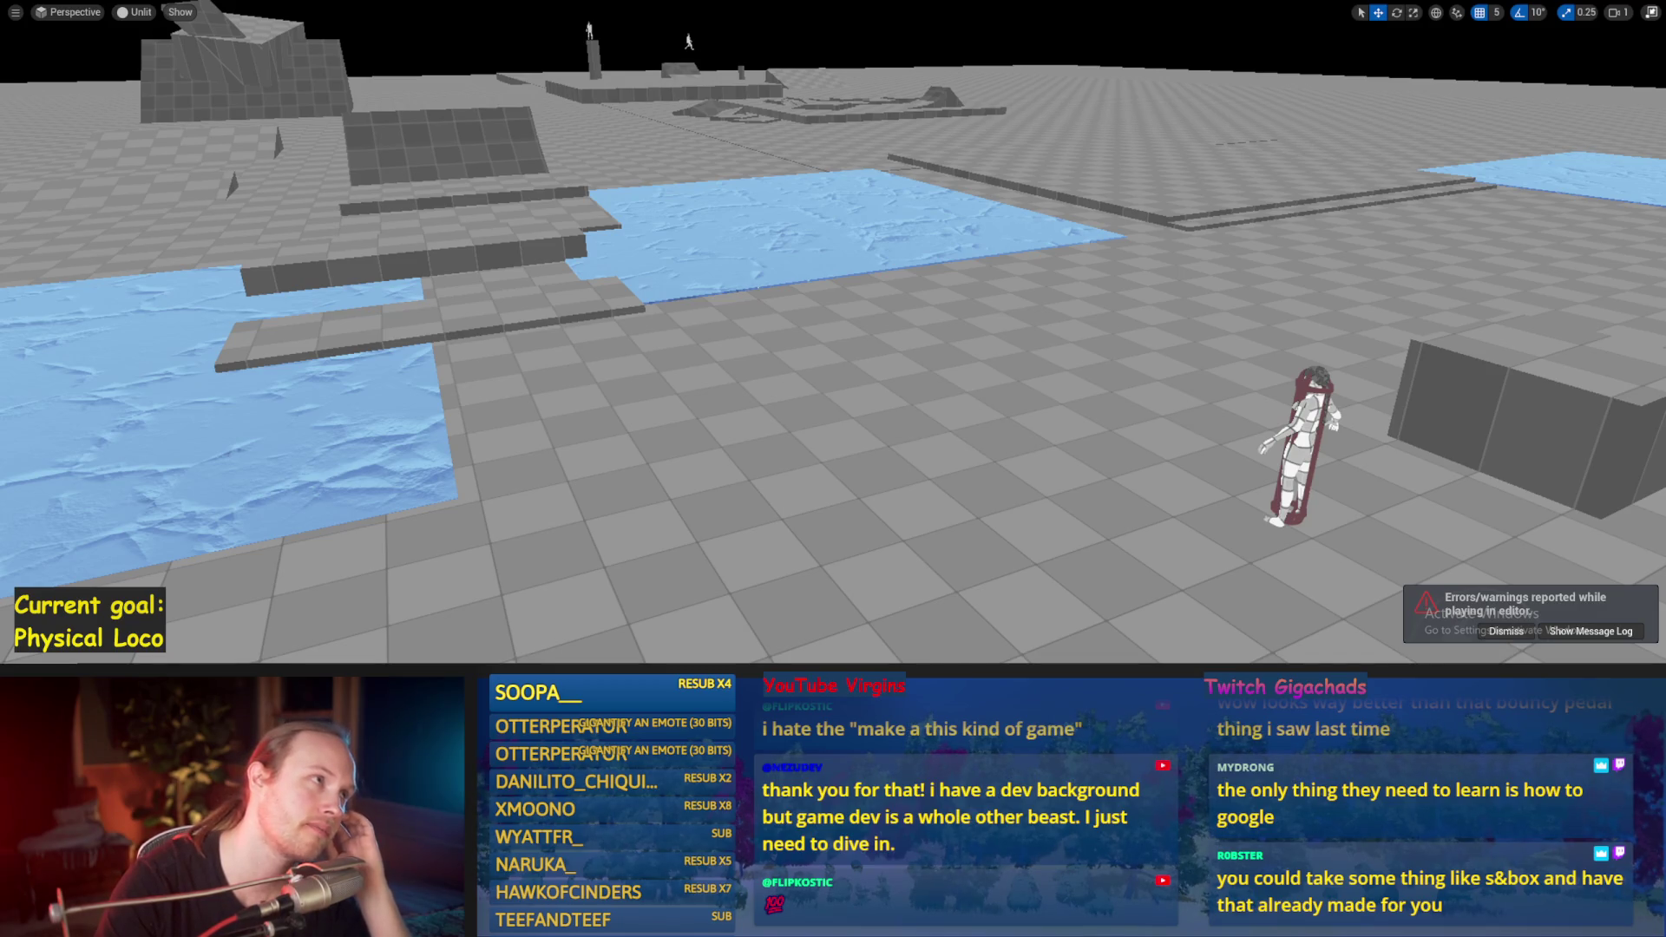
left_click_drag(781, 573, 885, 439)
key("ctrl+s")
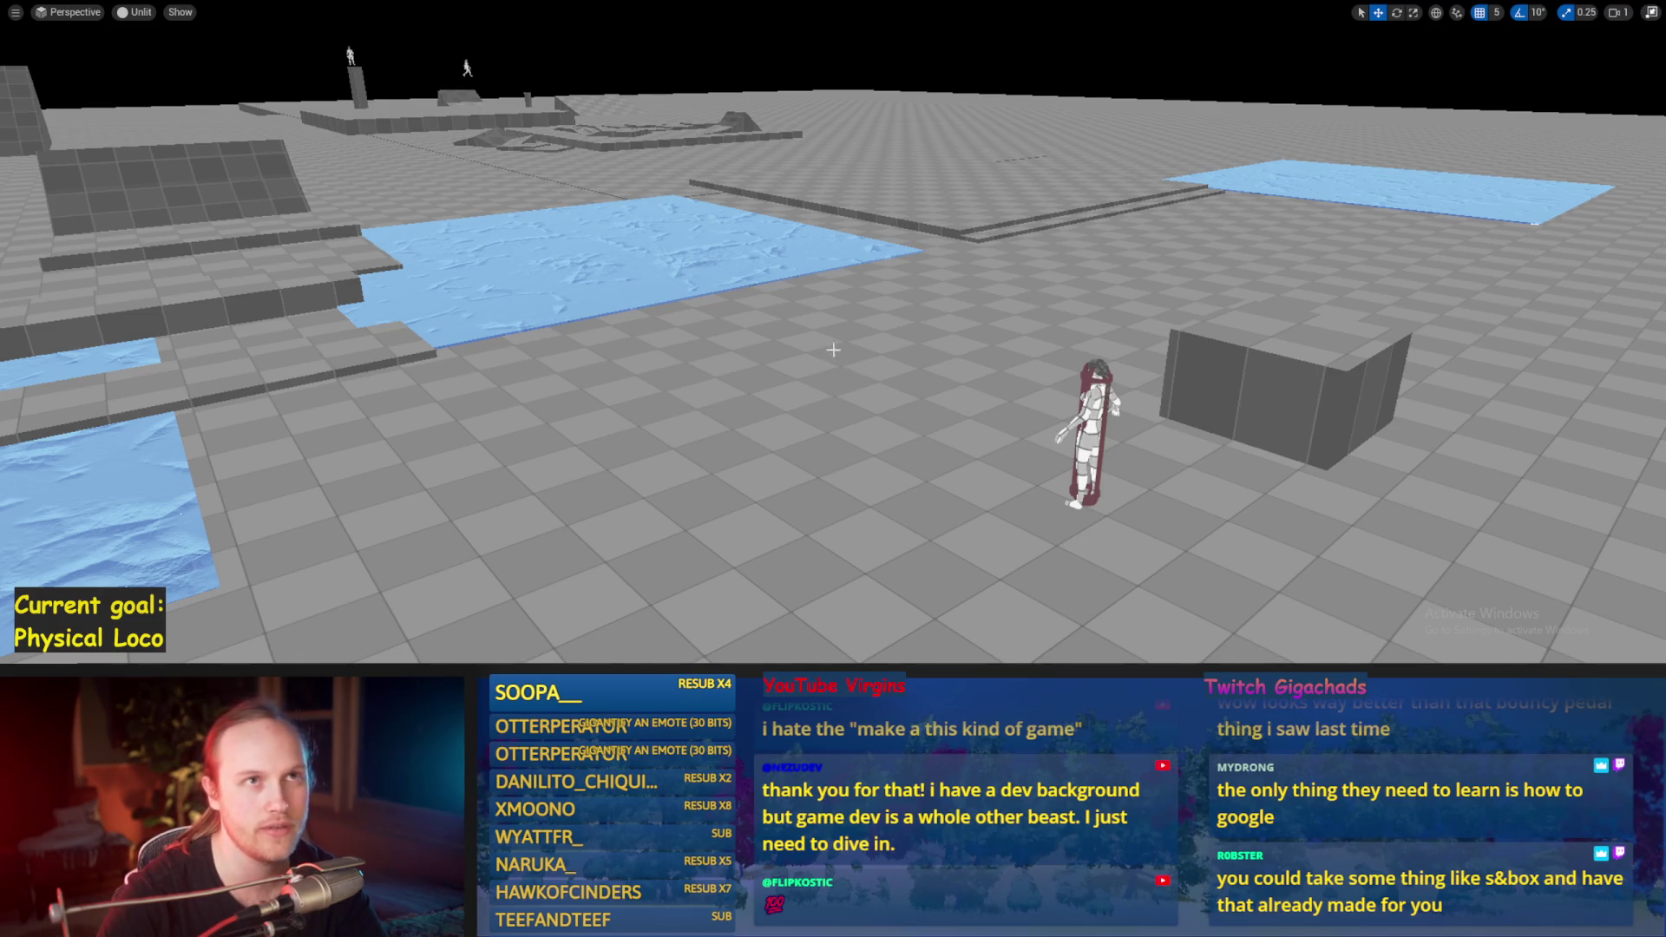
key("w")
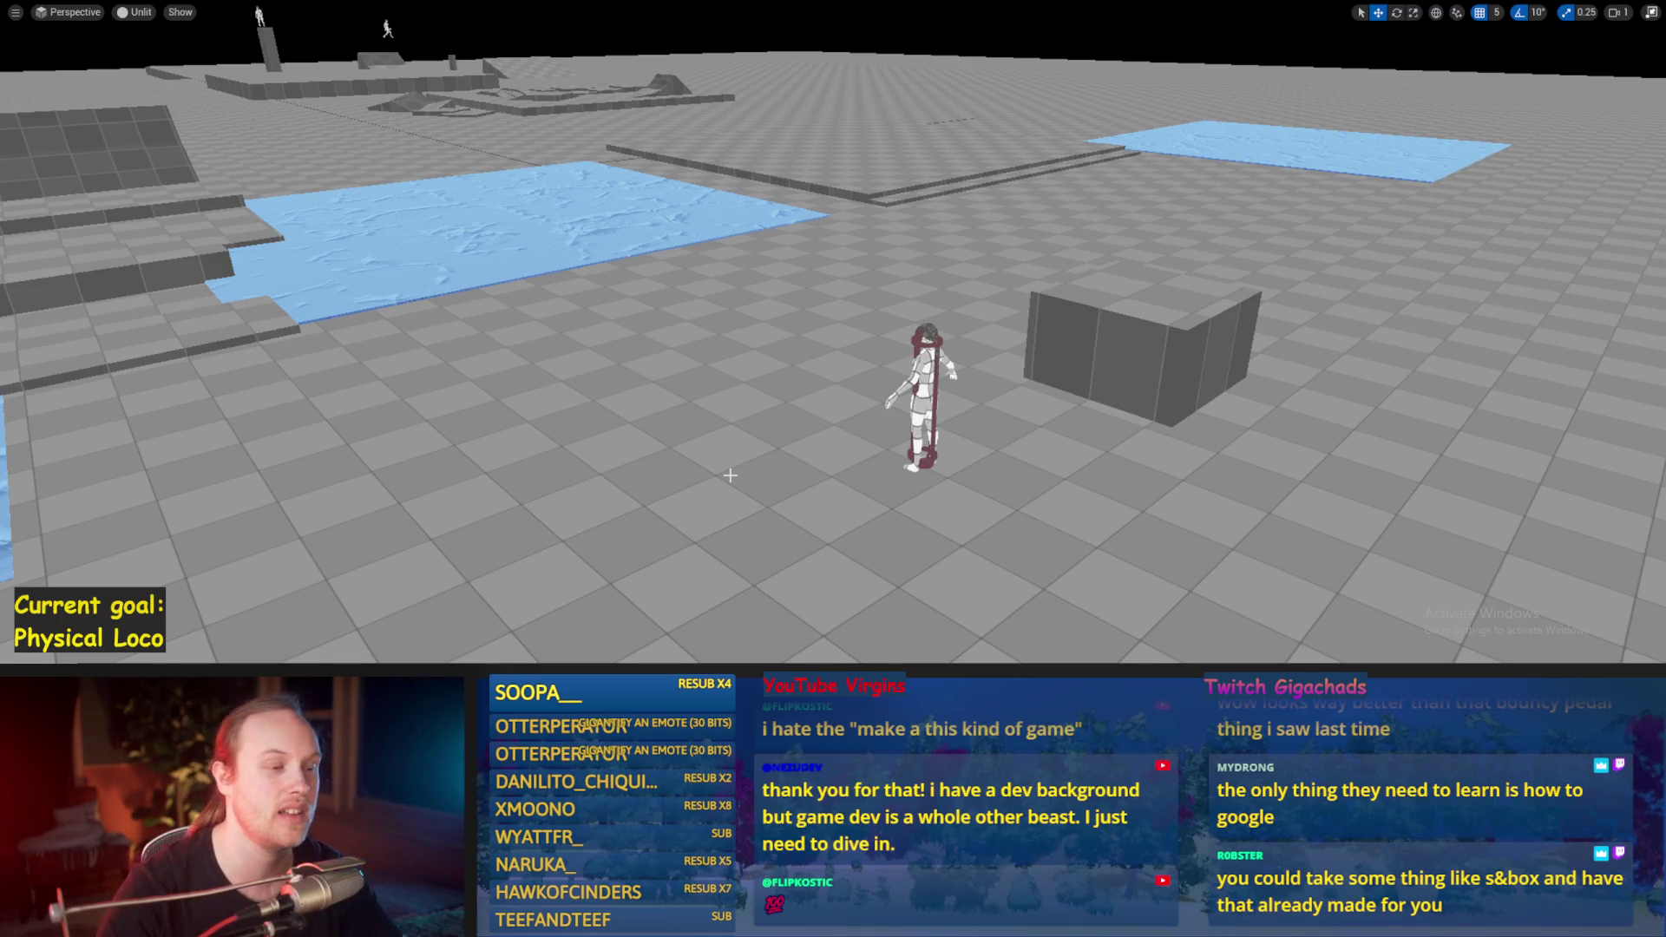
left_click_drag(901, 519, 847, 491)
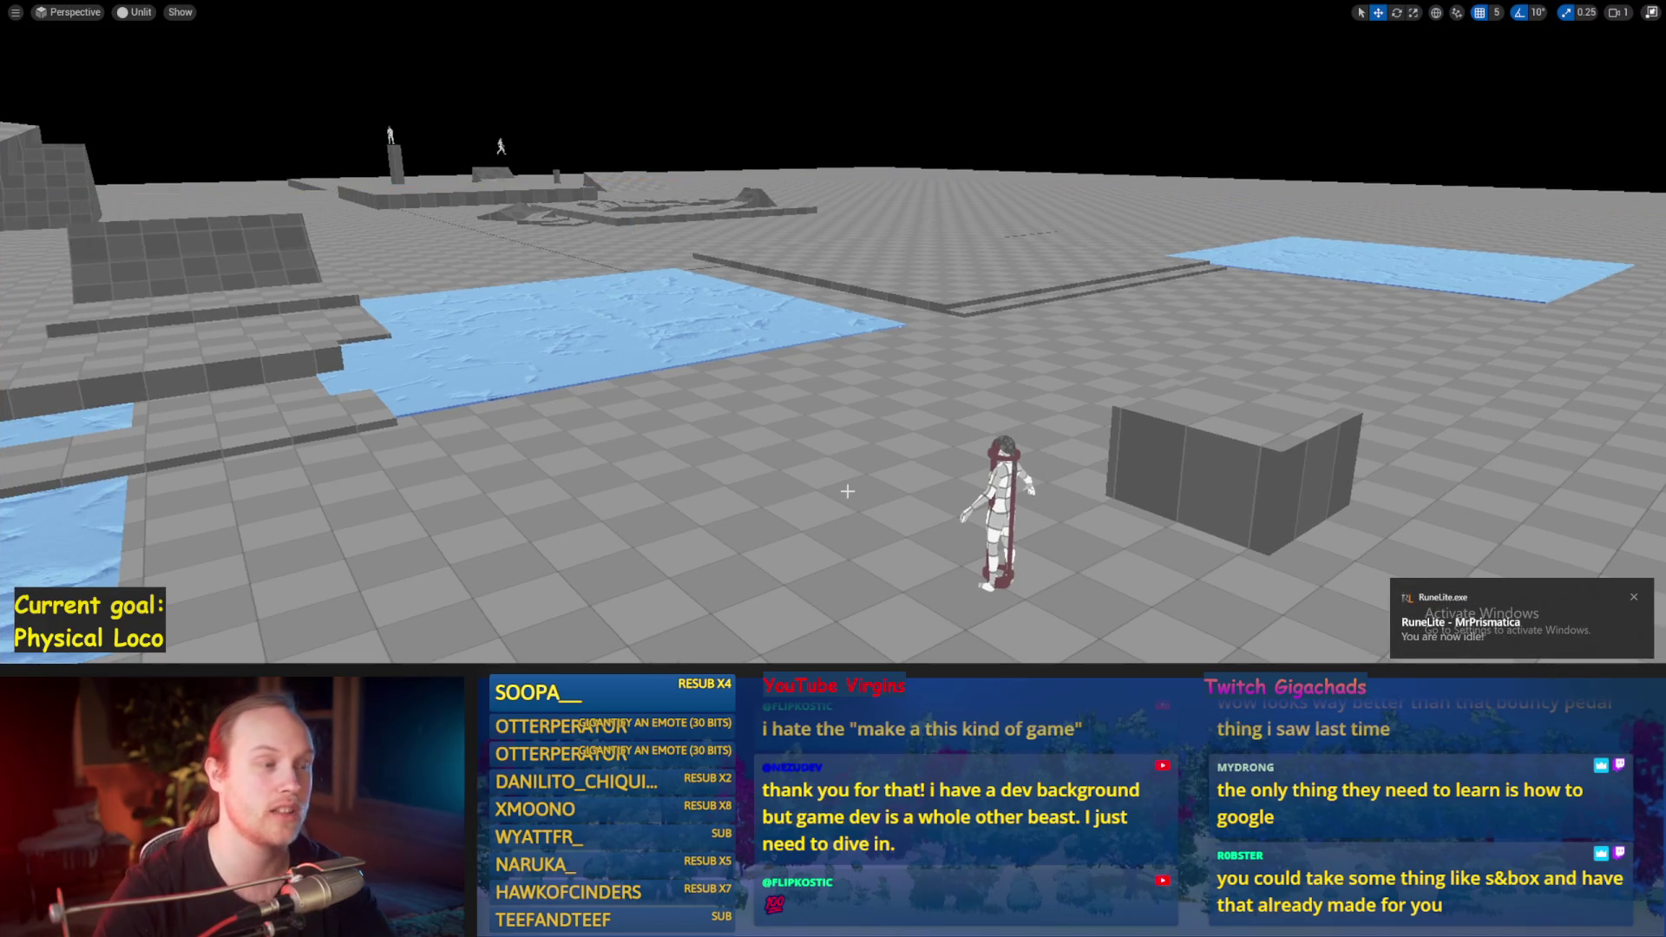
key("ctrl+s")
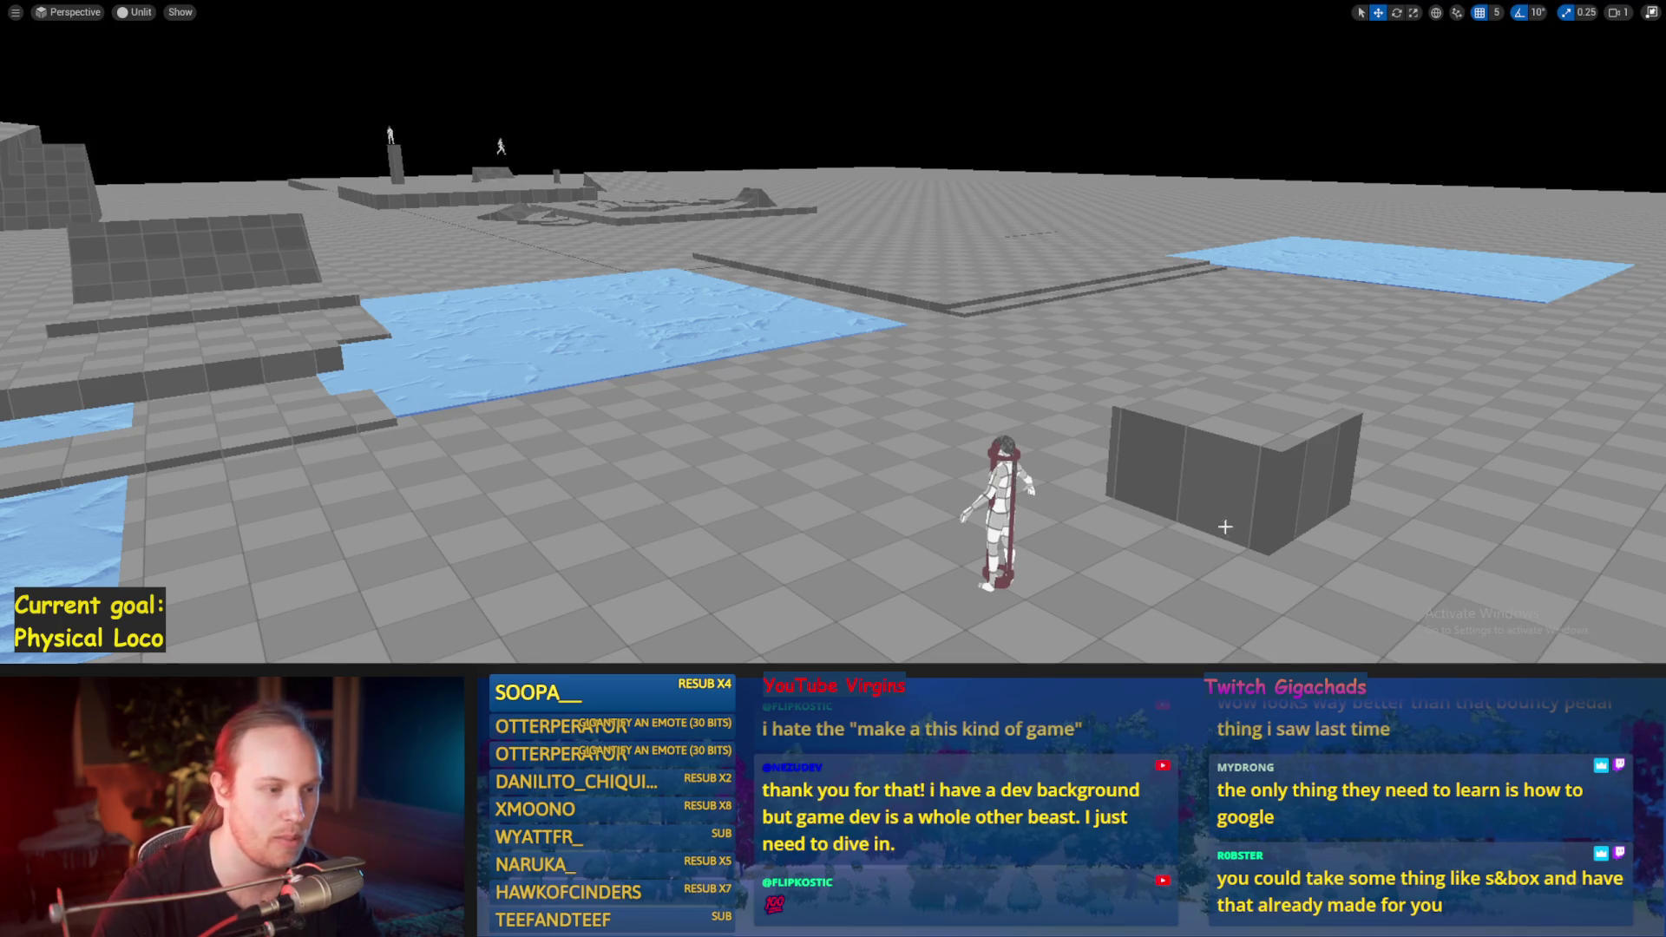
left_click(880, 447)
scroll(879, 448, "down", 2)
scroll(832, 347, "down", 2)
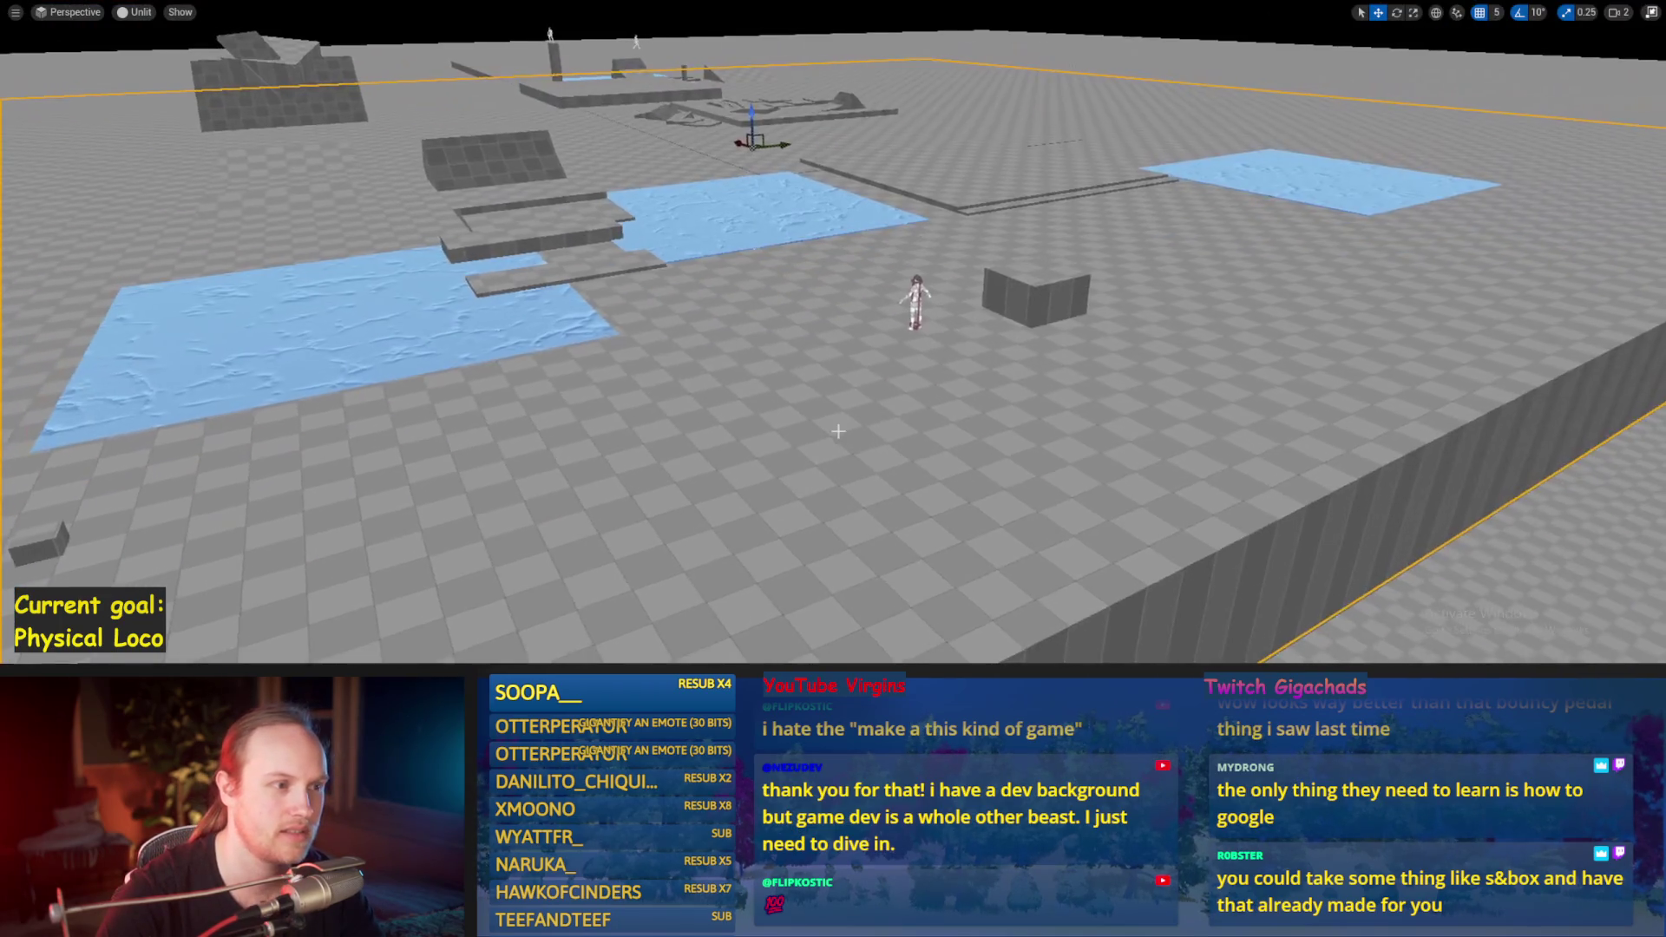
scroll(833, 347, "down", 2)
scroll(833, 347, "up", 3)
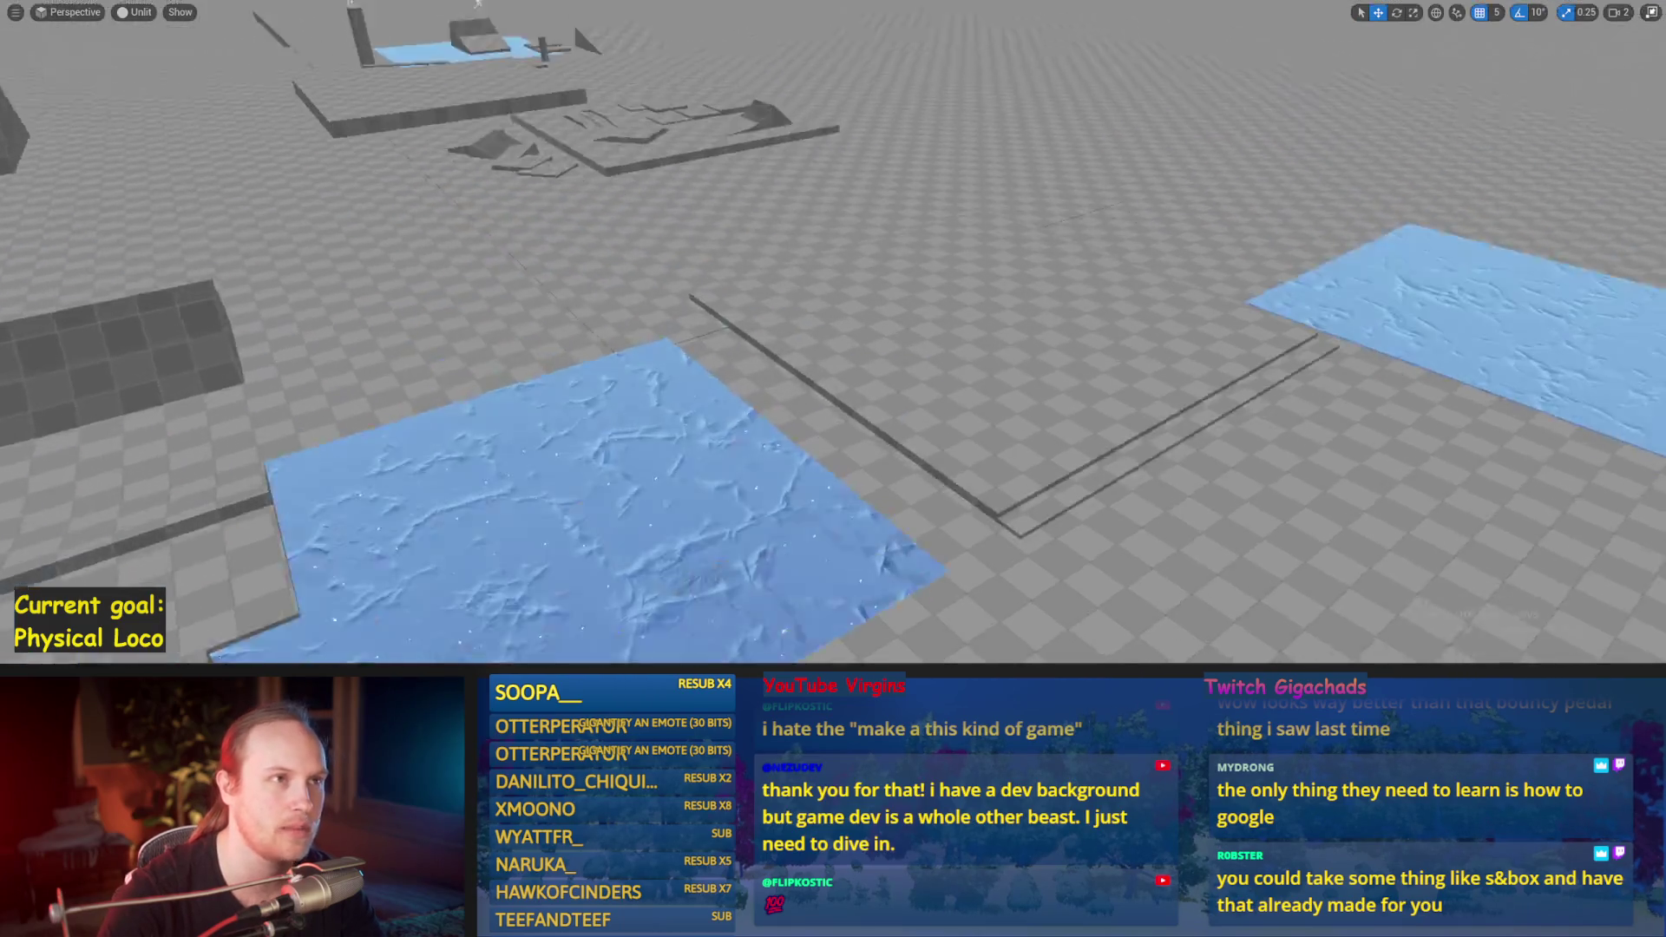
scroll(835, 417, "up", 3)
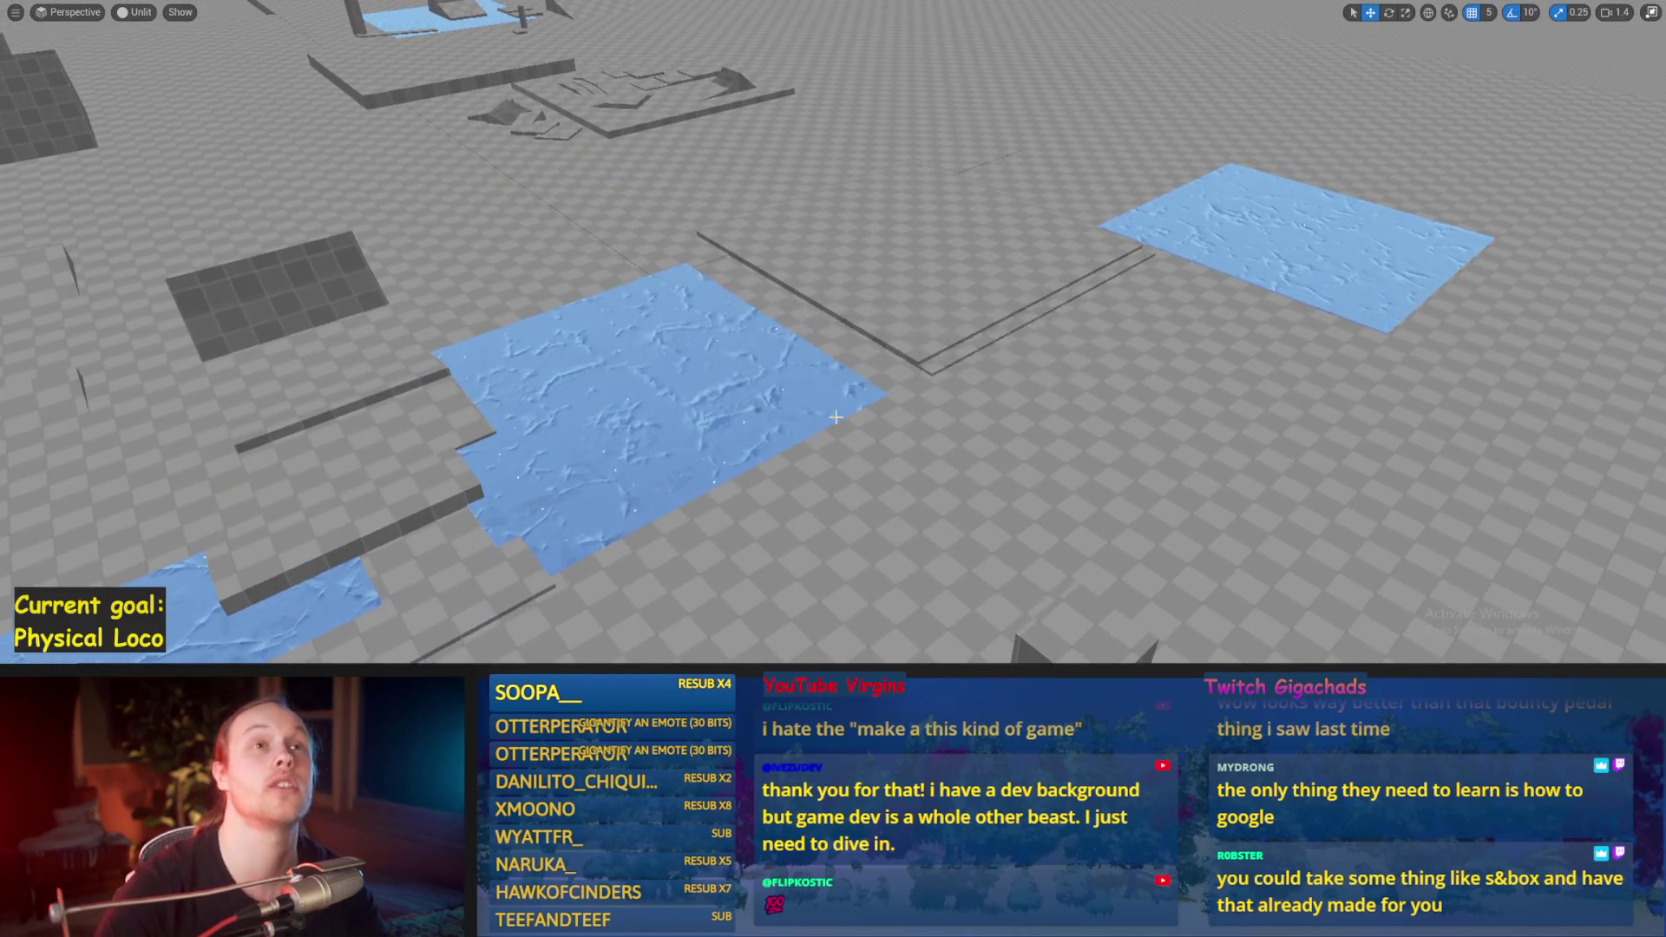
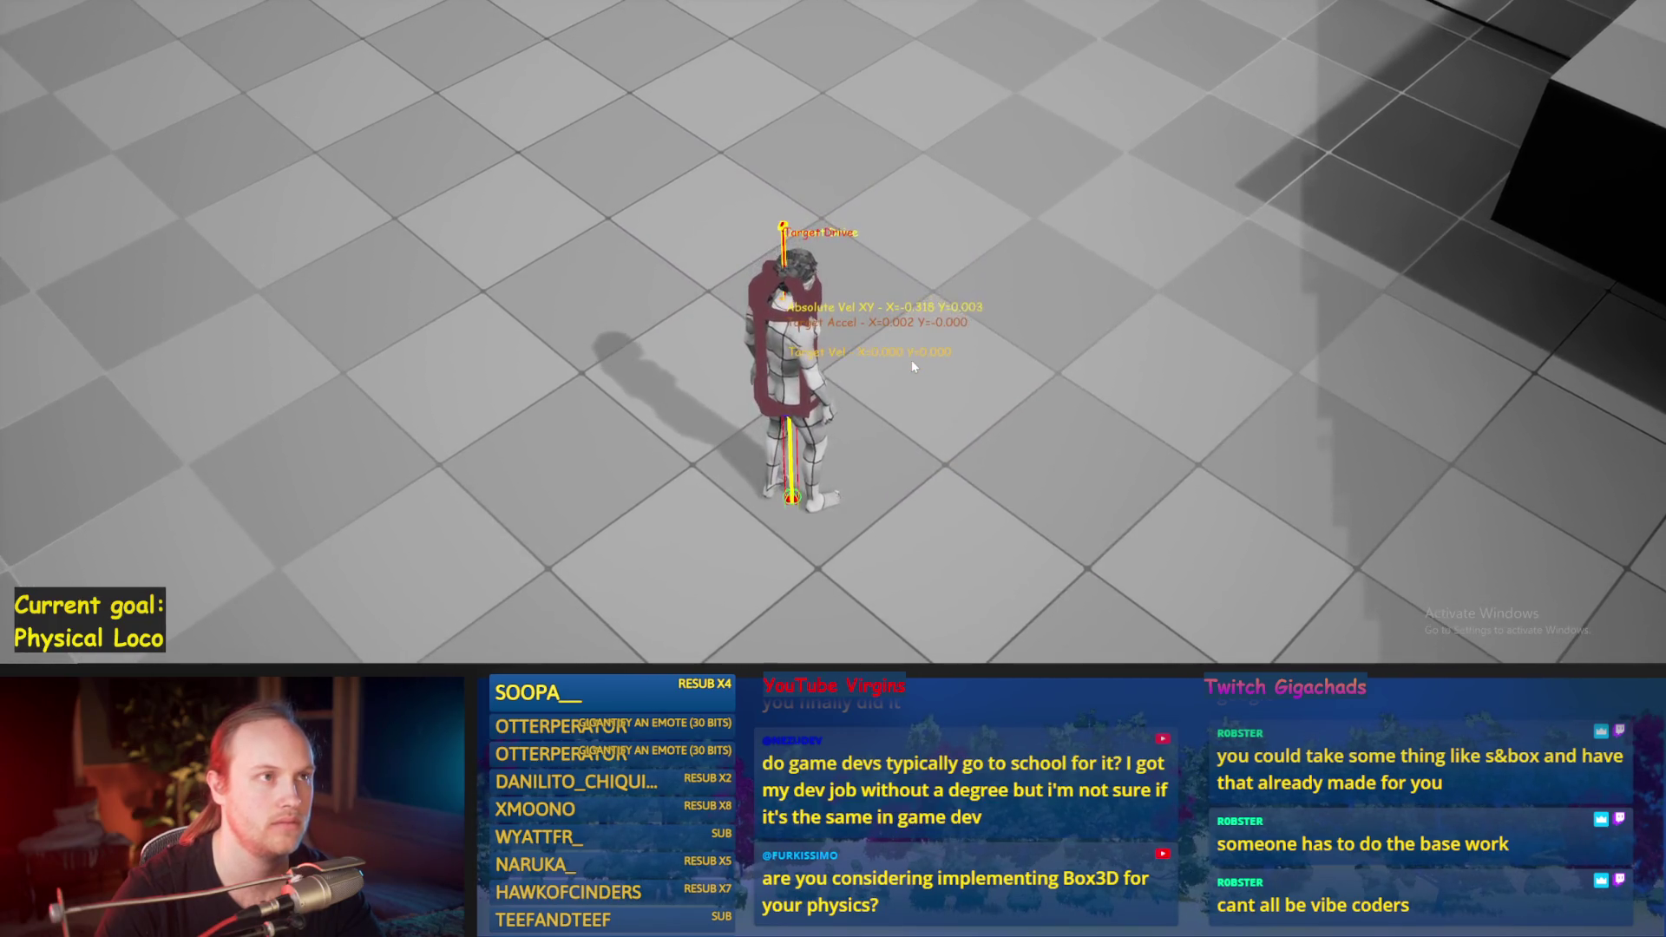
Step: Steer the physics character left and forward, then end the Play-in-Editor session
key("a")
key("w")
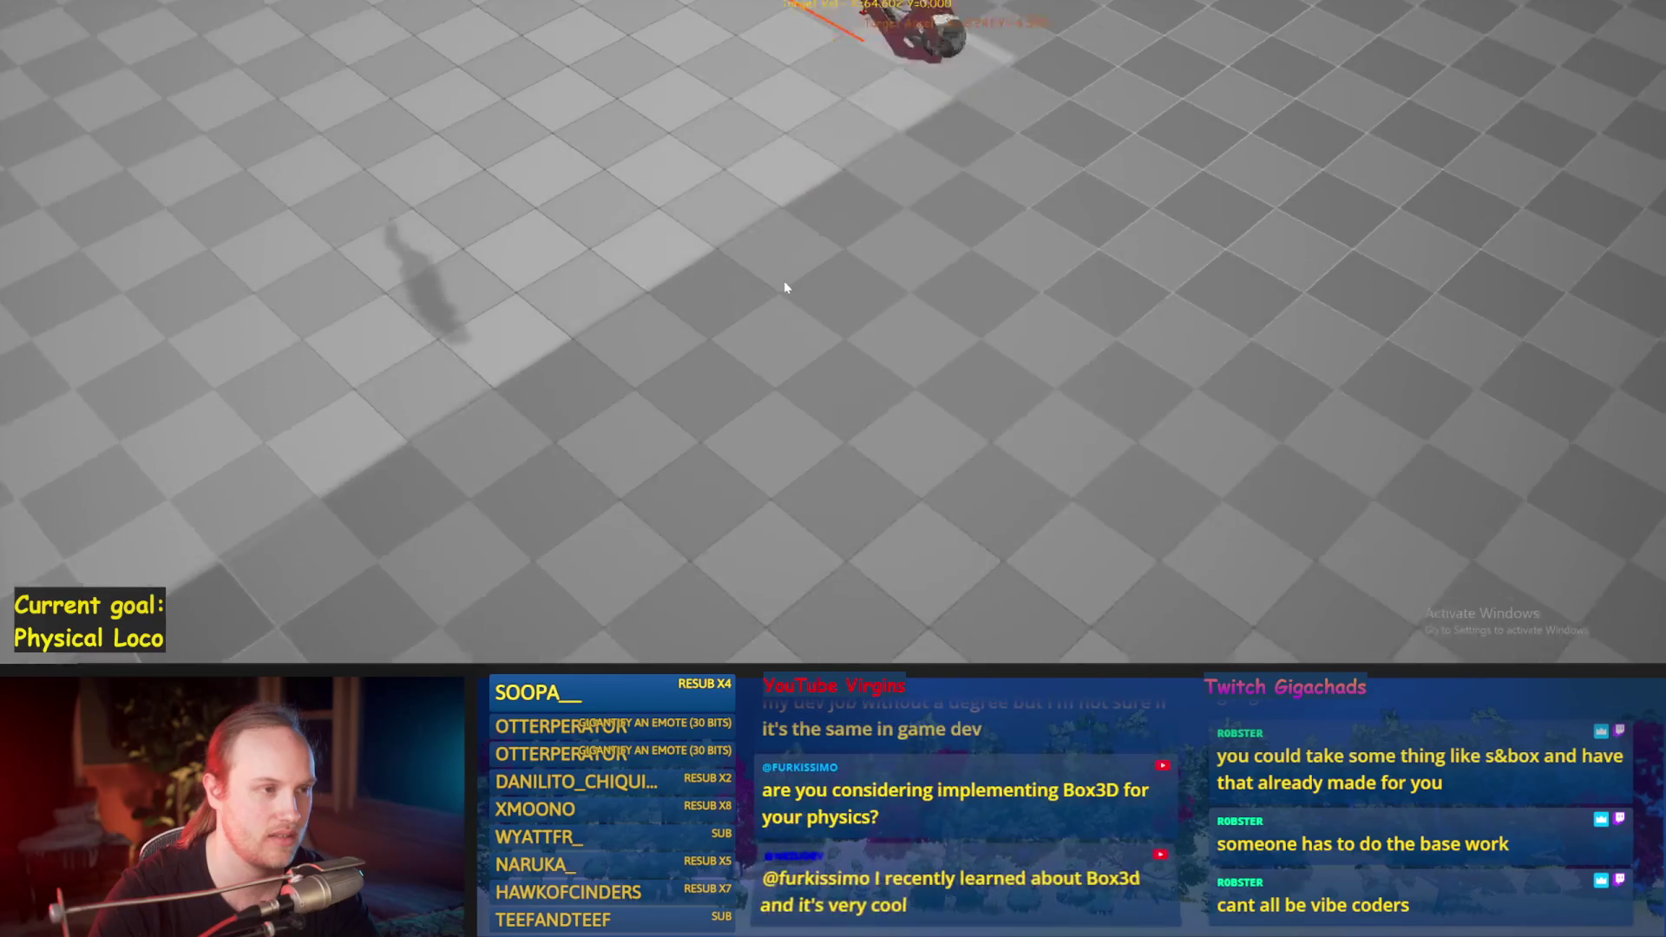
key("Escape")
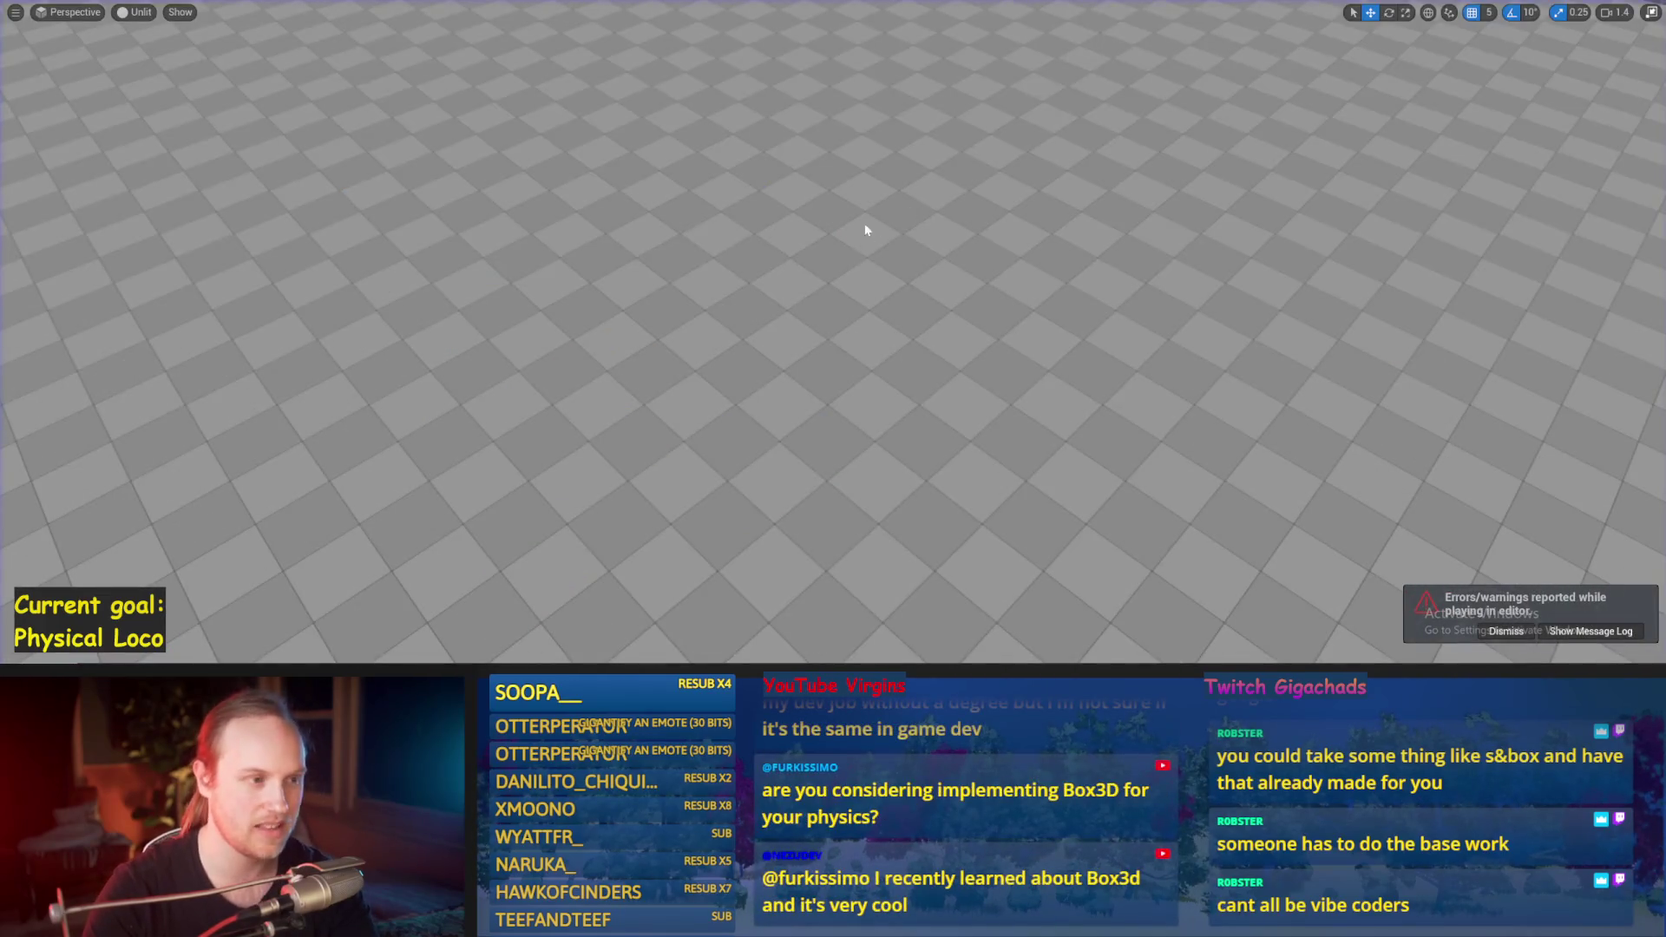
Step: Start a play test, restart it with the character standing, and walk into the black box
key("alt+p")
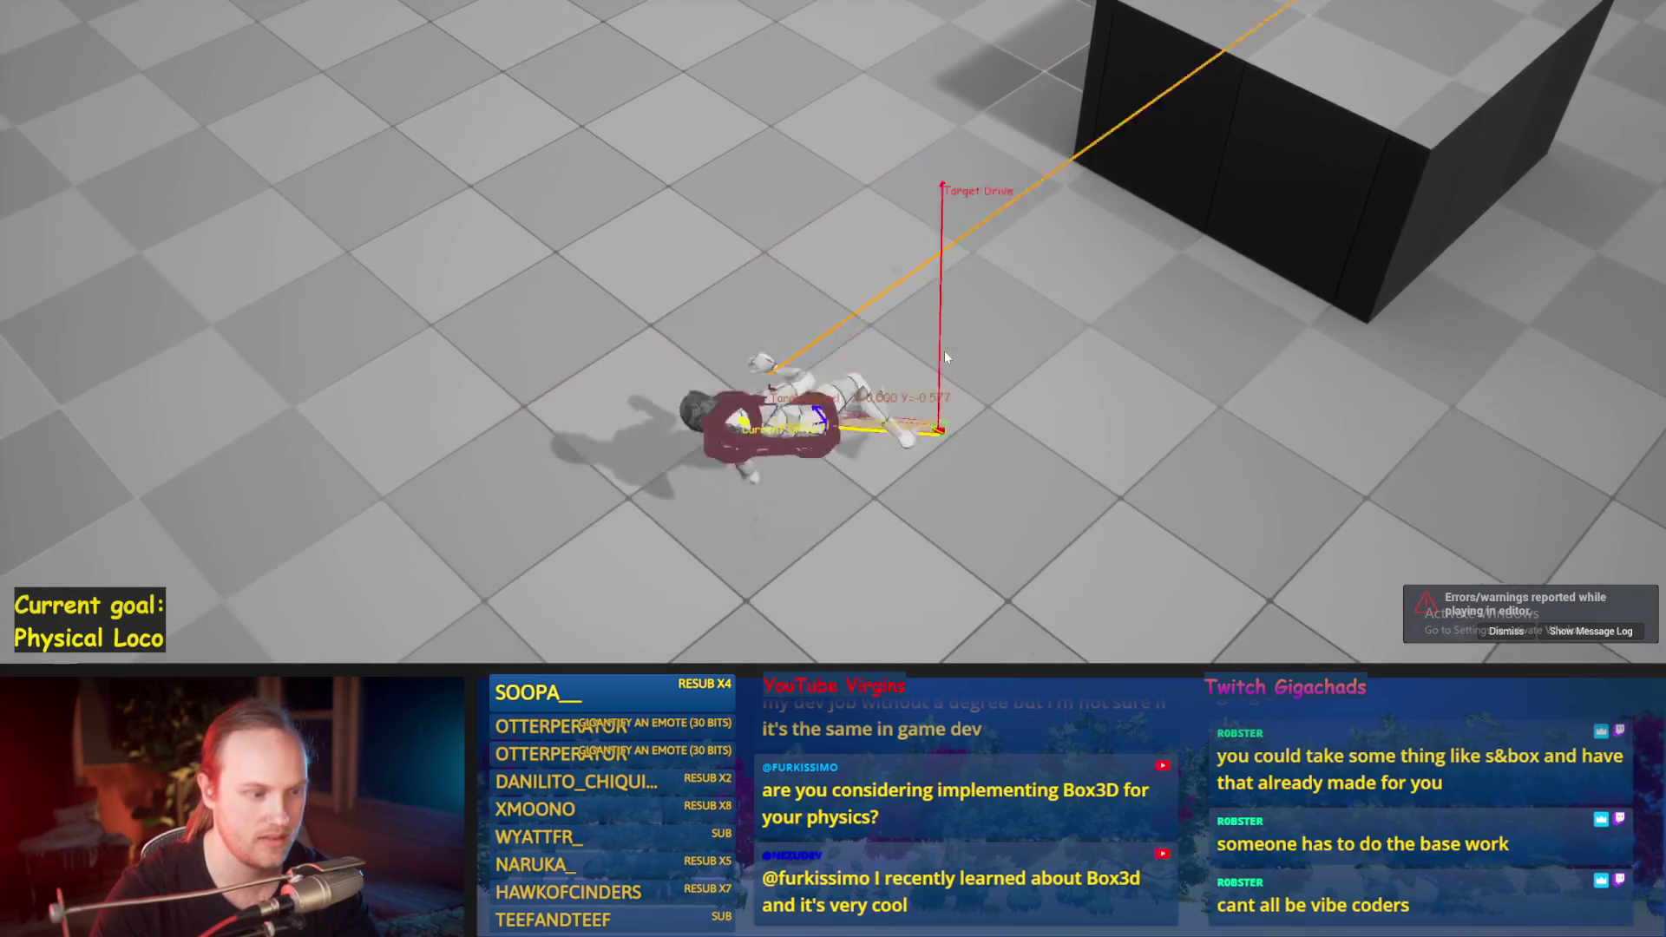
key("Escape")
key("alt+p")
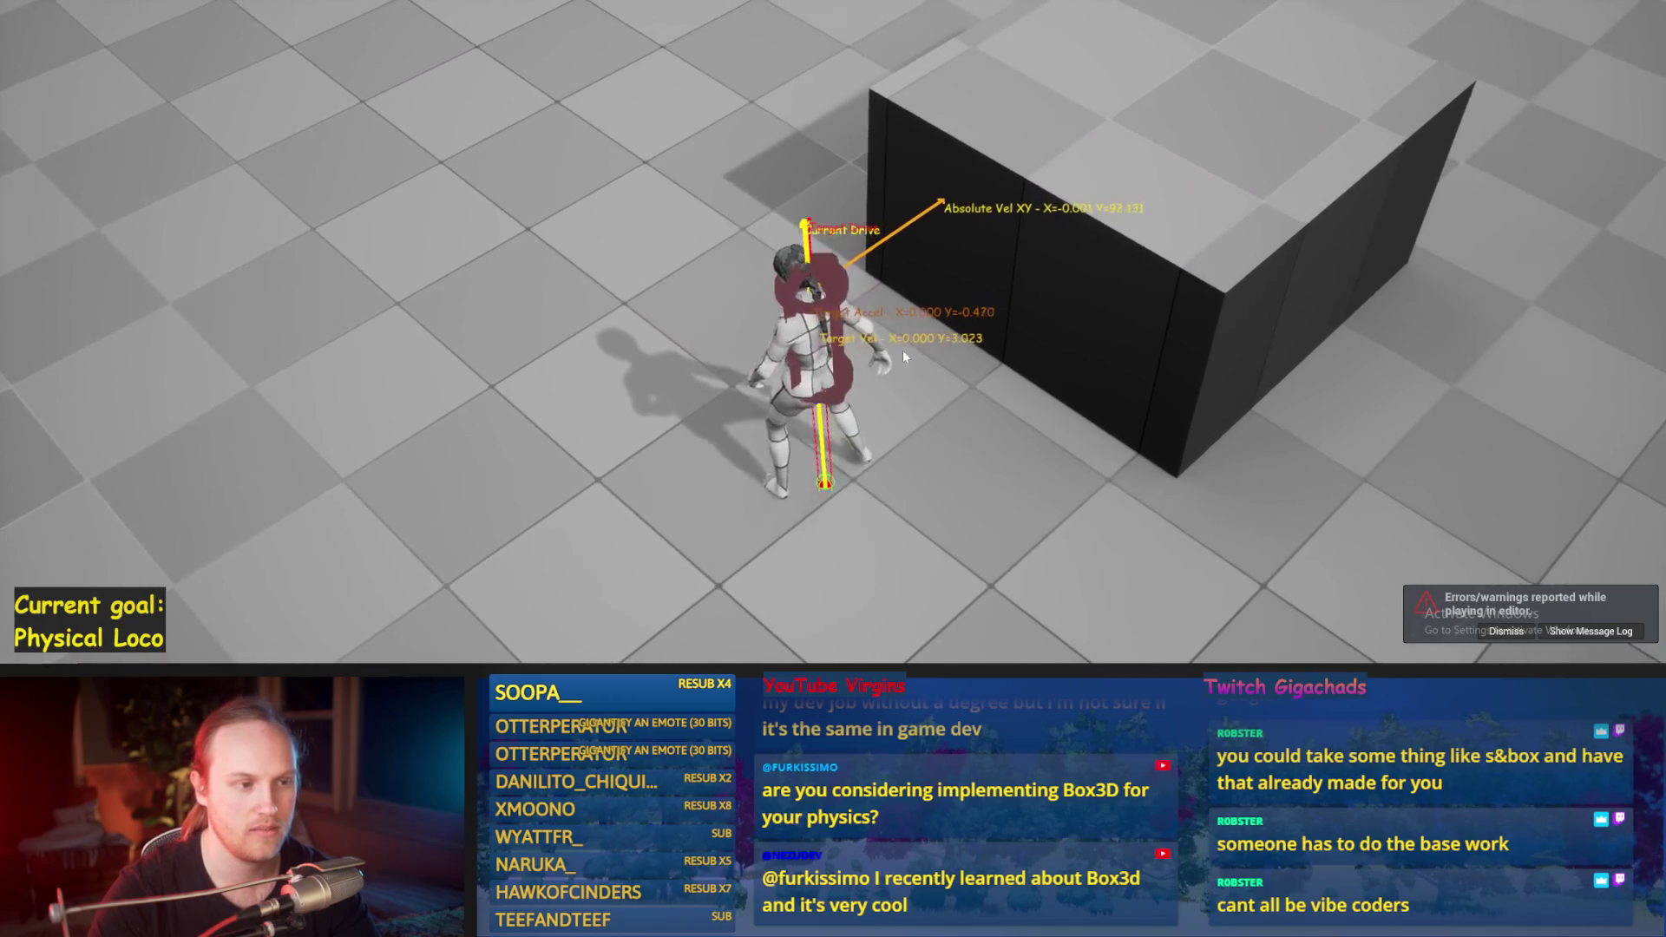
key("w")
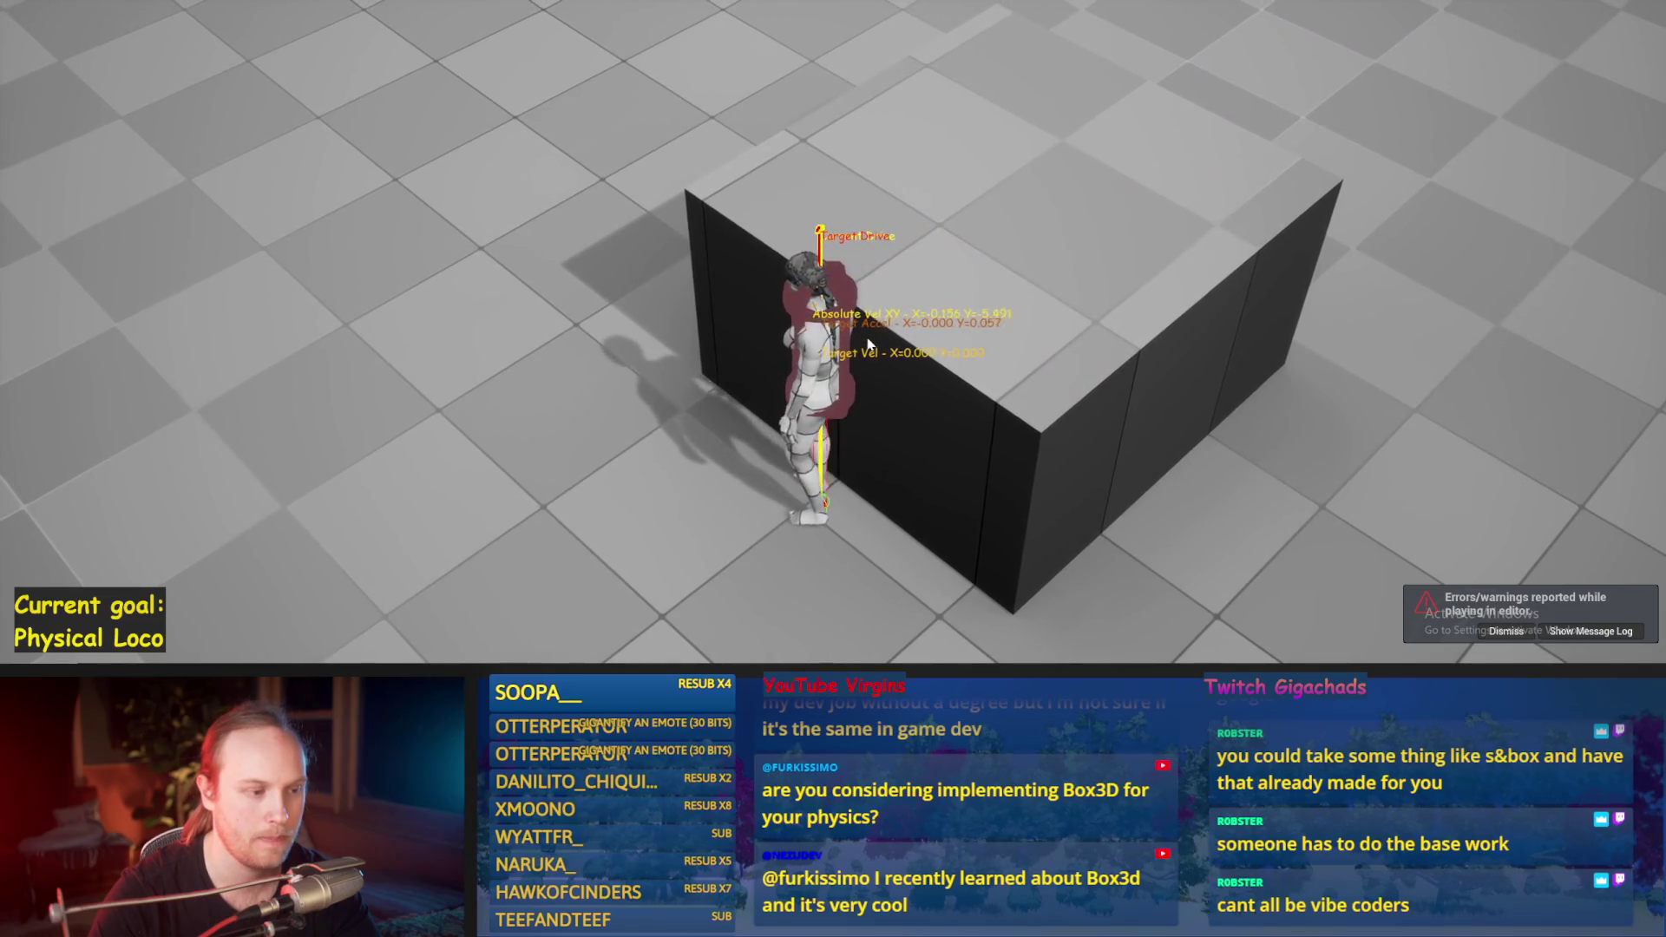
key("F8")
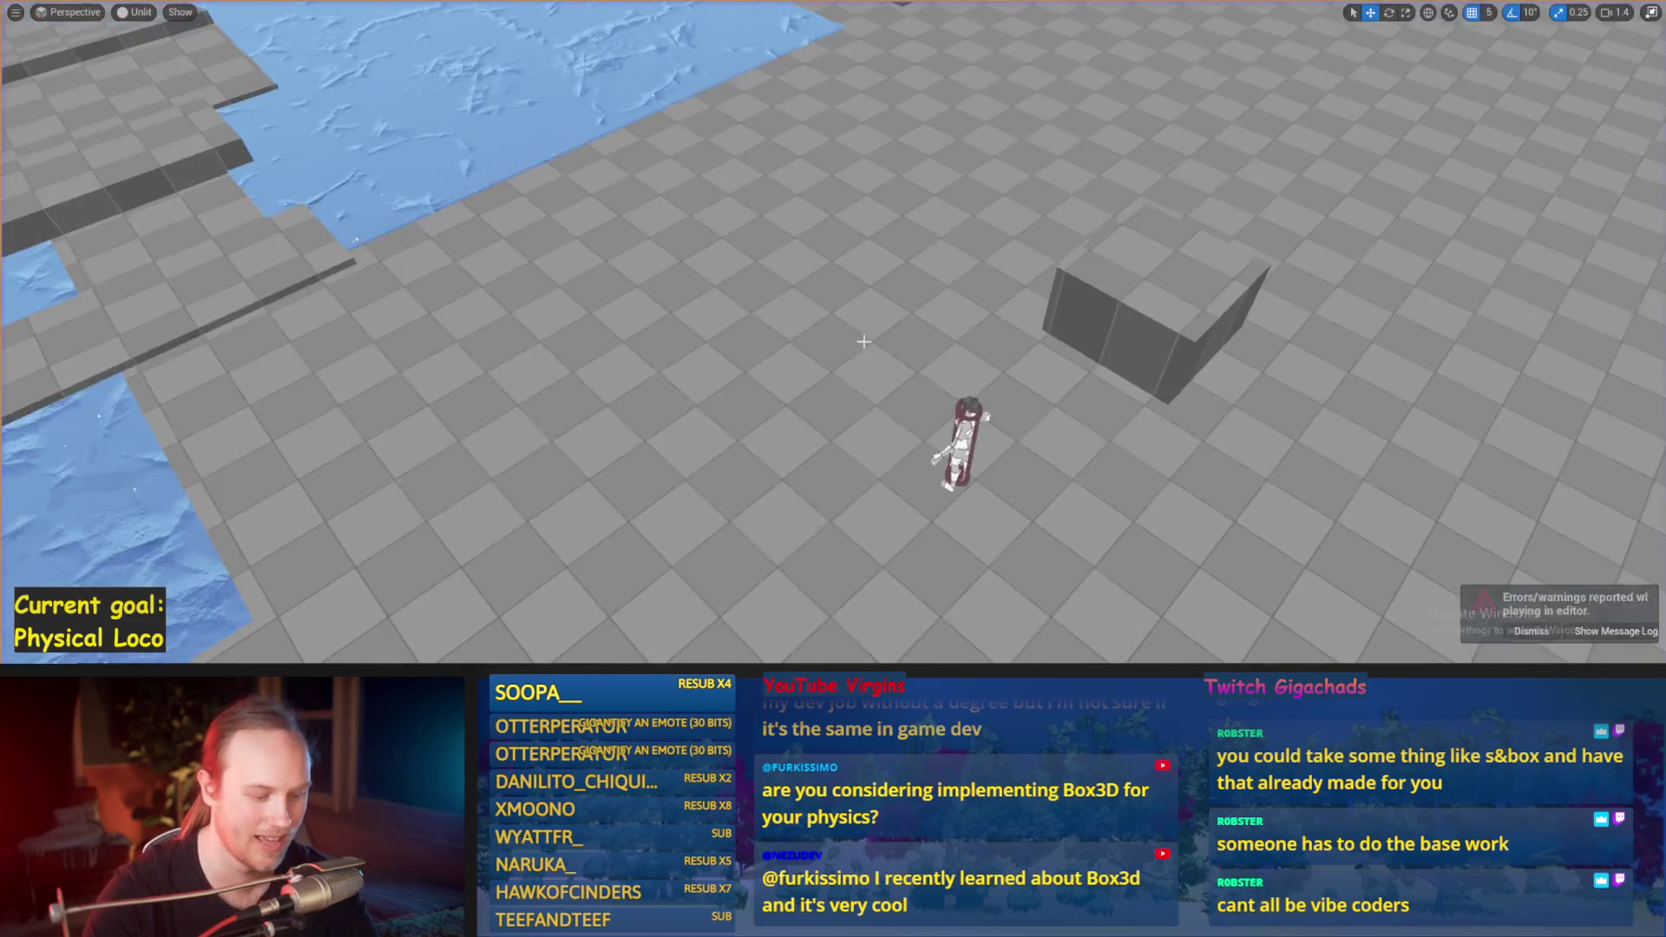
key("F8")
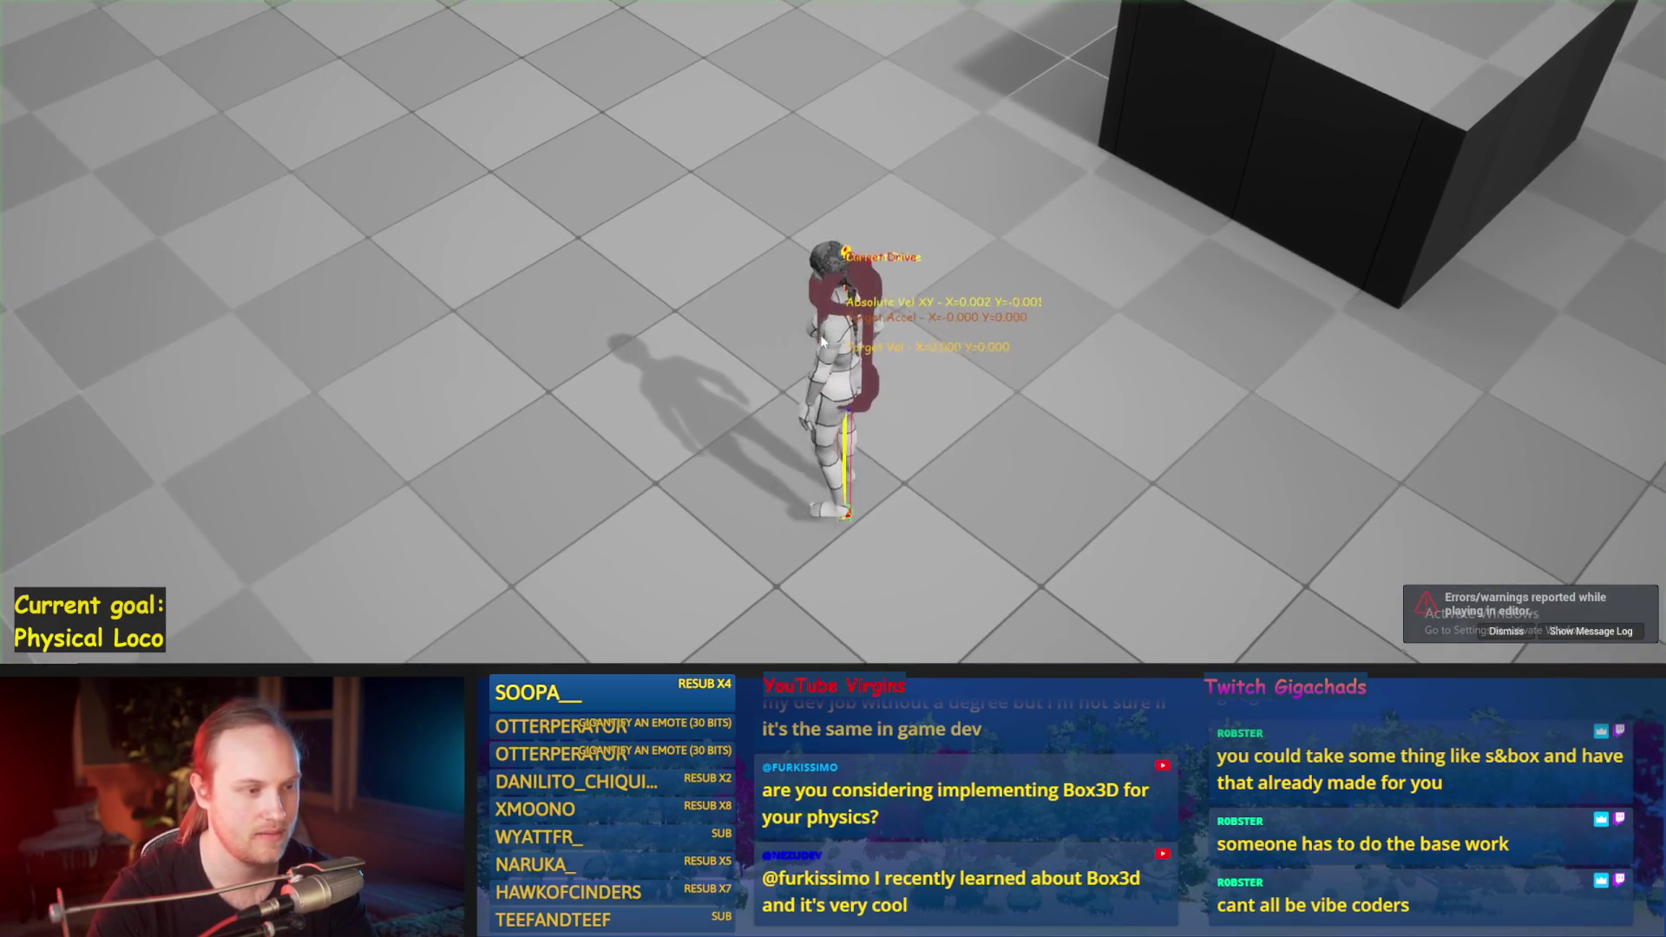
Step: Walk the character toward the box and away from the wall, end the test and select the box
key("w")
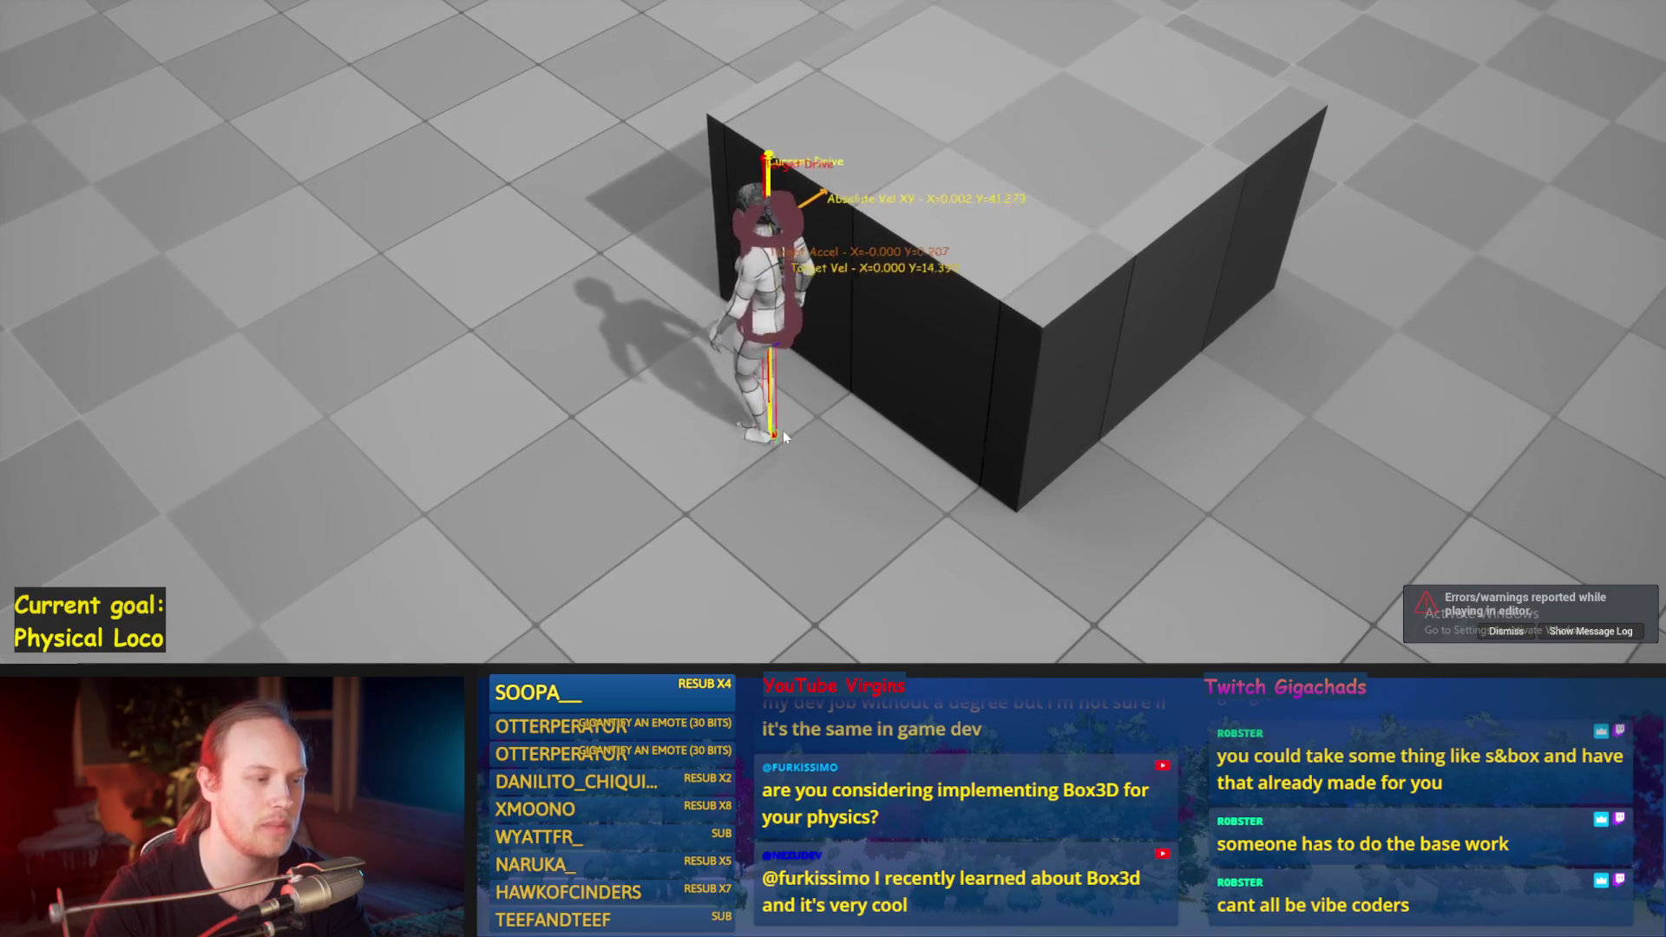
key("s")
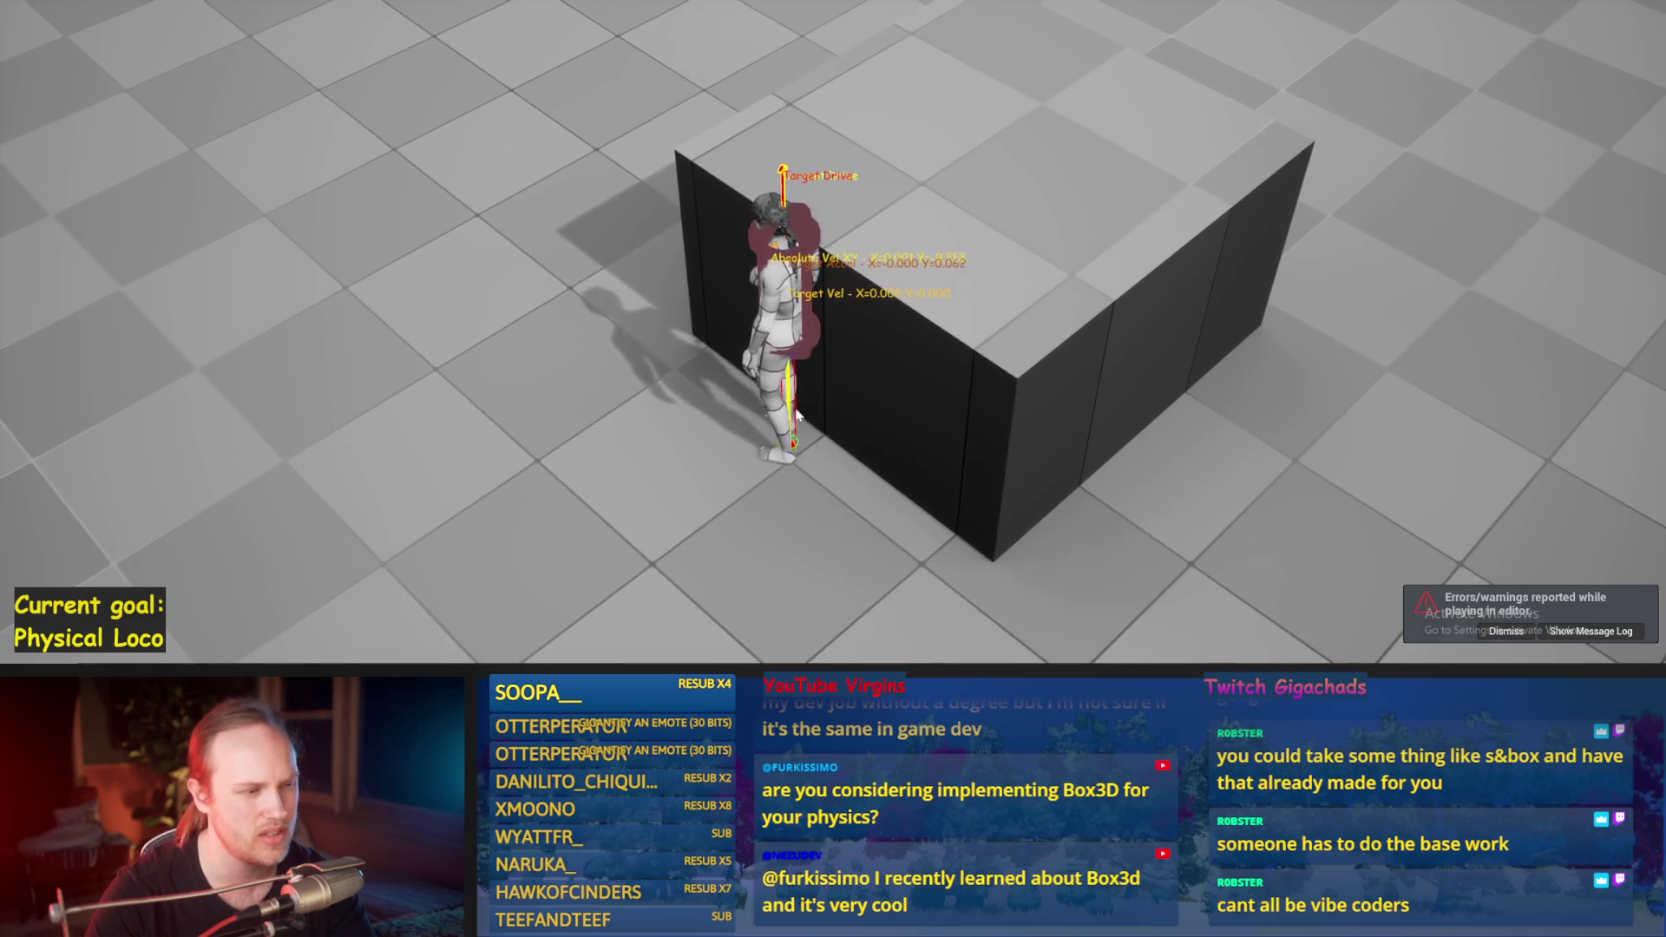
key("s")
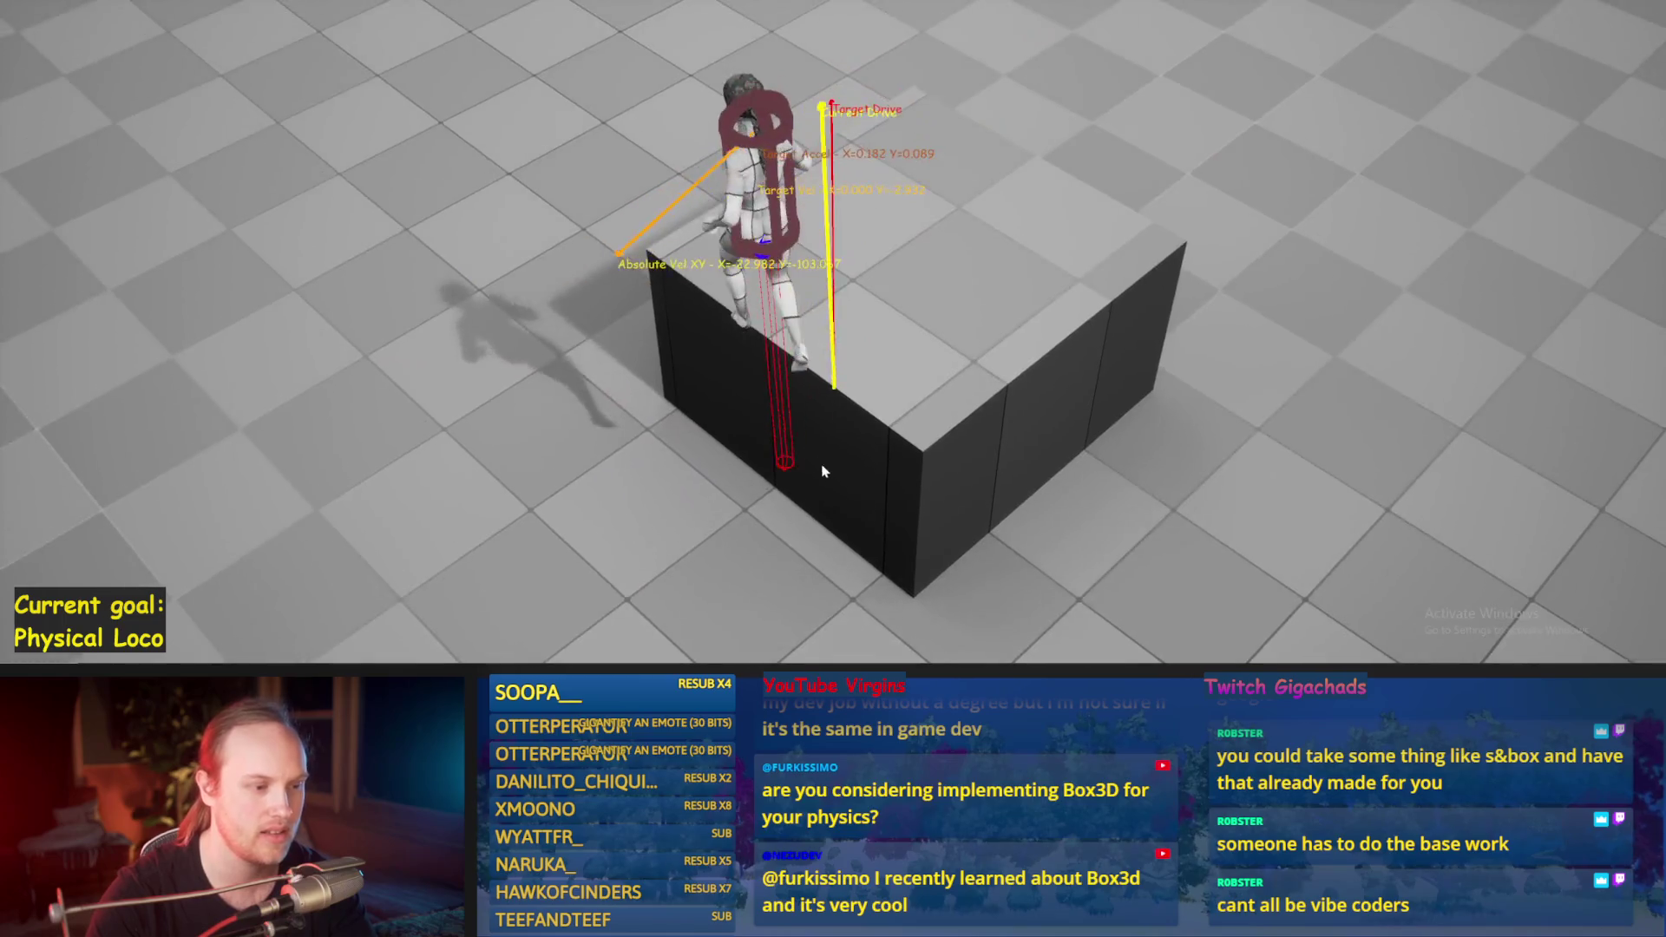
key("Escape")
left_click(844, 414)
Step: Frame the black box and orbit the view around it to show the character
key("f")
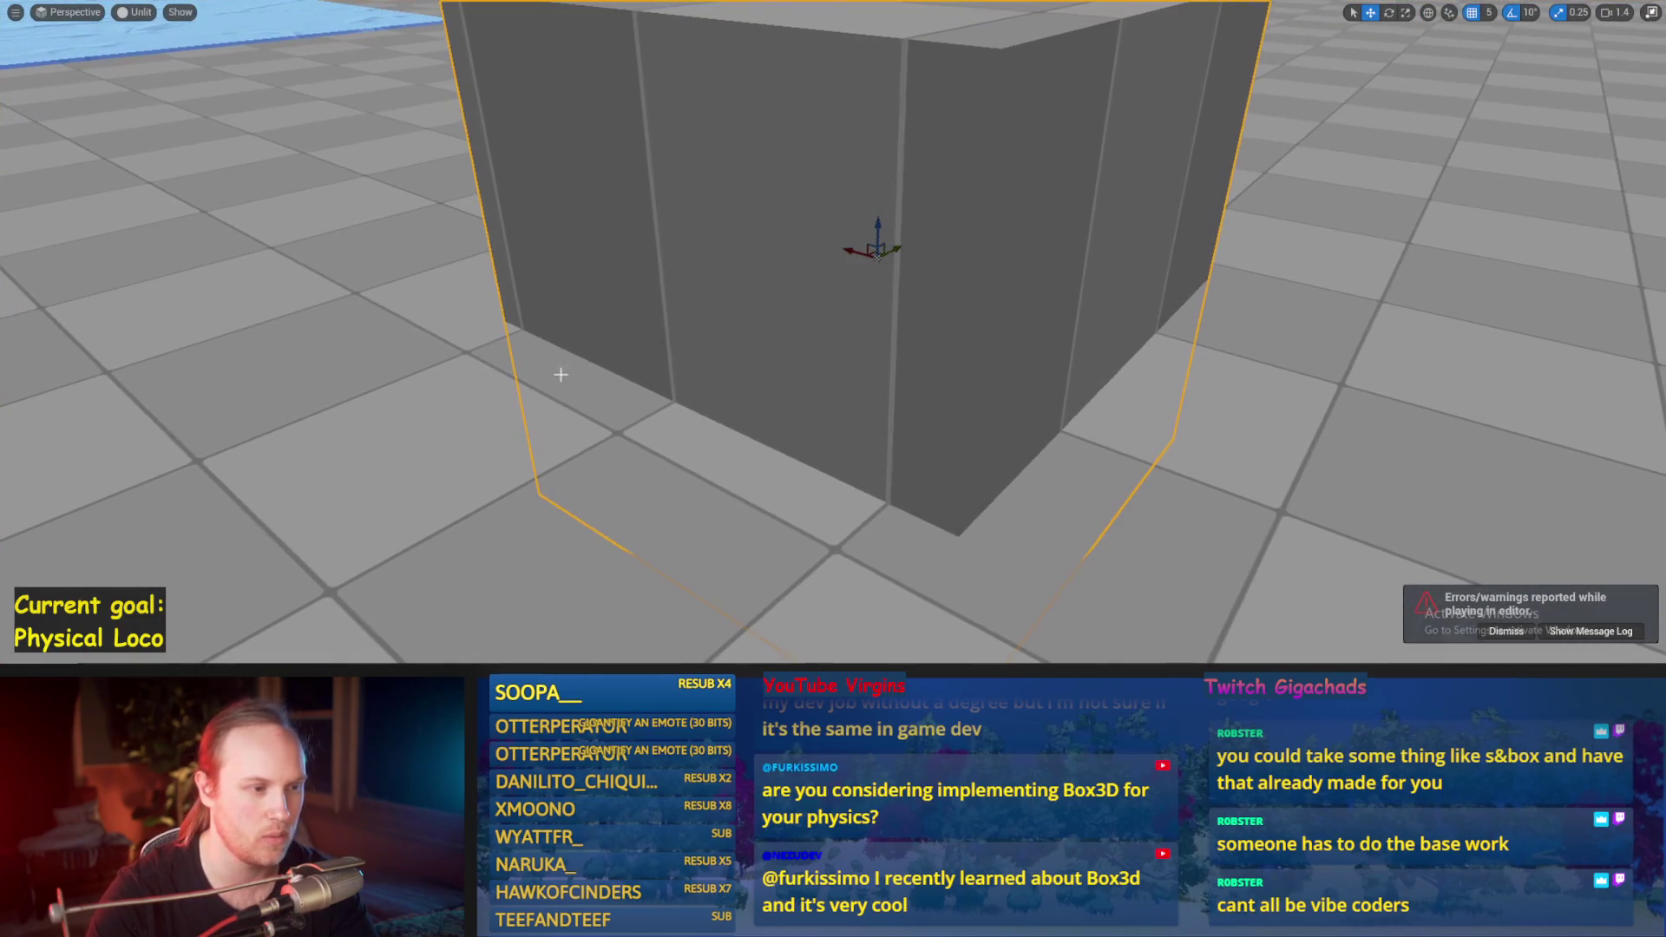
scroll(720, 406, "down", 5)
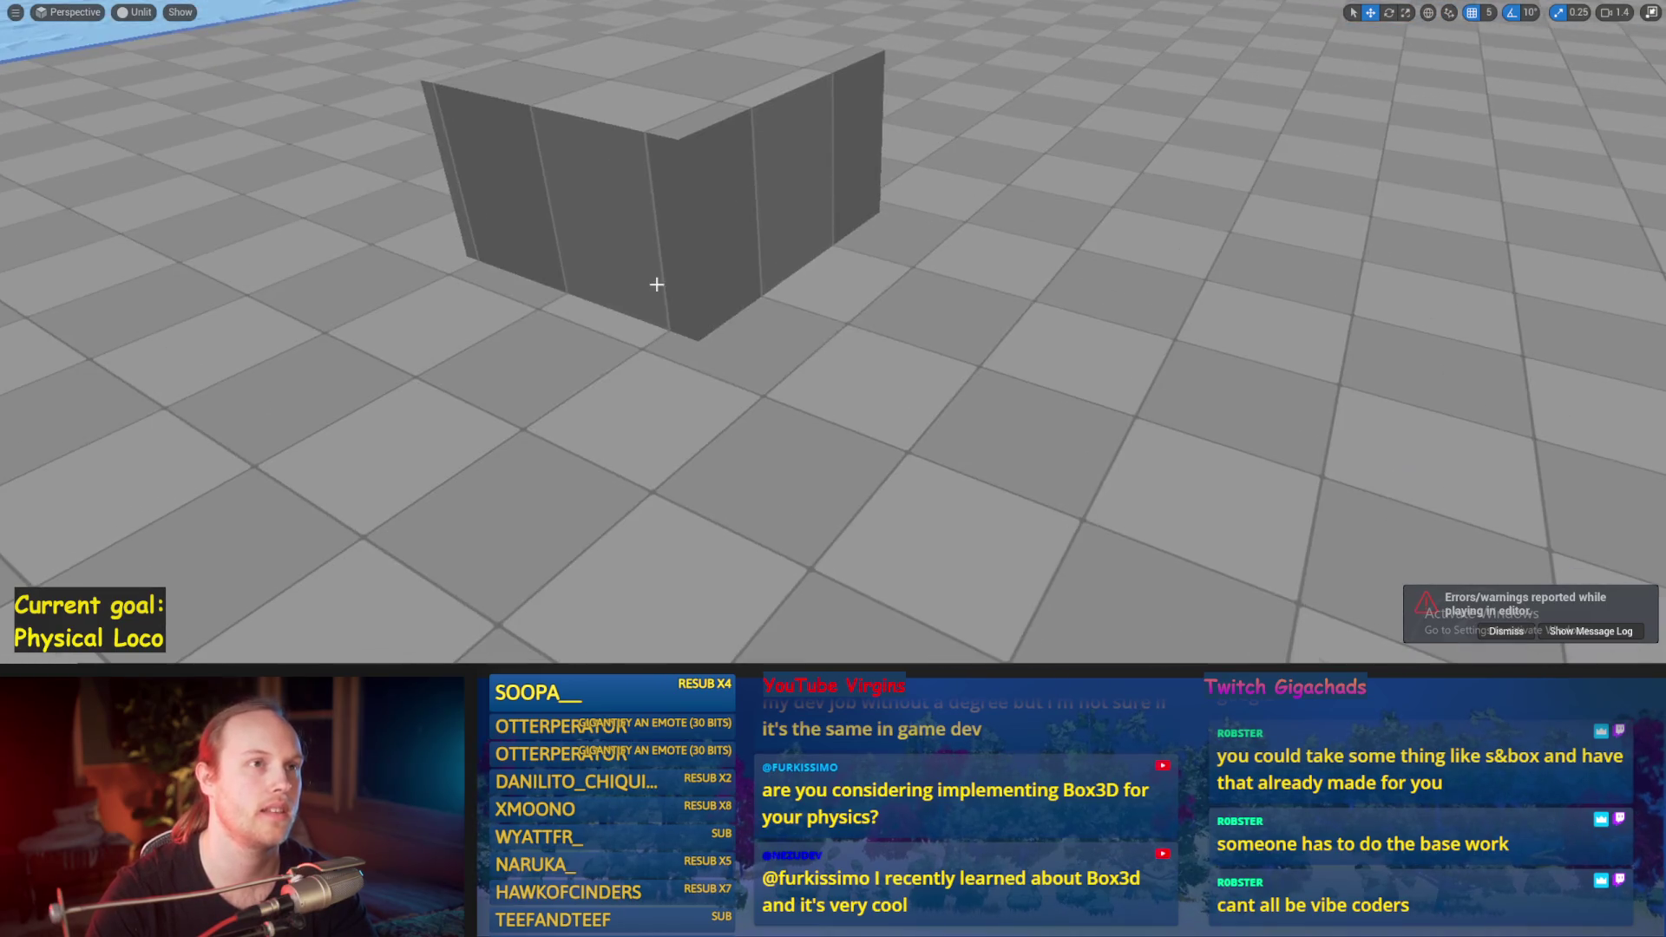
left_click_drag(656, 283, 656, 283)
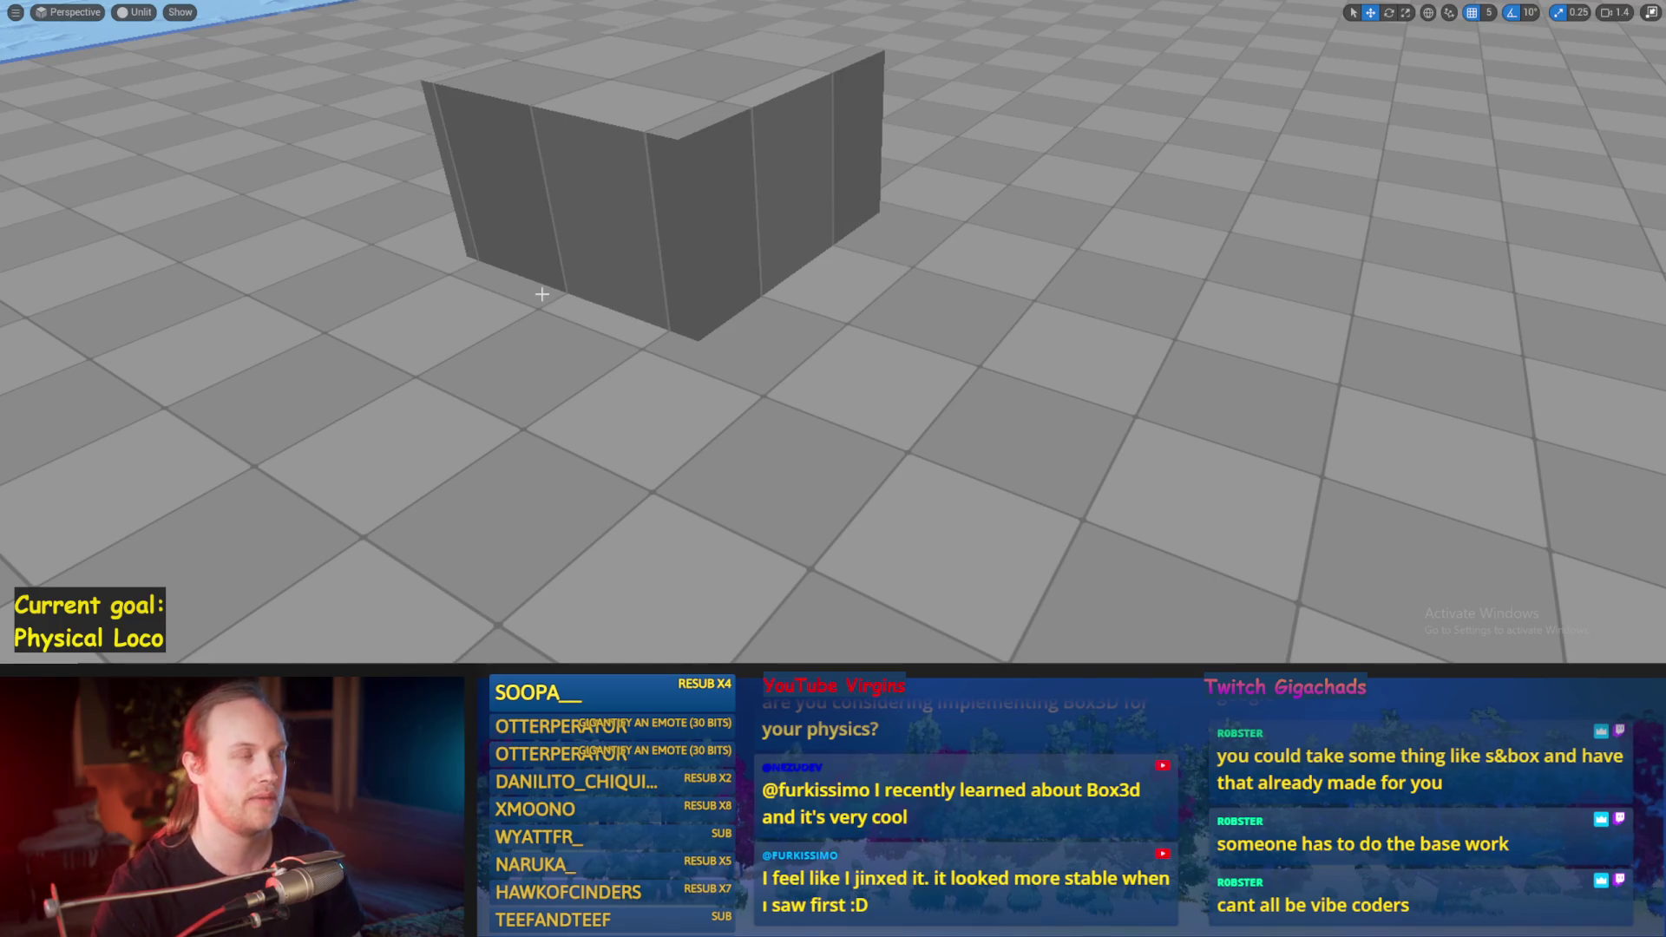
left_click_drag(545, 296, 486, 304)
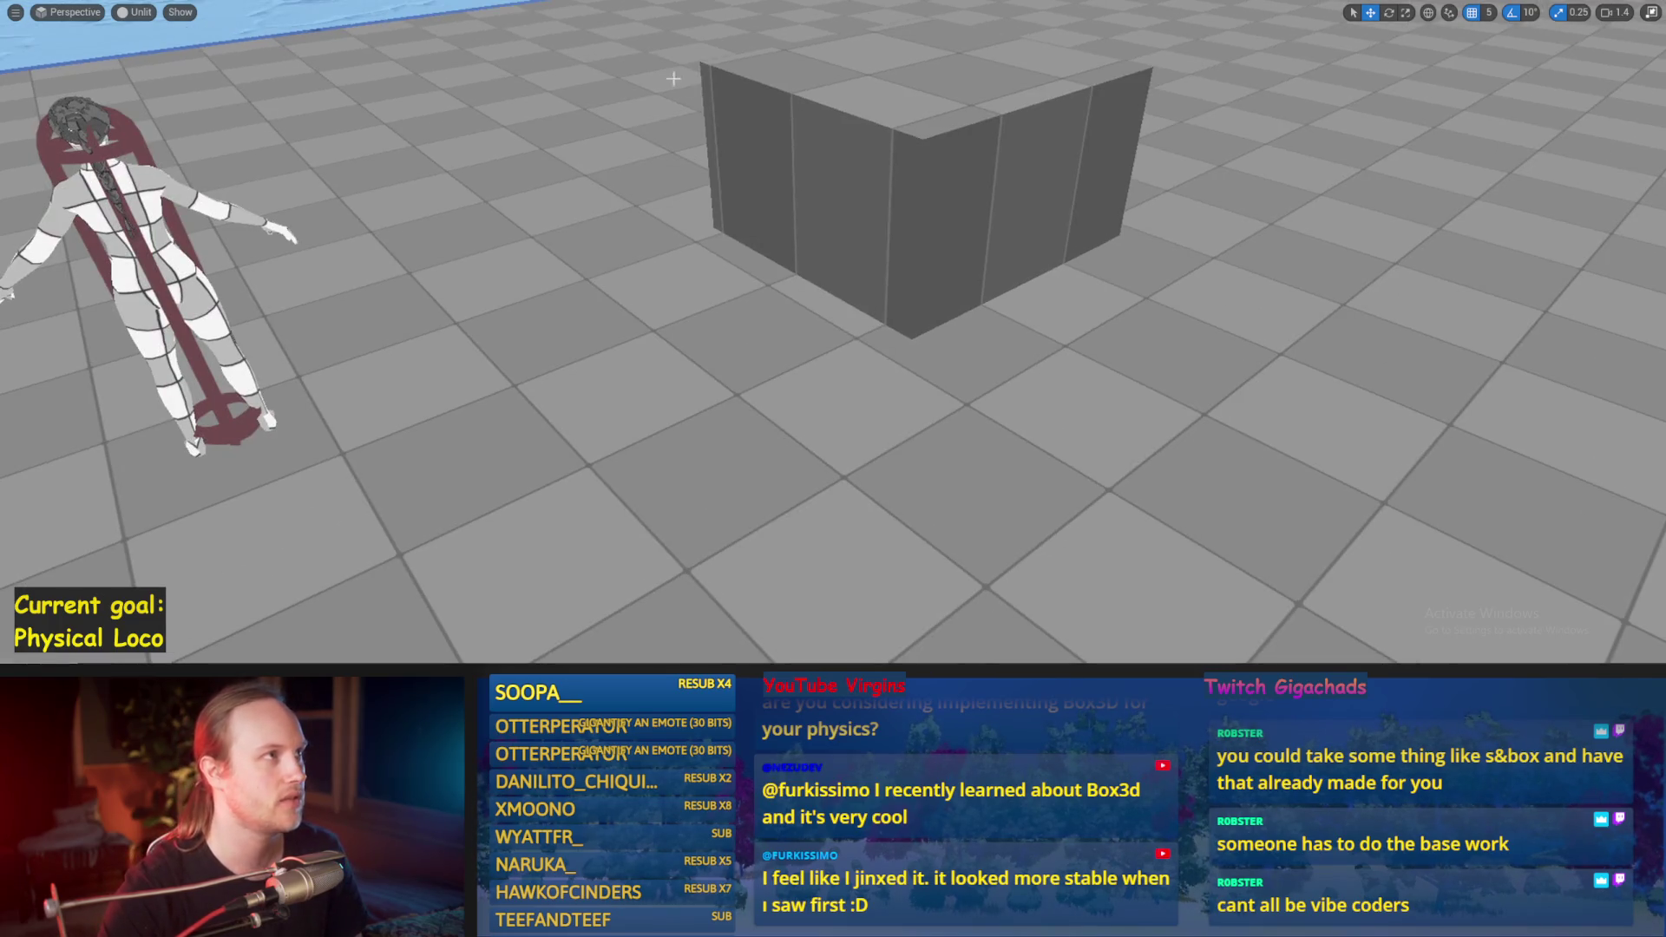
left_click_drag(413, 471, 372, 474)
Step: Look across the level toward the water and ramps, then start a new play test
right_click(373, 474)
left_click(208, 479)
scroll(851, 400, "up", 5)
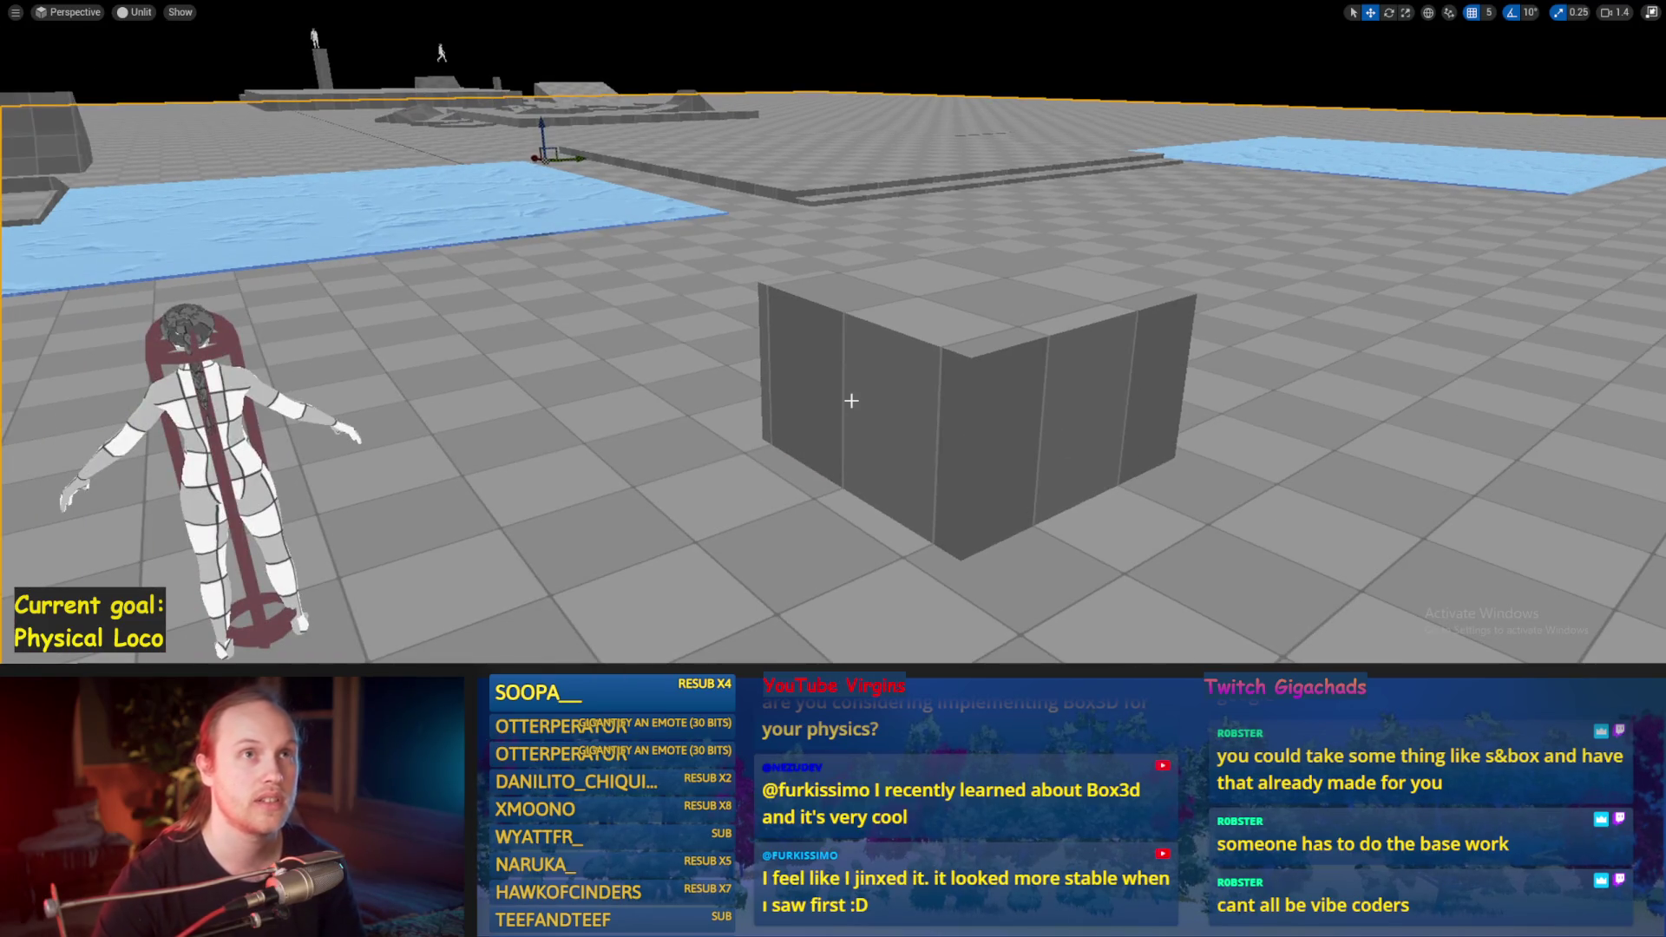
mouse_move(862, 428)
left_mouse_down()
mouse_move(878, 448)
mouse_move(834, 463)
left_mouse_up()
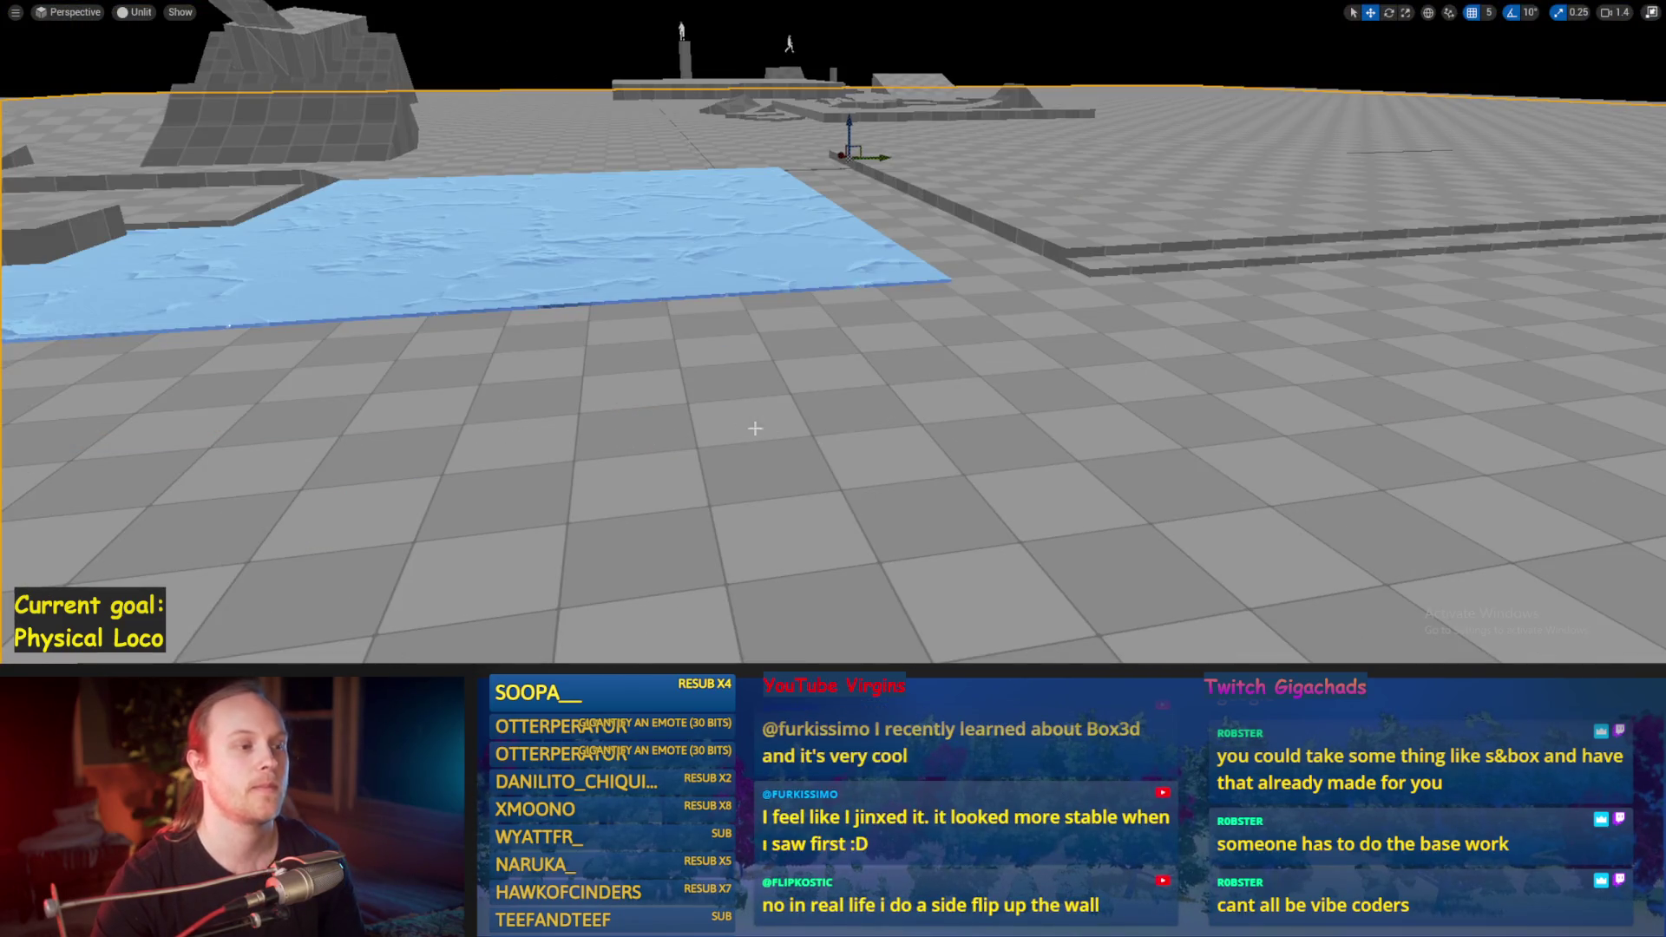
left_click_drag(755, 428, 736, 425)
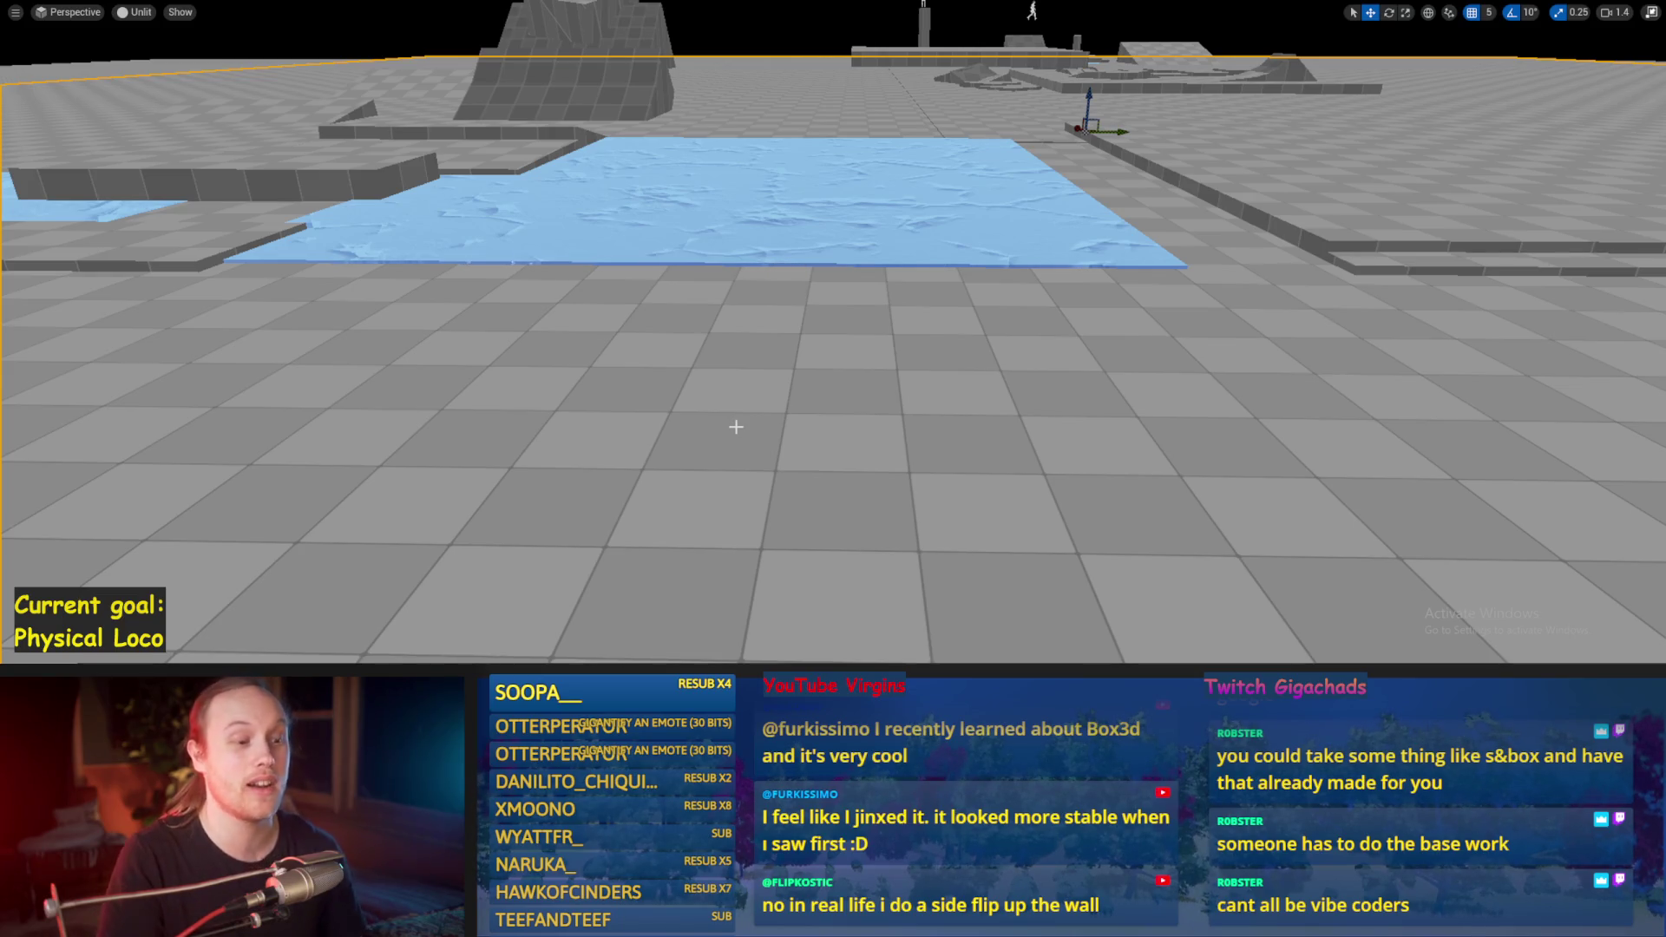
key("alt+p")
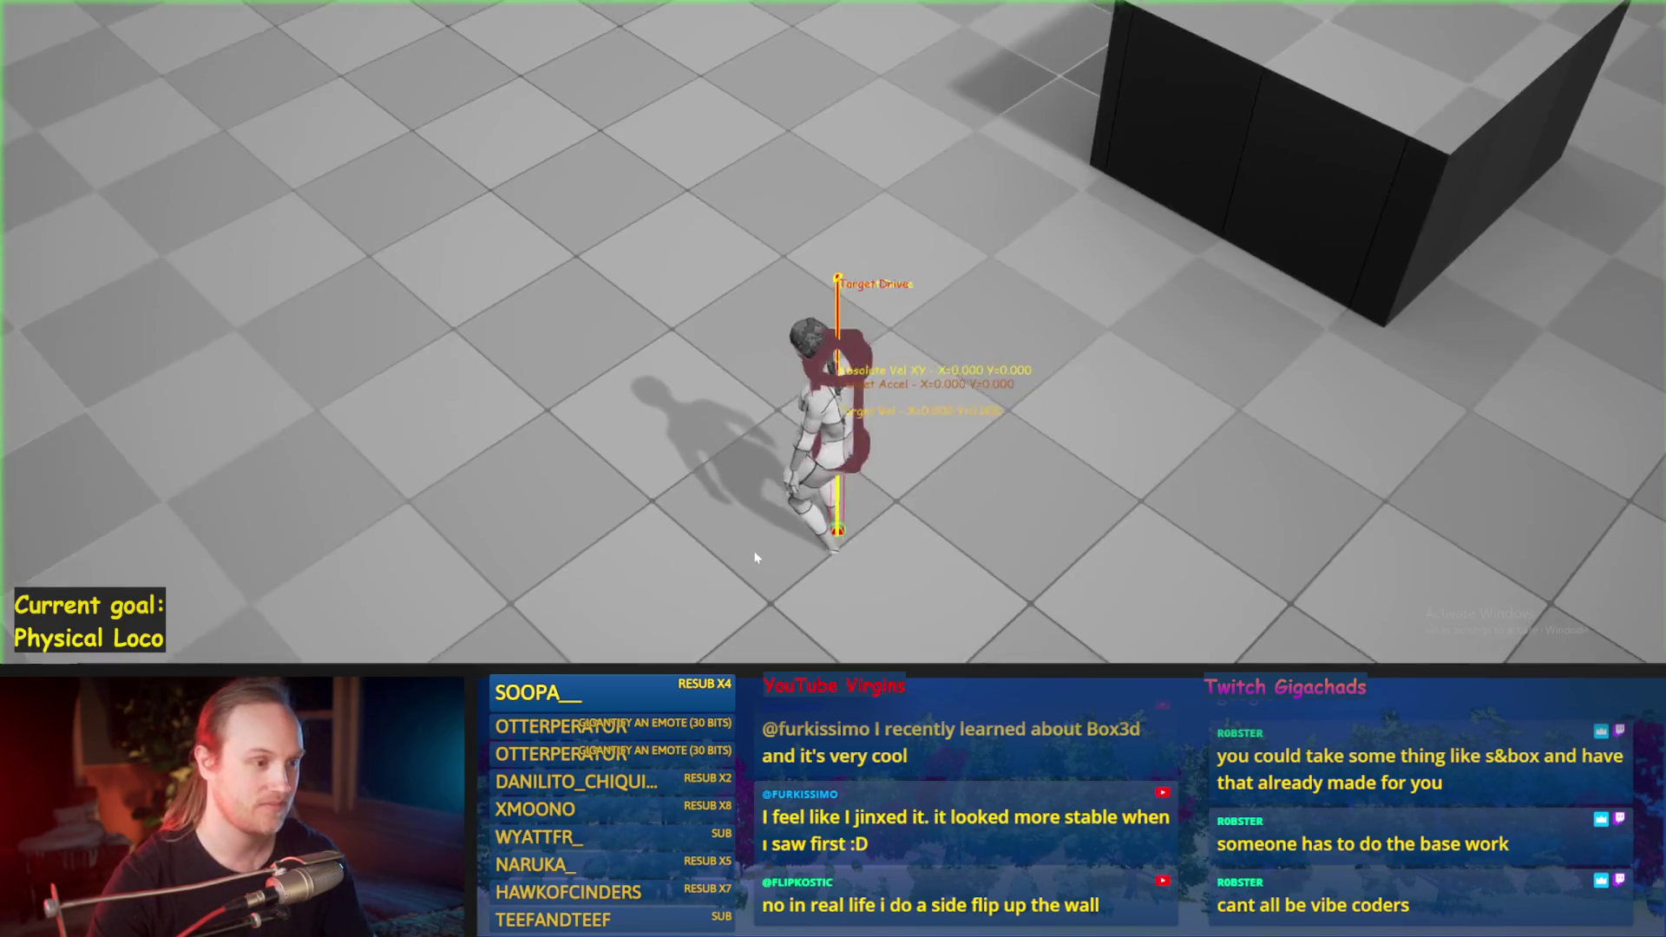
Step: Walk the character forward, rotate the game camera around it, and end the play test
key("w")
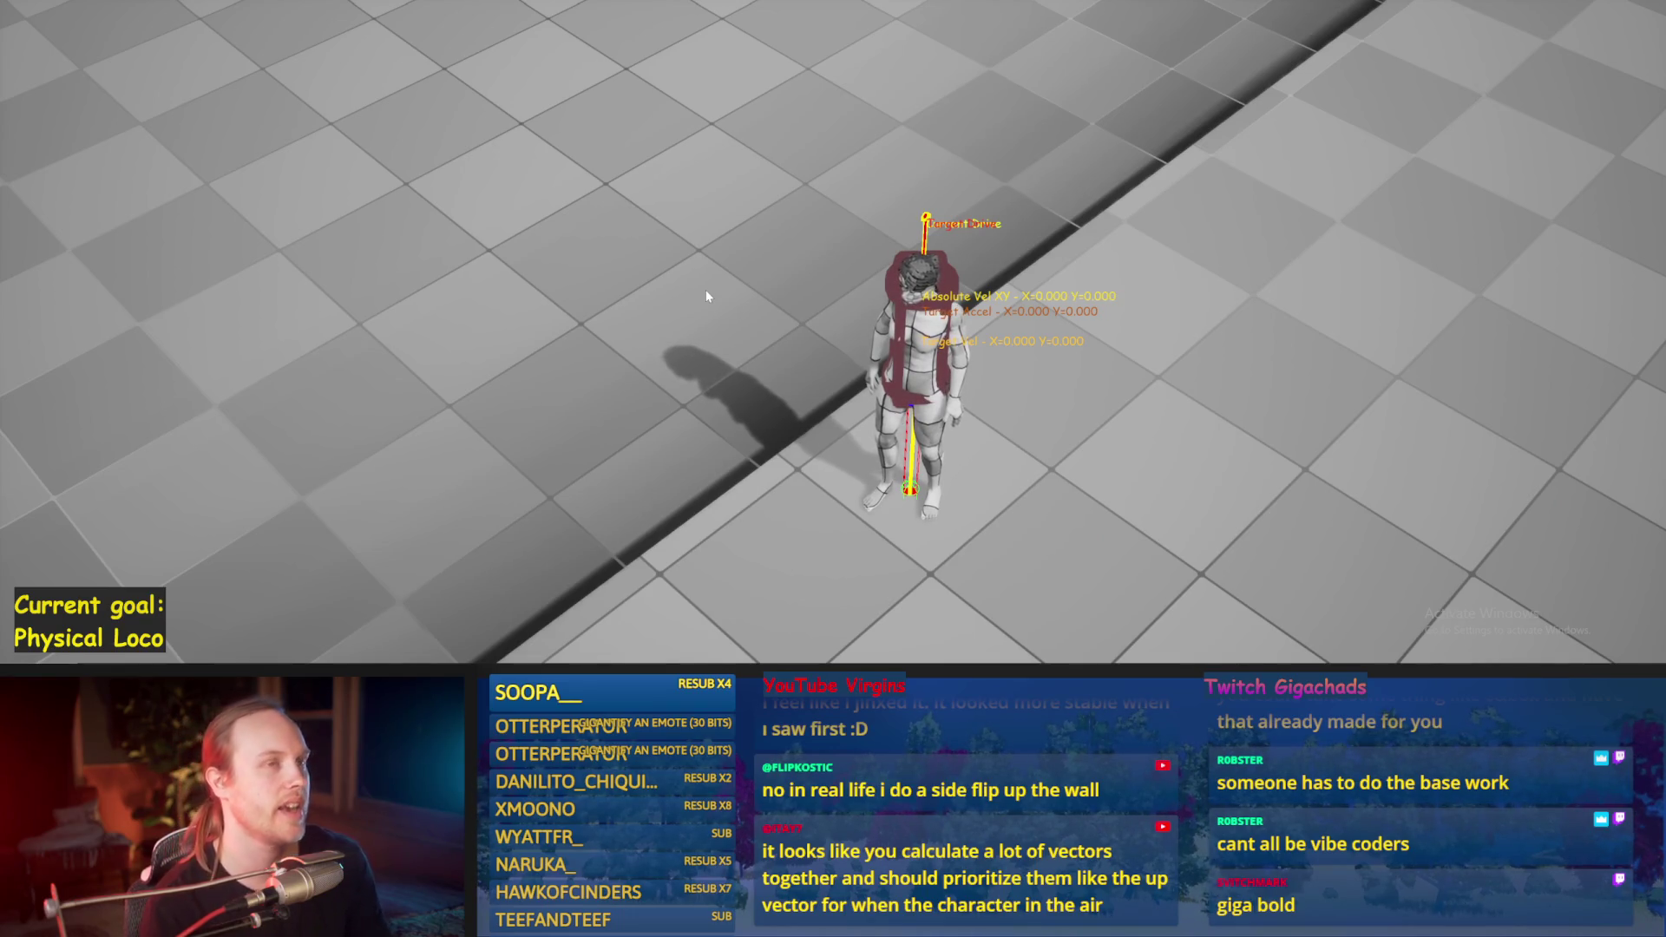
left_click(705, 290)
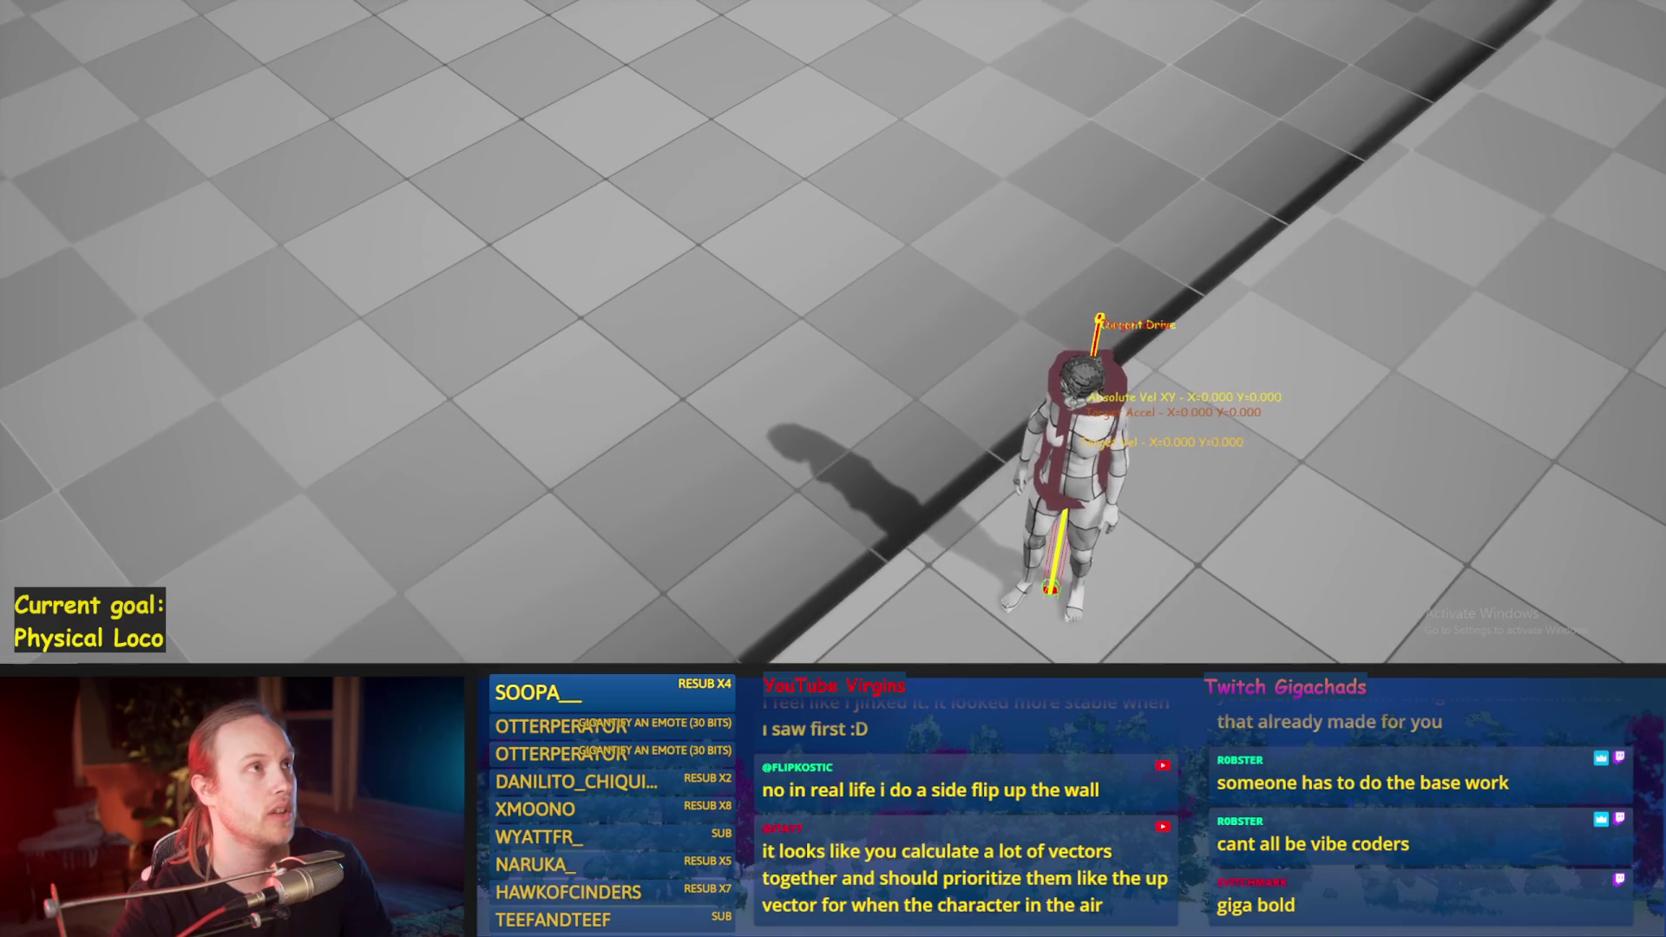
left_click_drag(773, 301, 557, 236)
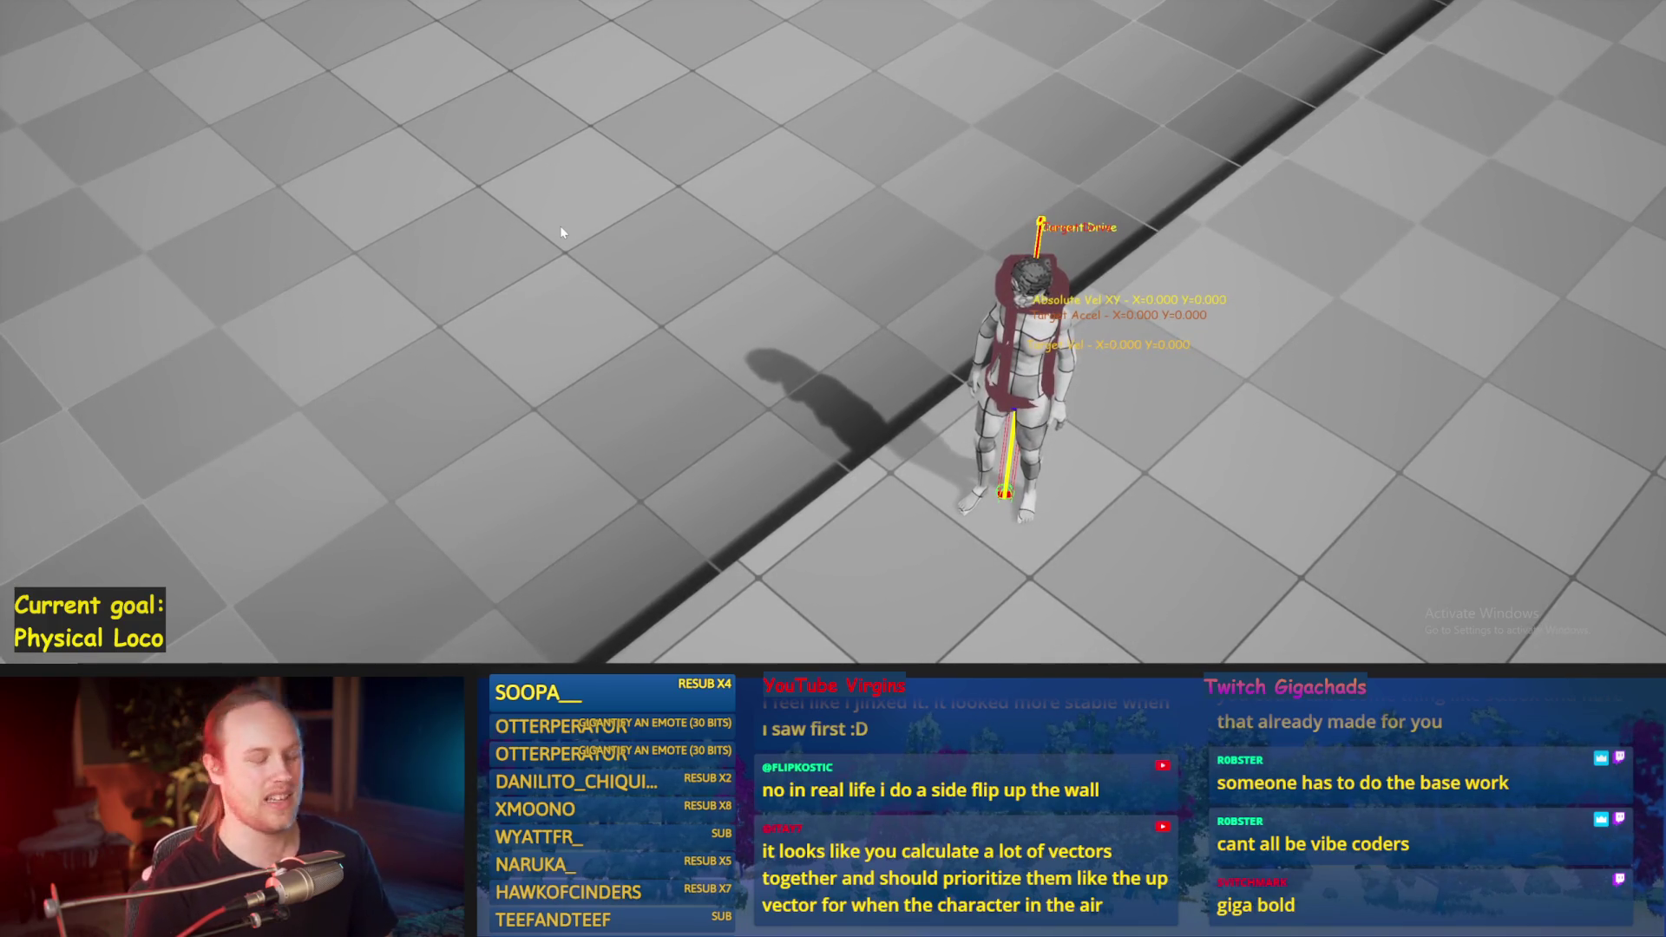
key("Escape")
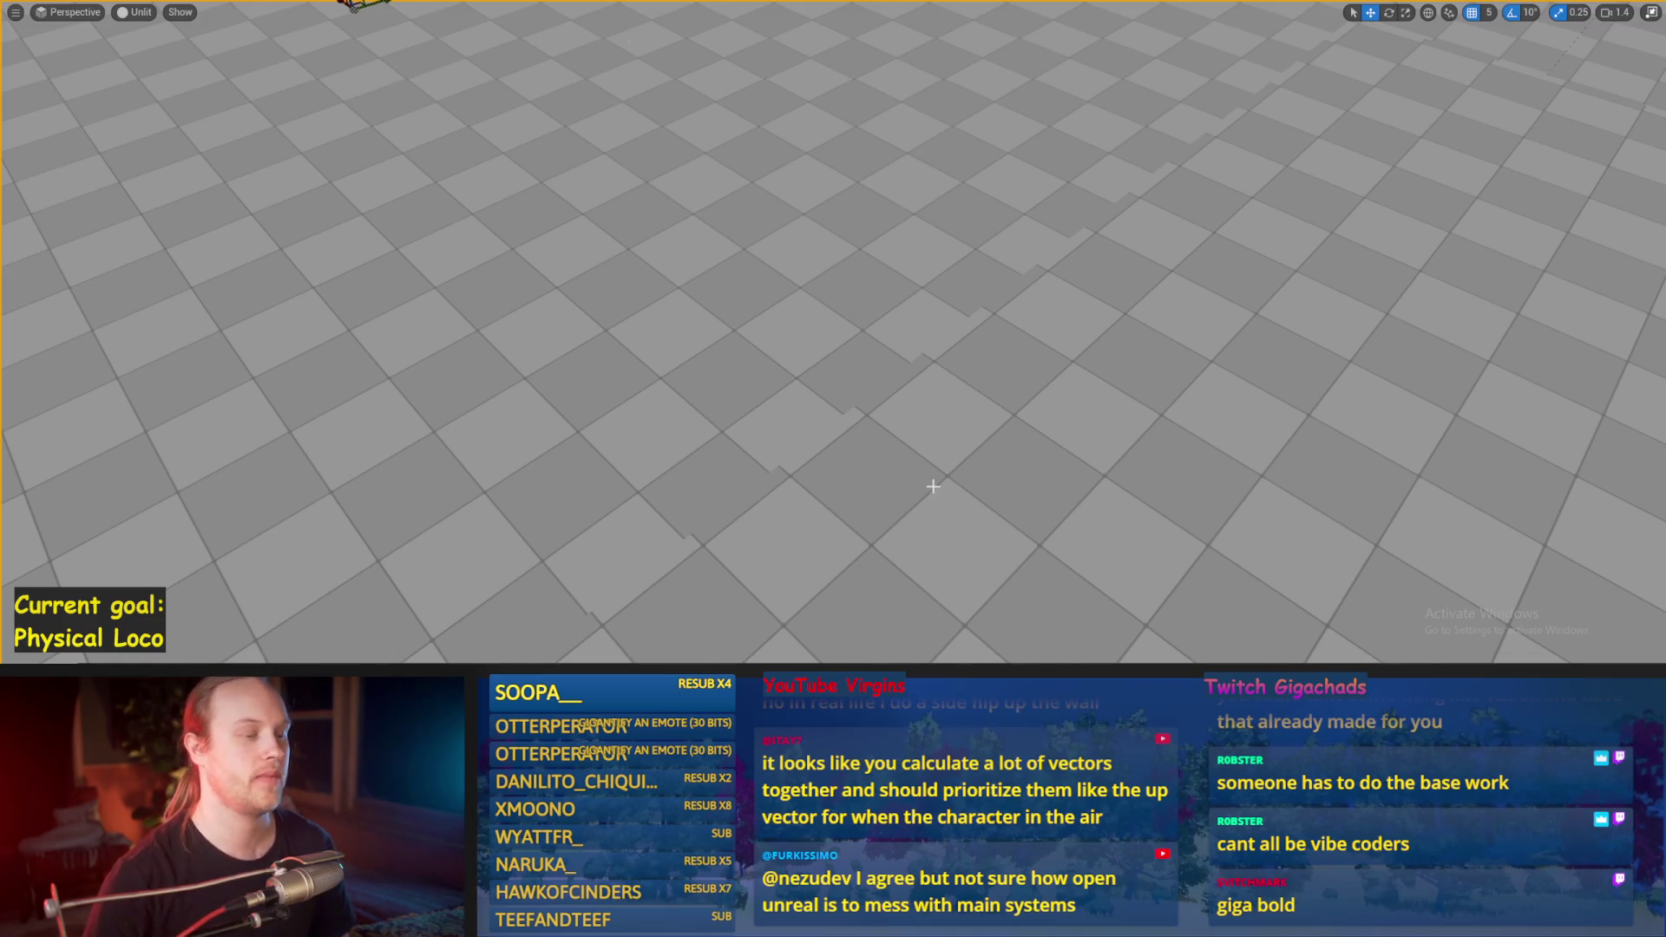
Step: Frame the whole floor, adjust the view, and save the level
key("f")
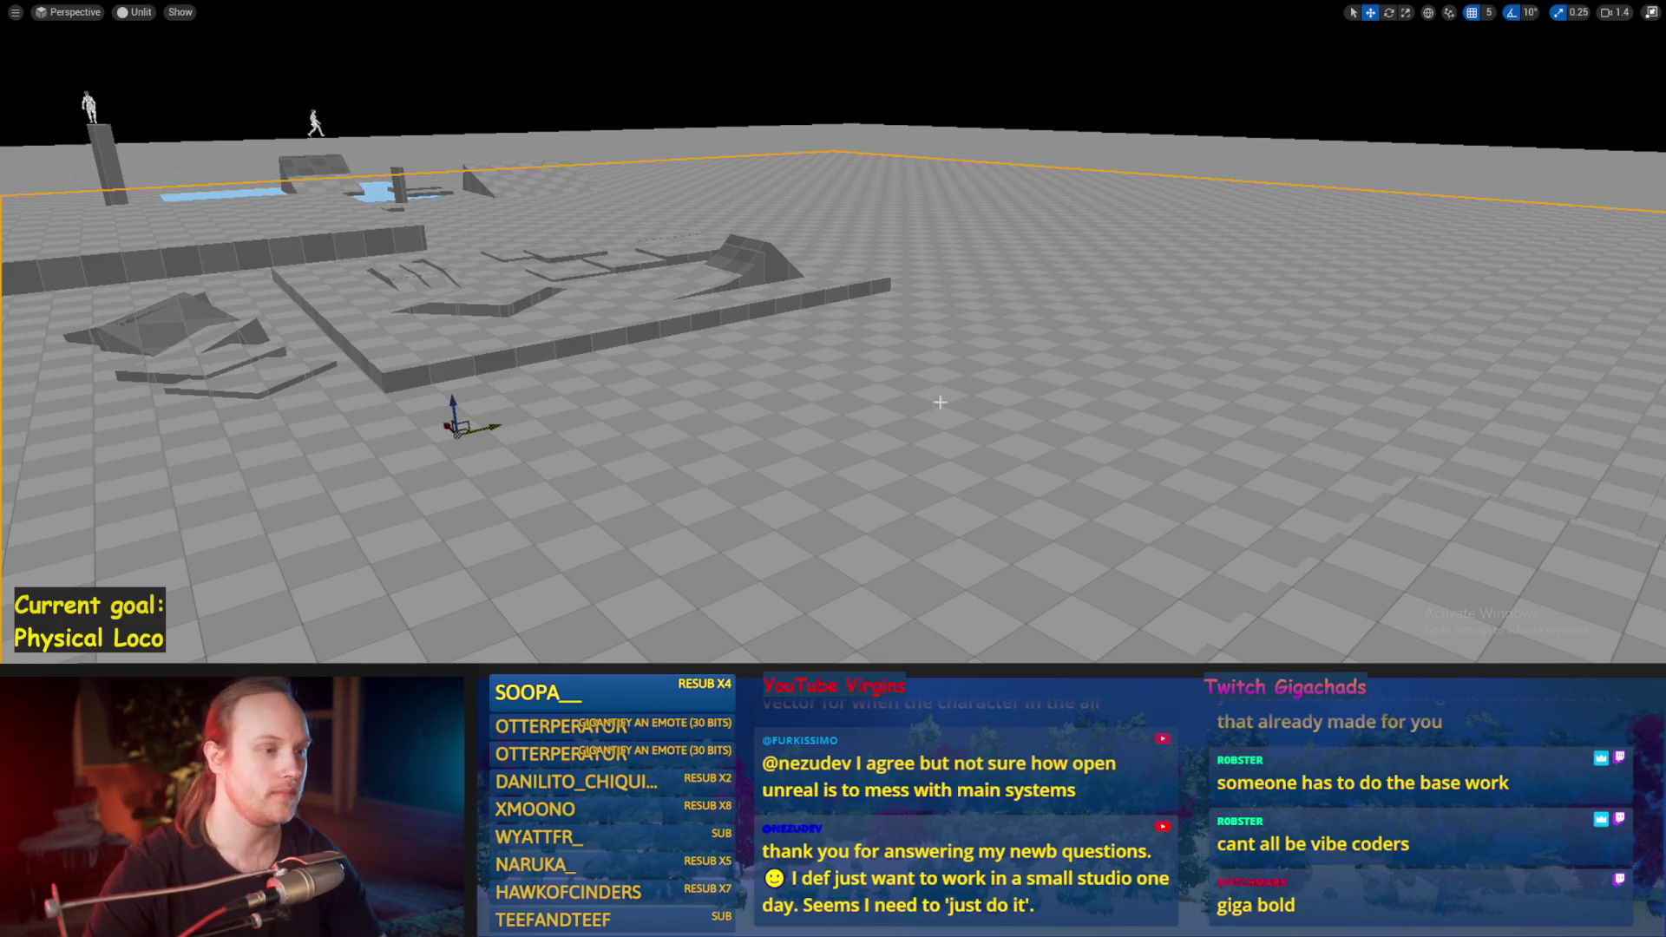
left_click_drag(939, 401, 948, 354)
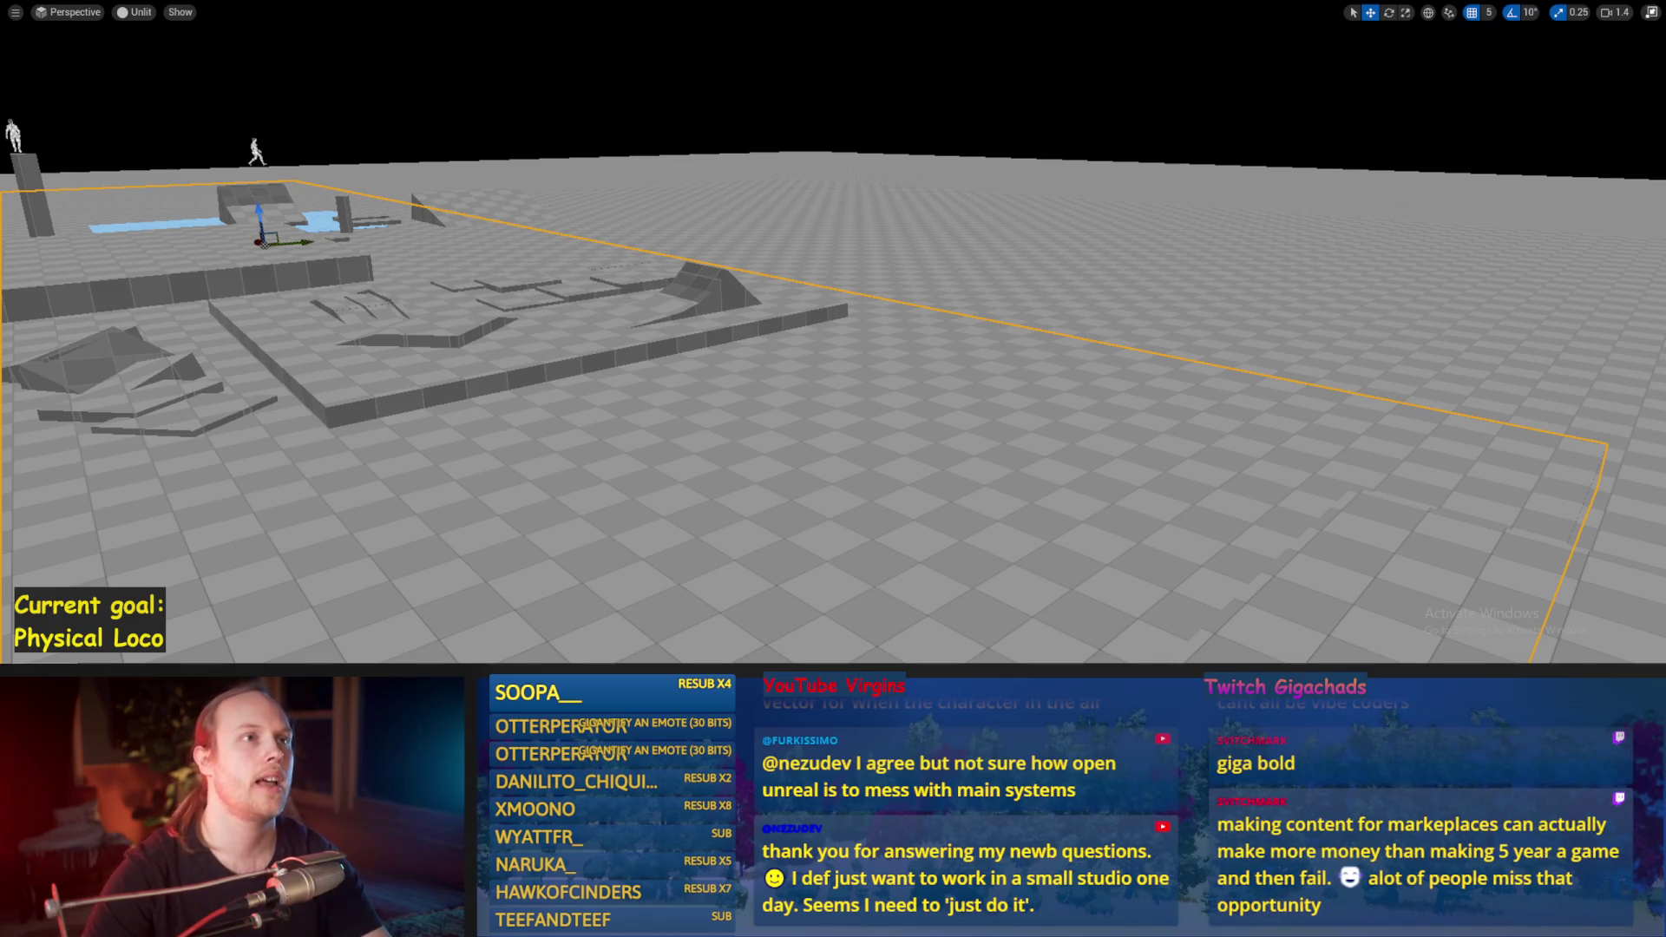
left_click_drag(1001, 351, 1005, 349)
key("ctrl+s")
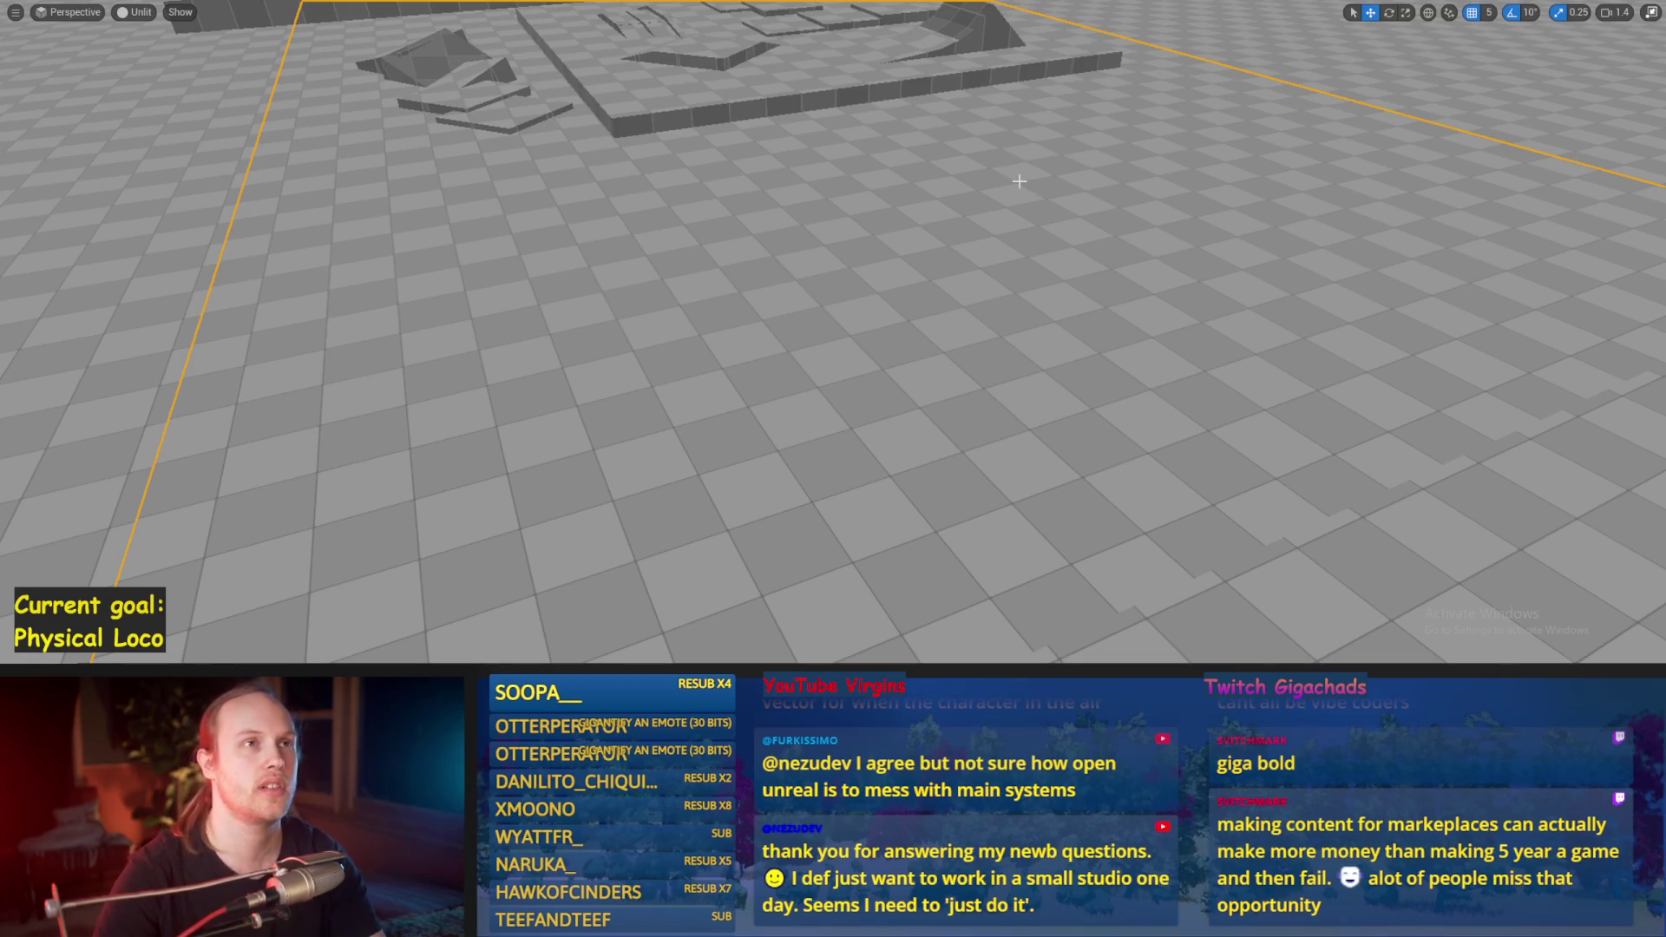
Step: Fly the view past the water patches toward the box and character, then switch to Paint
scroll(1027, 182, "down", 5)
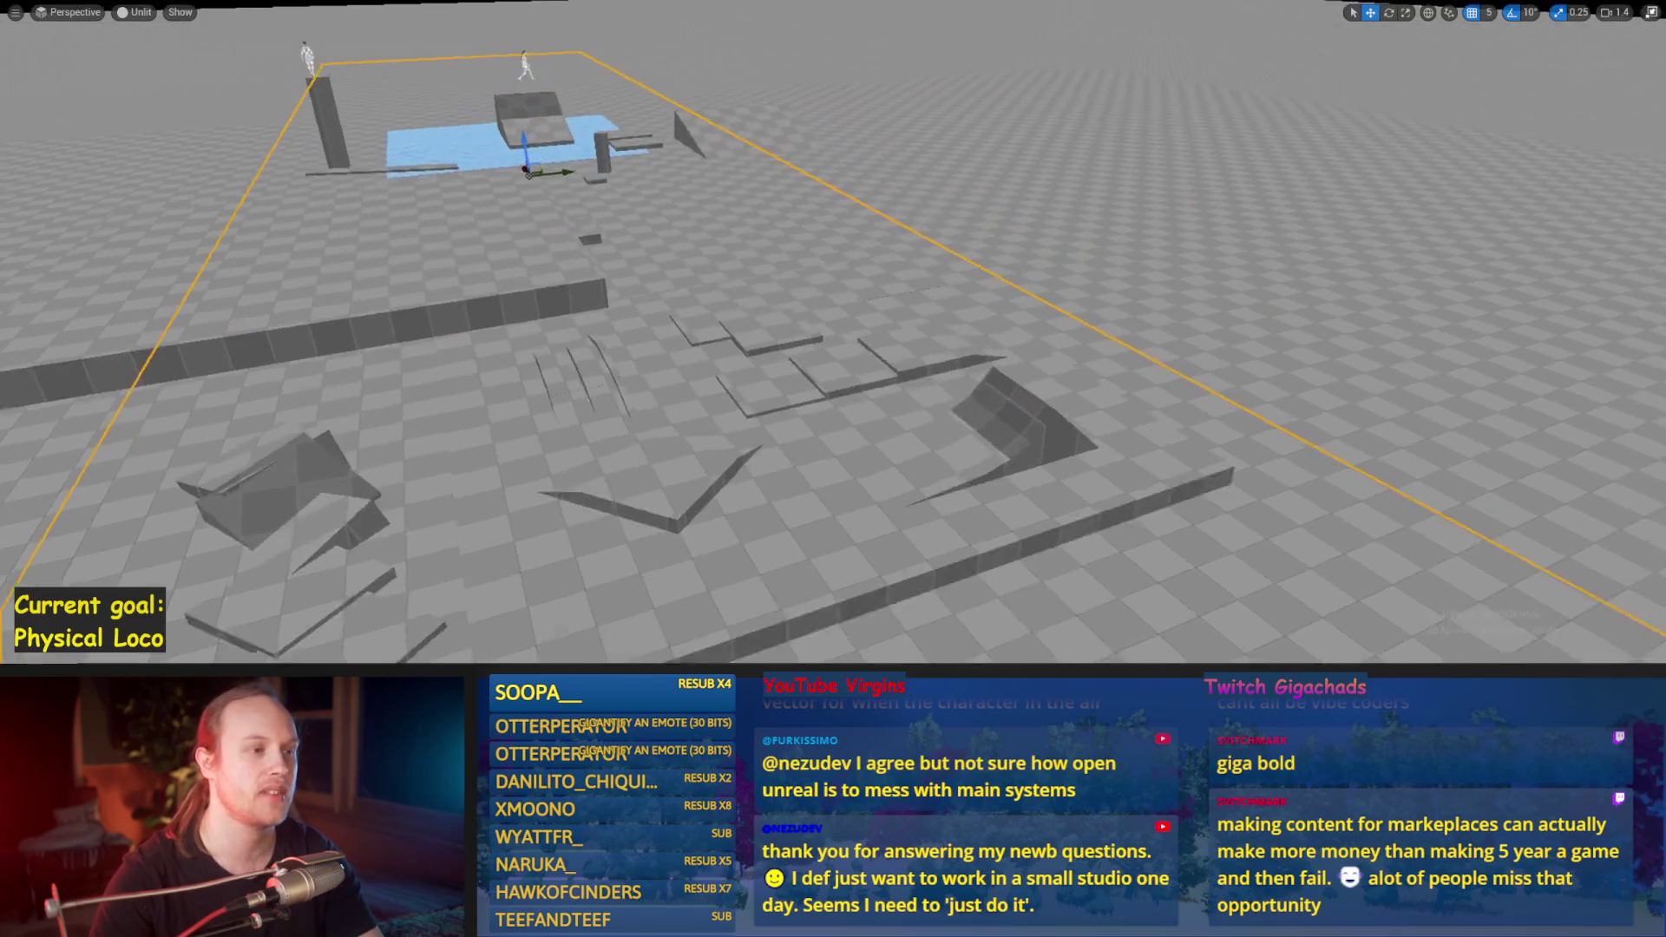
scroll(1001, 187, "up", 10)
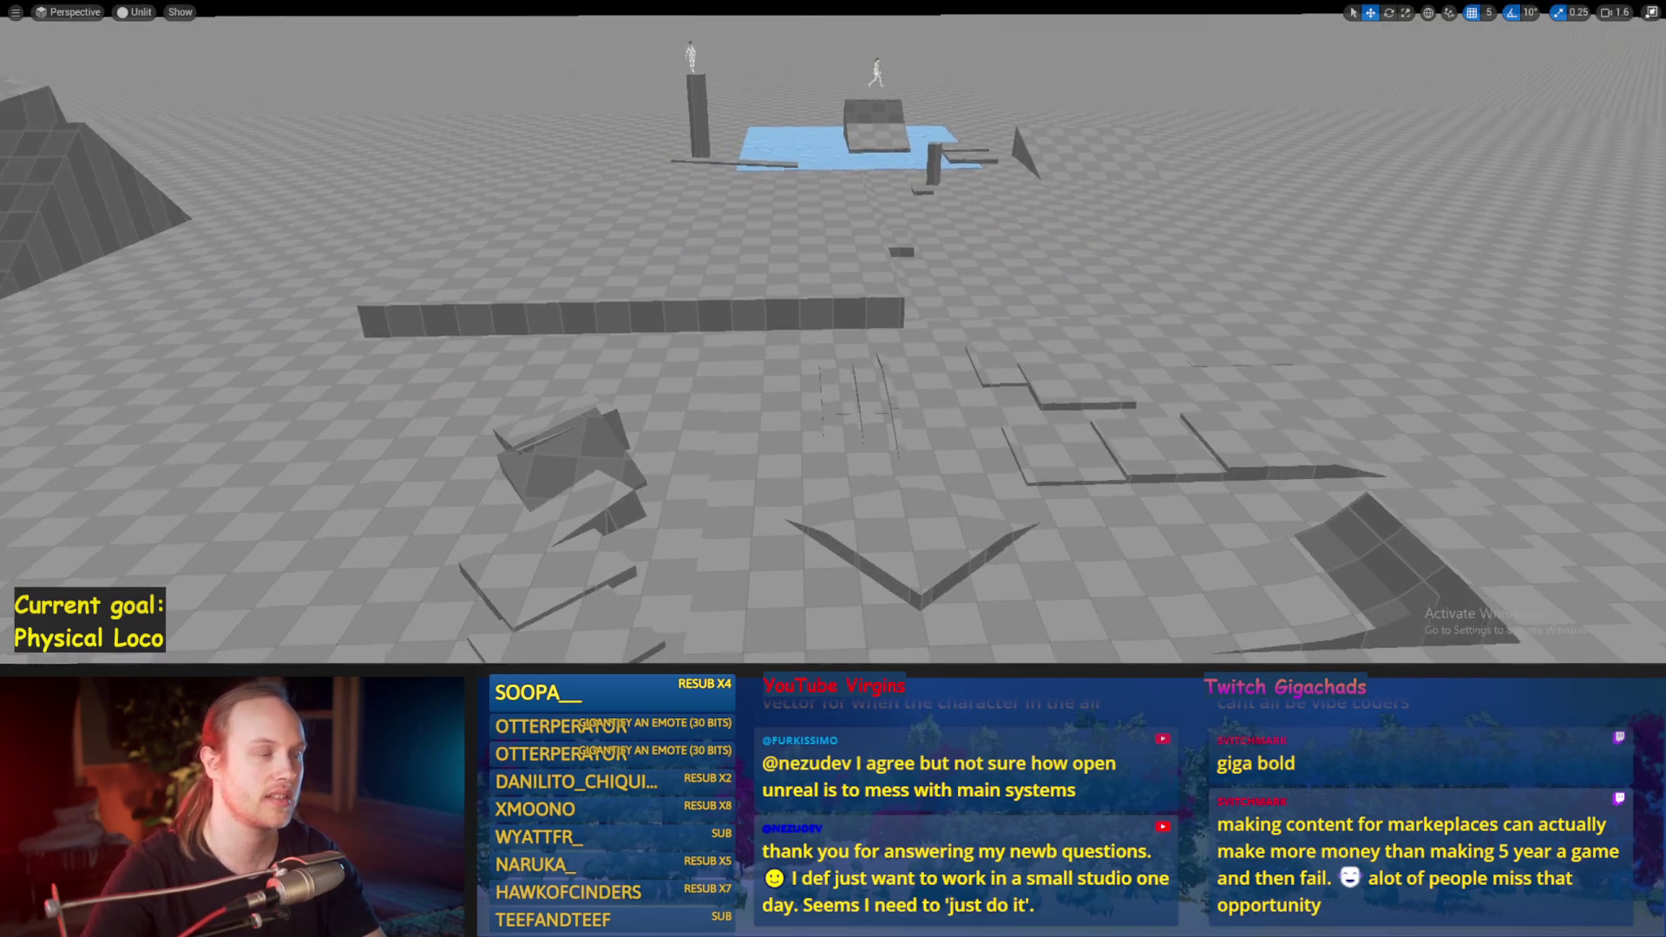
scroll(833, 347, "down", 5)
left_click_drag(832, 347, 781, 382)
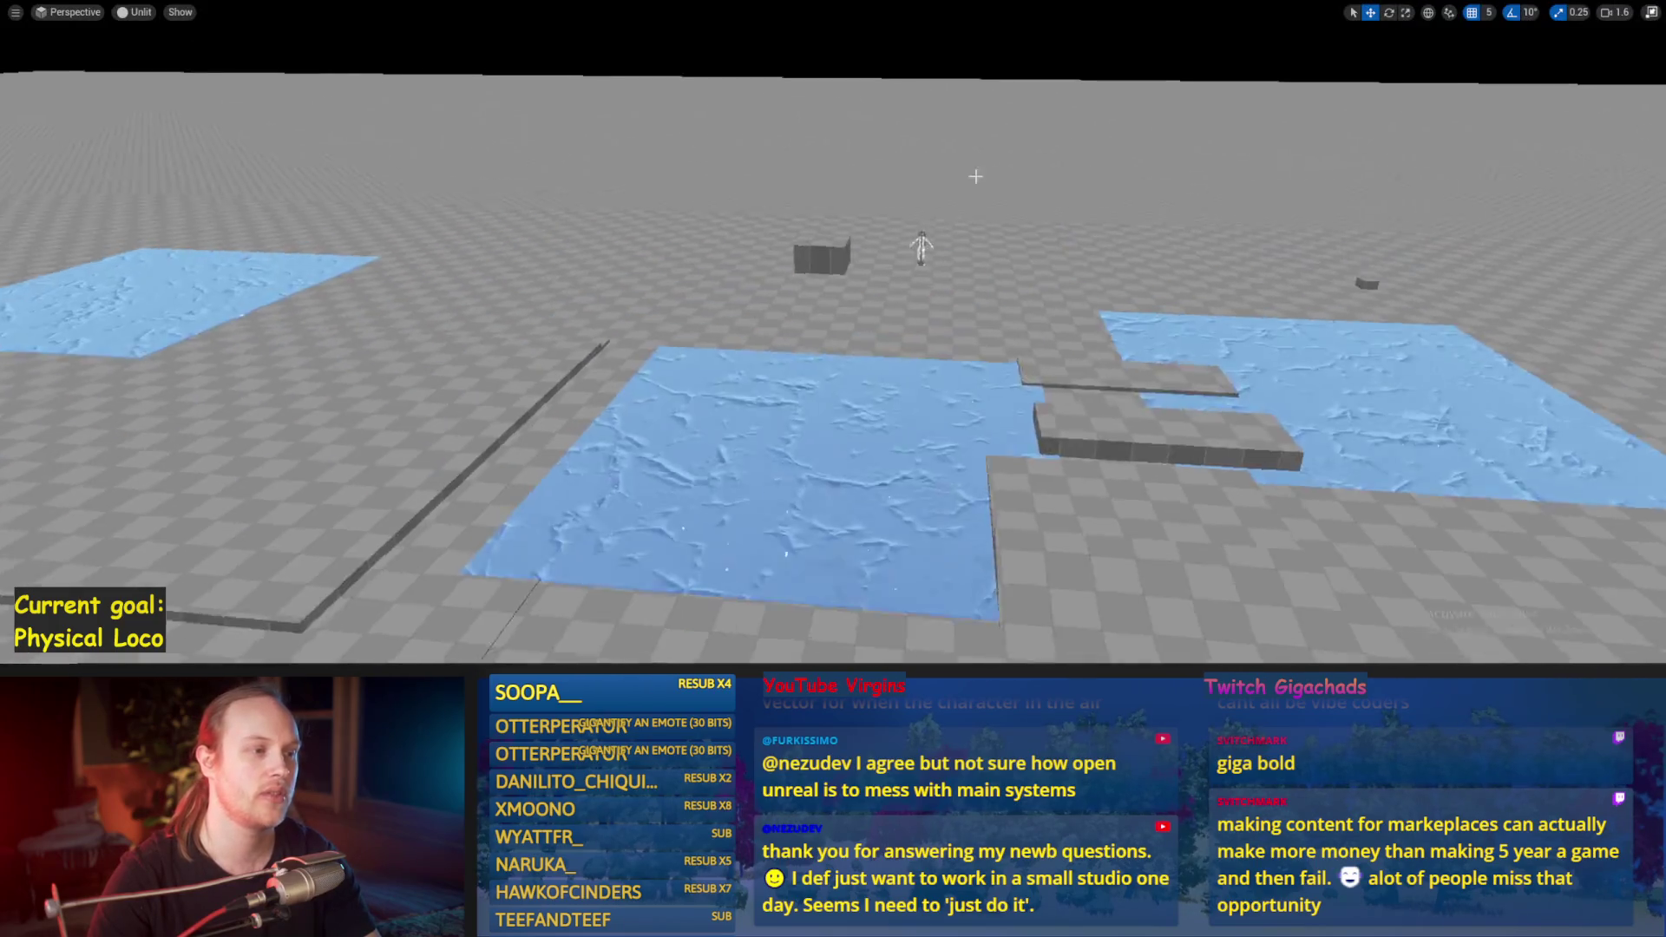
key("w")
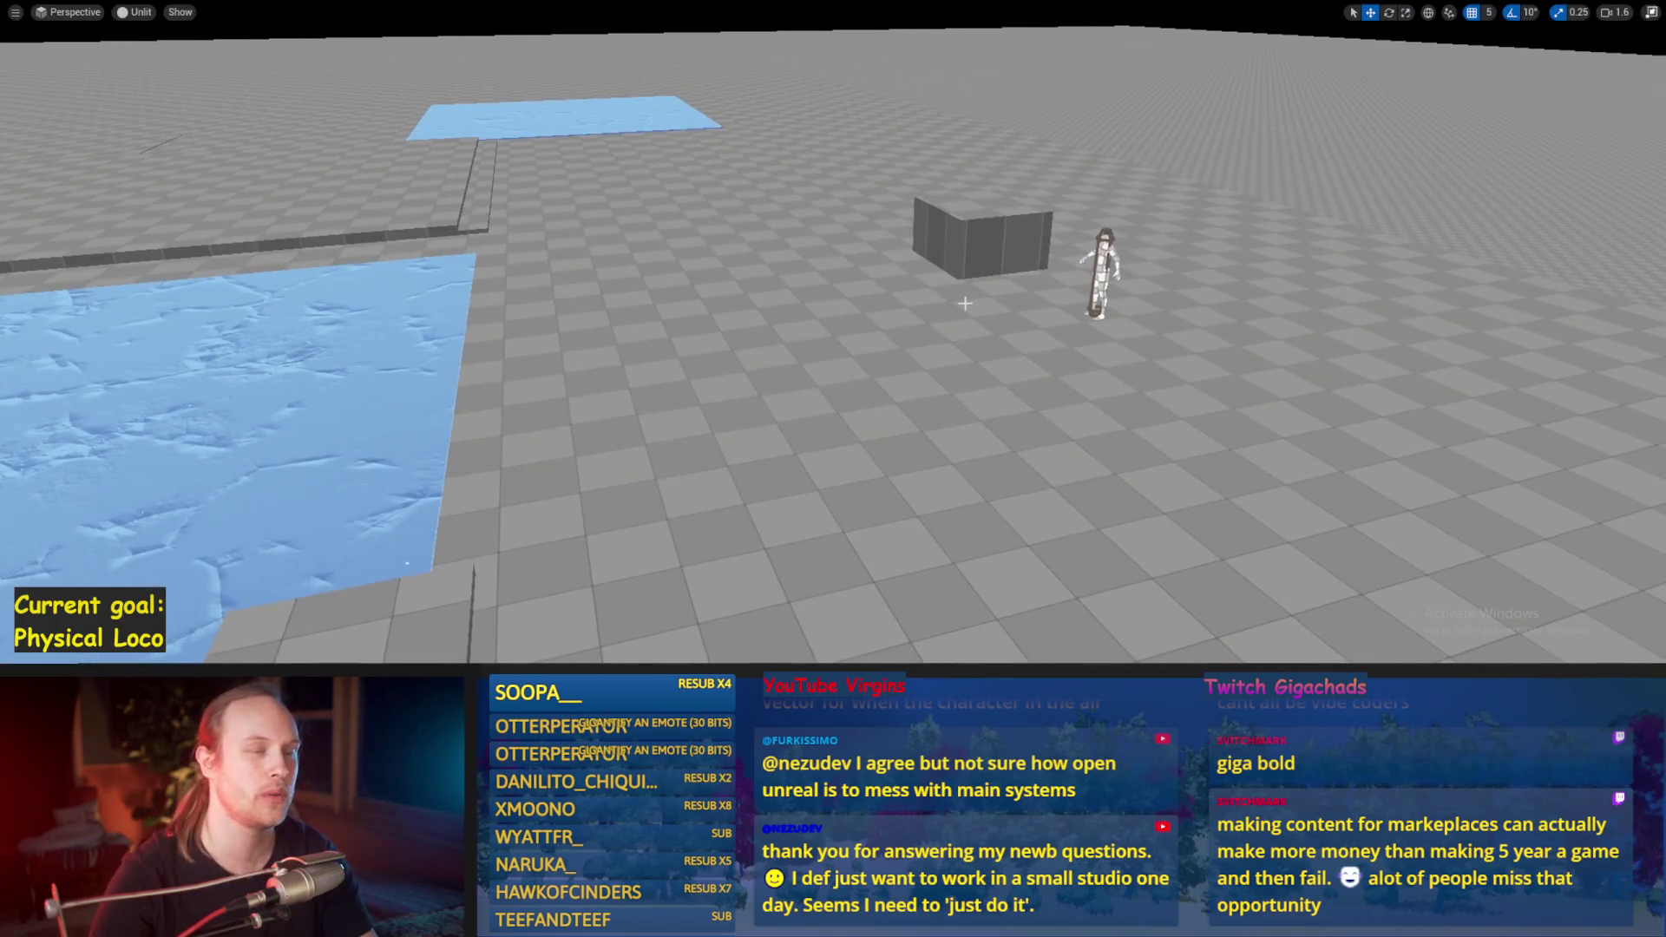
left_click_drag(973, 307, 963, 304)
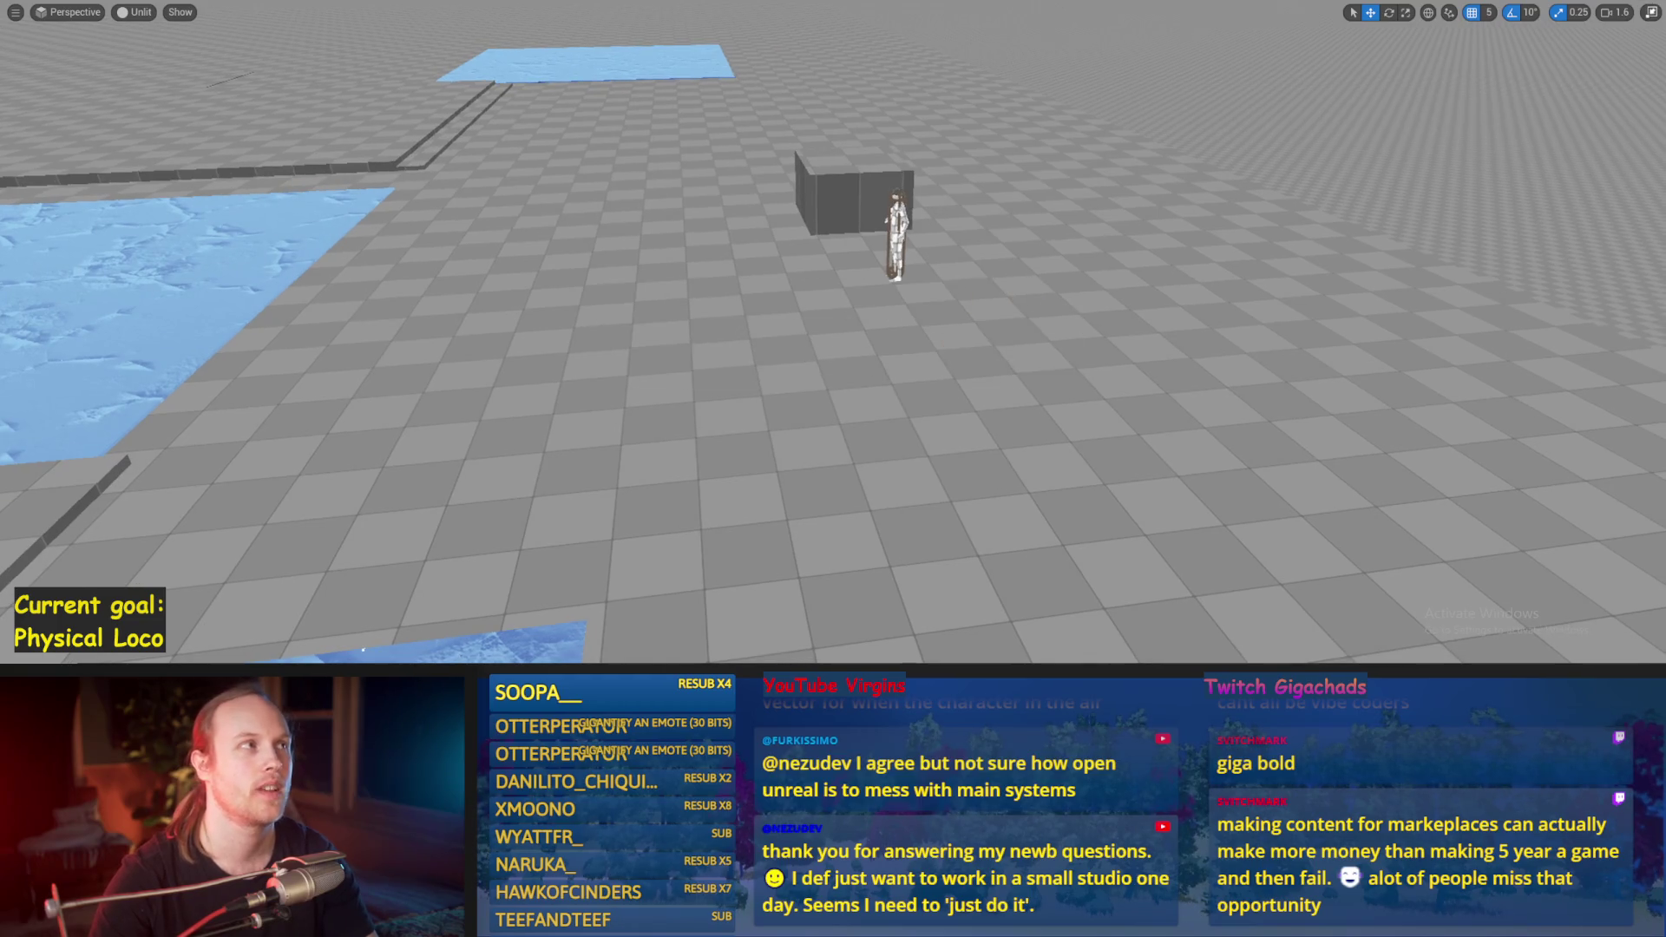
key("alt+Tab")
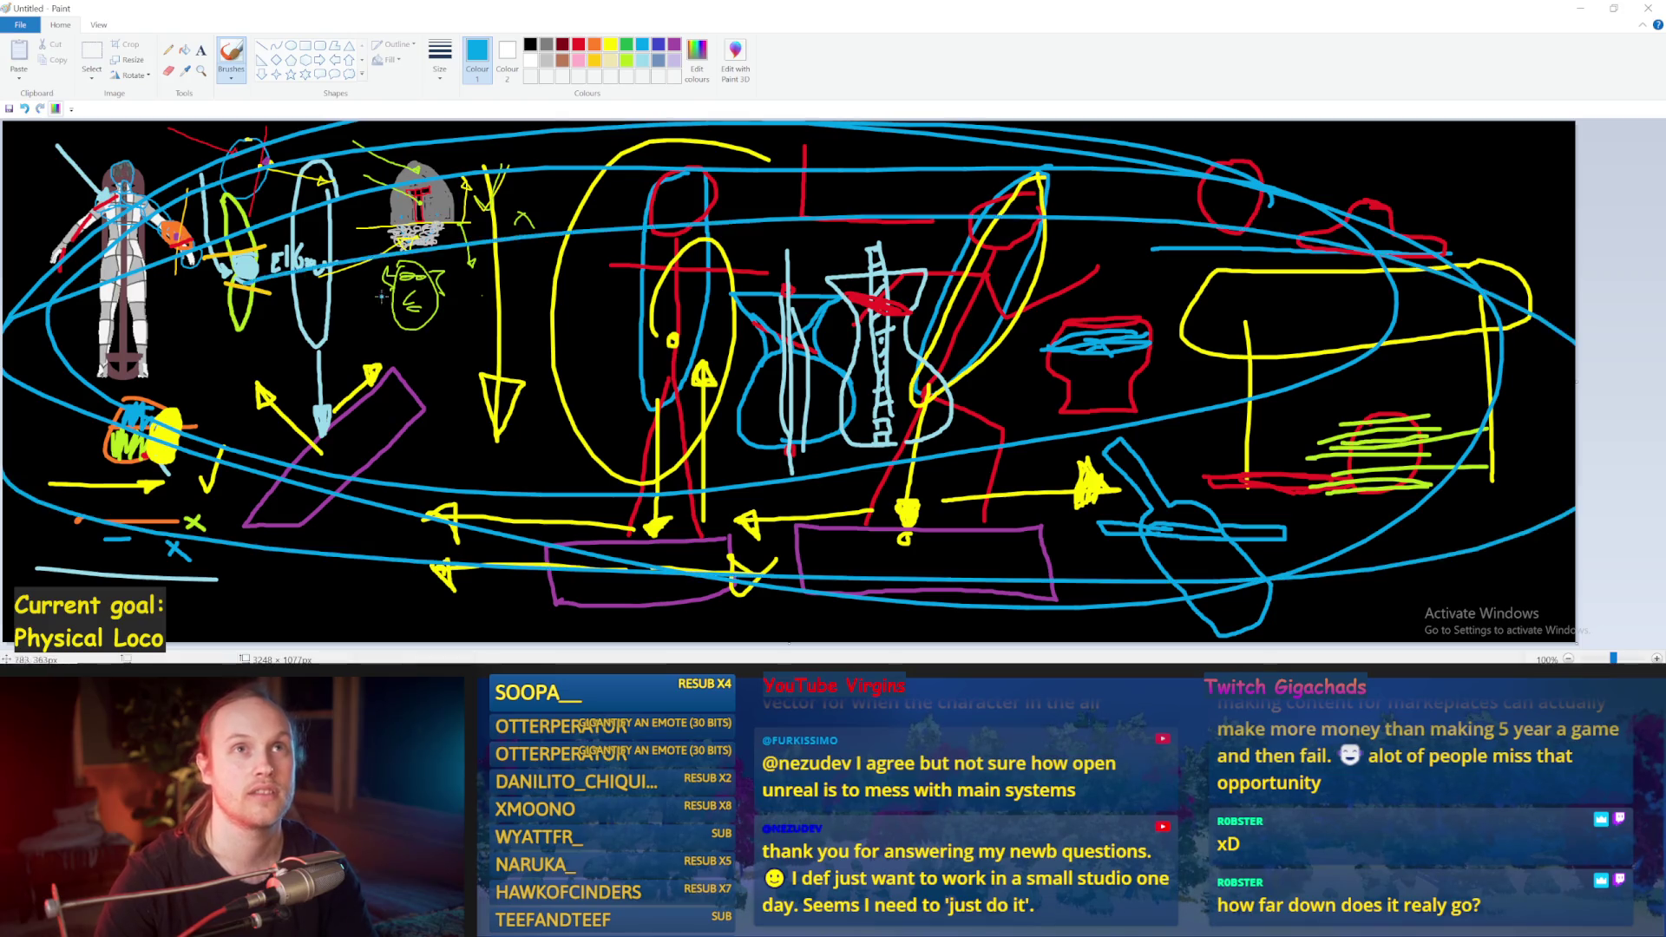
Step: Undo the large blue ellipse strokes in Paint and minimize the Paint window
key("ctrl+z")
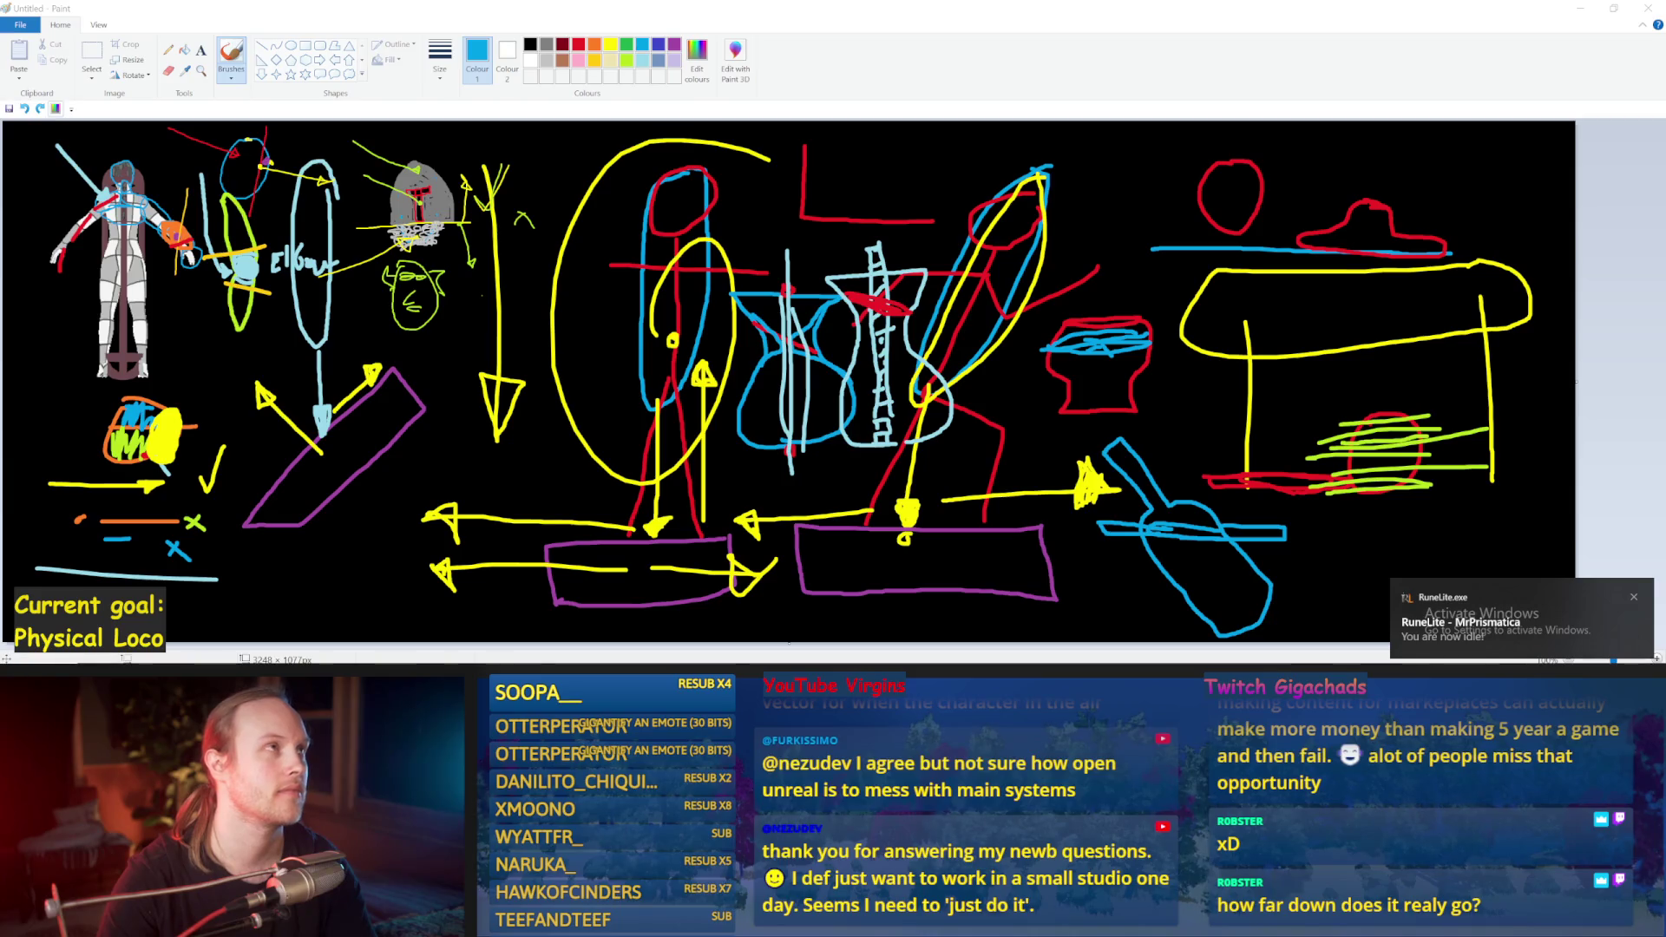
mouse_move(1664, 260)
left_mouse_down()
mouse_move(892, 194)
mouse_move(967, 182)
mouse_move(691, 118)
mouse_move(365, 0)
mouse_move(417, 0)
left_mouse_up()
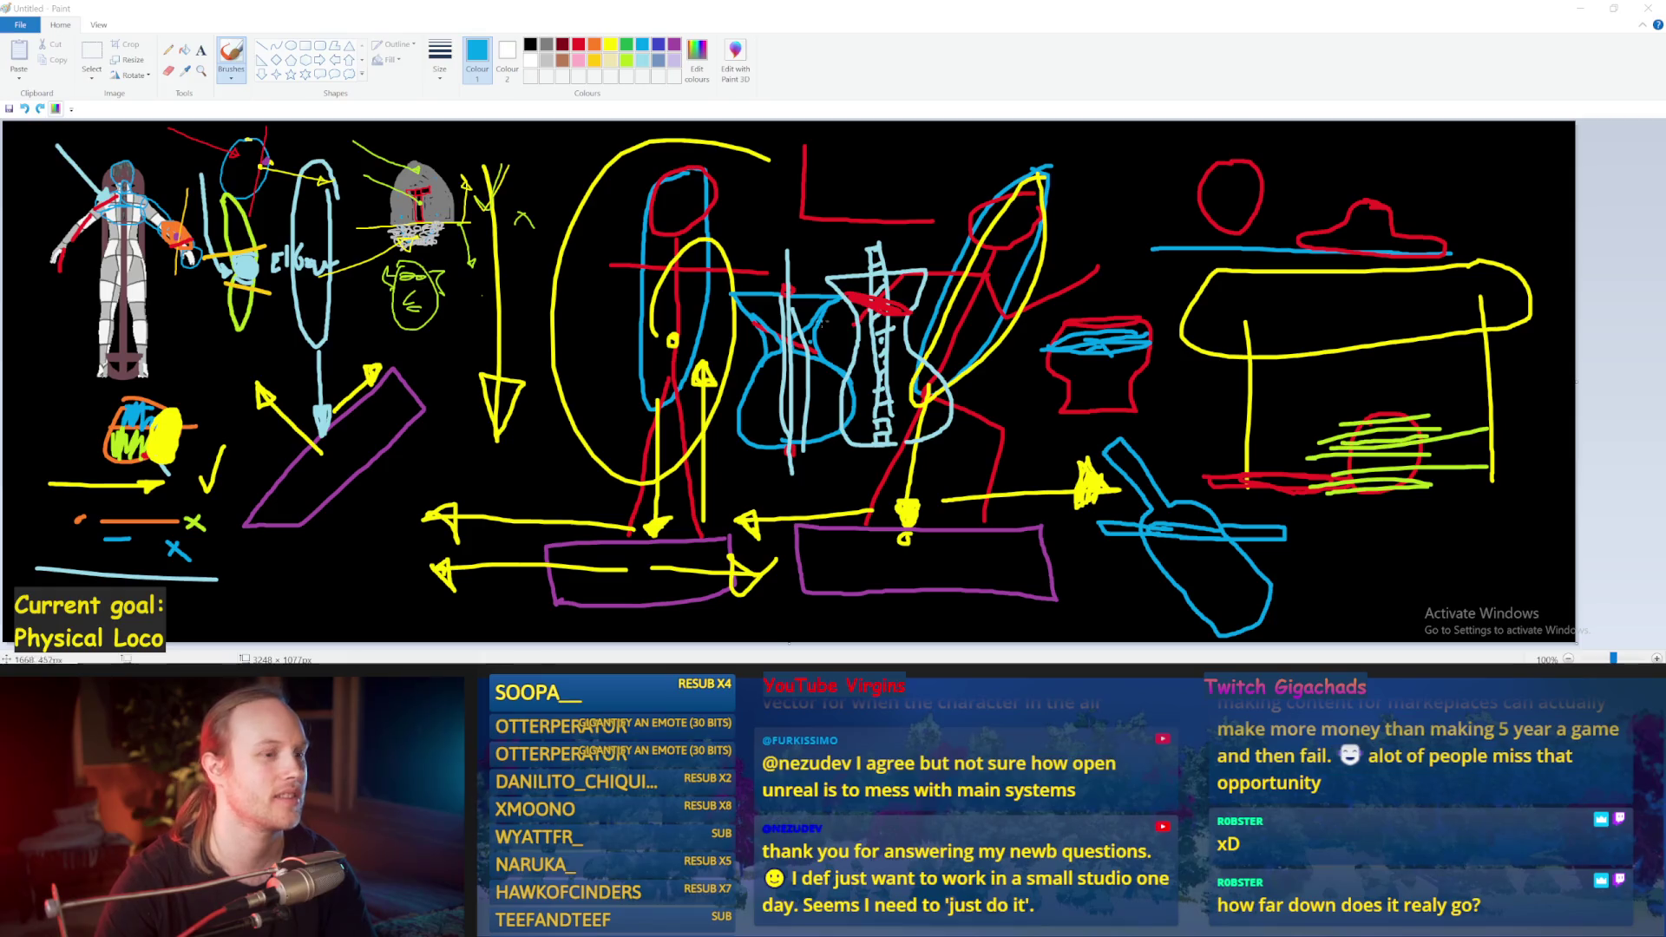
left_click(1580, 8)
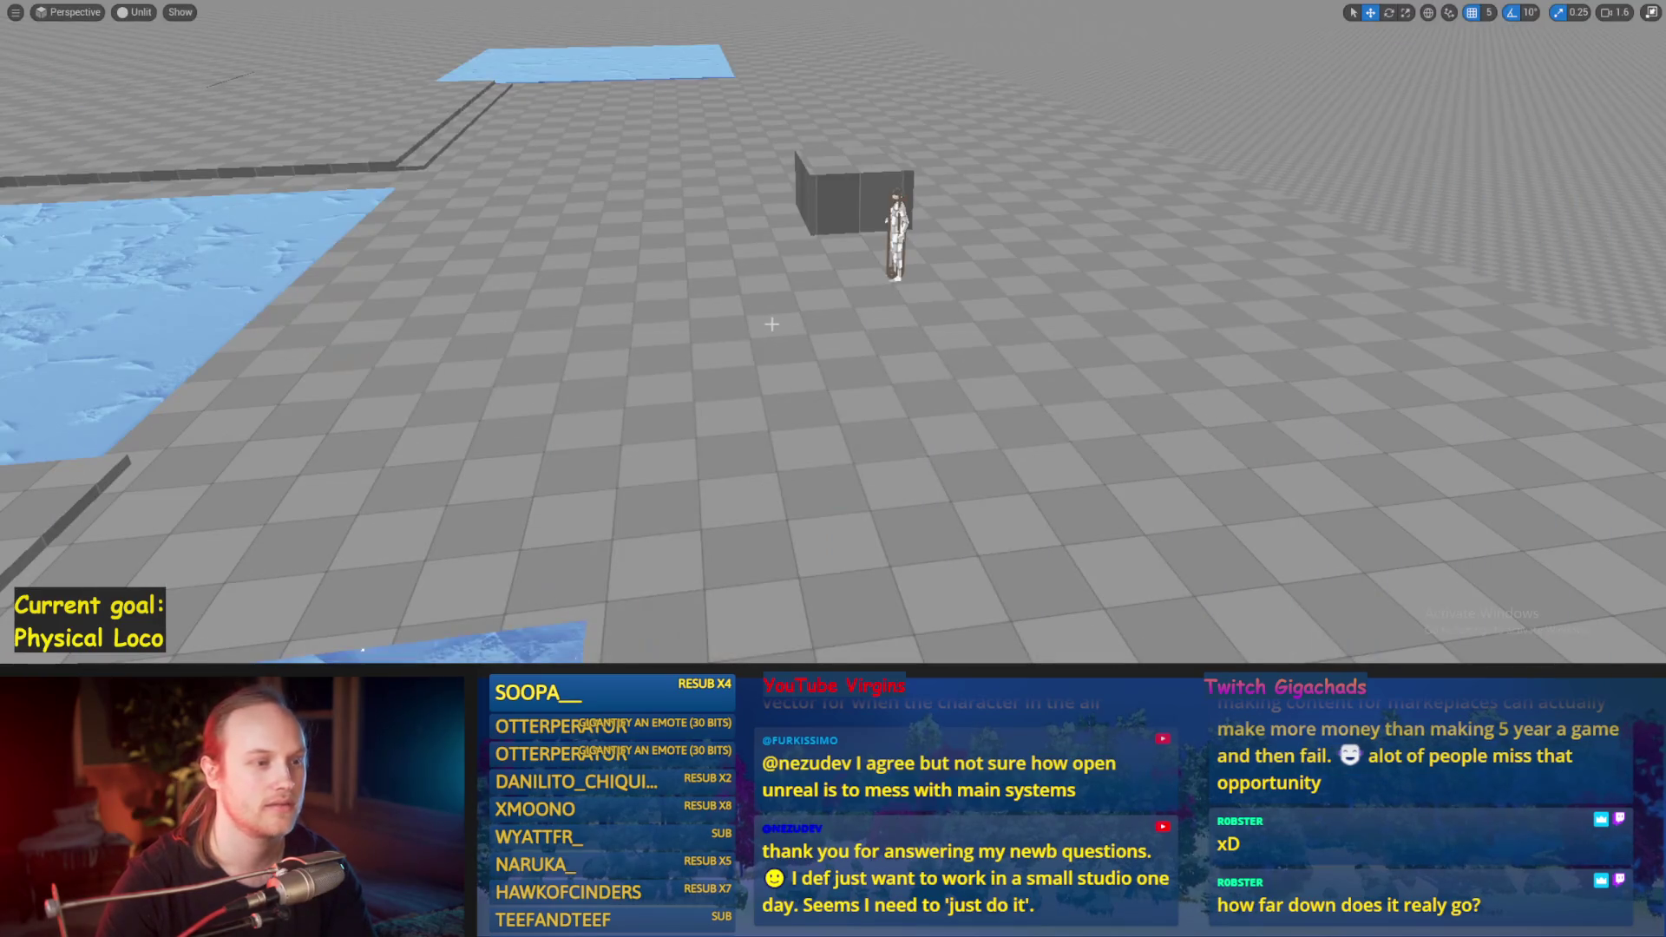
Step: Start play, restart it with the character standing still, and walk forward then back
key("alt+p")
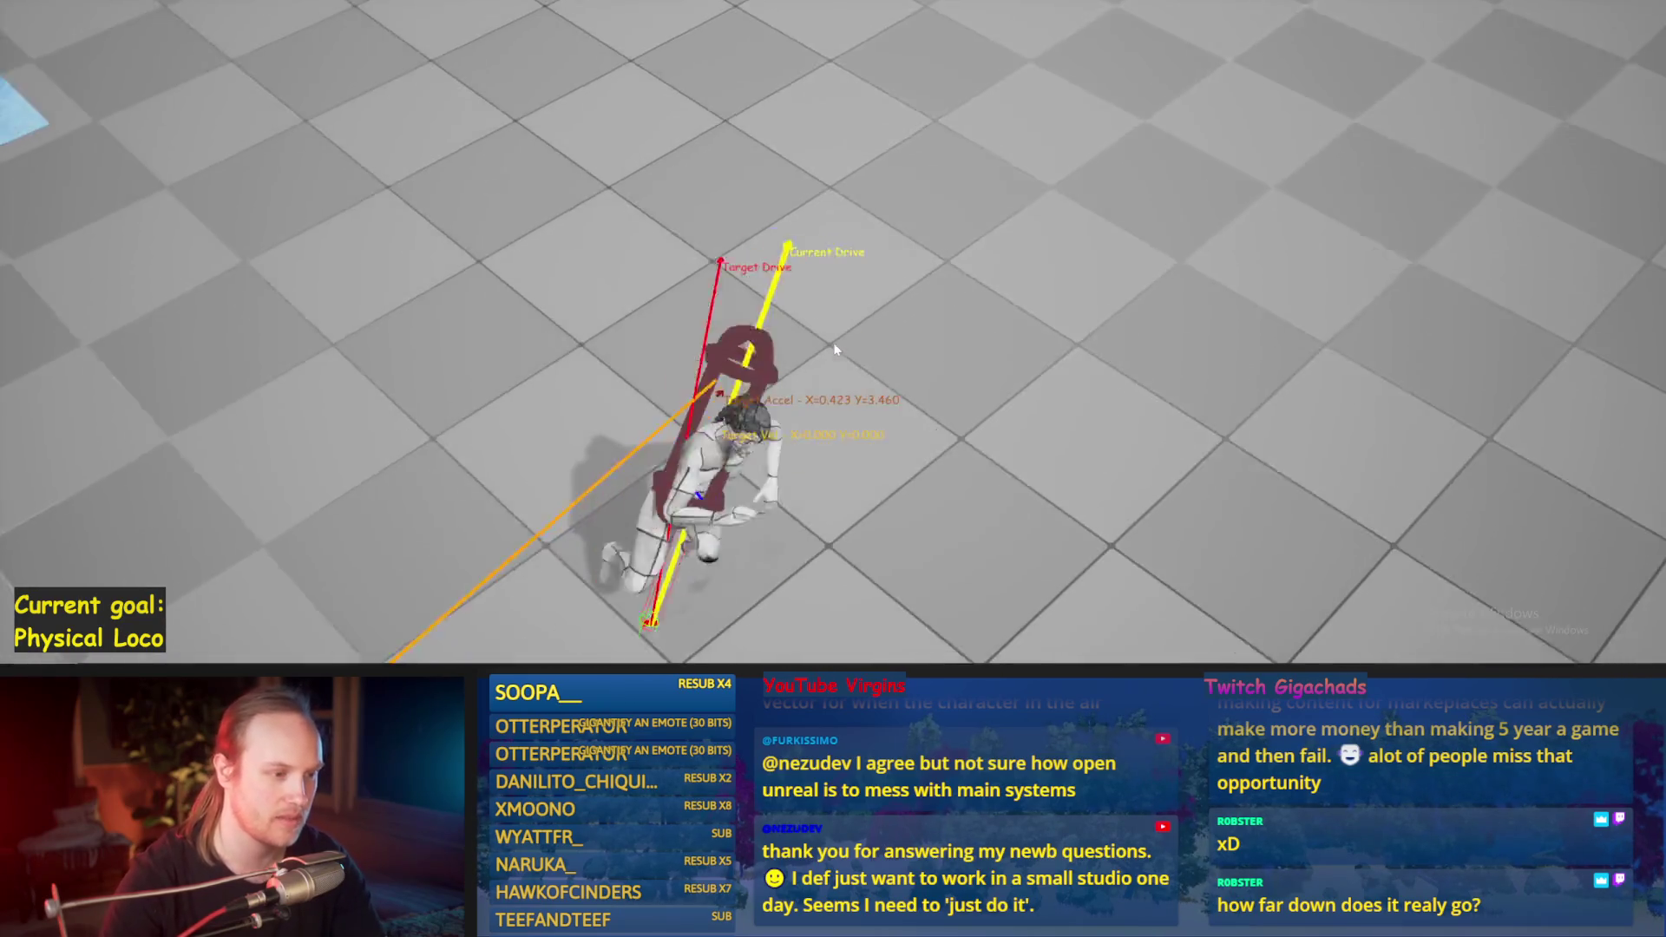
key("Escape")
key("alt+p")
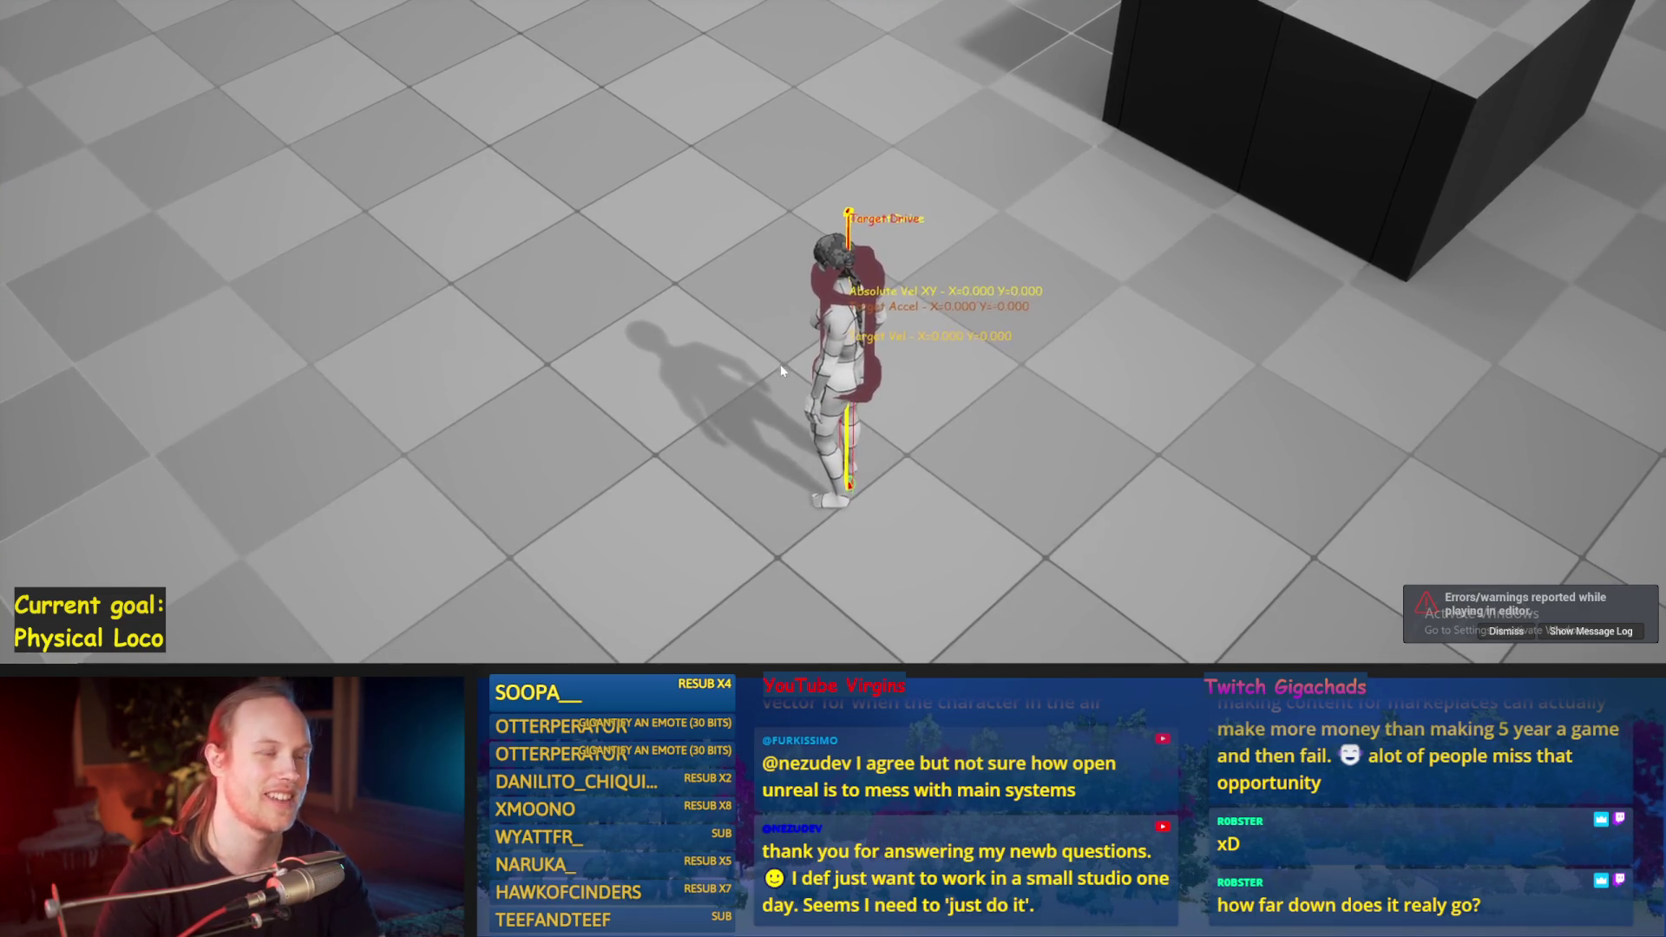
key("w")
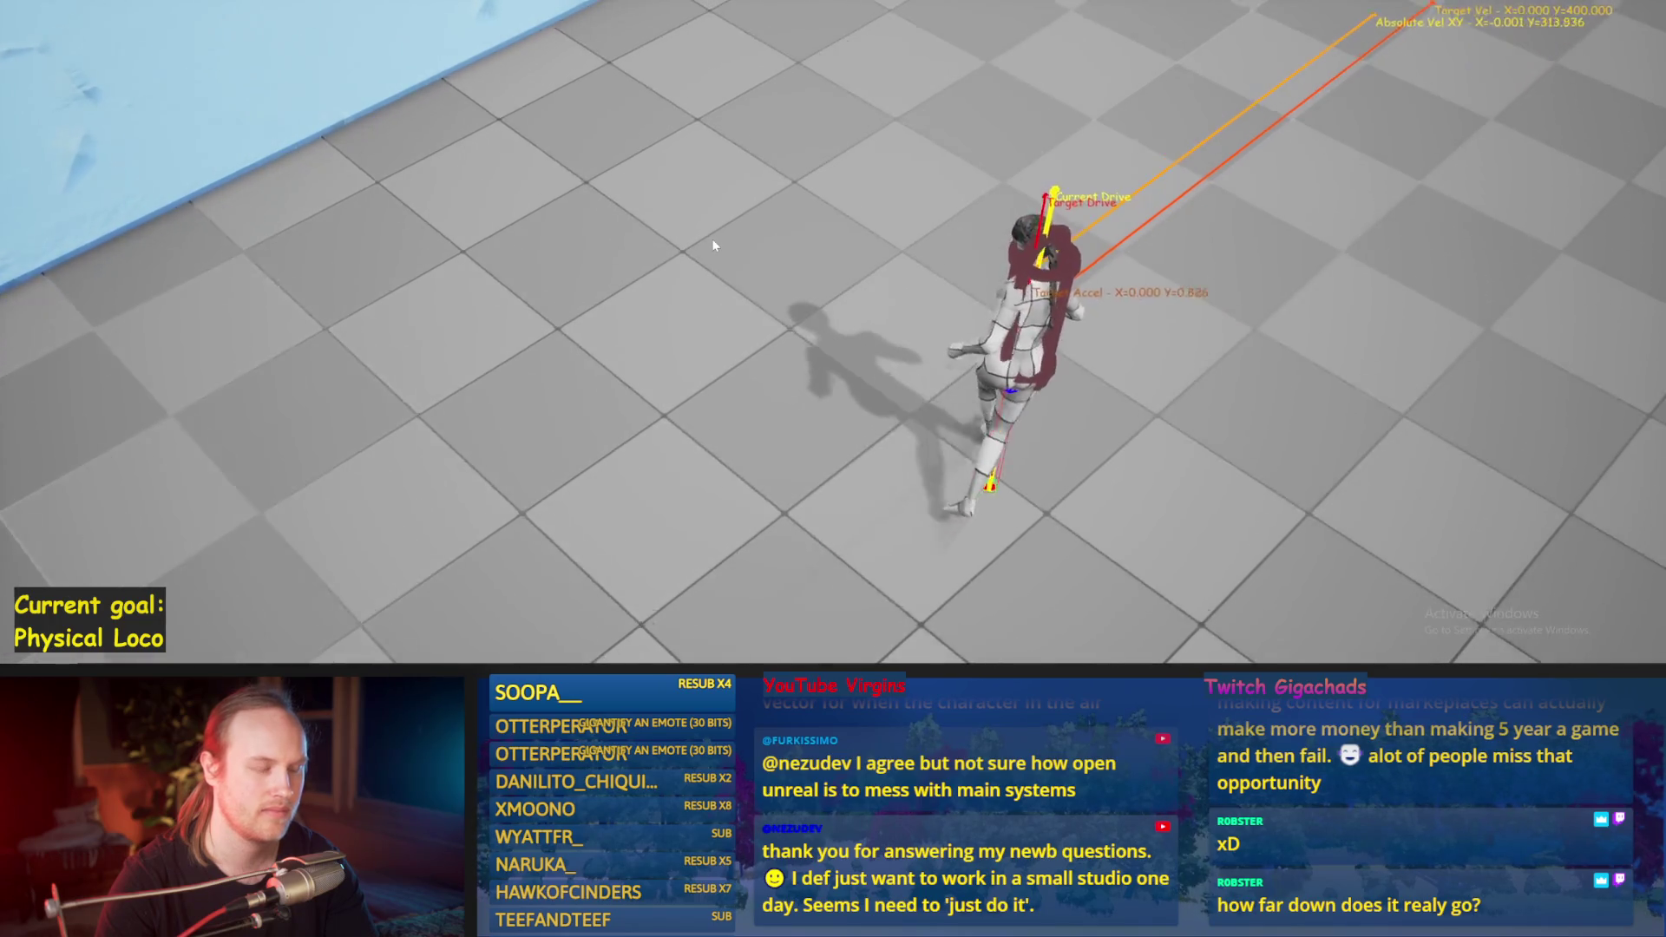
key("s")
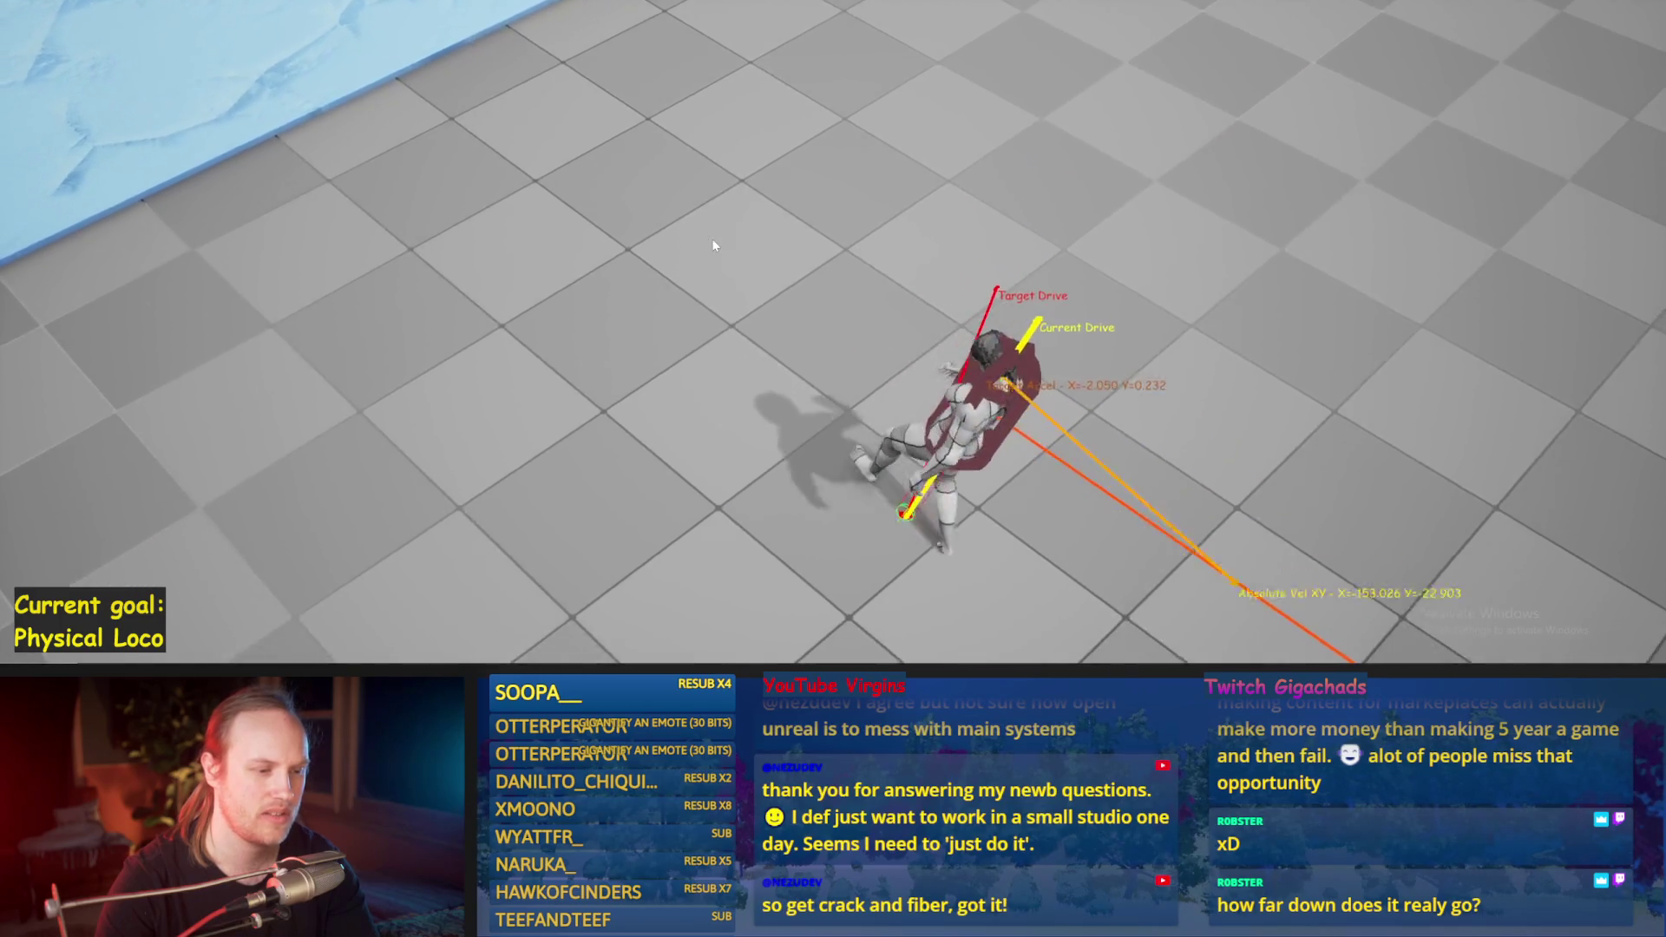
Step: Steer the character right and drive it forward at full speed, then stop the session
key("w")
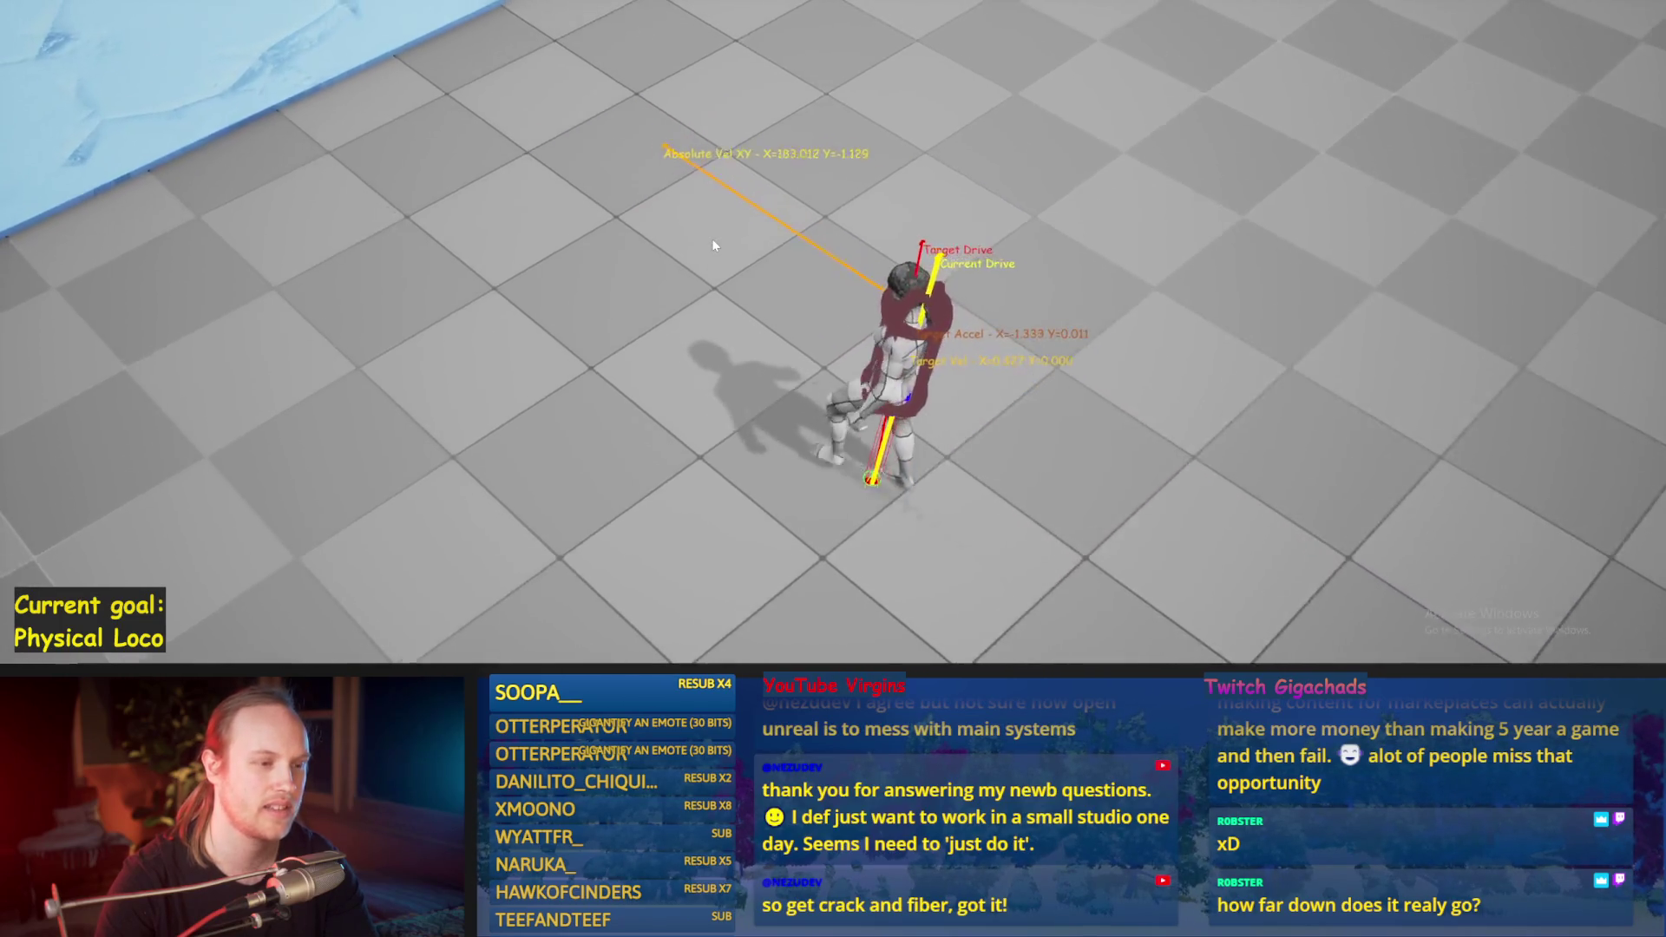
key("d")
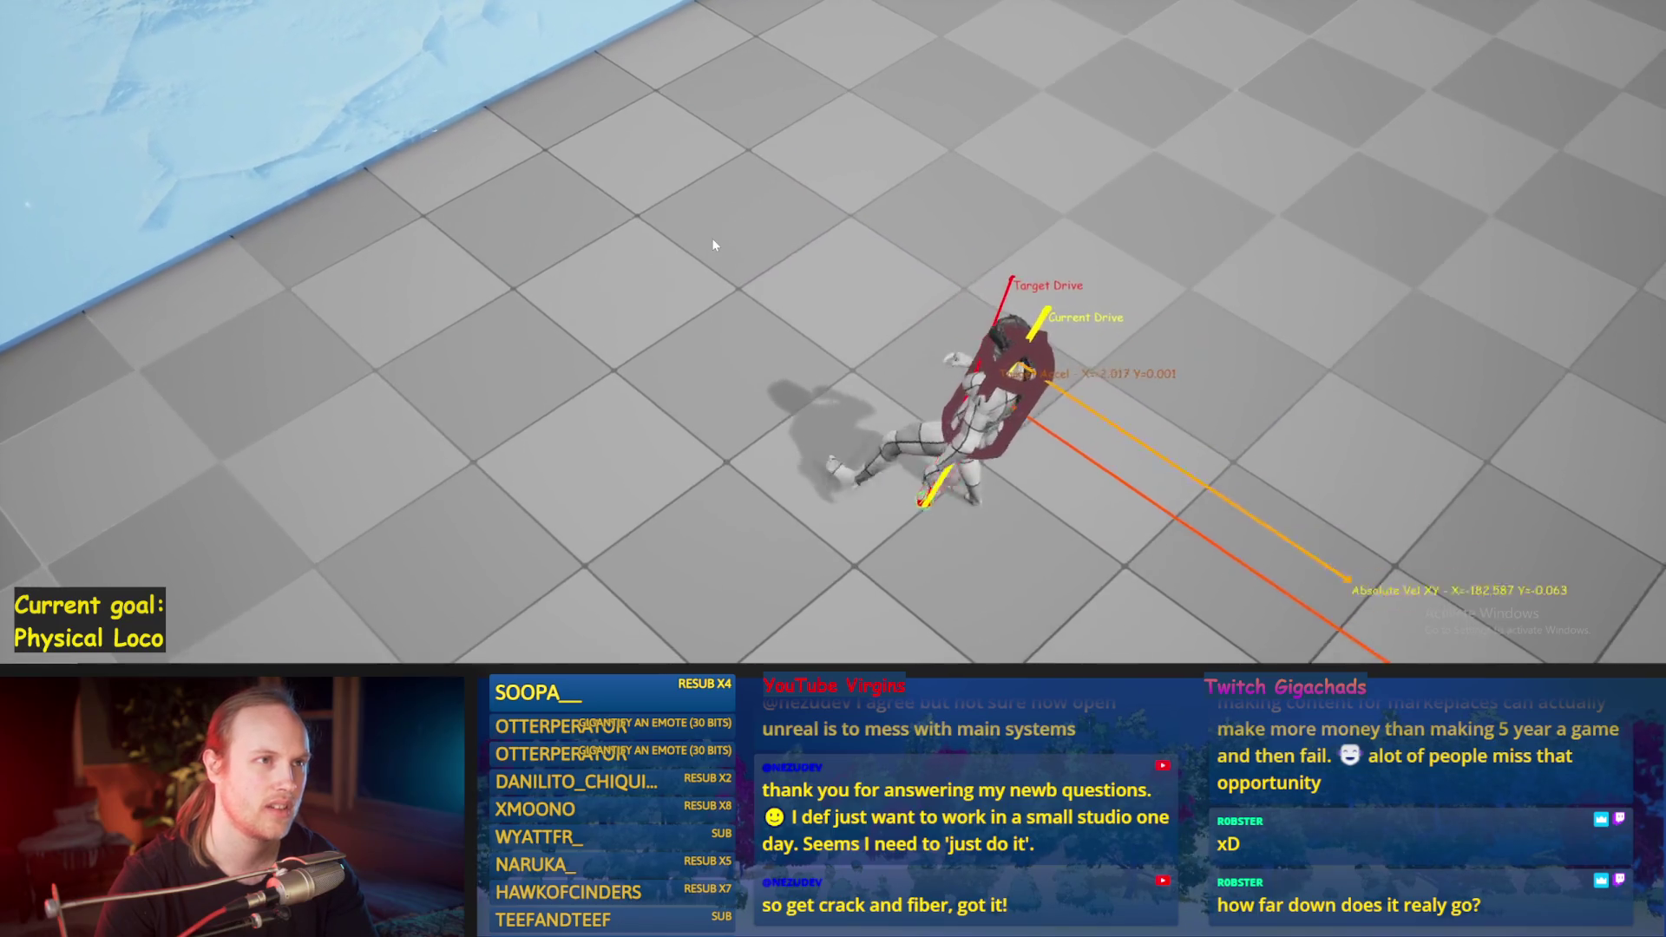
key("w")
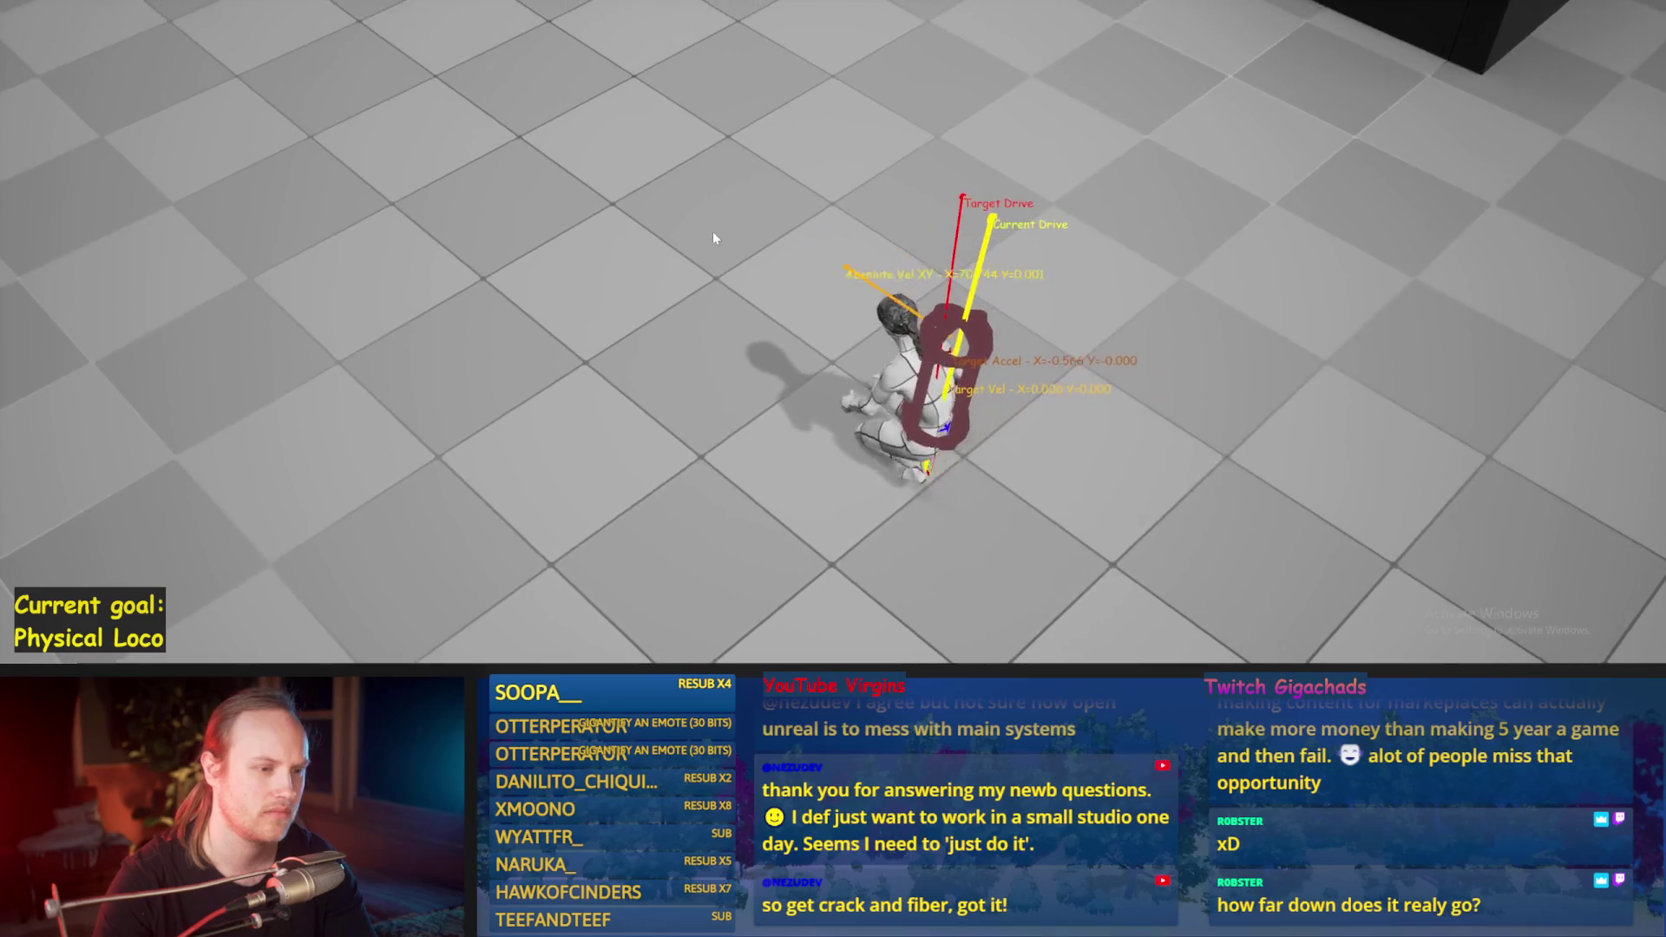
key("w")
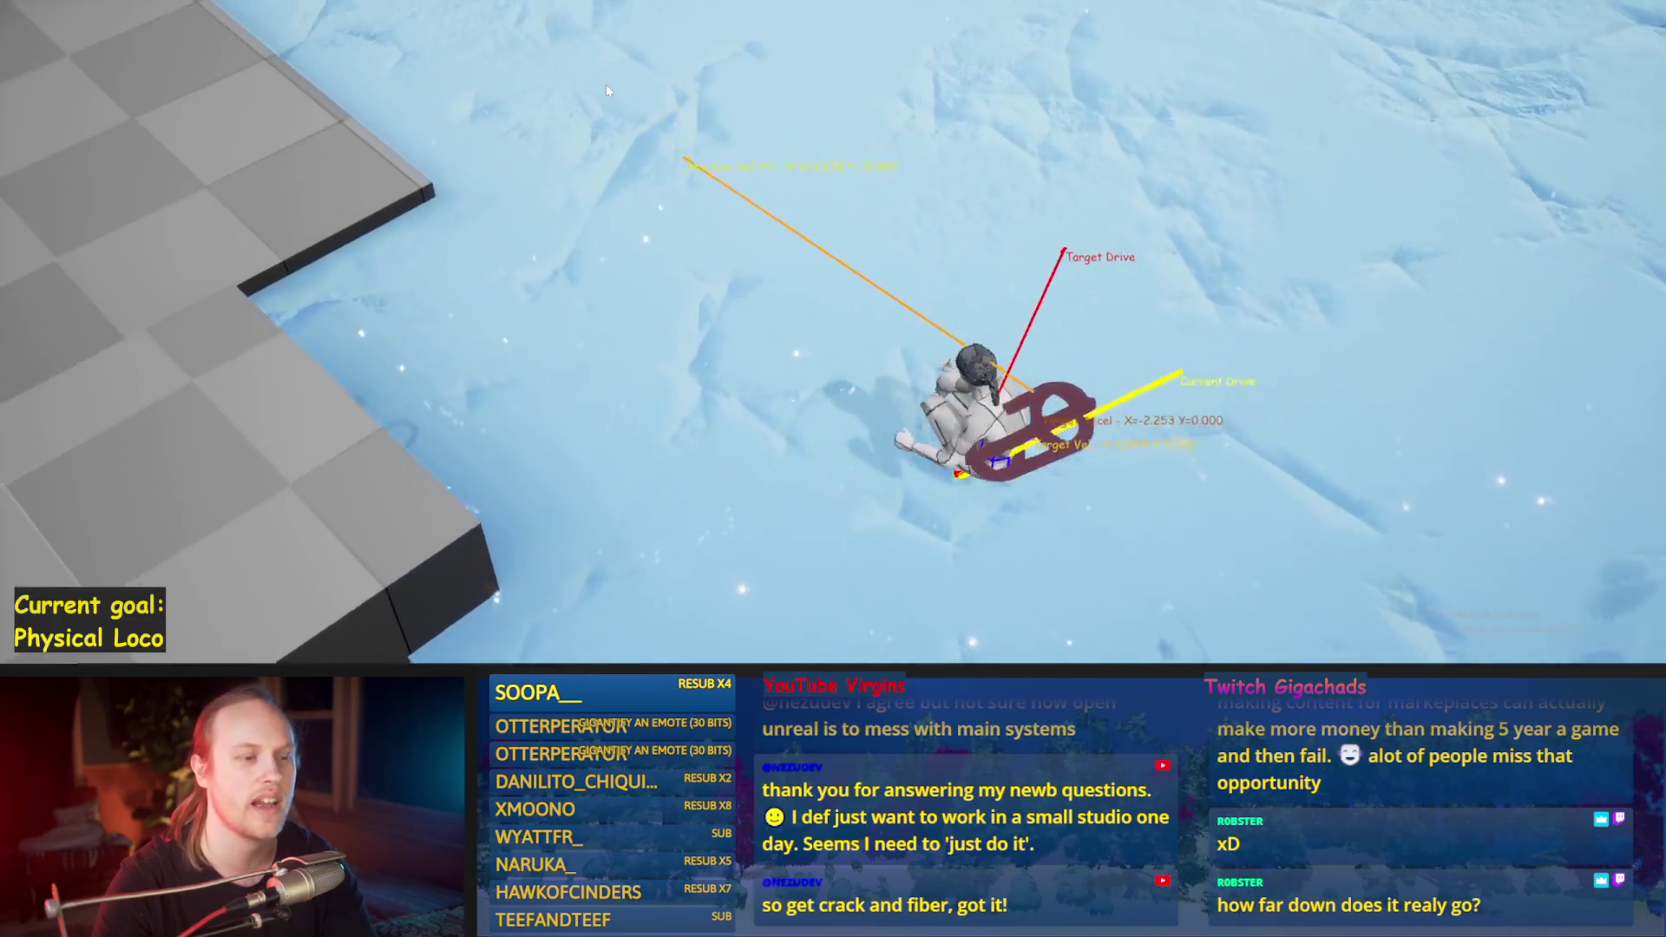
left_click(606, 85)
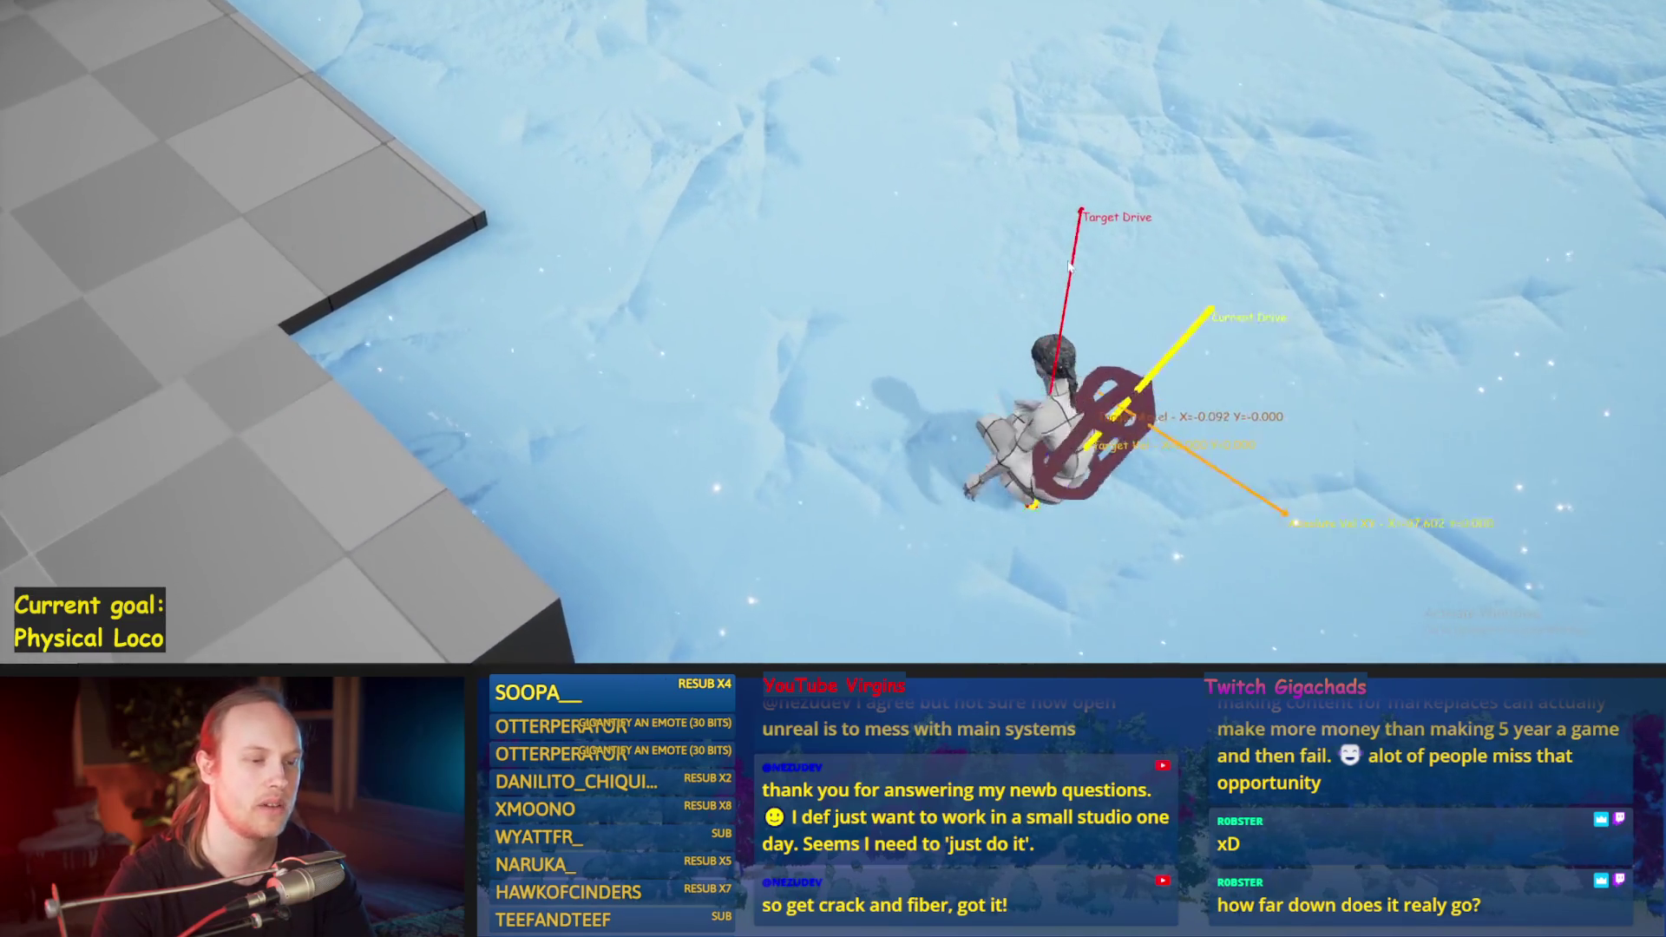
key("Escape")
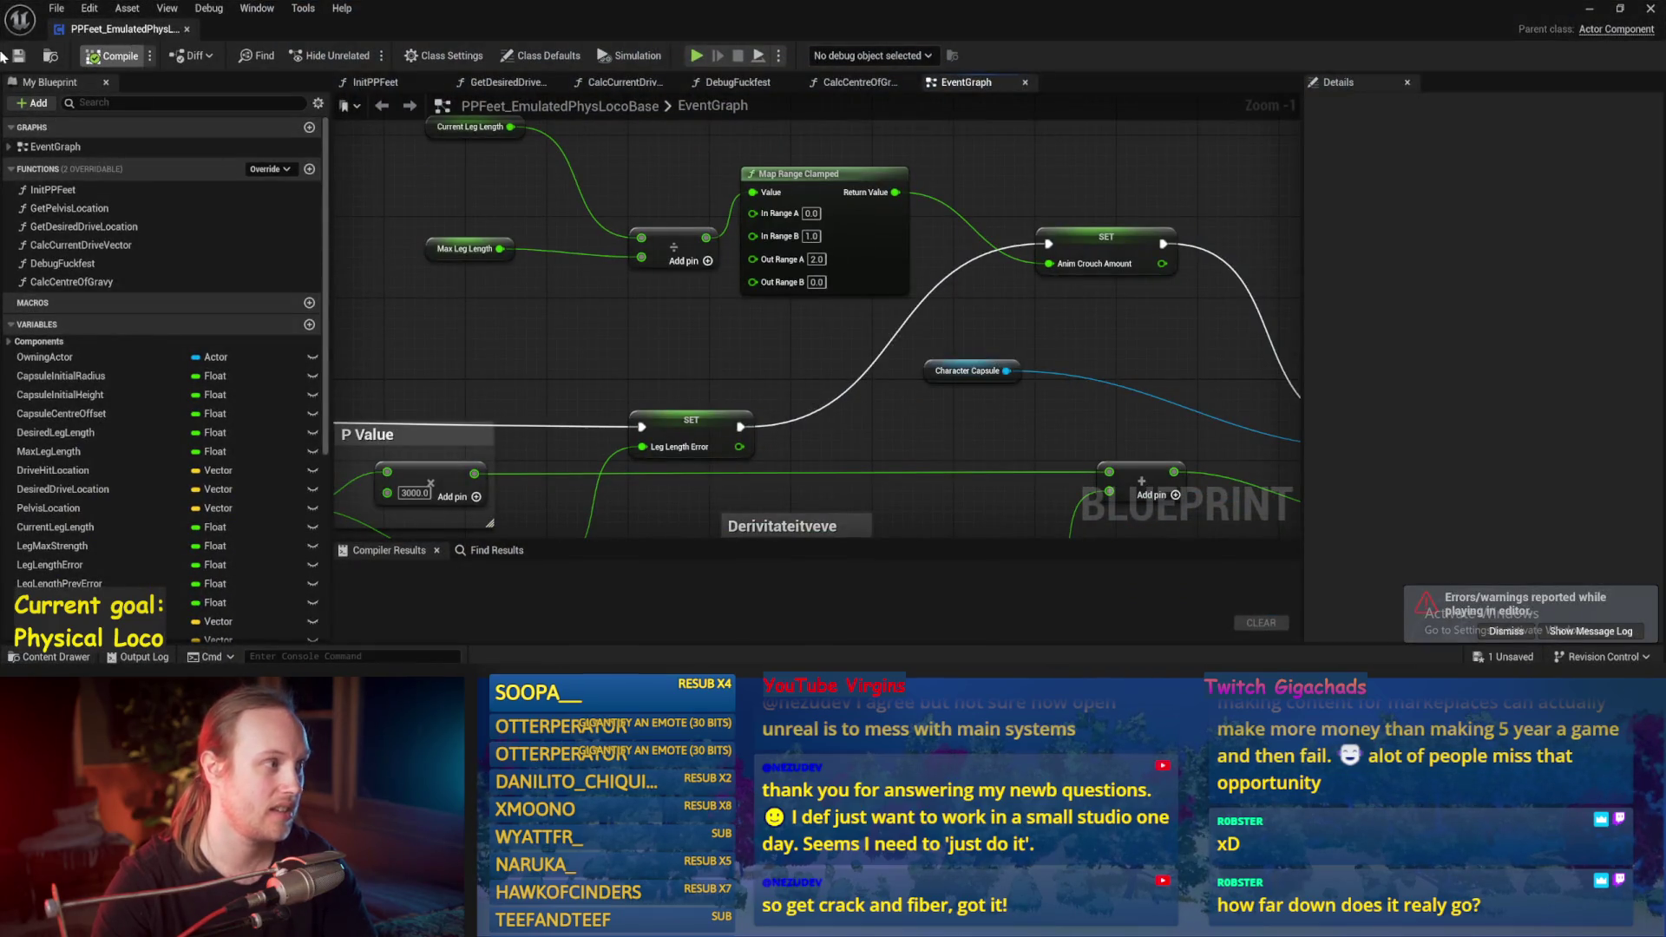
Step: Pan the EventGraph across the drive location, PID, Sequence and Set/Calc nodes, then minimize the blueprint
scroll(896, 308, "down", 2)
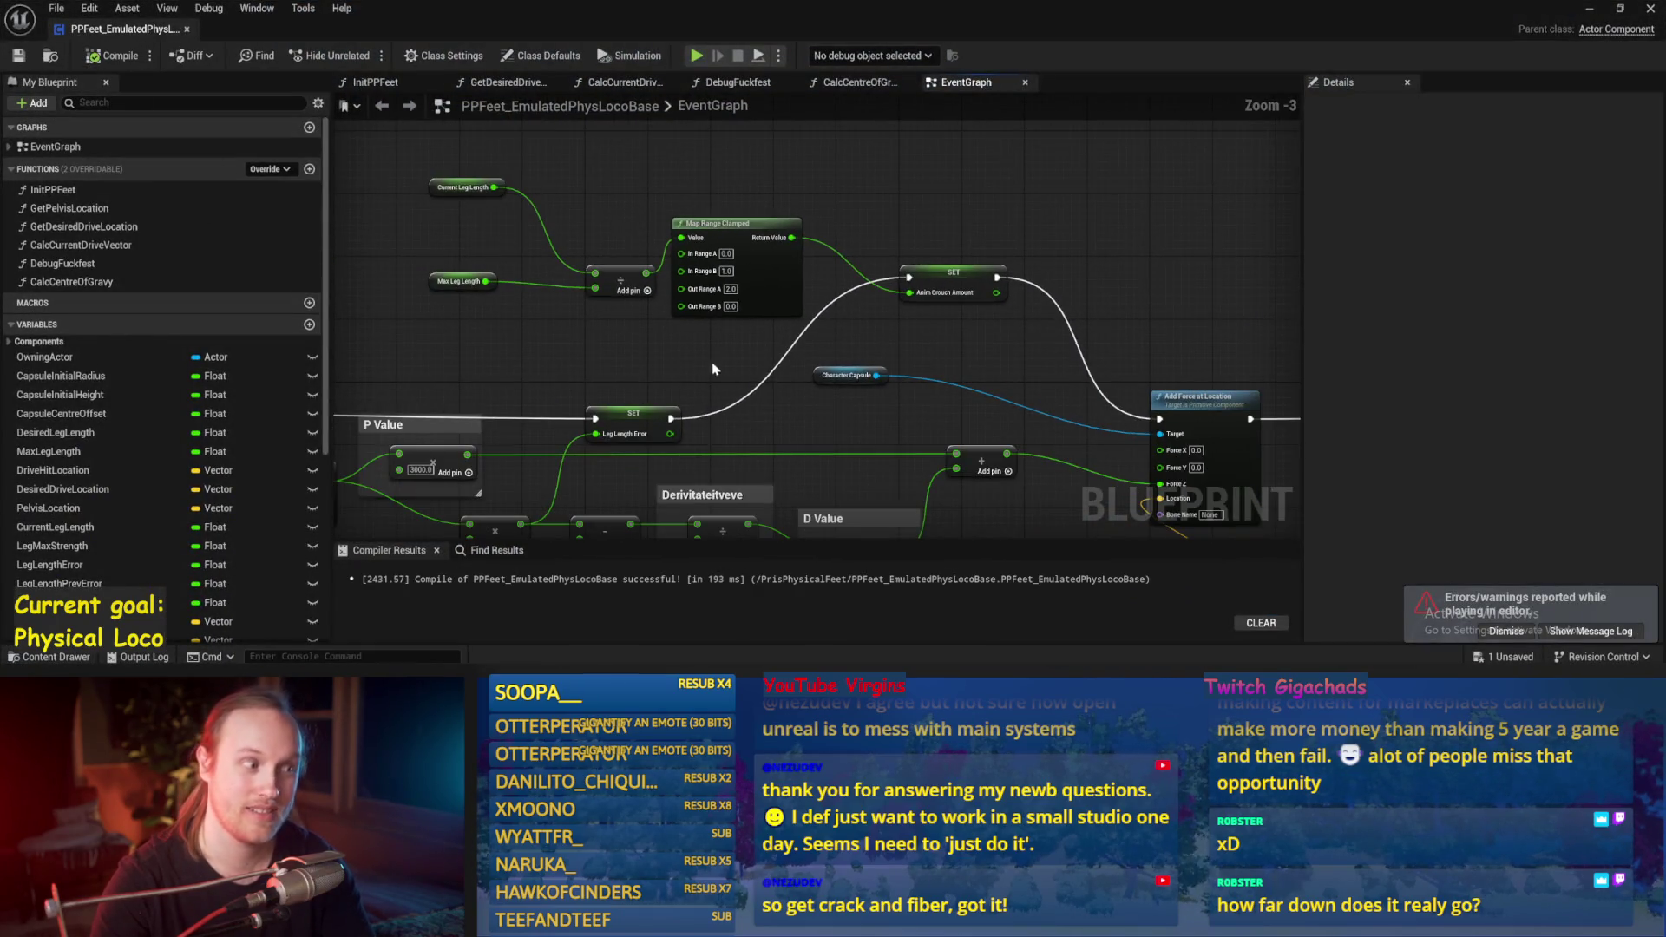
scroll(824, 312, "down", 3)
scroll(605, 447, "up", 2)
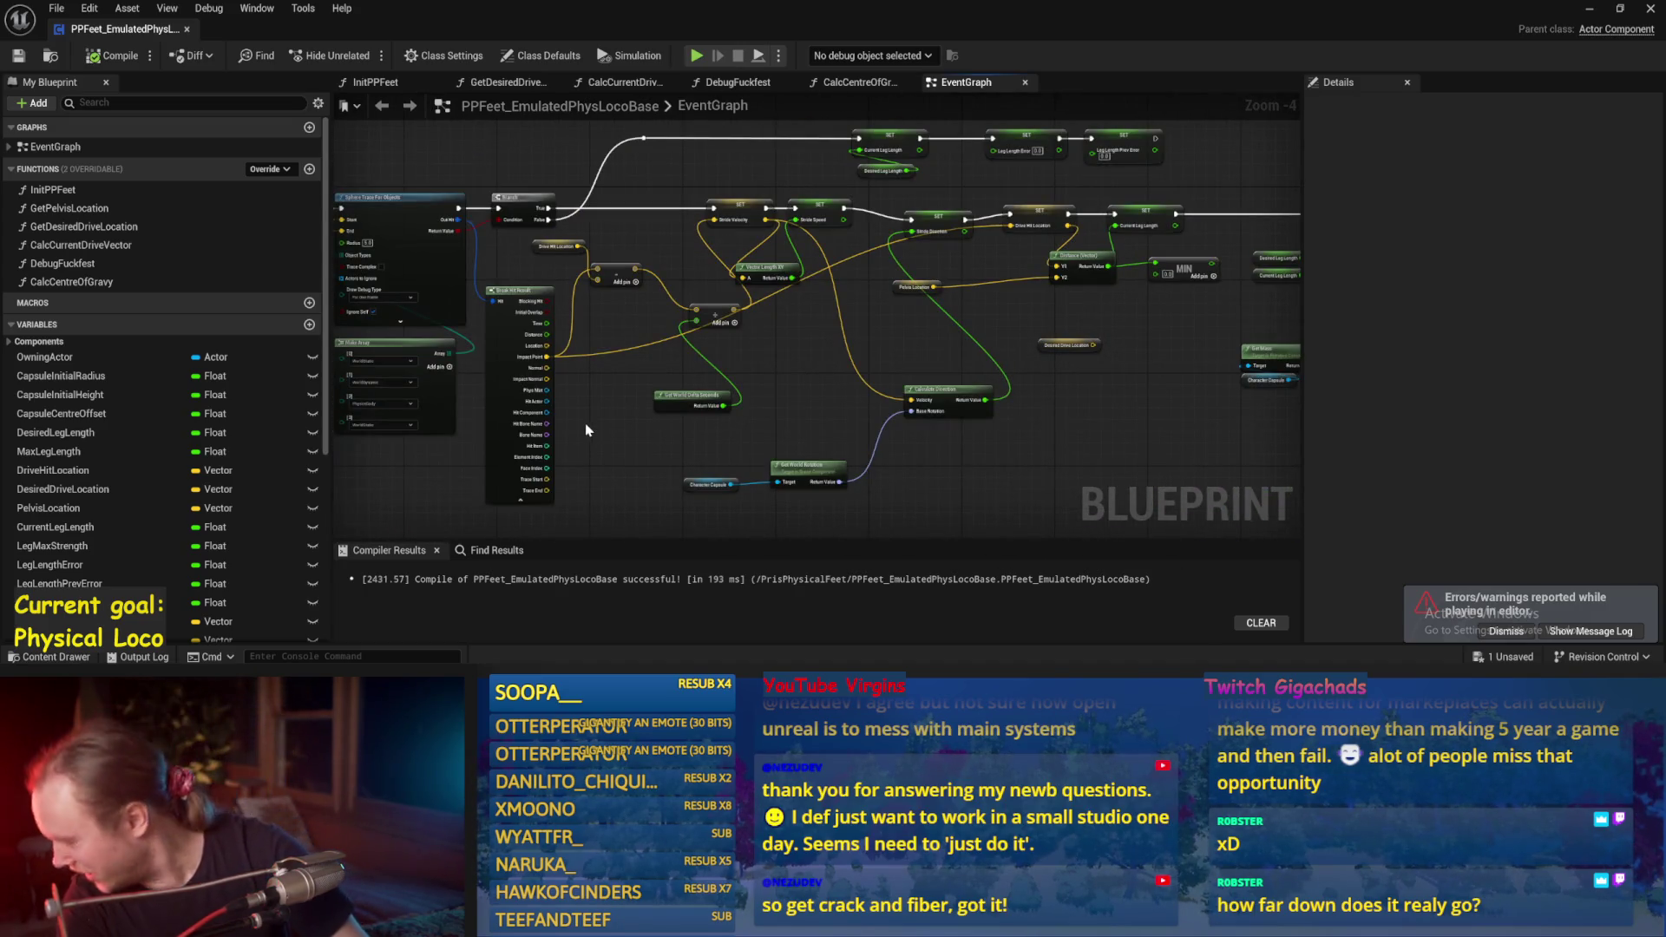
mouse_move(727, 433)
left_mouse_down()
mouse_move(735, 411)
mouse_move(474, 378)
left_mouse_up()
left_click_drag(950, 384, 685, 428)
mouse_move(919, 237)
left_mouse_down()
mouse_move(746, 264)
mouse_move(940, 309)
mouse_move(876, 286)
mouse_move(984, 332)
left_mouse_up()
left_click_drag(739, 425, 872, 217)
mouse_move(330, 452)
left_mouse_down()
mouse_move(790, 397)
mouse_move(970, 355)
left_mouse_up()
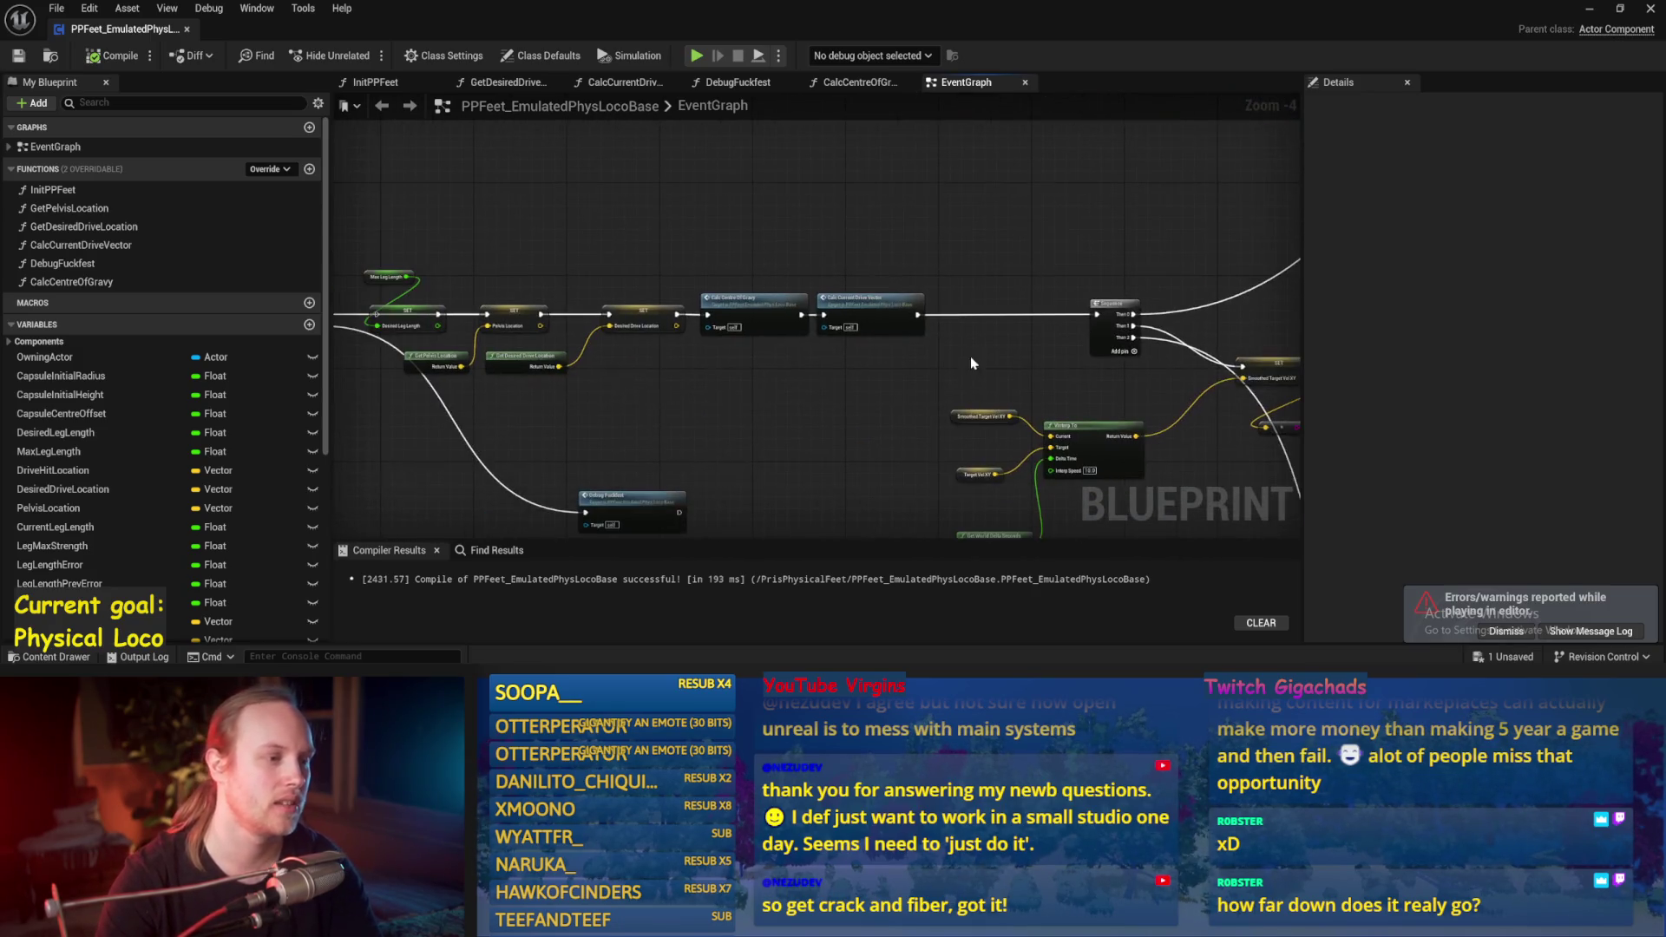
left_click_drag(727, 483, 946, 407)
left_click(1589, 8)
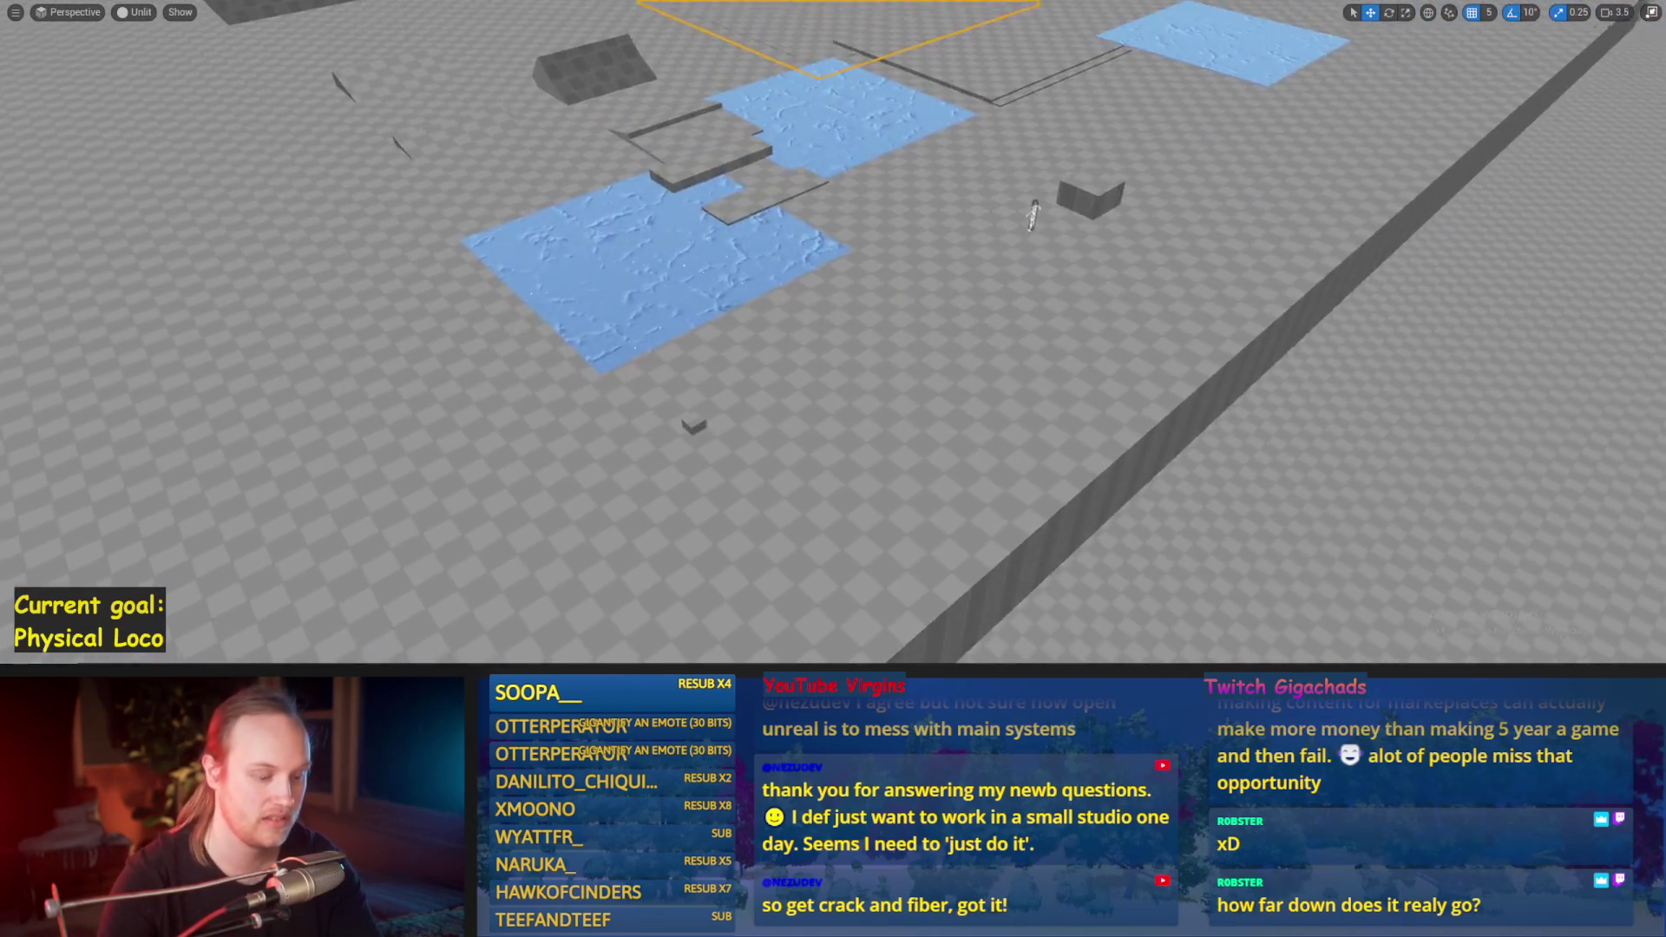
Step: Start a play test and walk the character forward, back, then slowly forward
key("alt+p")
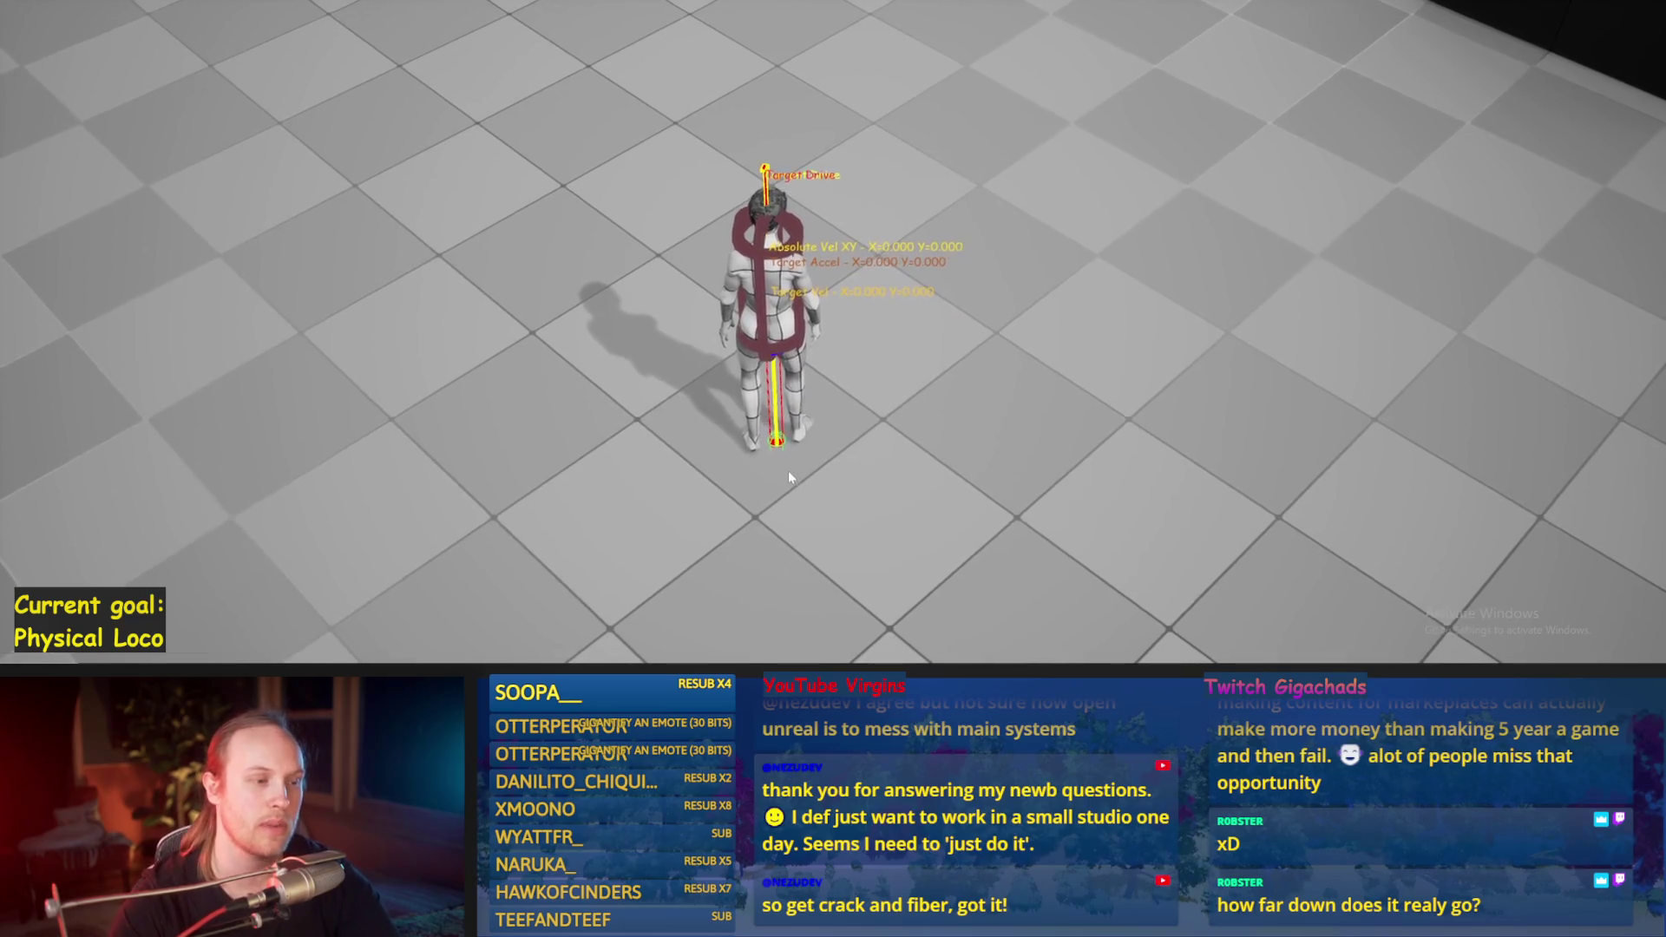
left_click(757, 387)
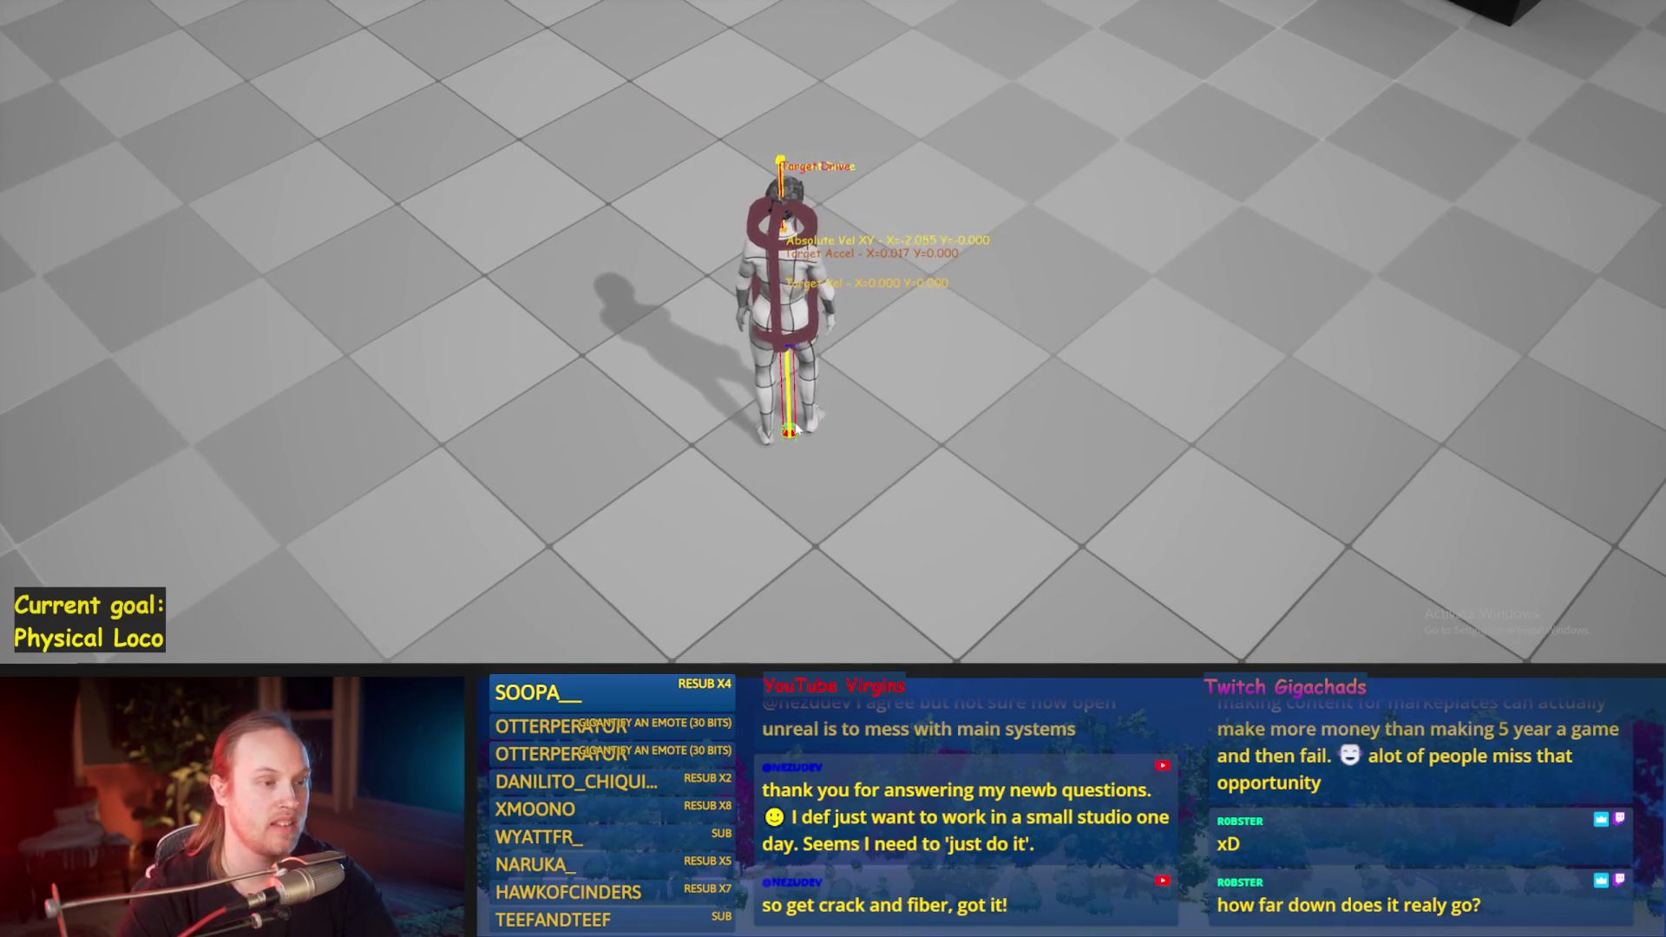
key("w")
key("s")
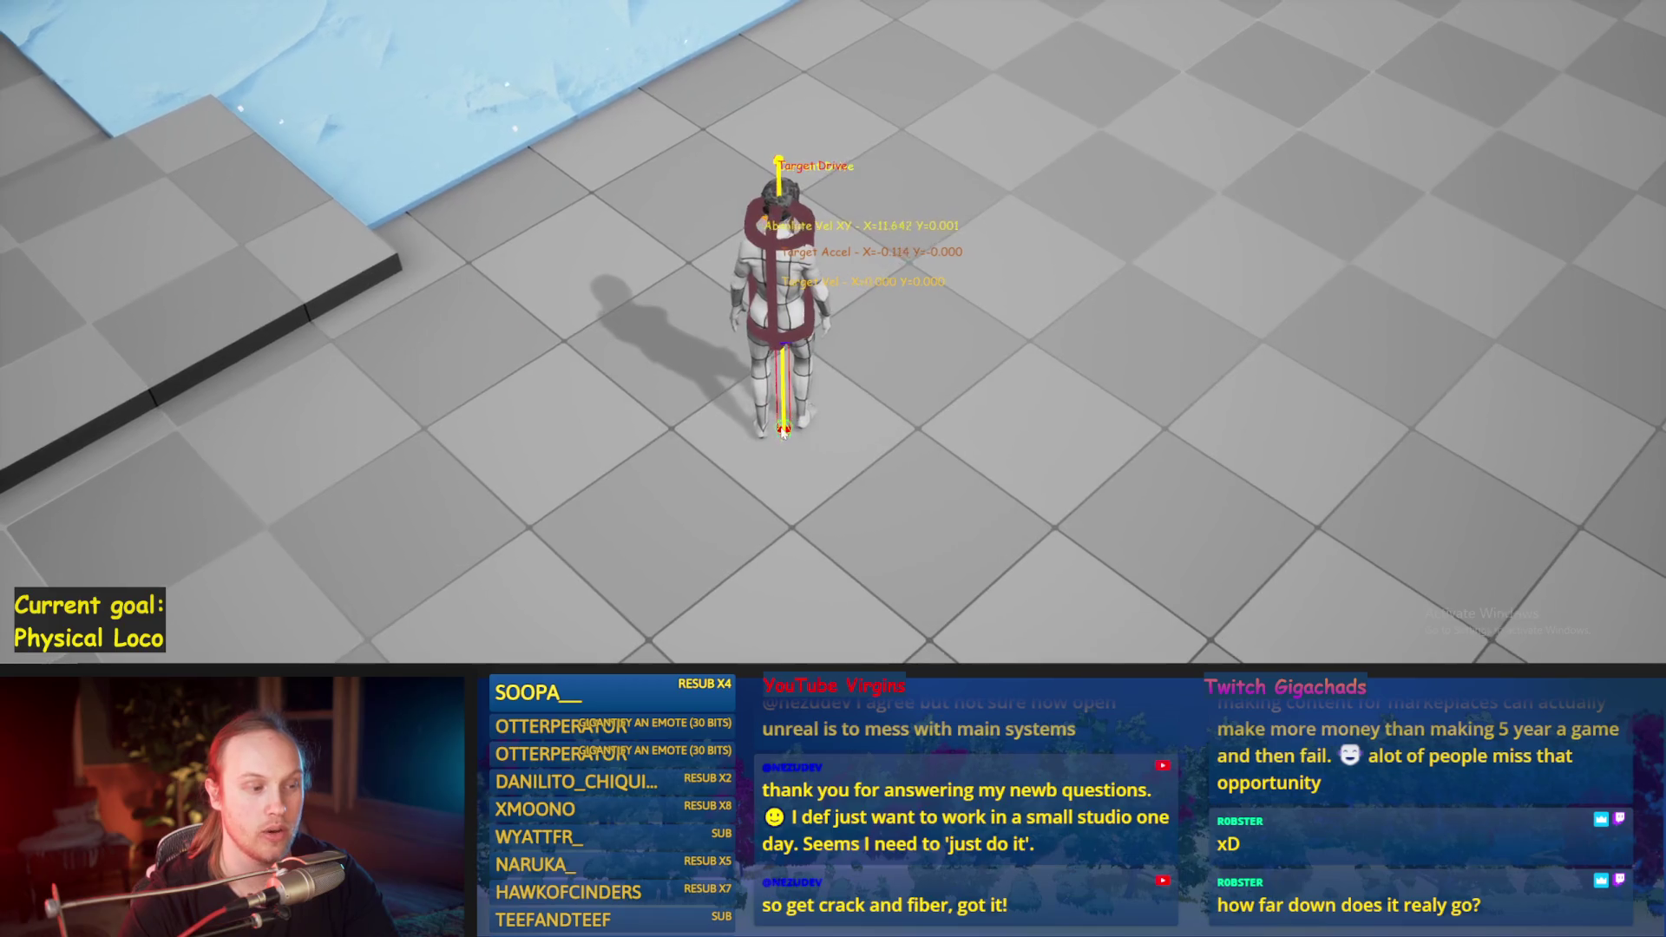
key("w")
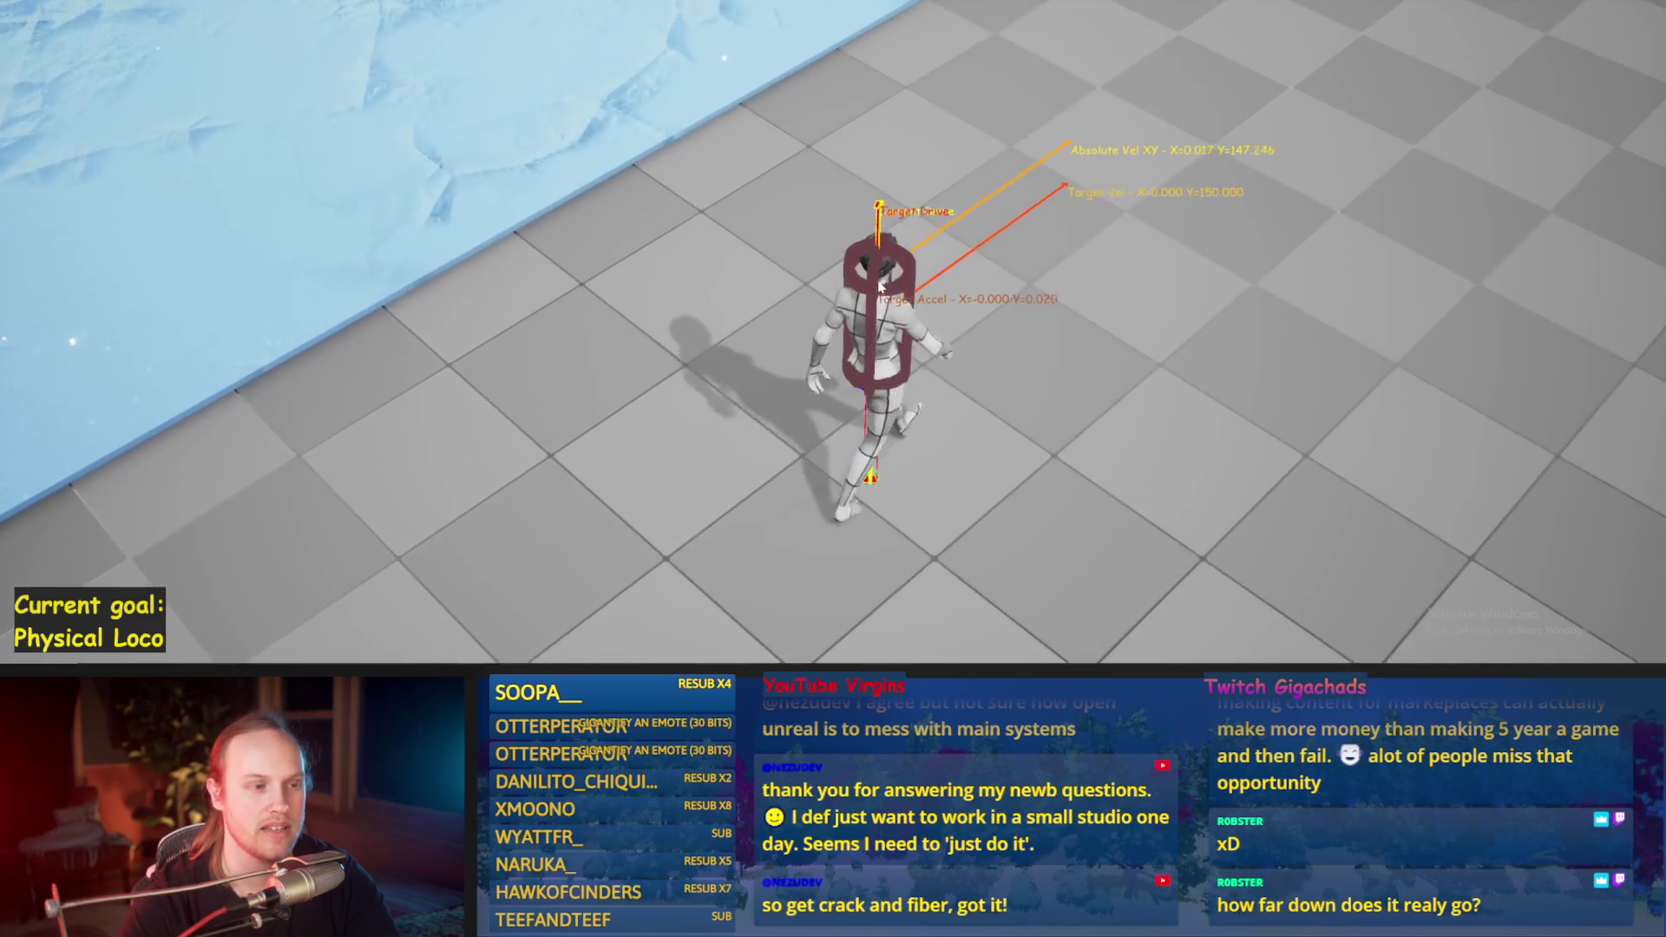
Step: Run the character with Shift, move it backward and diagonally, then stop the session
key("shift")
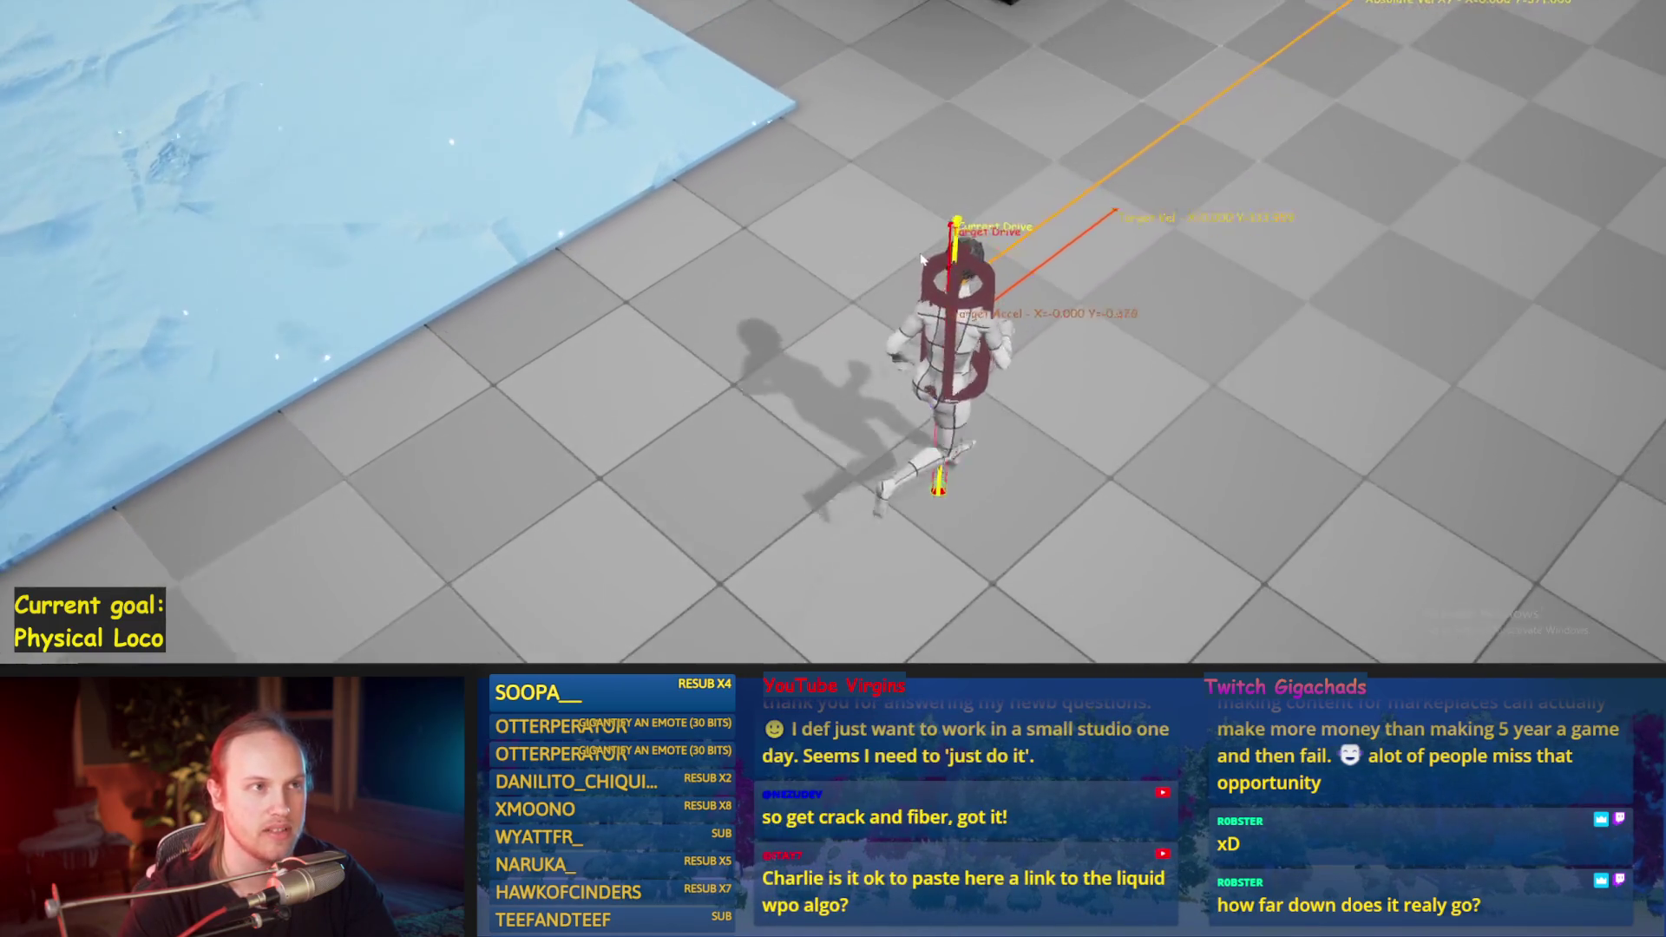
key("s")
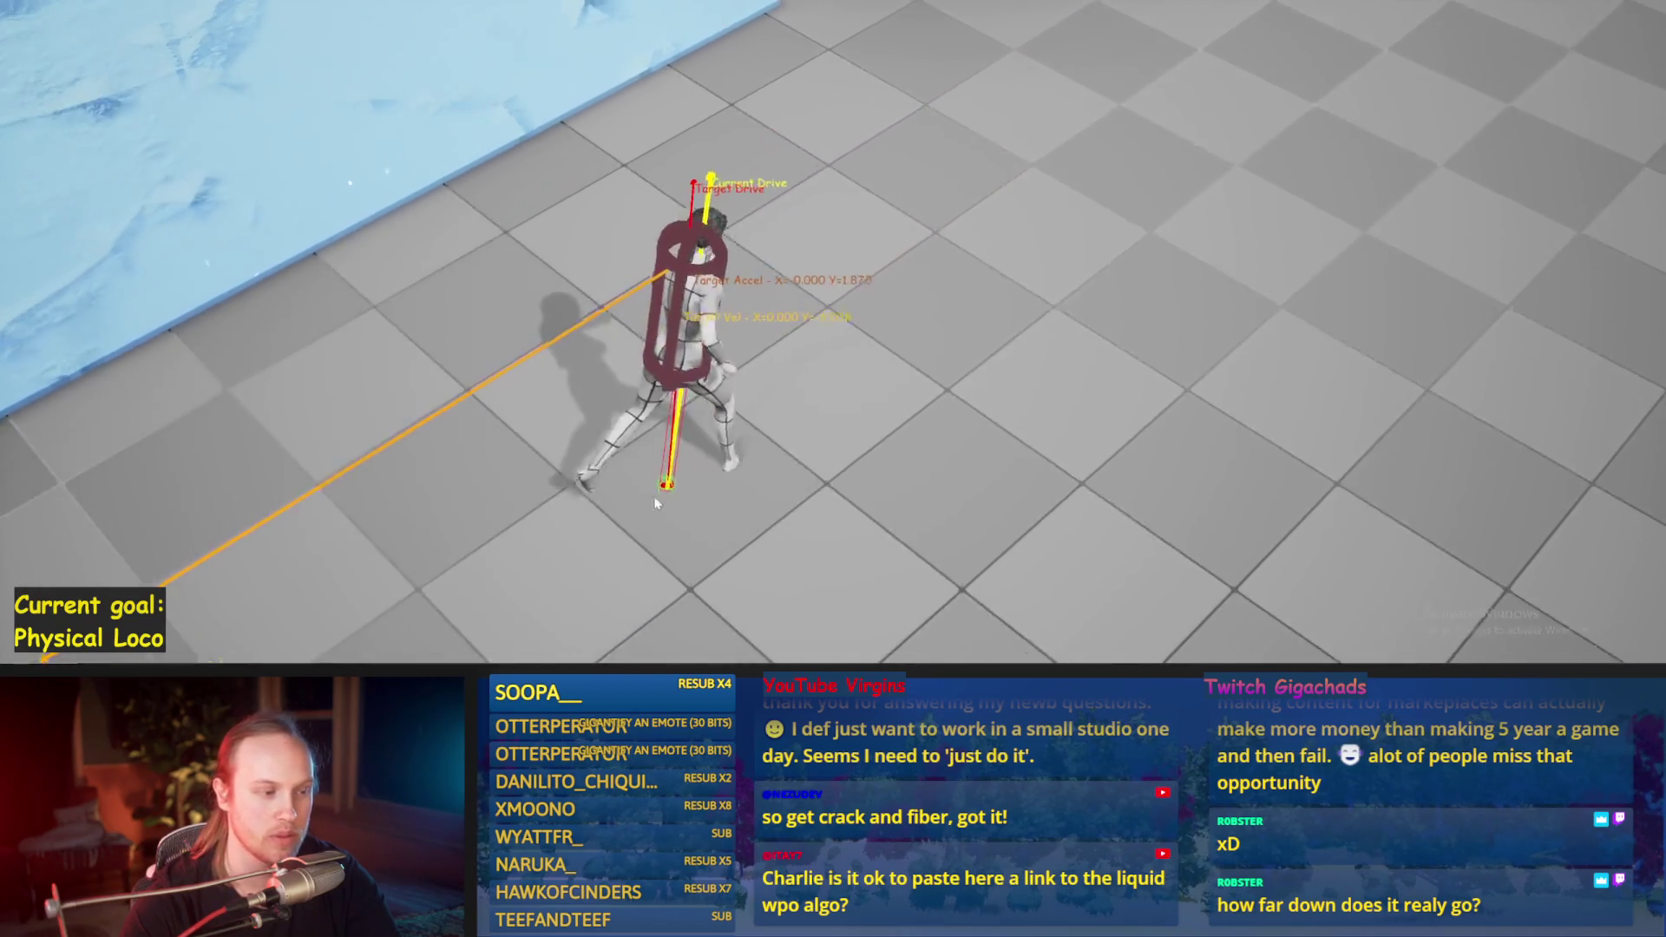
key("w")
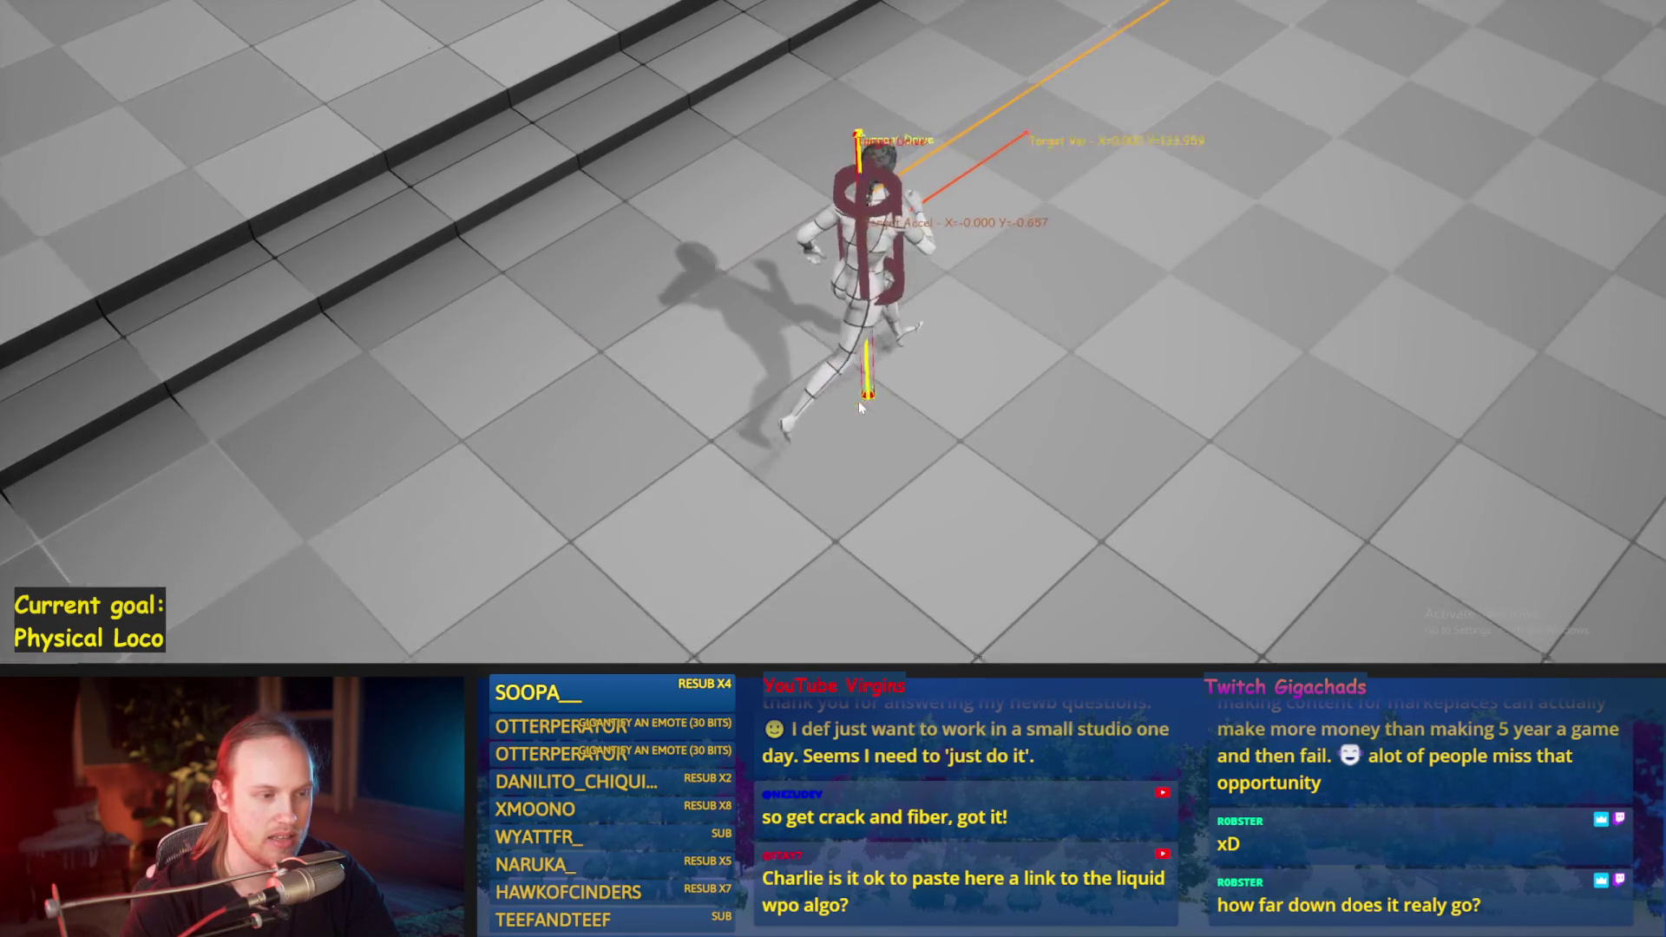
key("s")
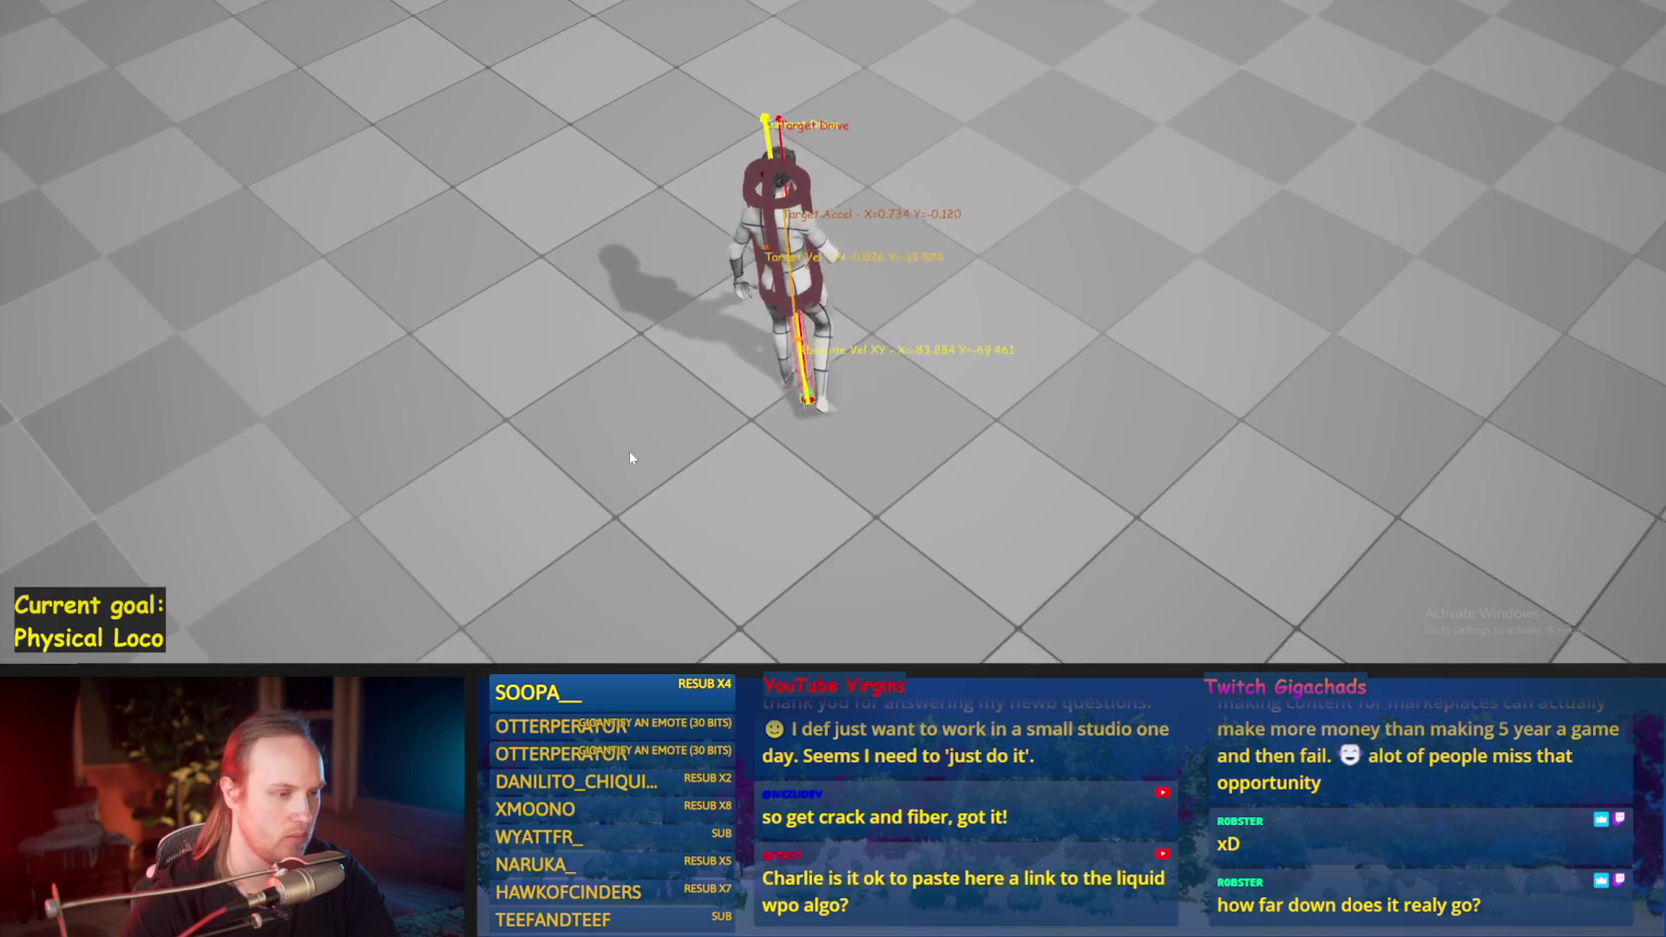
key("Escape")
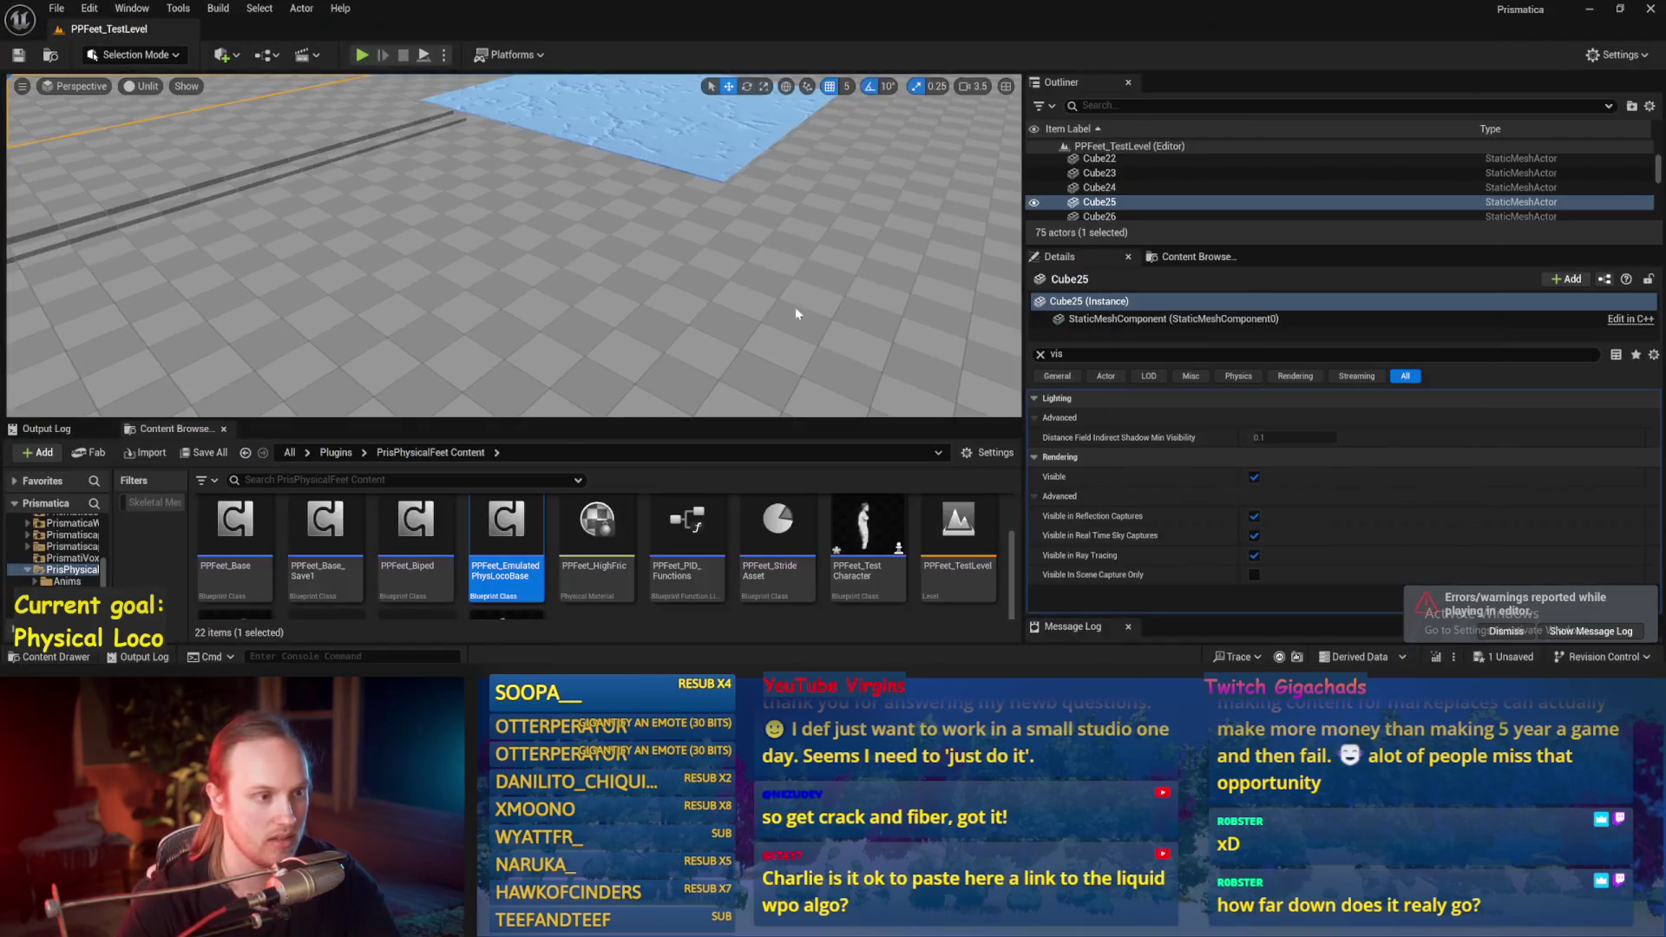
Step: Search the Plugins content for 'floating' and drop a Demo_PPCMS_FloatingPlatform into the level
scroll(513, 252, "up", 5)
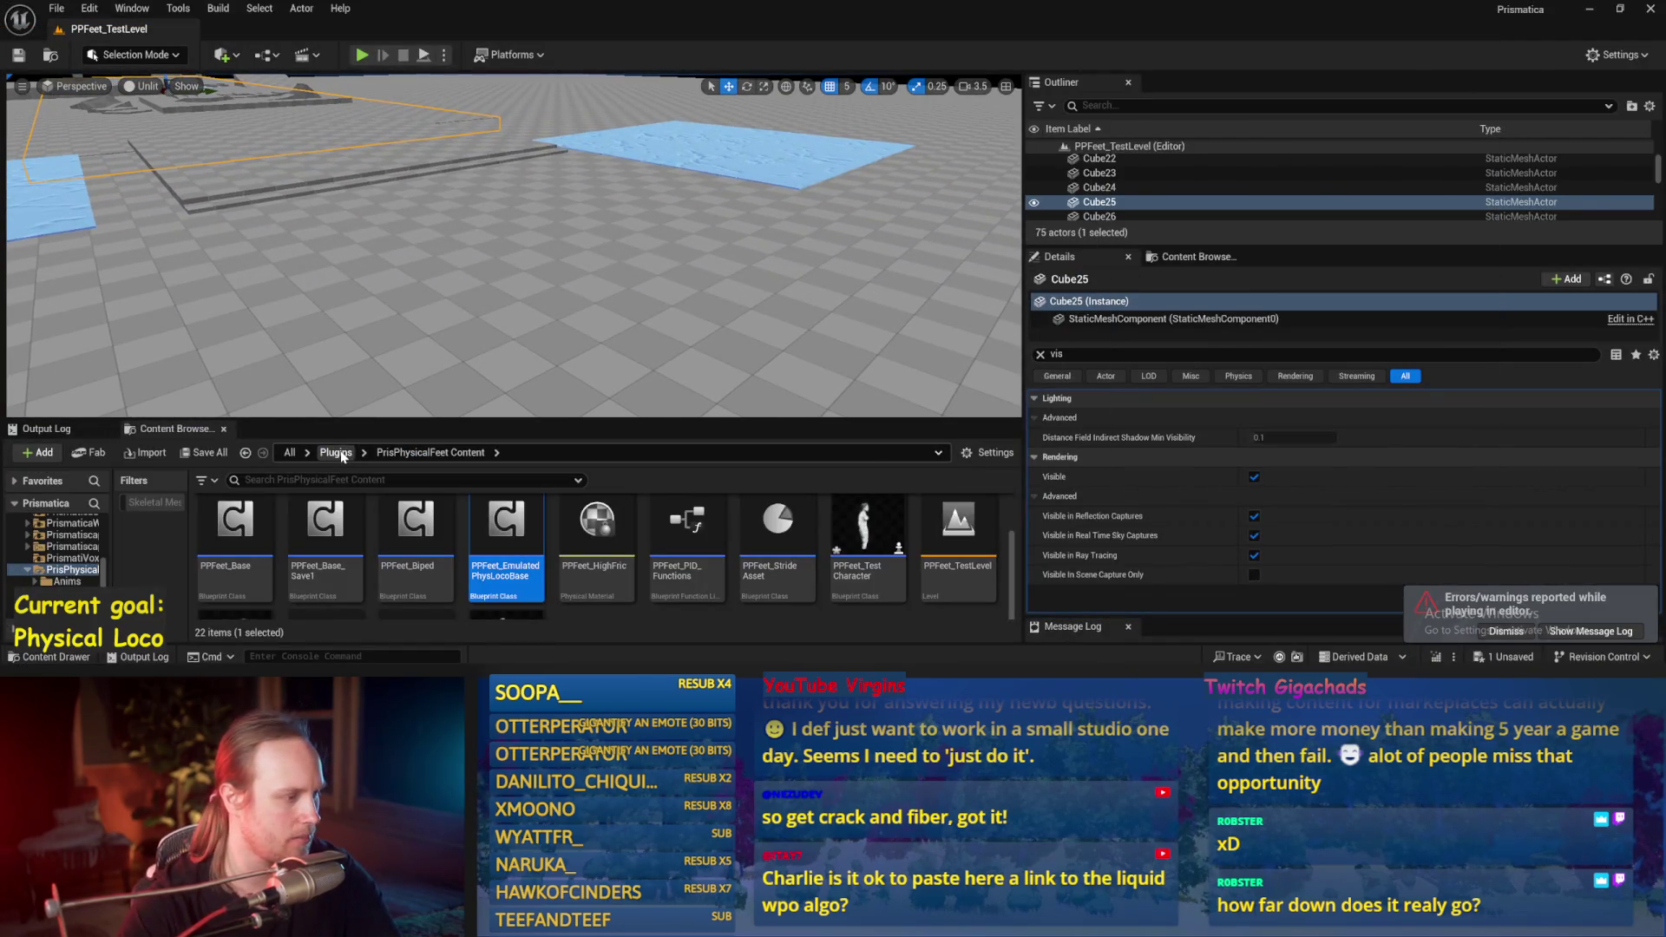
left_click(336, 453)
type("loating")
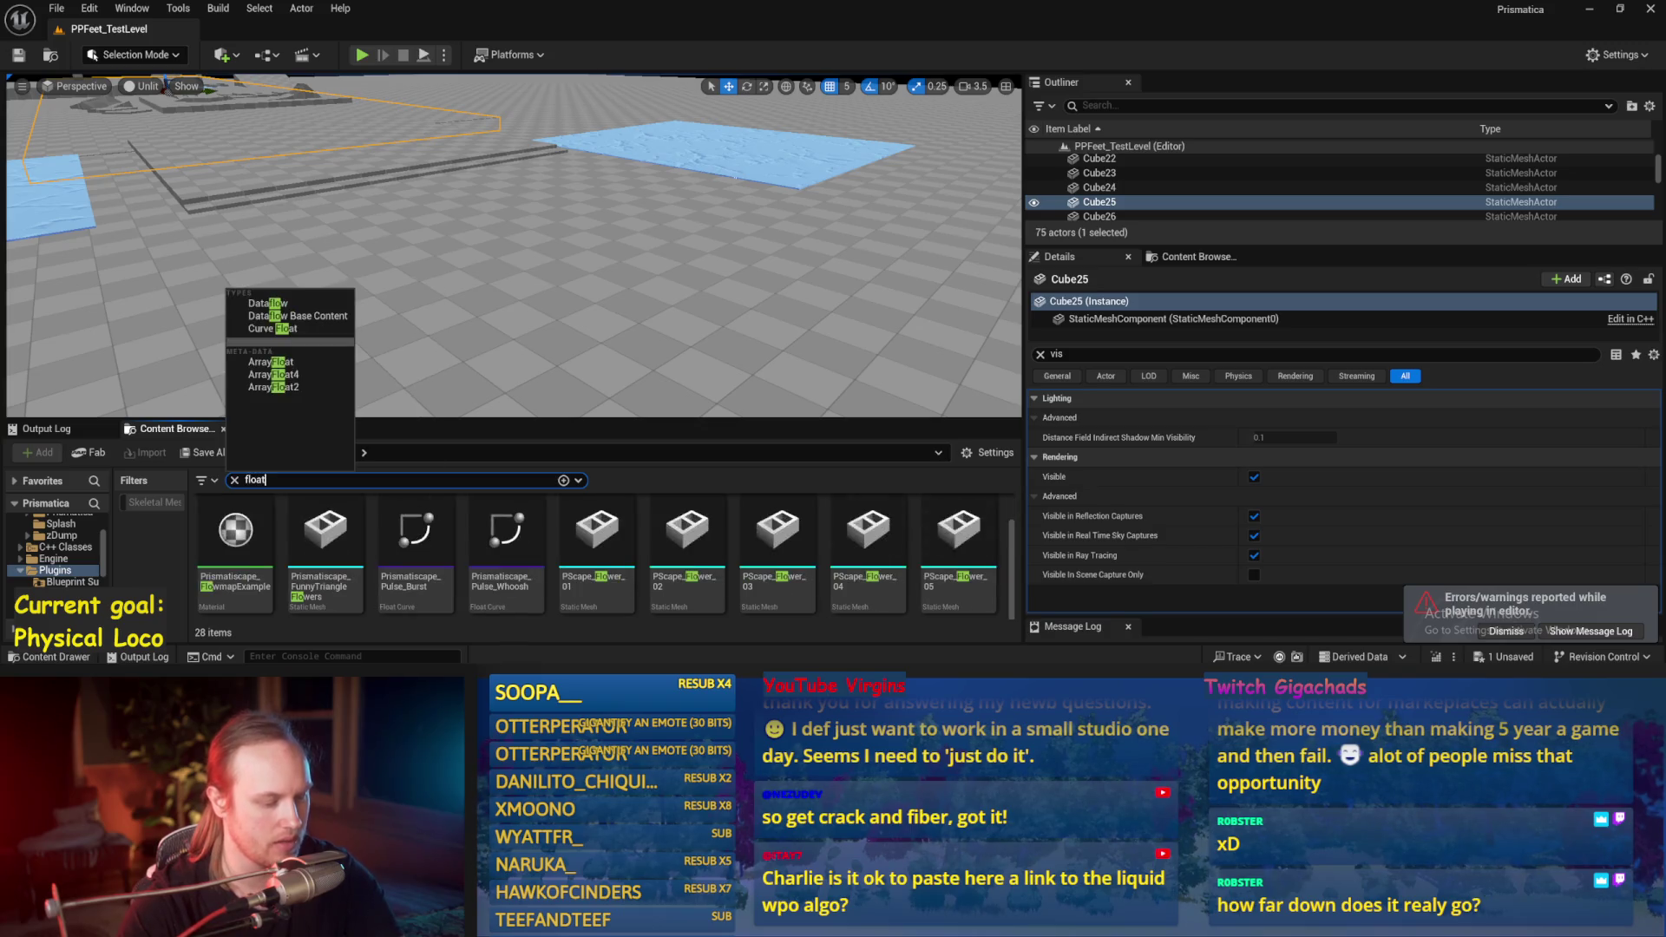
mouse_move(230, 538)
left_mouse_down()
mouse_move(576, 265)
mouse_move(586, 279)
left_mouse_up()
scroll(581, 311, "up", 2)
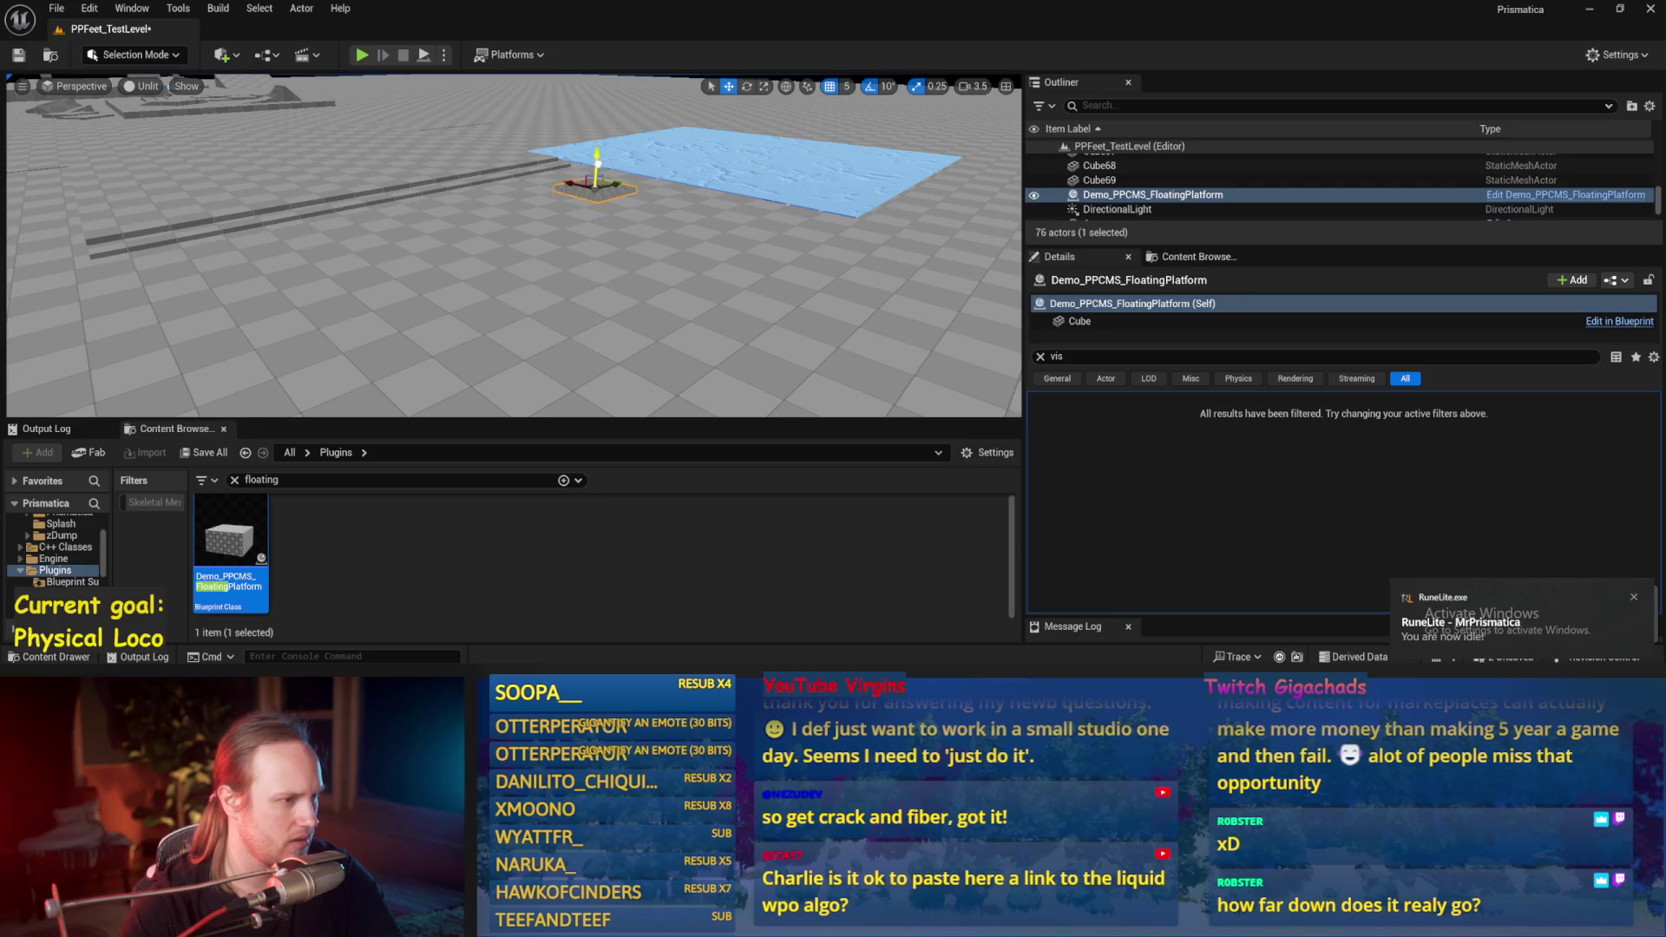
left_click_drag(610, 184, 777, 192)
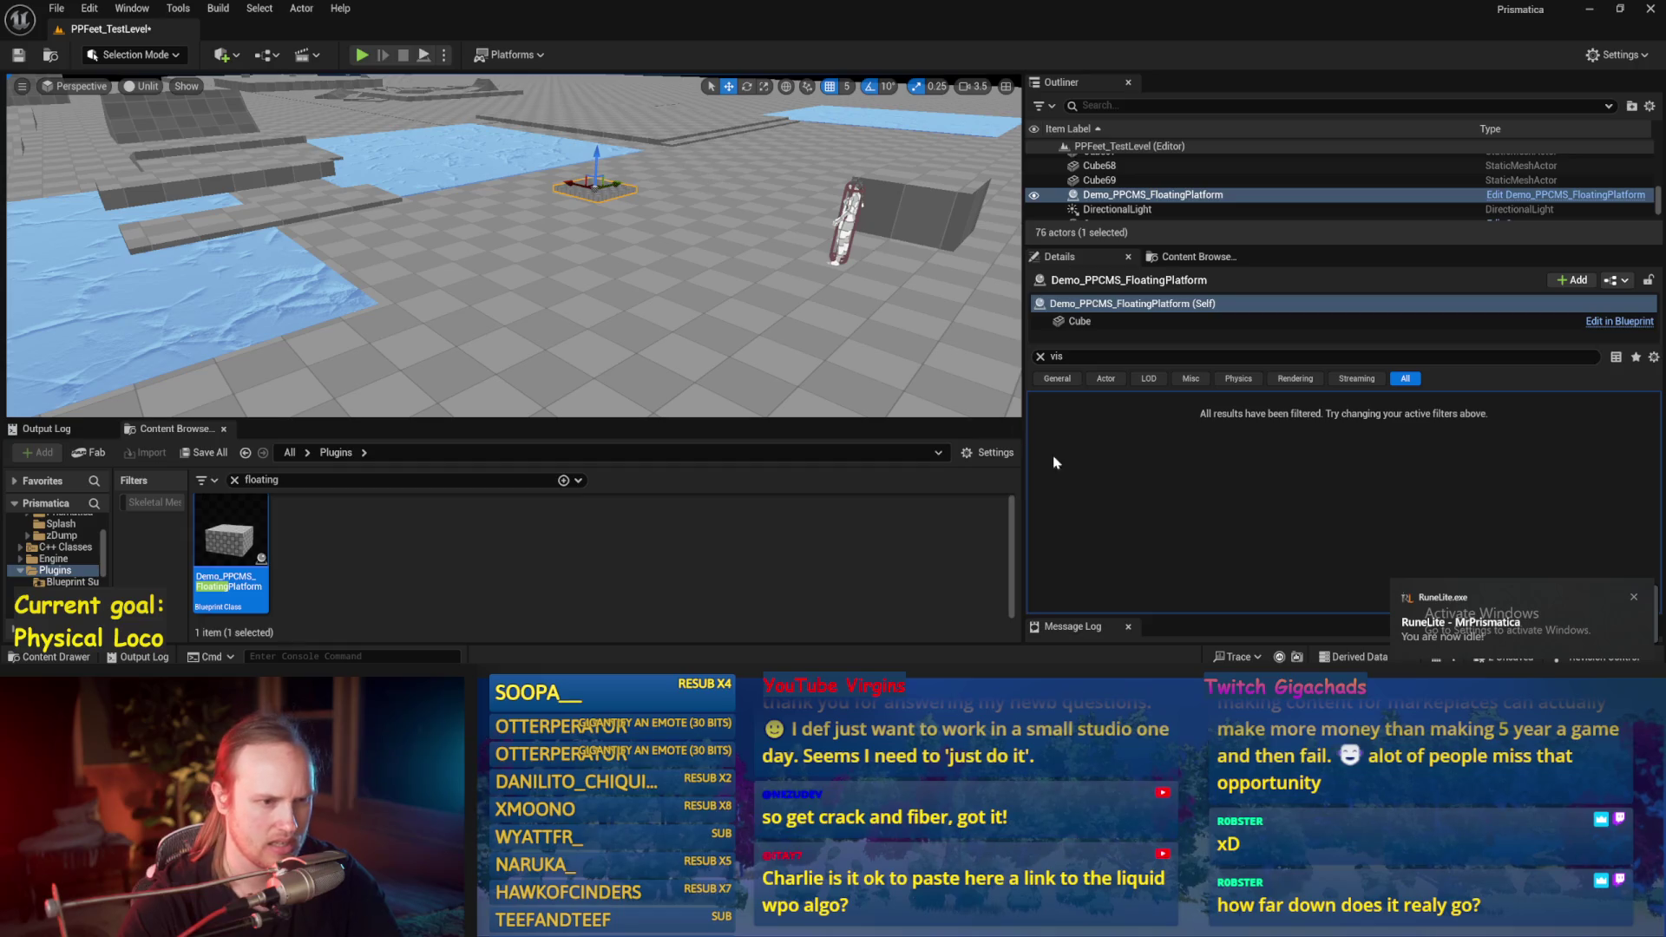
key("f")
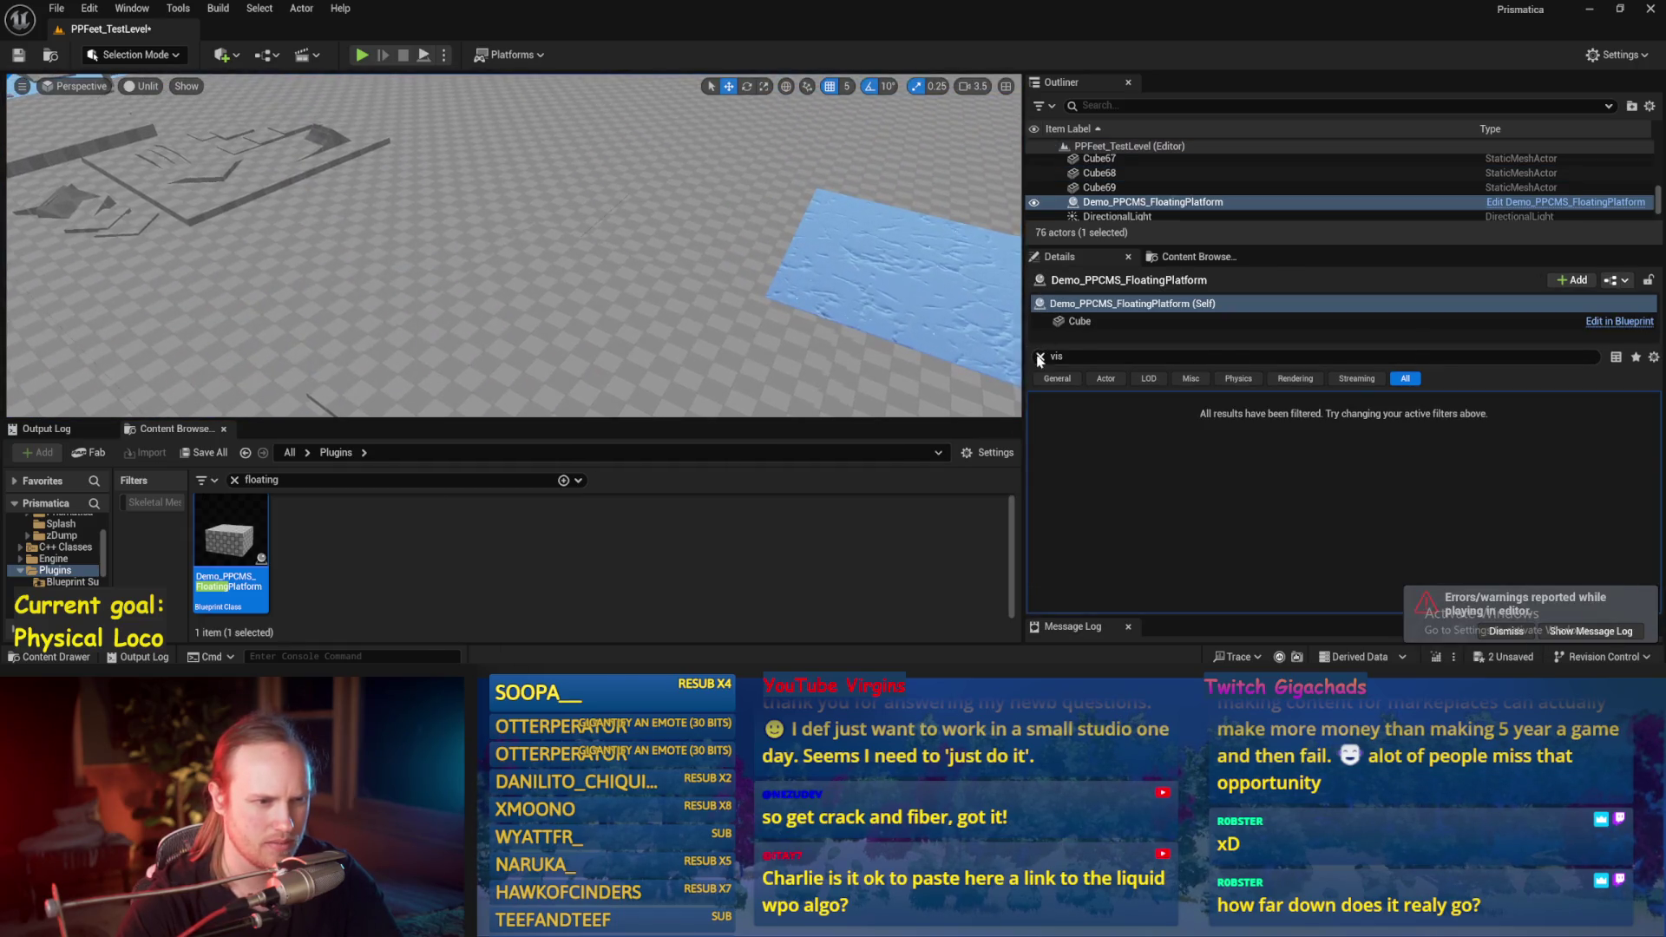
Step: Place a platform beside the player, scale it to 3.75 × 3.75 × 0.375, and start playing
left_click(1040, 356)
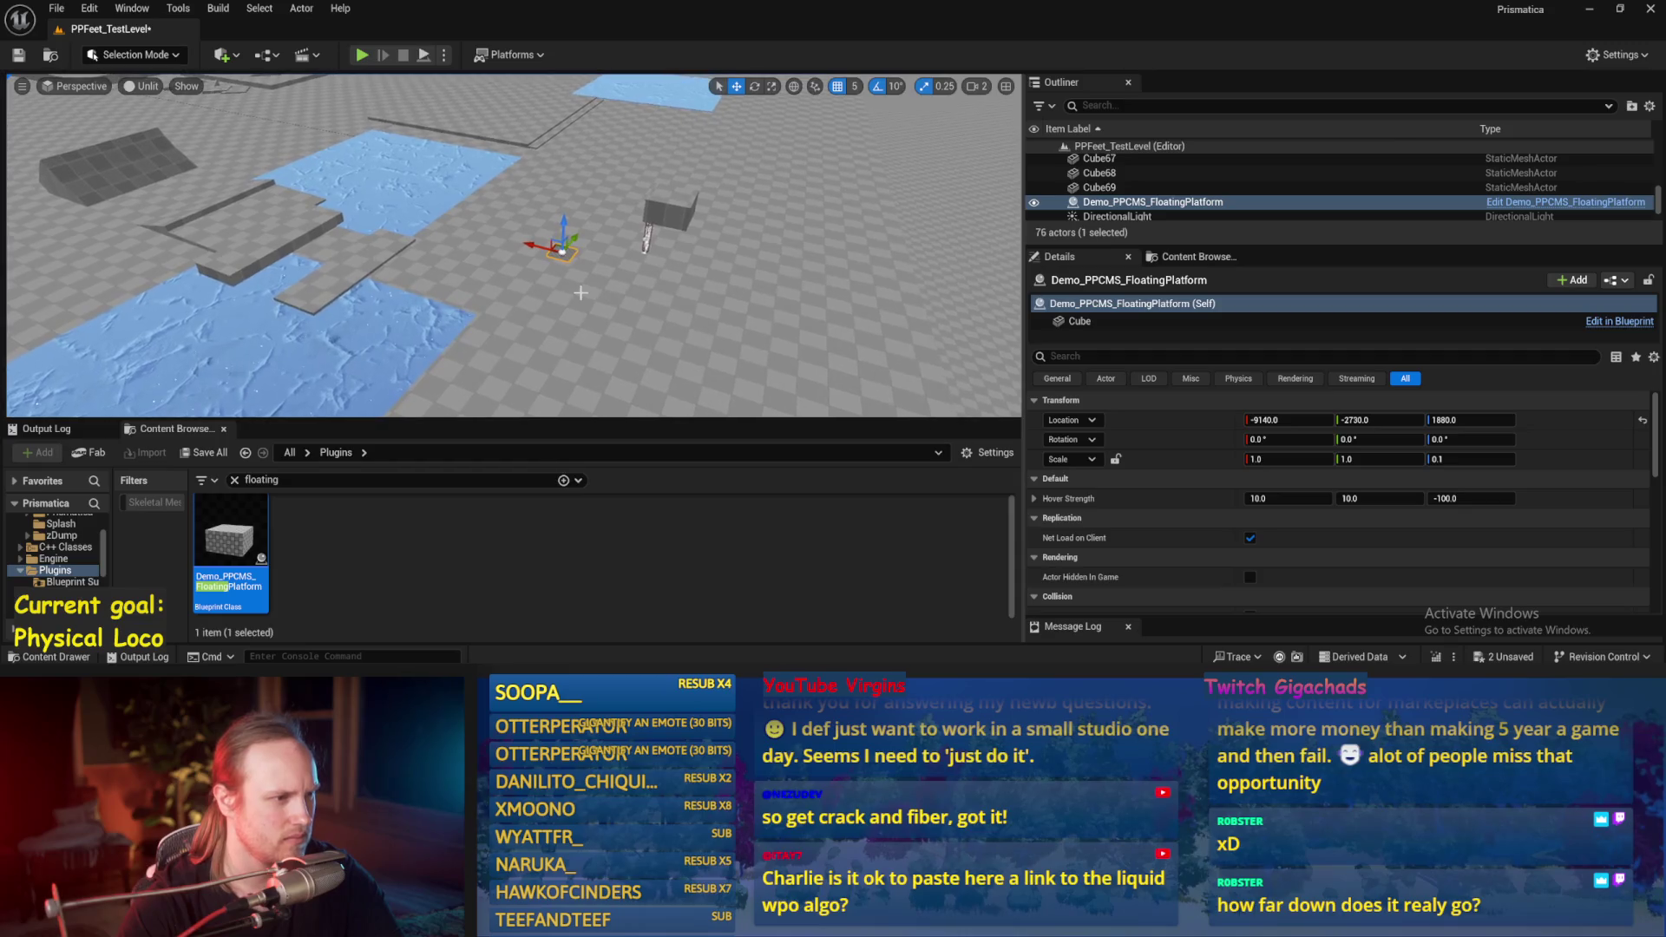
left_click(648, 234)
scroll(512, 243, "down", 2)
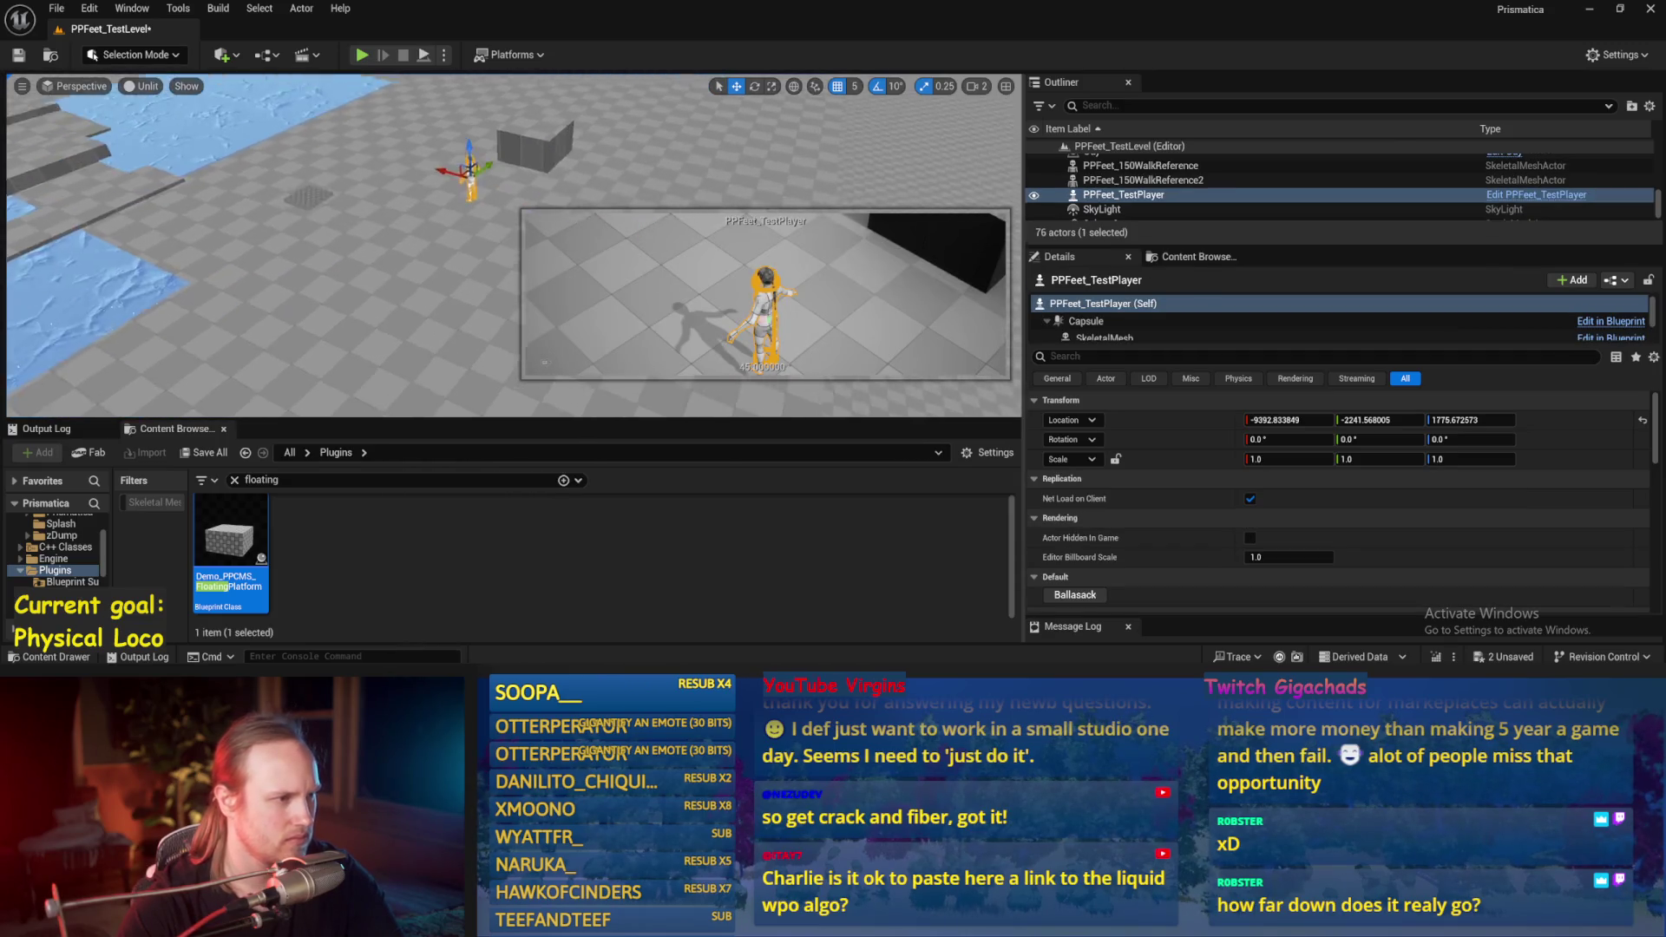
mouse_move(230, 538)
left_mouse_down()
mouse_move(382, 240)
mouse_move(358, 235)
left_mouse_up()
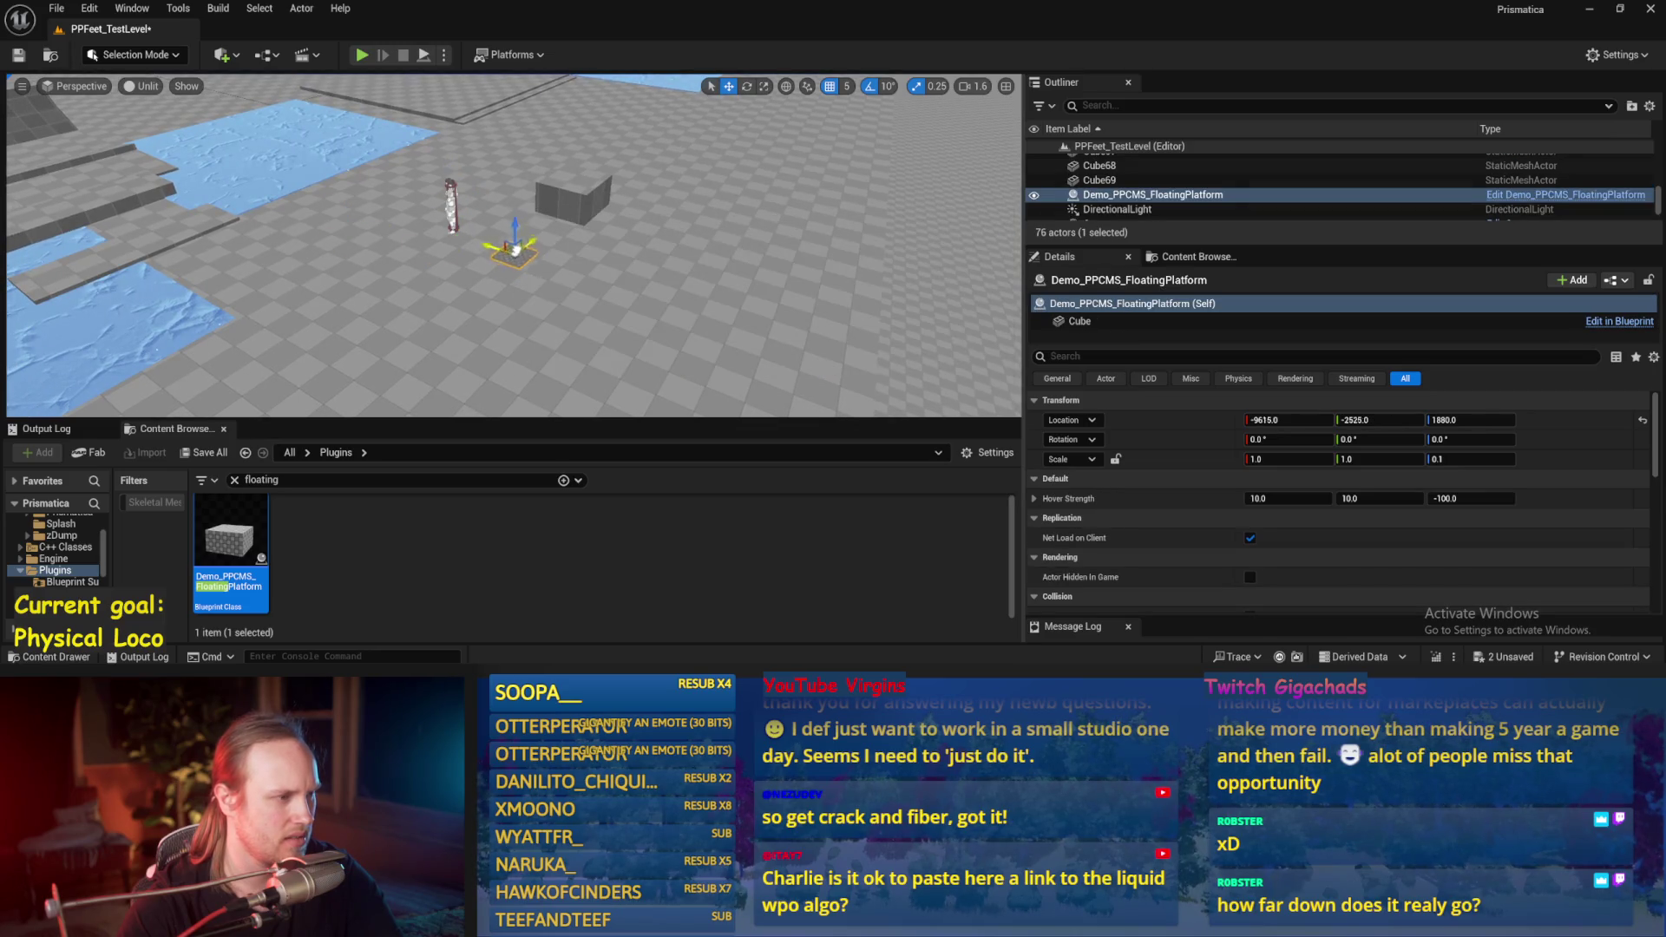
key("ctrl+b")
key("f")
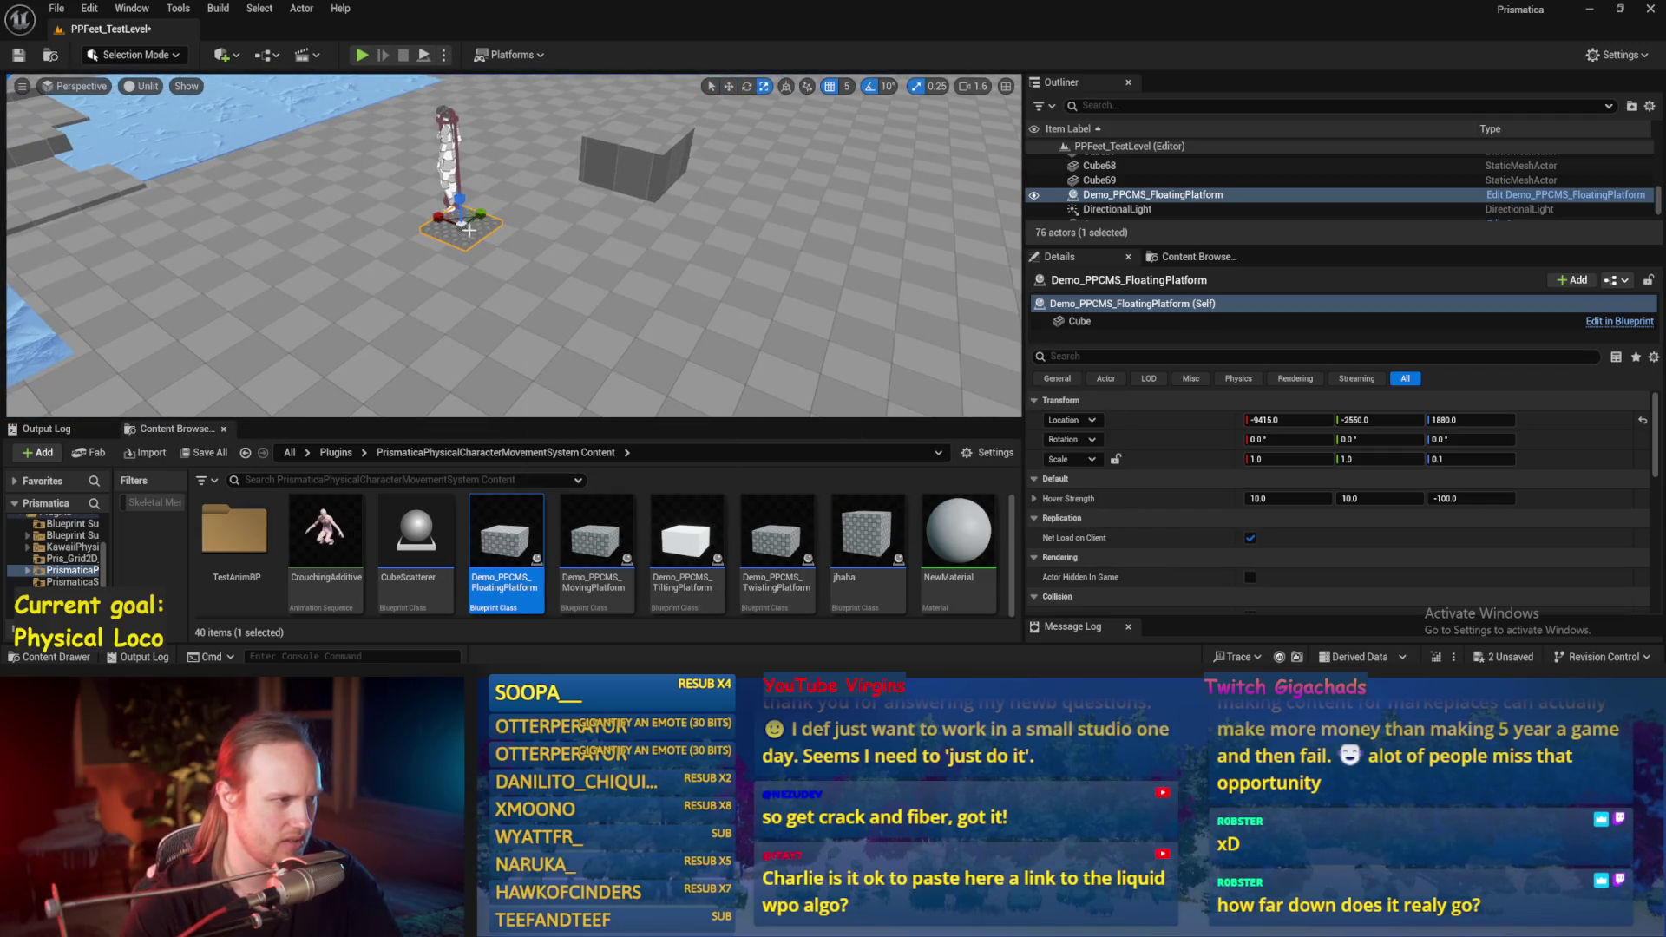
left_click_drag(460, 206, 486, 182)
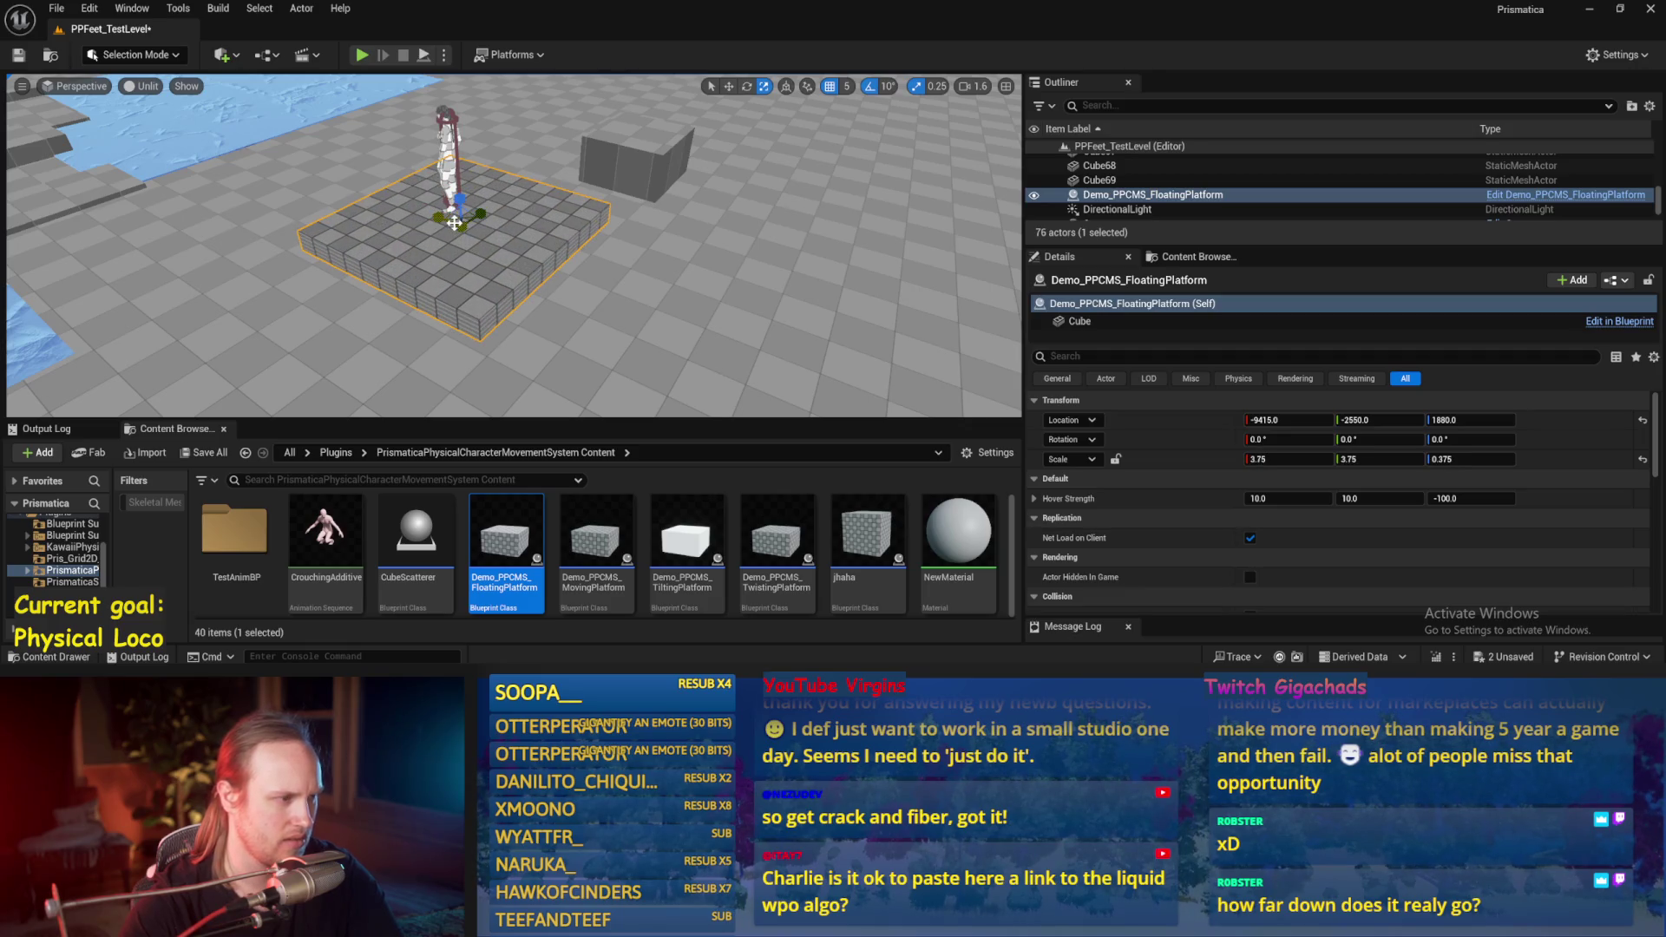
key("alt+p")
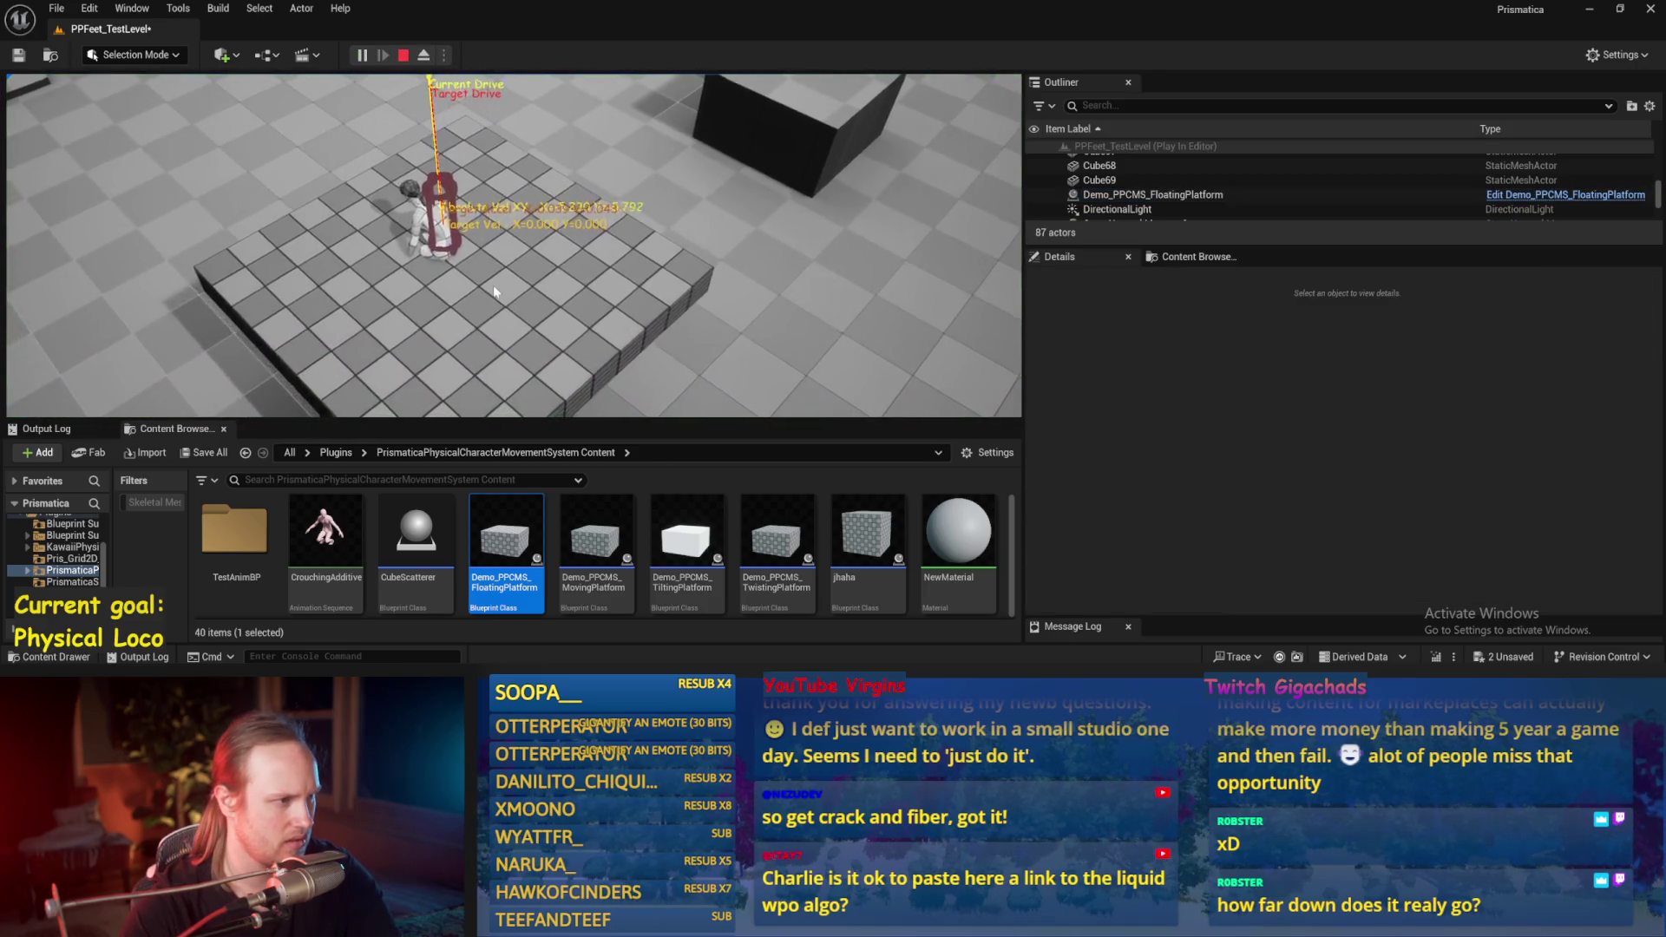
Step: Play-test the character walking across the platform full screen, then reopen the PPFeet_EmulatedPhysLocoBase Blueprint
key("Escape")
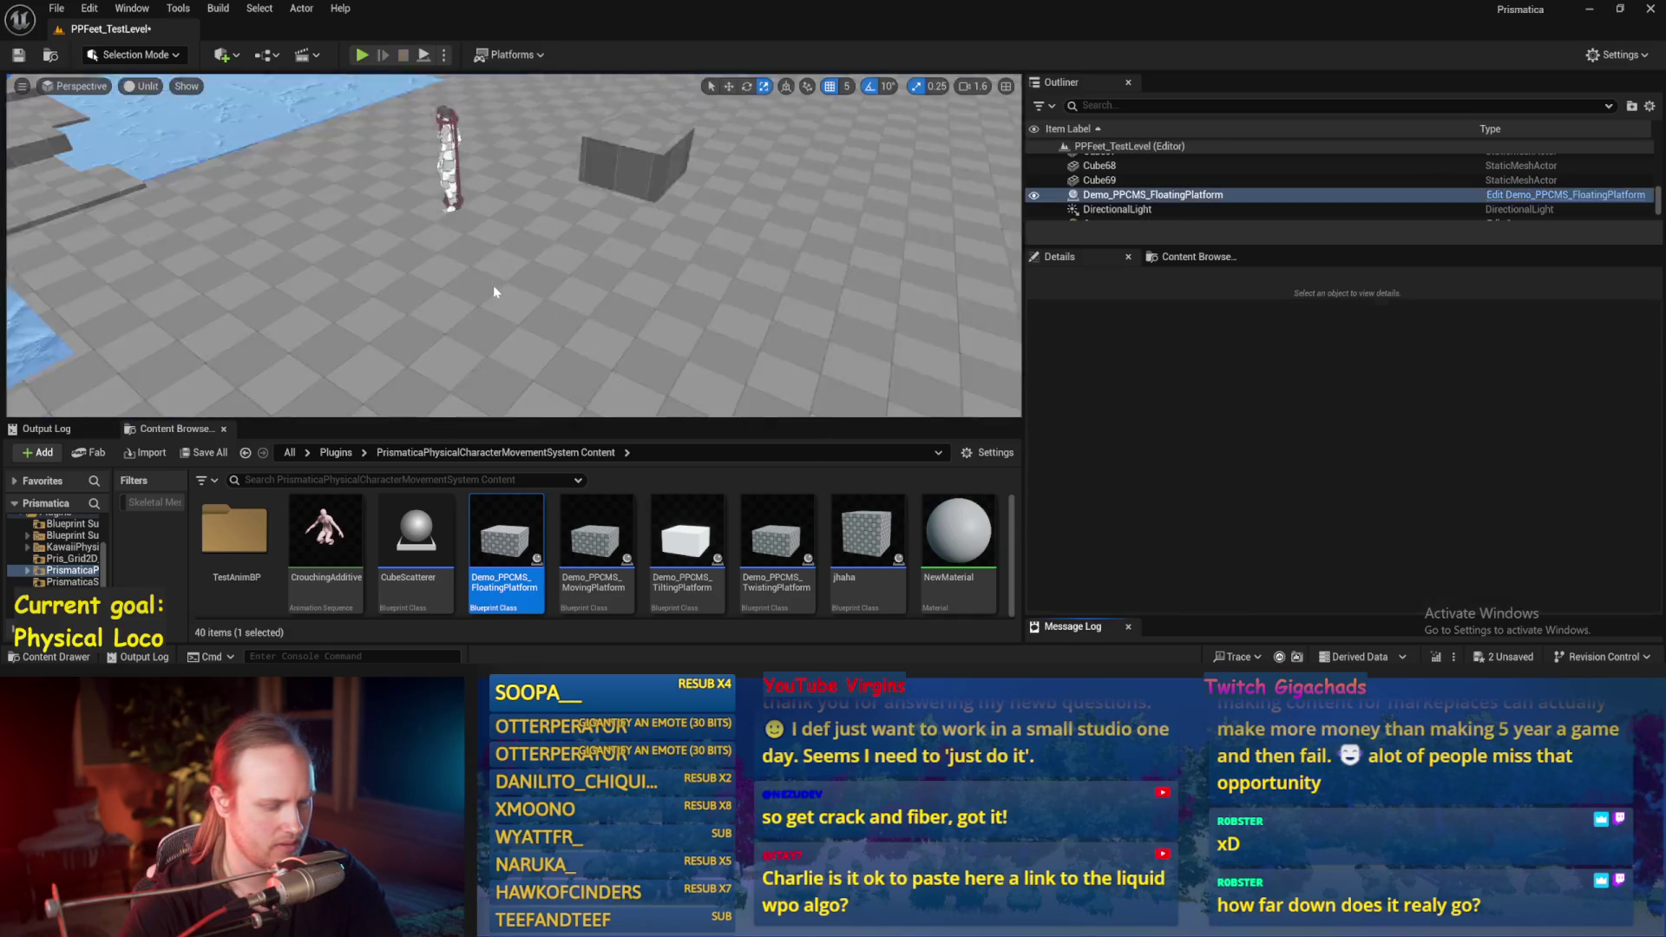
key("F11")
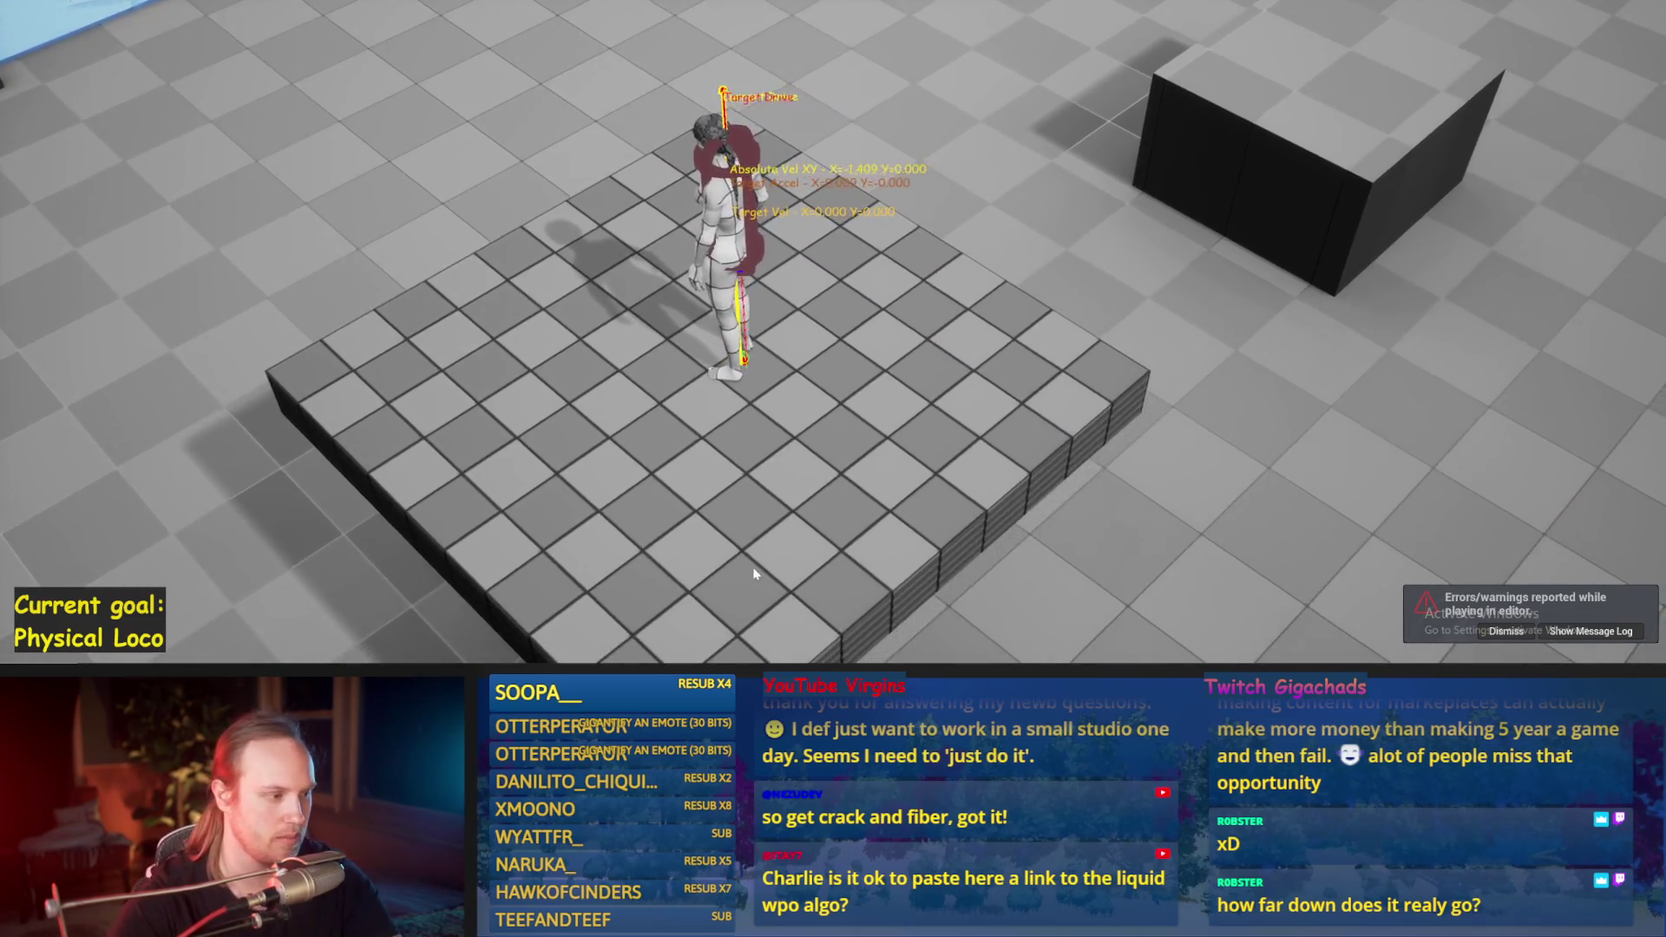
key("w")
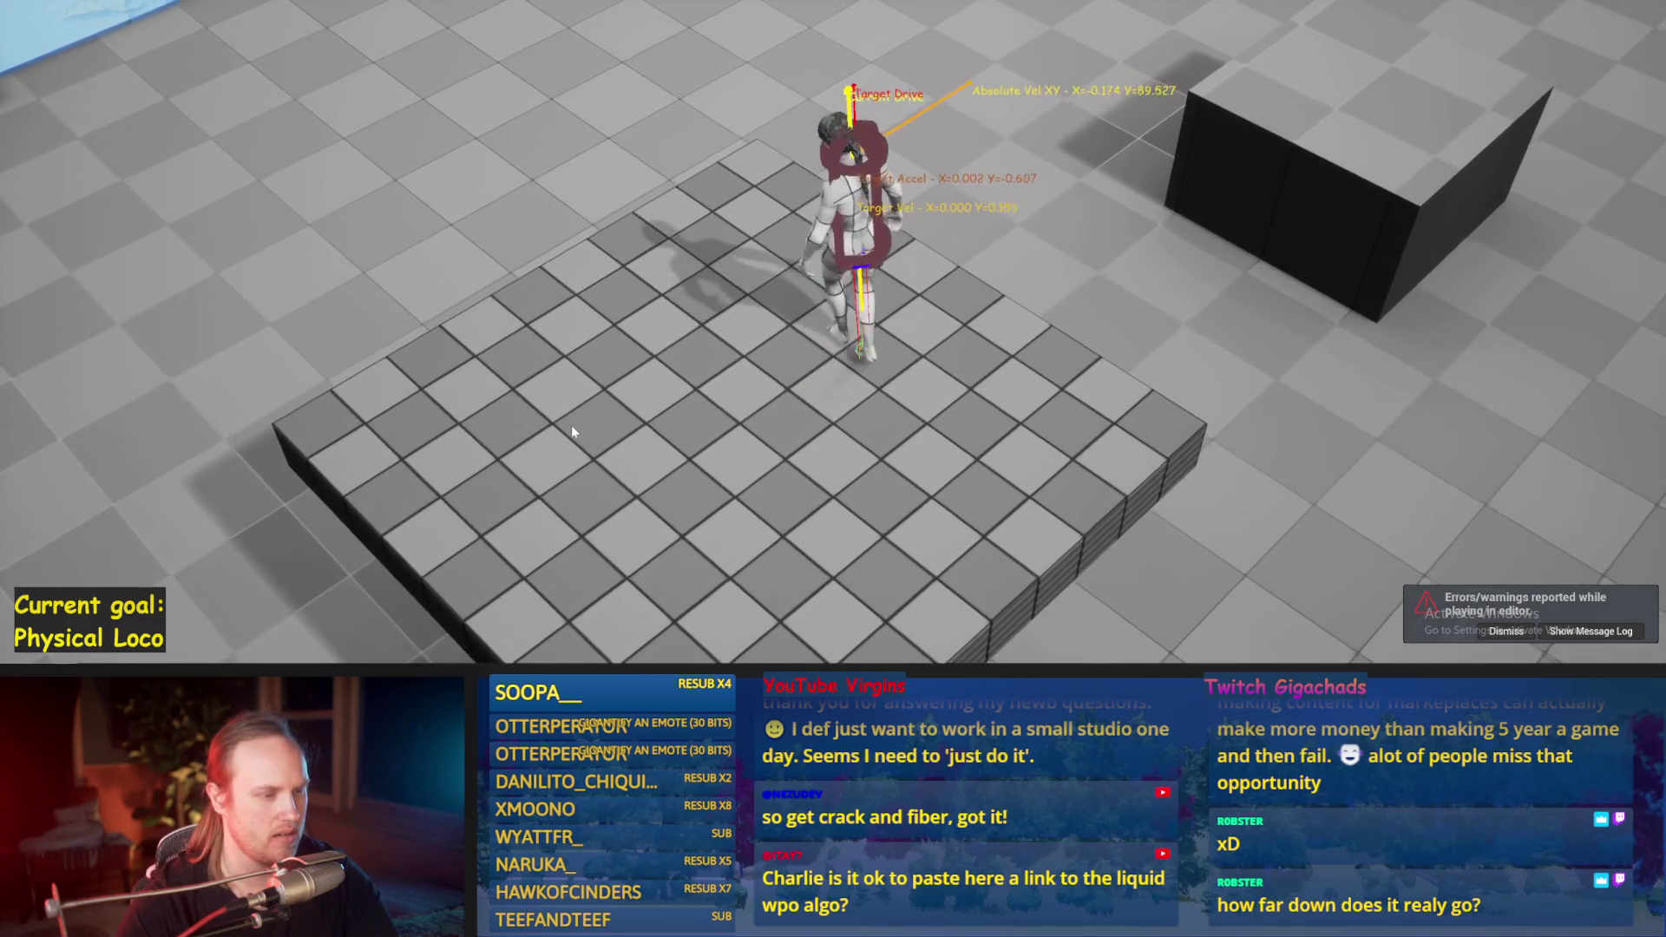
key("Escape")
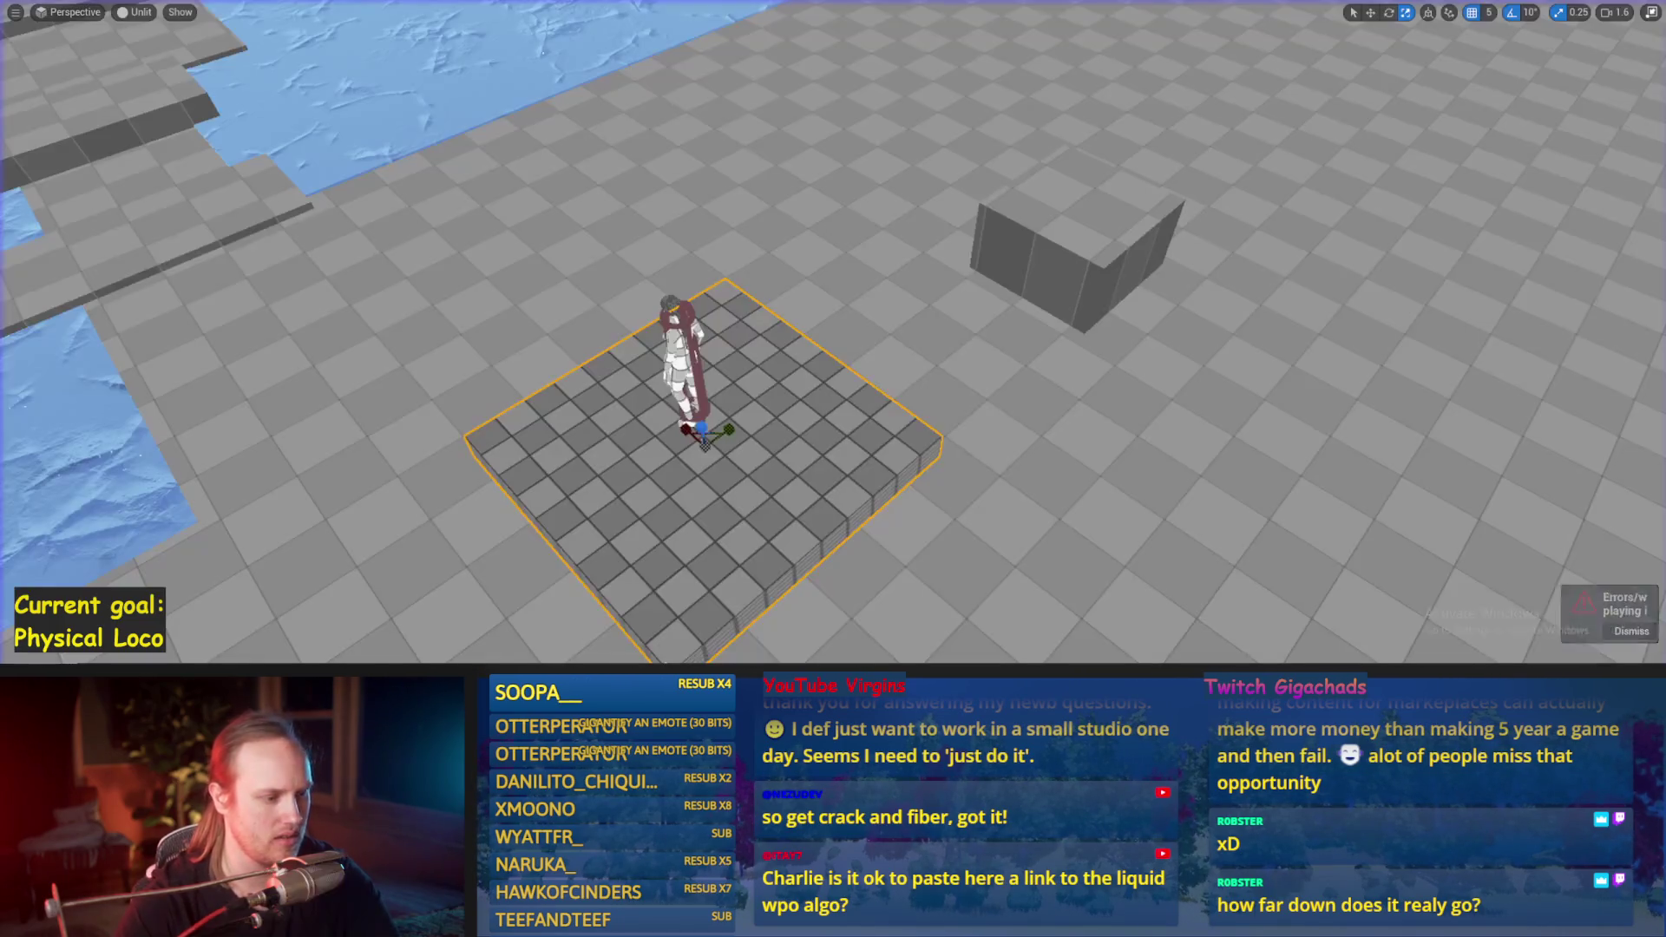
left_click(717, 649)
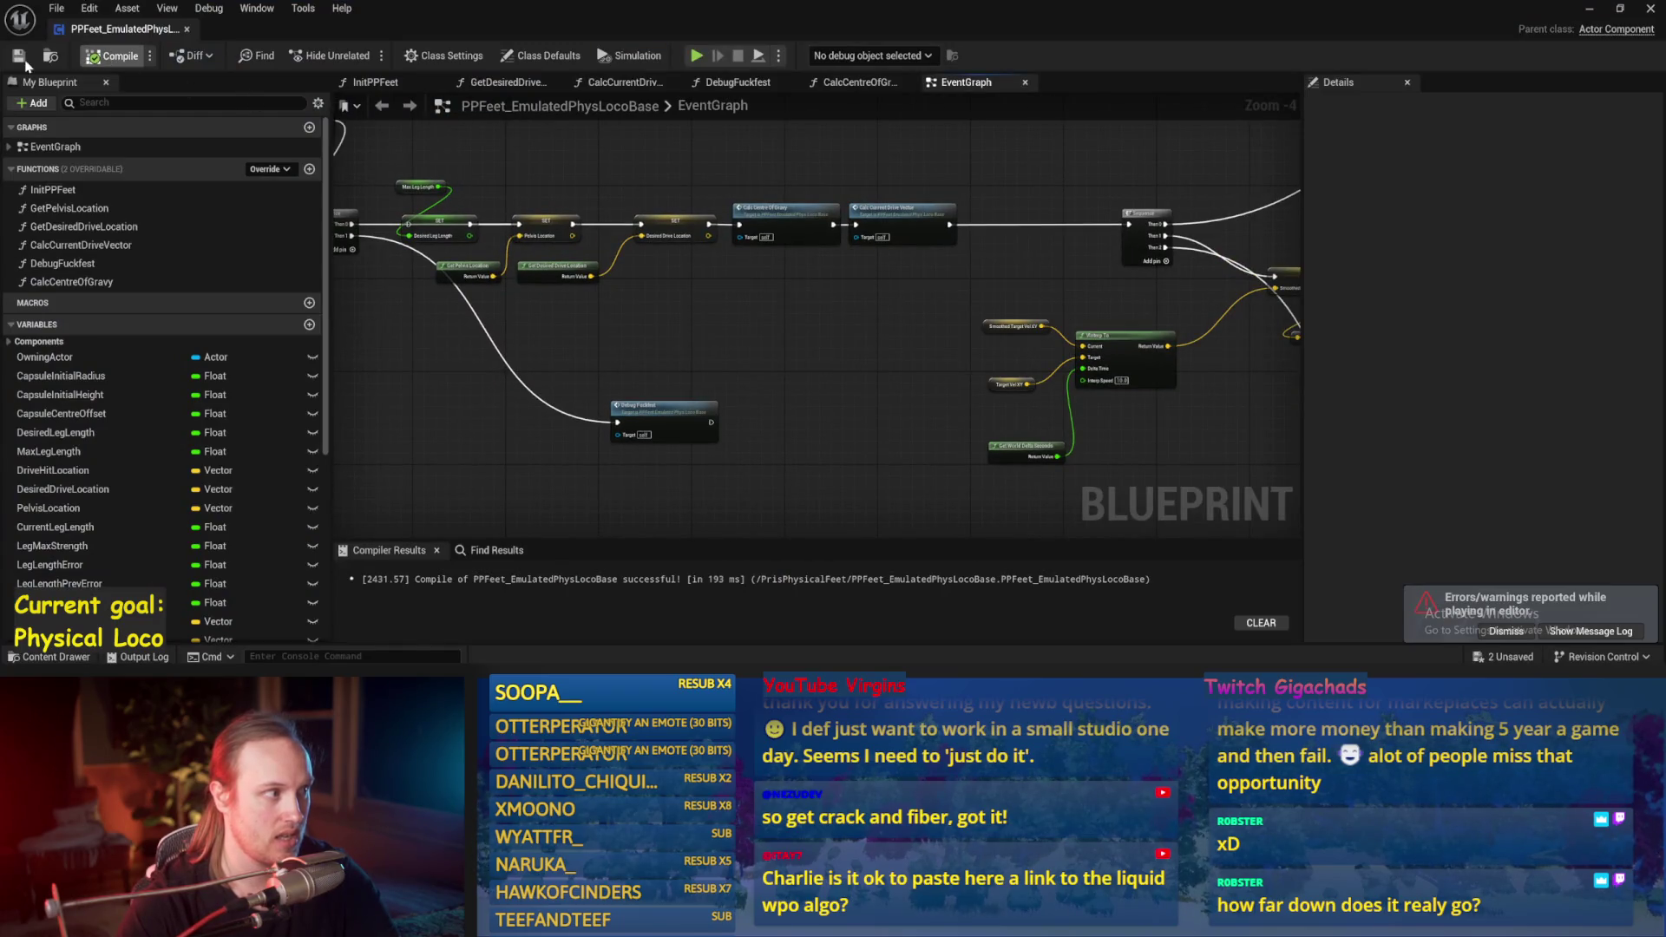
Step: Review the BeginPlay, InitPPFeet and Tick sections and move the Begin Play nodes
left_click_drag(545, 160, 747, 212)
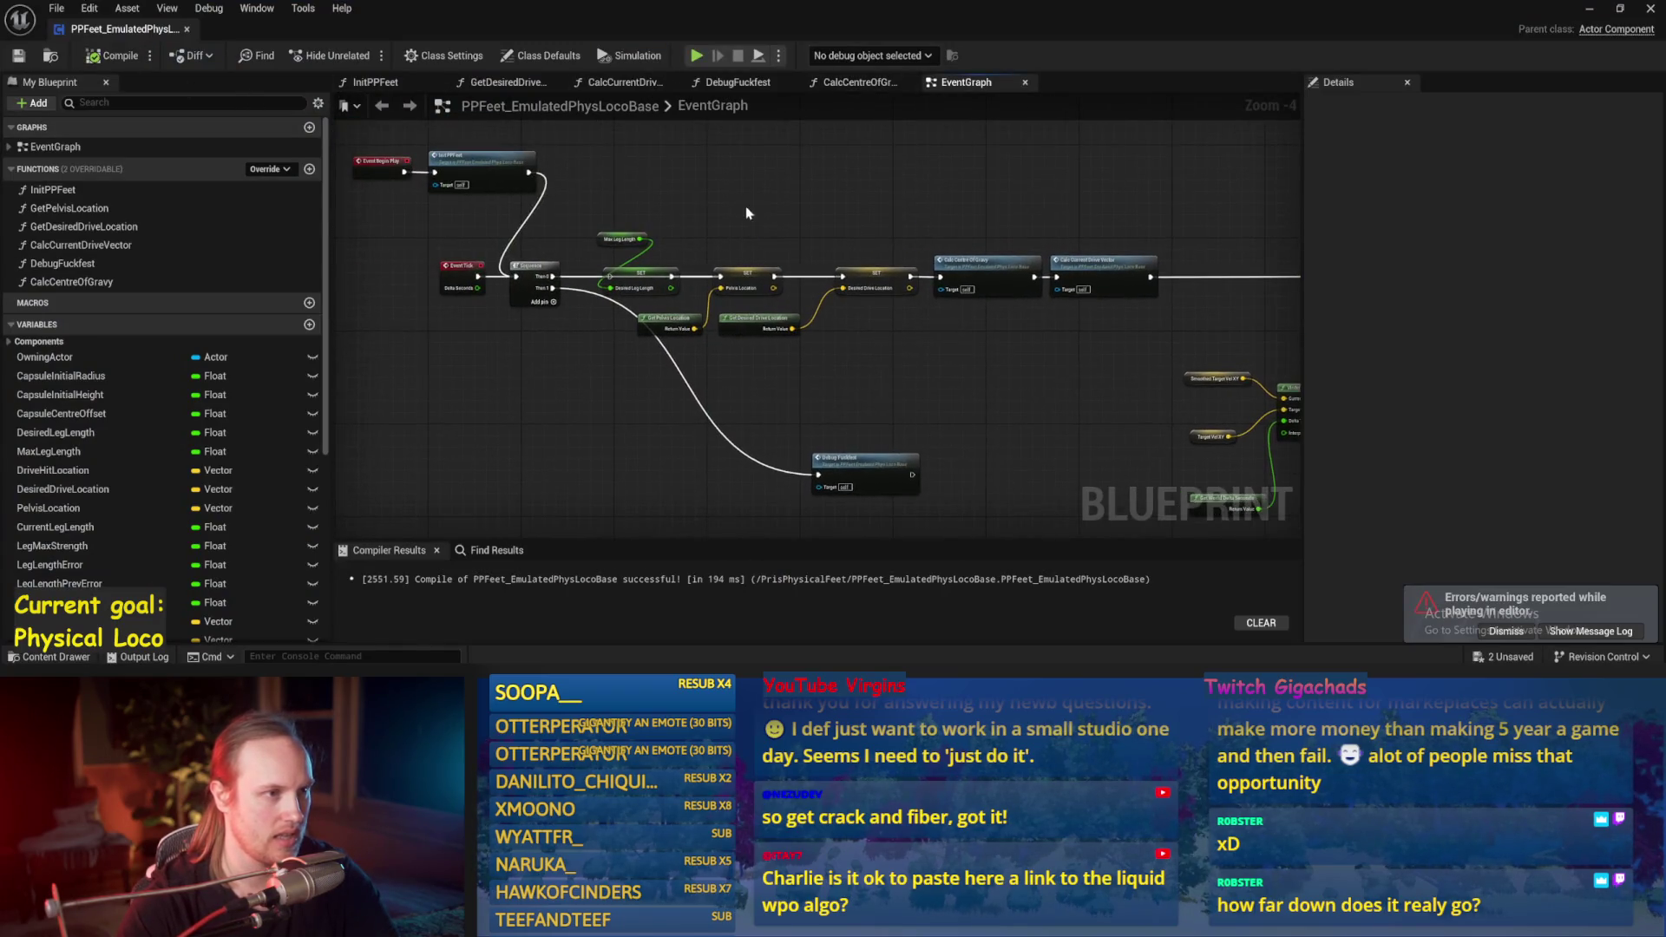
left_click(371, 84)
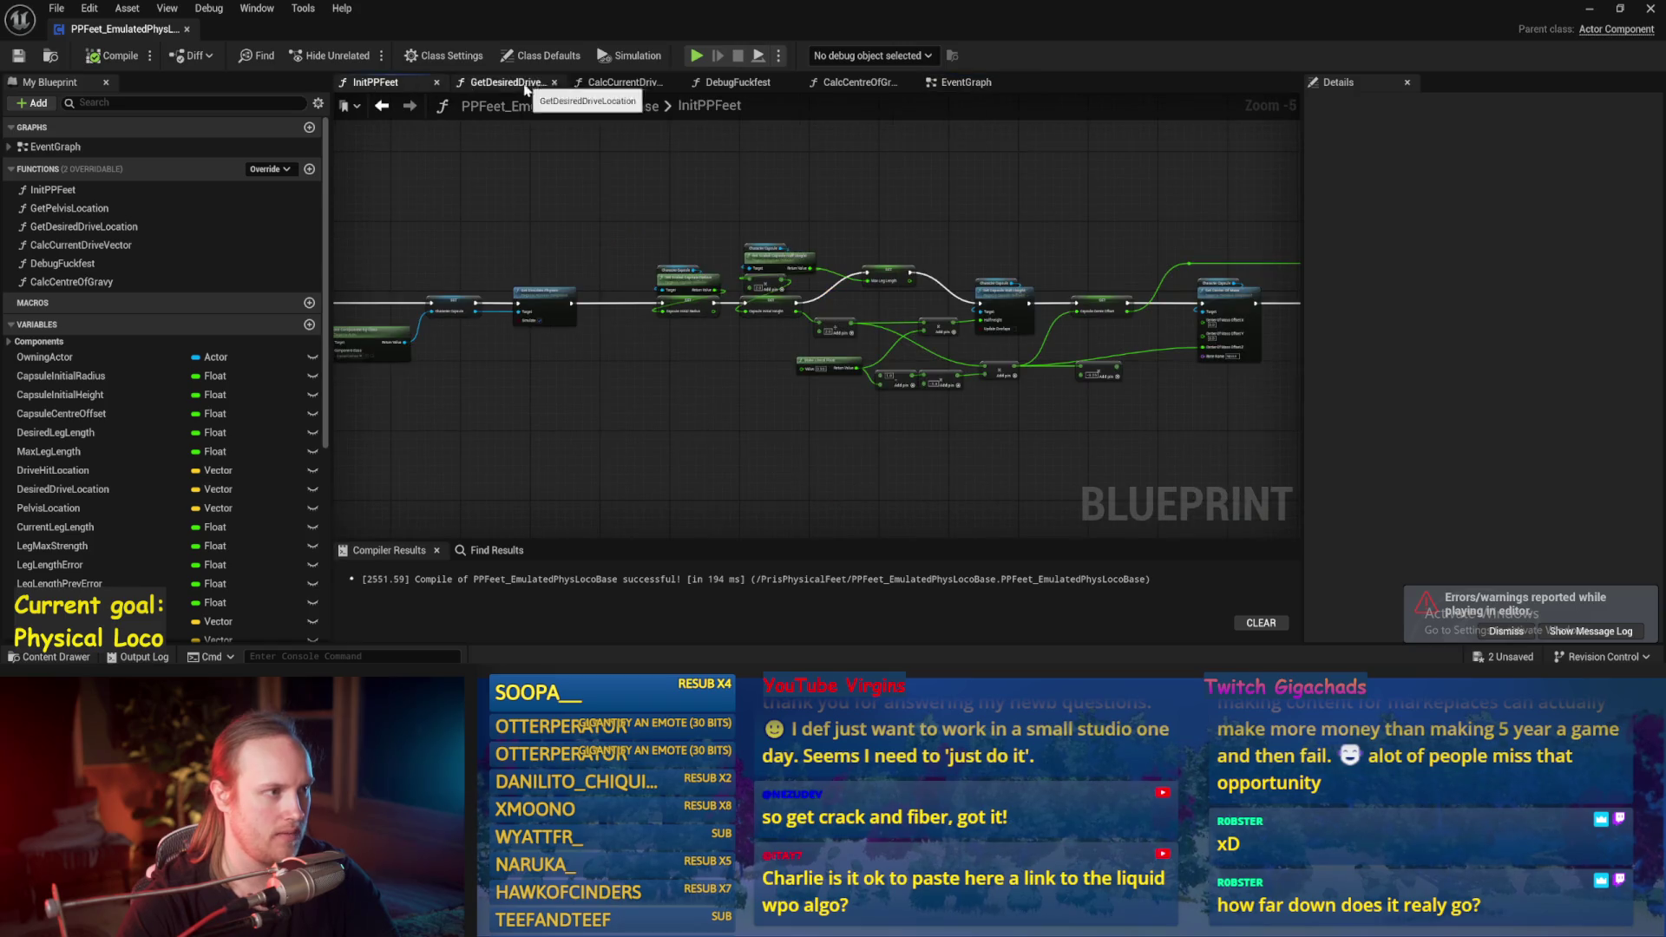
left_click(959, 82)
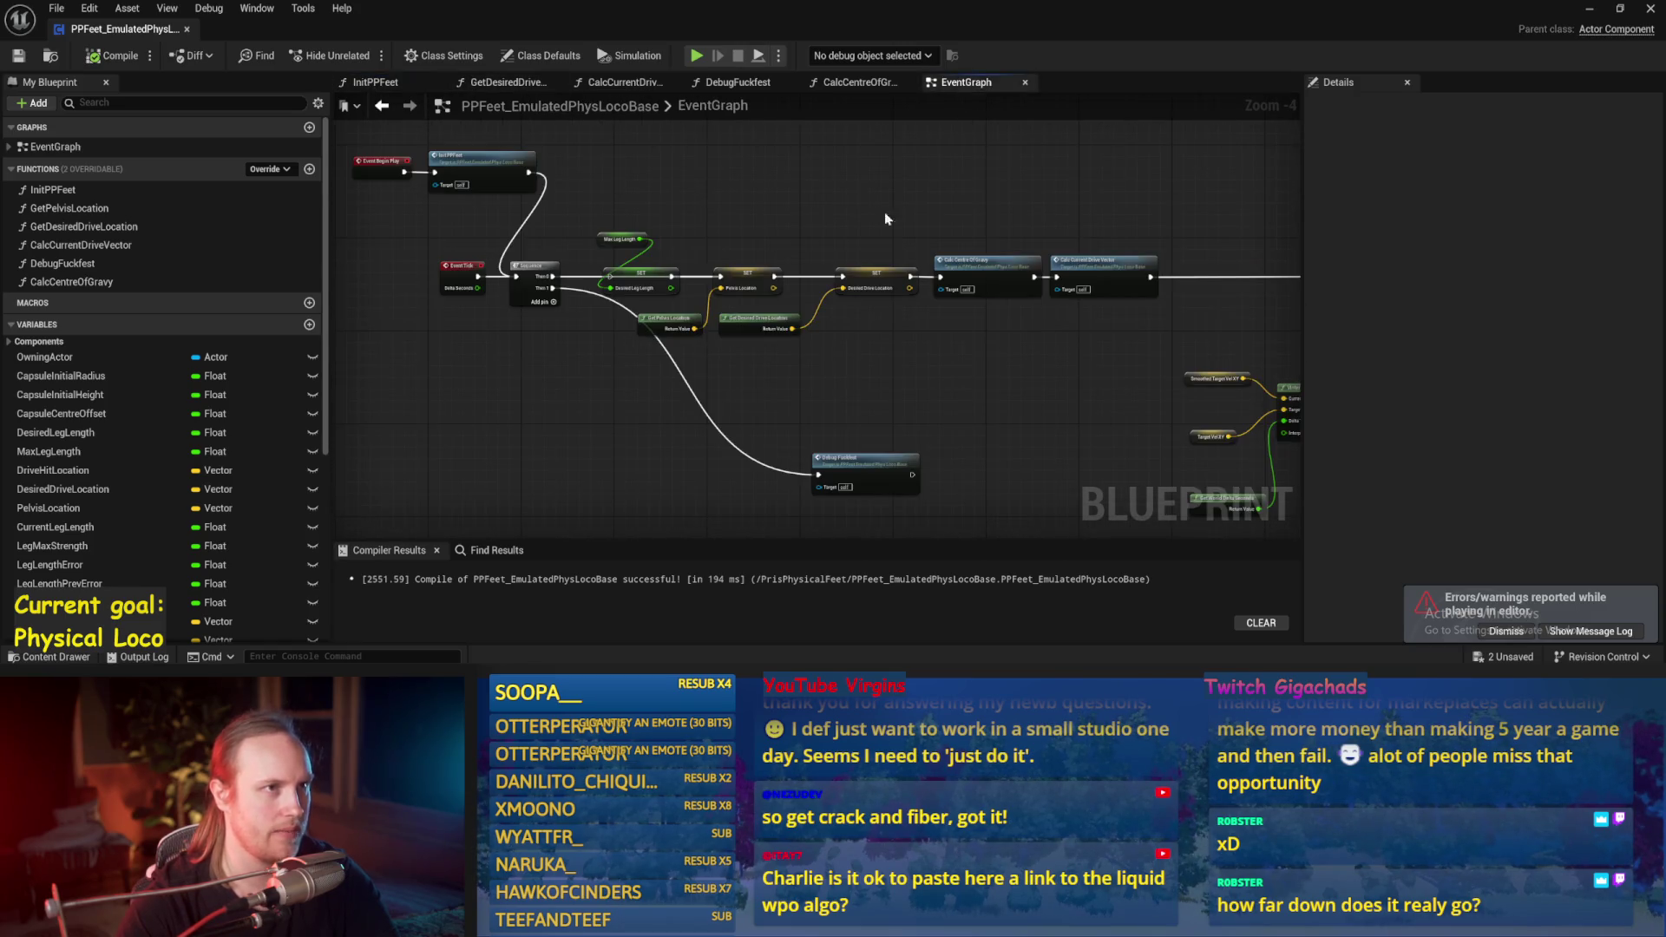
left_click_drag(829, 231, 989, 249)
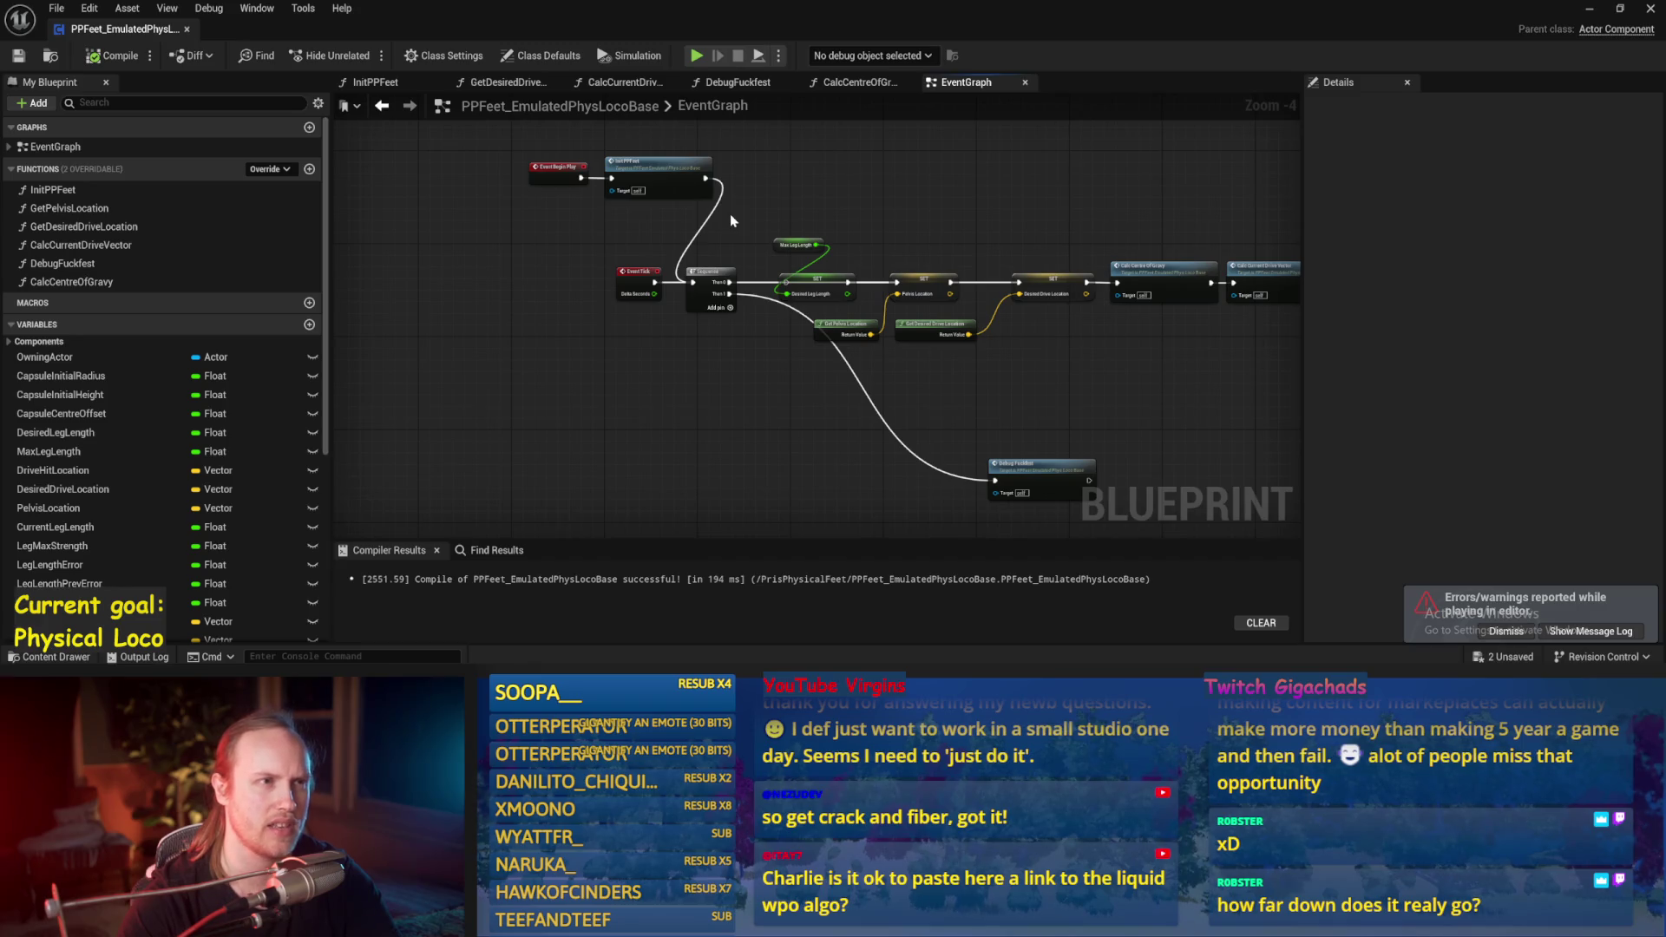
scroll(754, 403, "up", 1)
mouse_move(736, 311)
left_mouse_down()
mouse_move(664, 247)
mouse_move(737, 211)
mouse_move(736, 281)
left_mouse_up()
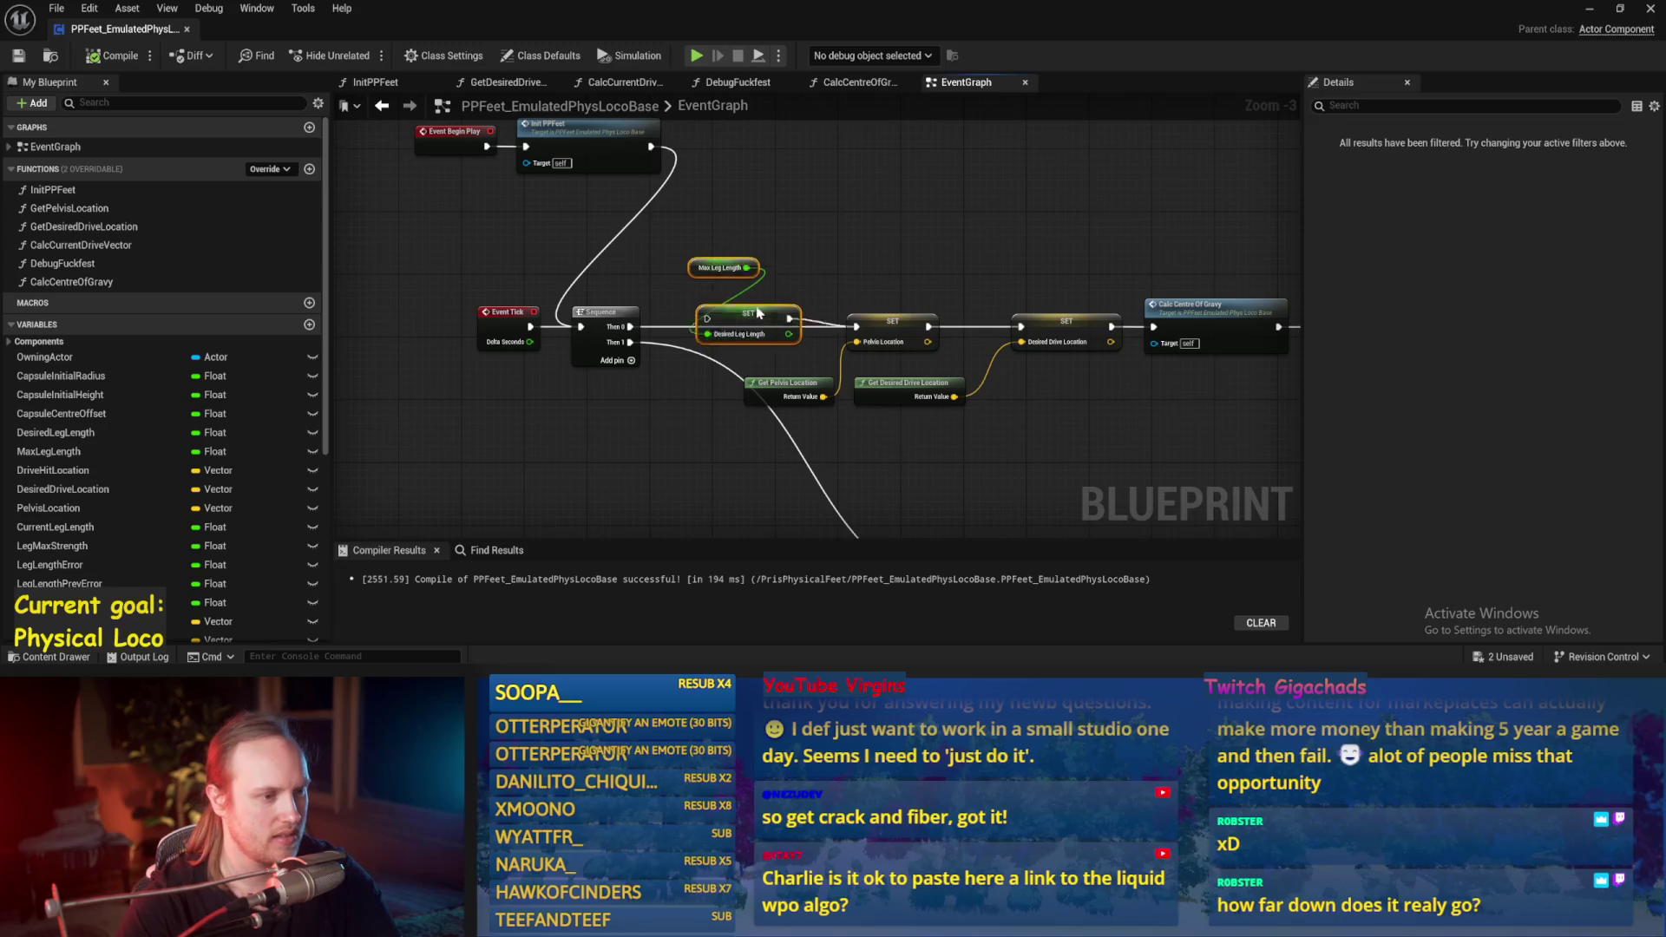
left_click_drag(926, 261, 751, 275)
scroll(846, 272, "down", 2)
Step: Create an Add Force at Location node from Hit Component near the trace nodes
mouse_move(988, 243)
left_mouse_down()
mouse_move(527, 334)
mouse_move(399, 334)
left_mouse_up()
left_click_drag(1041, 347, 885, 429)
mouse_move(1300, 457)
left_mouse_down()
mouse_move(1142, 505)
mouse_move(1070, 353)
mouse_move(592, 336)
mouse_move(653, 289)
mouse_move(692, 405)
left_mouse_up()
scroll(592, 336, "up", 1)
scroll(539, 321, "up", 1)
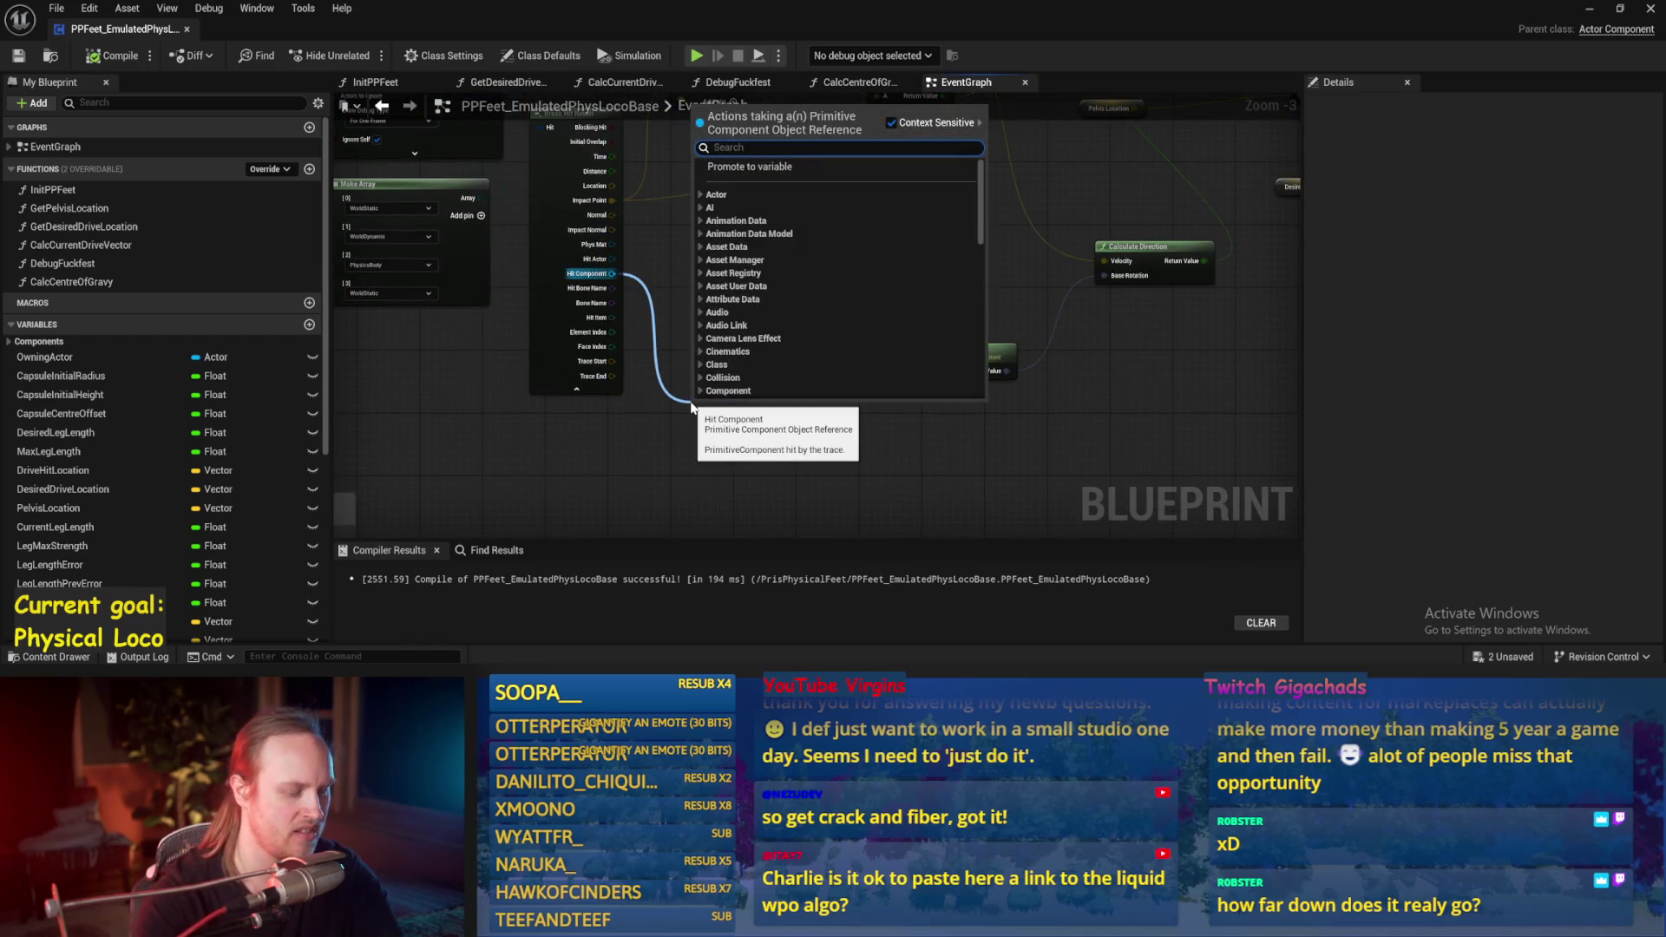
type("add force")
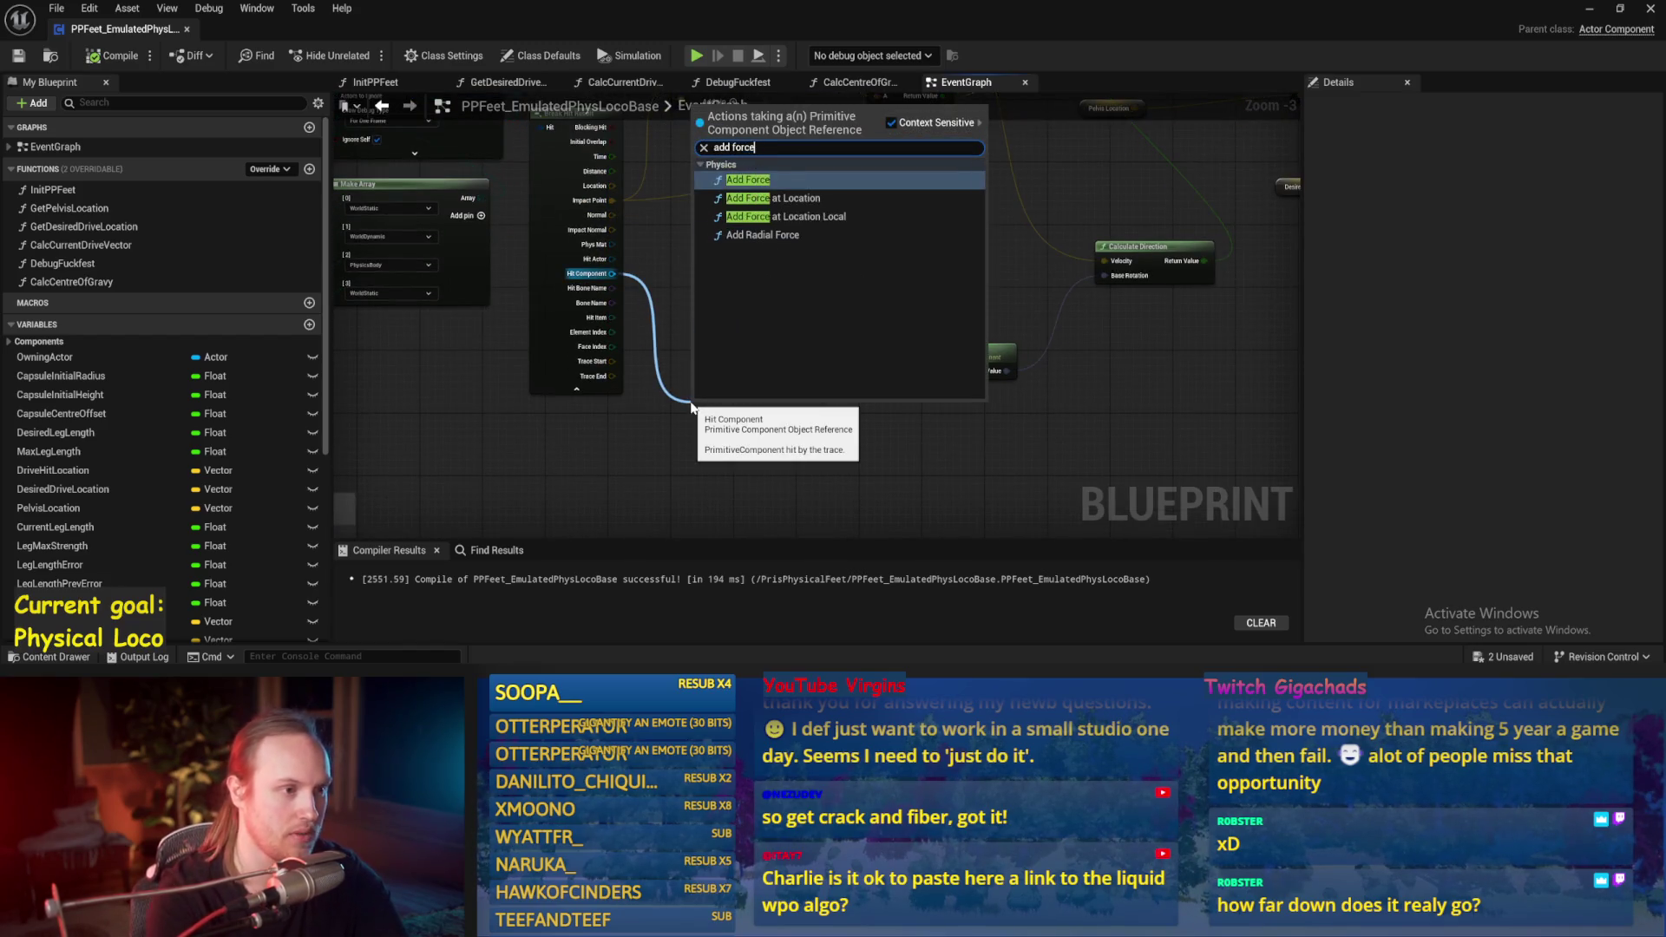
left_click(804, 198)
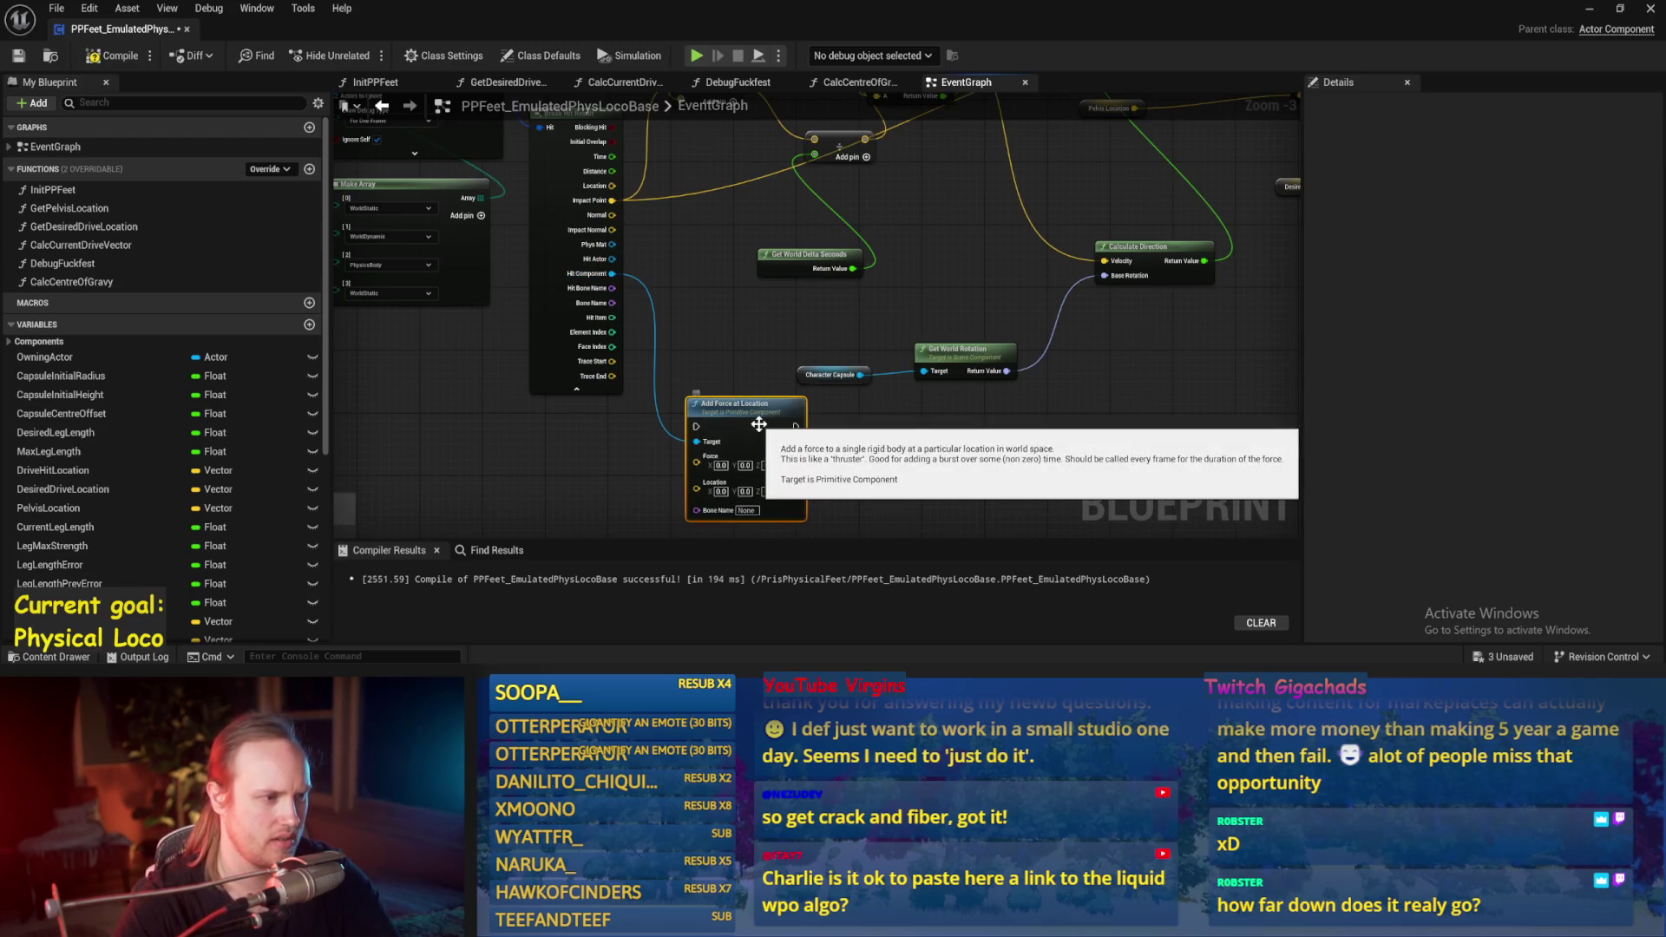
Step: Wire Drive Hit Location into the new node's Location and split its Force into X, Y, Z
mouse_move(737, 415)
left_mouse_down()
mouse_move(1359, 282)
mouse_move(1284, 286)
mouse_move(1106, 368)
mouse_move(939, 342)
mouse_move(793, 353)
mouse_move(778, 431)
mouse_move(793, 308)
mouse_move(948, 306)
mouse_move(901, 348)
left_mouse_up()
scroll(939, 342, "up", 1)
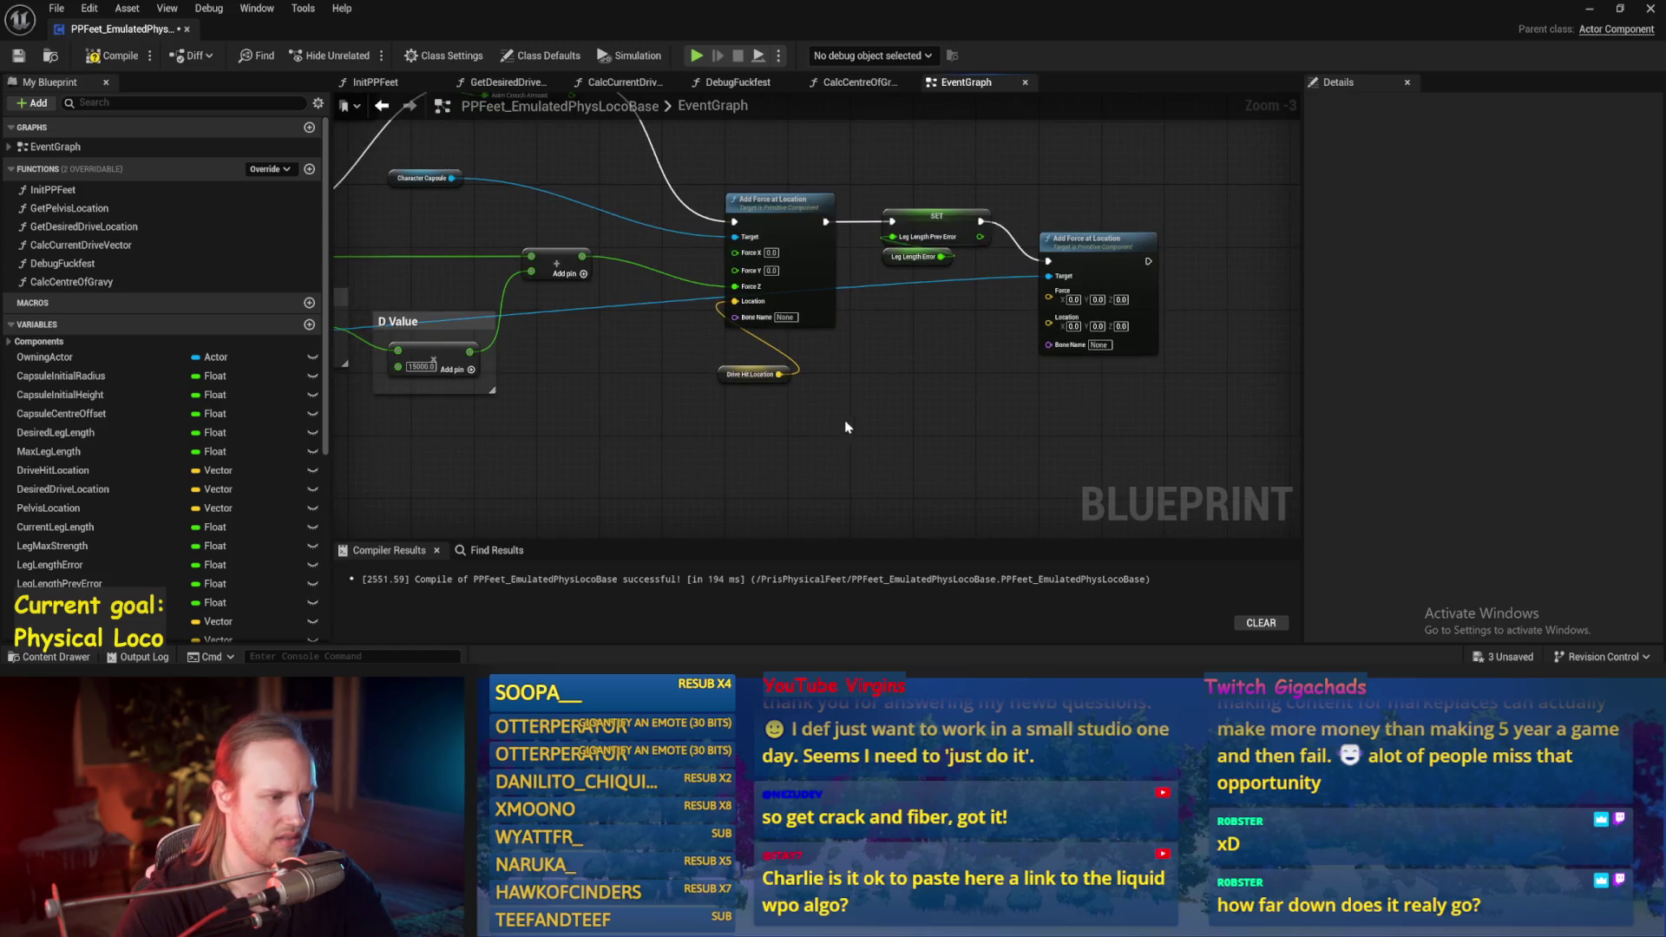
left_click_drag(1020, 339, 1048, 323)
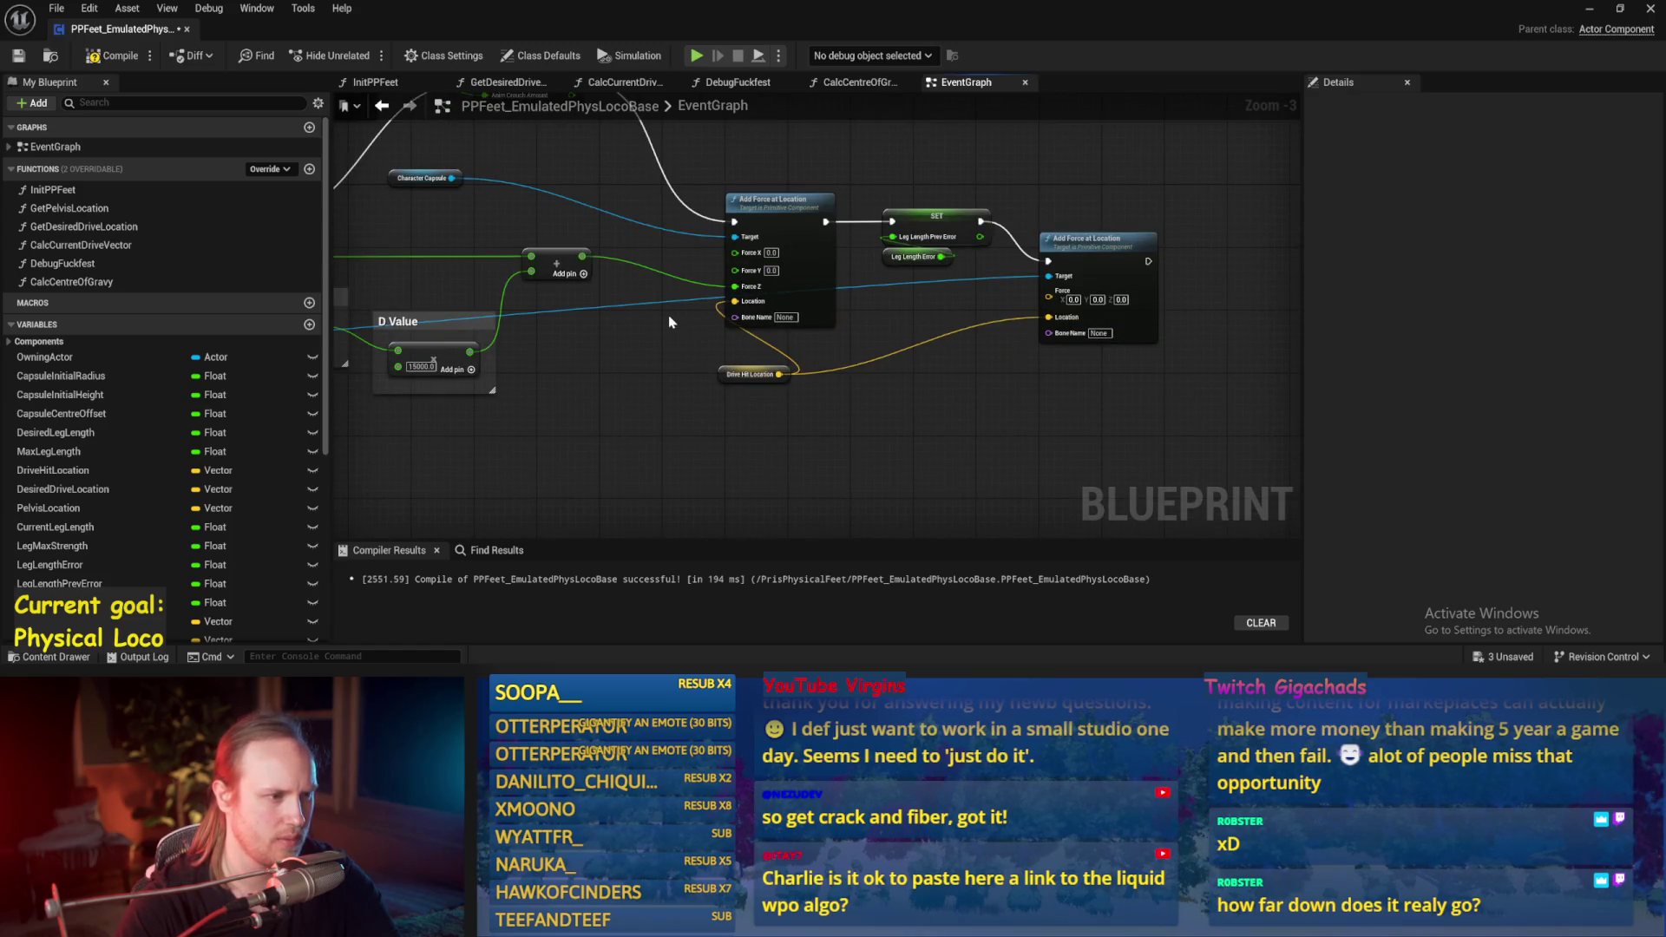
left_click_drag(669, 322, 797, 325)
right_click(1182, 300)
left_click(1219, 380)
Step: Feed the Add result into the new node's force and arrange the force nodes in view
mouse_move(708, 259)
left_mouse_down()
mouse_move(1100, 335)
mouse_move(1182, 333)
left_mouse_up()
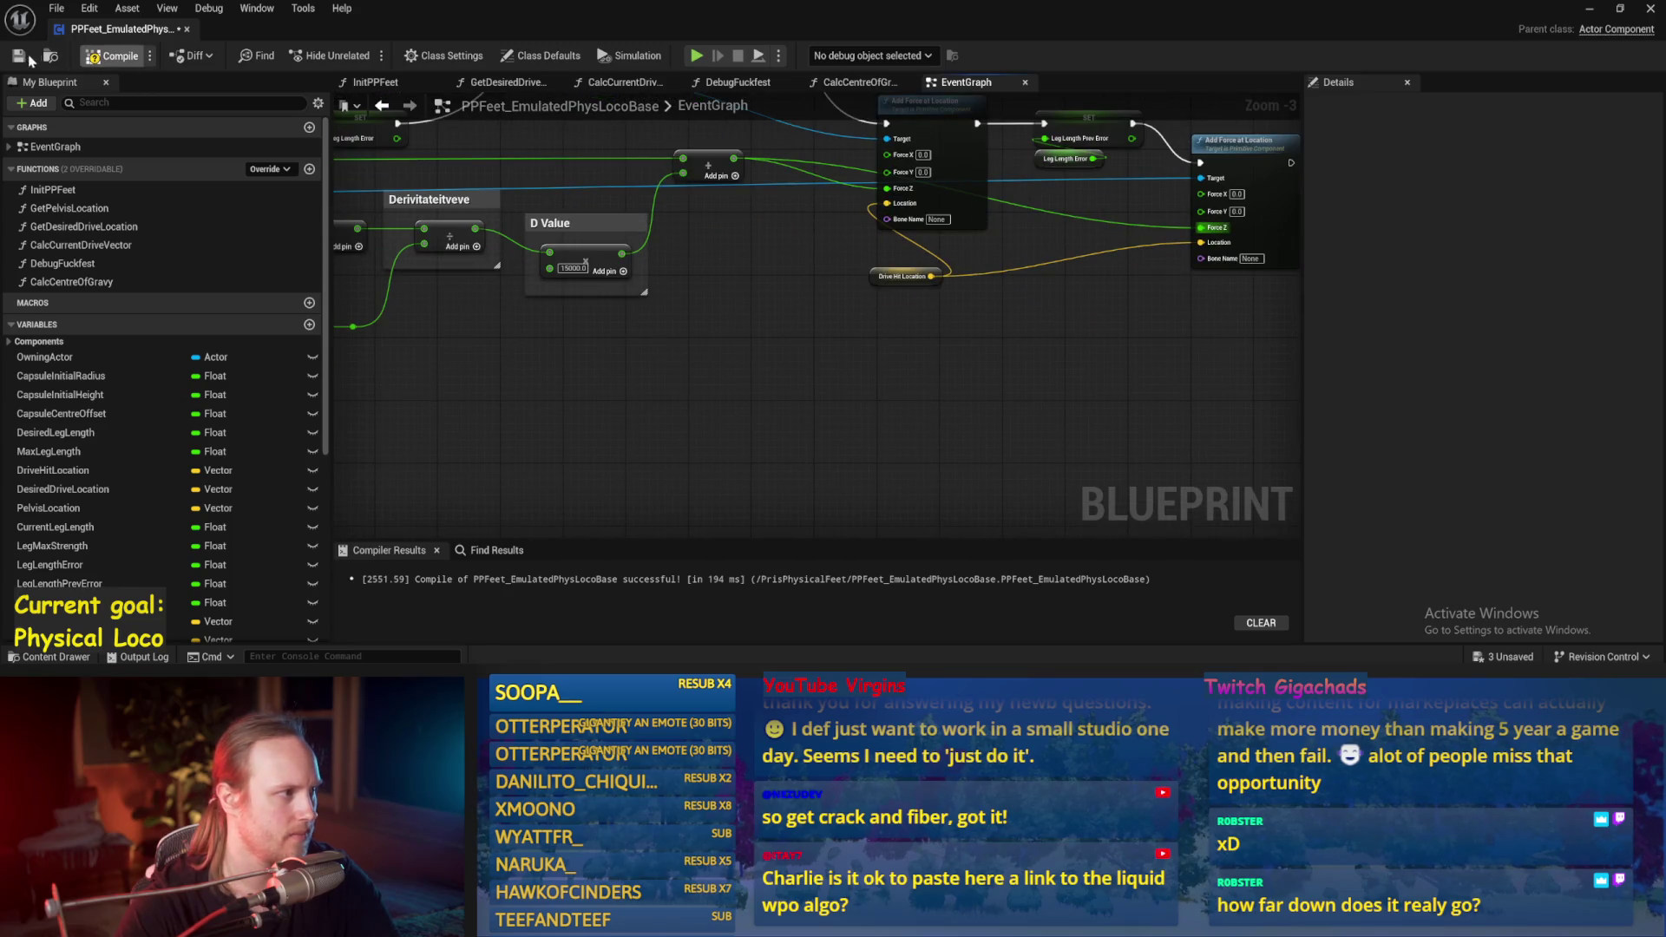
left_click_drag(813, 417, 815, 353)
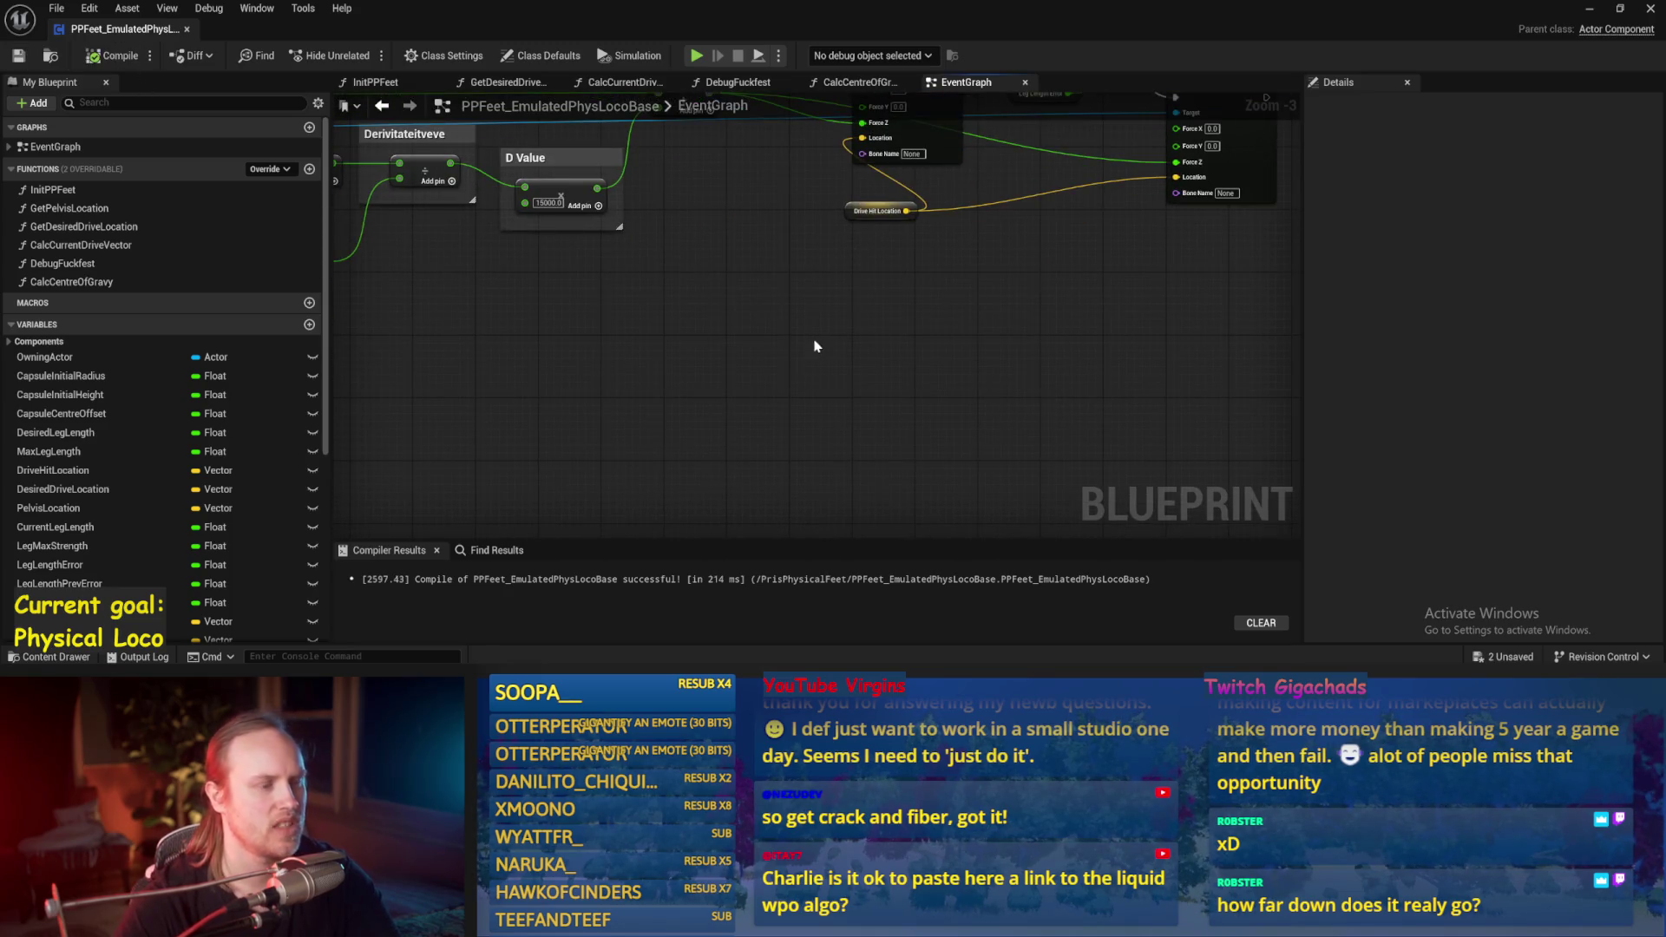
left_click_drag(837, 281, 831, 389)
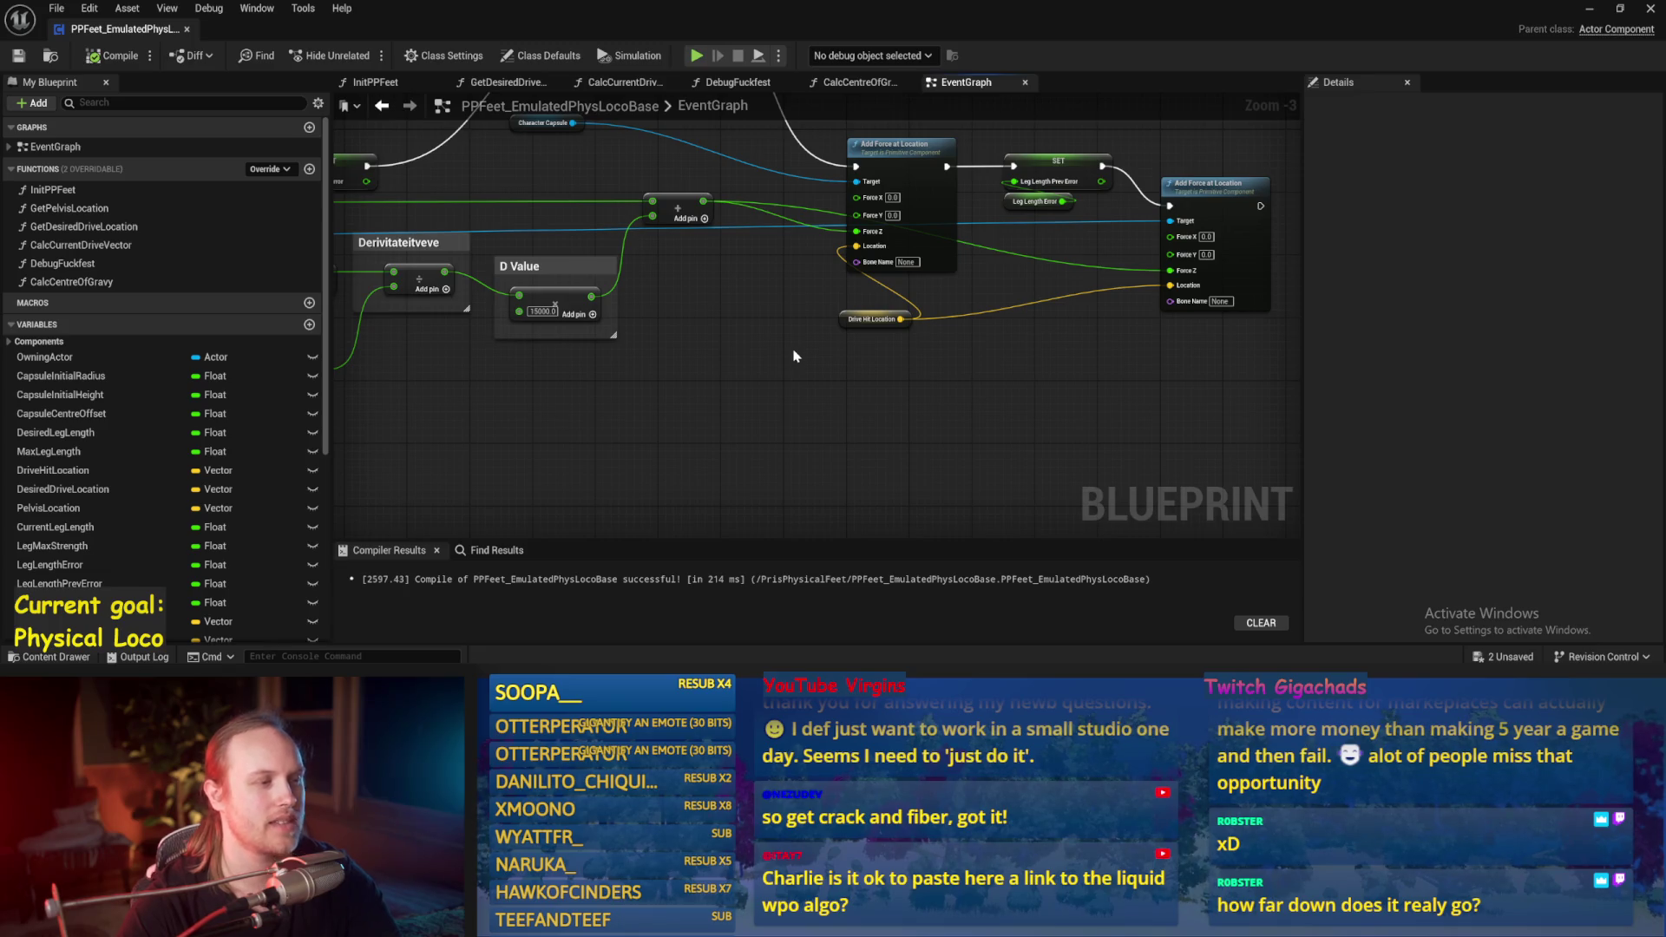
left_click_drag(832, 406, 866, 289)
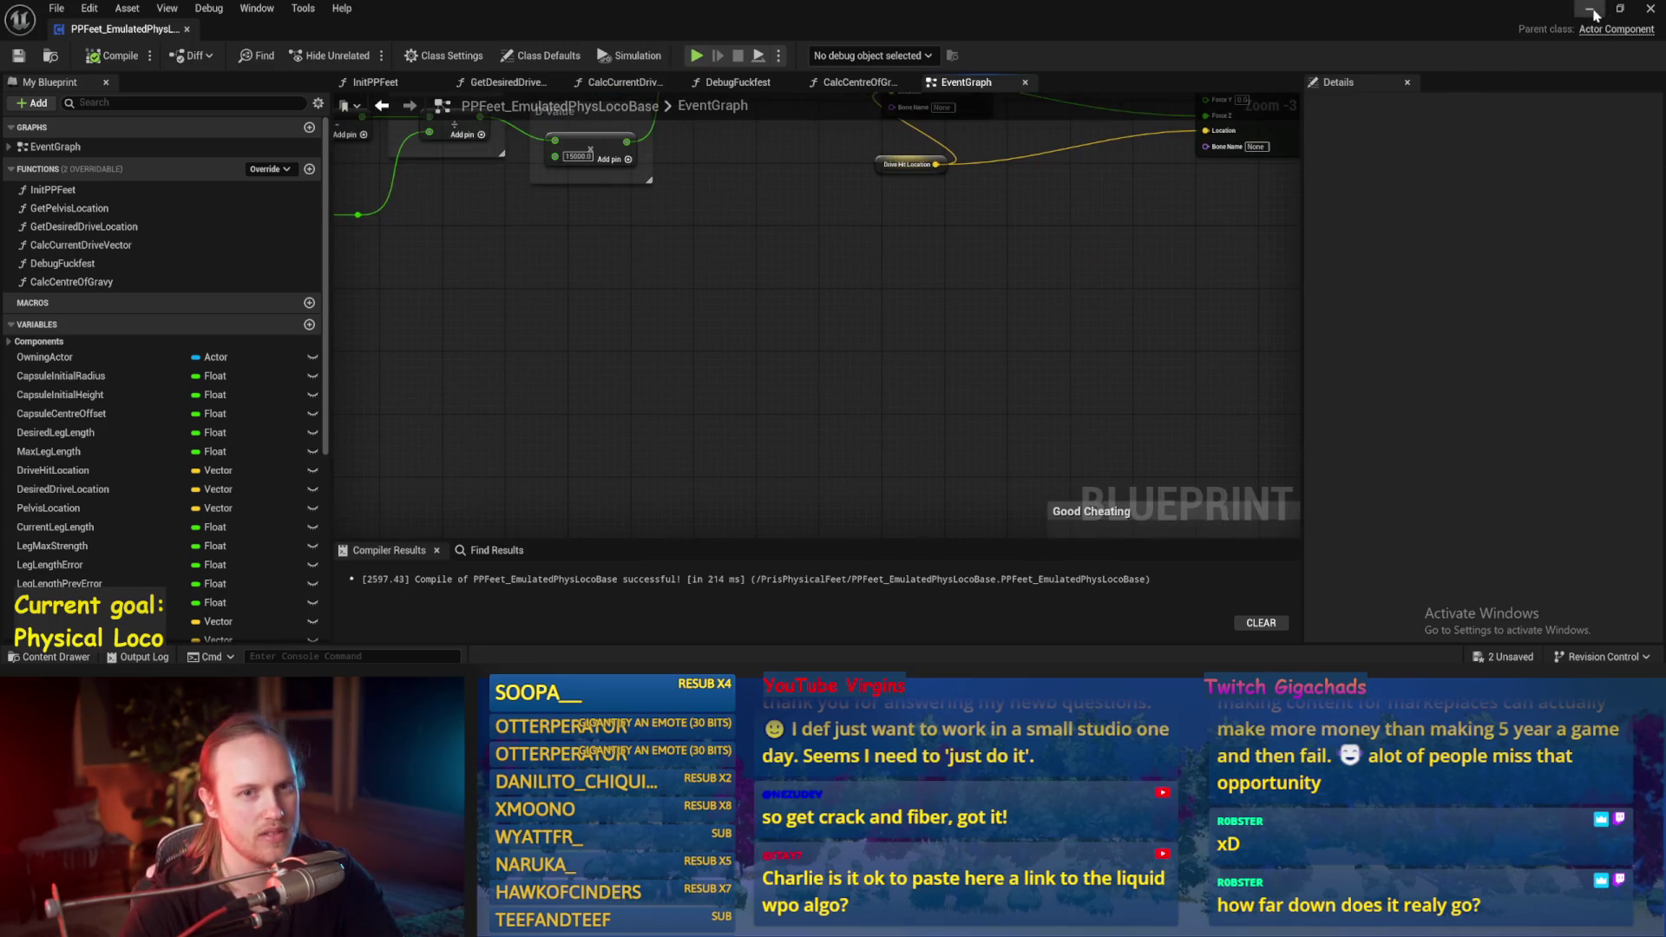
Step: Run another play test of the level, stop it, and switch back to the movement Blueprint
left_click(1593, 10)
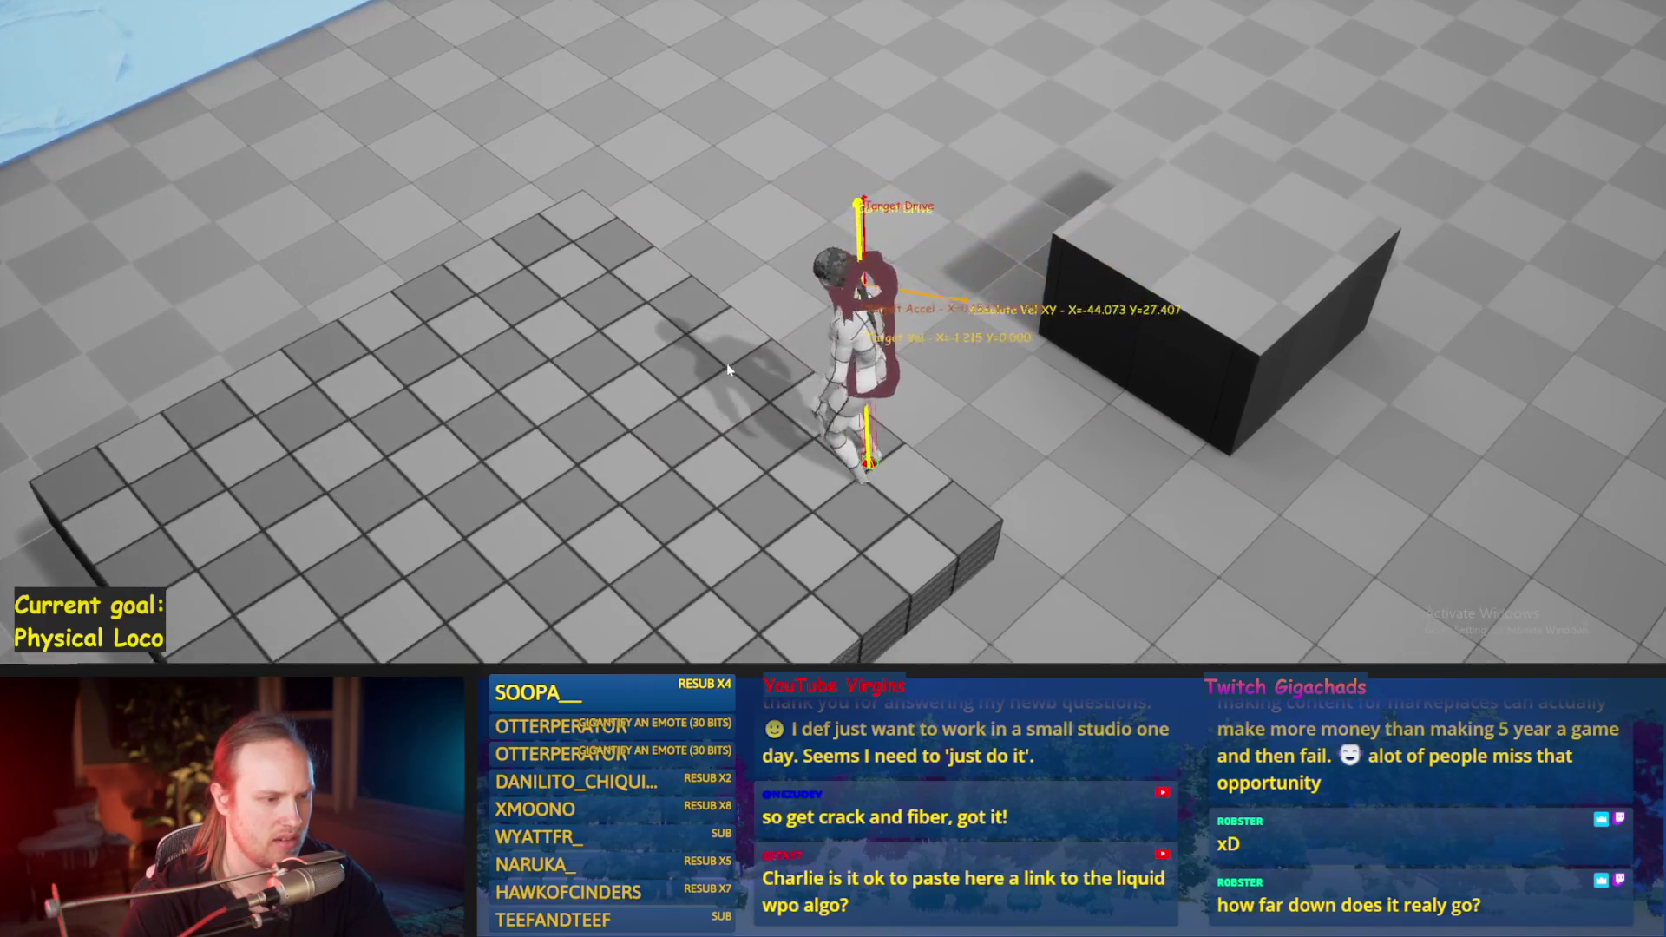
key("Escape")
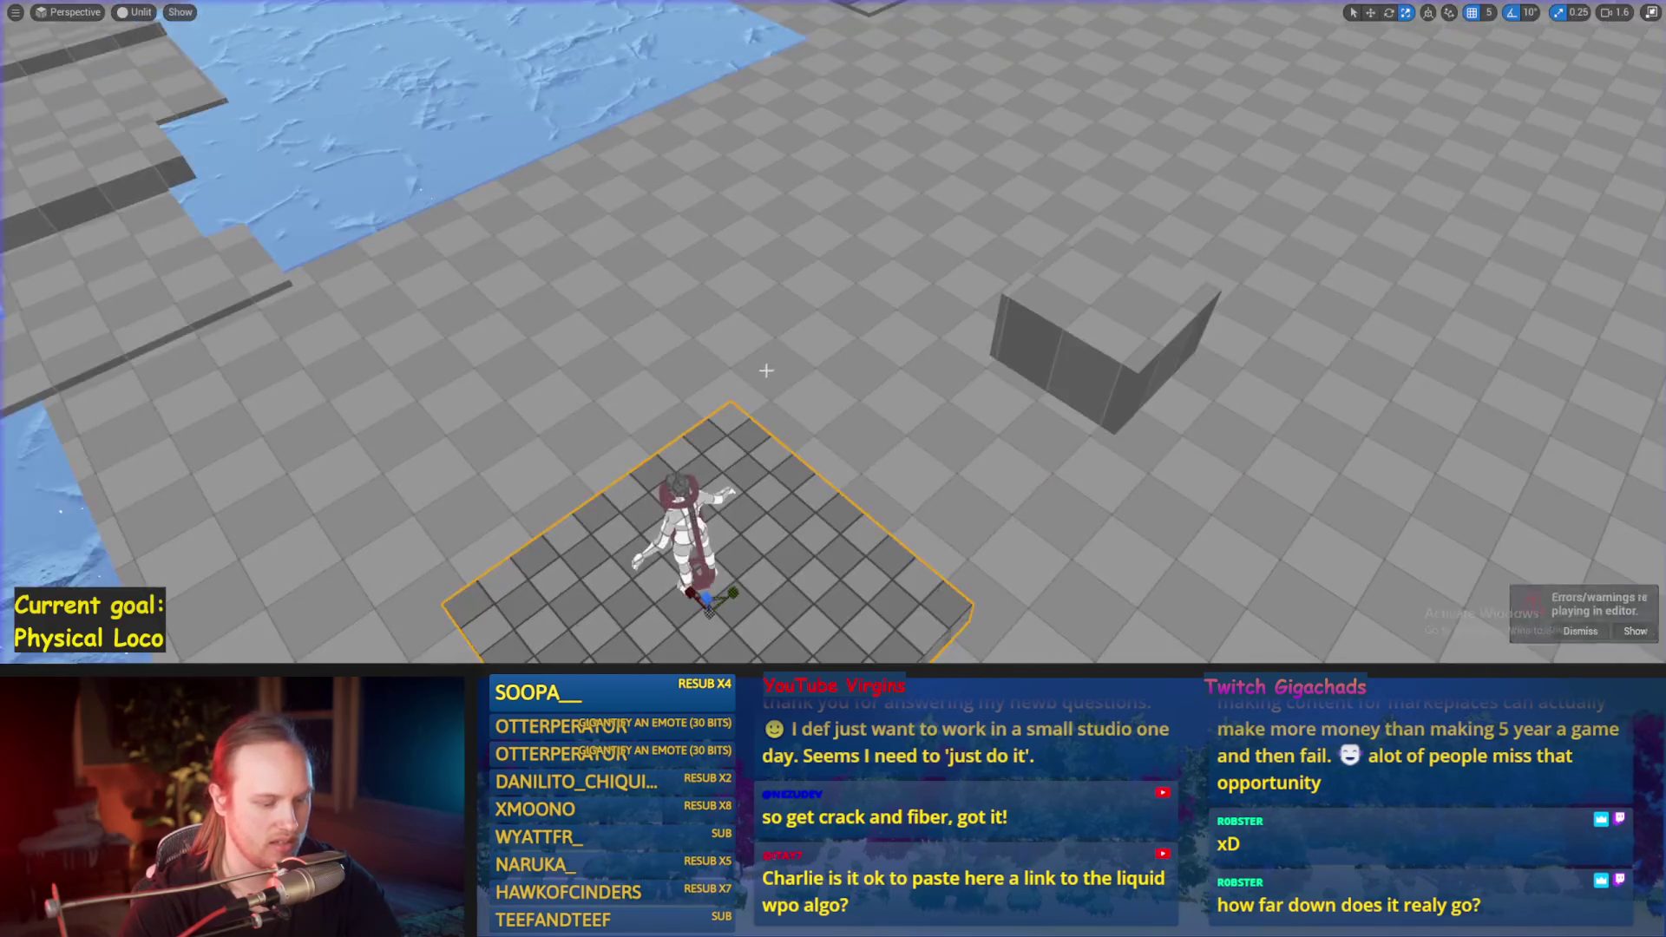
key("alt+p")
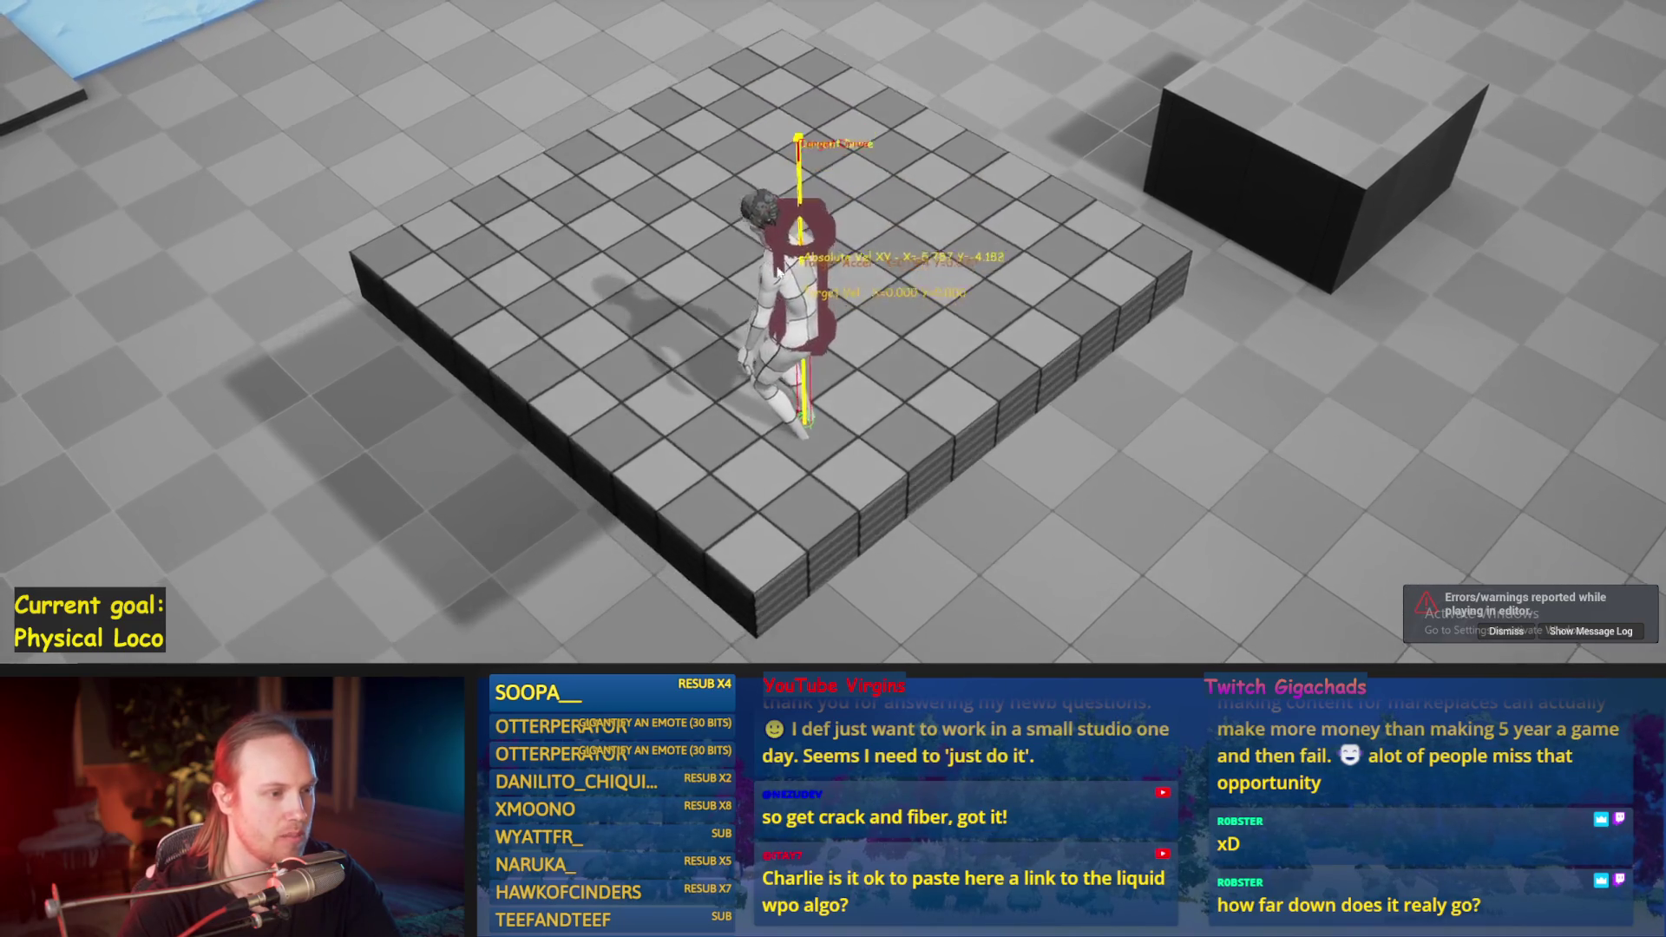
key("Escape")
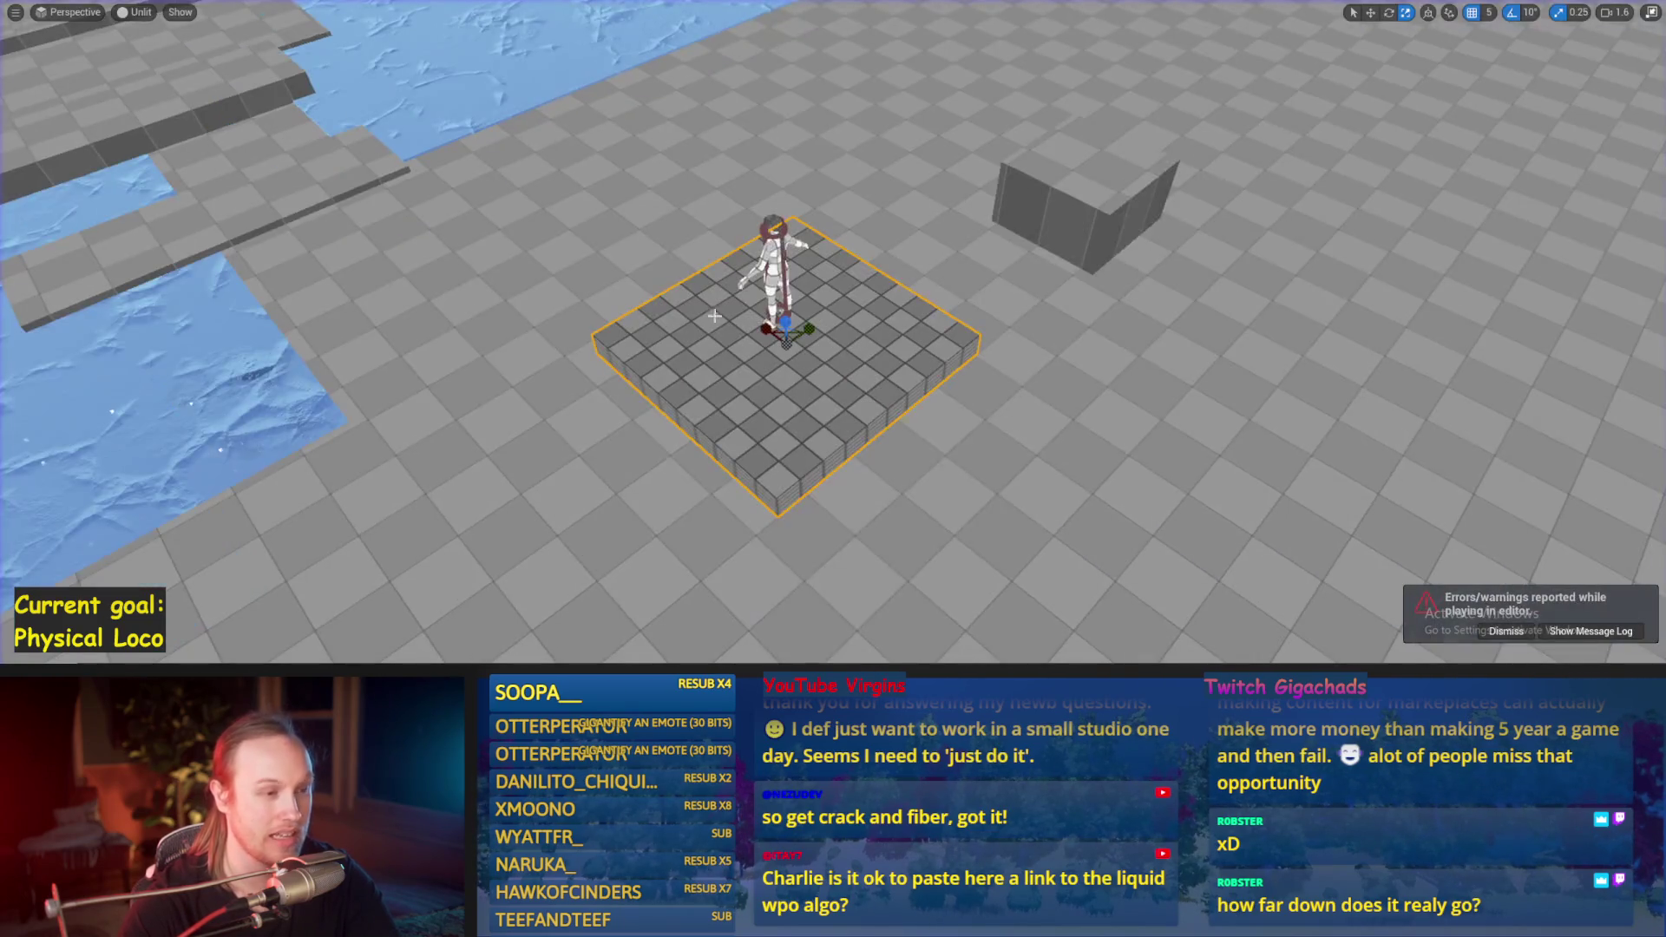
scroll(714, 315, "up", 8)
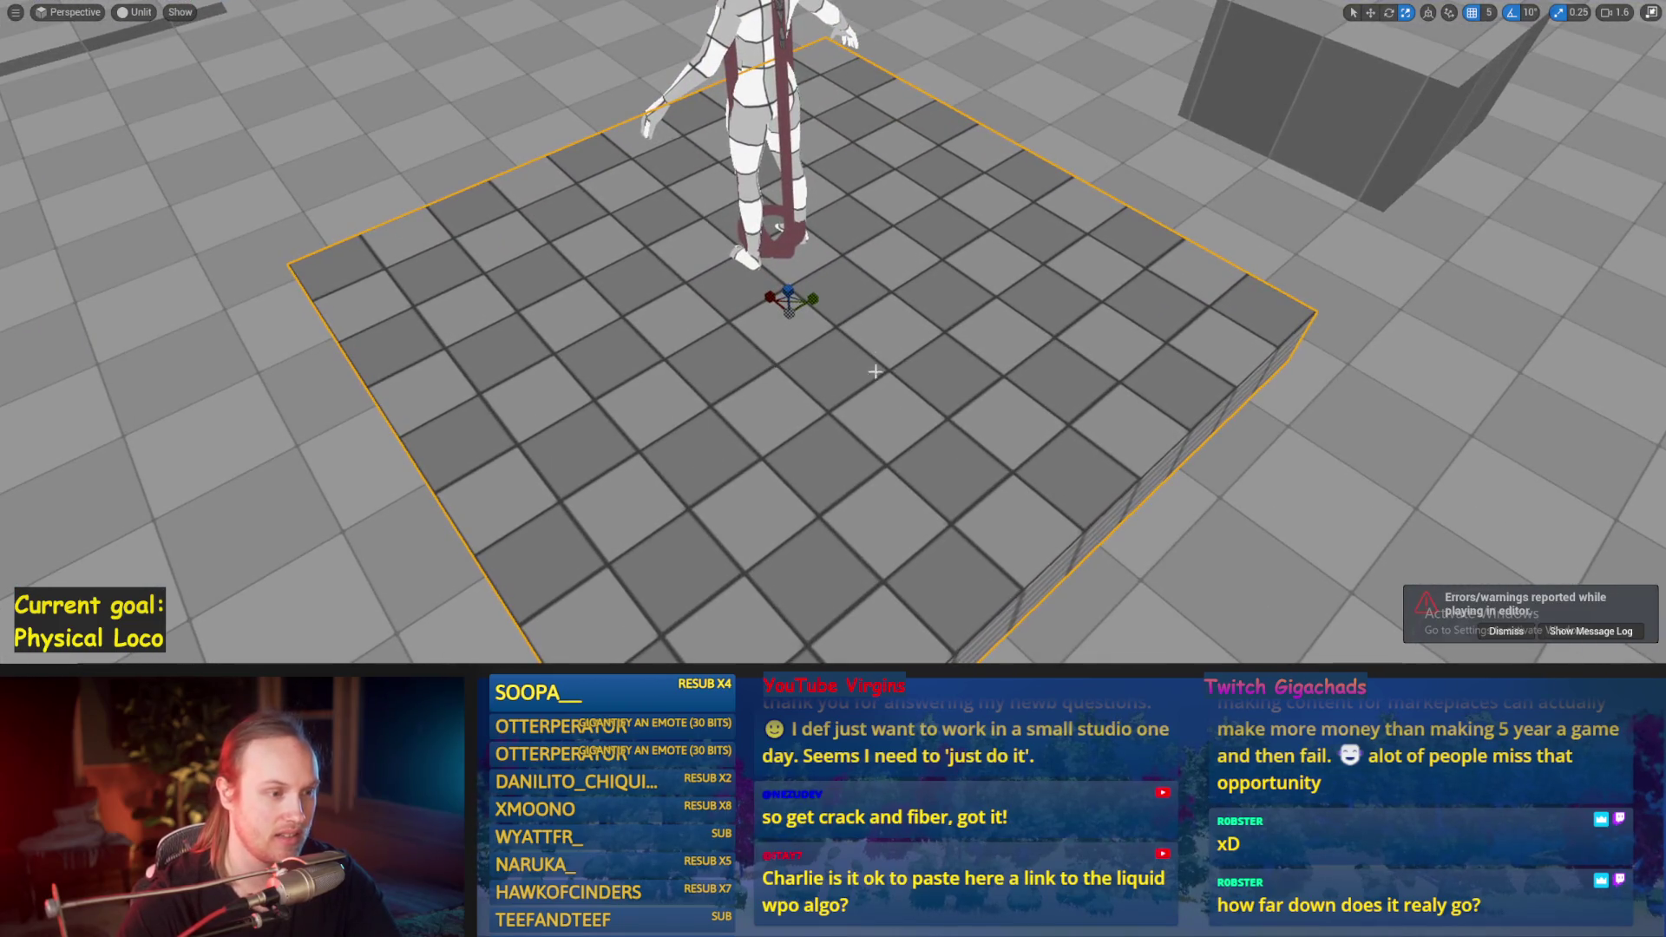
scroll(875, 371, "down", 8)
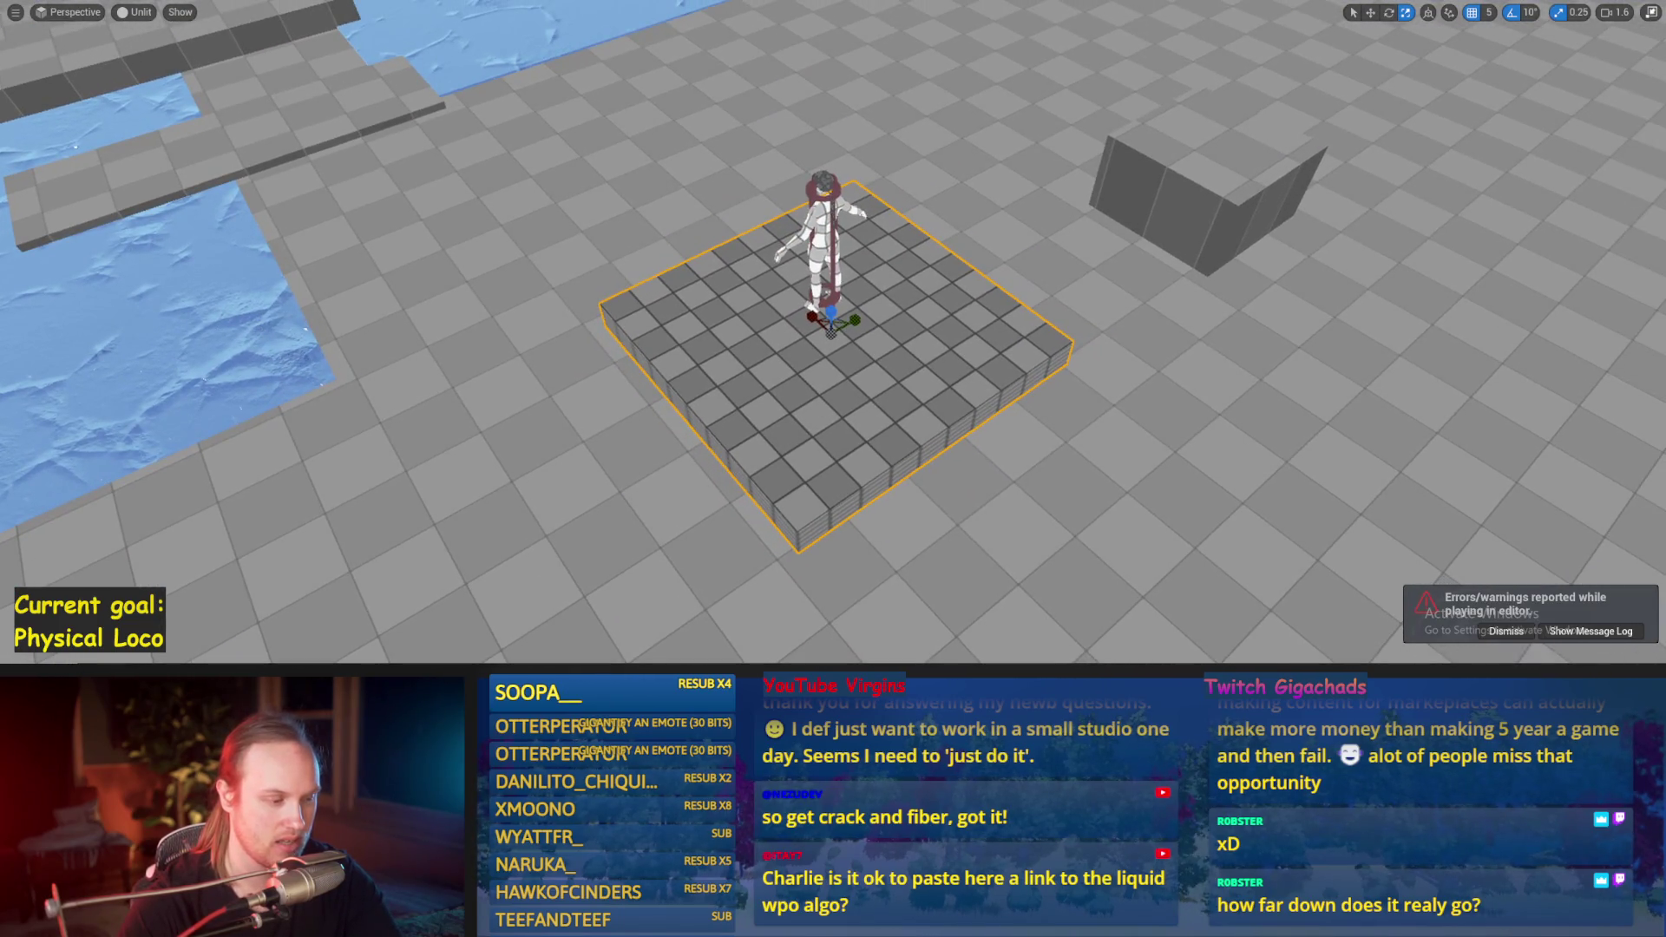
key("alt+Tab")
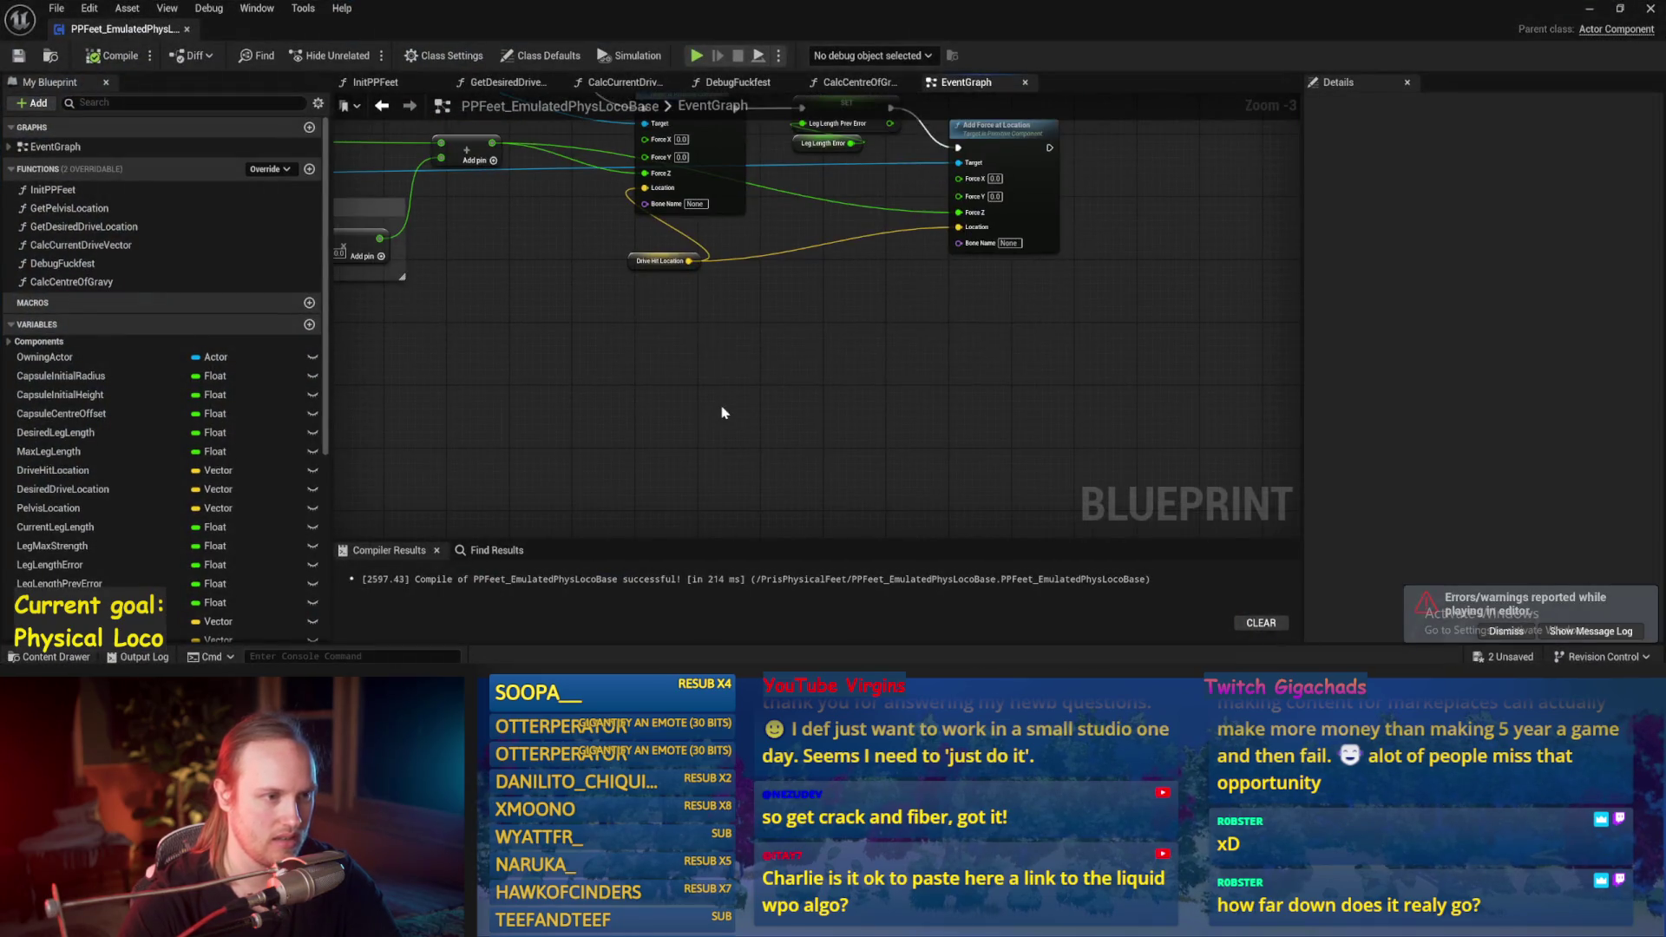
Step: Recompile the Blueprint and shift the Drive Hit Location getter to the right
left_click(98, 57)
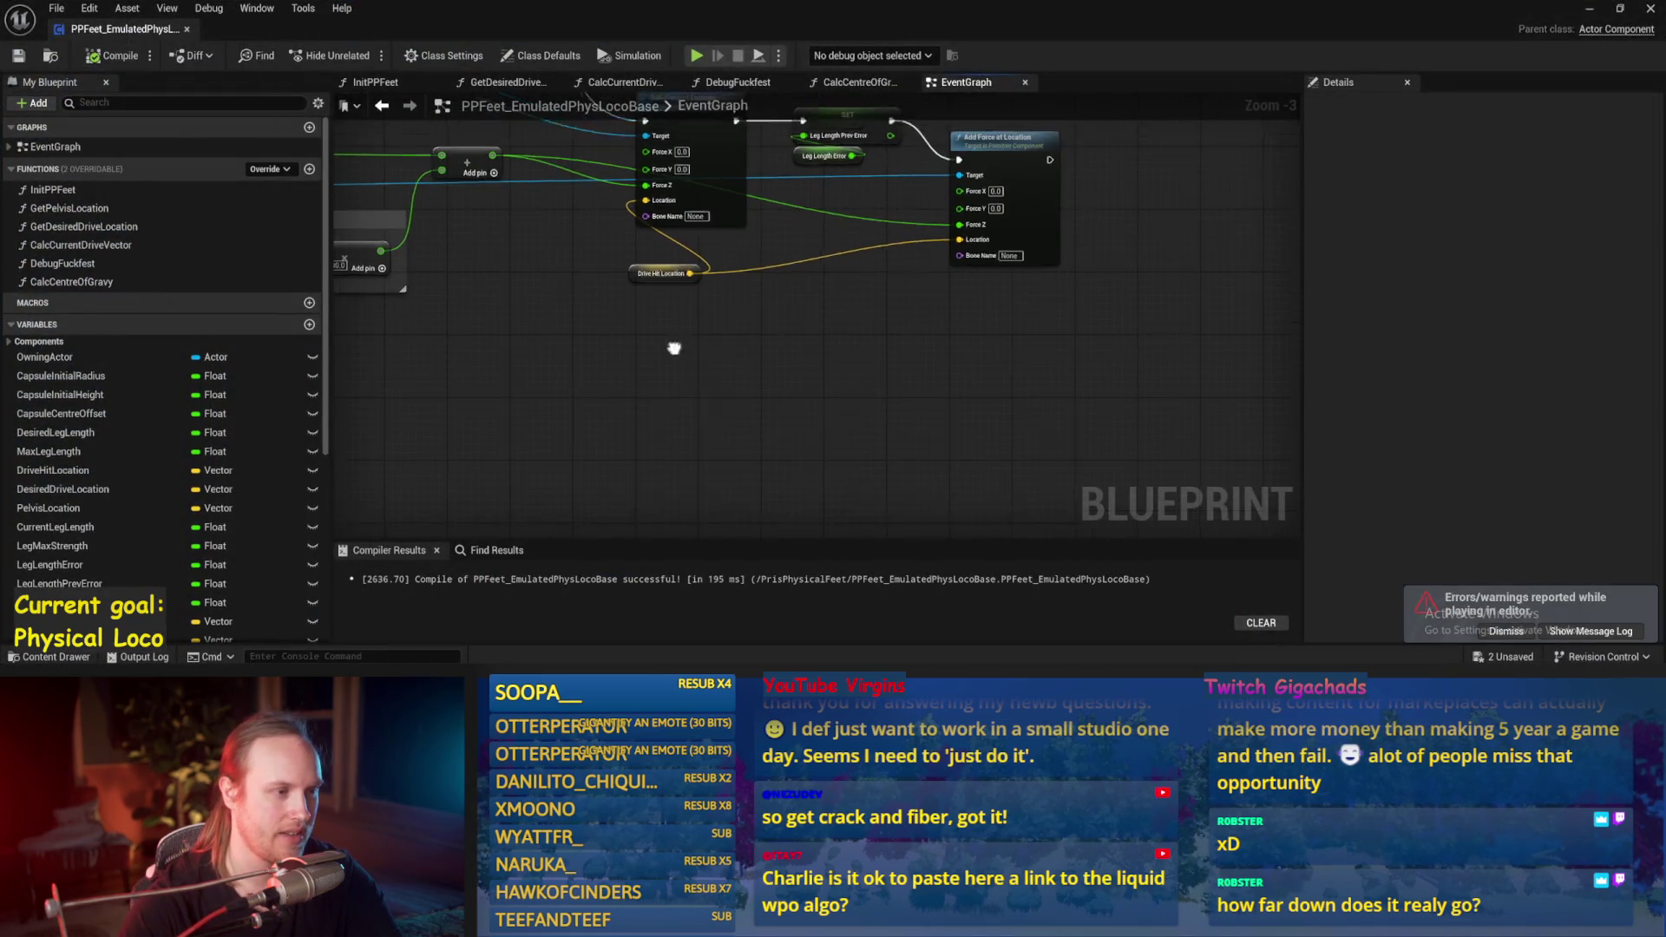
left_click_drag(746, 346, 878, 361)
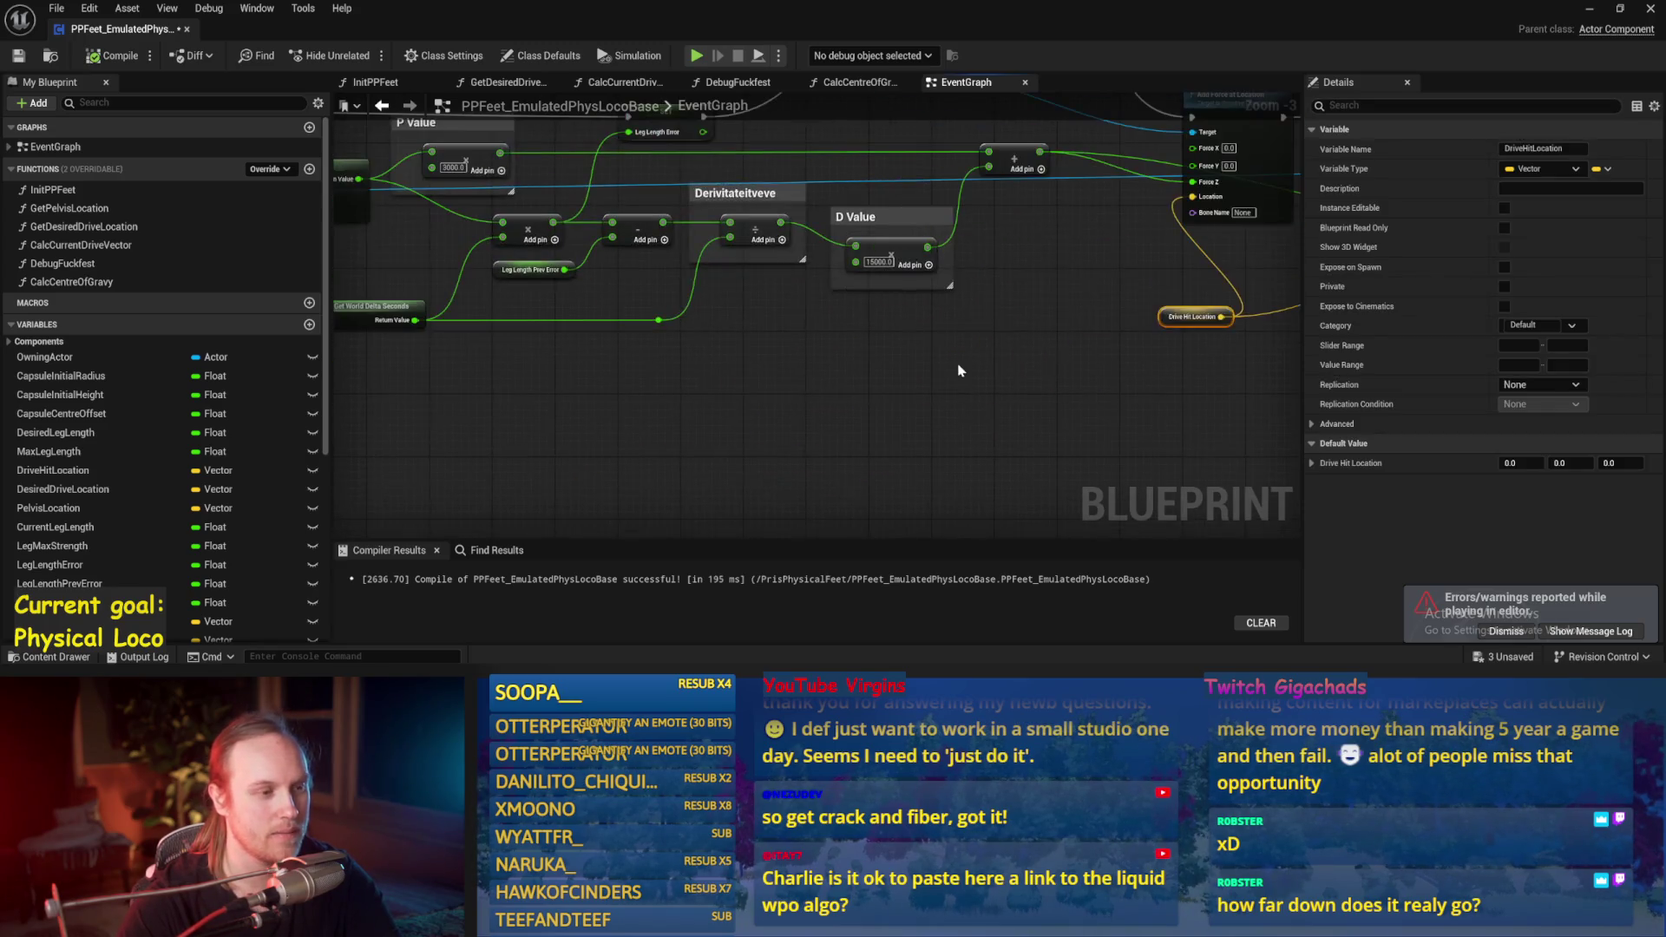
left_click(652, 354)
scroll(653, 354, "down", 3)
scroll(740, 334, "up", 5)
left_click_drag(740, 334, 1014, 258)
Step: Create a Get Physics Linear Velocity at Point node from Hit Component and save
left_click_drag(724, 242, 898, 423)
type("get veloci")
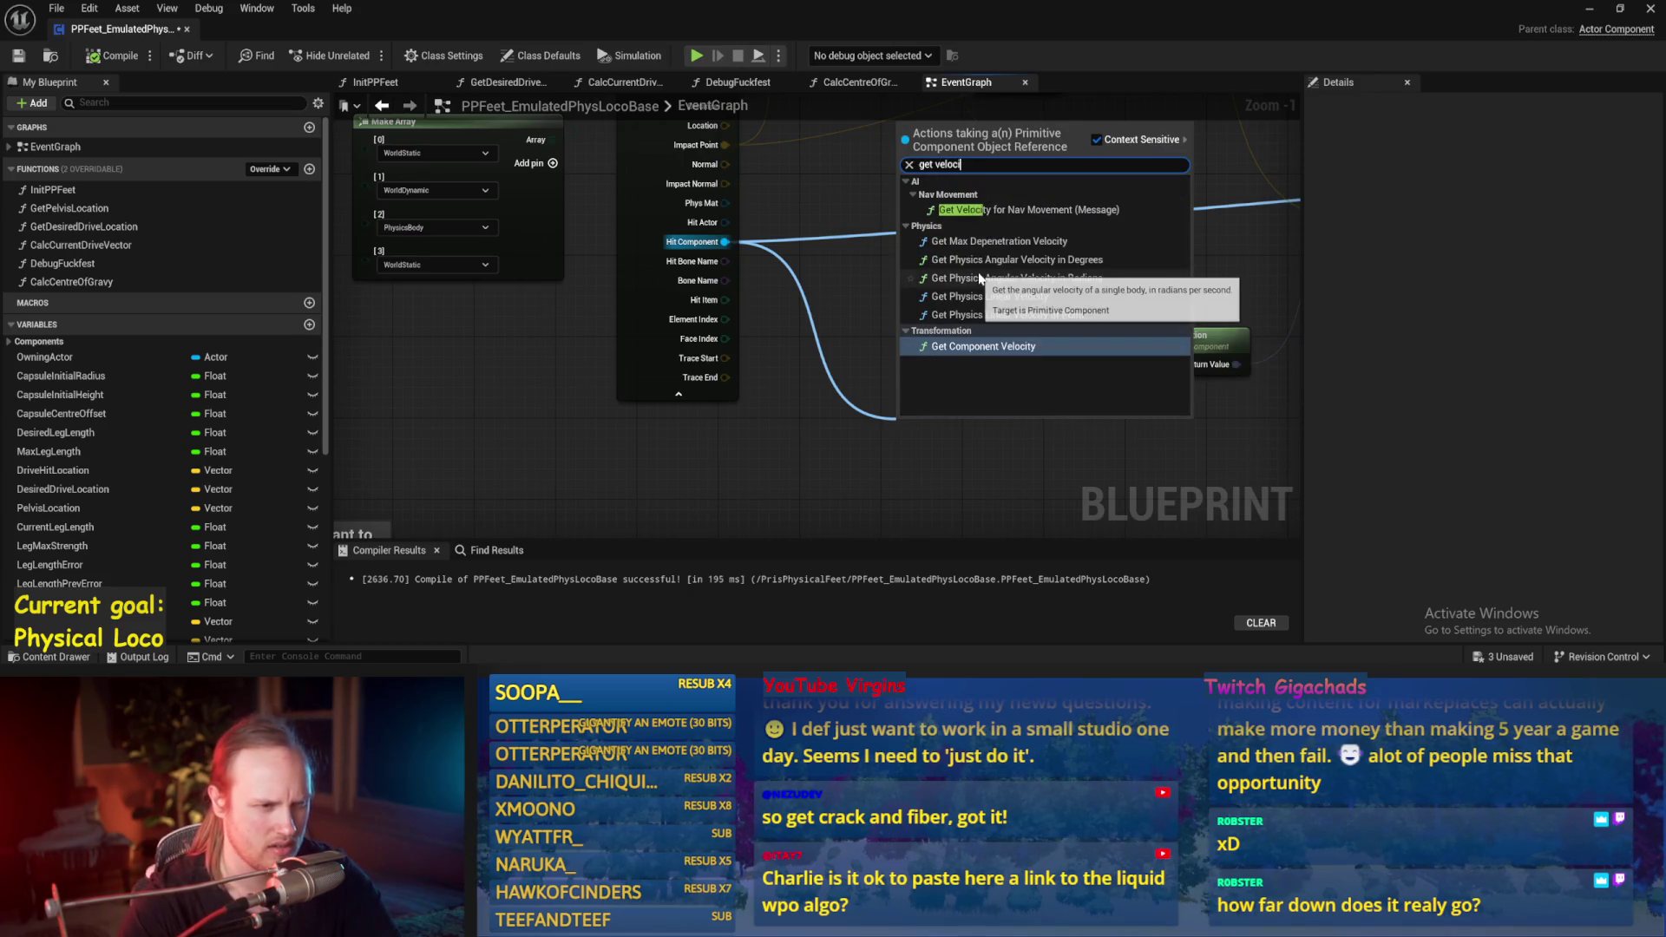
left_click(1074, 314)
mouse_move(954, 425)
left_mouse_down()
mouse_move(1040, 375)
mouse_move(1209, 375)
left_mouse_up()
mouse_move(1397, 387)
left_mouse_down()
mouse_move(1425, 357)
mouse_move(1220, 335)
left_mouse_up()
scroll(1104, 339, "down", 1)
mouse_move(1104, 339)
left_mouse_down()
mouse_move(1085, 408)
mouse_move(1128, 330)
mouse_move(624, 356)
mouse_move(990, 320)
left_mouse_up()
left_click_drag(948, 378, 756, 378)
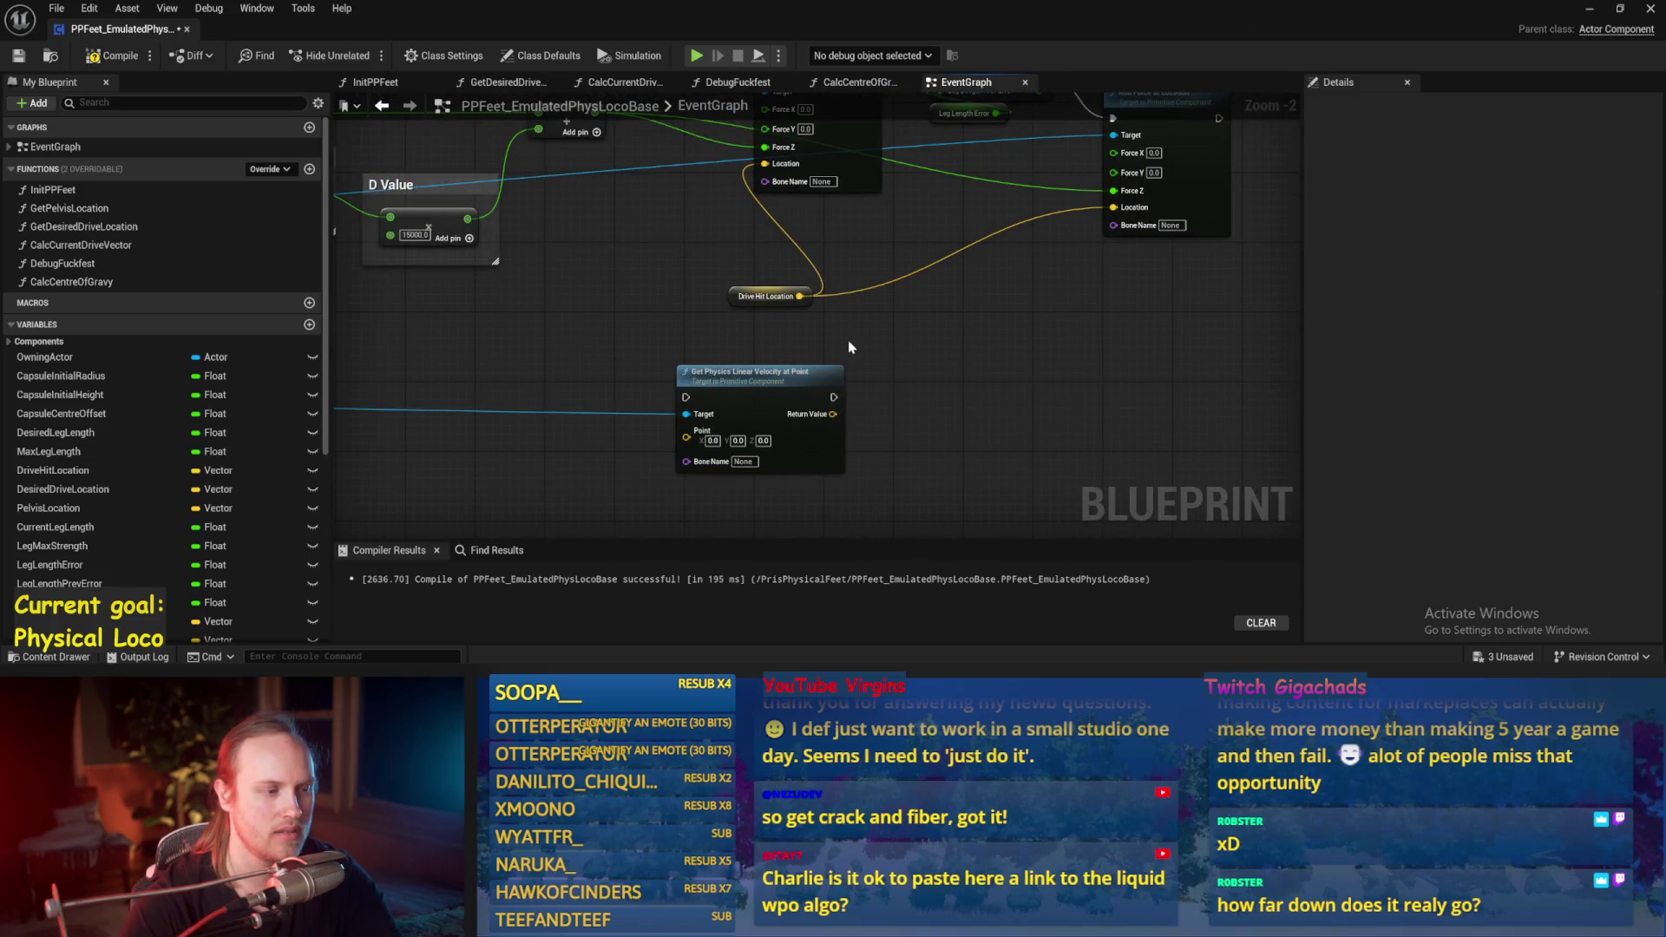
left_click(15, 55)
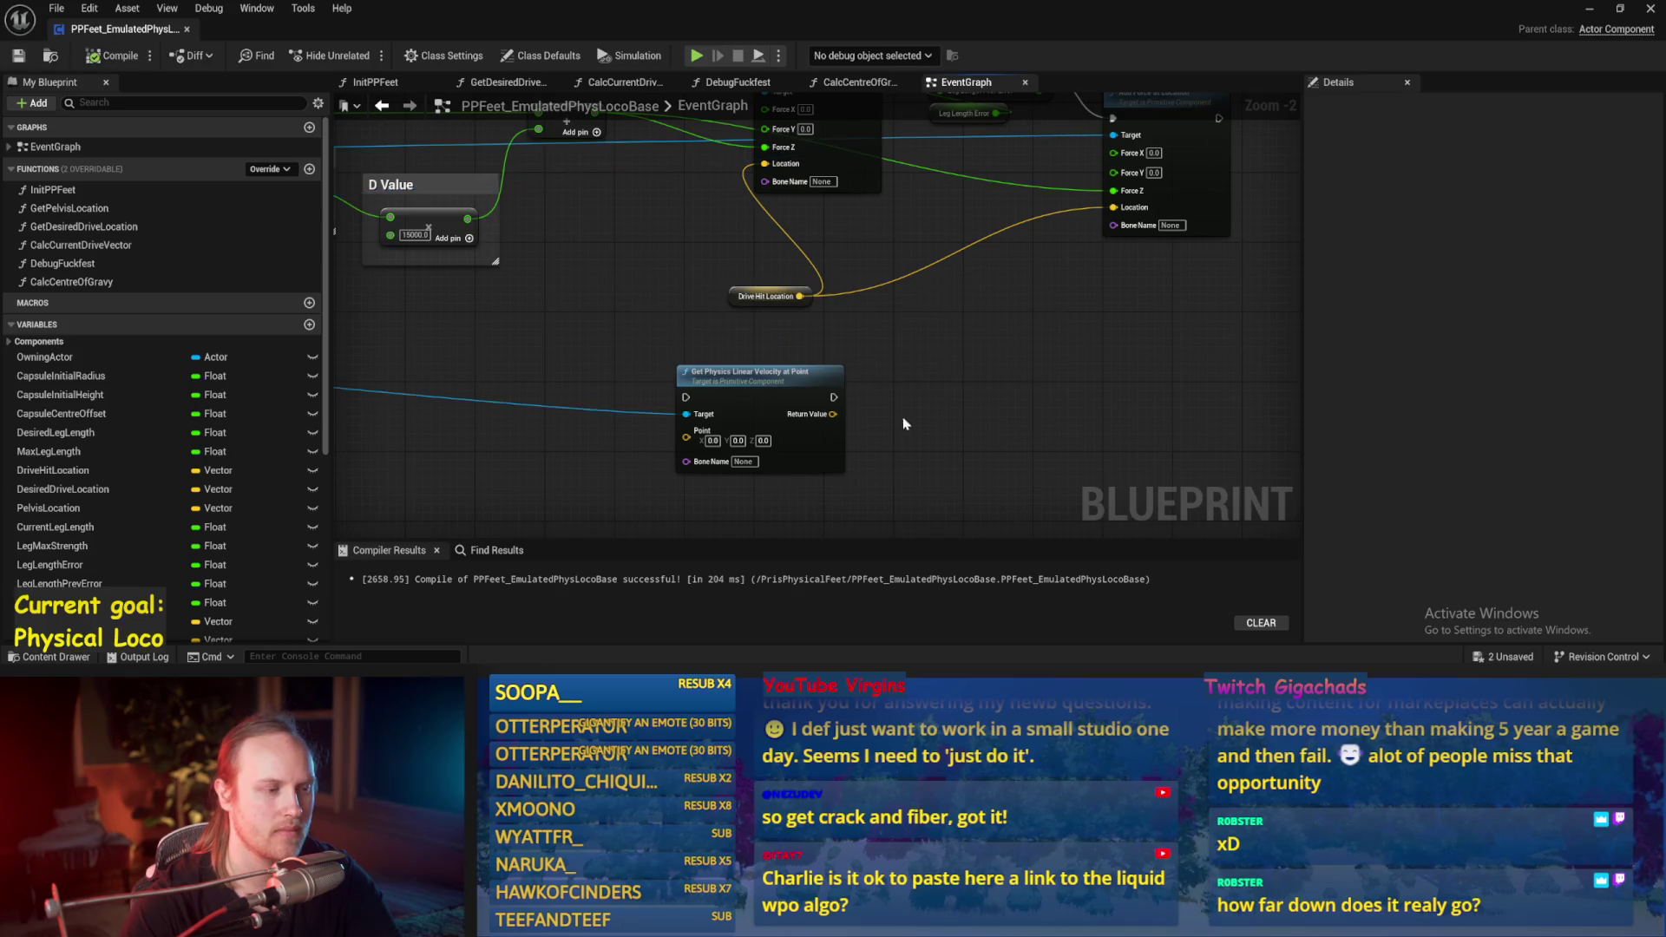
Step: Place the velocity node under the Add Force nodes and save again with Ctrl+S
left_click_drag(758, 416, 809, 396)
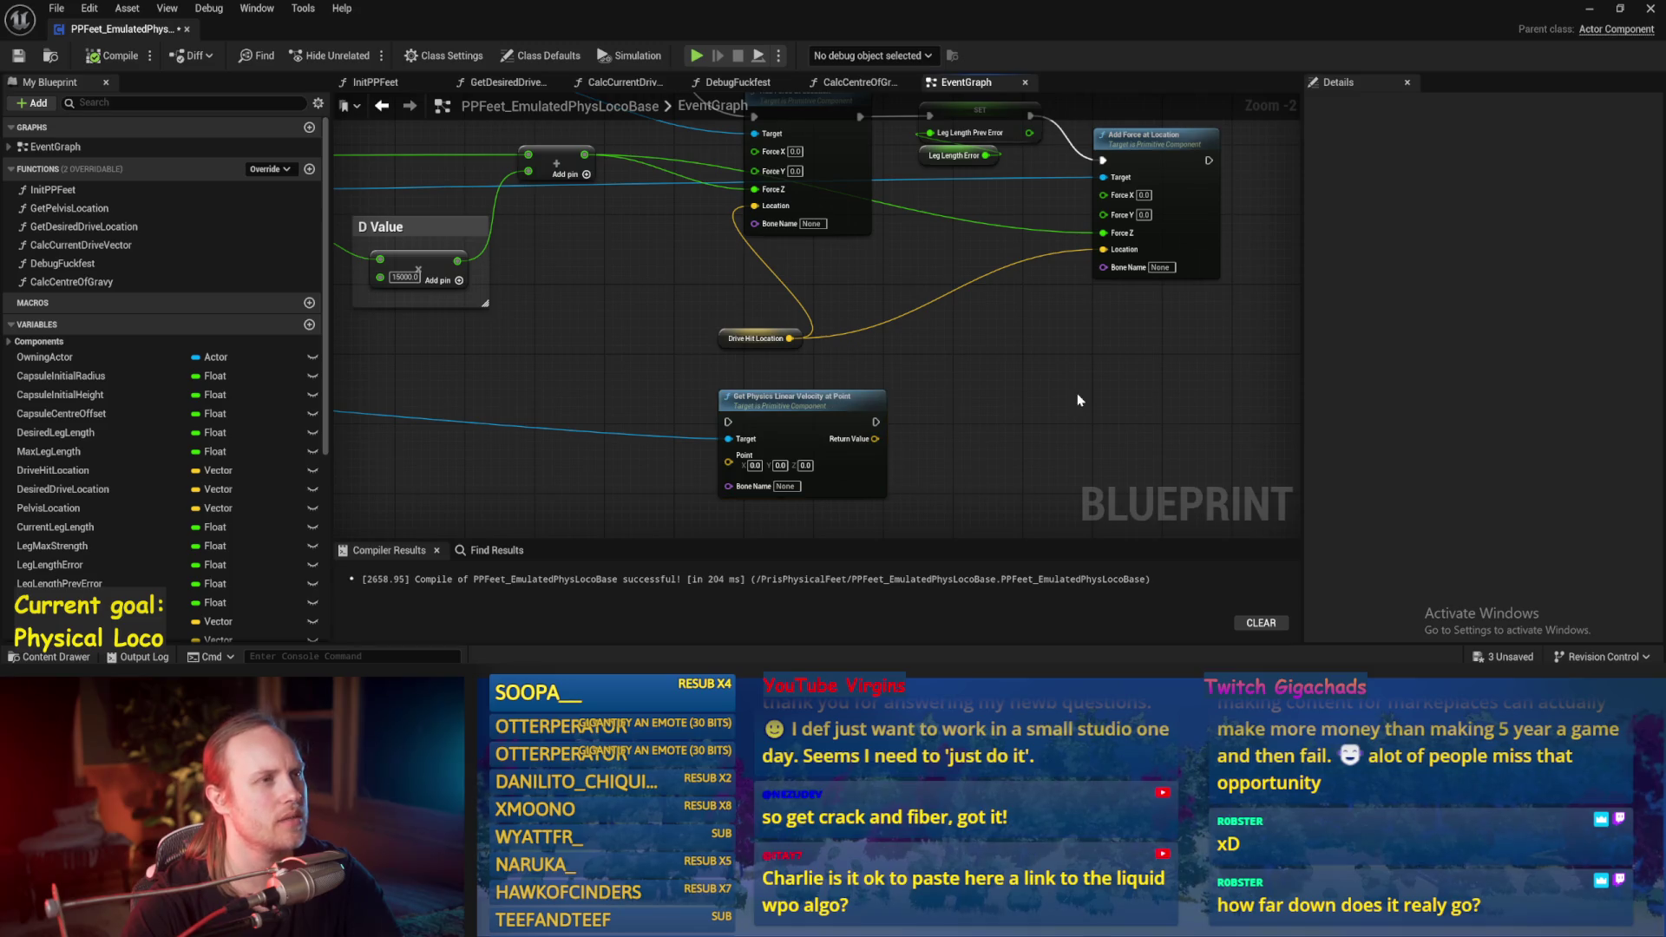
left_click_drag(1049, 428, 1054, 393)
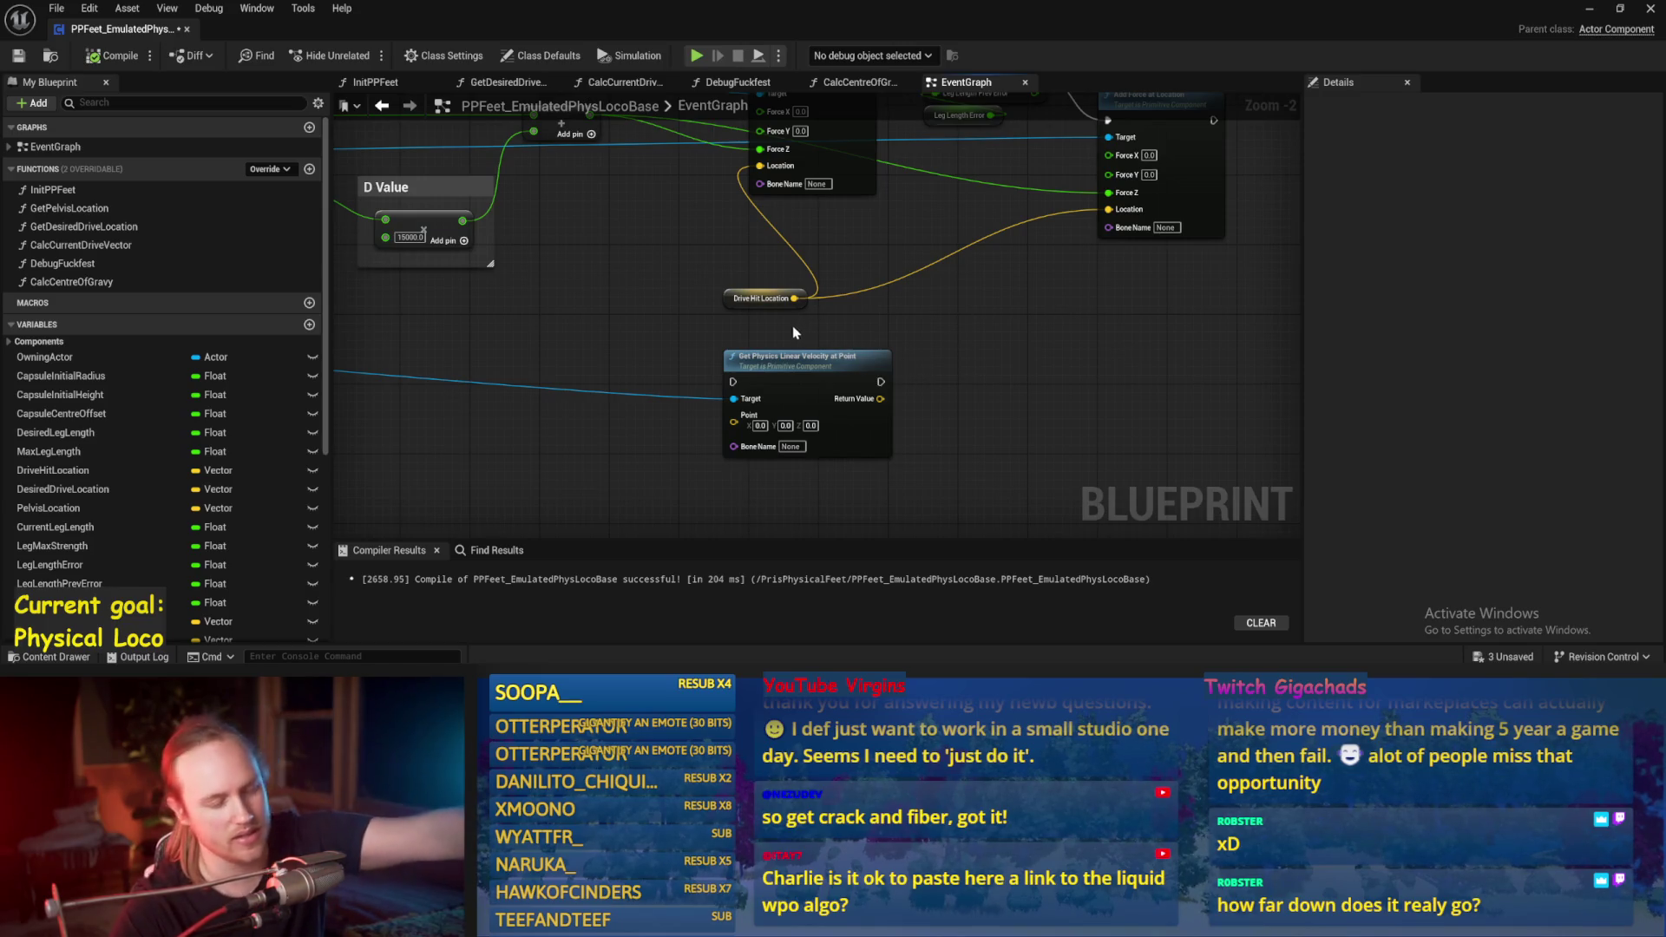
key("ctrl+s")
left_click_drag(798, 258, 785, 302)
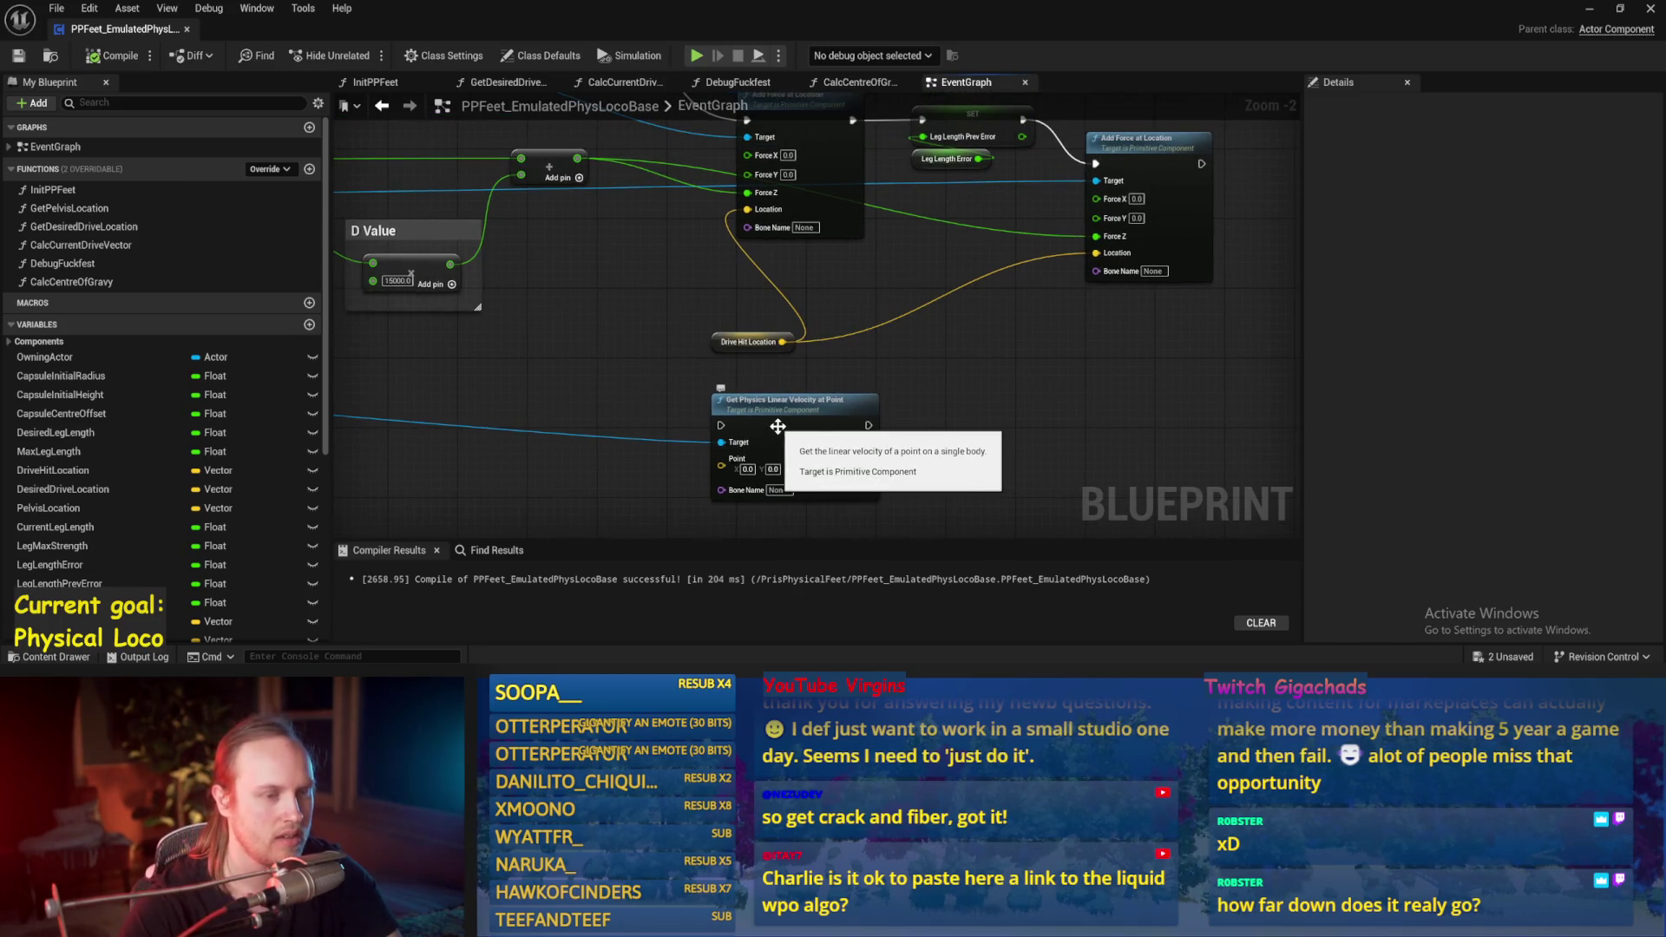
left_click_drag(777, 426, 772, 360)
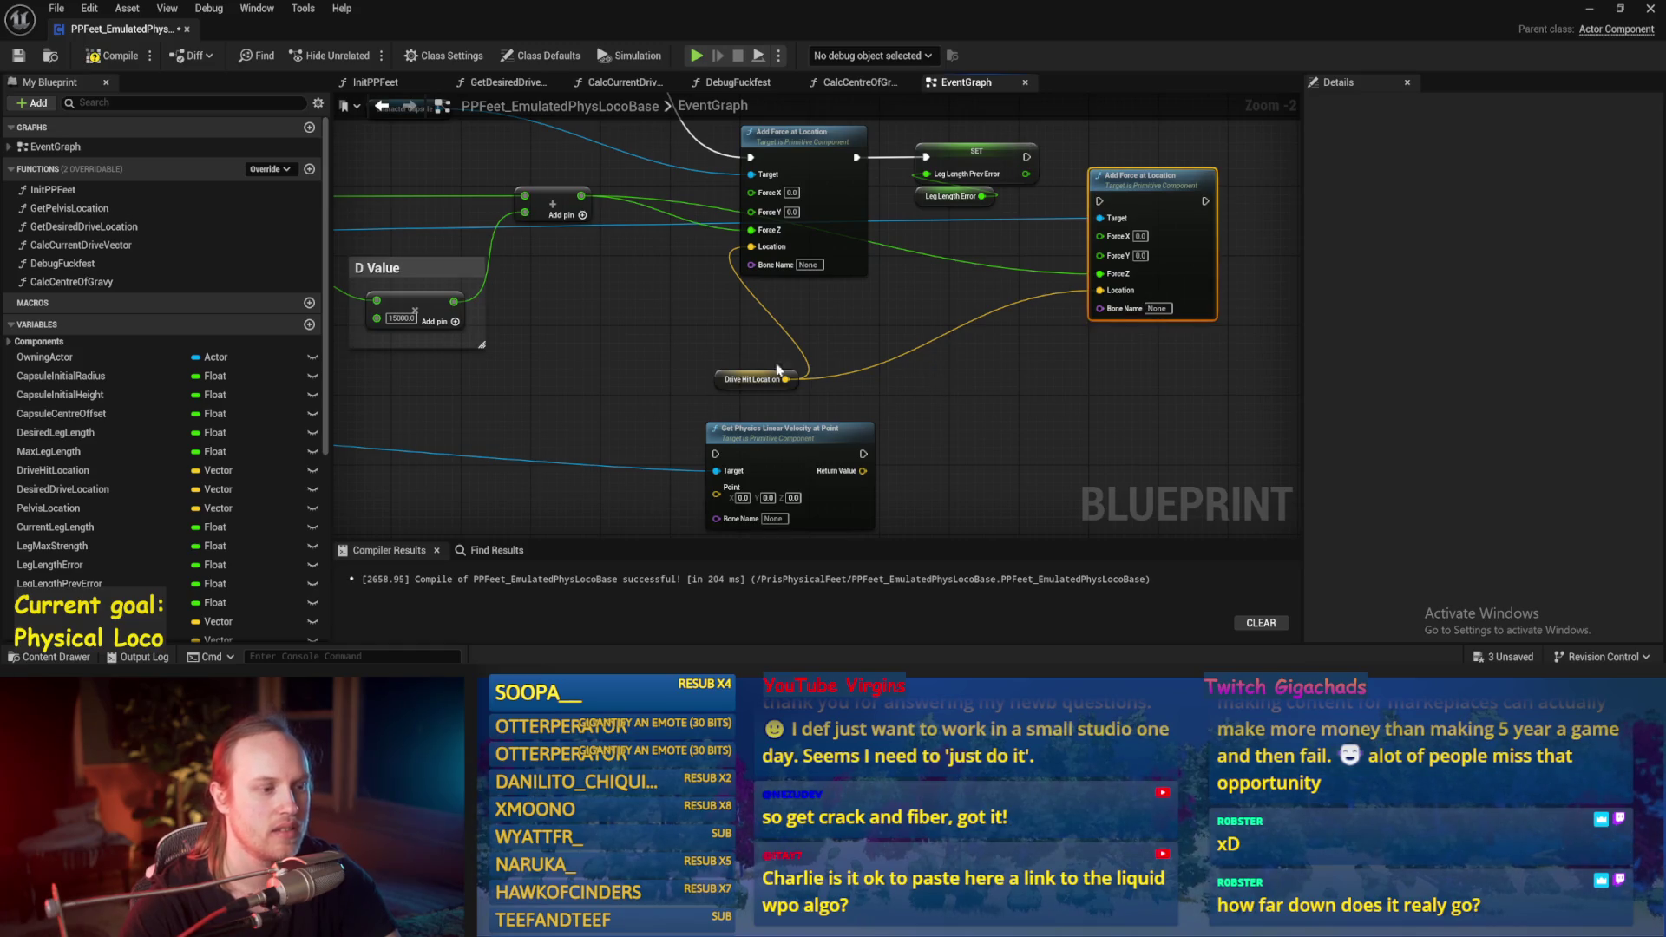
Step: Paste the copied Add Force at Location and Drive Hit Location nodes, chained after the first
scroll(903, 473, "down", 3)
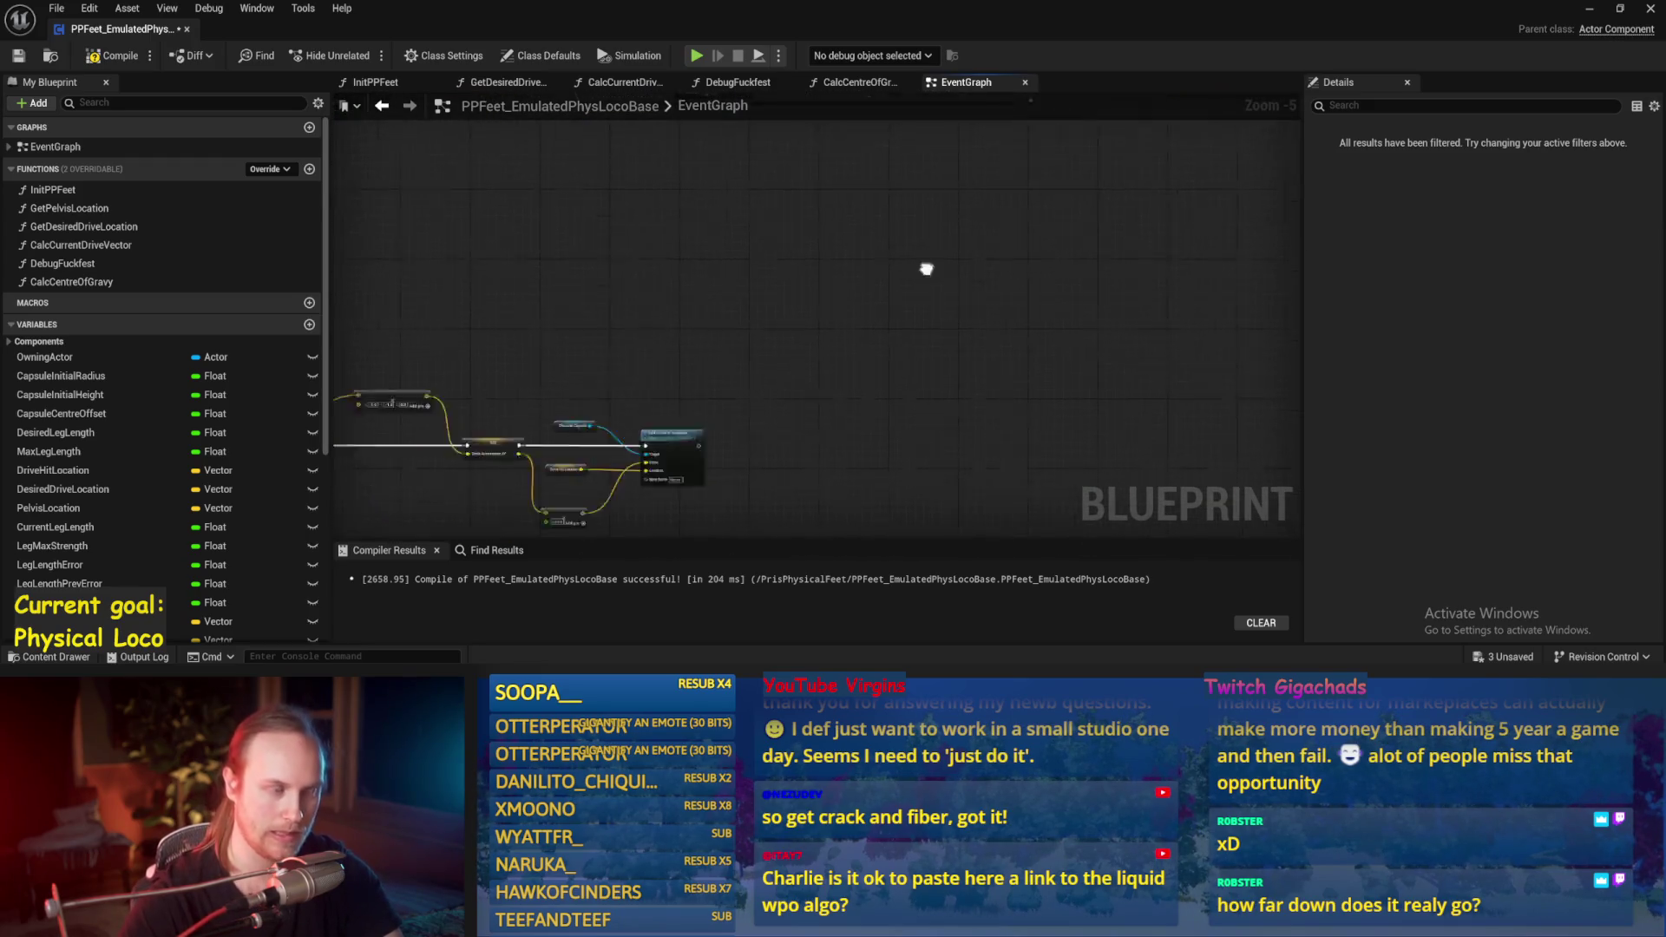
scroll(867, 347, "up", 2)
key("ctrl+v")
left_click_drag(709, 297, 1017, 278)
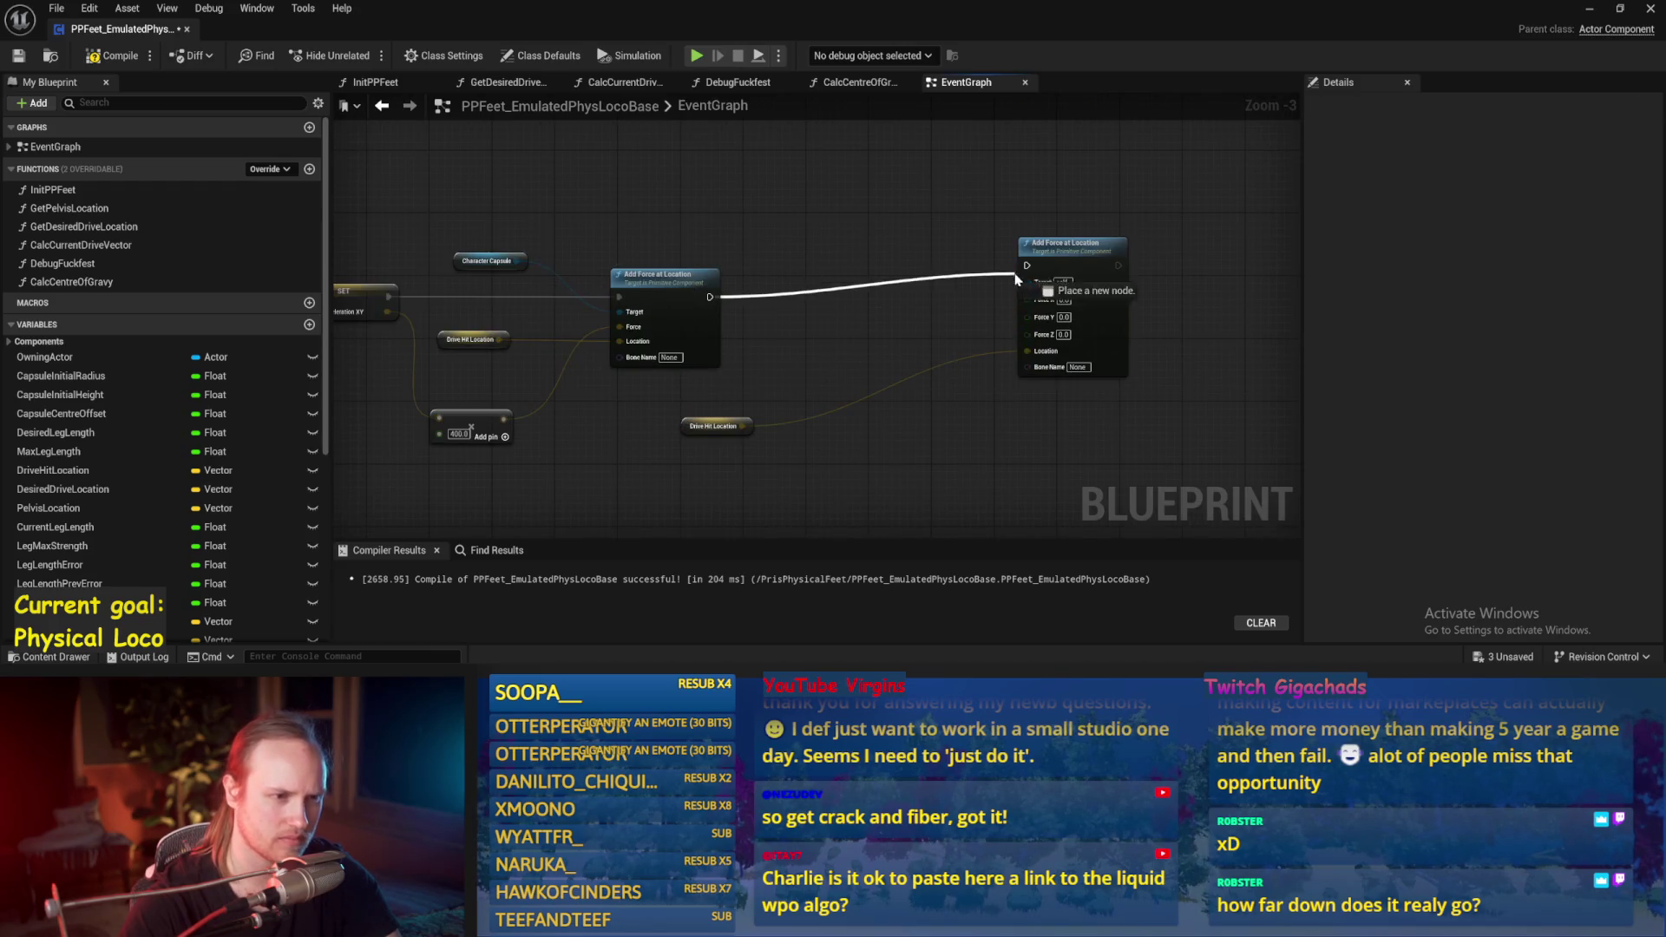
Step: Recombine the new node's Force pins into one input and connect the Add result to it
right_click(1028, 335)
left_click(1071, 401)
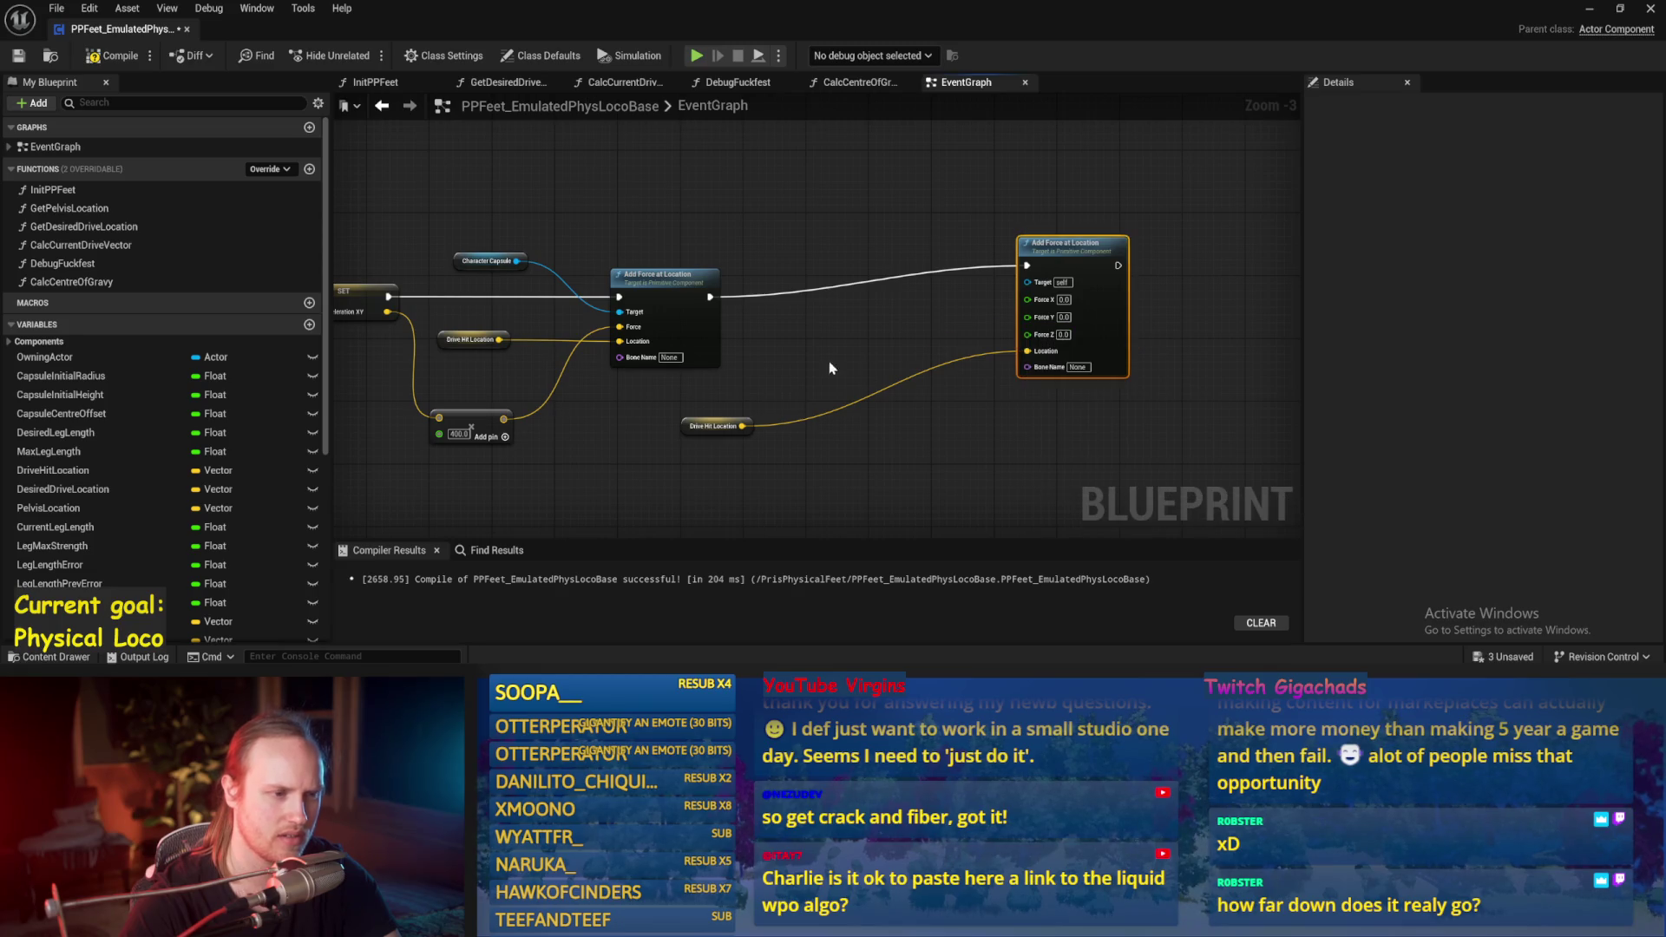
left_click_drag(599, 382, 1124, 276)
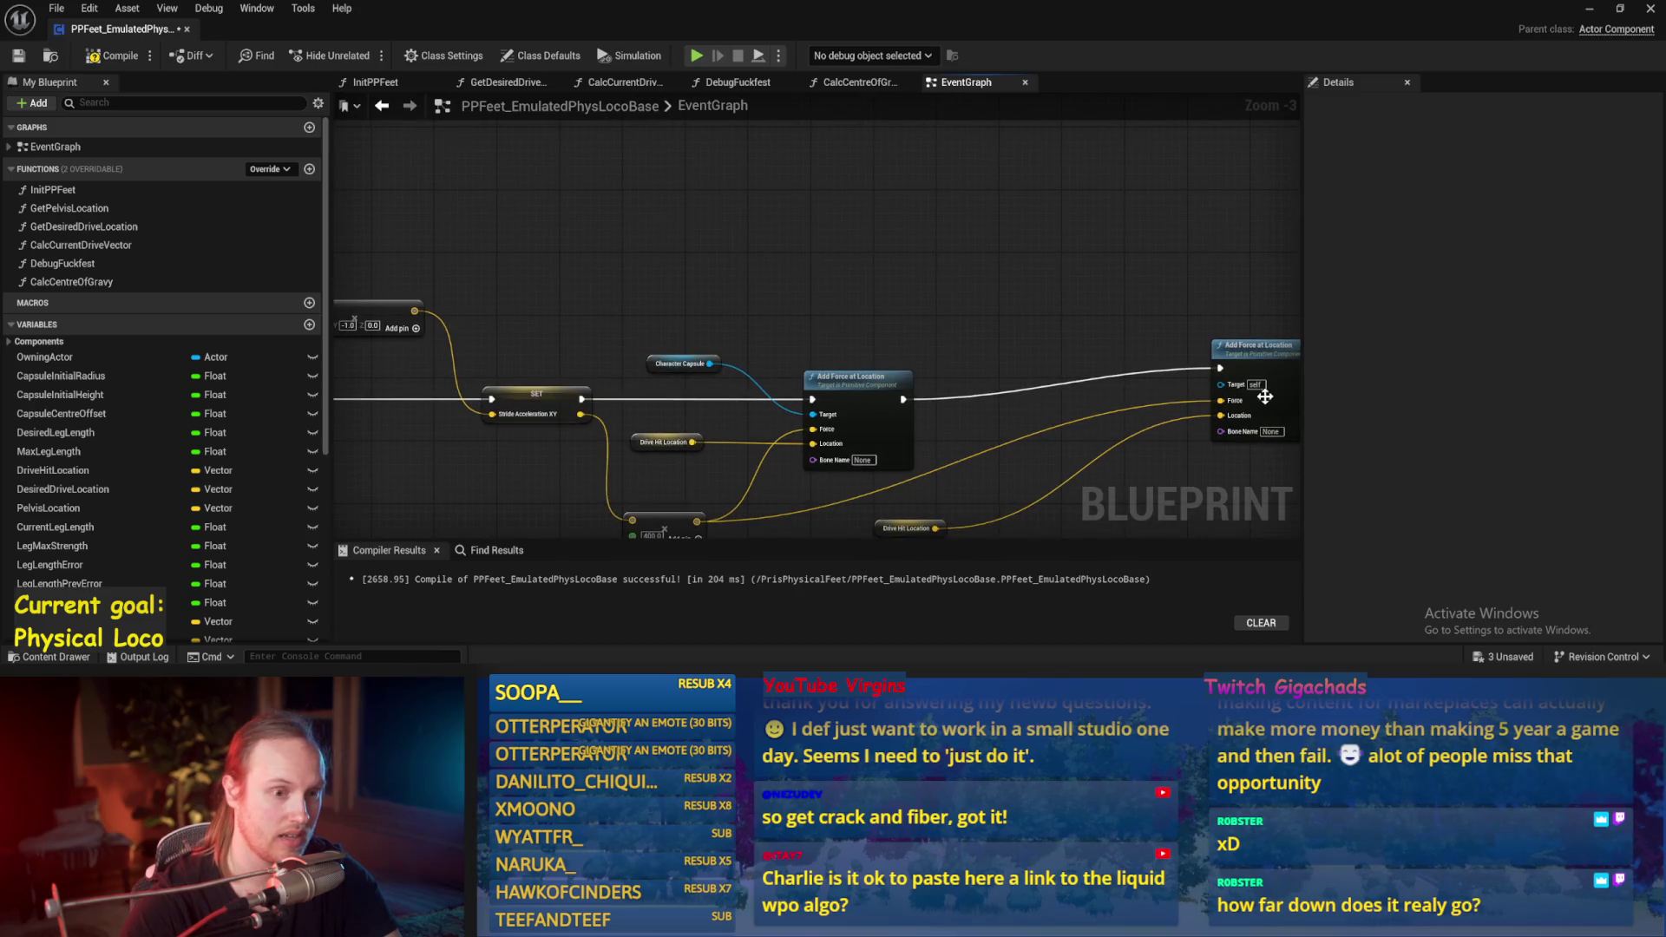
mouse_move(1190, 349)
left_mouse_down()
mouse_move(1059, 148)
mouse_move(576, 242)
mouse_move(372, 186)
mouse_move(928, 249)
mouse_move(1106, 122)
mouse_move(798, 325)
mouse_move(143, 206)
mouse_move(1117, 51)
mouse_move(781, 330)
mouse_move(505, 477)
mouse_move(335, 484)
mouse_move(669, 411)
mouse_move(721, 371)
mouse_move(740, 379)
left_mouse_up()
scroll(669, 411, "up", 1)
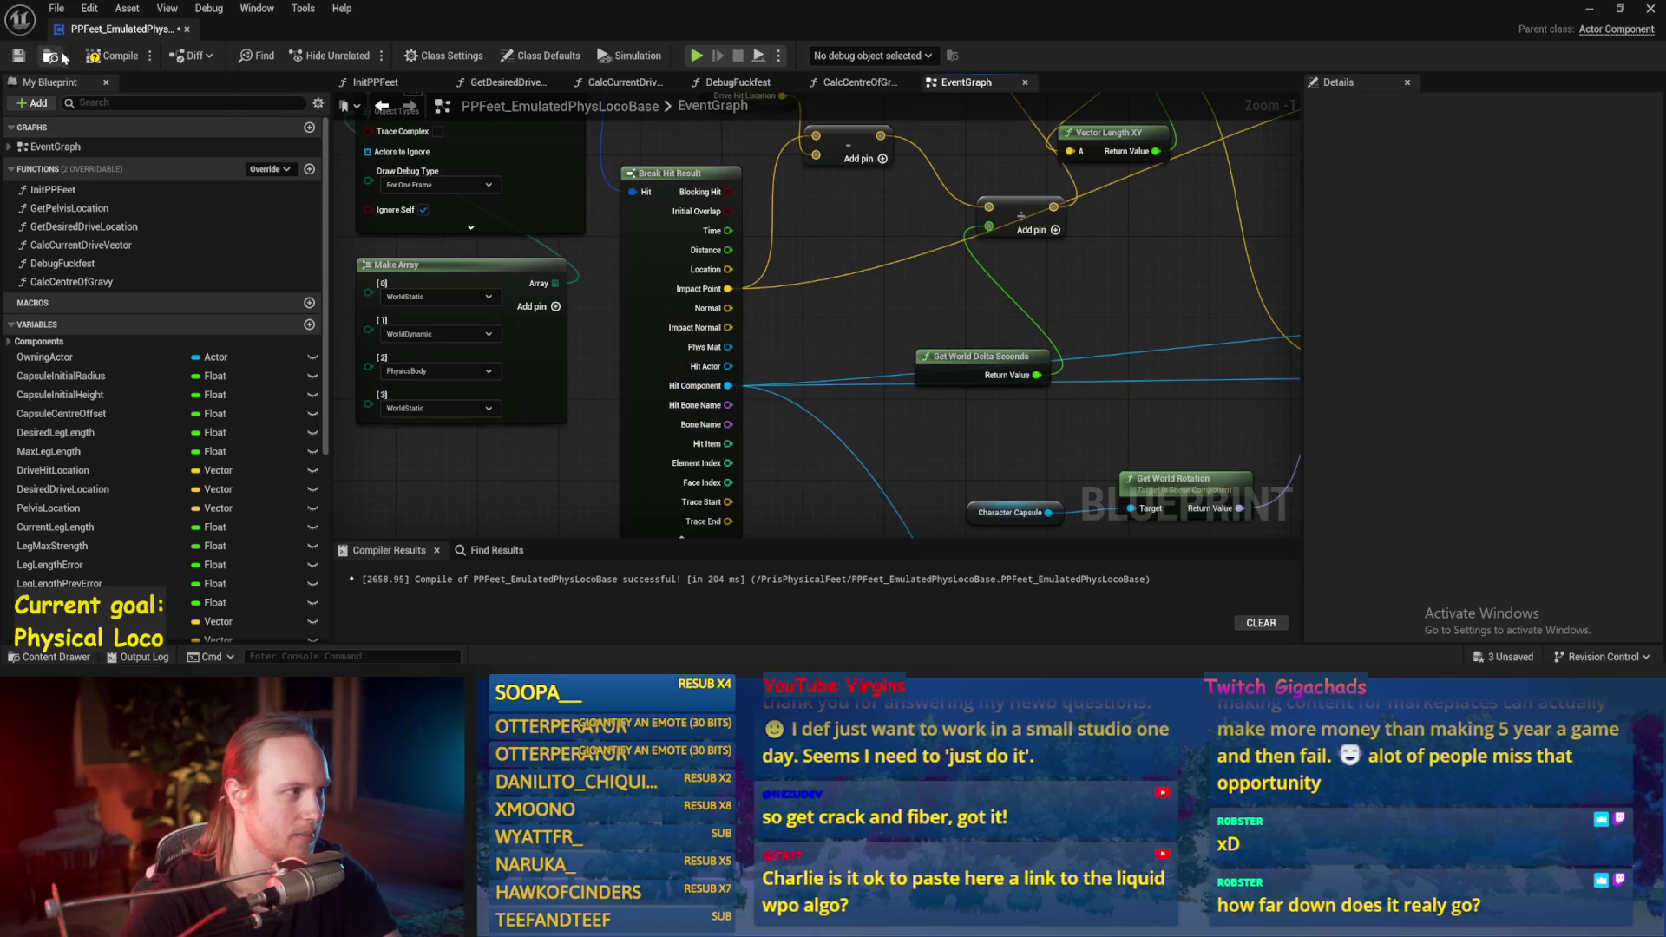
left_click(1590, 12)
key("alt+p")
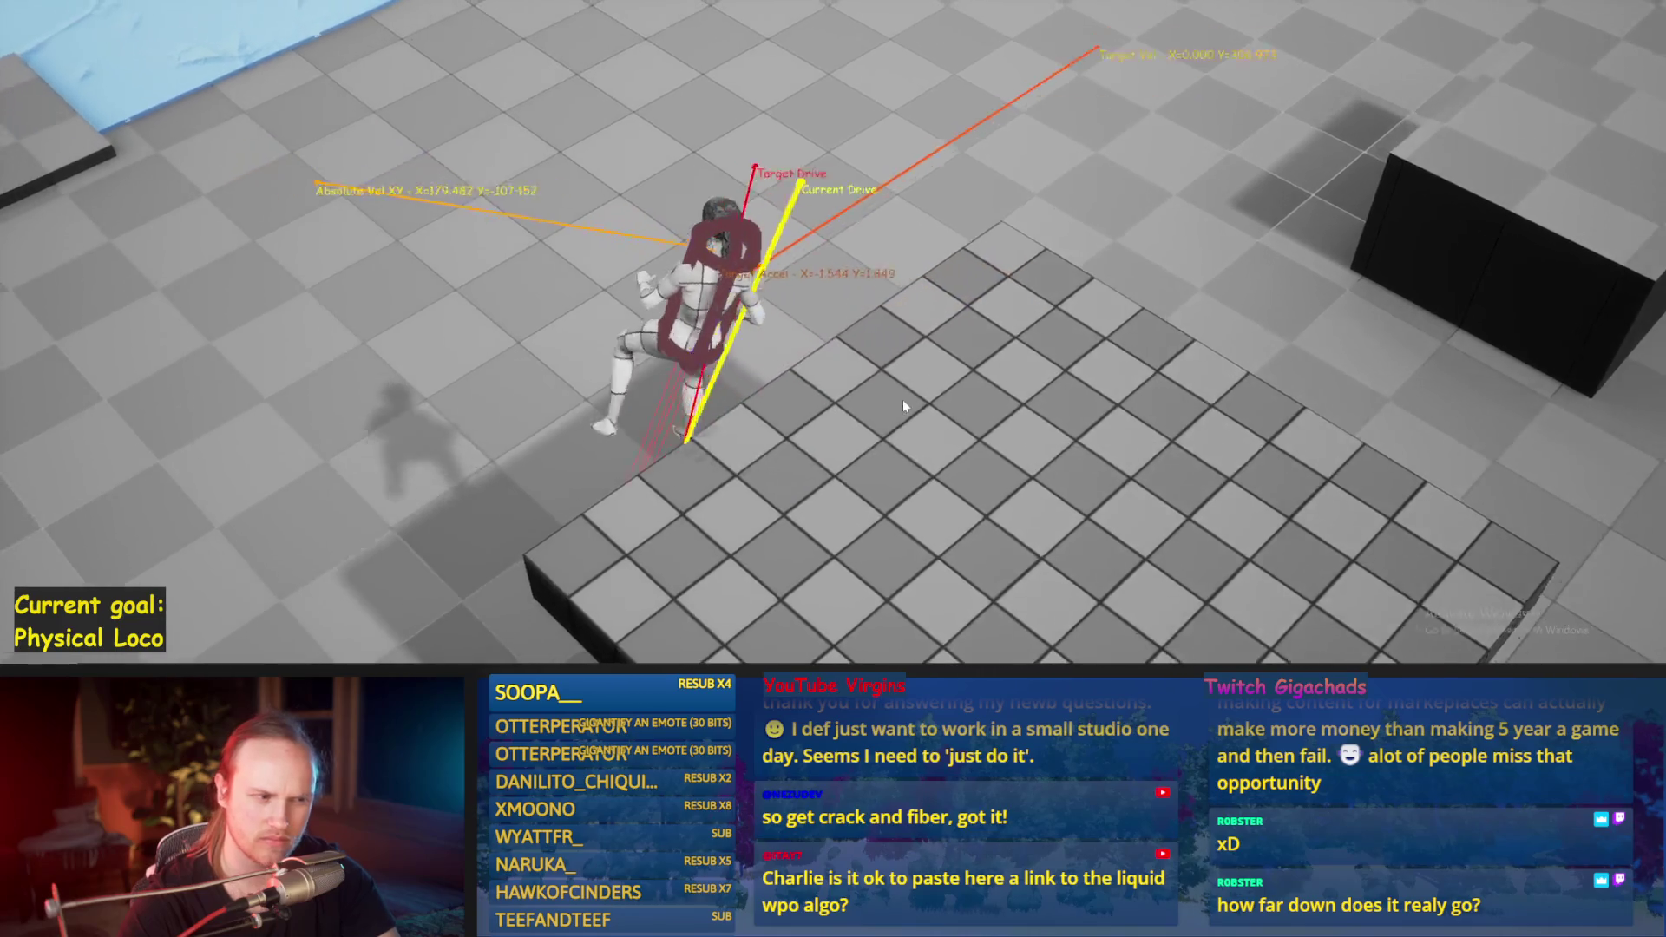
key("Escape")
key("alt+p")
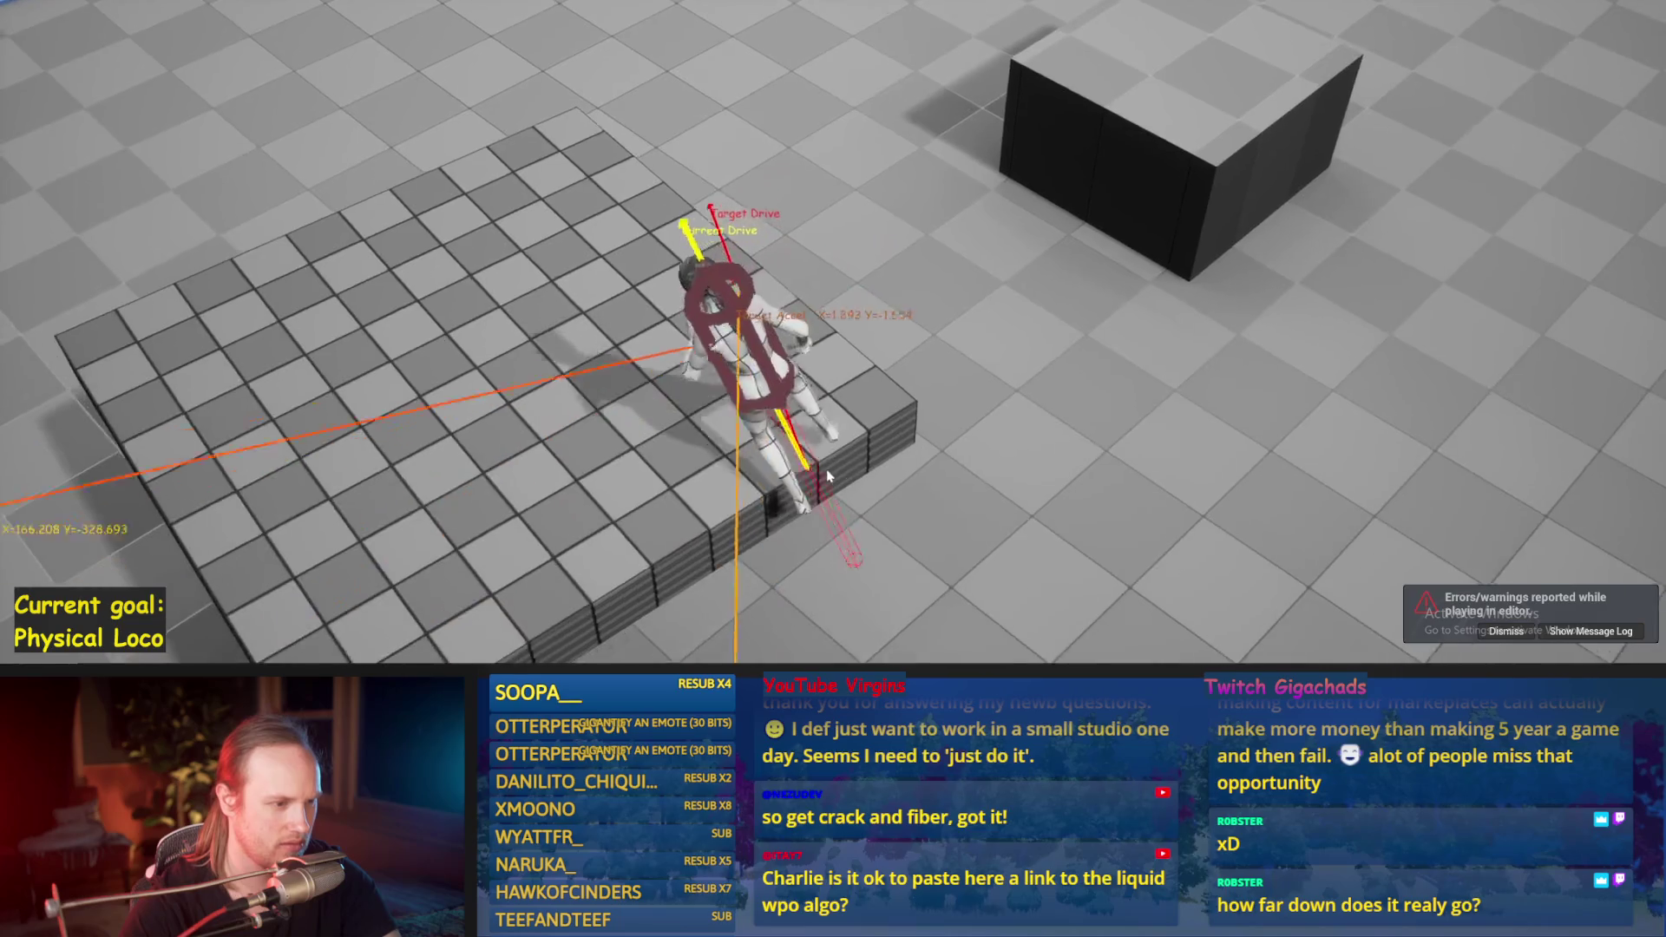
key("Escape")
scroll(851, 268, "down", 2)
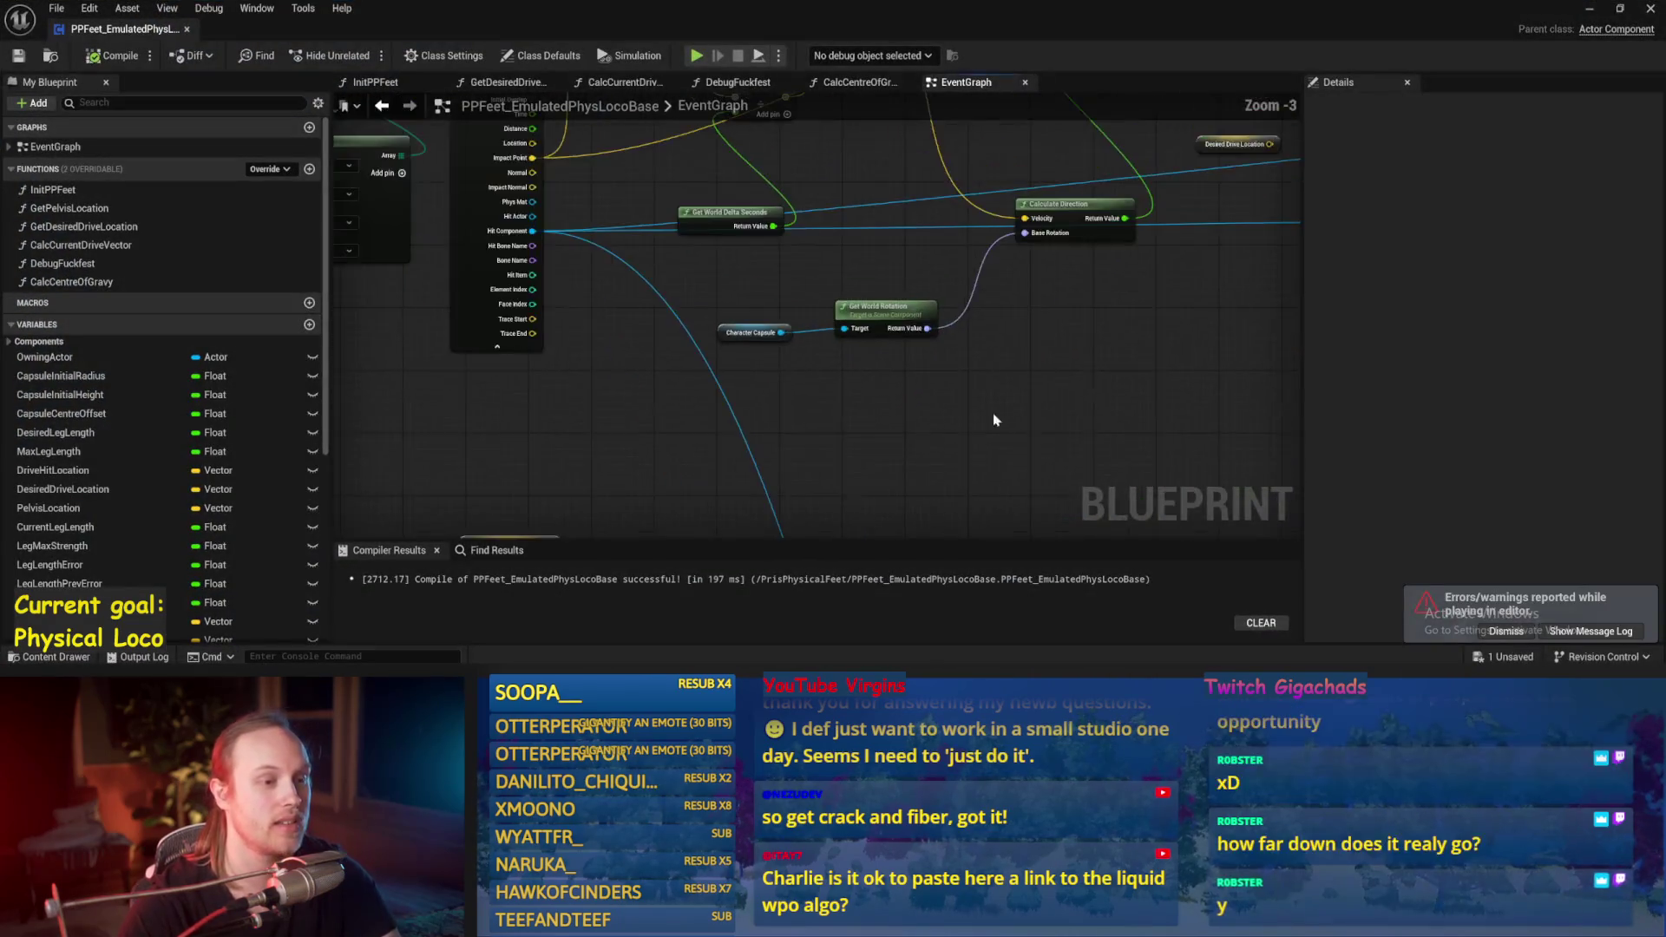
Step: Survey the torque, lean and damping sections of the graph, then return to the force nodes
scroll(776, 314, "down", 1)
mouse_move(777, 315)
left_mouse_down()
mouse_move(698, 335)
mouse_move(593, 469)
left_mouse_up()
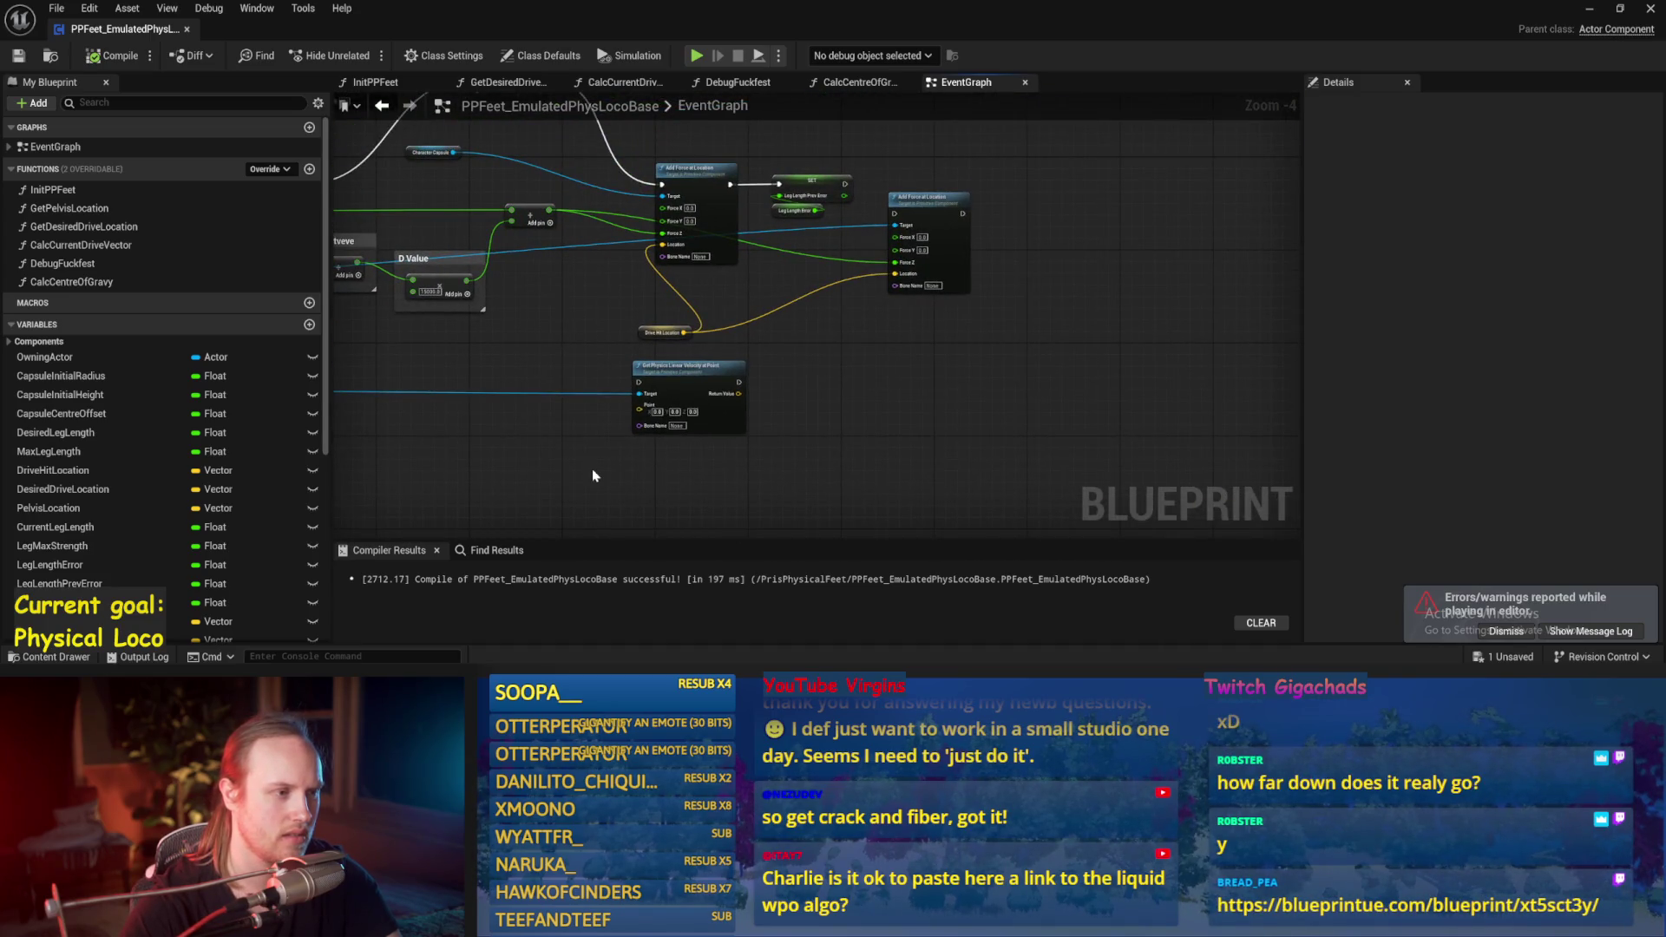
left_click_drag(595, 486, 728, 481)
mouse_move(883, 493)
left_mouse_down()
mouse_move(996, 420)
mouse_move(928, 252)
left_mouse_up()
mouse_move(777, 363)
left_mouse_down()
mouse_move(843, 233)
mouse_move(837, 199)
mouse_move(546, 108)
left_mouse_up()
mouse_move(539, 472)
left_mouse_down()
mouse_move(639, 492)
mouse_move(913, 471)
mouse_move(736, 373)
mouse_move(668, 520)
mouse_move(640, 469)
mouse_move(771, 395)
mouse_move(1261, 406)
mouse_move(433, 447)
mouse_move(509, 430)
left_mouse_up()
mouse_move(1114, 421)
left_mouse_down()
mouse_move(746, 416)
mouse_move(694, 261)
mouse_move(623, 371)
mouse_move(758, 264)
mouse_move(952, 388)
left_mouse_up()
scroll(746, 417, "up", 2)
scroll(624, 371, "down", 2)
scroll(759, 263, "up", 3)
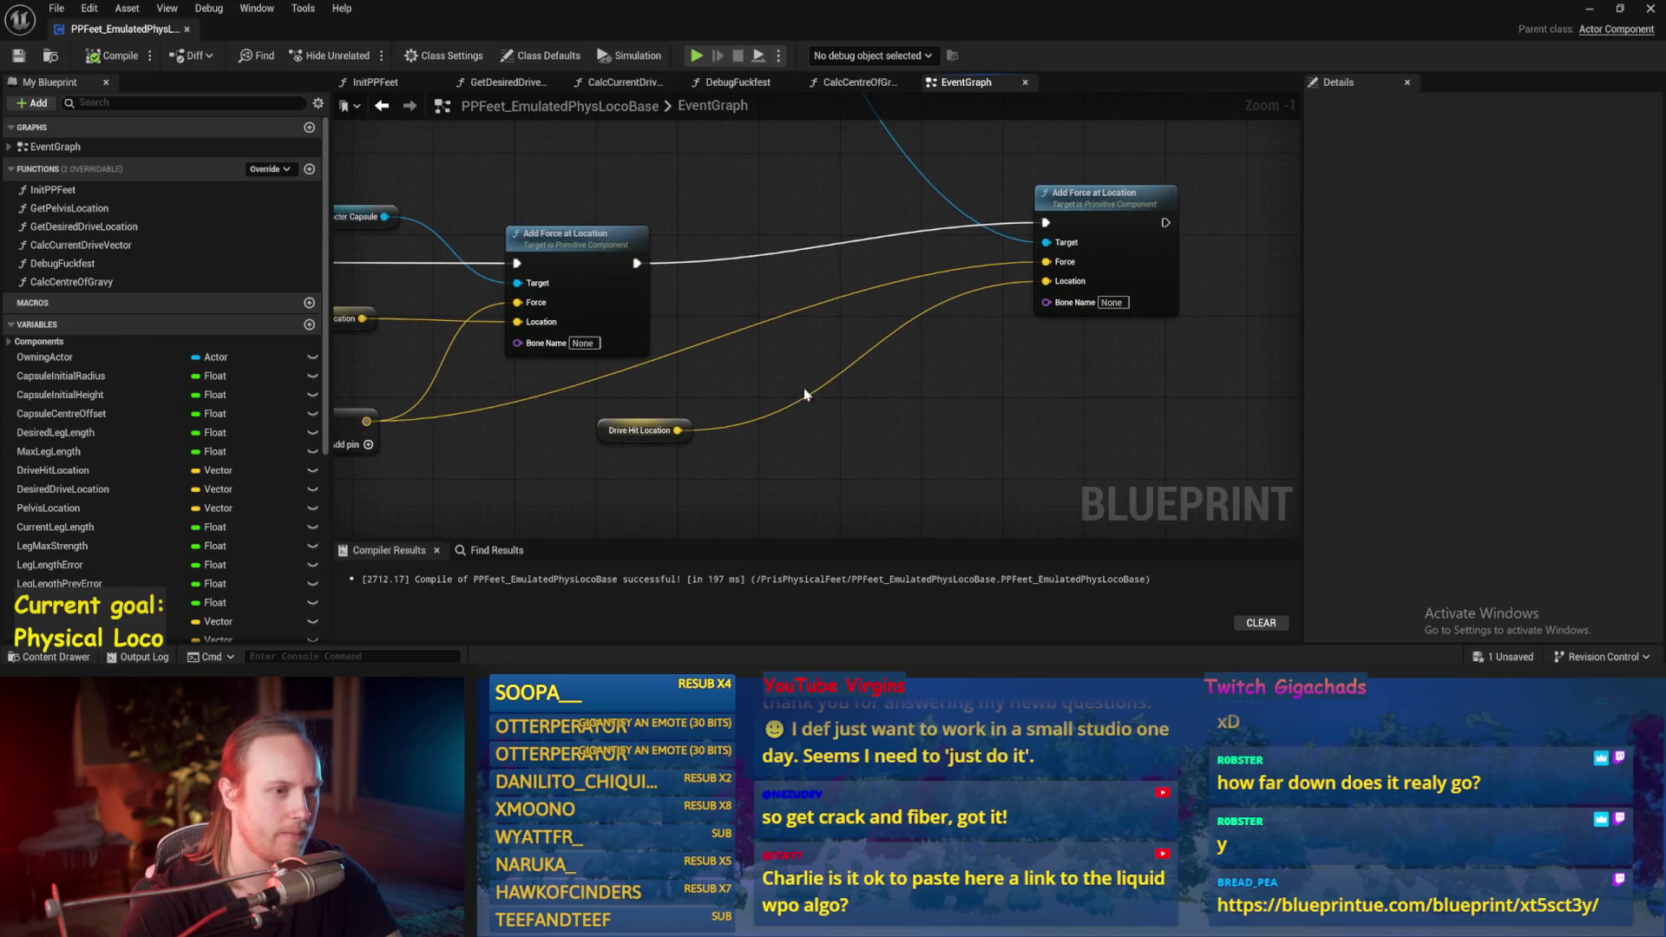
Step: Add a Vector Multiply (-1, -1, -10) from the ×400 result, wired into the second Add Force's Force
left_click_drag(661, 400, 741, 342)
left_click_drag(568, 364, 644, 414)
type("*")
key("Return")
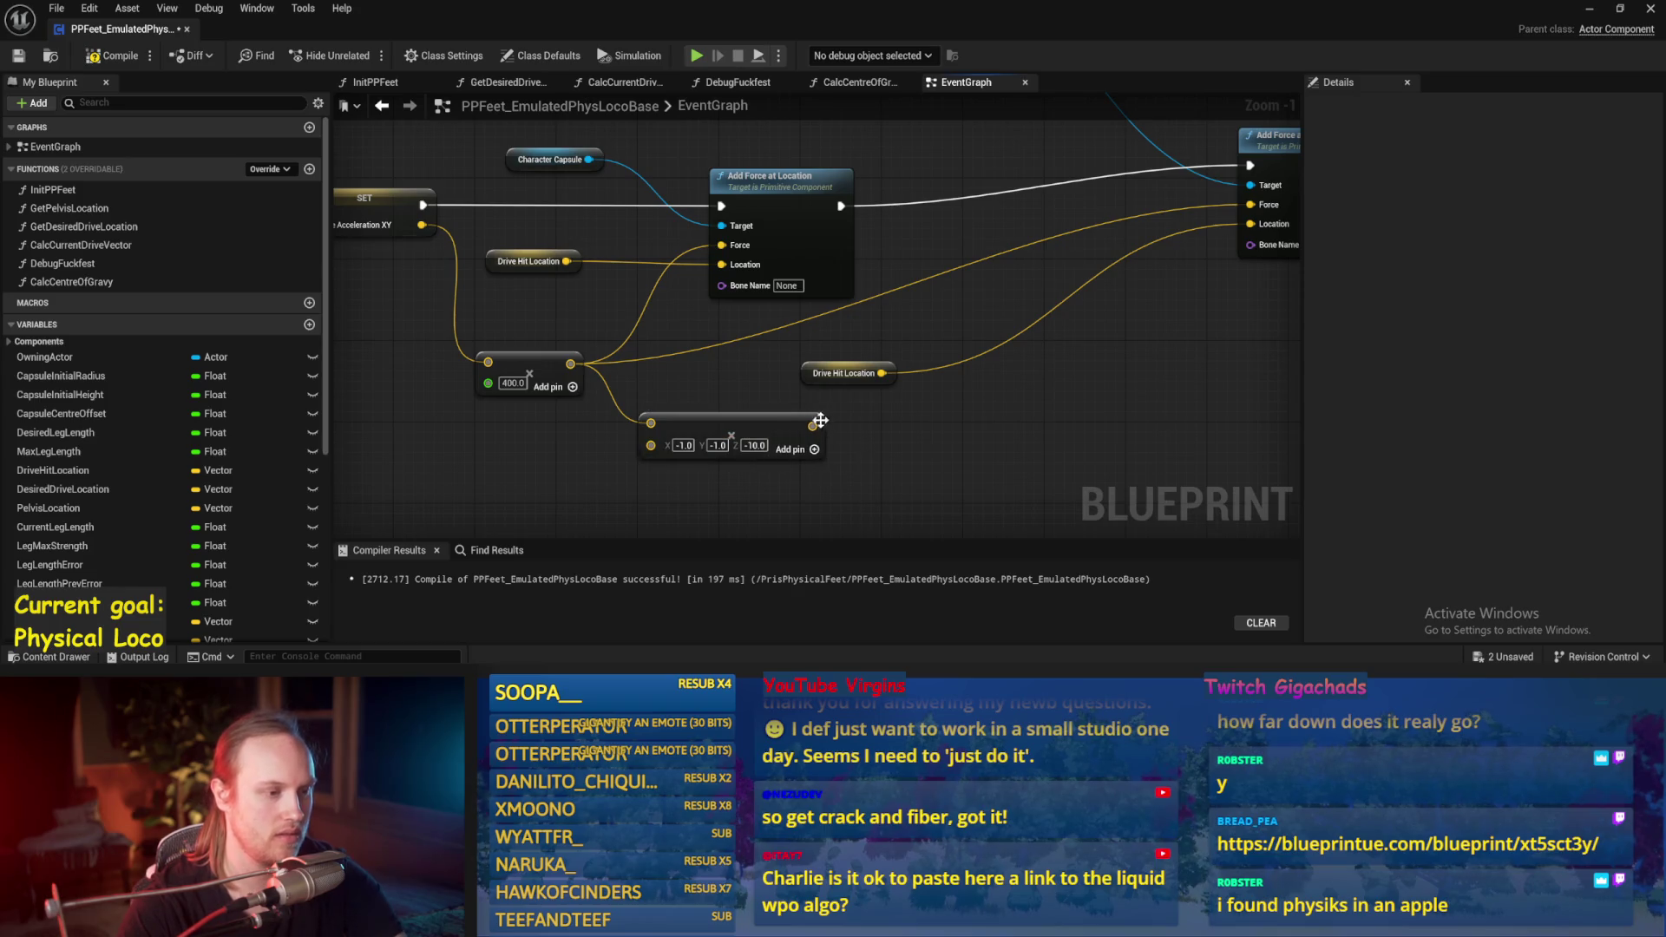
left_click_drag(814, 425, 997, 303)
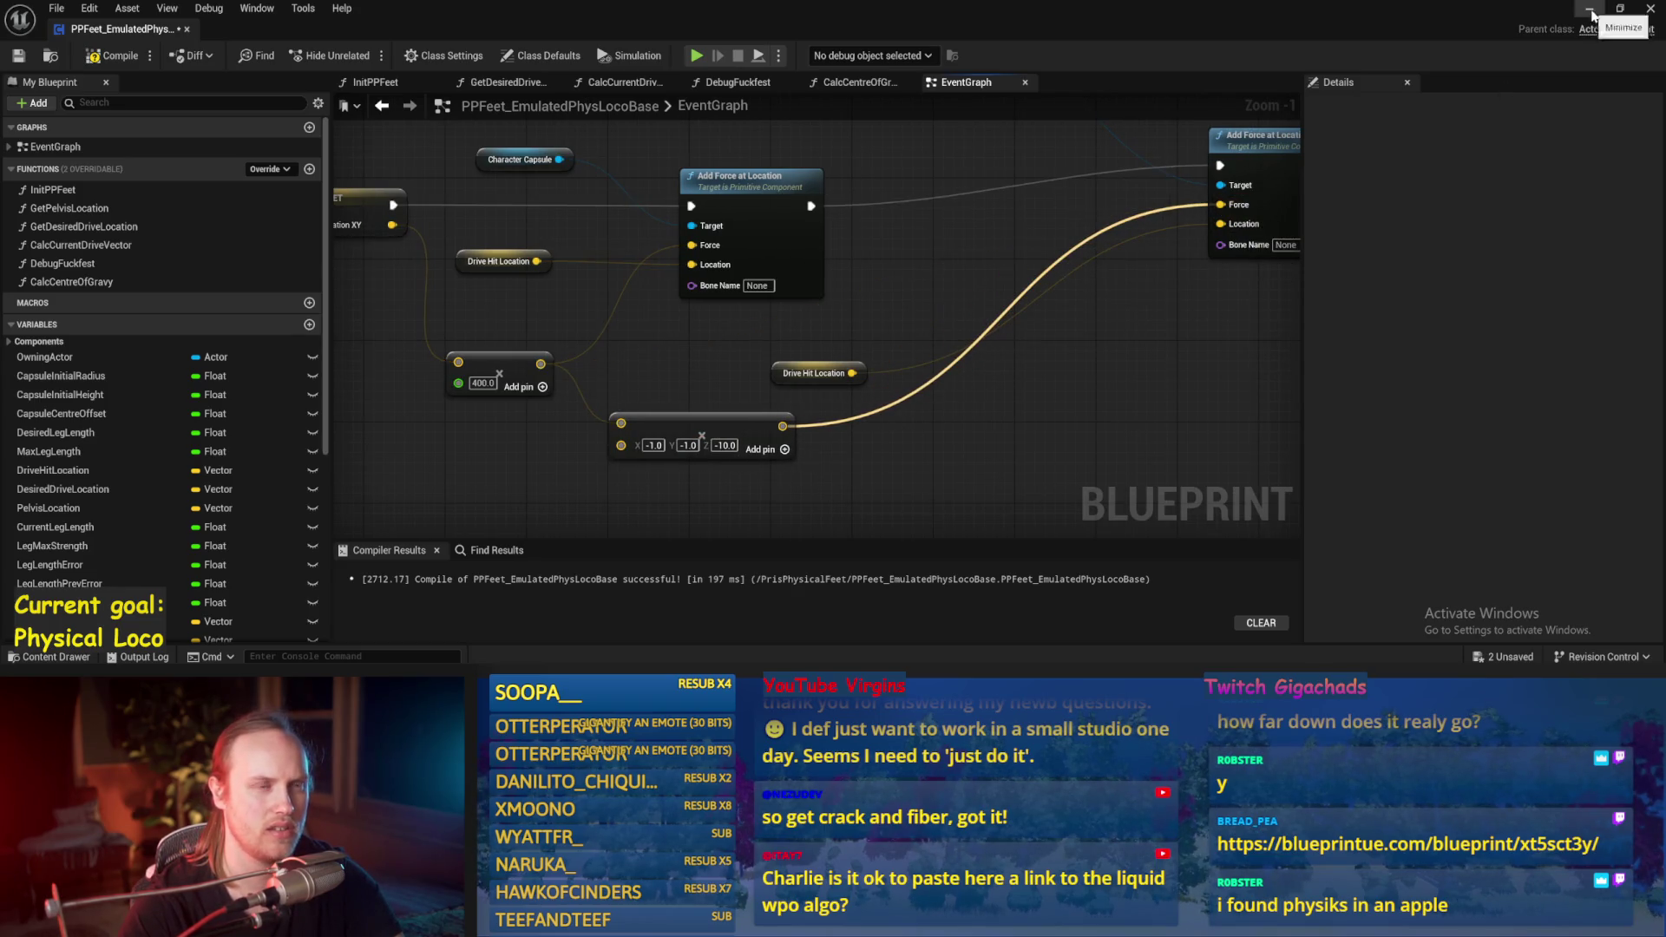
Step: Start and restart play tests of the level to reset the character
left_click(1590, 11)
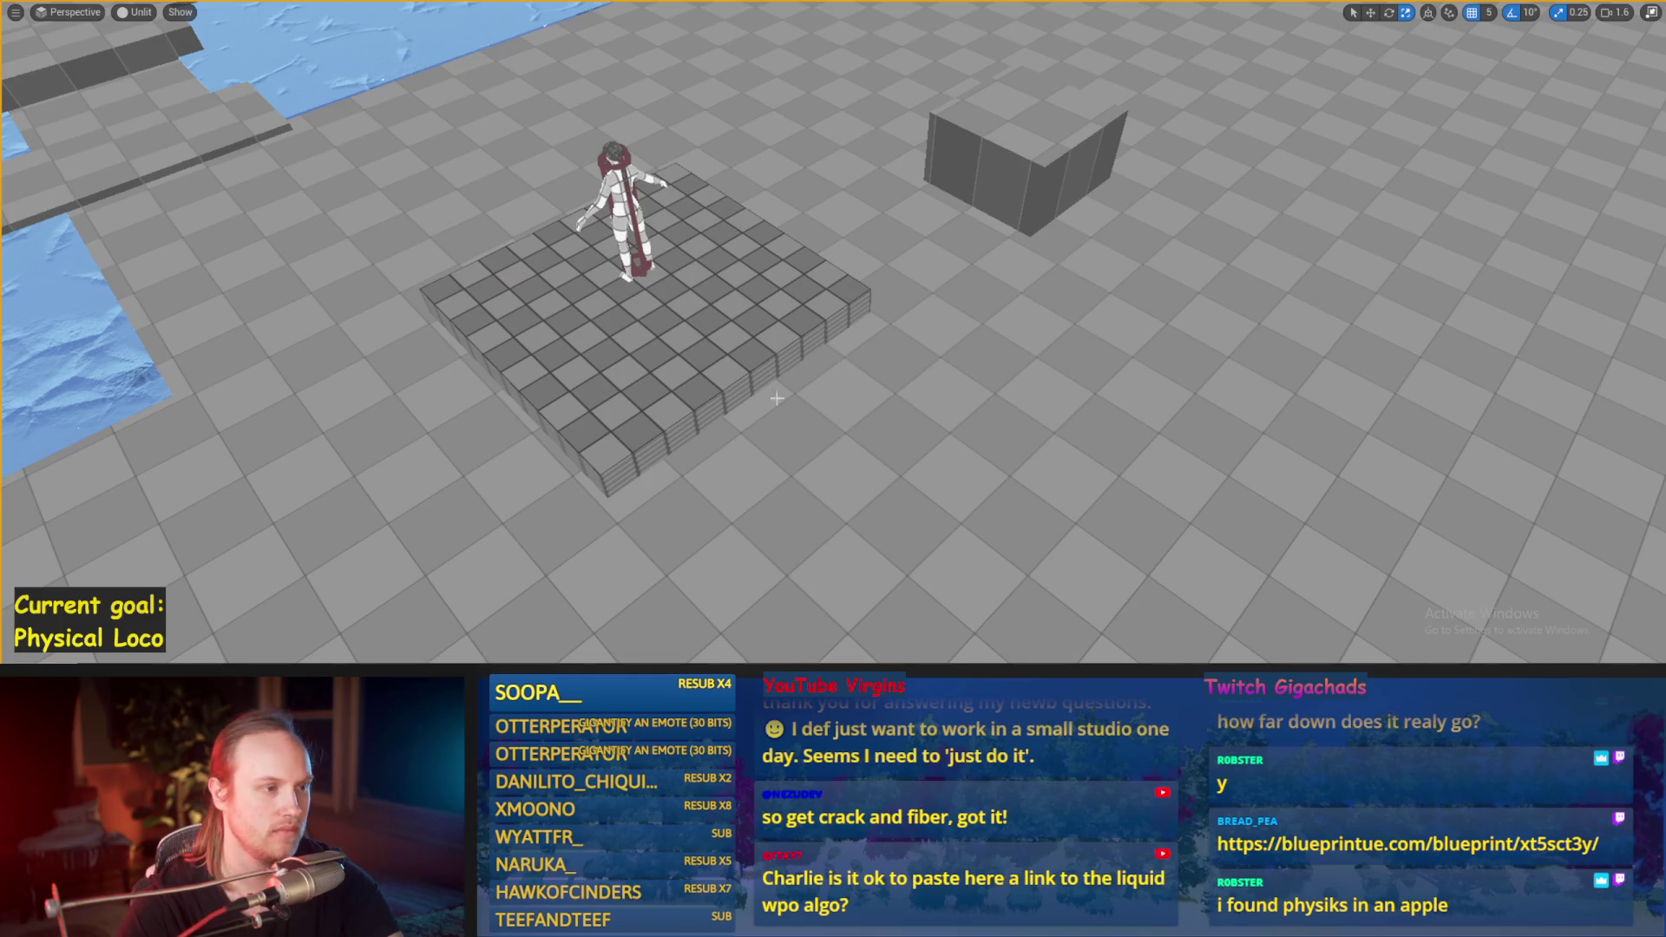
key("alt+p")
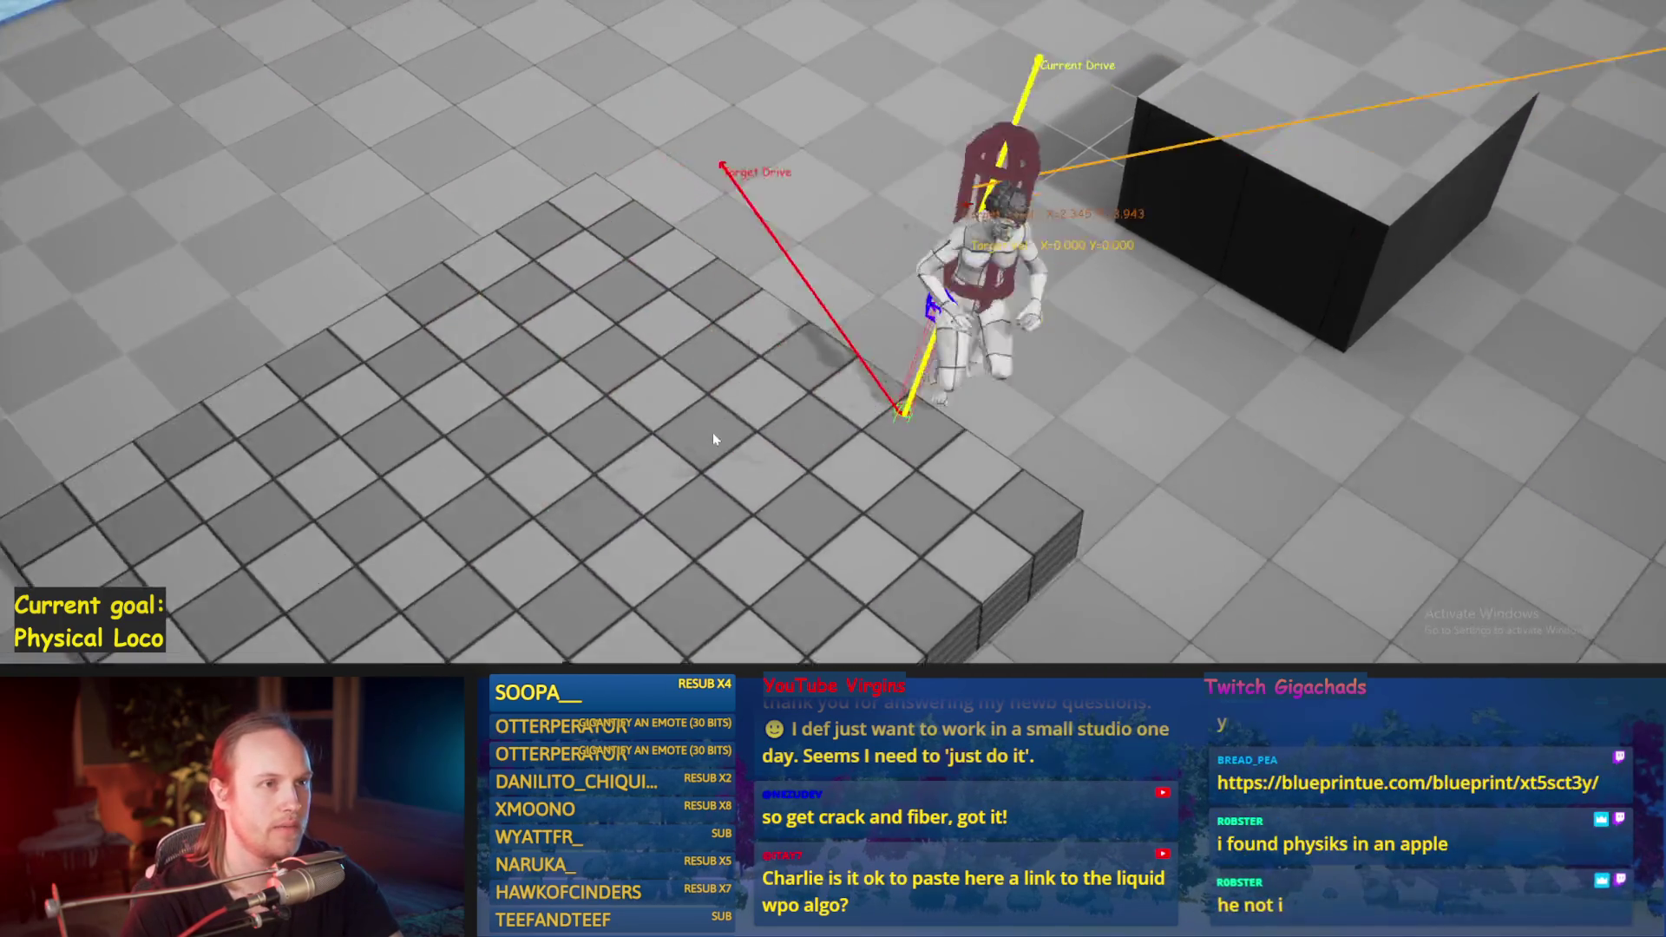
key("Escape")
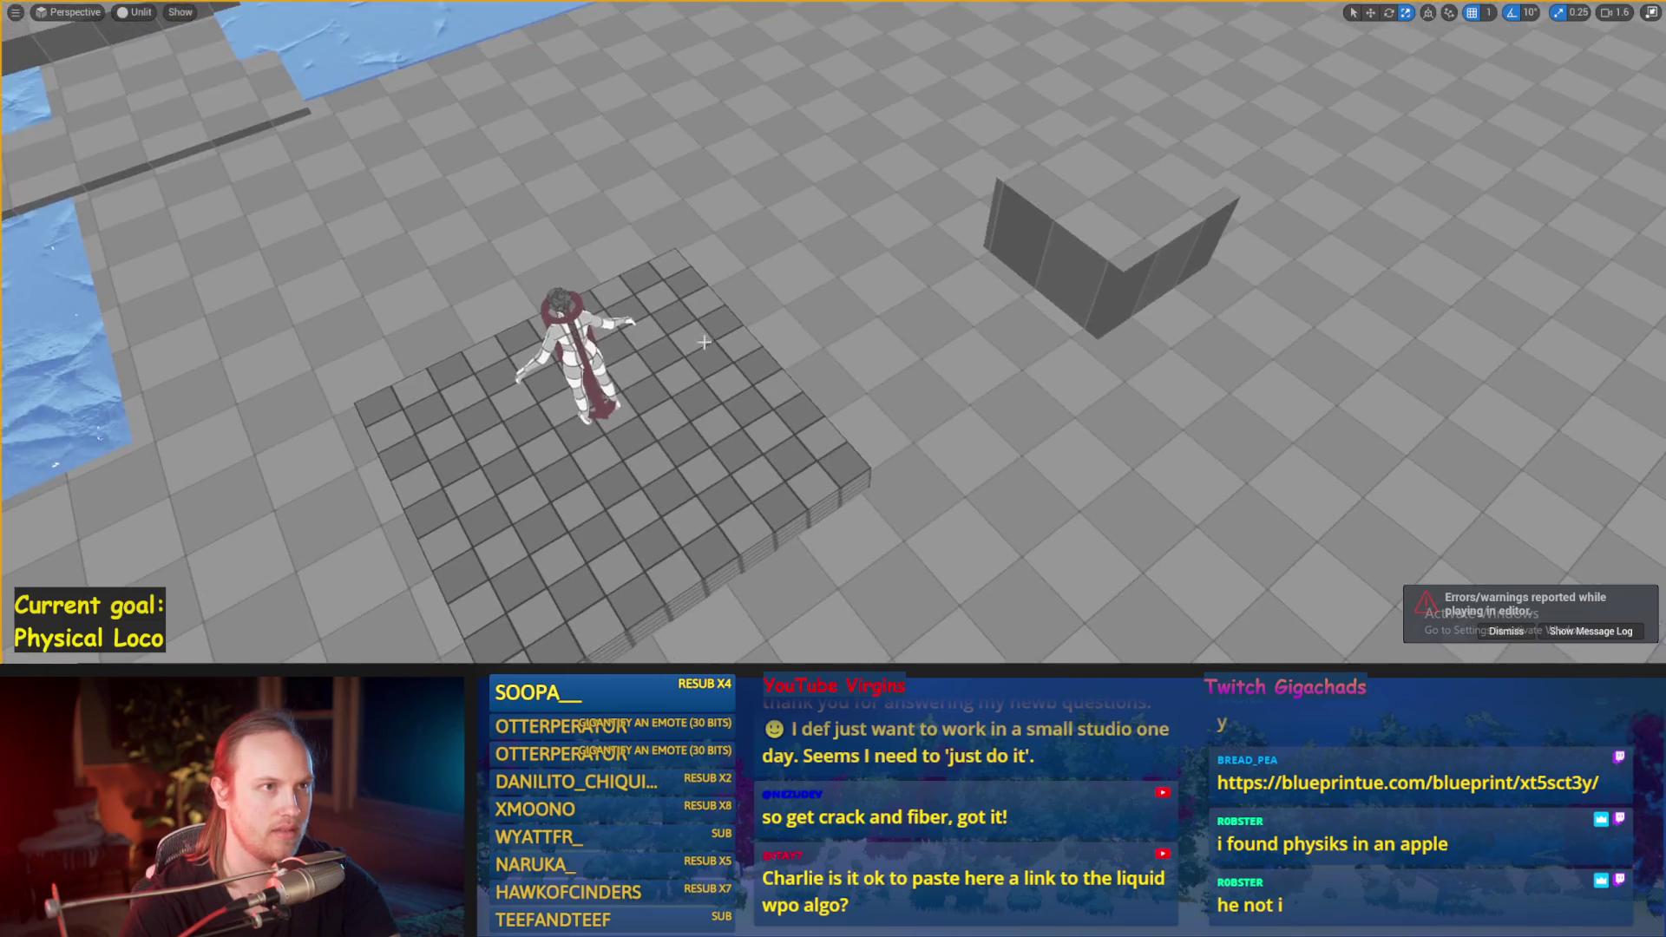
key("alt+p")
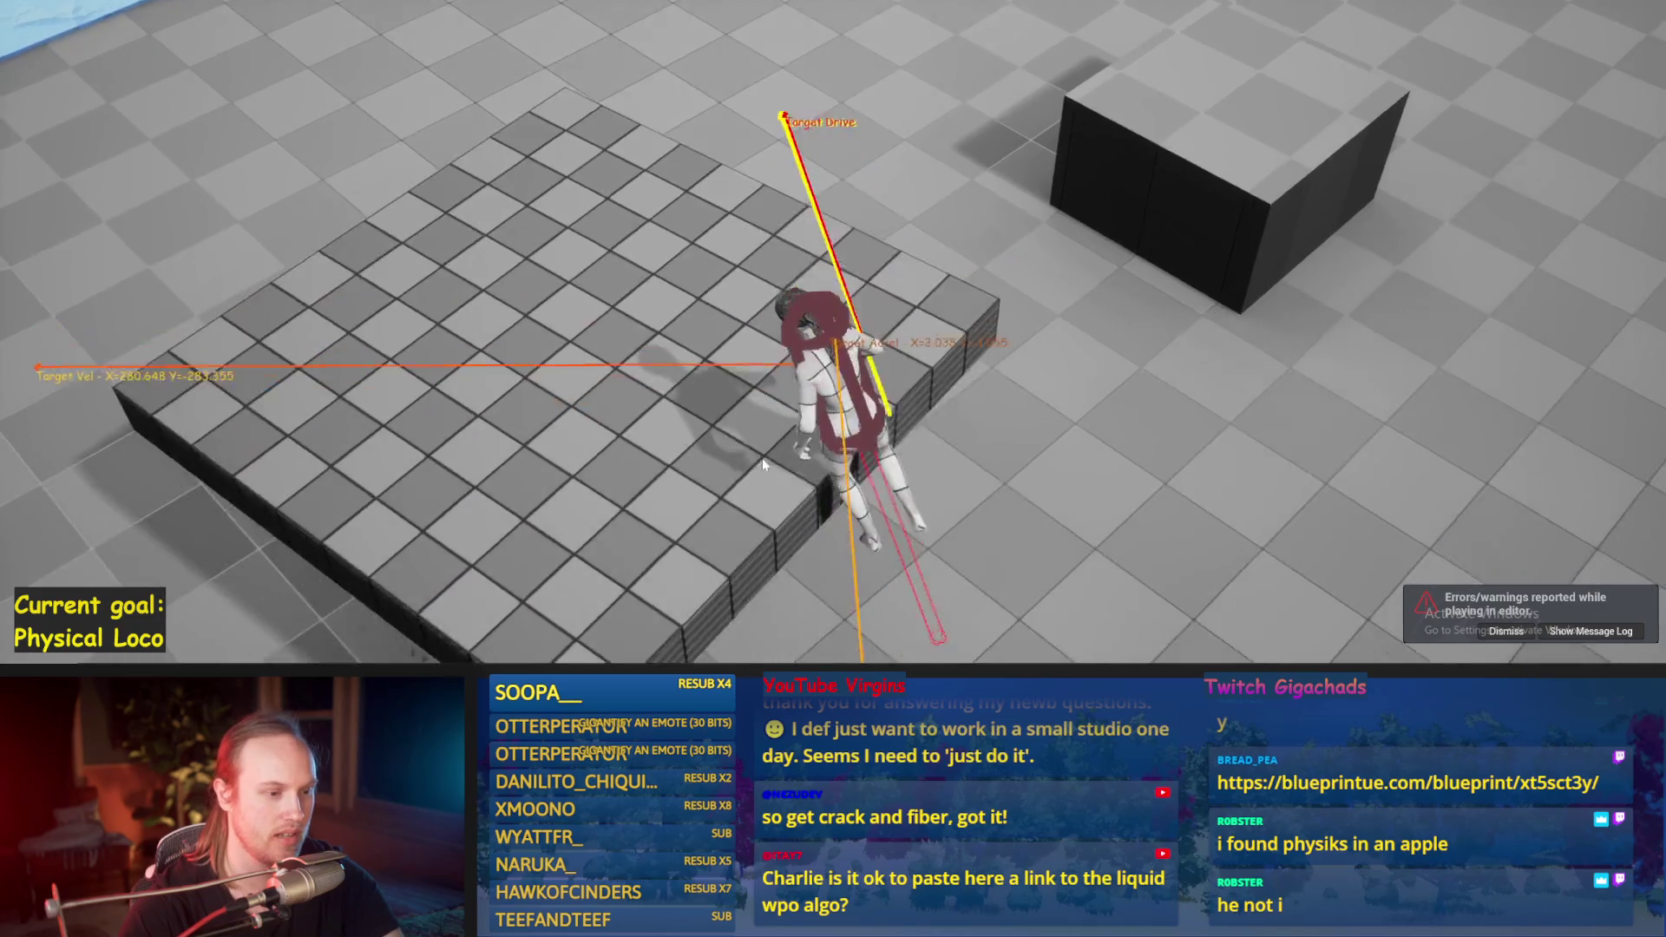
key("Escape")
key("alt+p")
Step: Walk the physics character forward and back across the floating platform, then end the run
key("w")
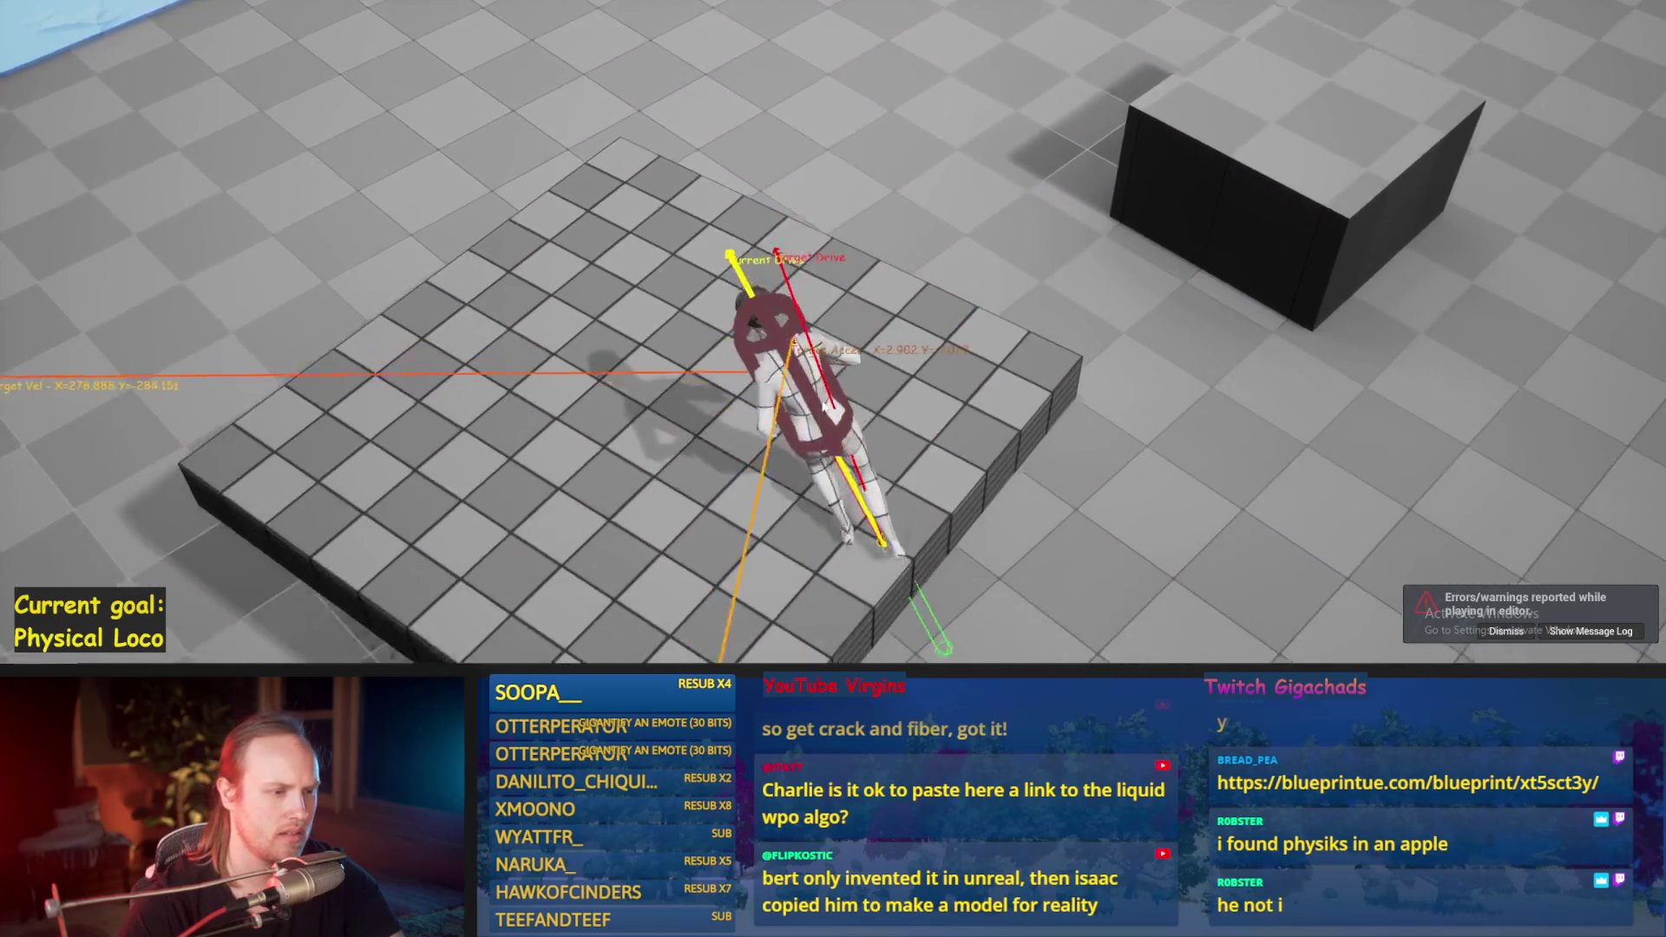
key("Escape")
key("alt+p")
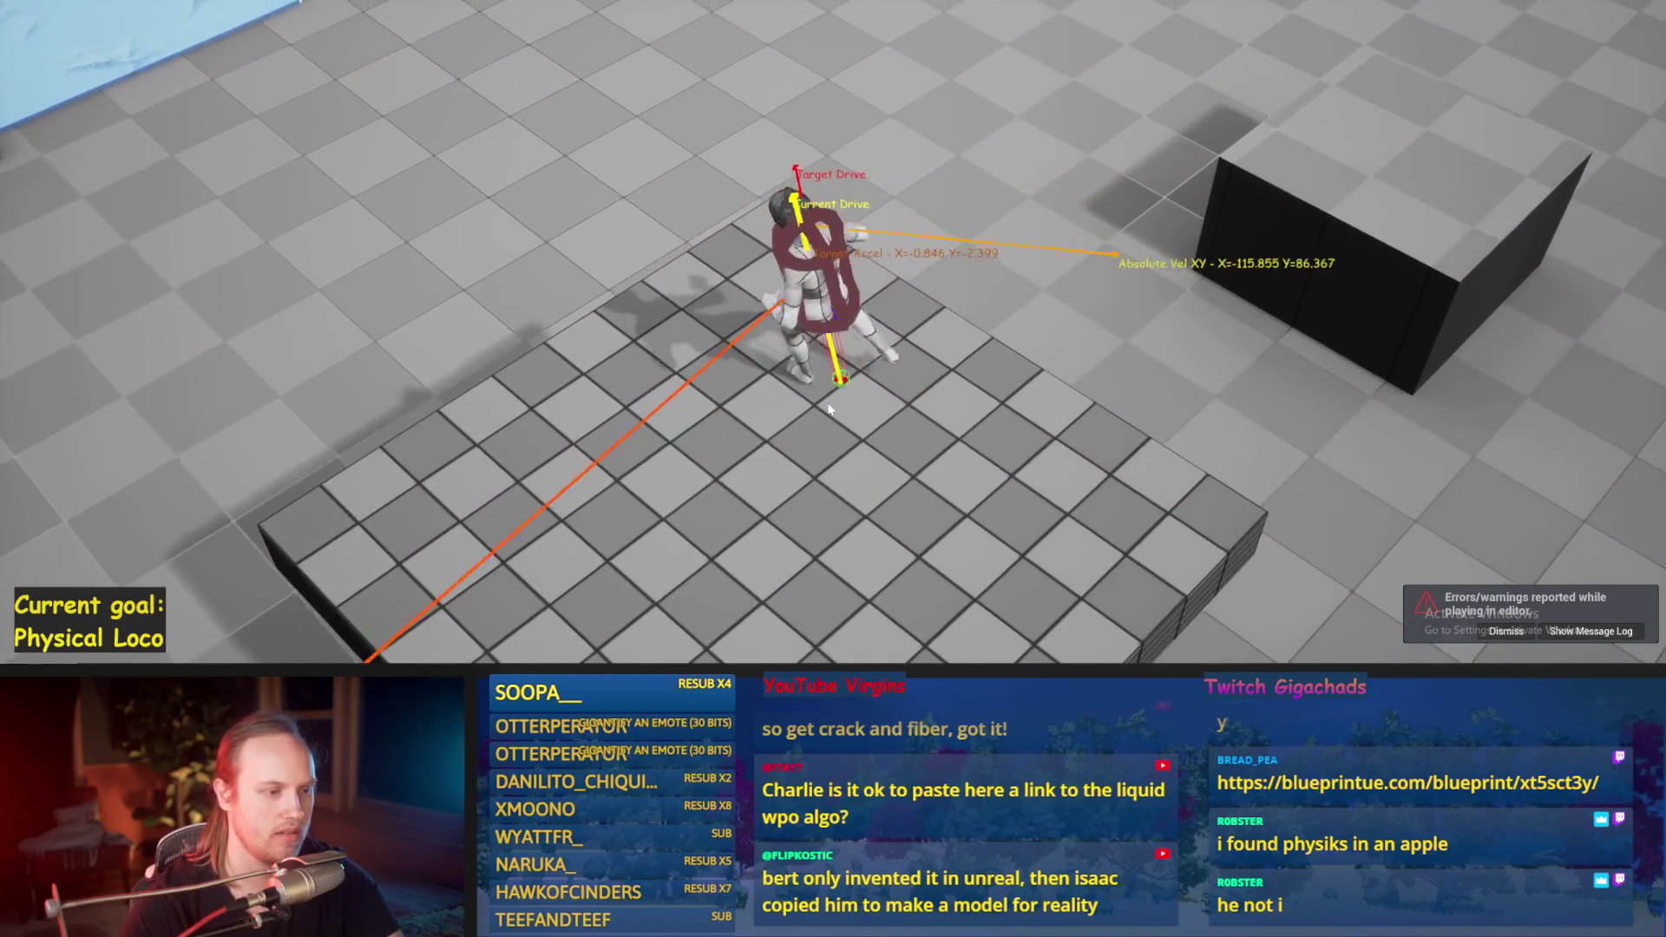
key("s")
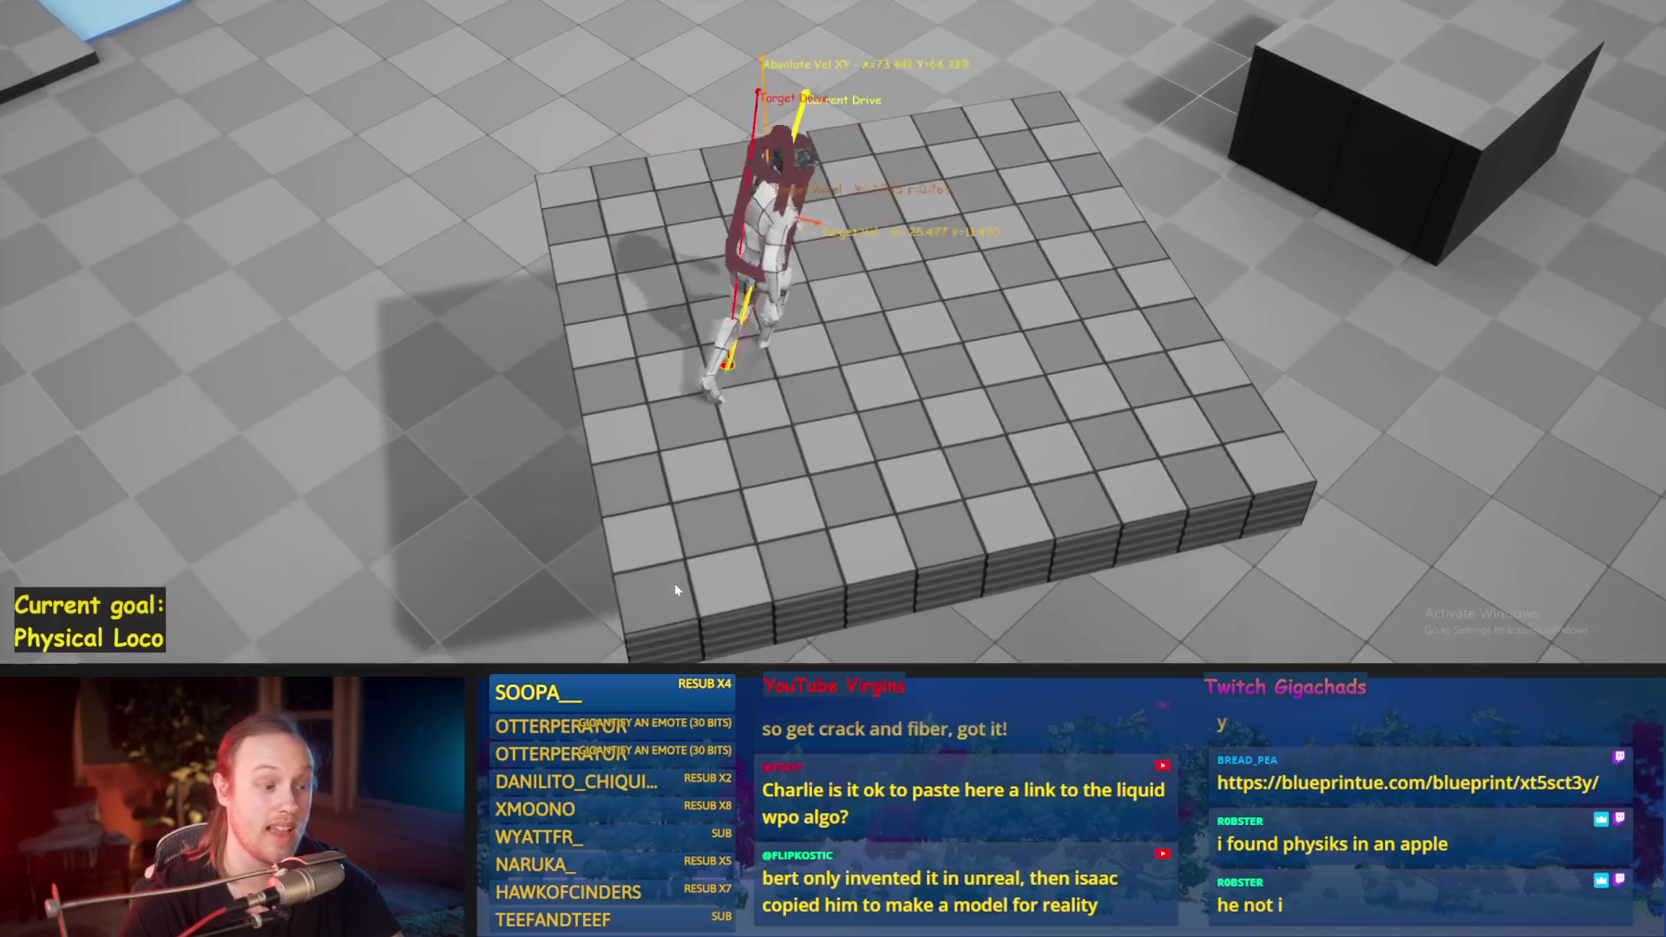
key("Escape")
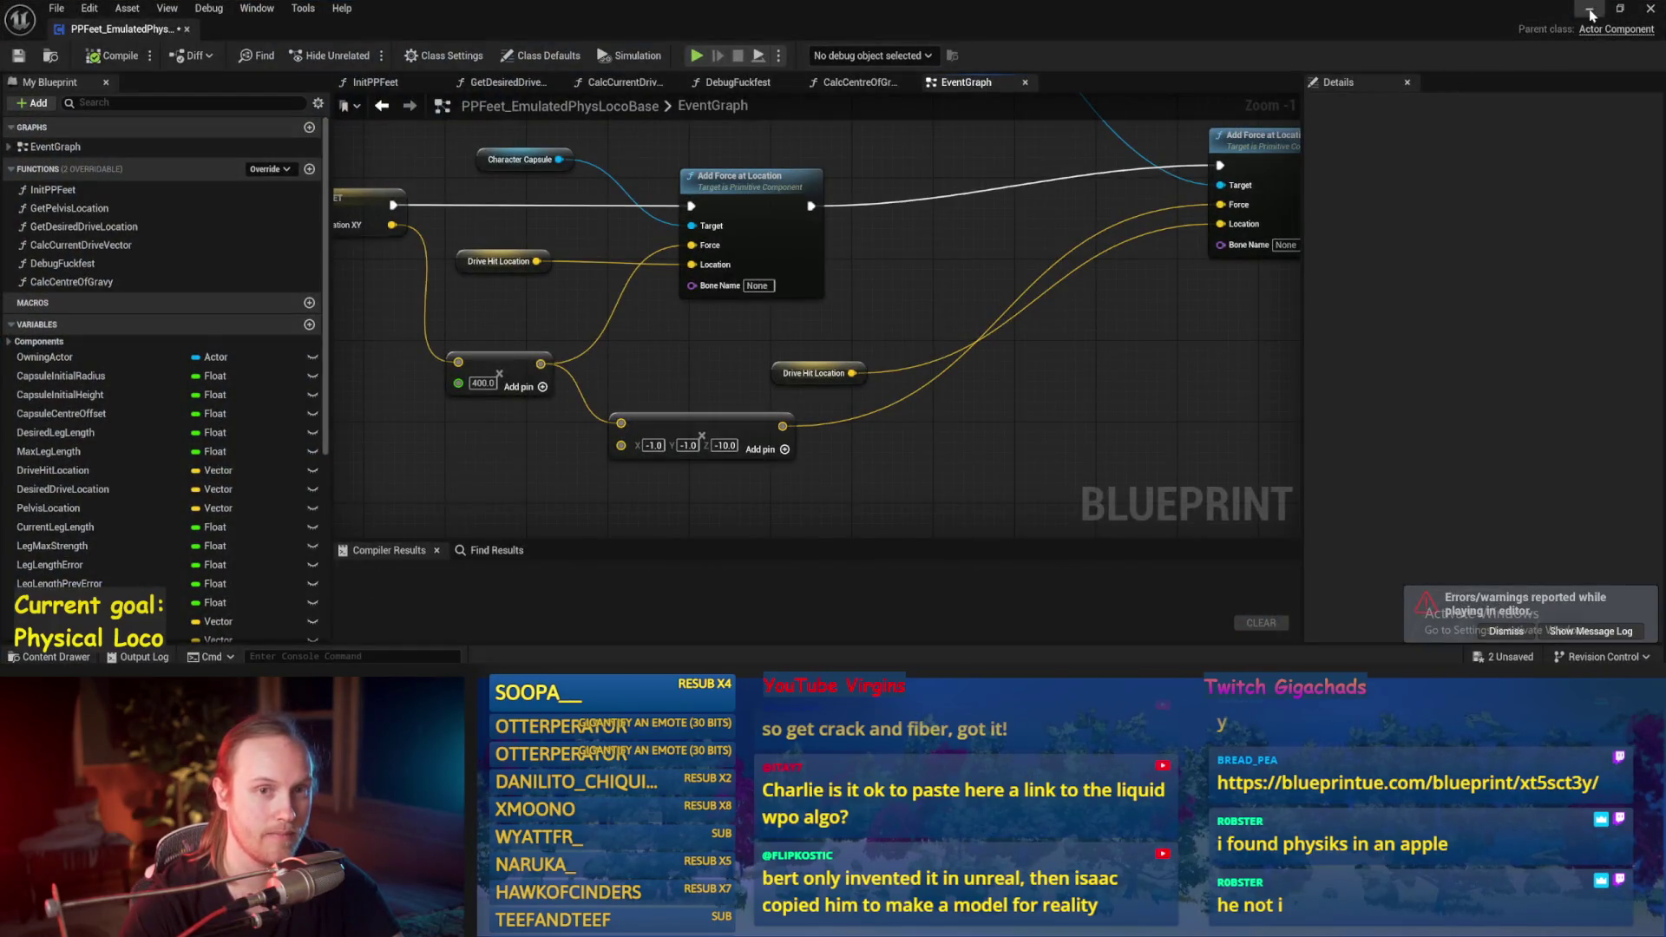
Step: In the normal editor viewport, drag the twisting platform down to Z 1862
left_click(1590, 13)
scroll(853, 391, "down", 5)
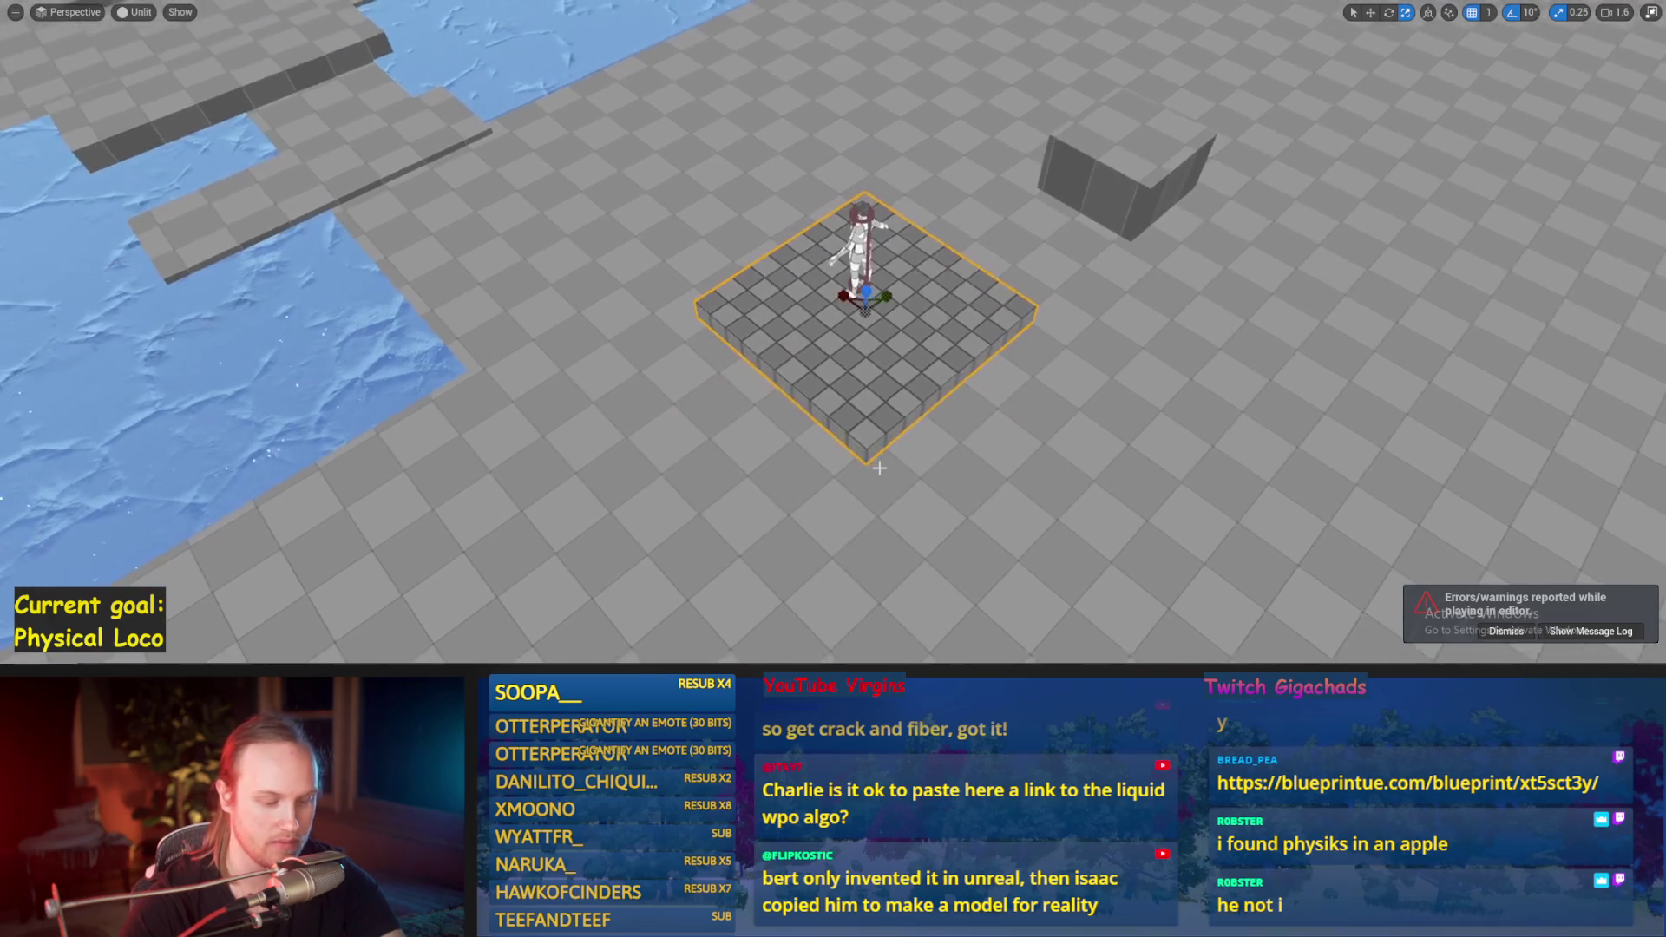
key("F11")
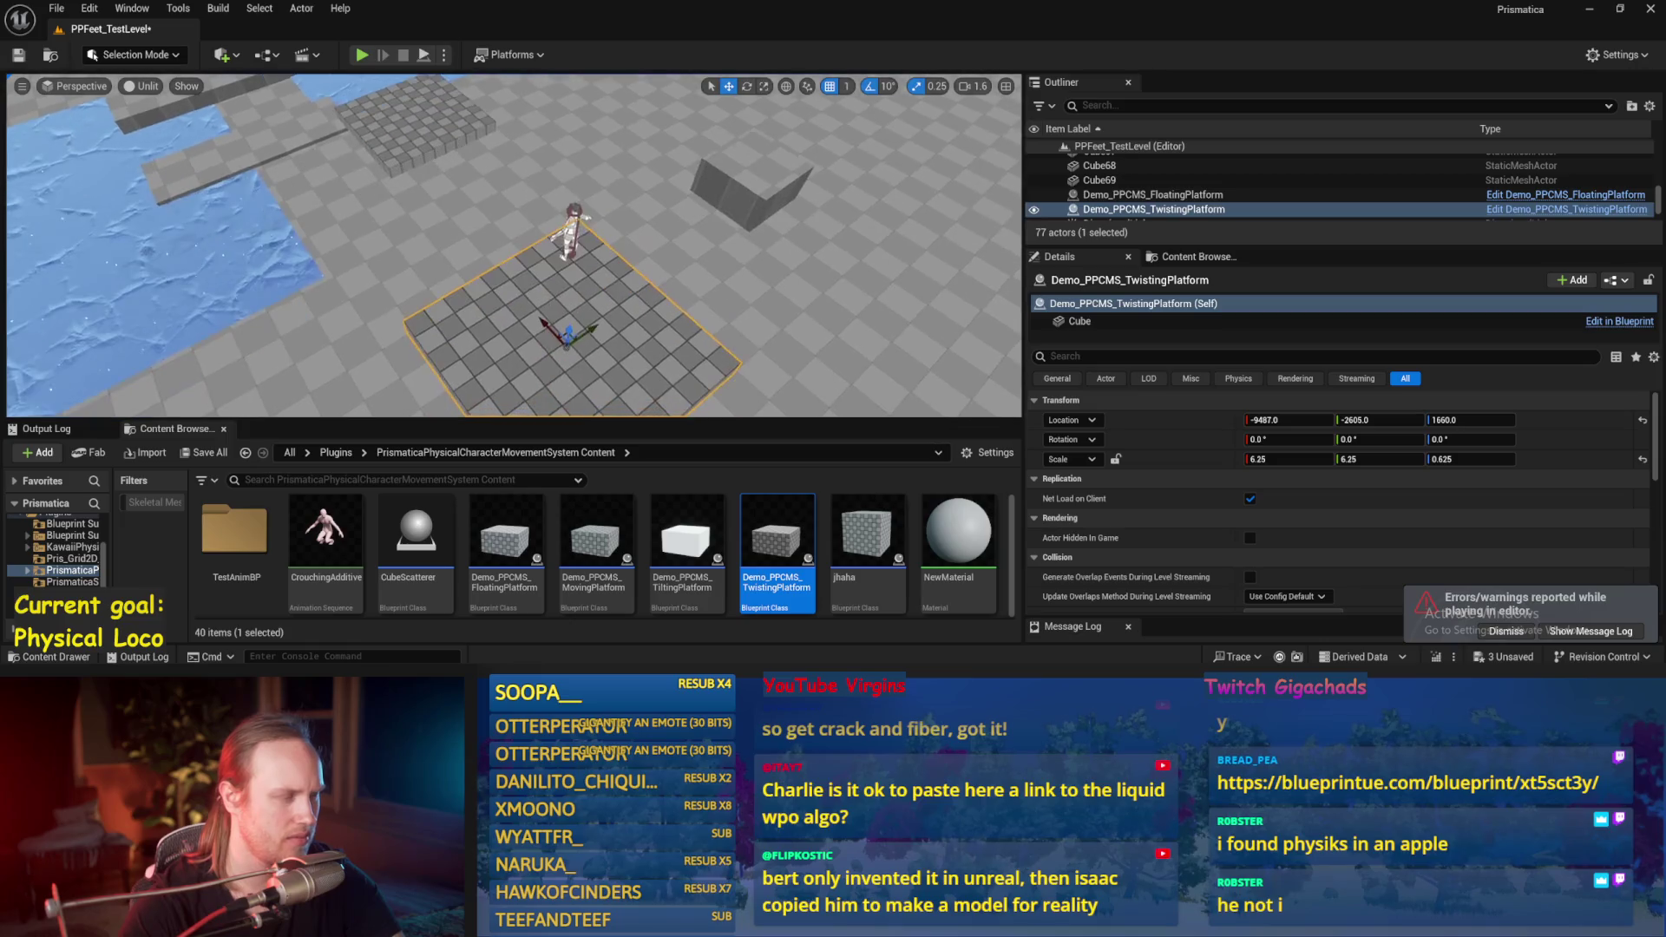
left_click_drag(581, 260, 575, 291)
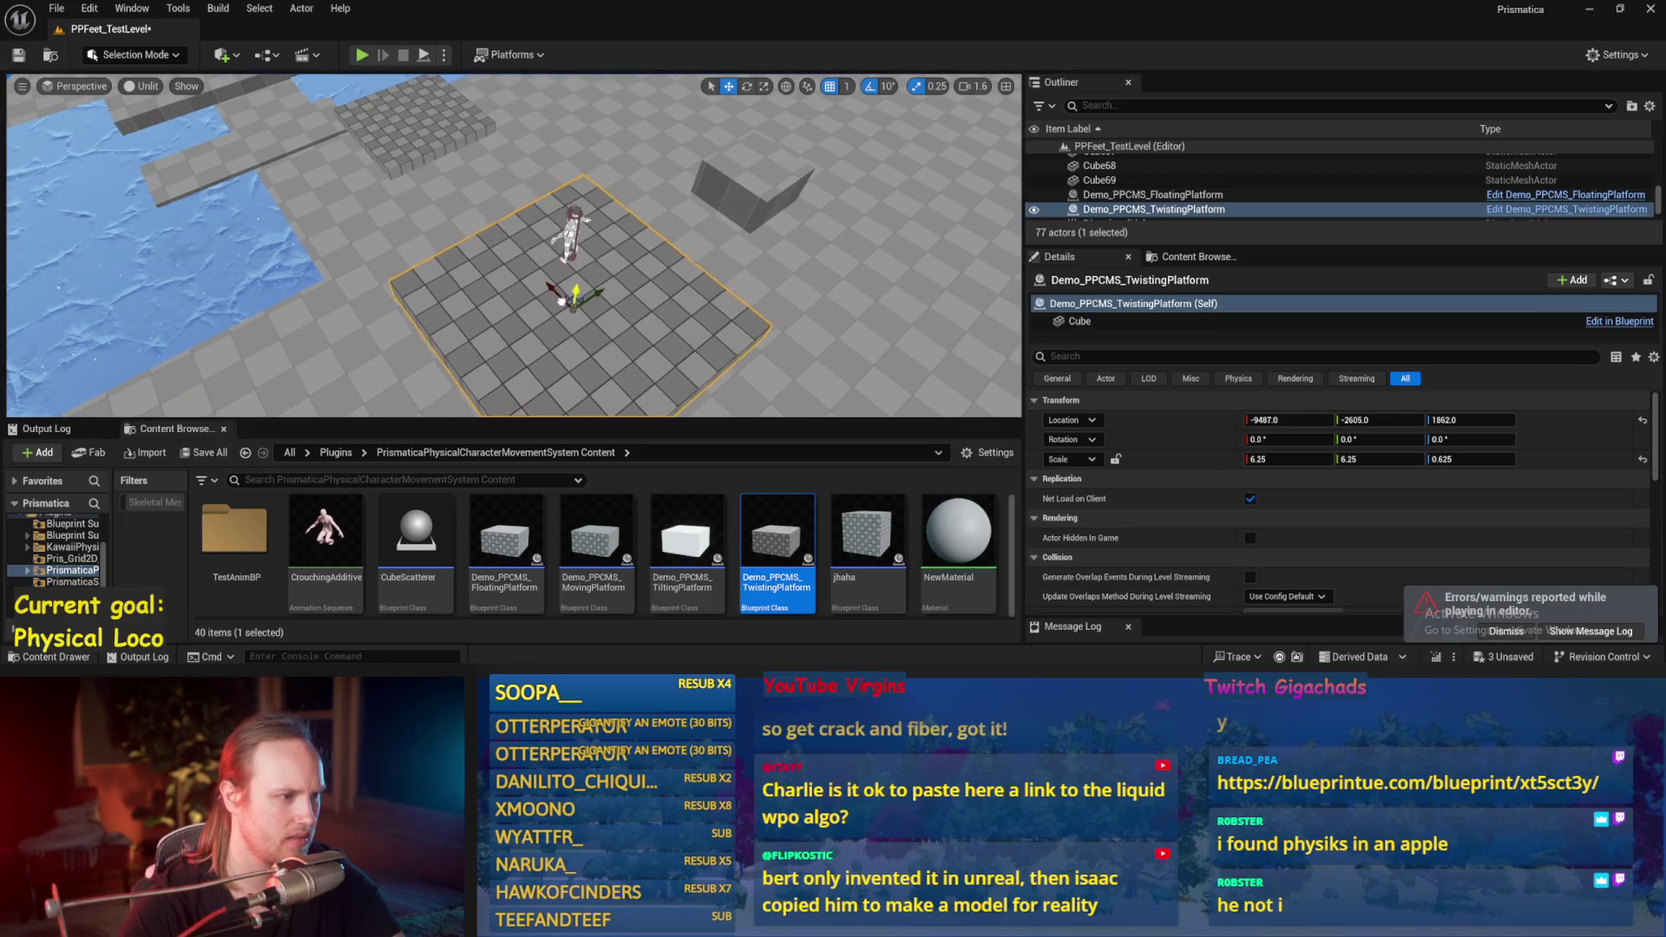
scroll(575, 333, "up", 6)
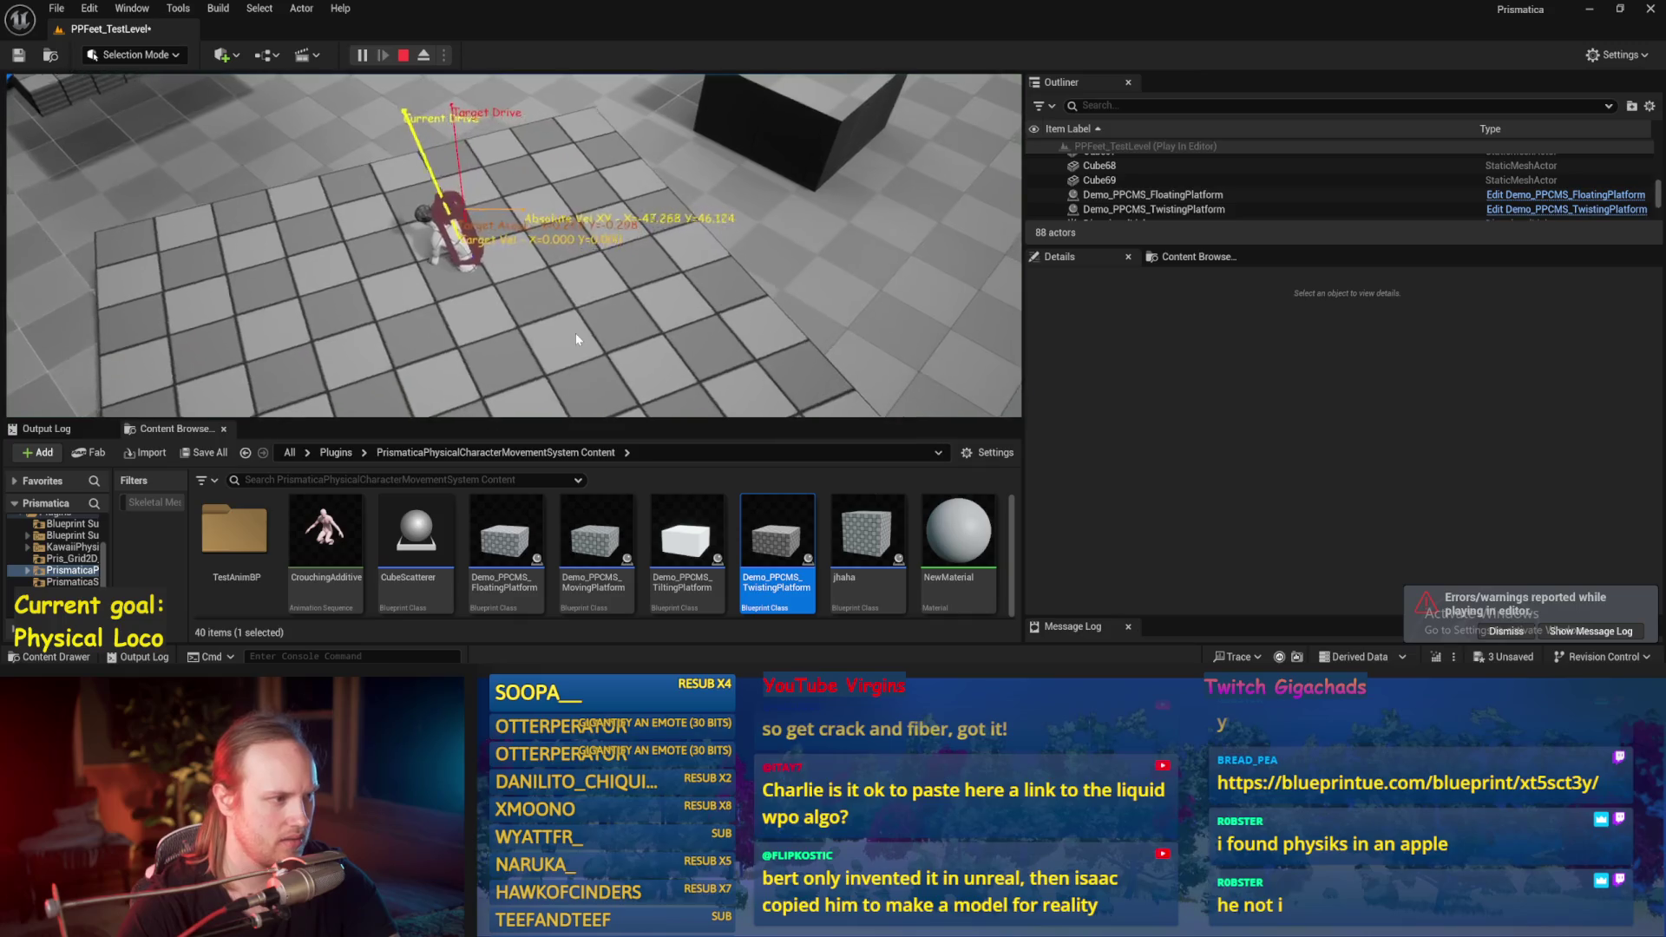
key("alt+p")
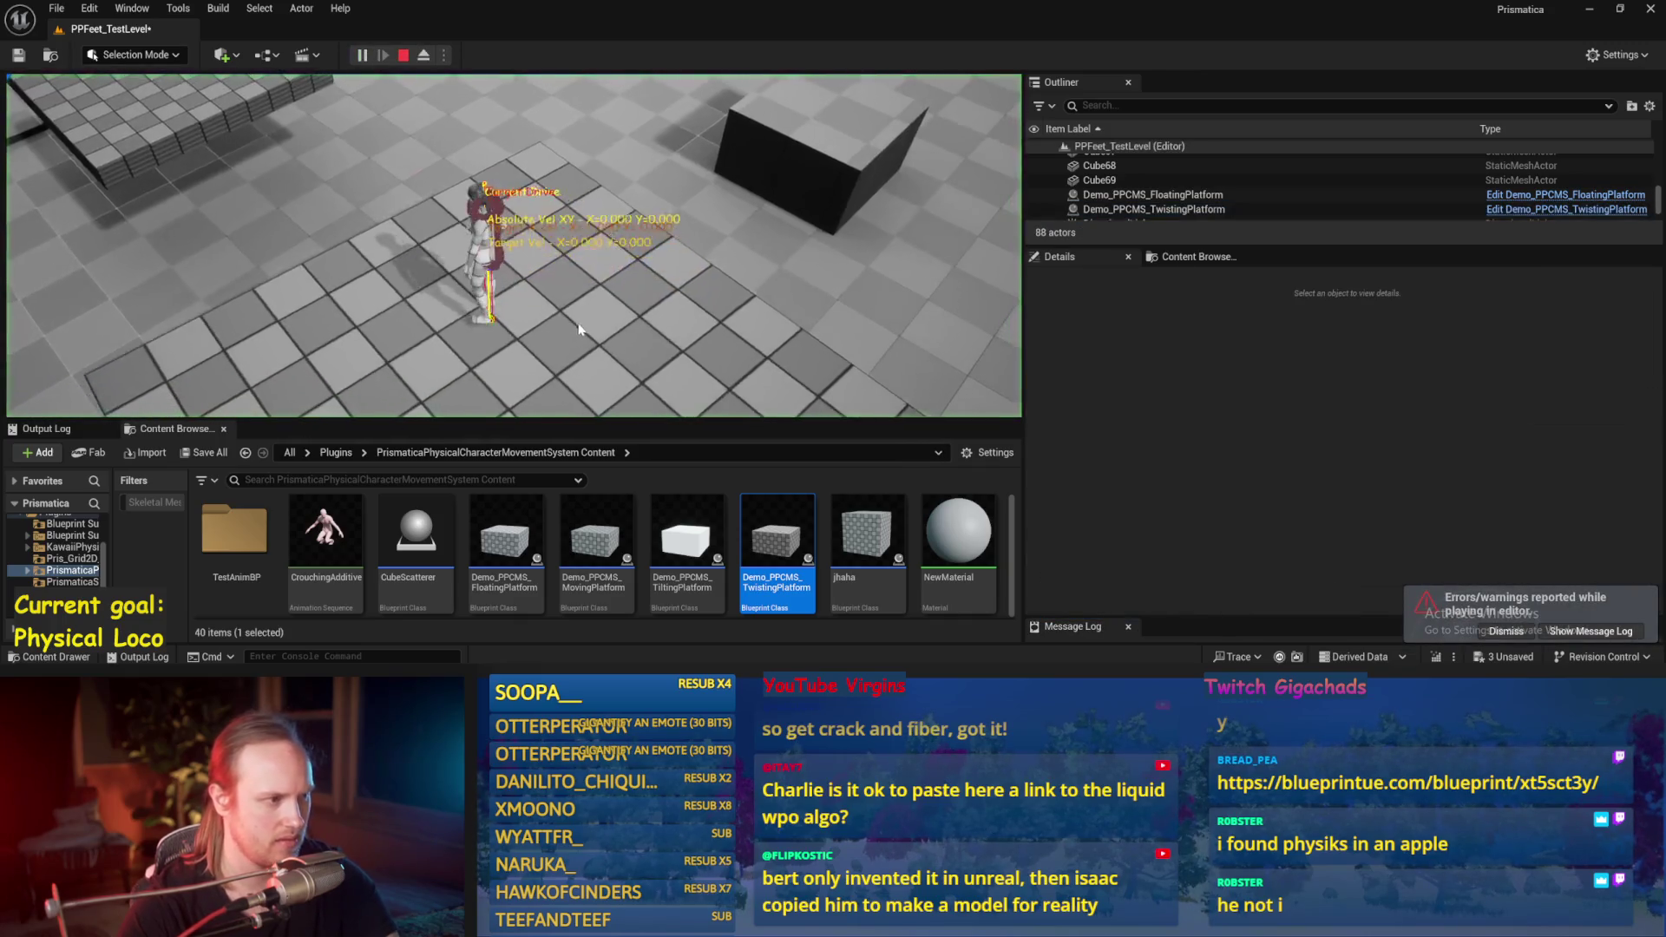
key("F11")
key("w")
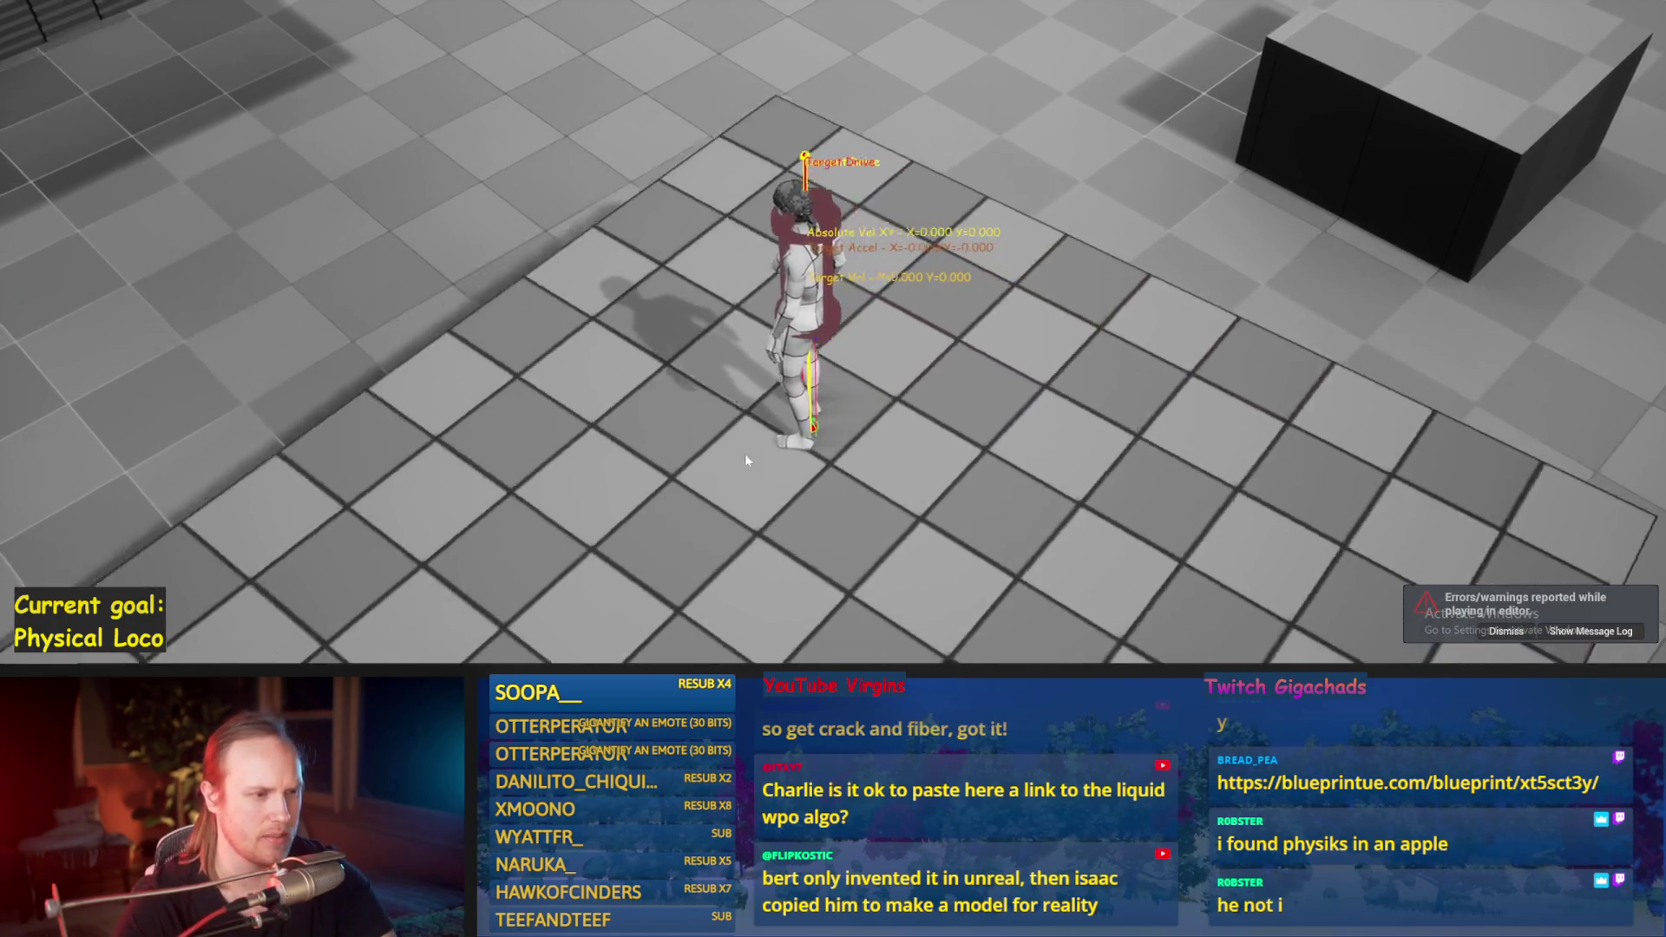
key("d")
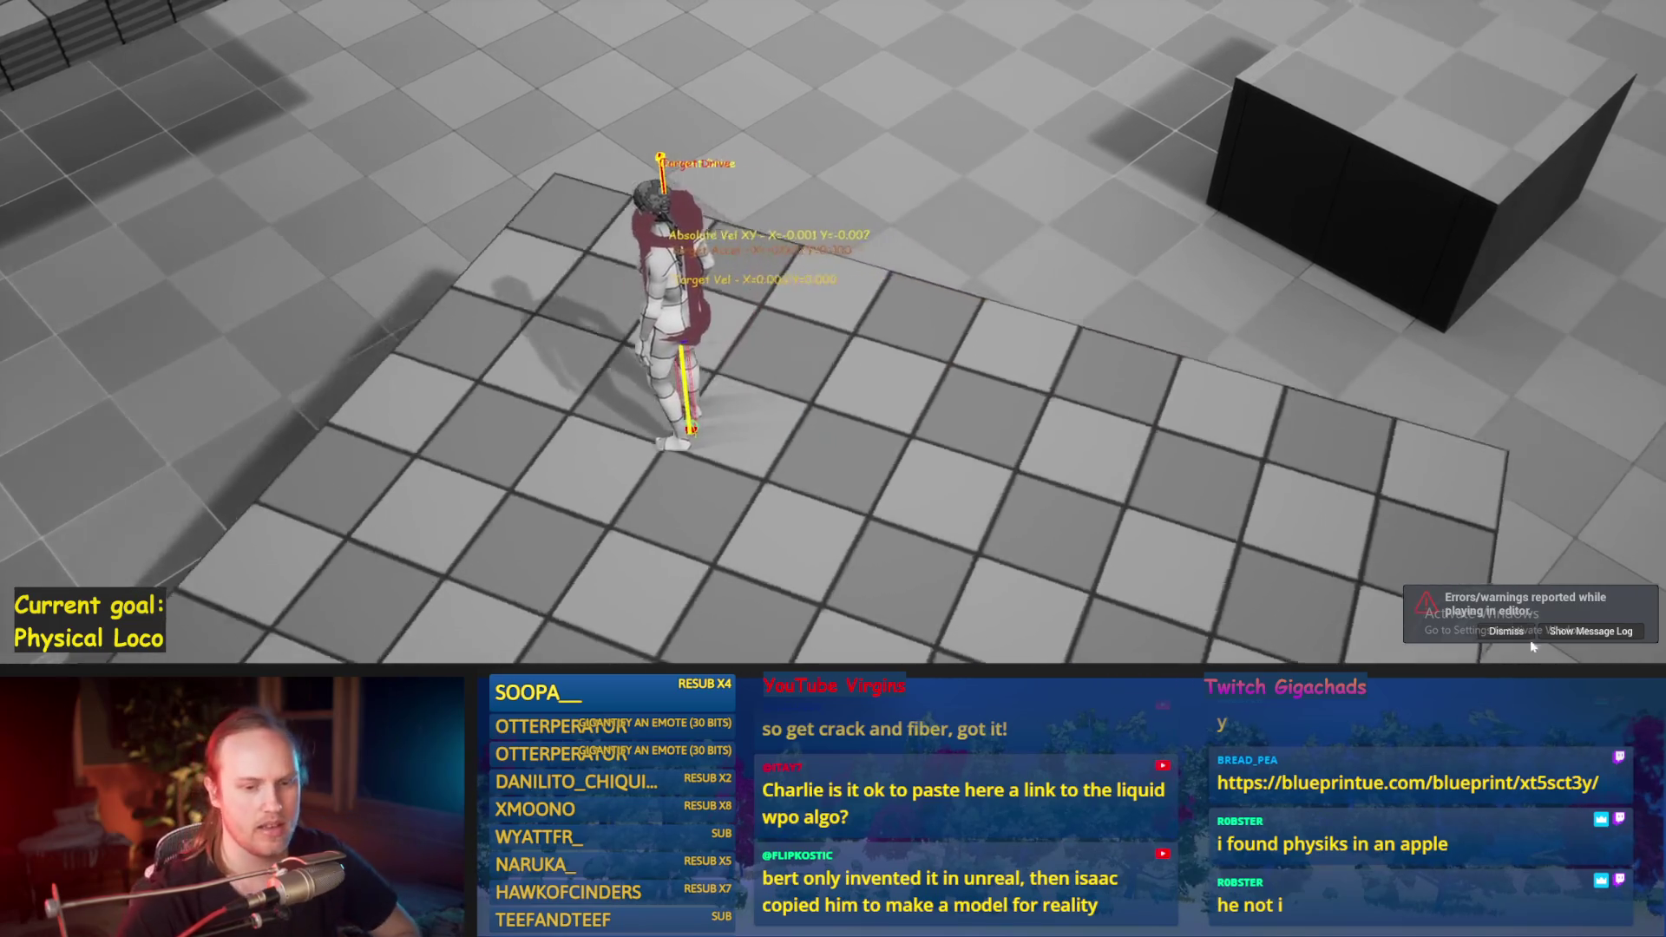
left_click(1507, 631)
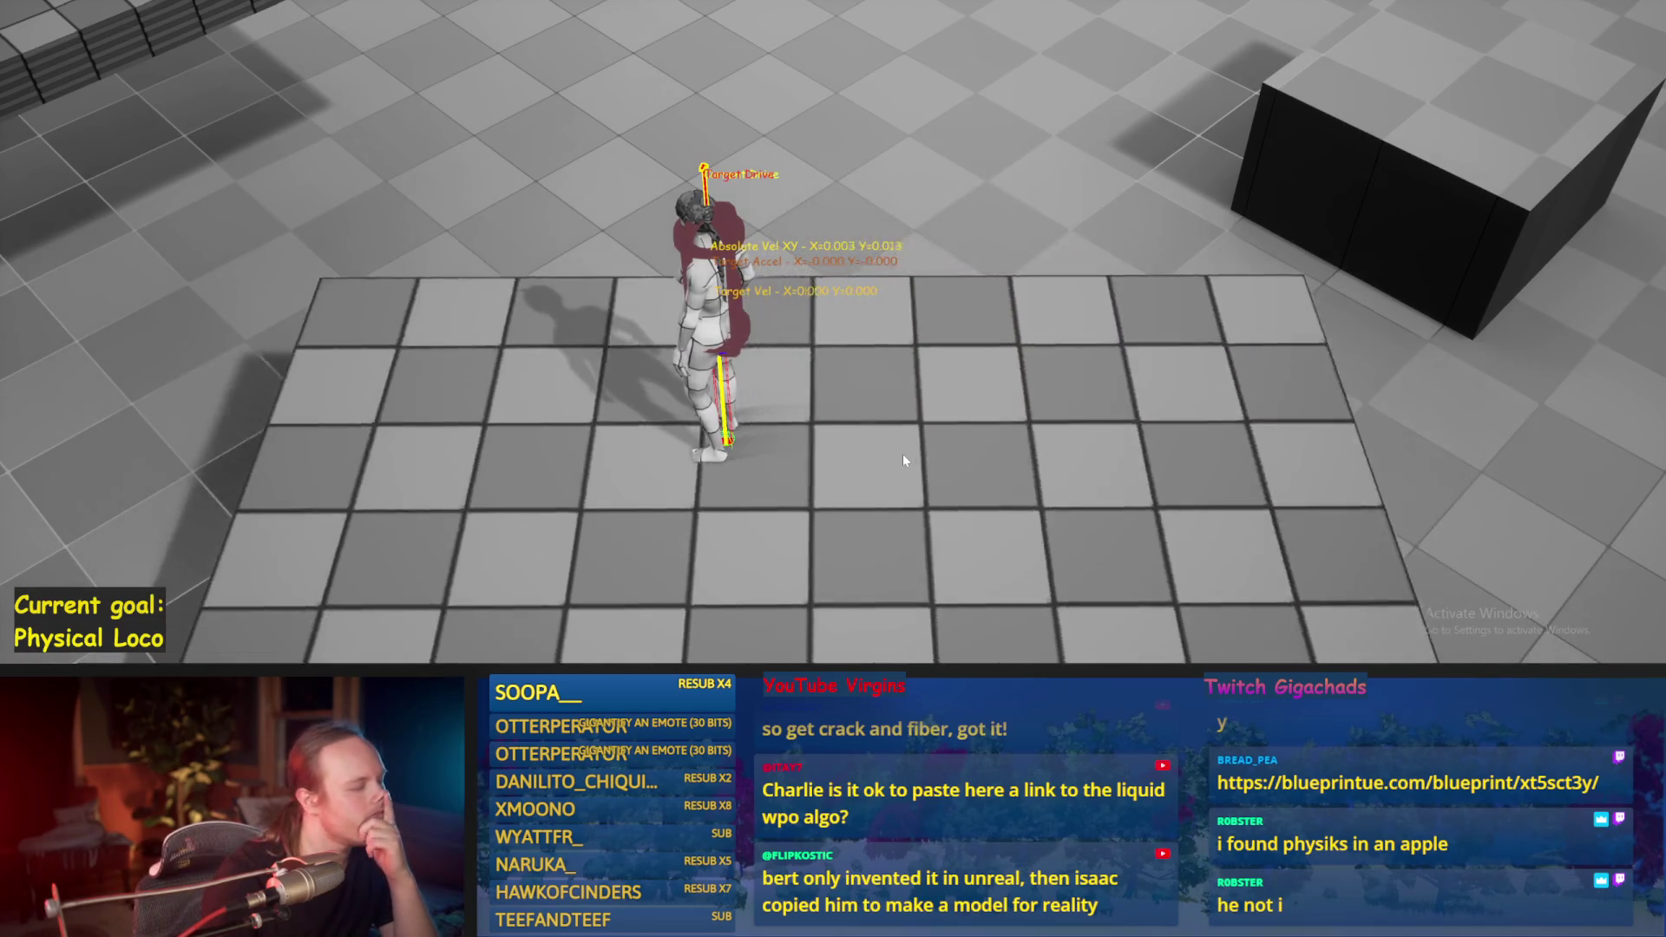
key("Escape")
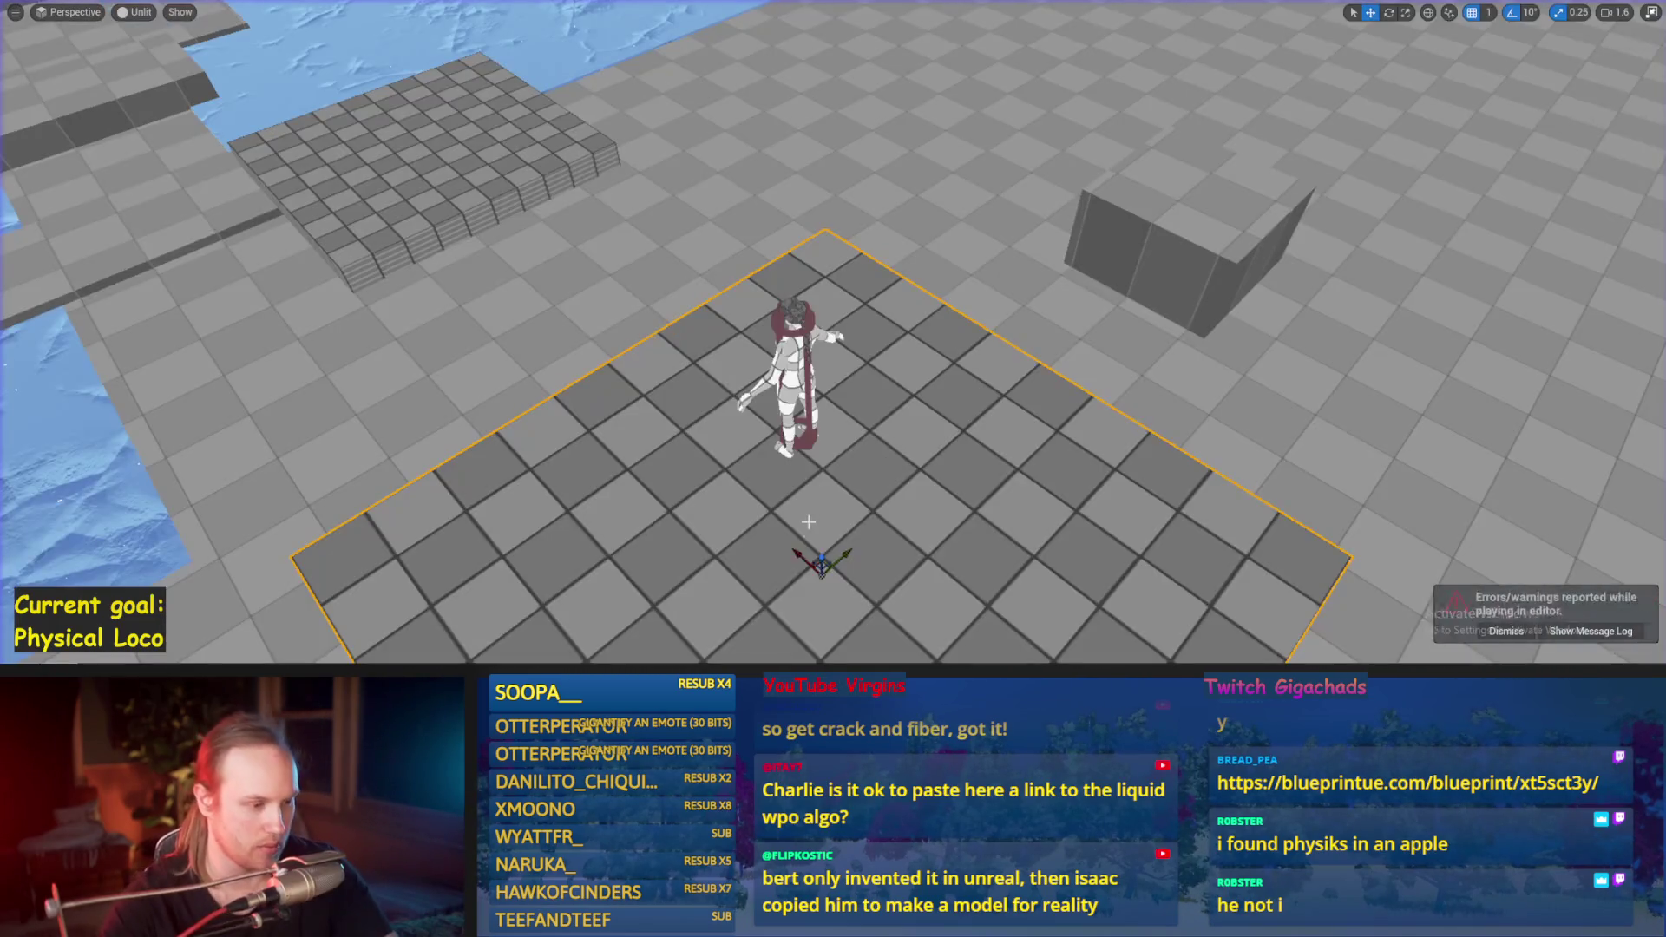
Step: Place a 'get veloc' Get Physics Linear Velocity at Point node from the component, exec-linked after the first Add Force
left_click(709, 642)
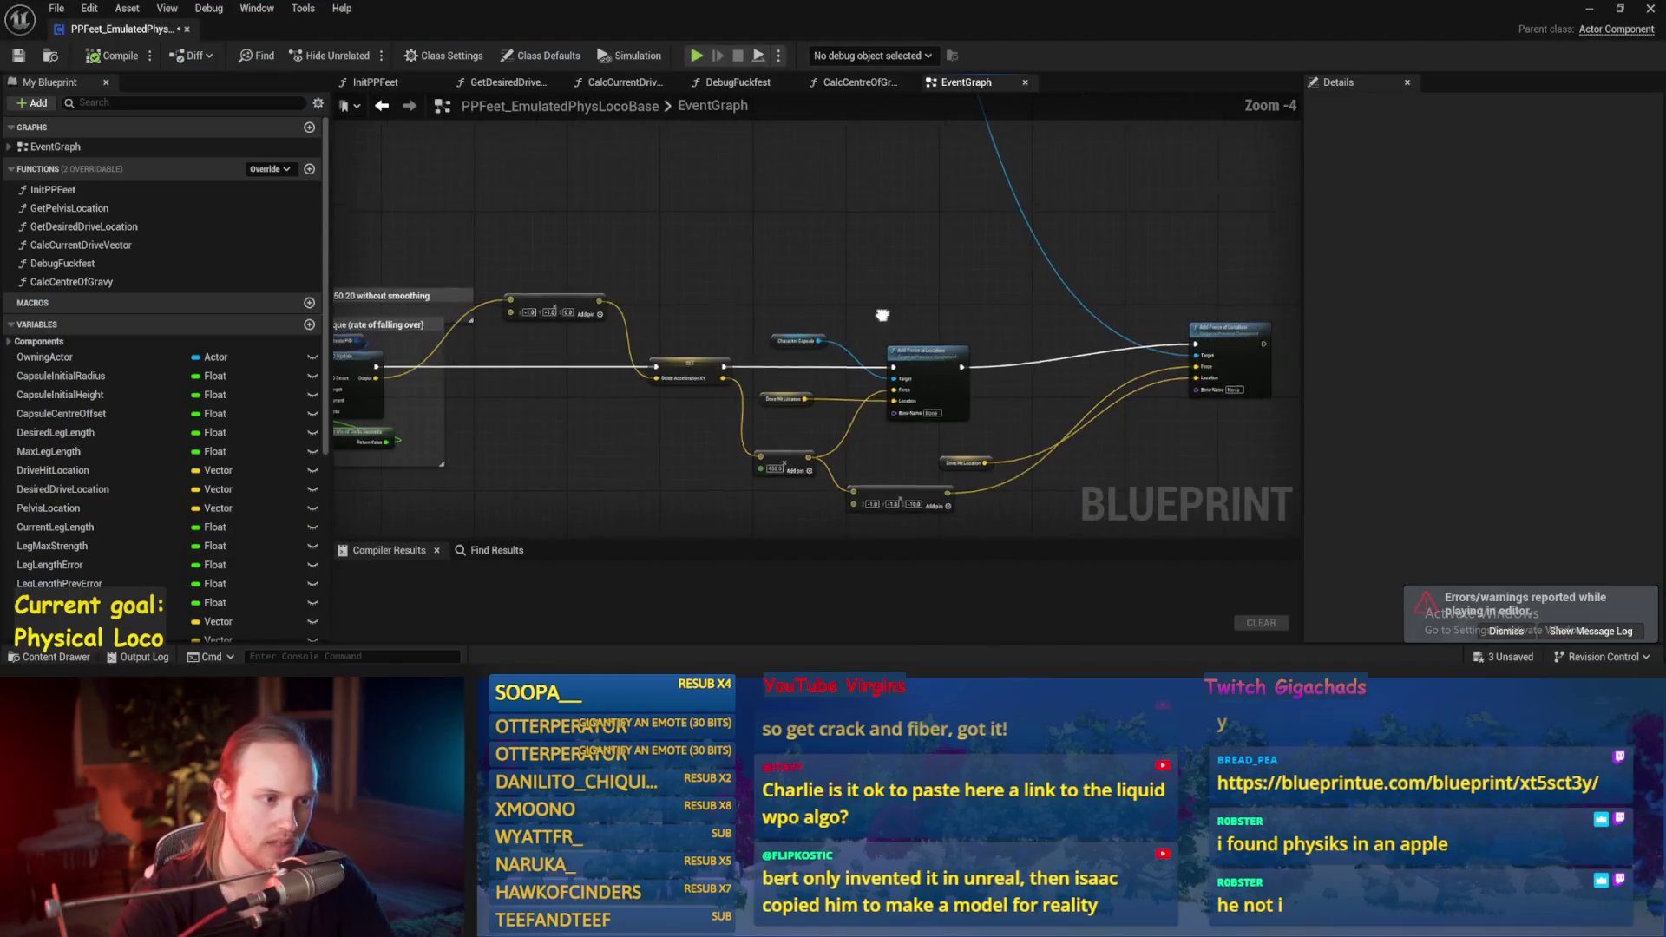
scroll(837, 355, "up", 4)
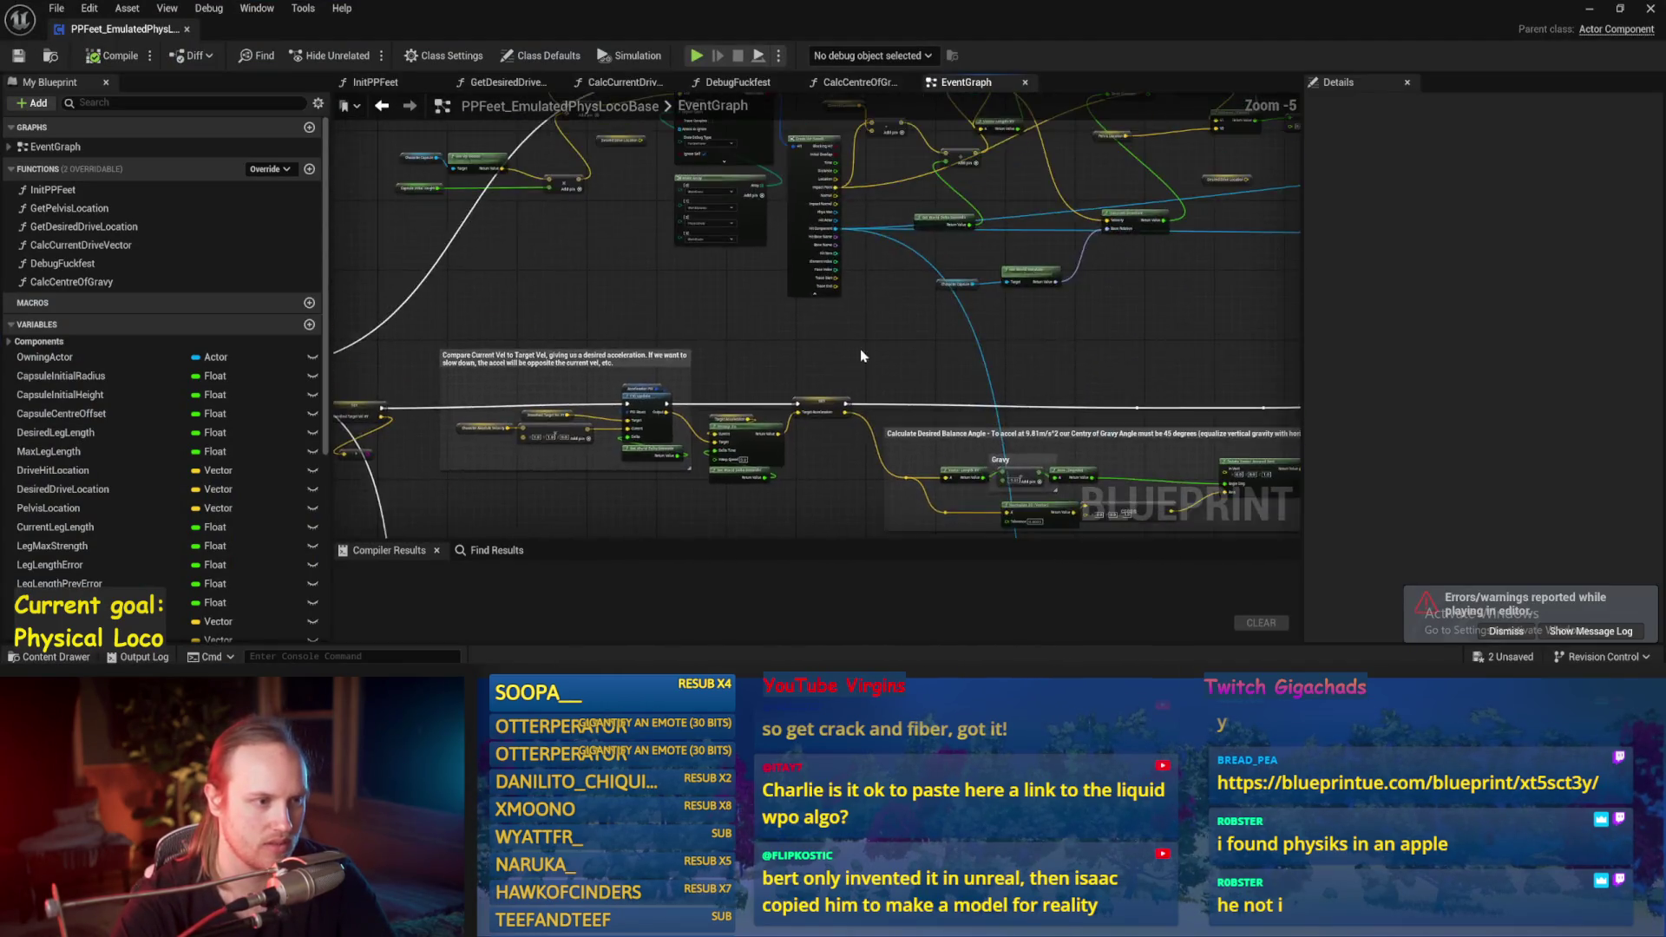
mouse_move(769, 153)
left_mouse_down()
mouse_move(825, 382)
mouse_move(857, 318)
left_mouse_up()
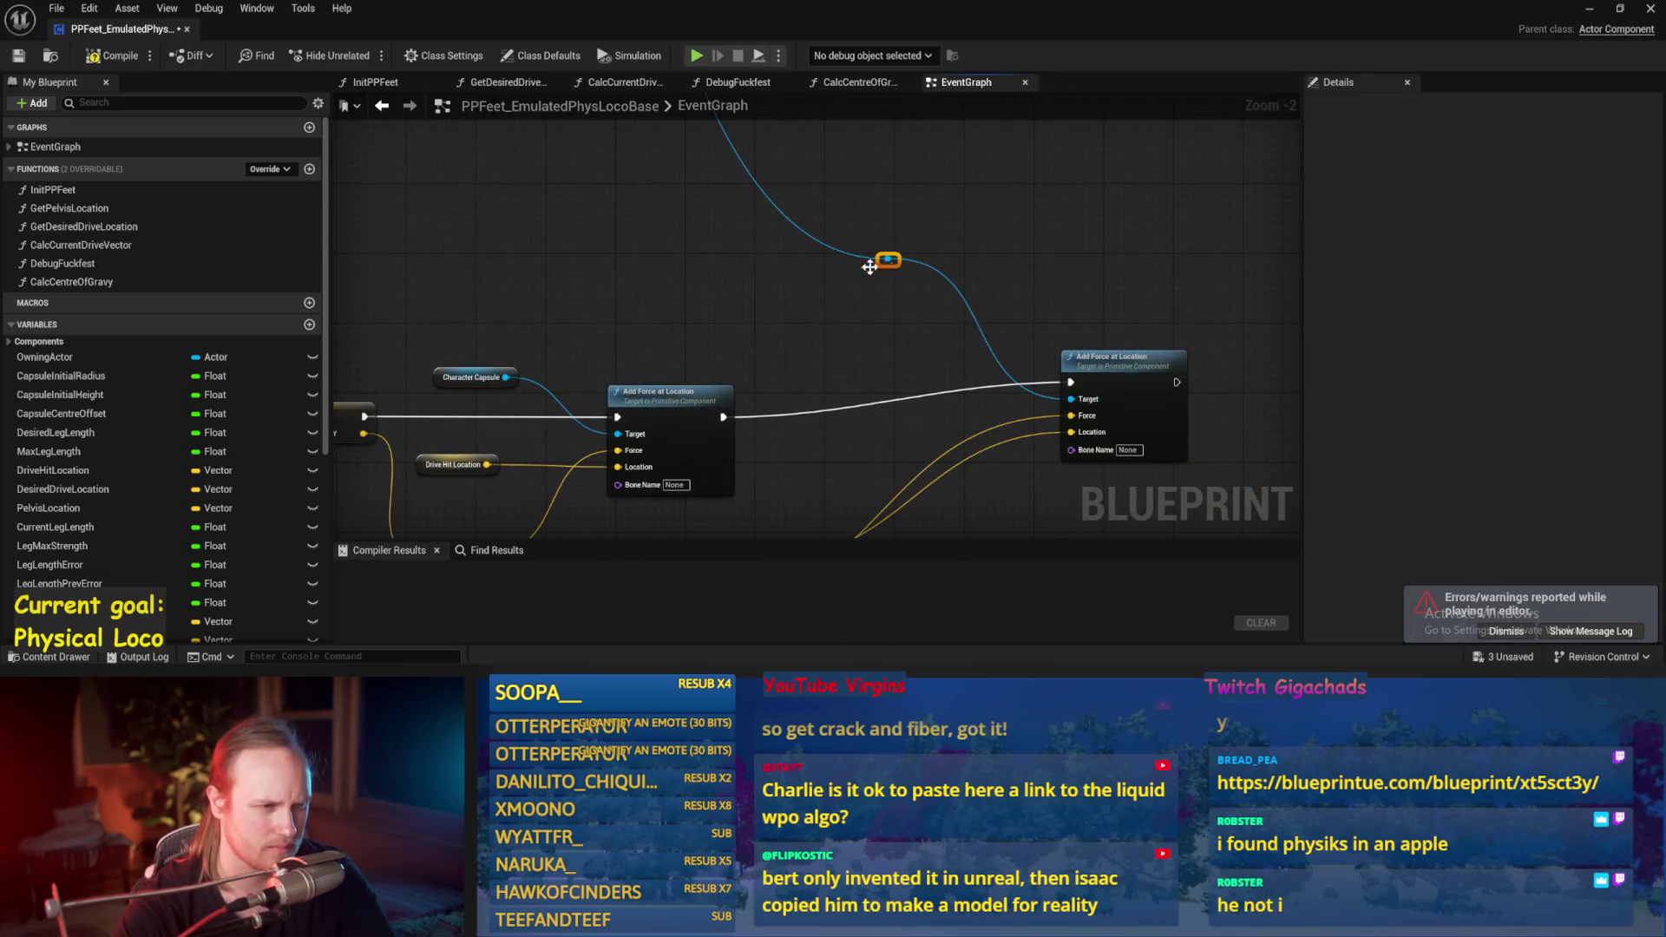
left_click_drag(631, 243, 689, 227)
type("get veloc")
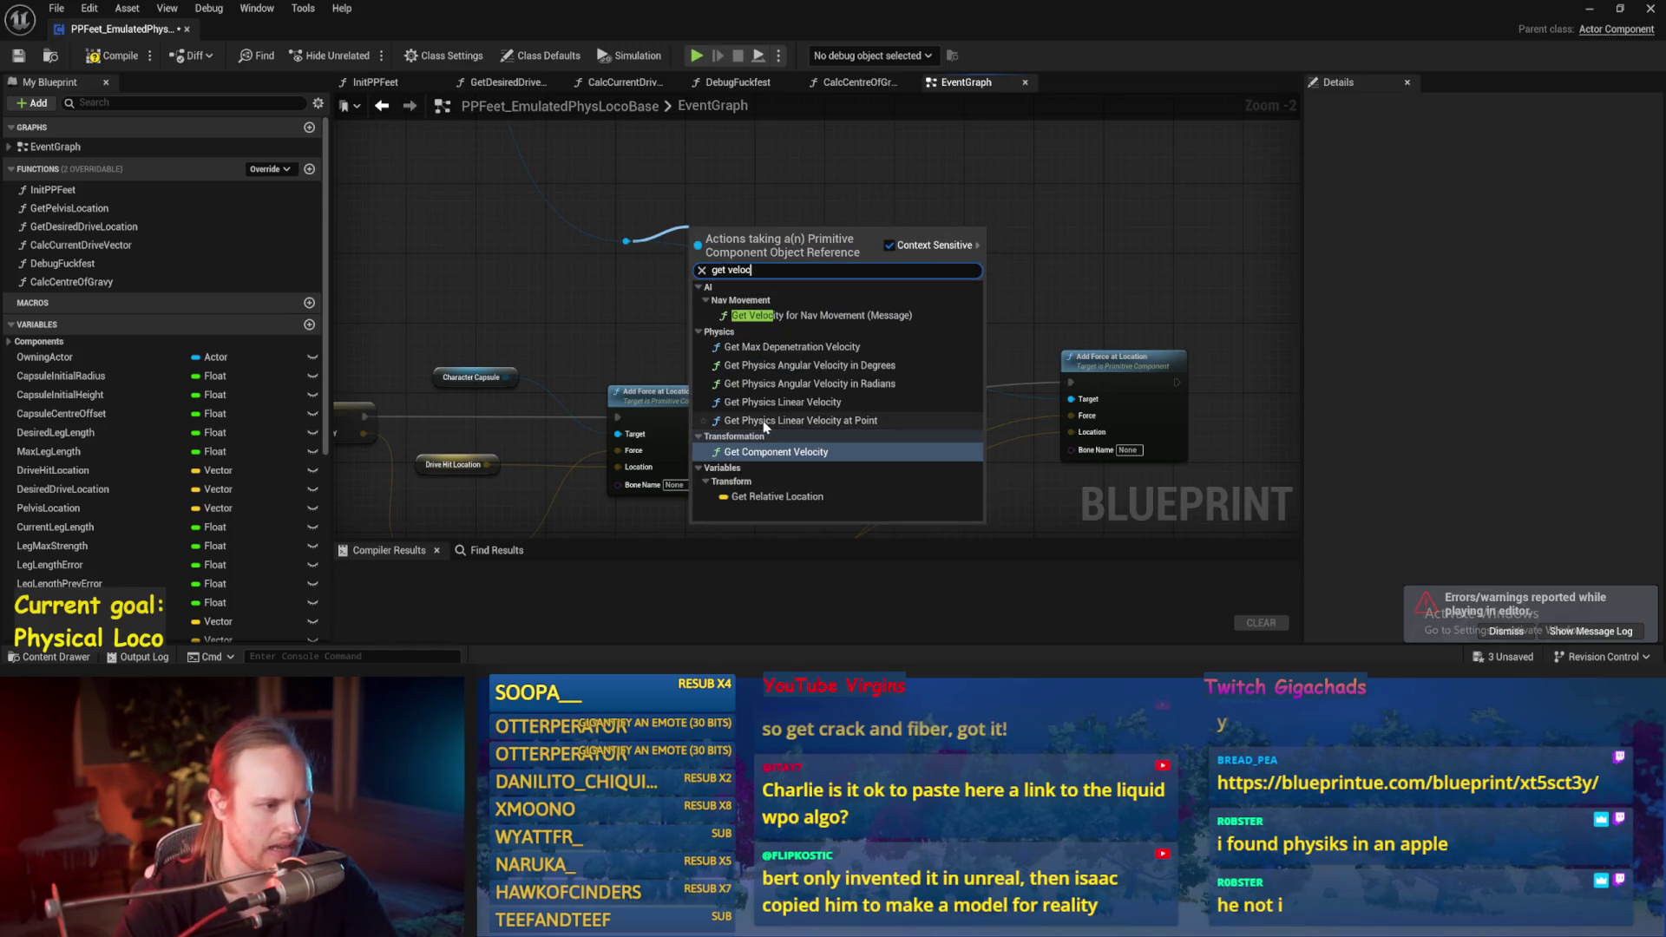
left_click(768, 421)
left_click_drag(787, 259, 859, 251)
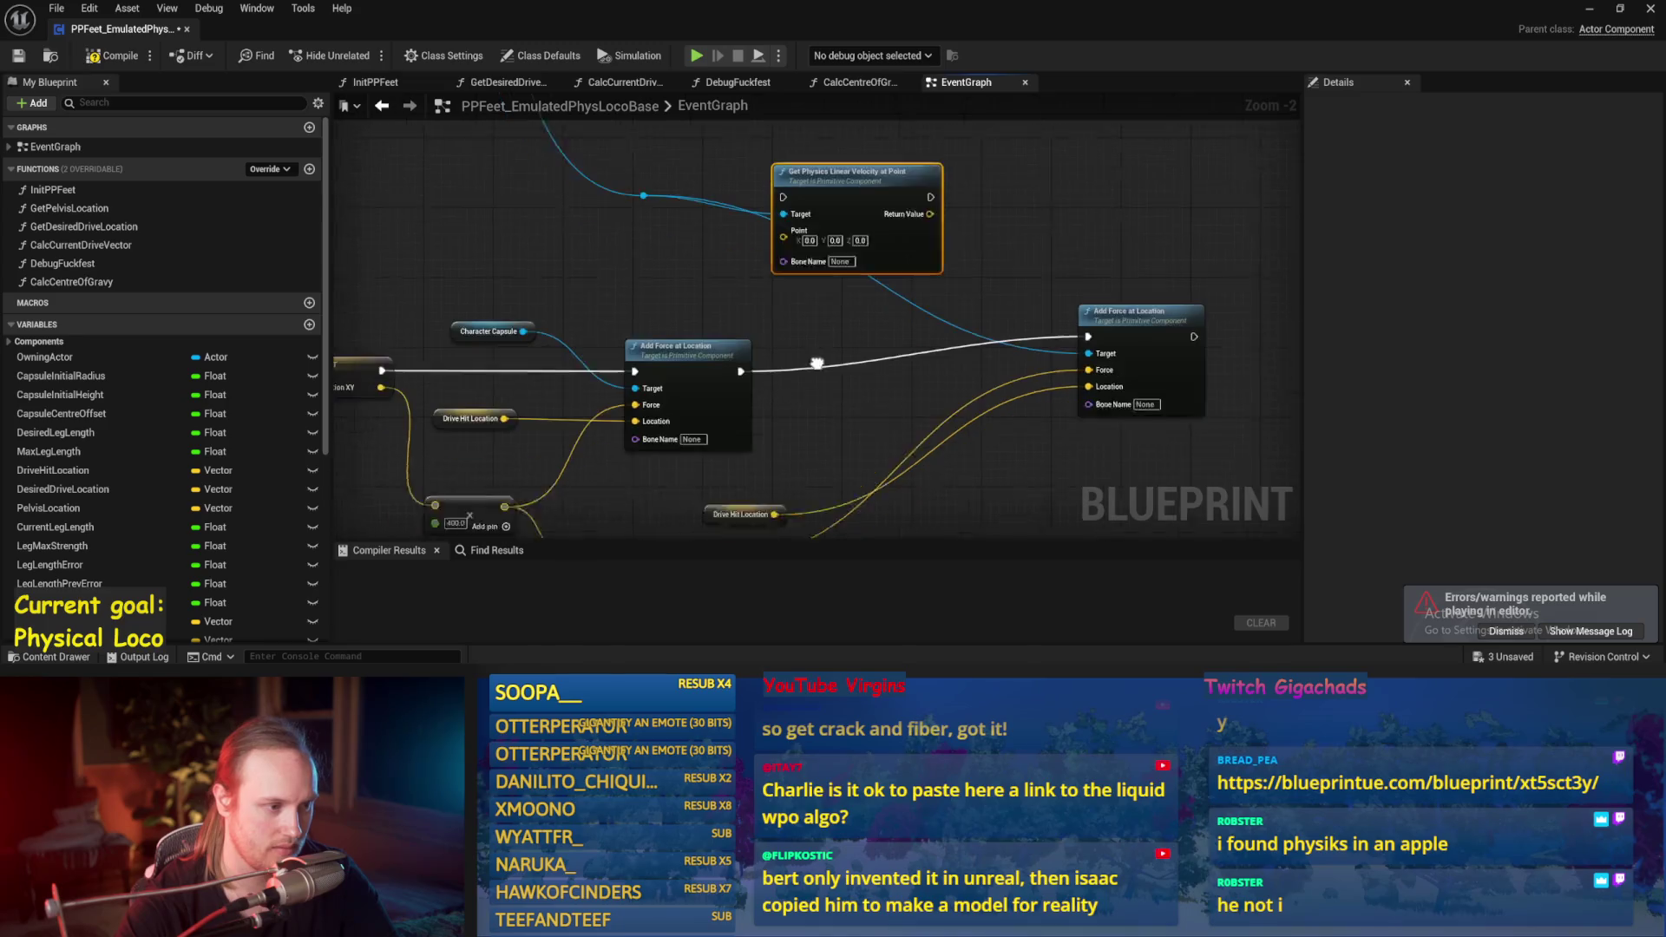
mouse_move(755, 343)
left_mouse_down()
mouse_move(789, 186)
mouse_move(807, 177)
left_mouse_up()
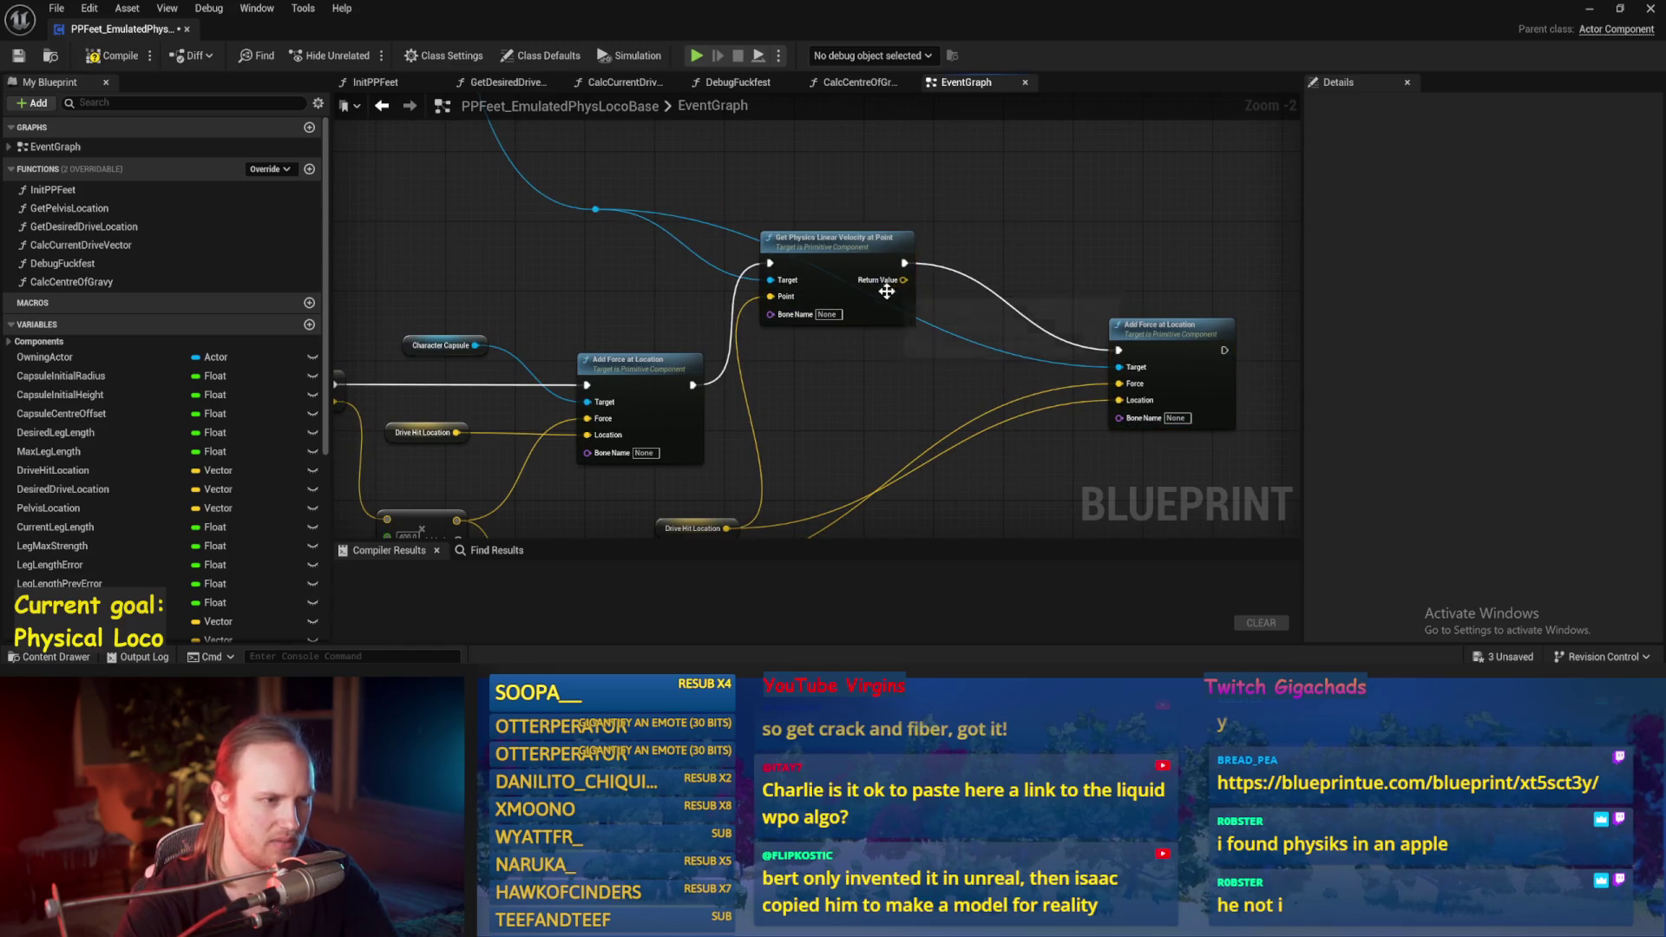
mouse_move(907, 281)
left_mouse_down()
mouse_move(754, 277)
mouse_move(842, 224)
left_mouse_up()
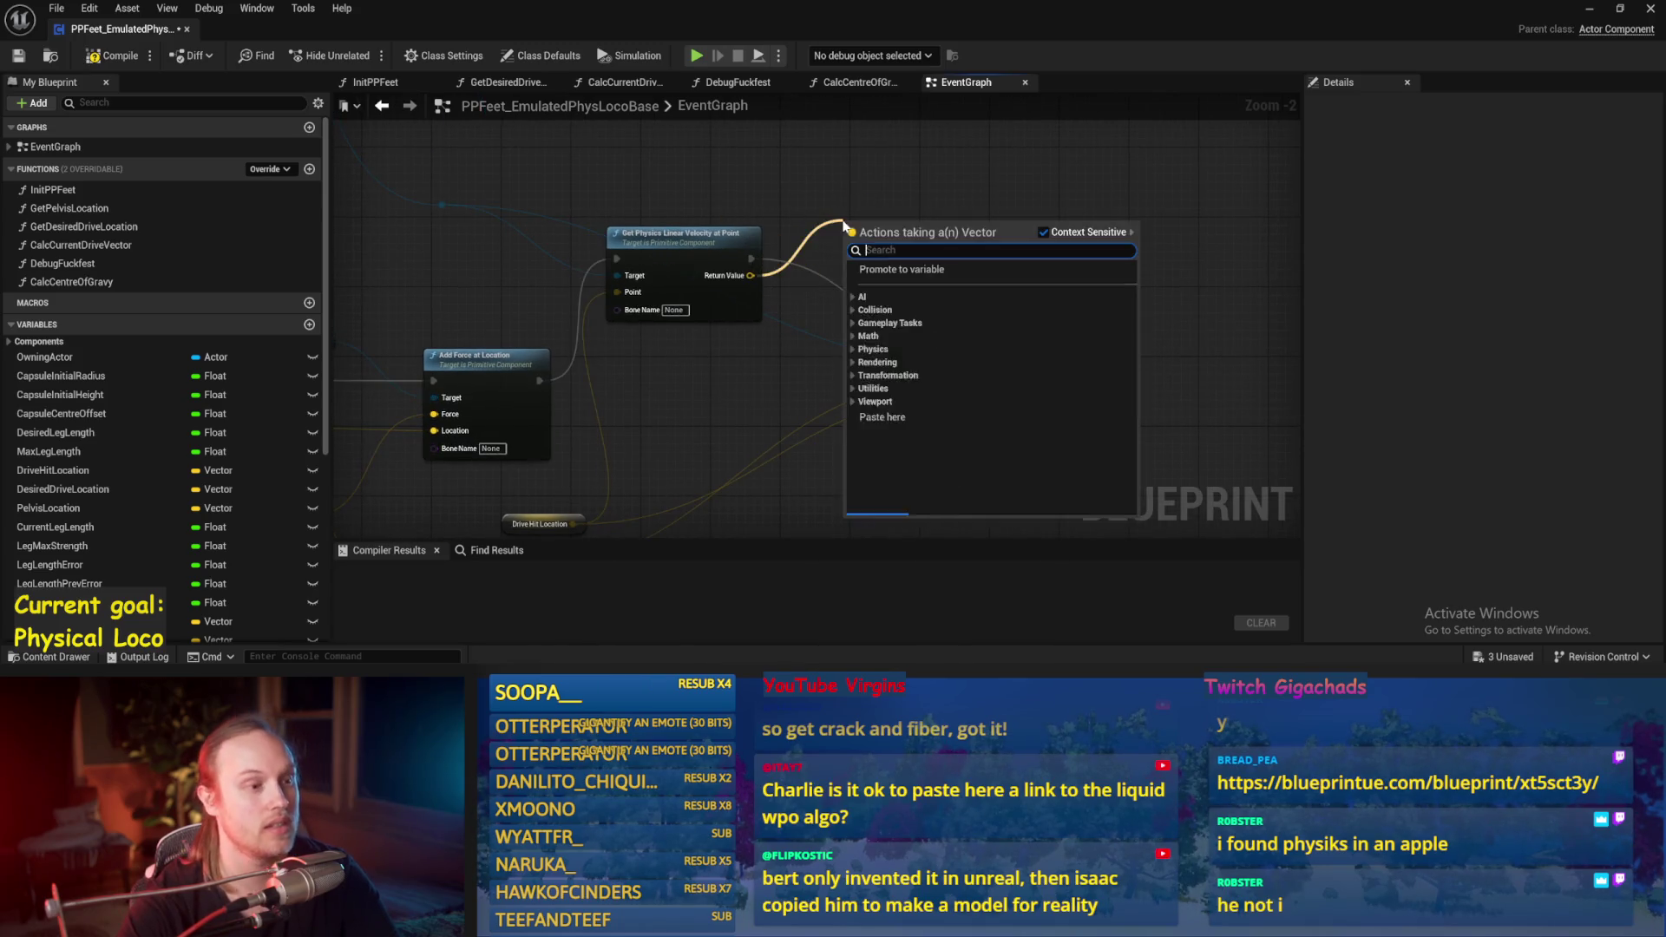
Step: Add an Add Impulse at Location node from the component reference
key("Escape")
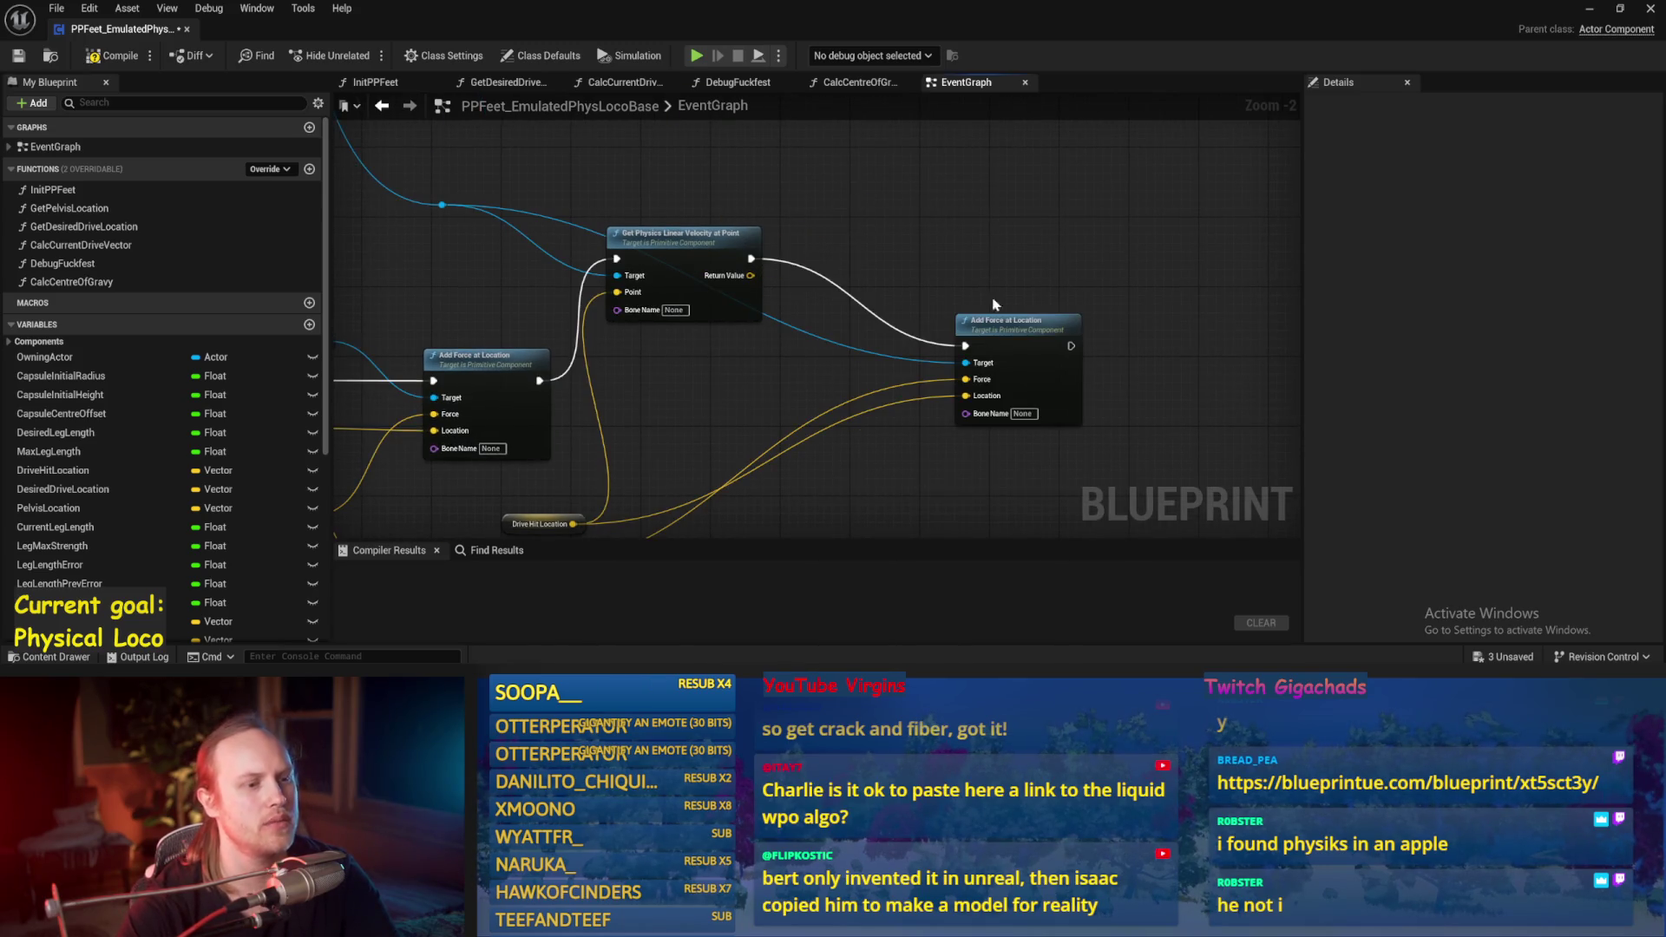
right_click(913, 239)
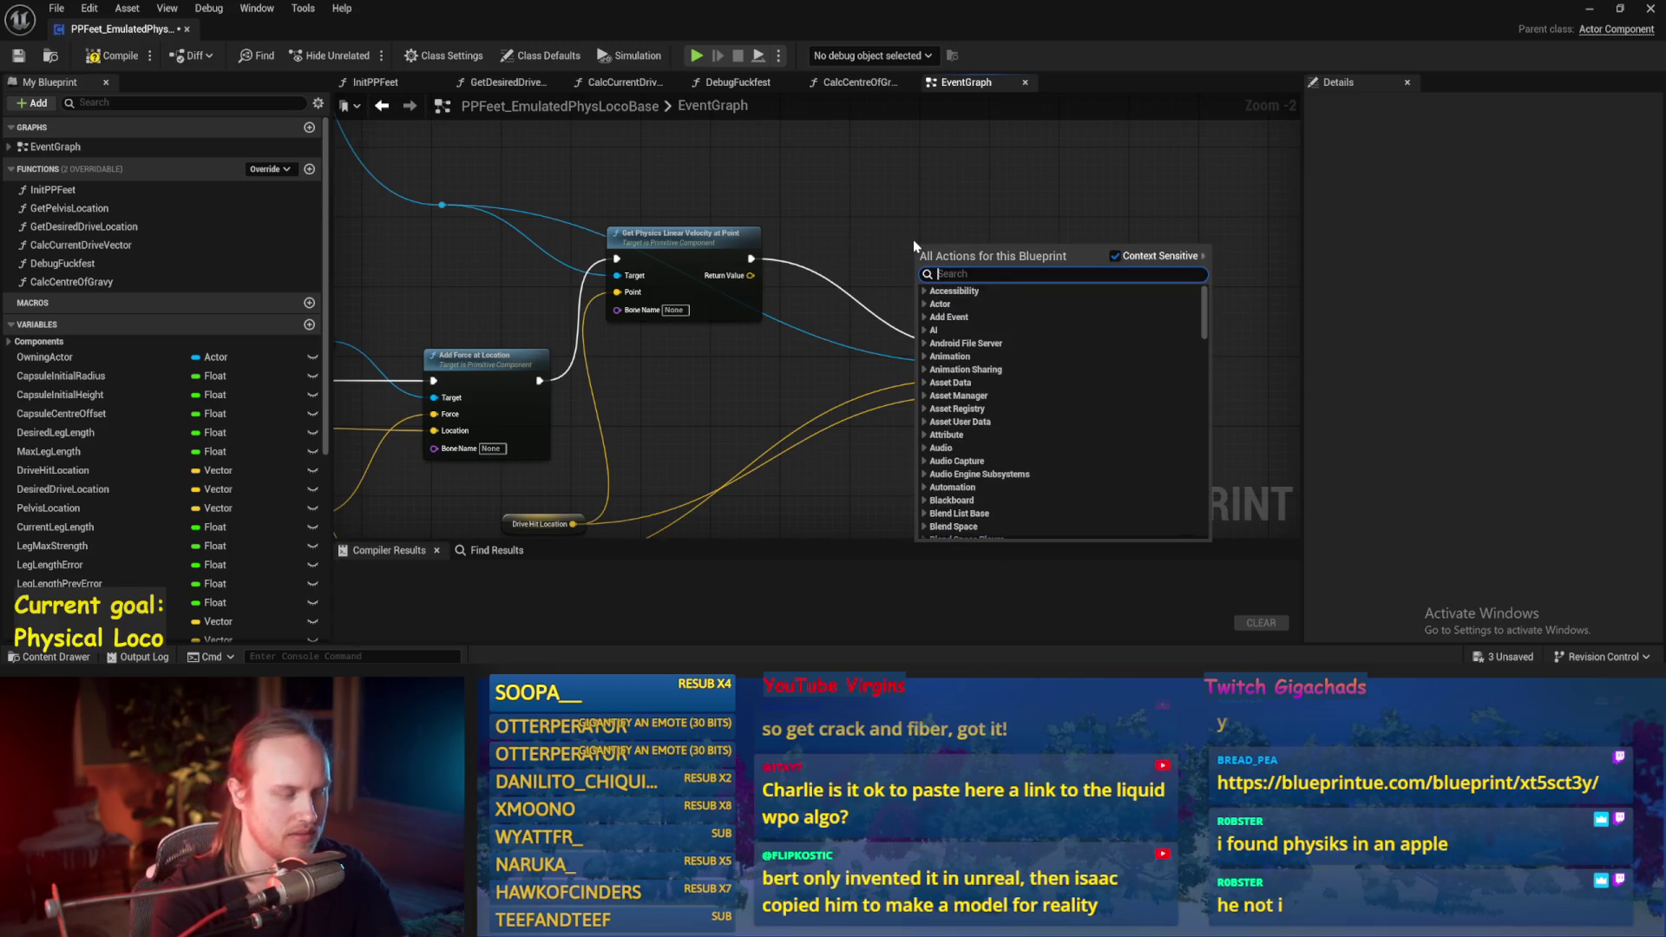
key("Escape")
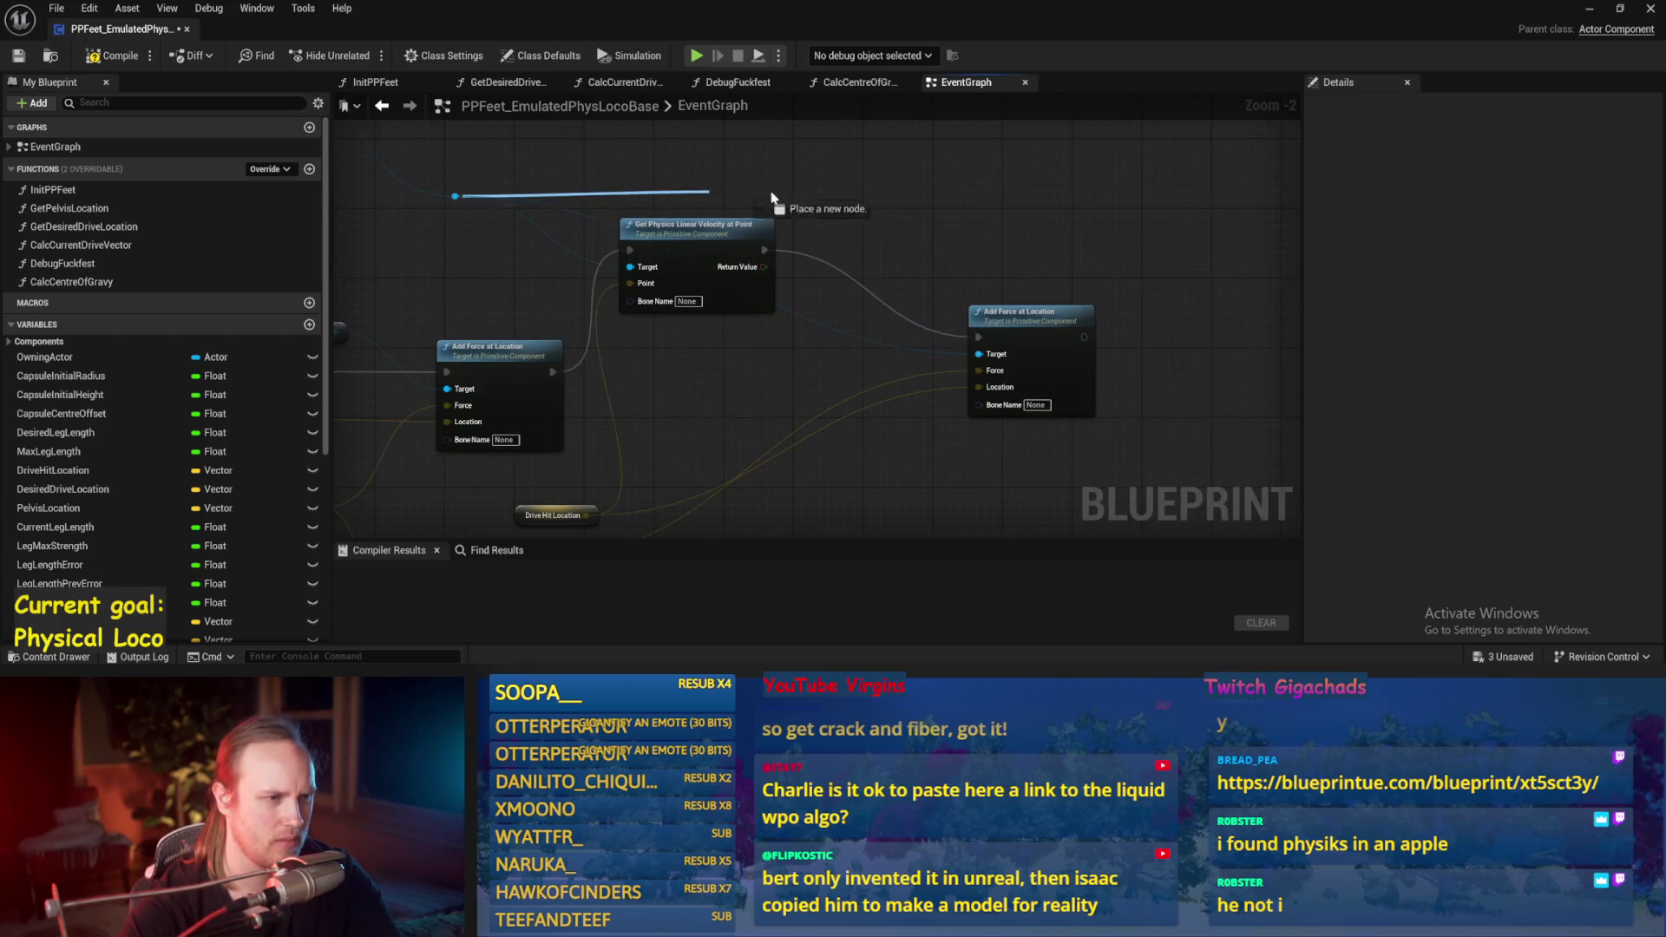
left_click_drag(796, 196, 793, 192)
type("add")
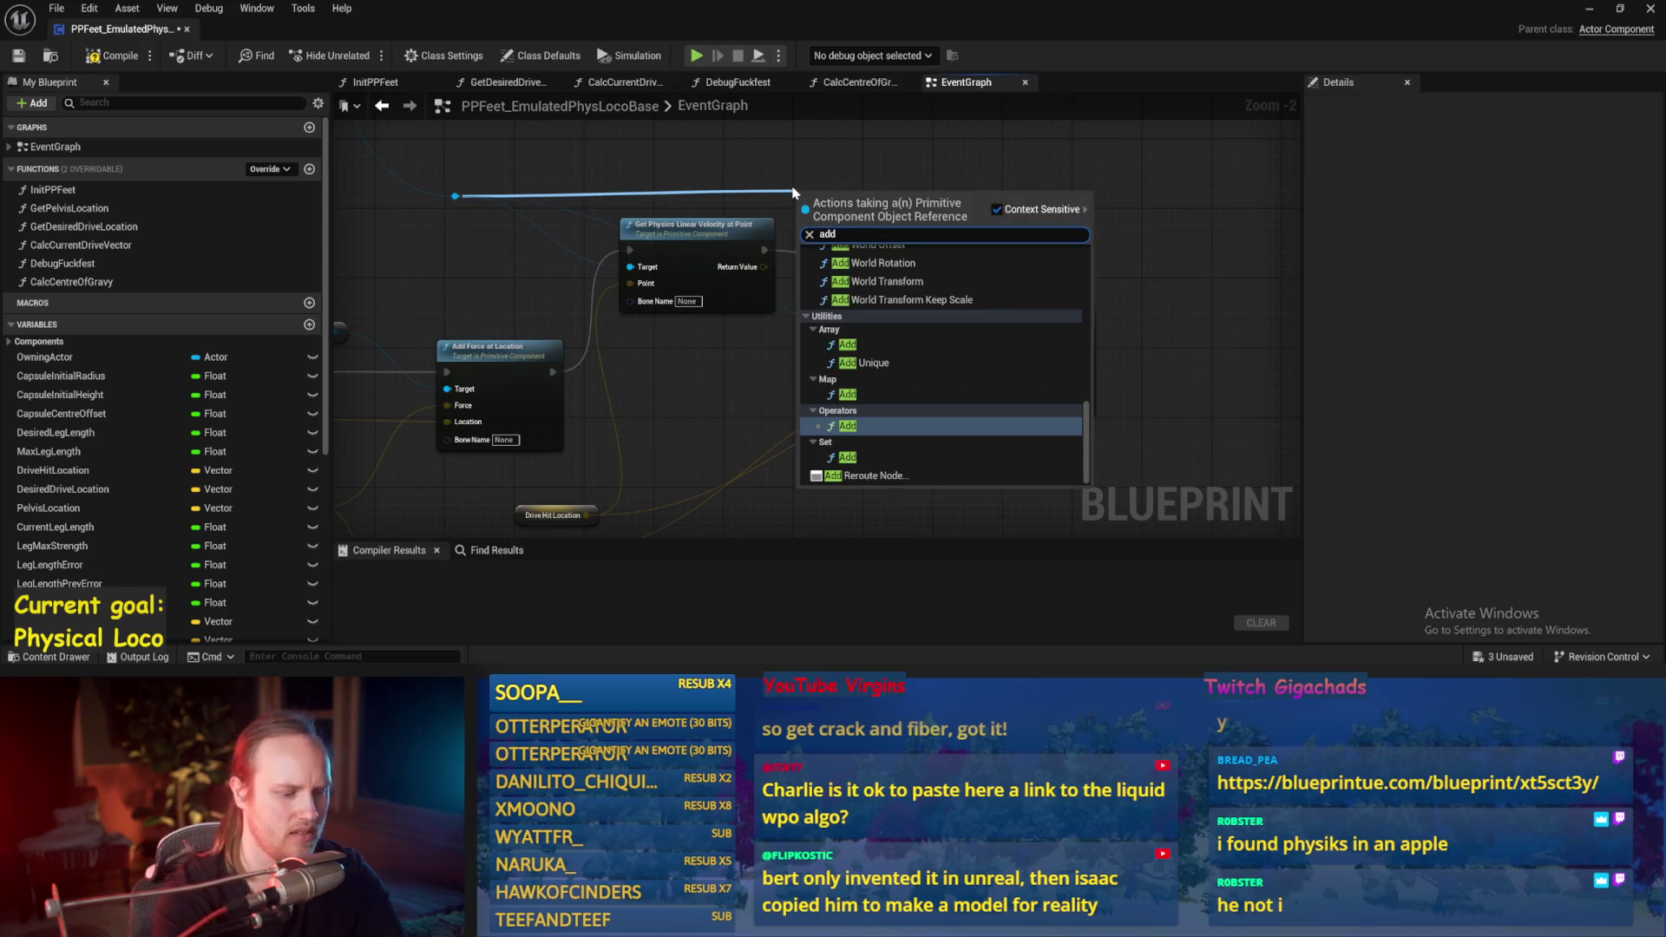
type(" impul")
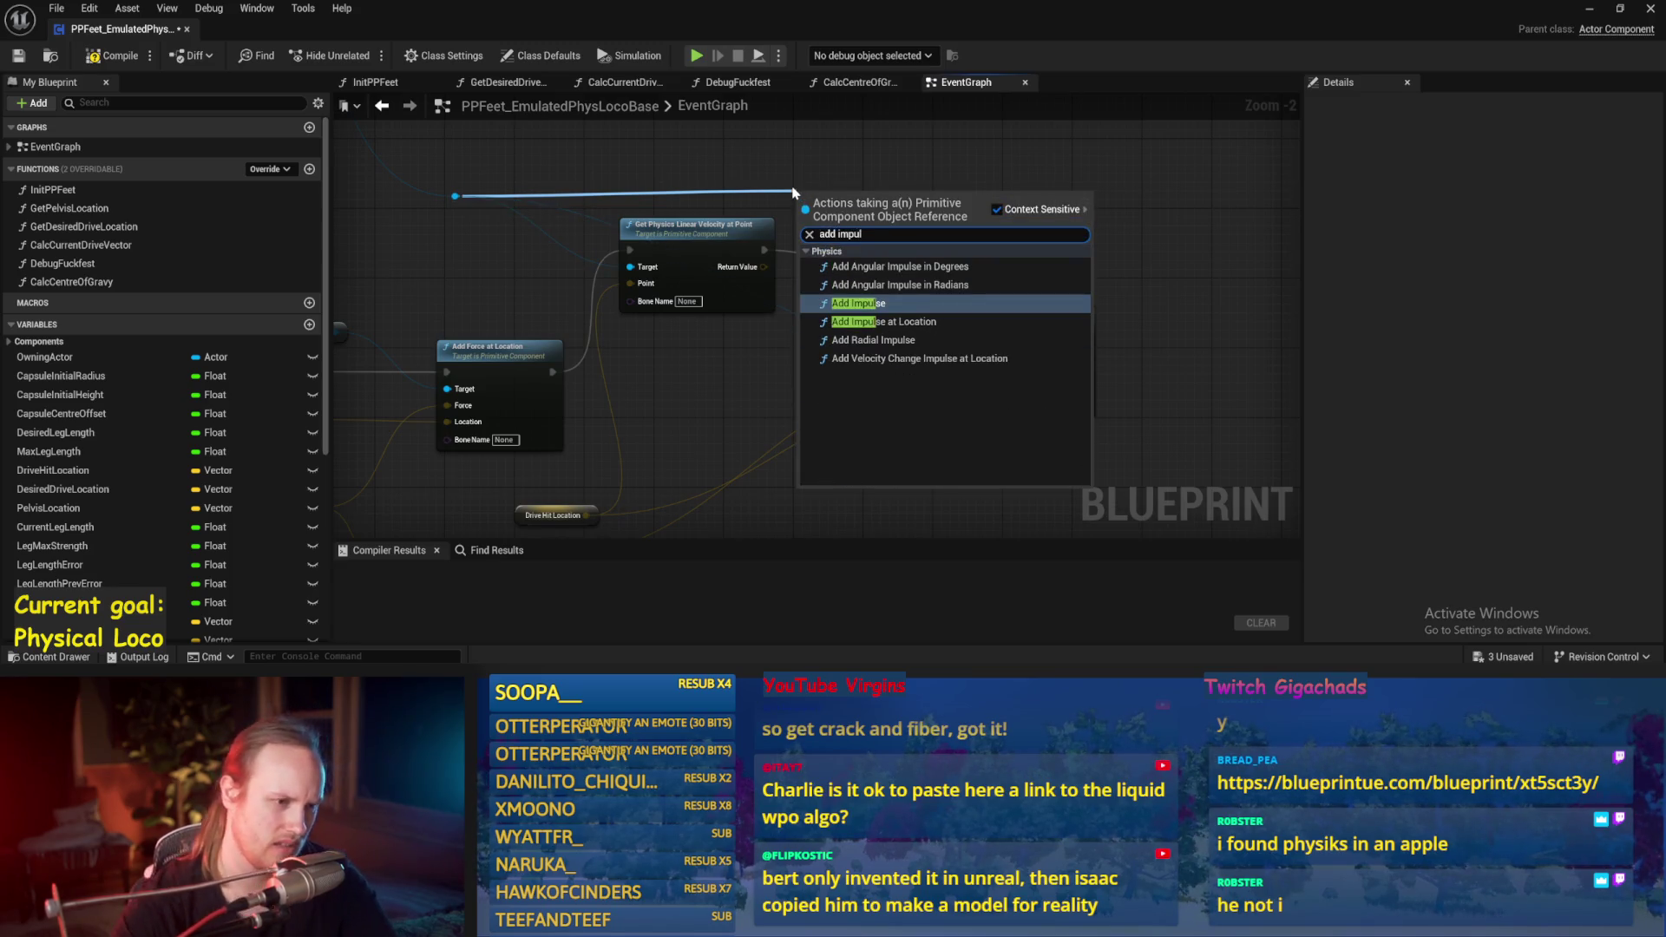
left_click(866, 340)
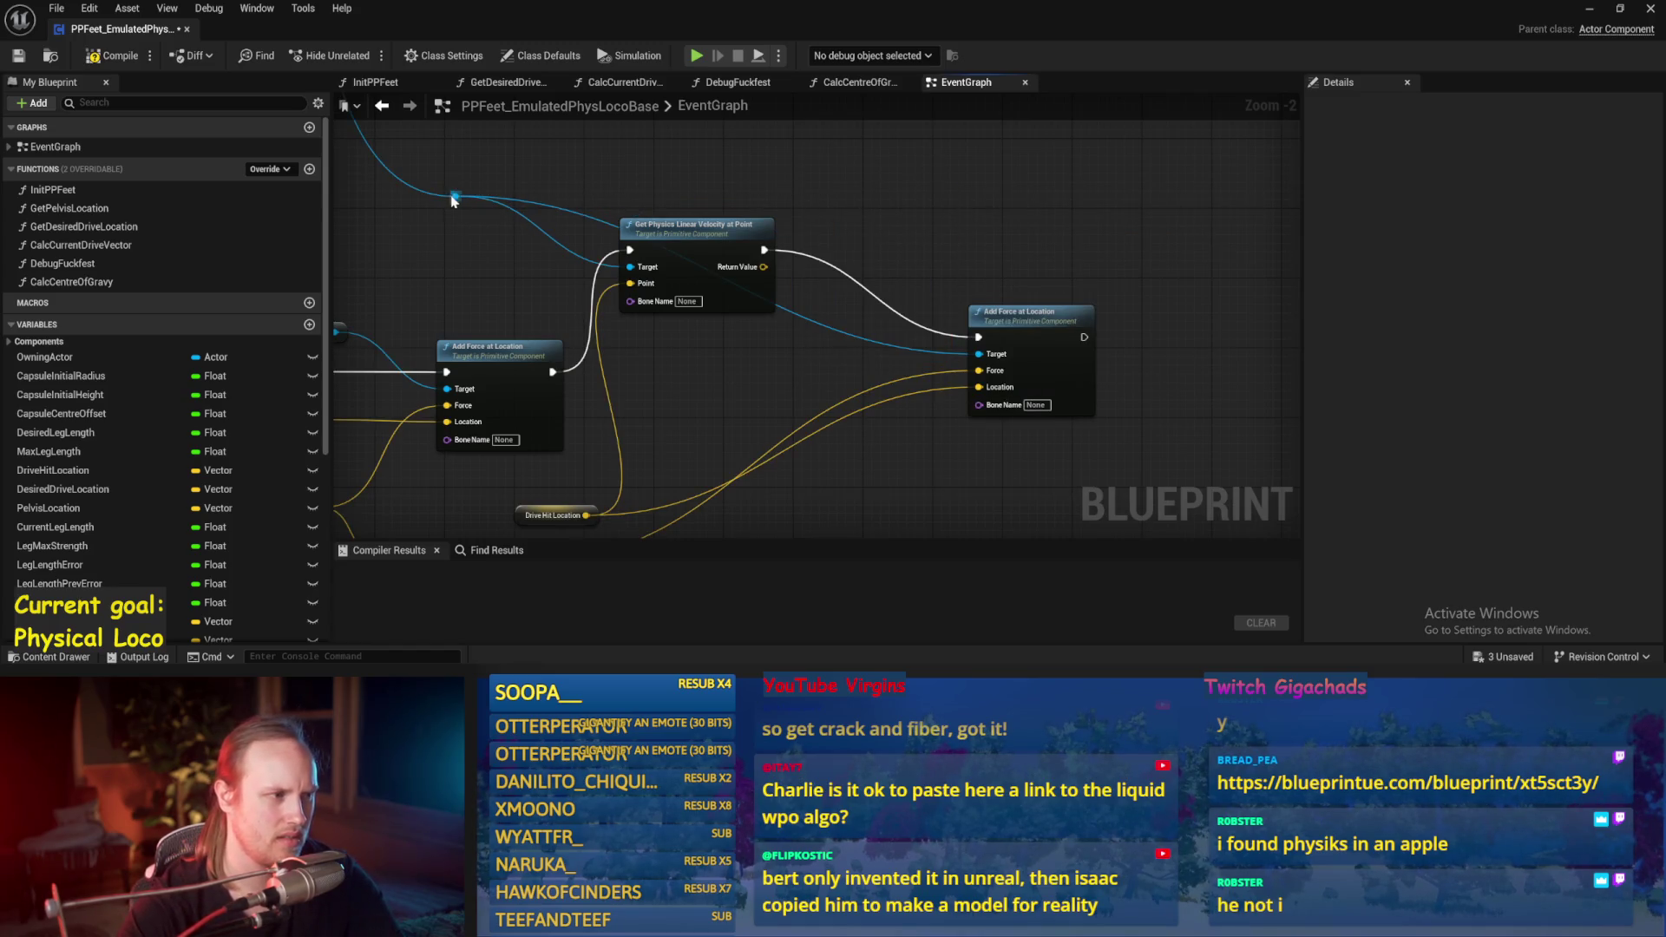
left_click_drag(878, 201, 878, 201)
type("at")
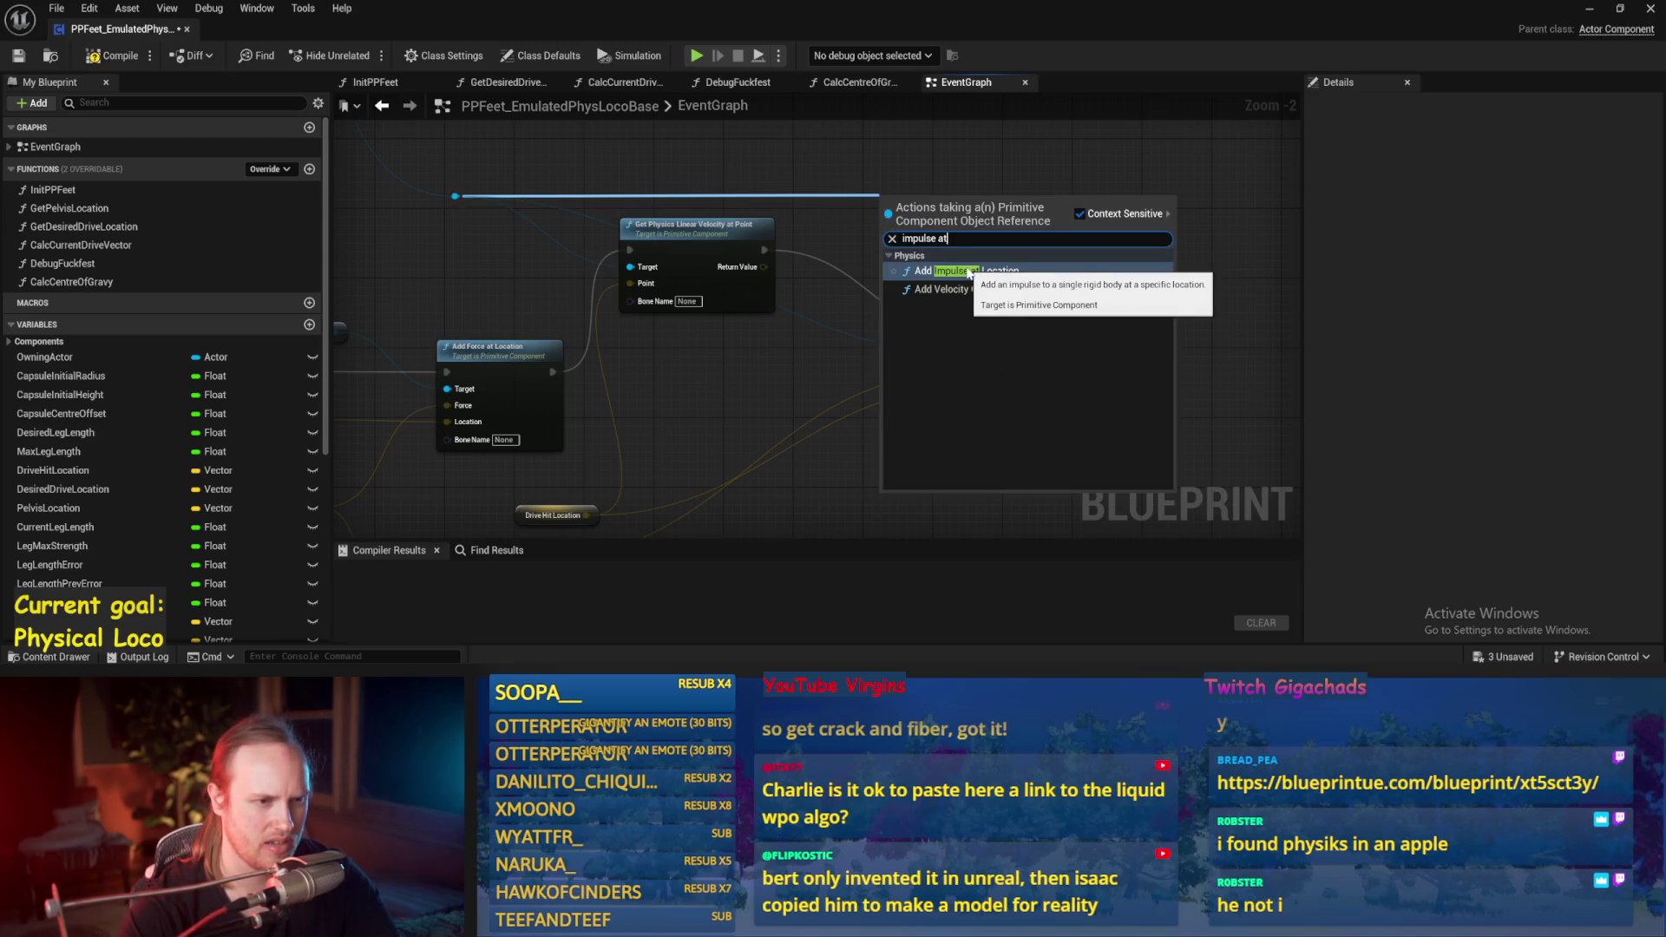
left_click(969, 274)
Step: Move the second Add Force at Location node left and bring the Add Impulse node into view
left_click_drag(711, 319, 841, 234)
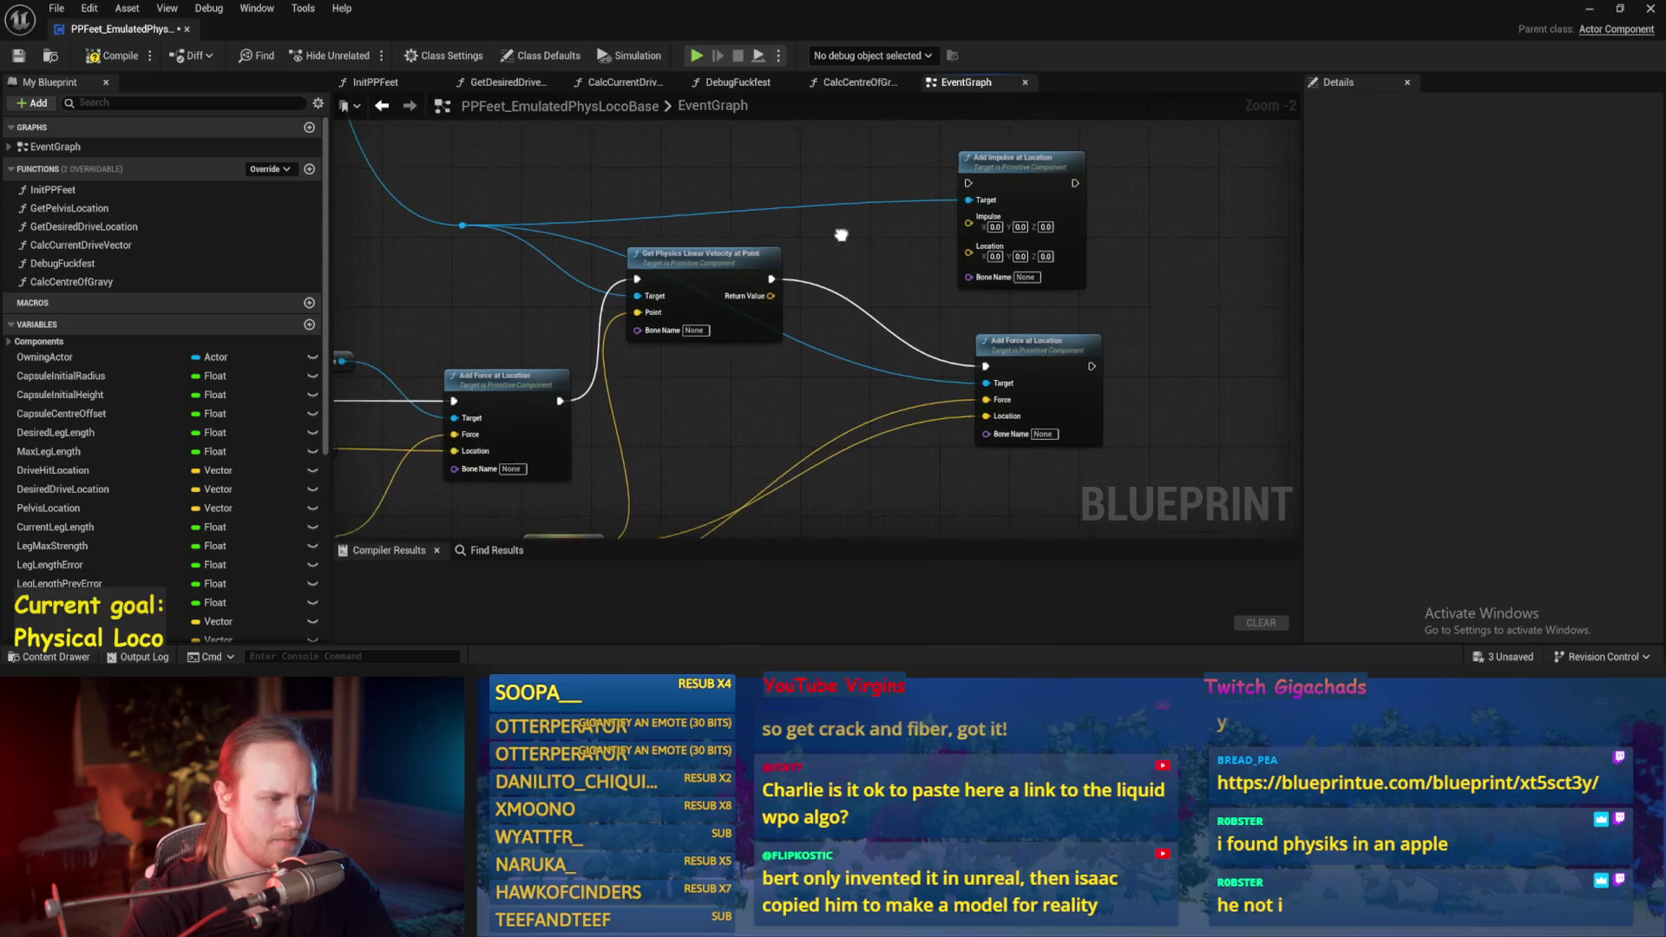
left_click_drag(902, 302, 887, 330)
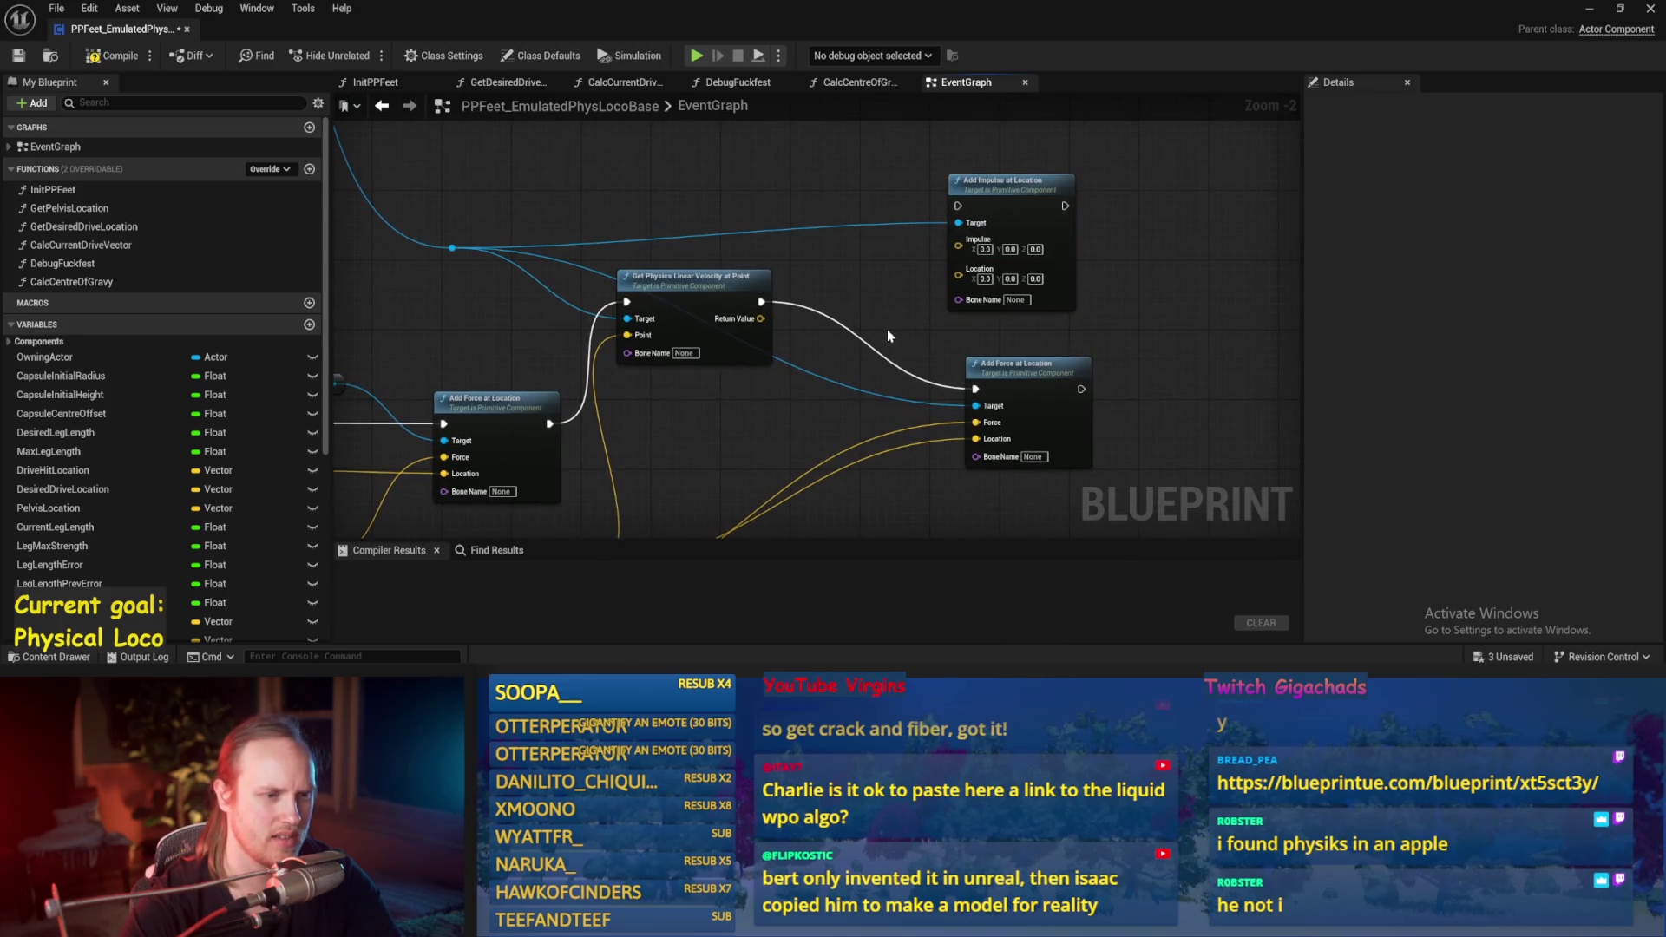
left_click(995, 379)
left_click_drag(865, 407, 858, 289)
left_click_drag(1033, 258, 943, 301)
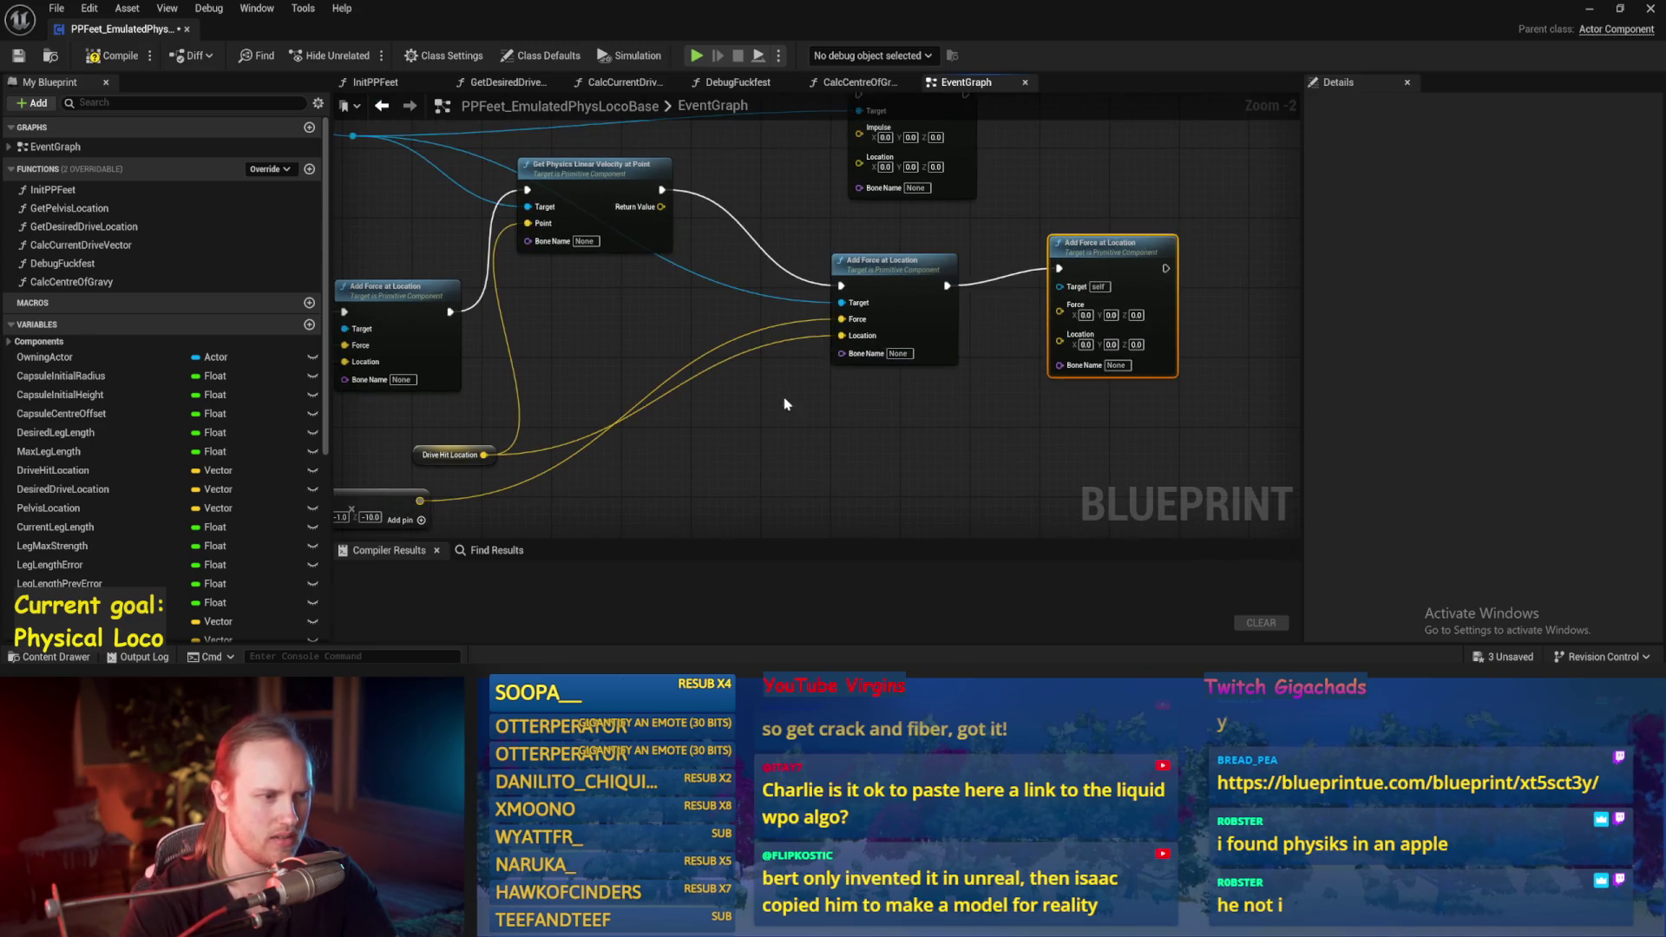
left_click_drag(785, 404, 859, 421)
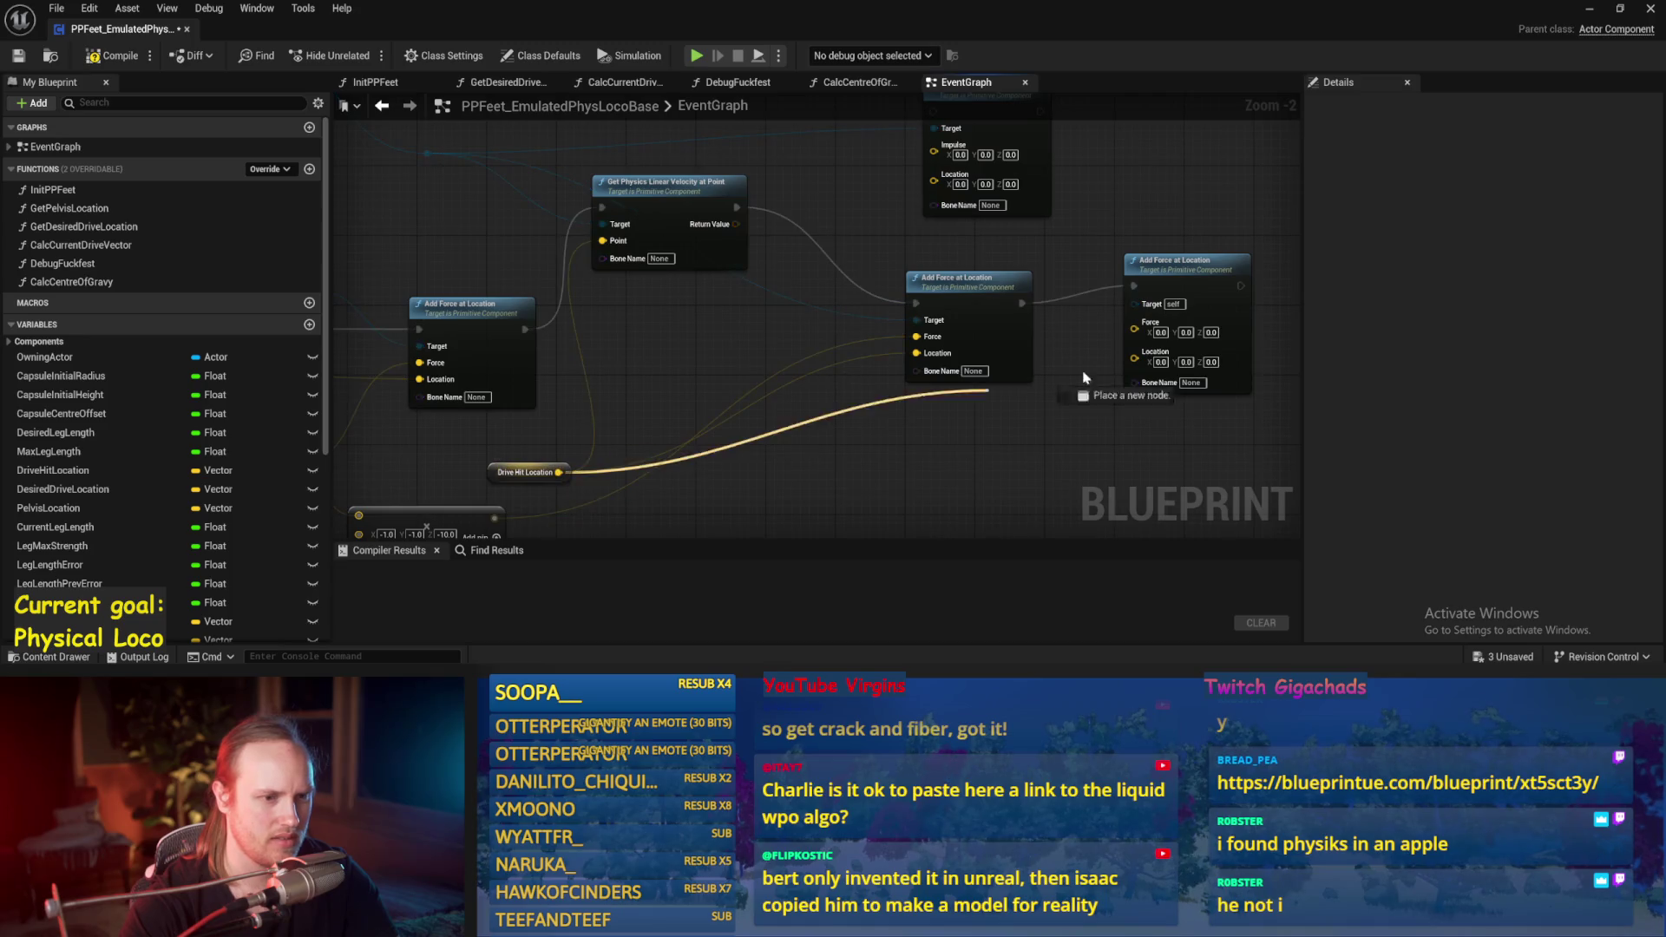
left_click_drag(731, 140, 787, 252)
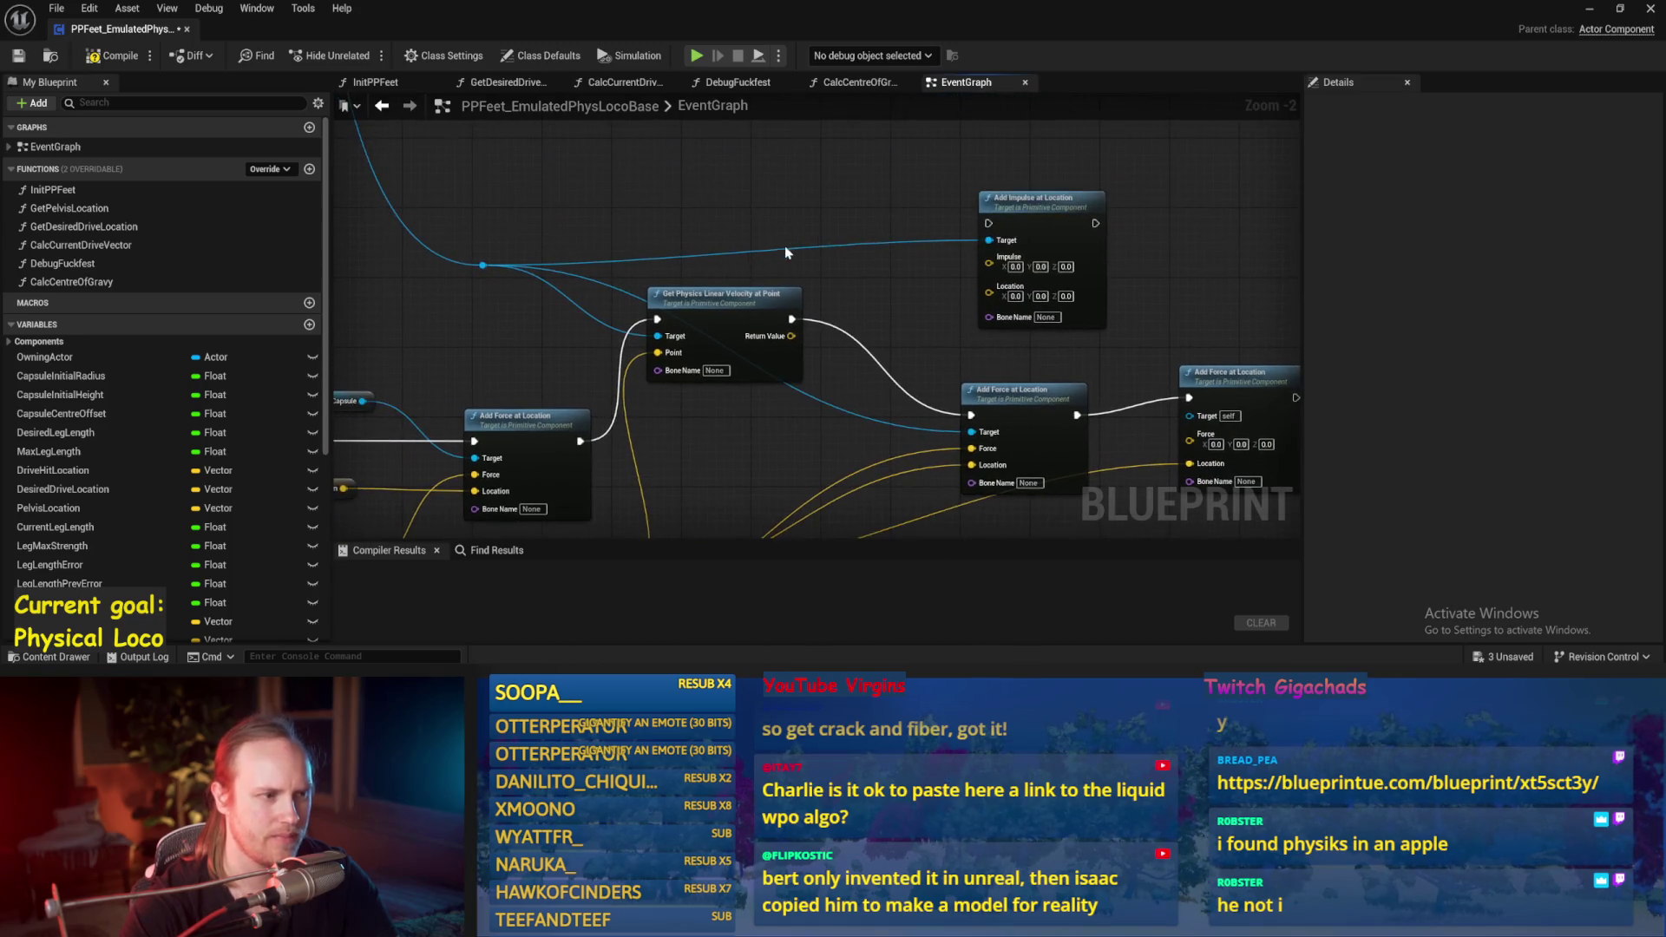
left_click_drag(748, 193, 771, 229)
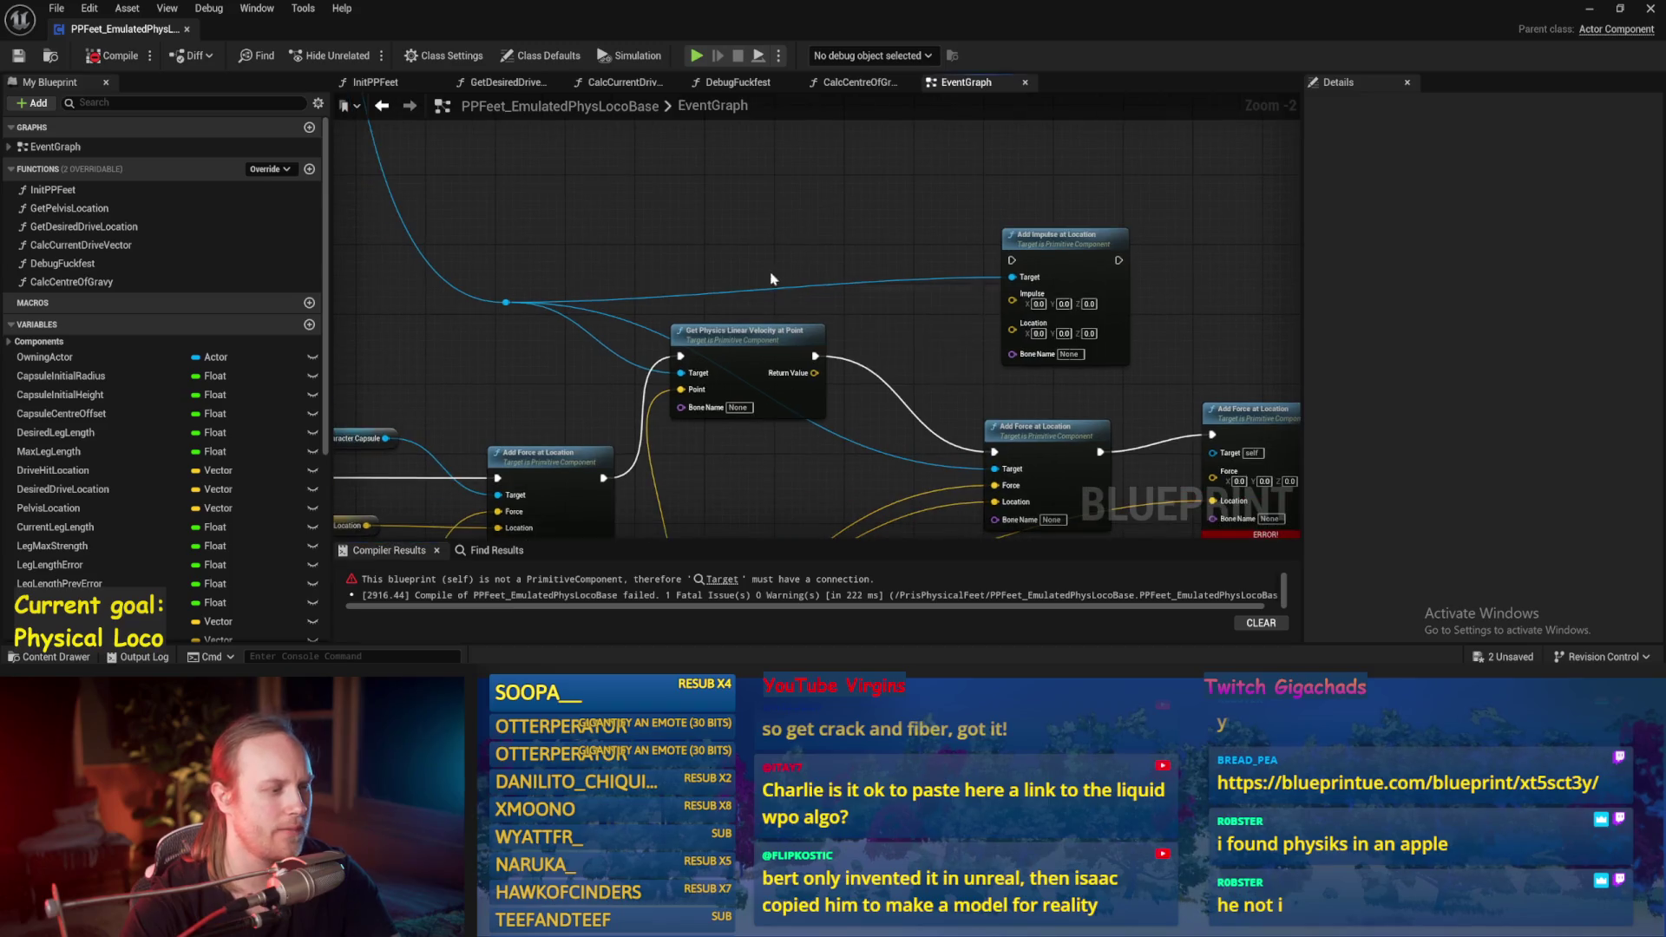
Step: Rearrange the Get Physics Linear Velocity node and the middle and right Add Force at Location nodes
mouse_move(883, 339)
left_mouse_down()
mouse_move(791, 231)
mouse_move(821, 300)
left_mouse_up()
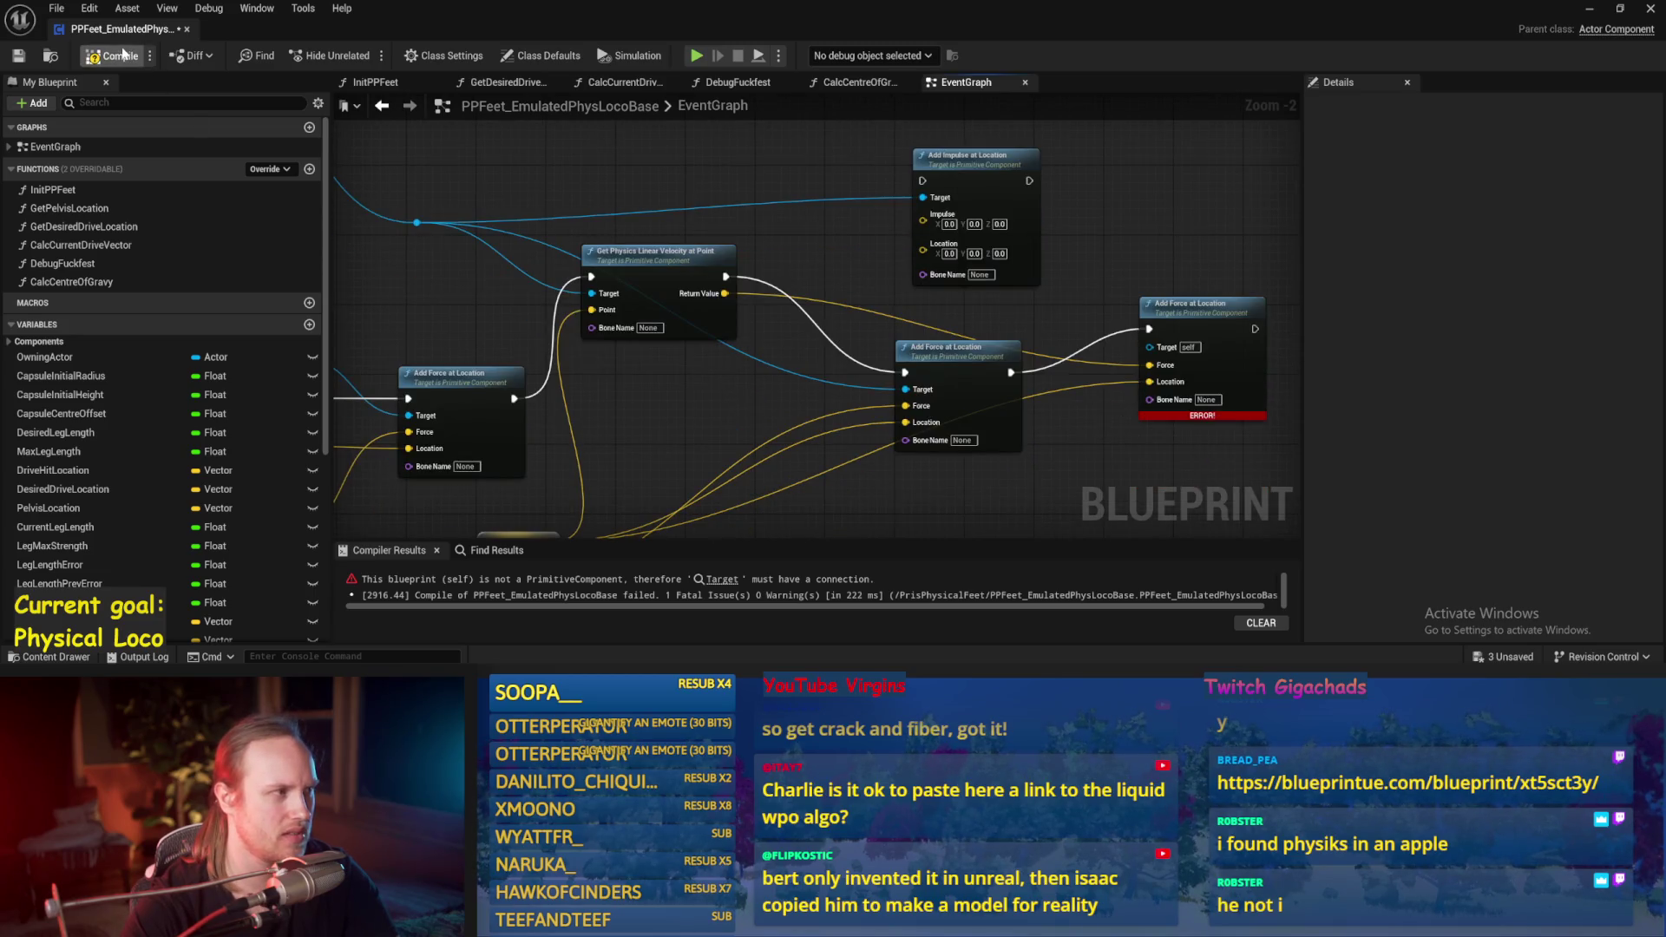
left_click_drag(659, 254, 640, 168)
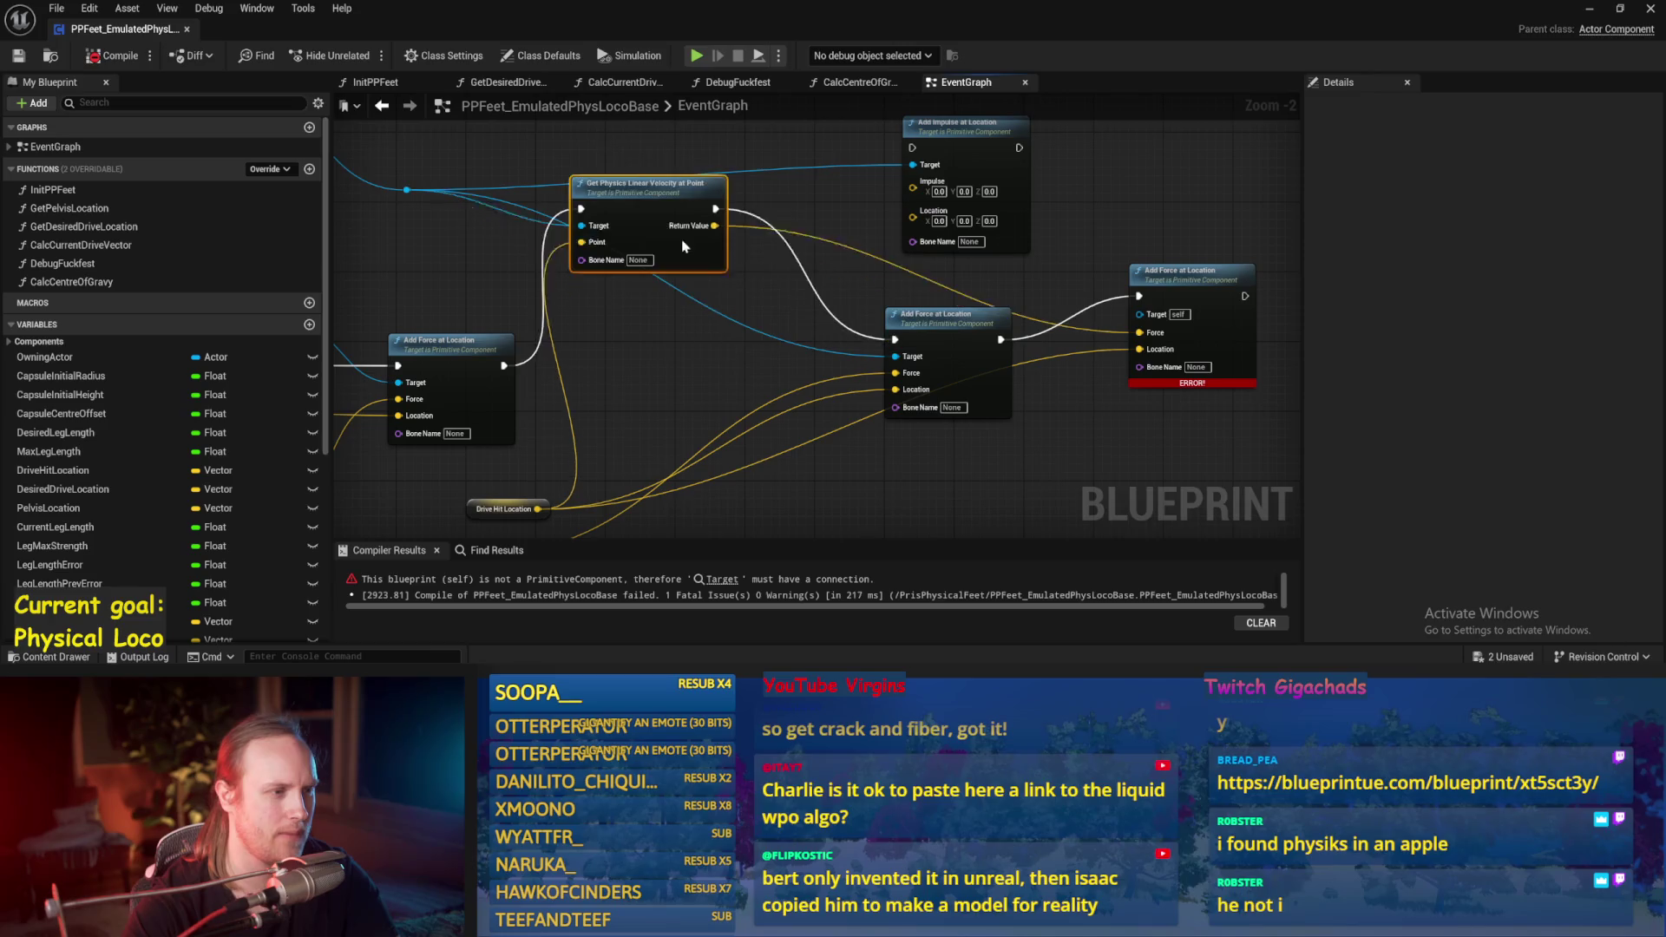
mouse_move(933, 345)
left_mouse_down()
mouse_move(872, 441)
mouse_move(787, 321)
left_mouse_up()
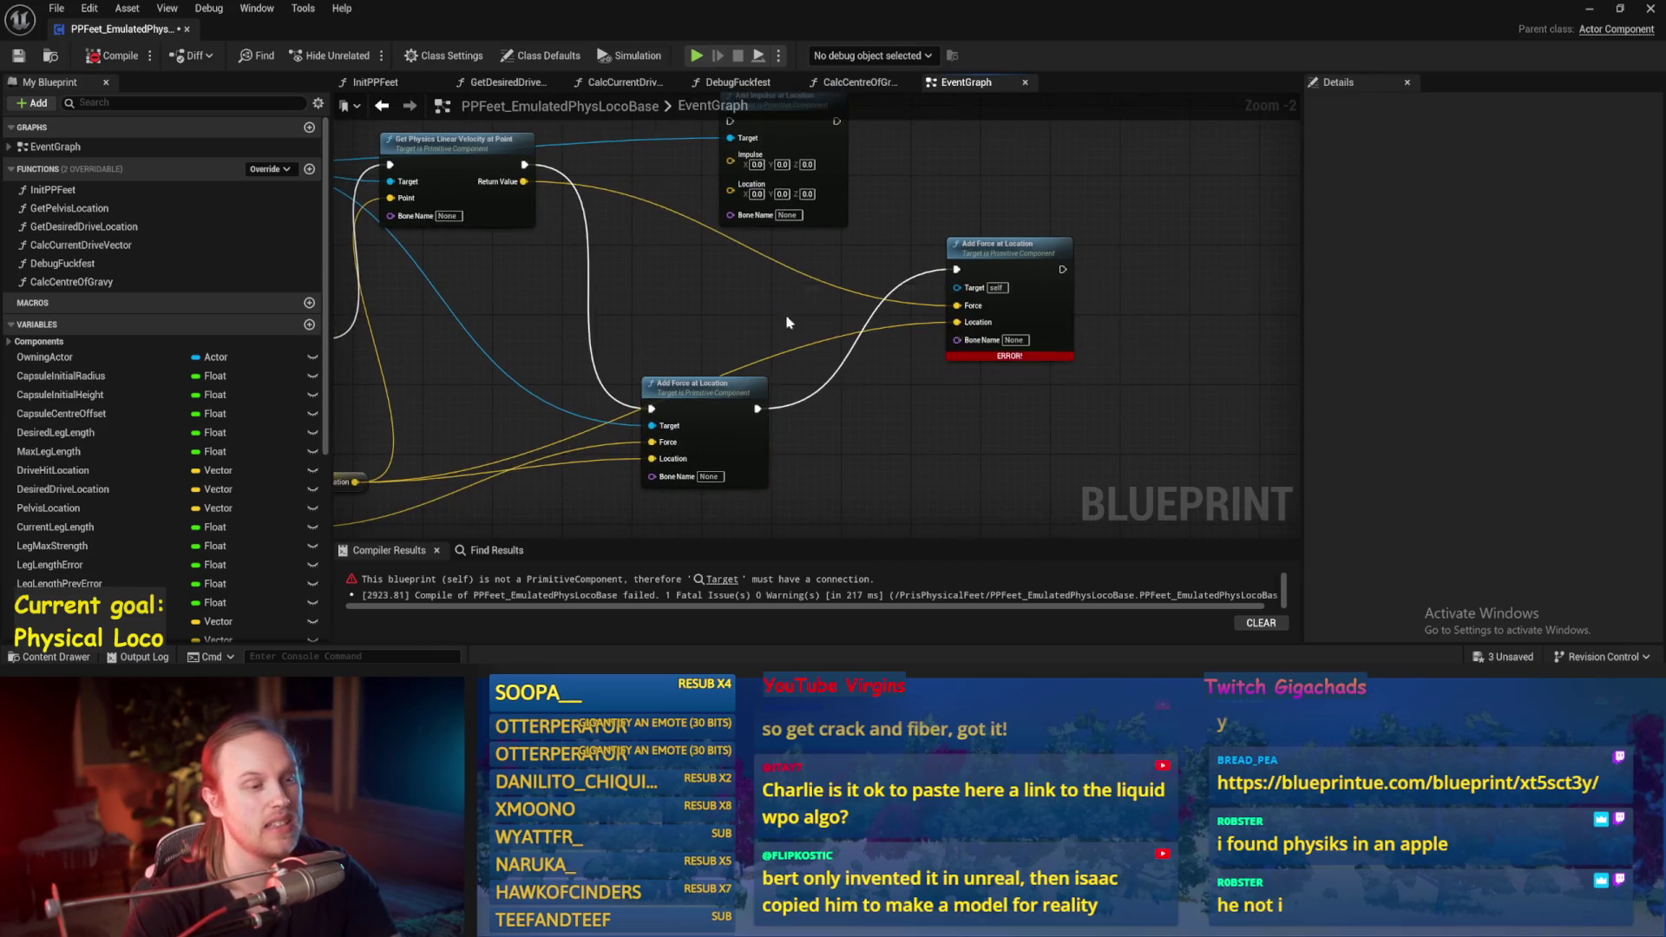
left_click_drag(1046, 288, 993, 314)
left_click_drag(726, 268, 885, 266)
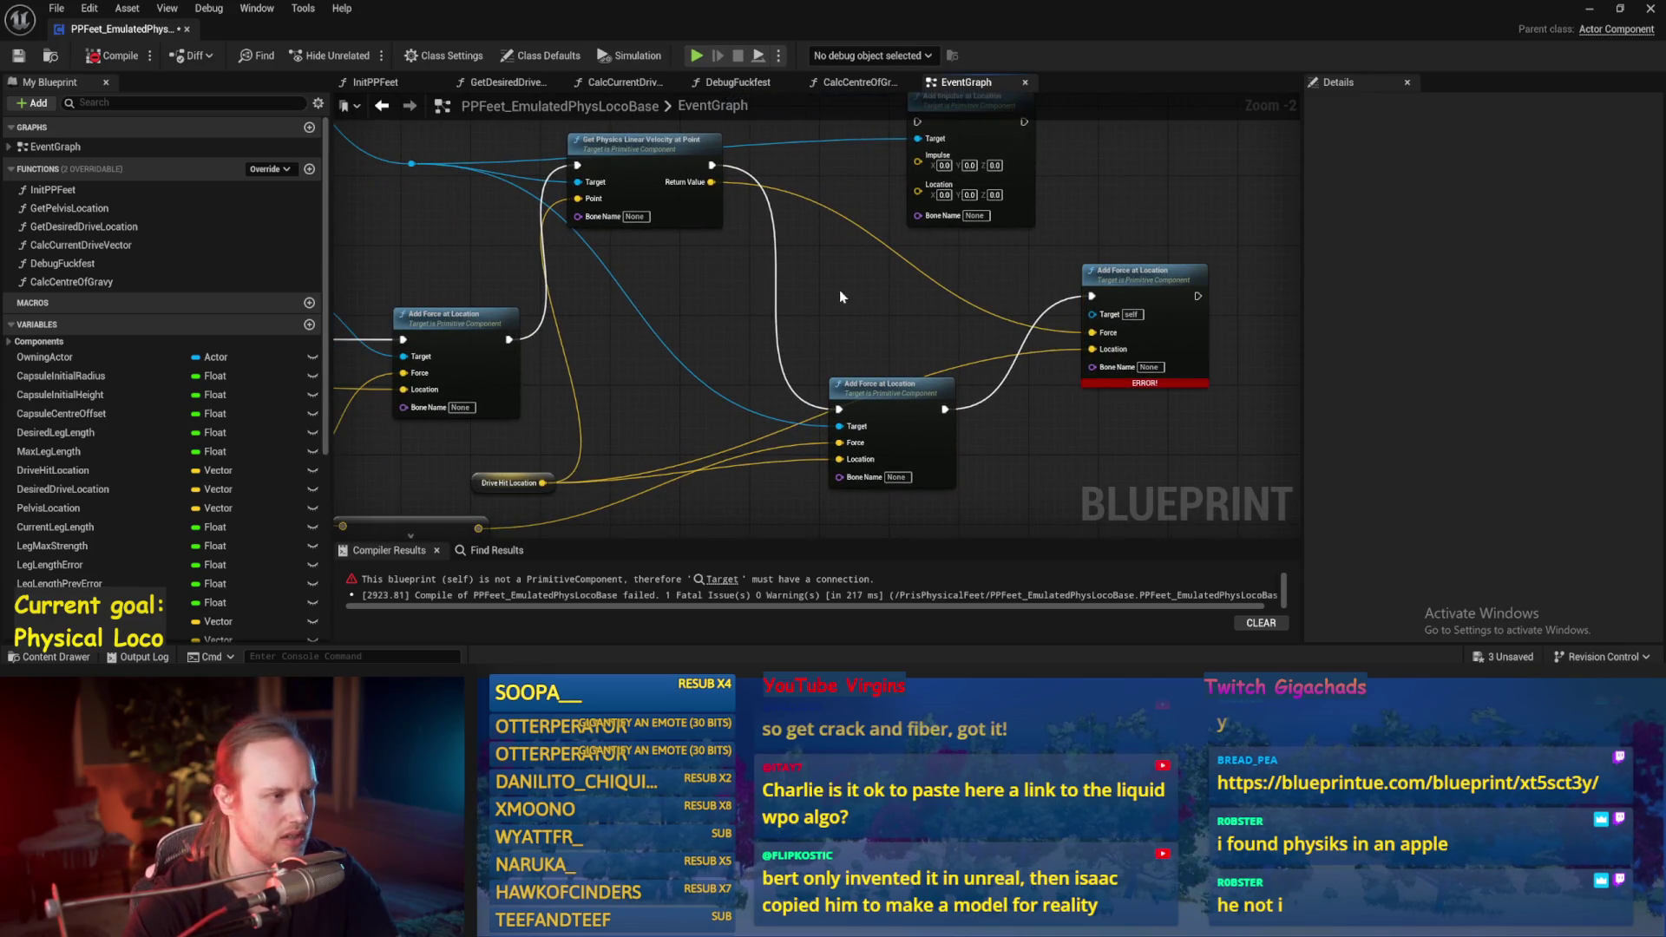
mouse_move(670, 209)
left_mouse_down()
mouse_move(659, 291)
mouse_move(708, 334)
mouse_move(721, 252)
left_mouse_up()
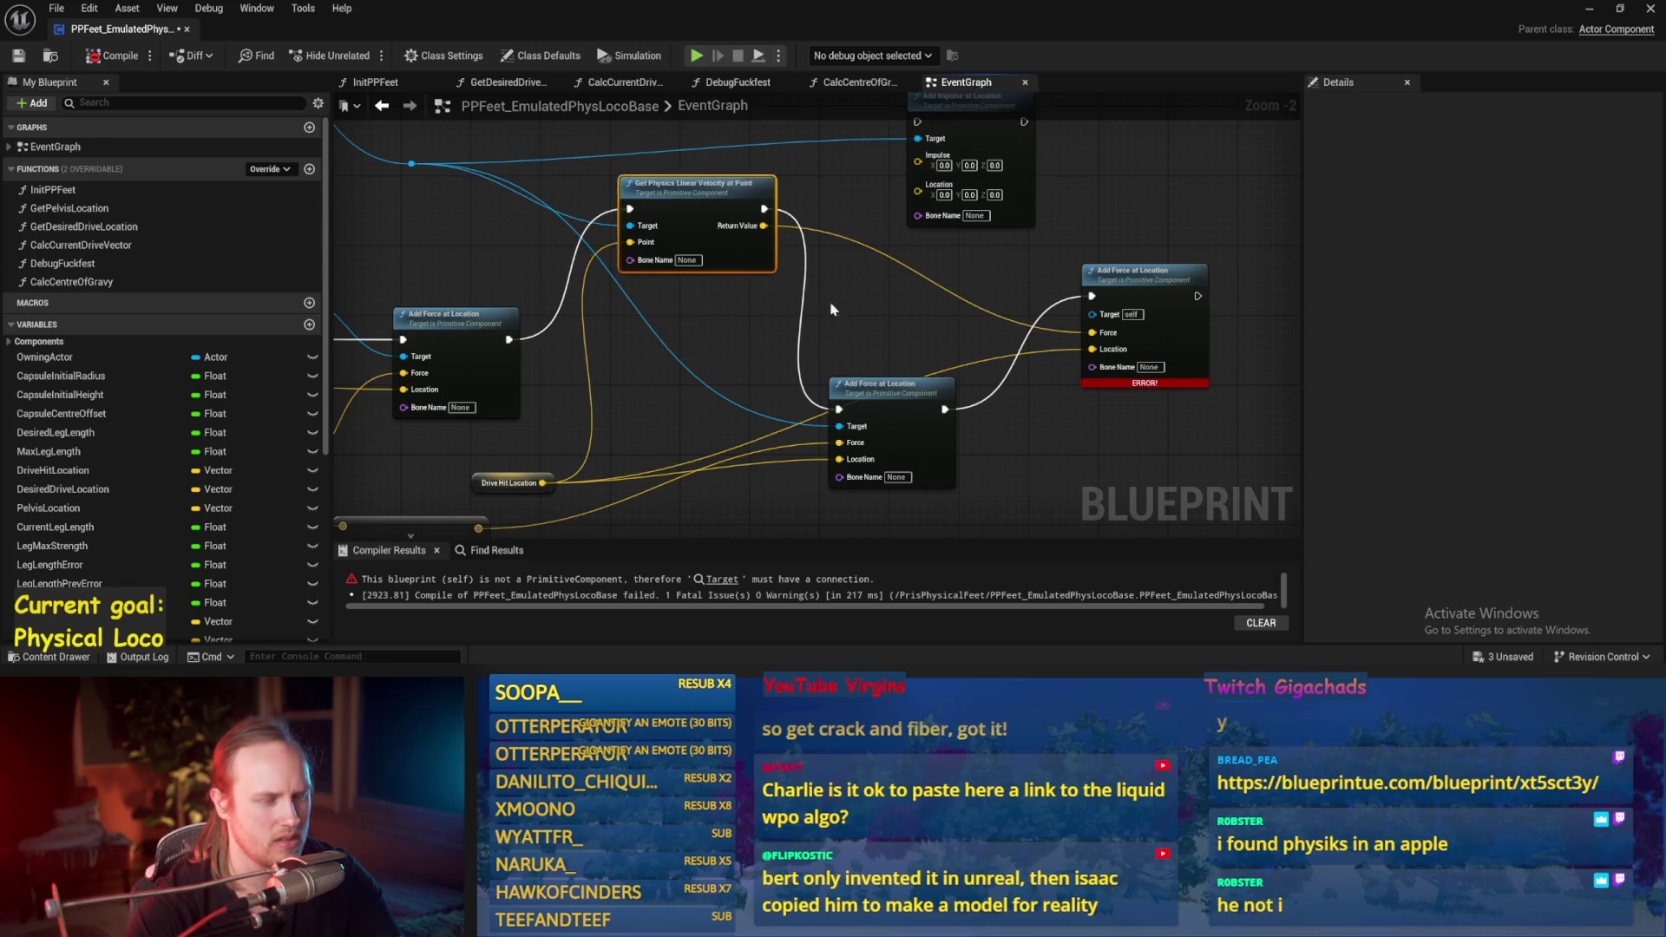
Step: Wire Character Capsule into the right Add Force at Location's Target and recompile the blueprint
left_click_drag(1091, 318, 1006, 378)
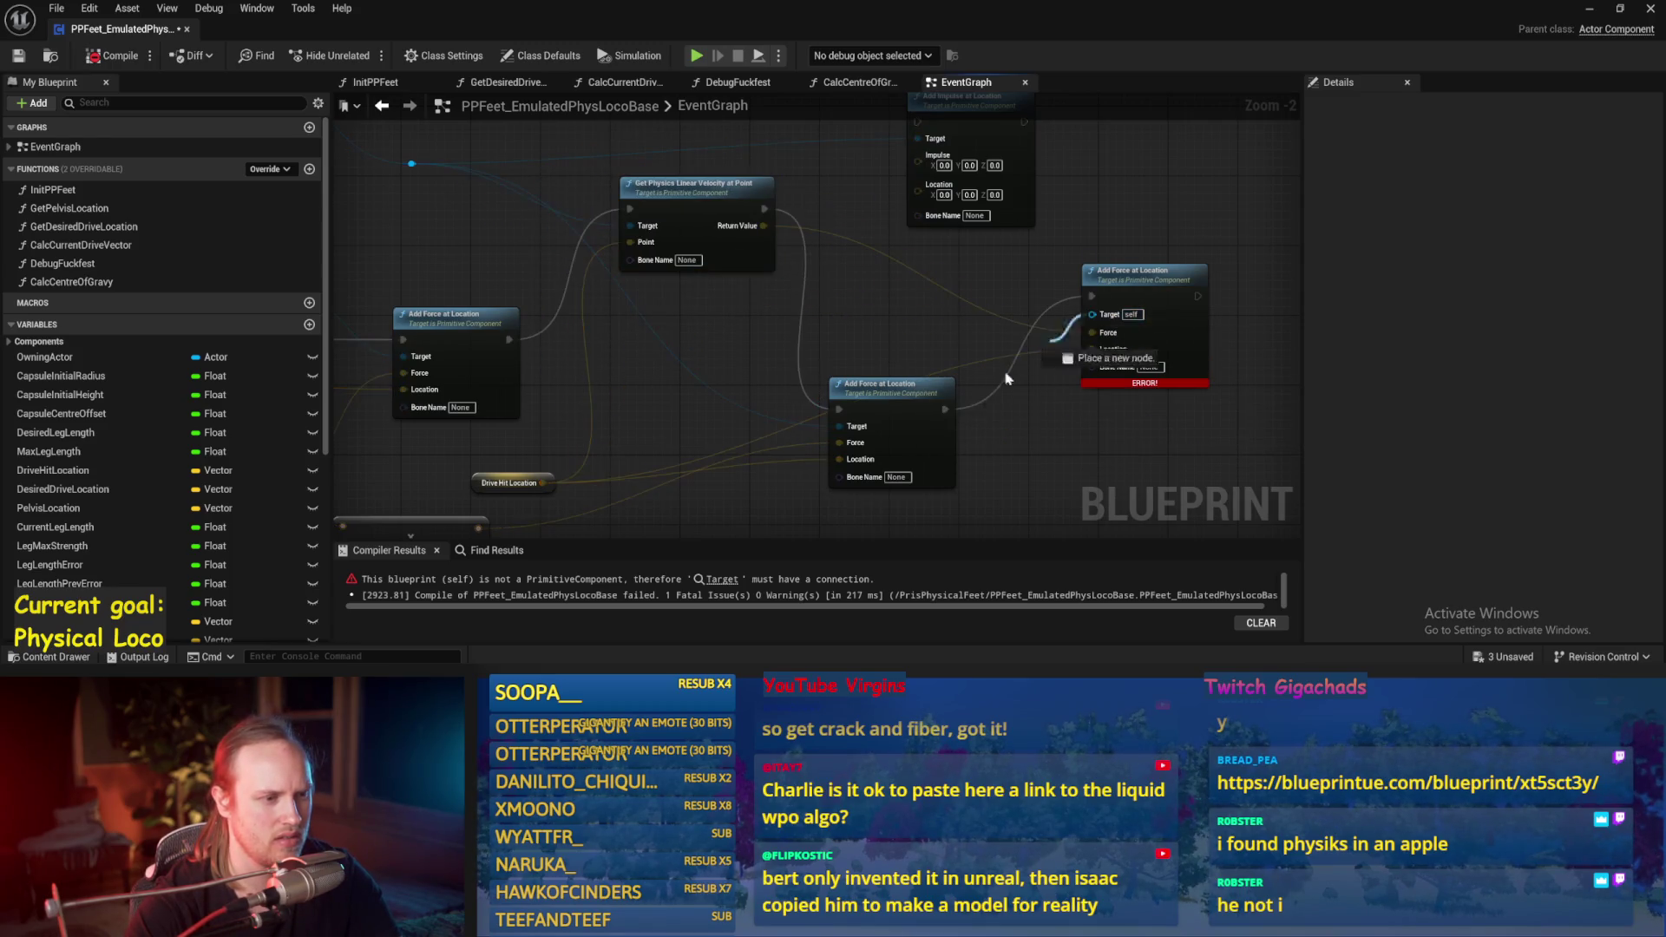
mouse_move(497, 238)
left_mouse_down()
mouse_move(433, 261)
mouse_move(1041, 310)
left_mouse_up()
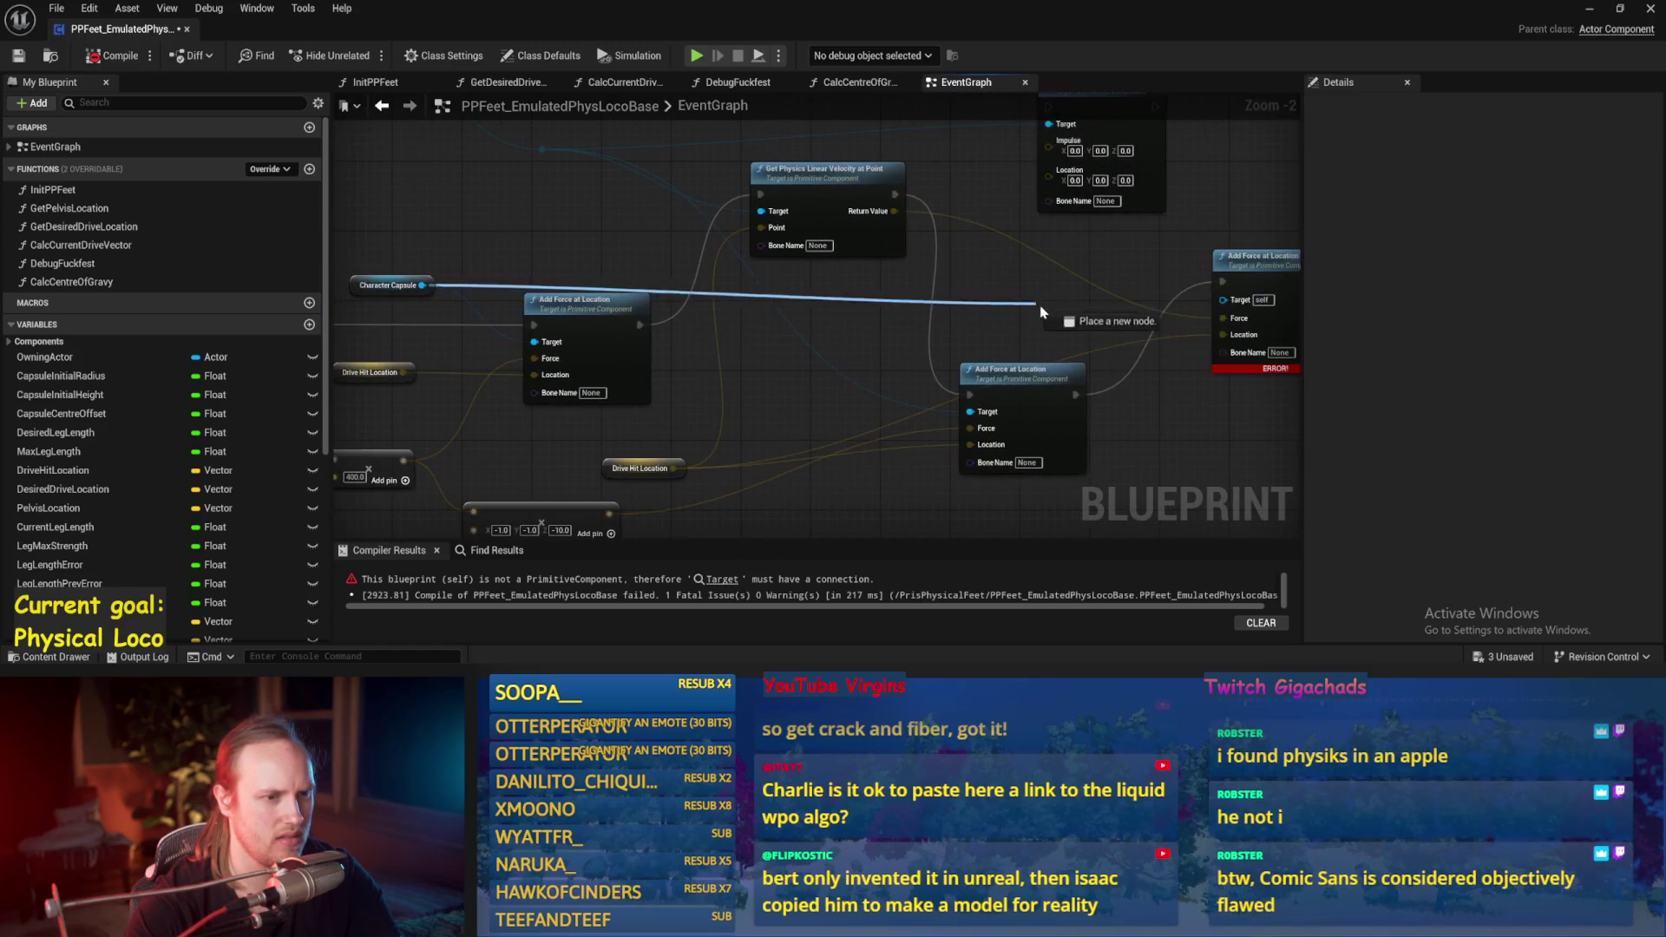
left_click_drag(613, 169, 415, 189)
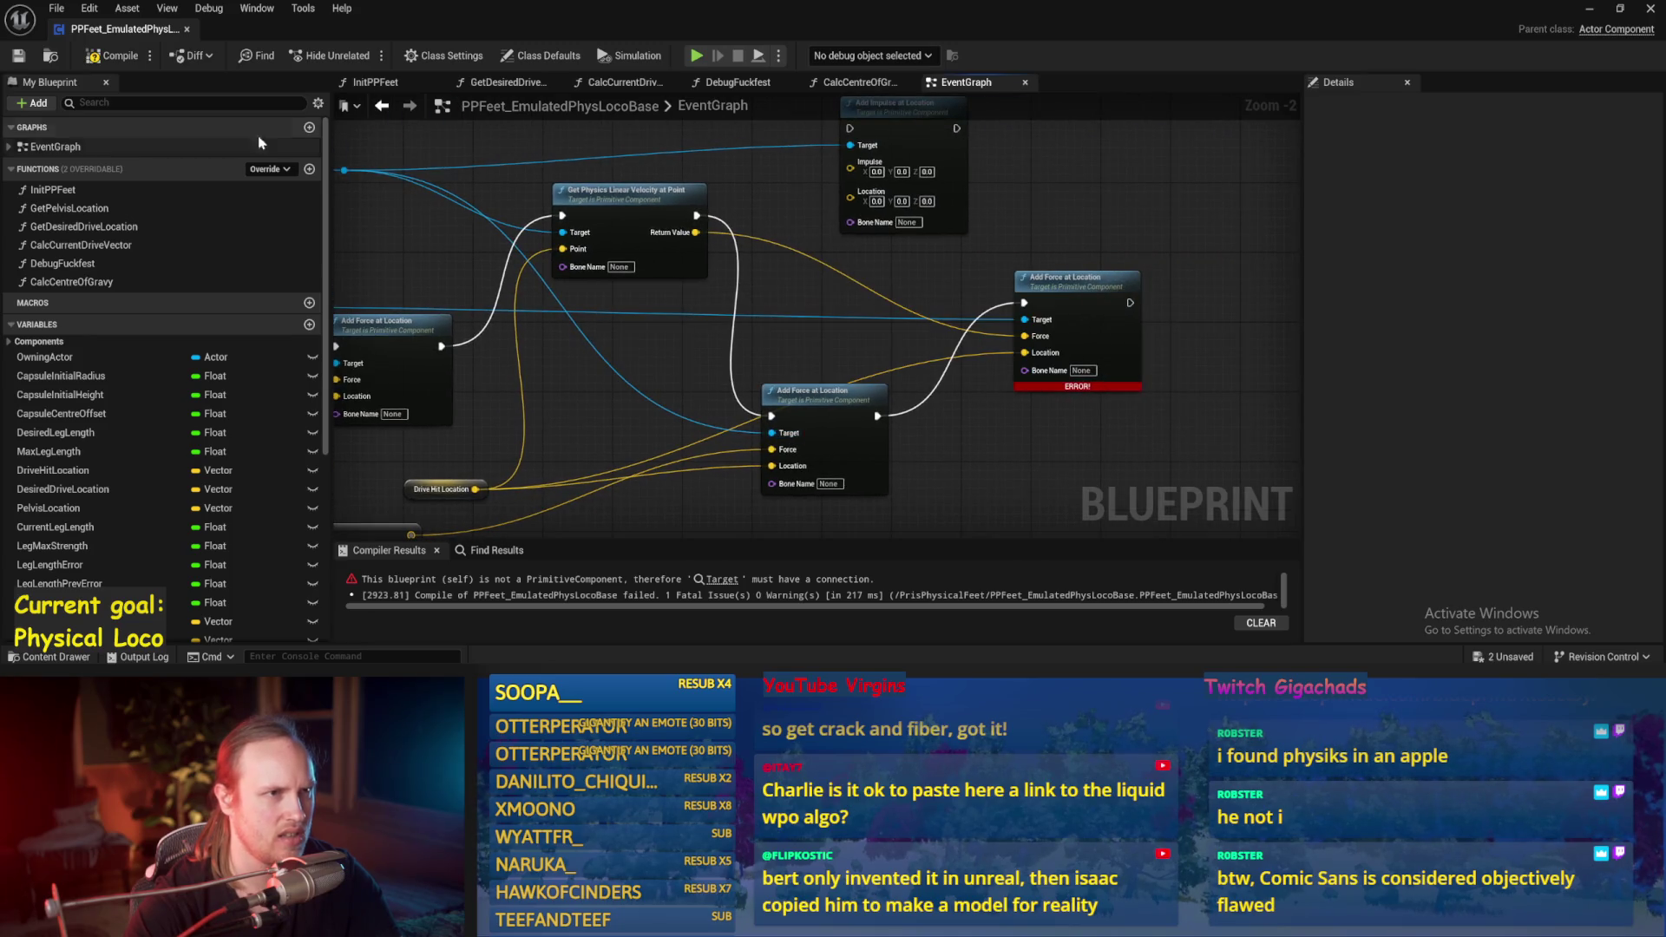
left_click(19, 58)
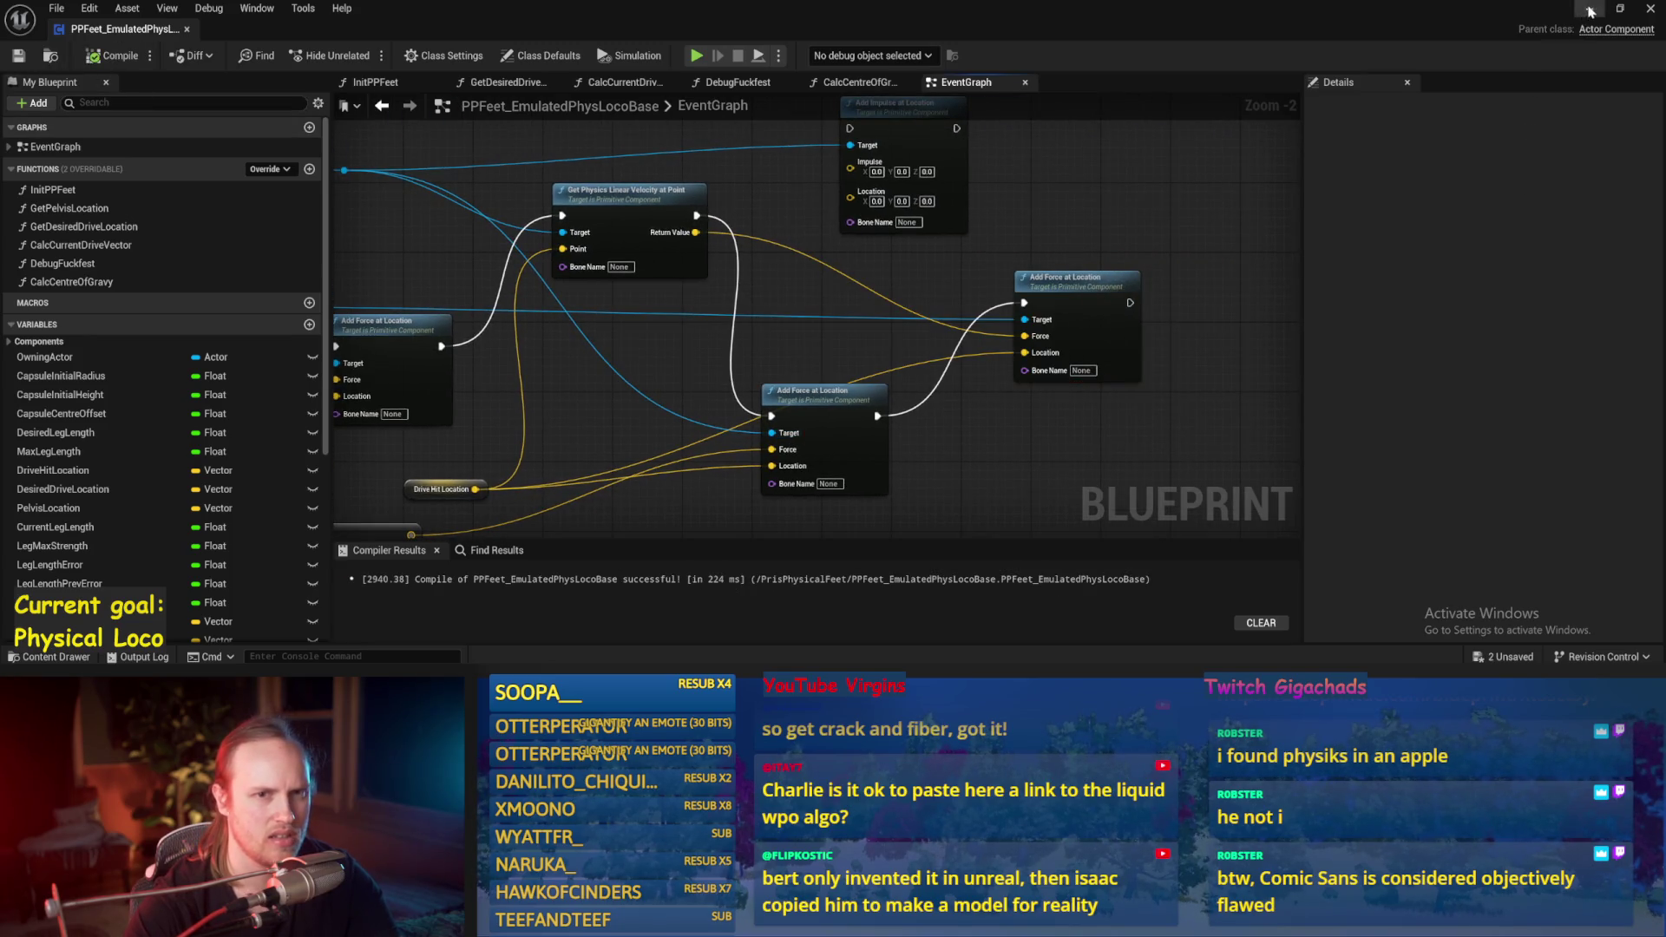
left_click(1590, 9)
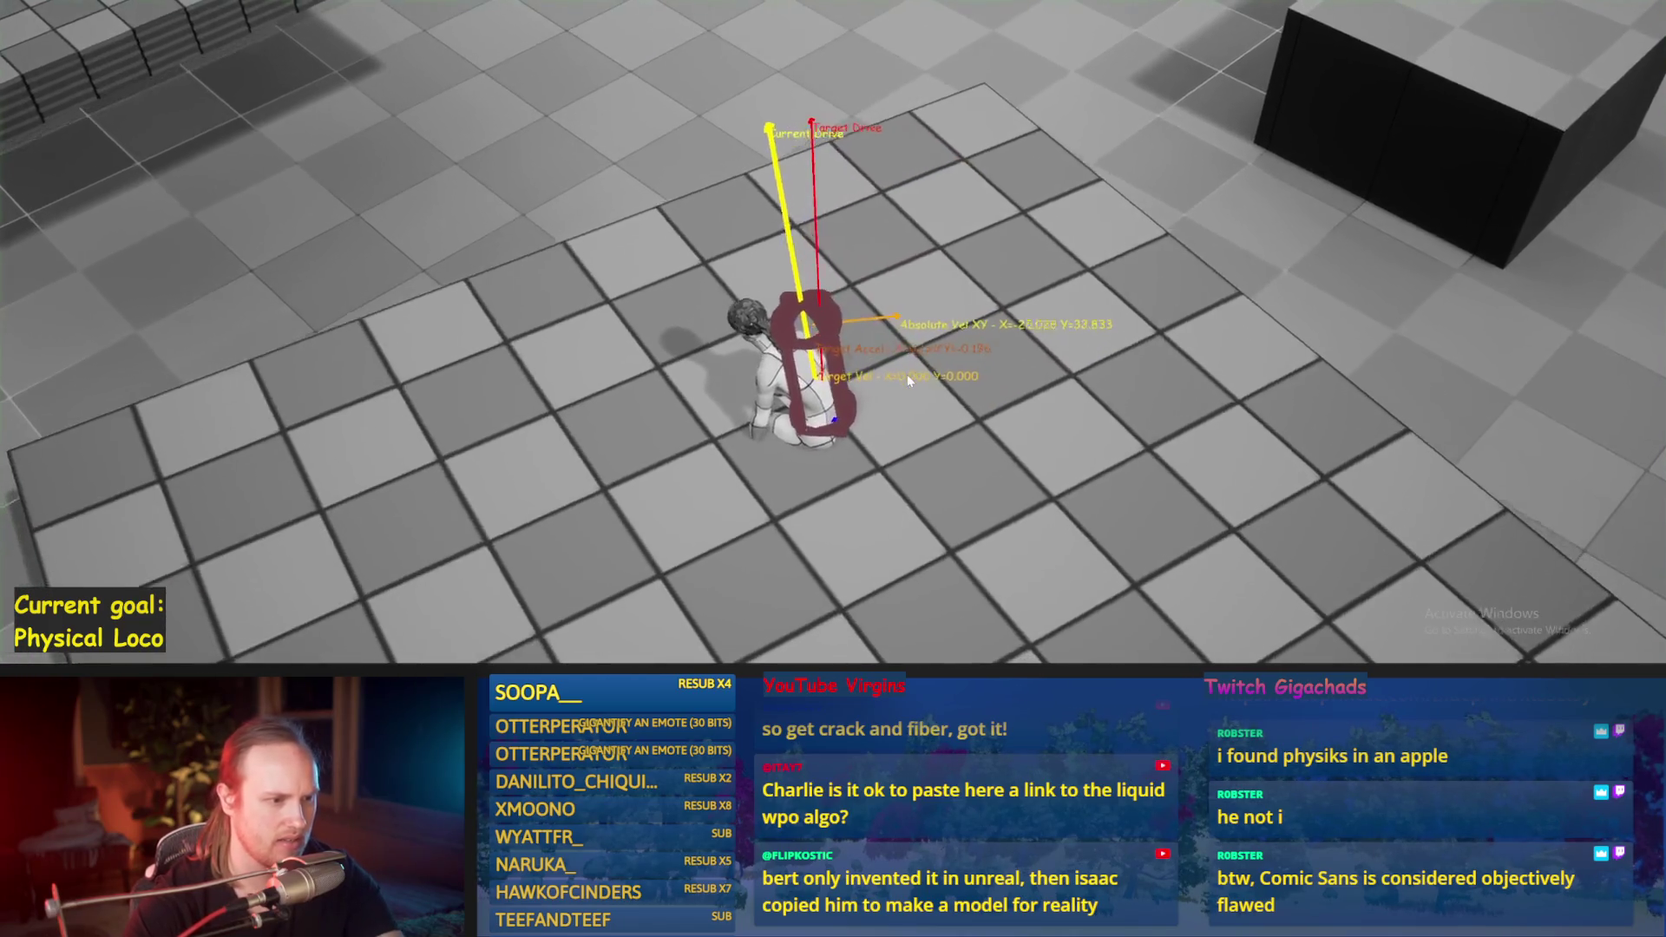
Step: Play-test the recompiled character walking backward, stop, and nudge the velocity node
key("Escape")
key("alt+p")
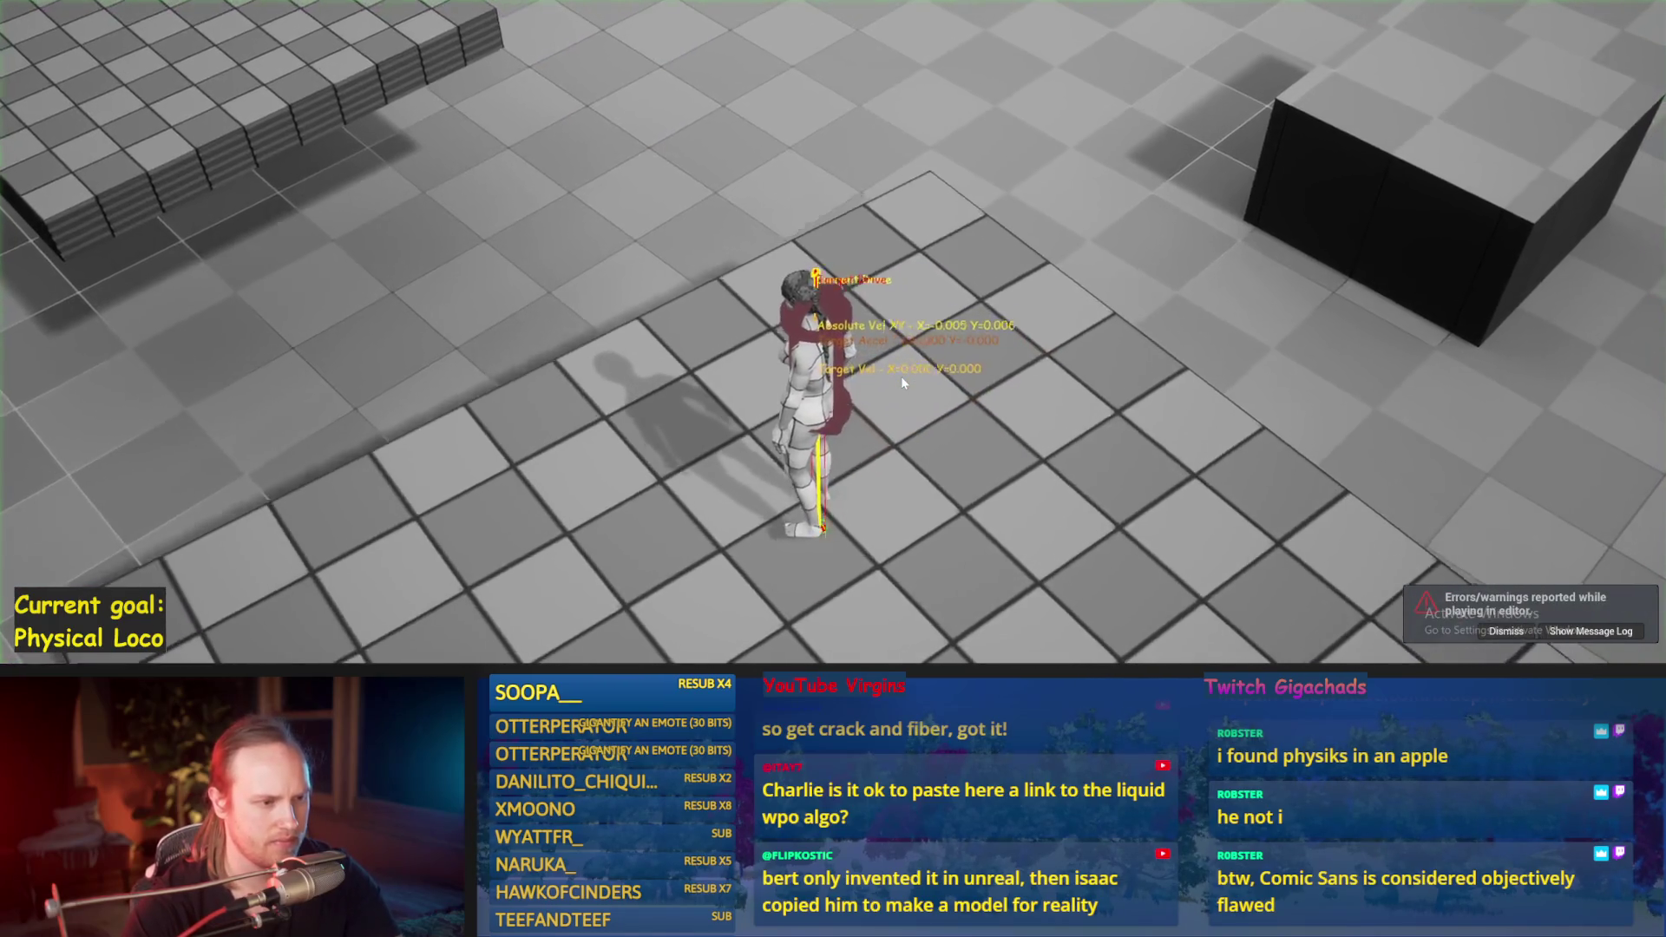
key("s")
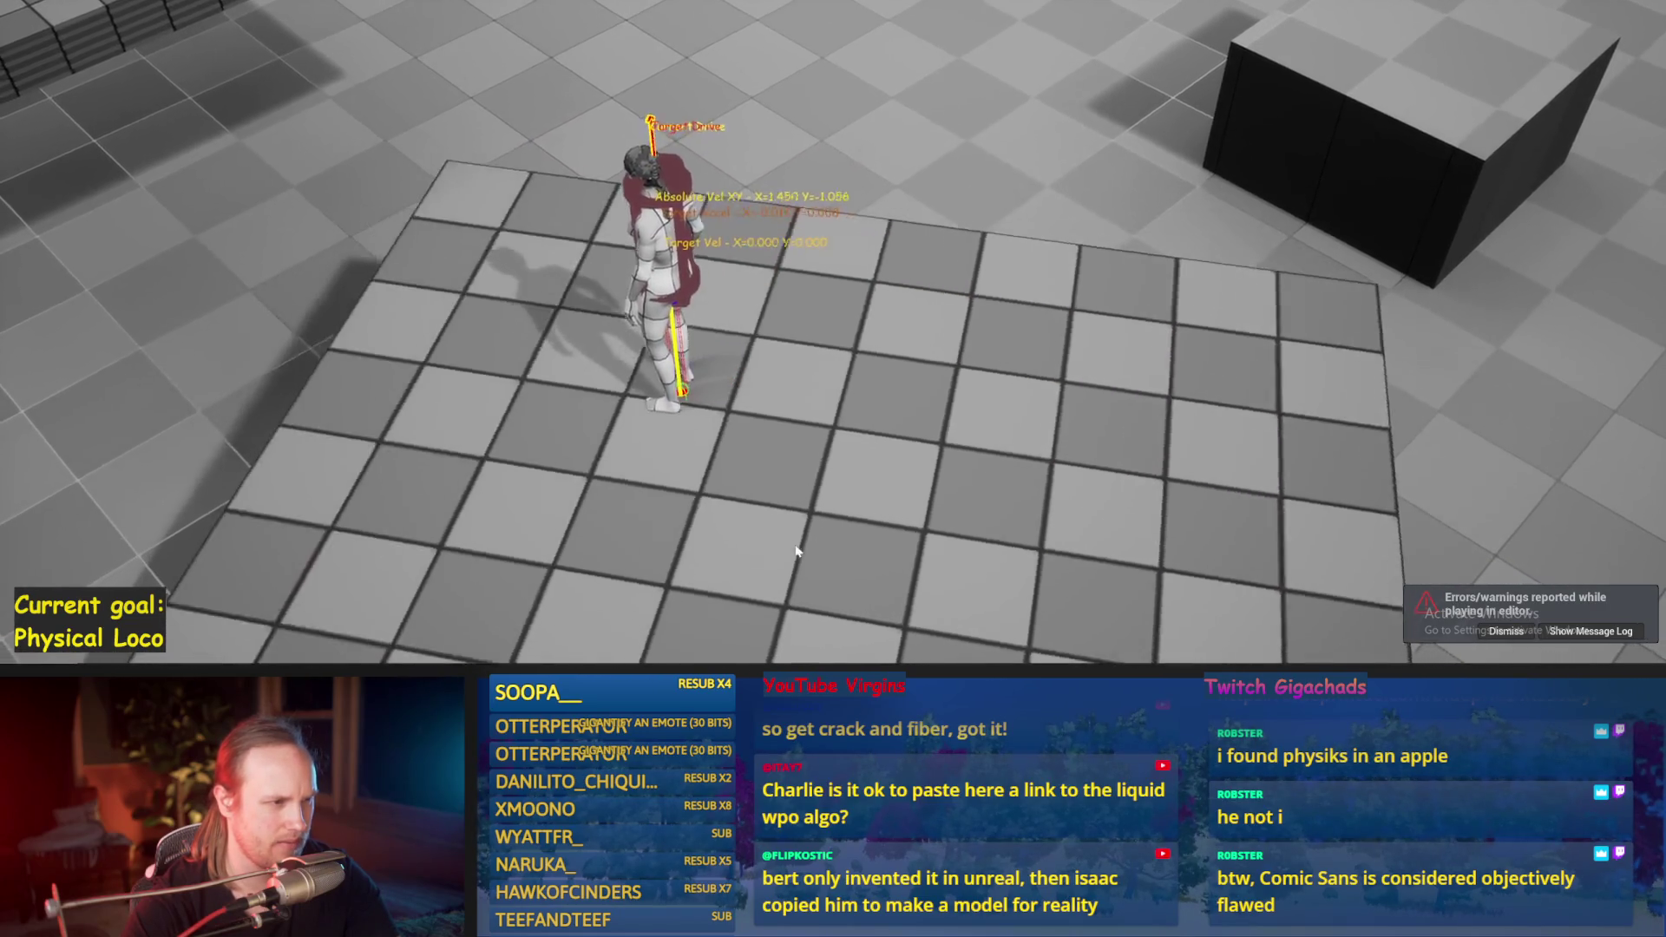
key("Escape")
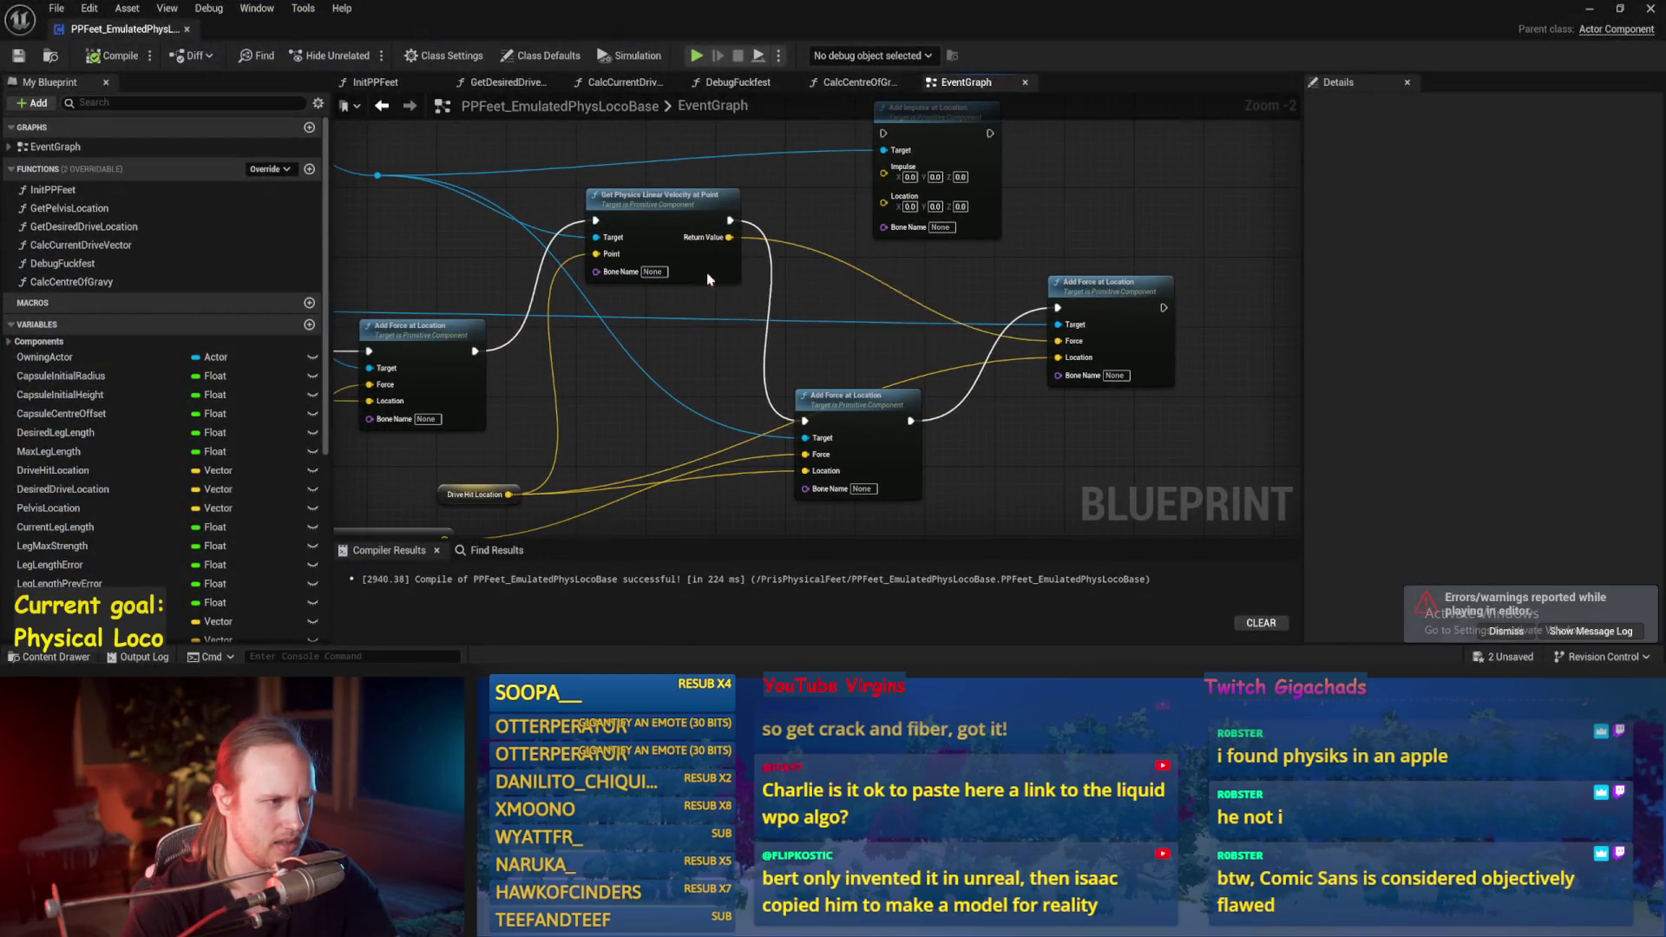
left_click_drag(707, 279, 672, 293)
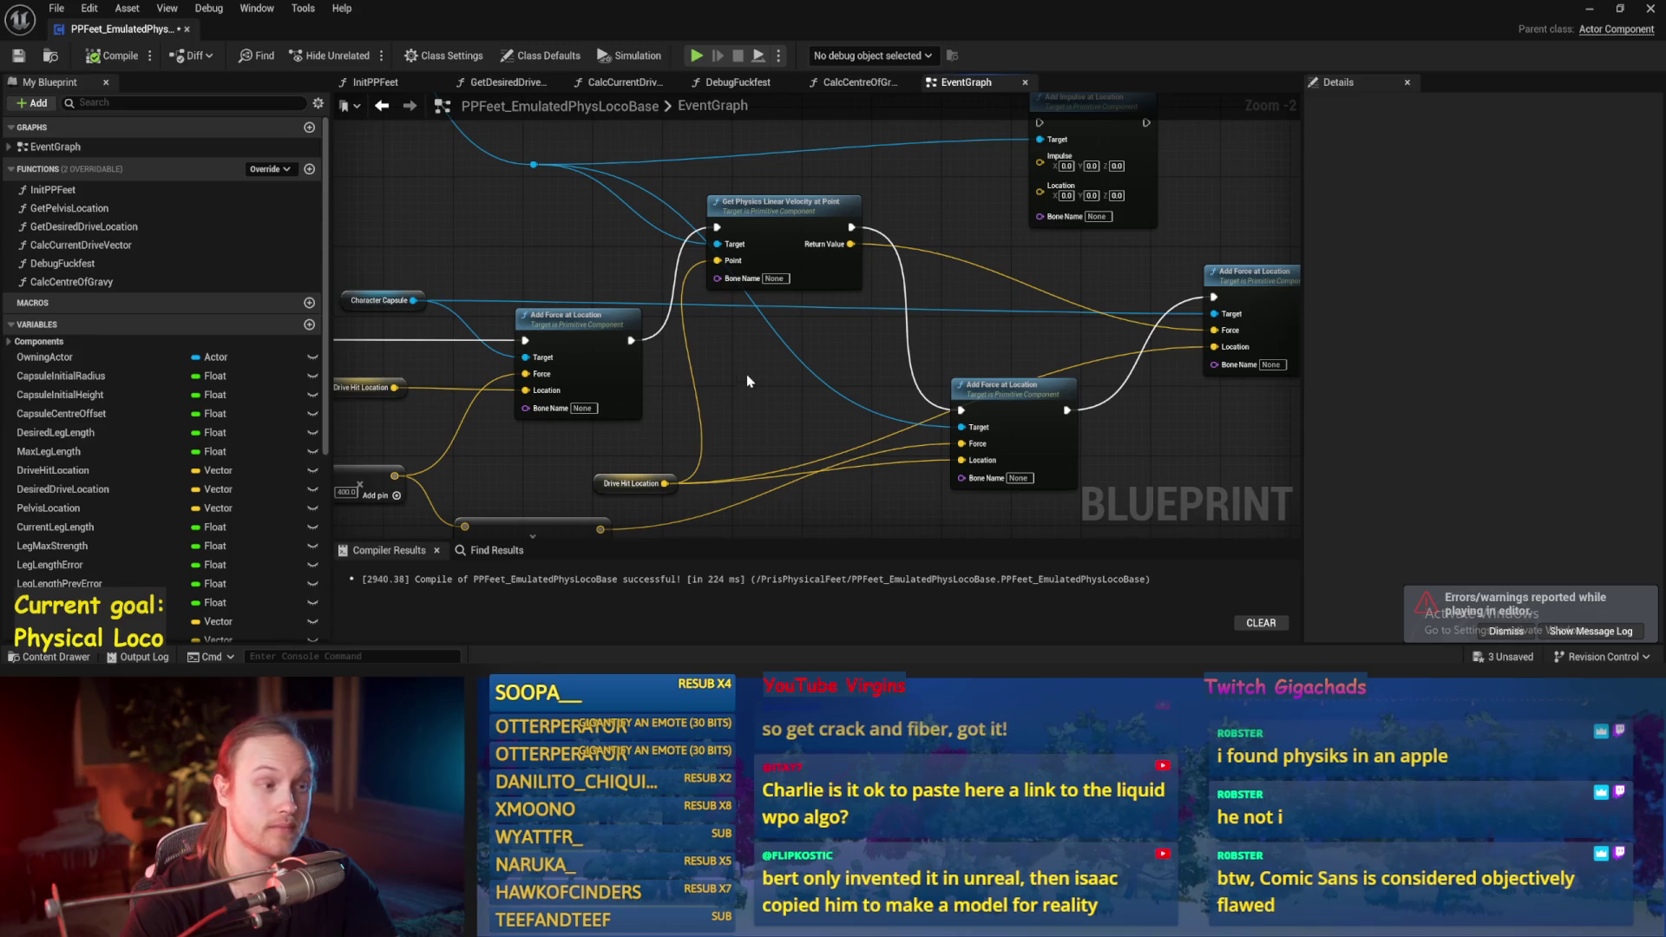
Step: Attach a vector Add (+) node to the velocity Return Value and position it below
left_click_drag(839, 244, 730, 249)
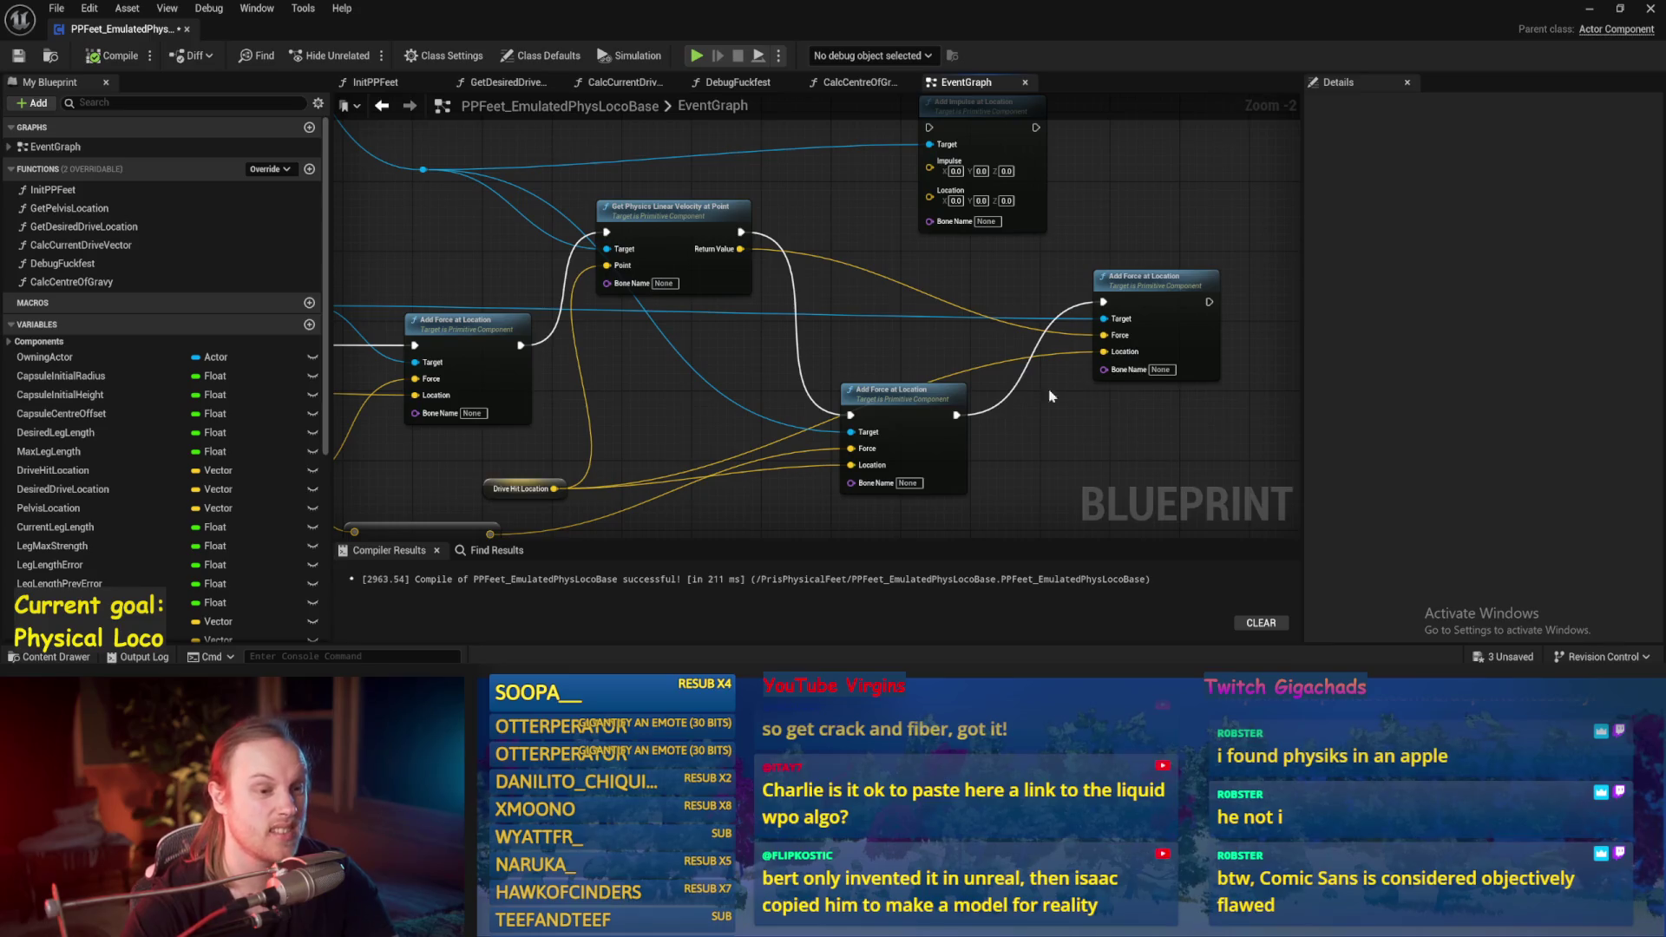
left_click_drag(742, 250, 856, 271)
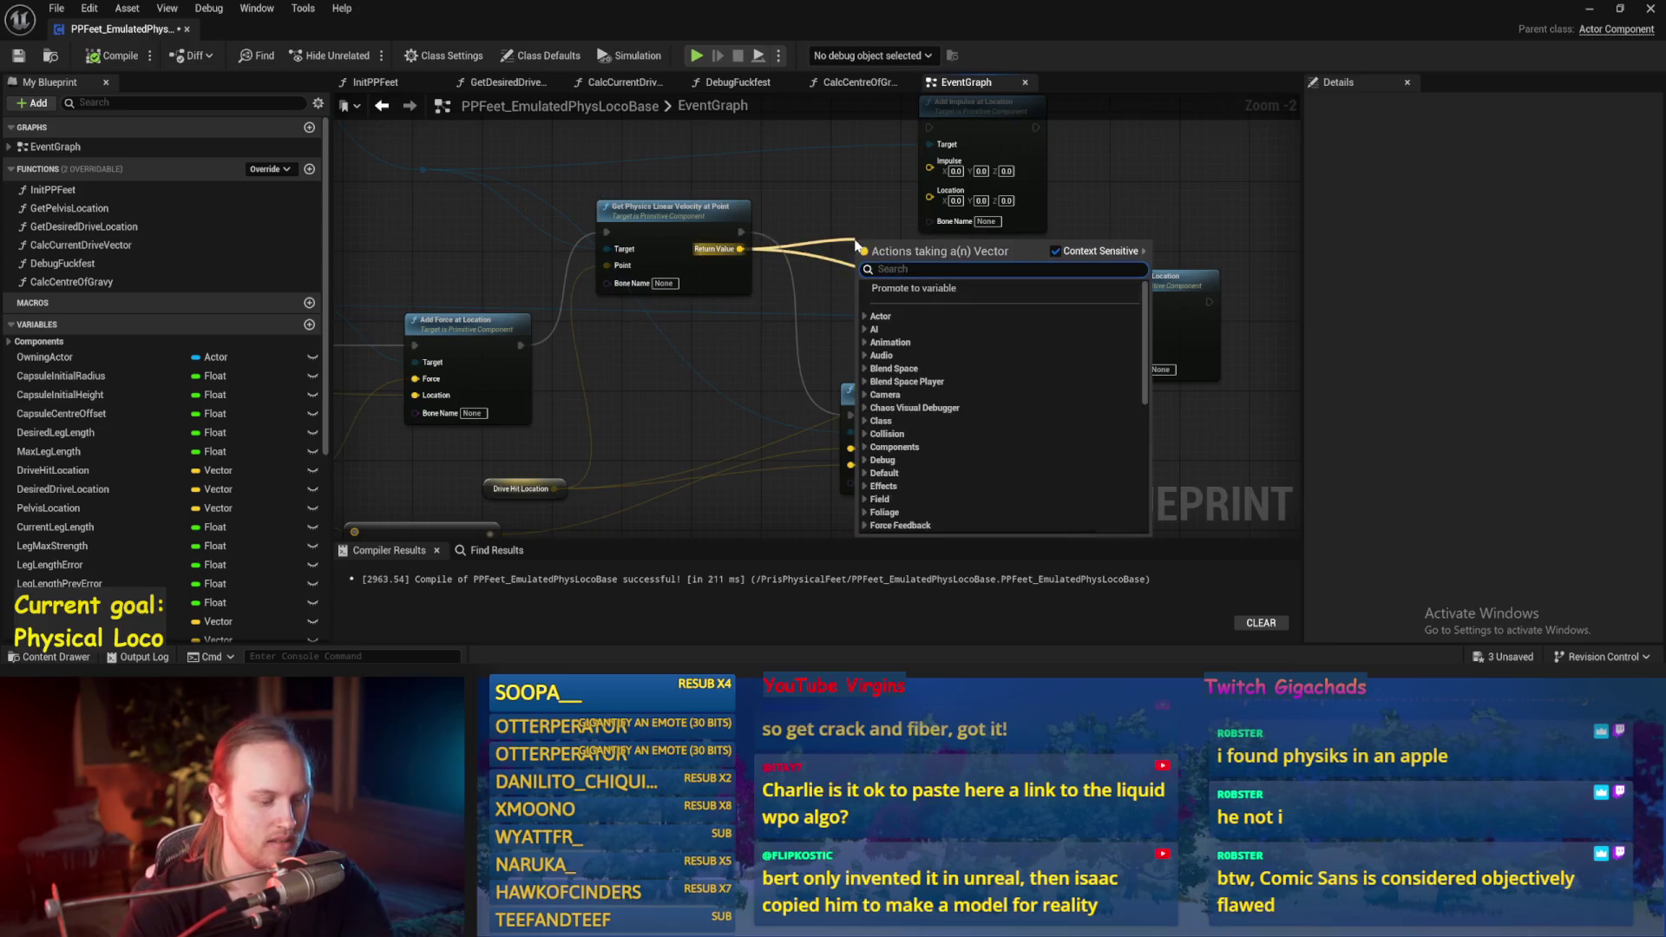
type("+")
key("Return")
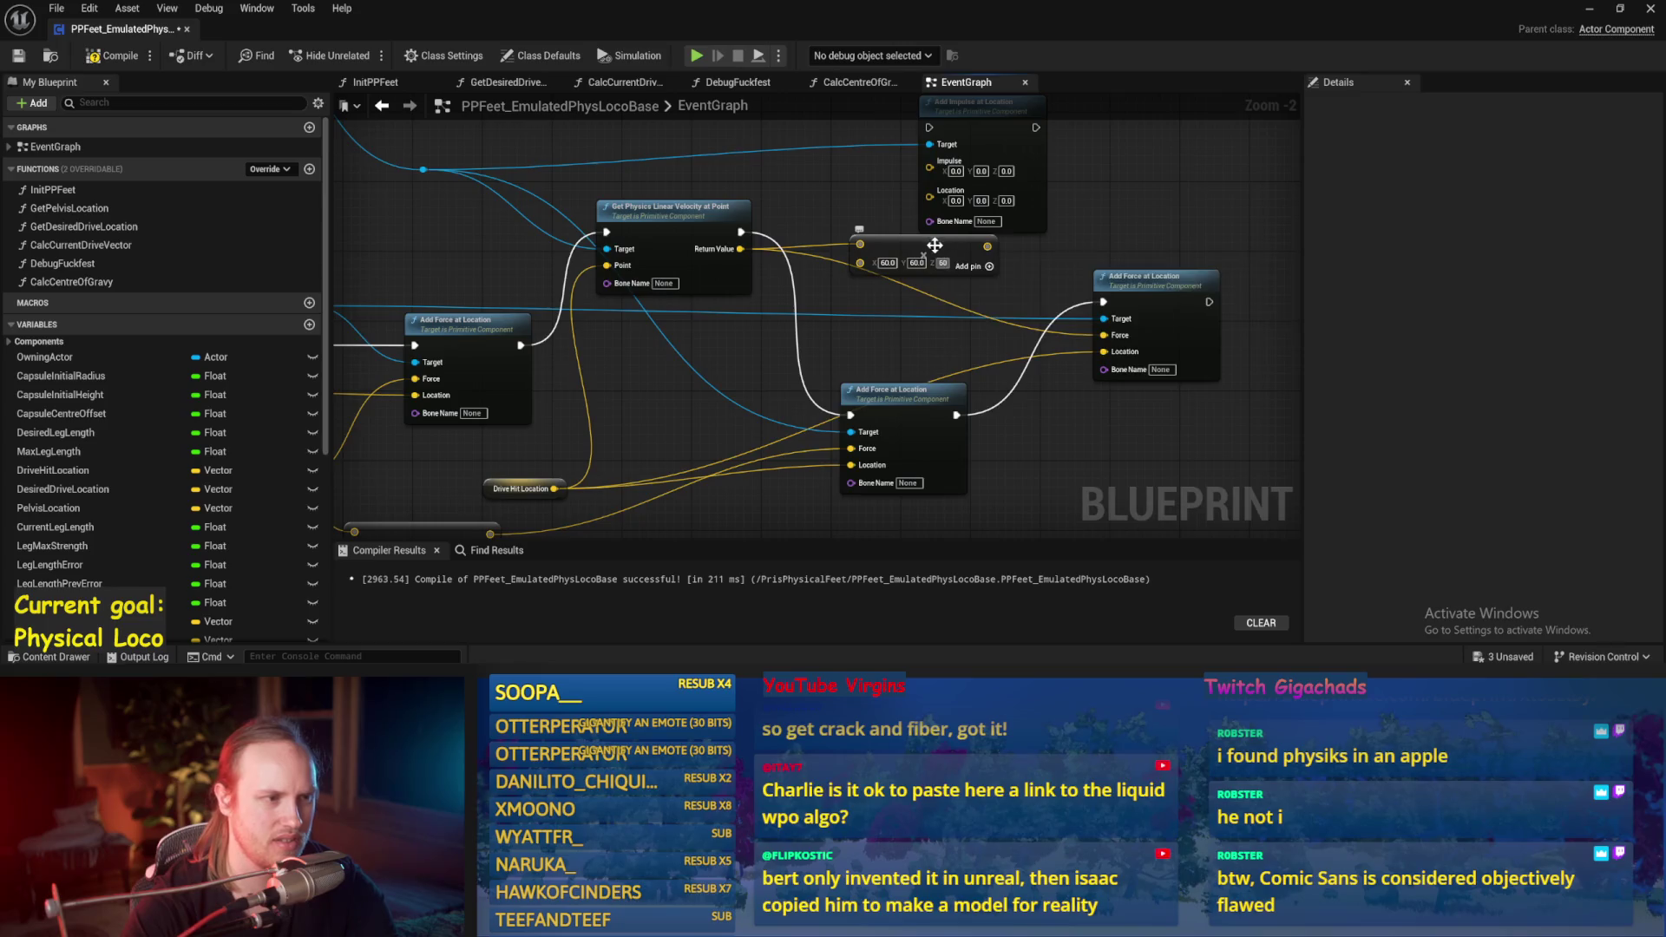
mouse_move(934, 245)
left_mouse_down()
mouse_move(898, 280)
mouse_move(1131, 368)
mouse_move(1110, 337)
left_mouse_up()
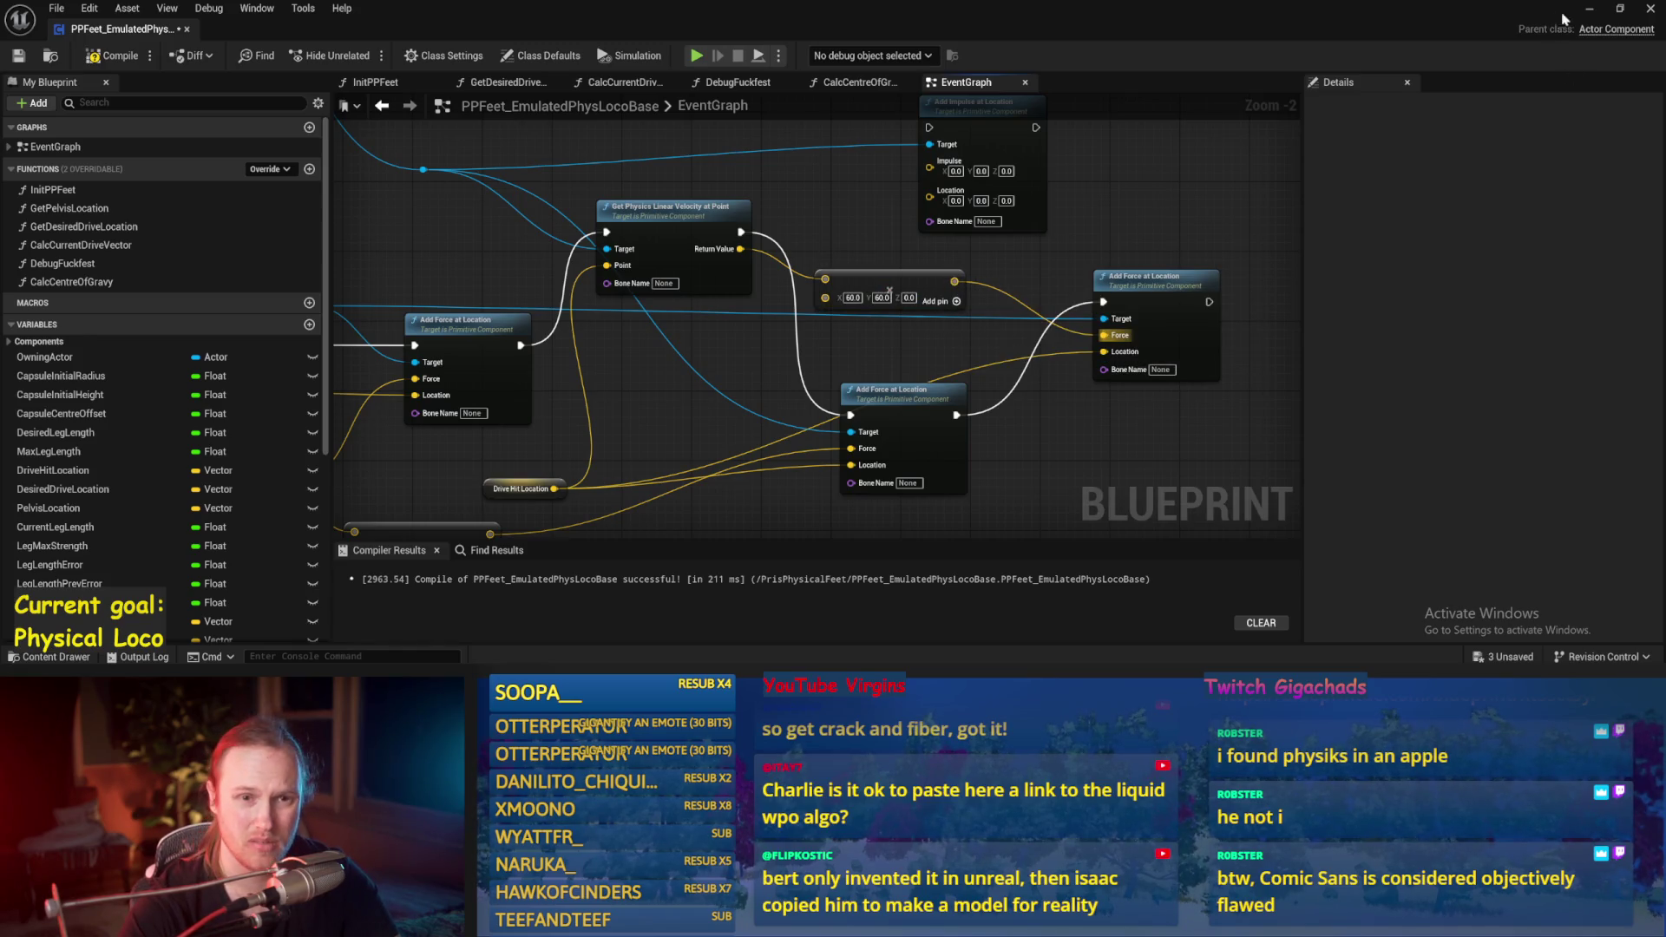
left_click(1589, 8)
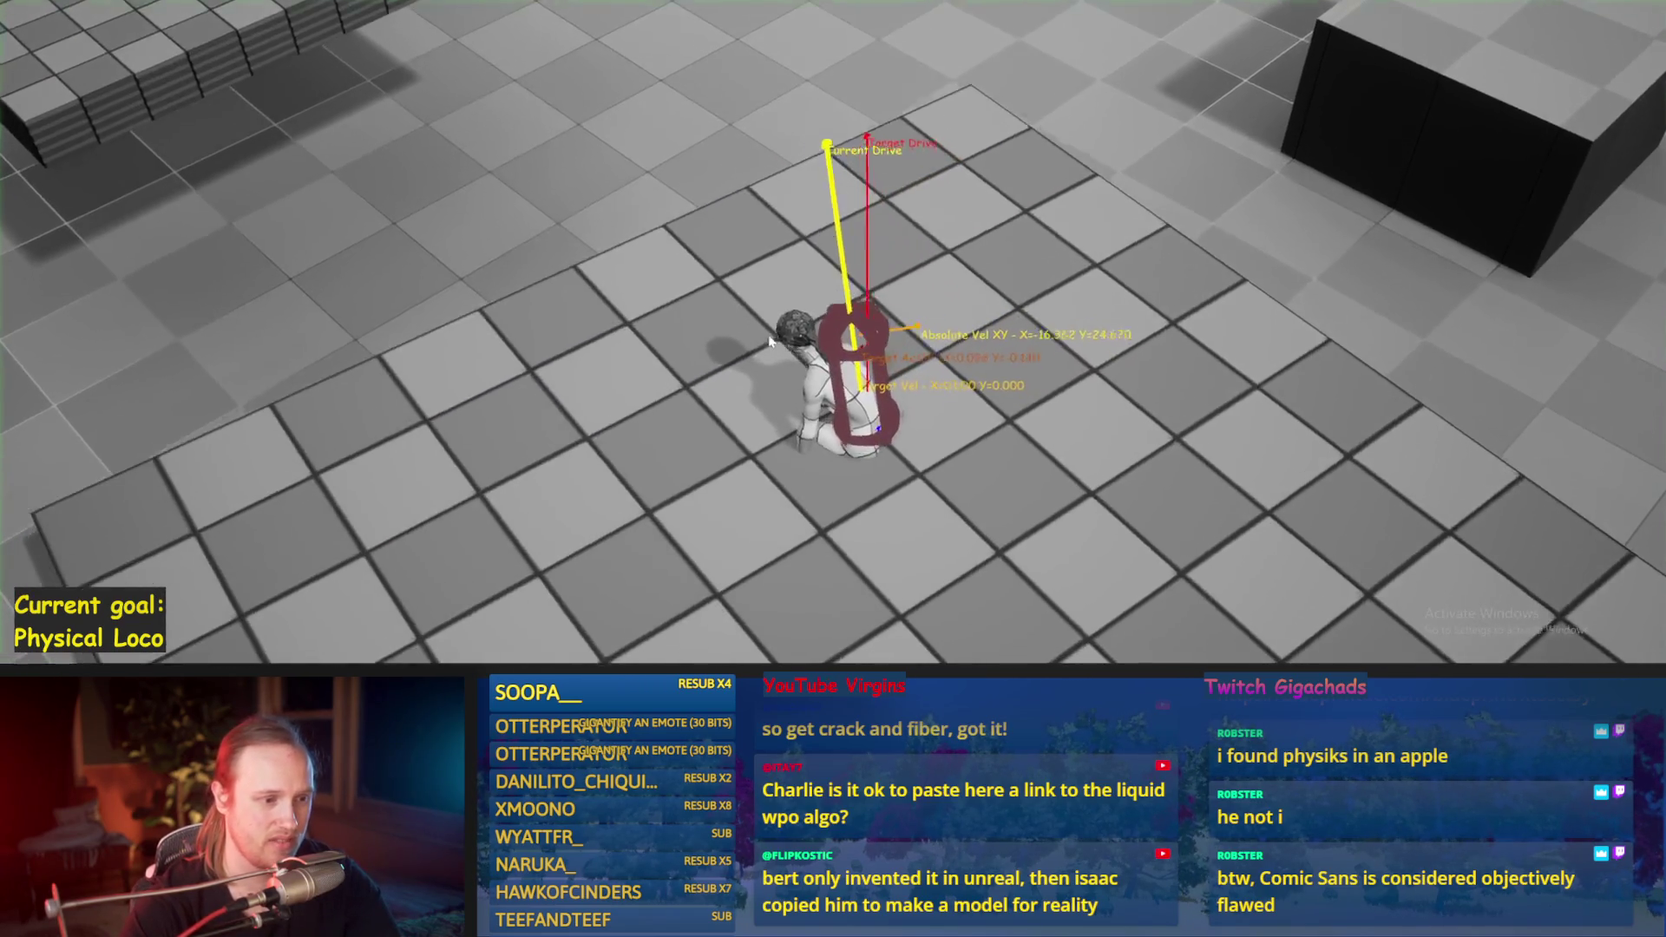
Step: Run two play tests walking the character forward across the platform
key("Escape")
key("alt+p")
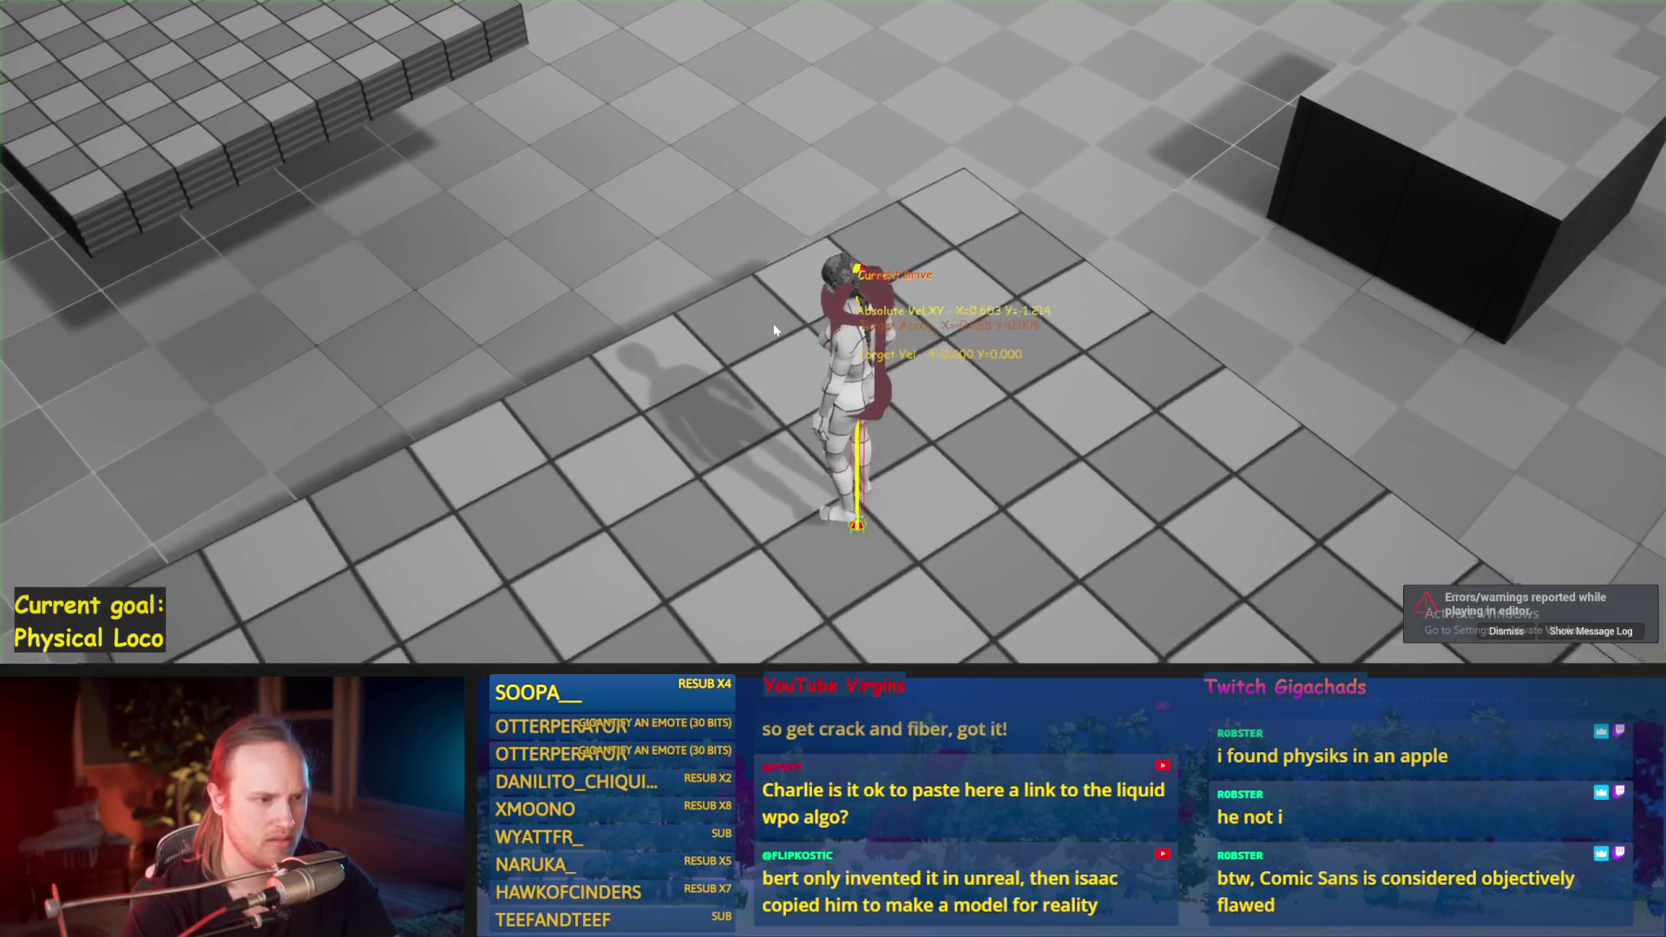
key("w")
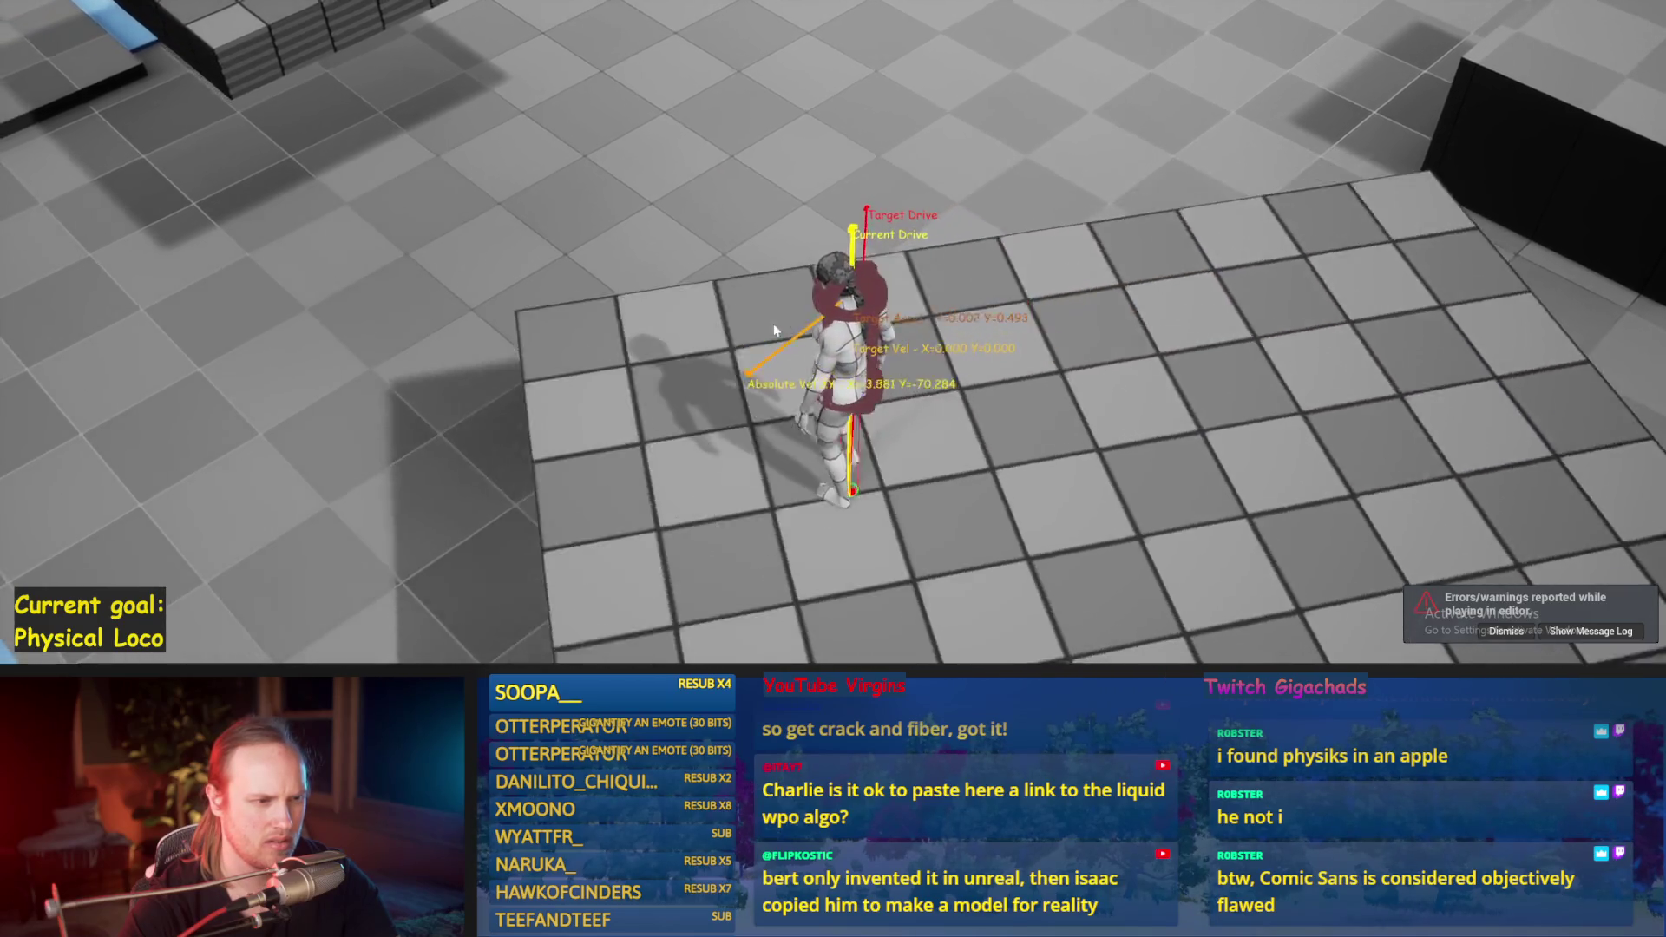
key("Escape")
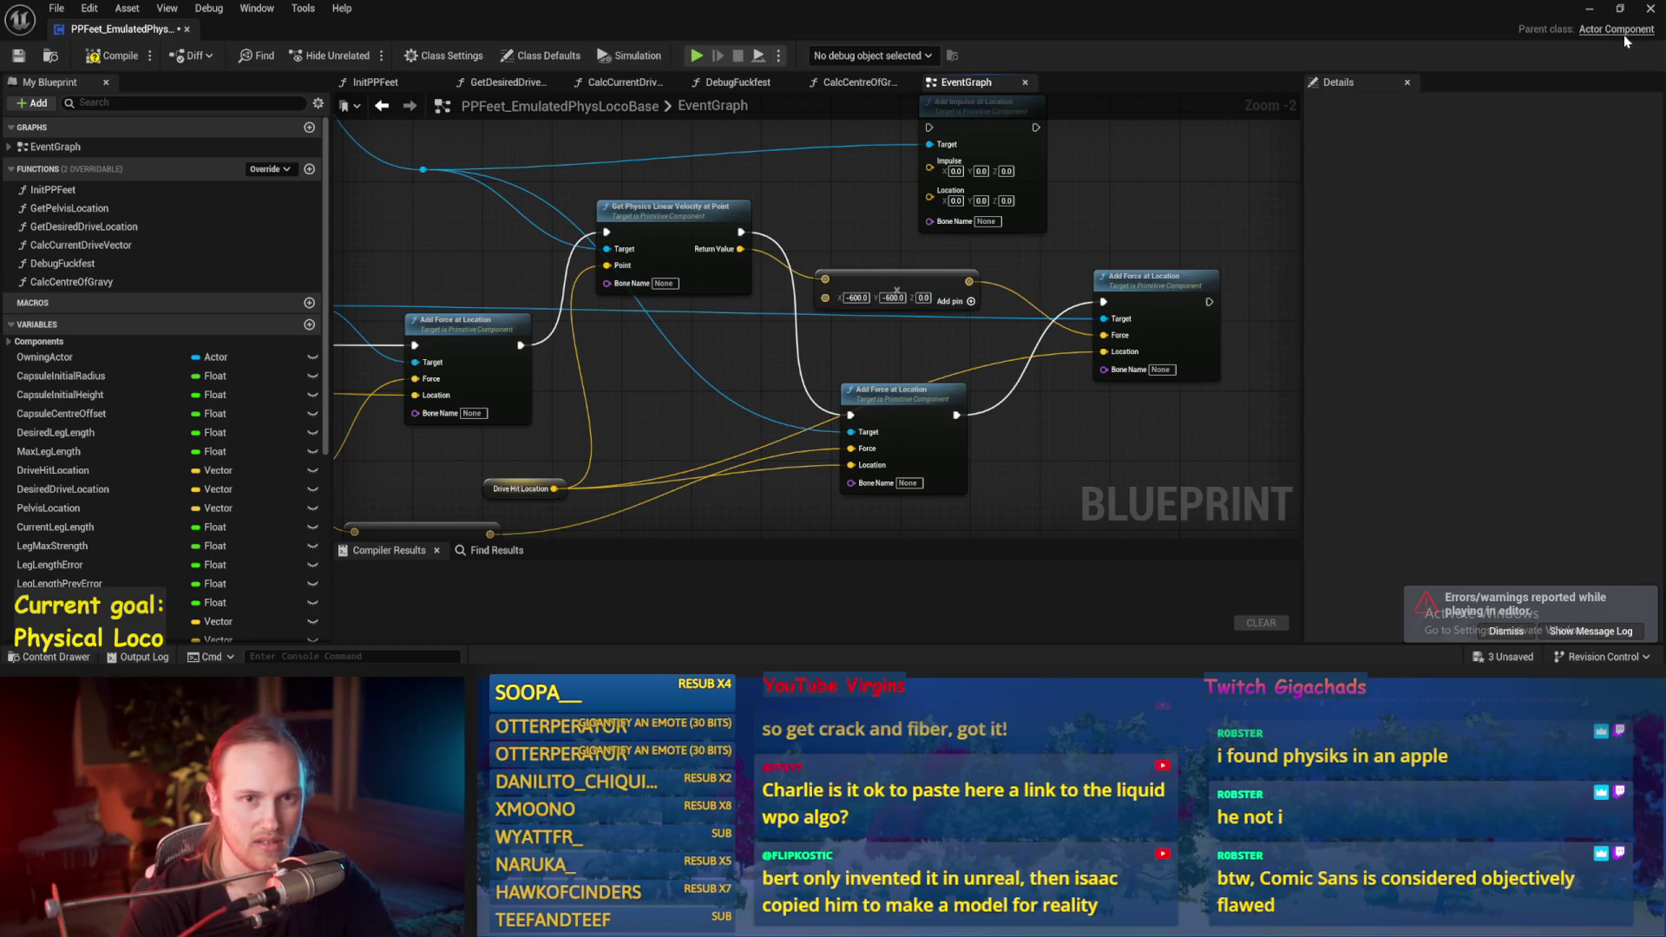
key("alt+Tab")
key("alt+p")
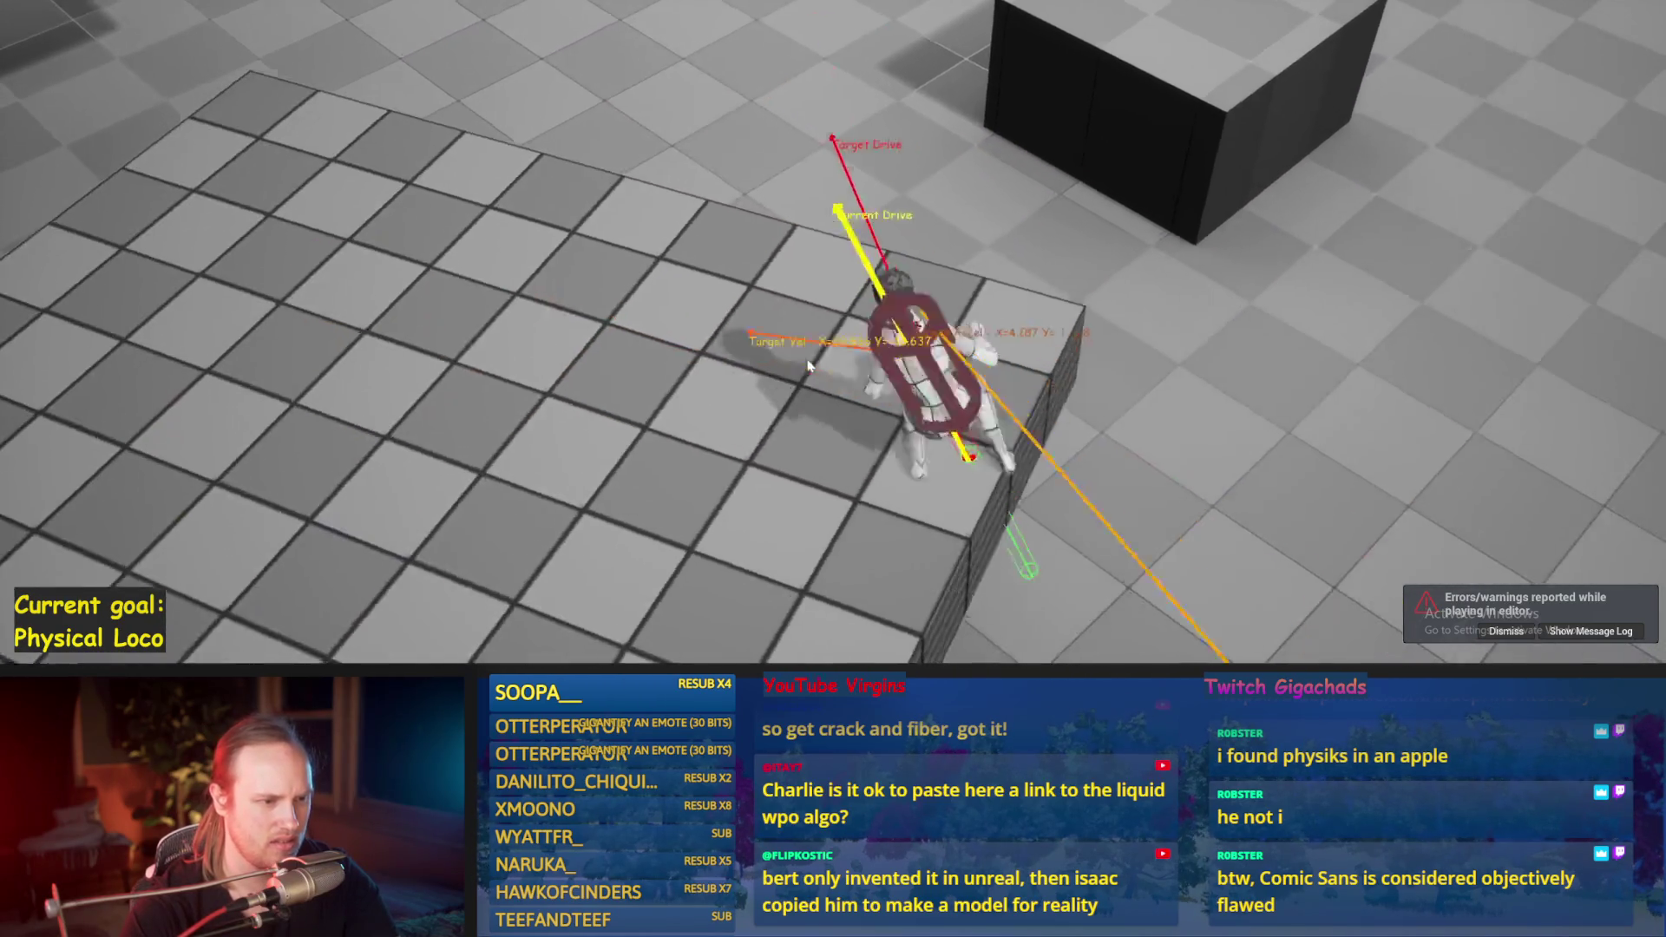
key("w")
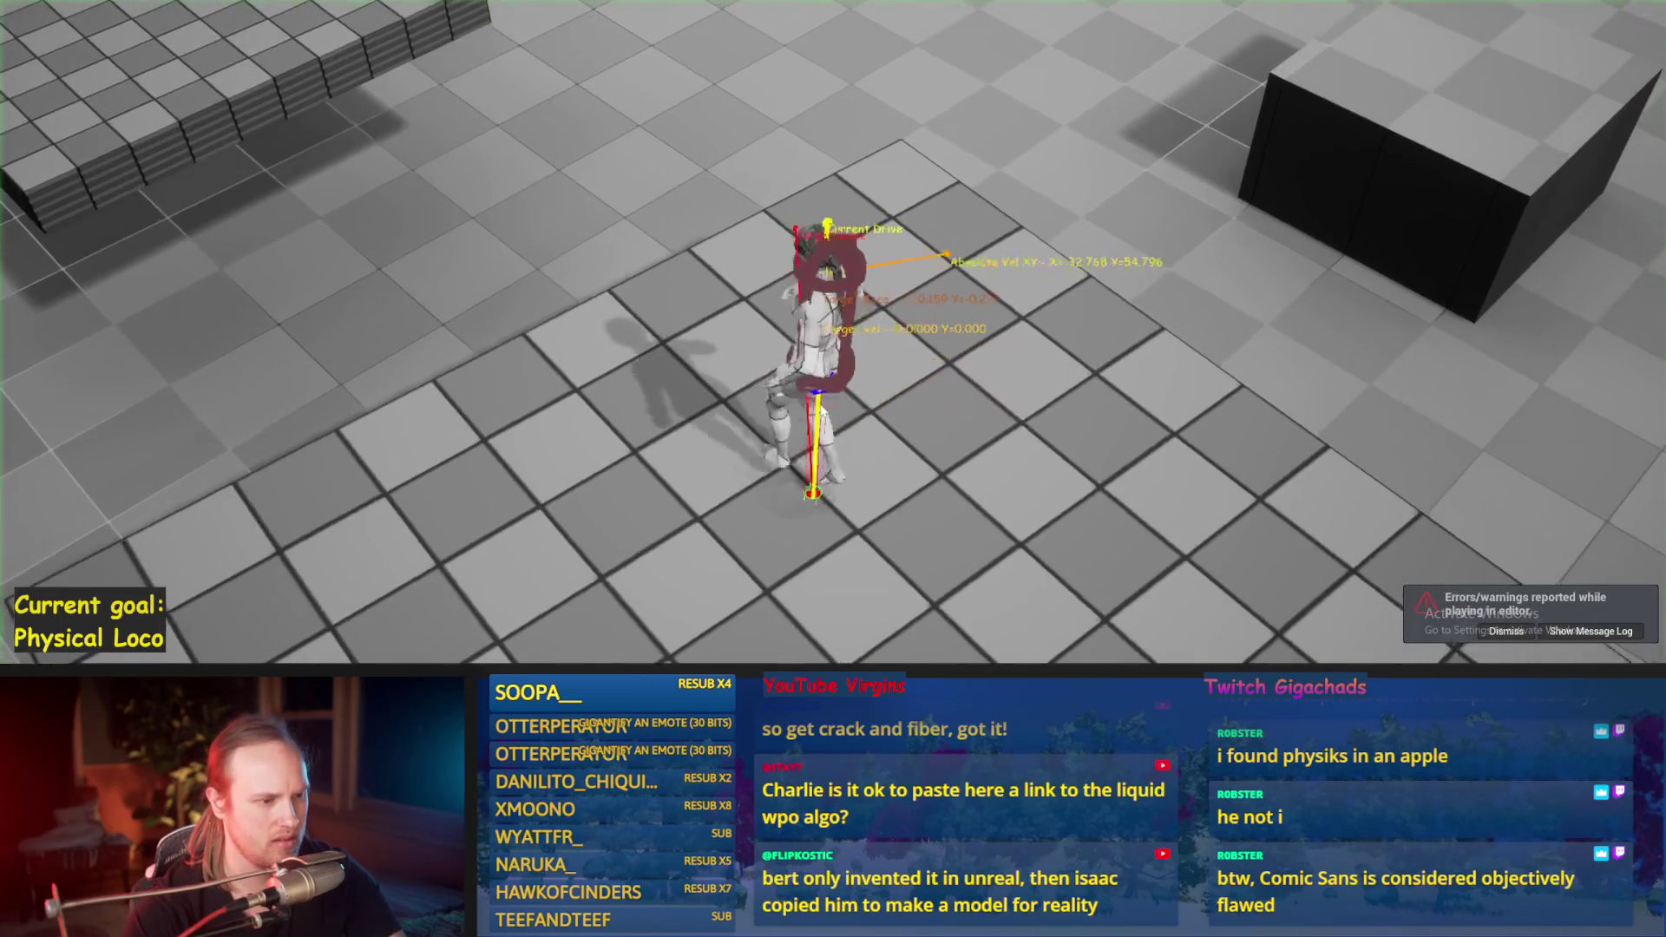
key("Escape")
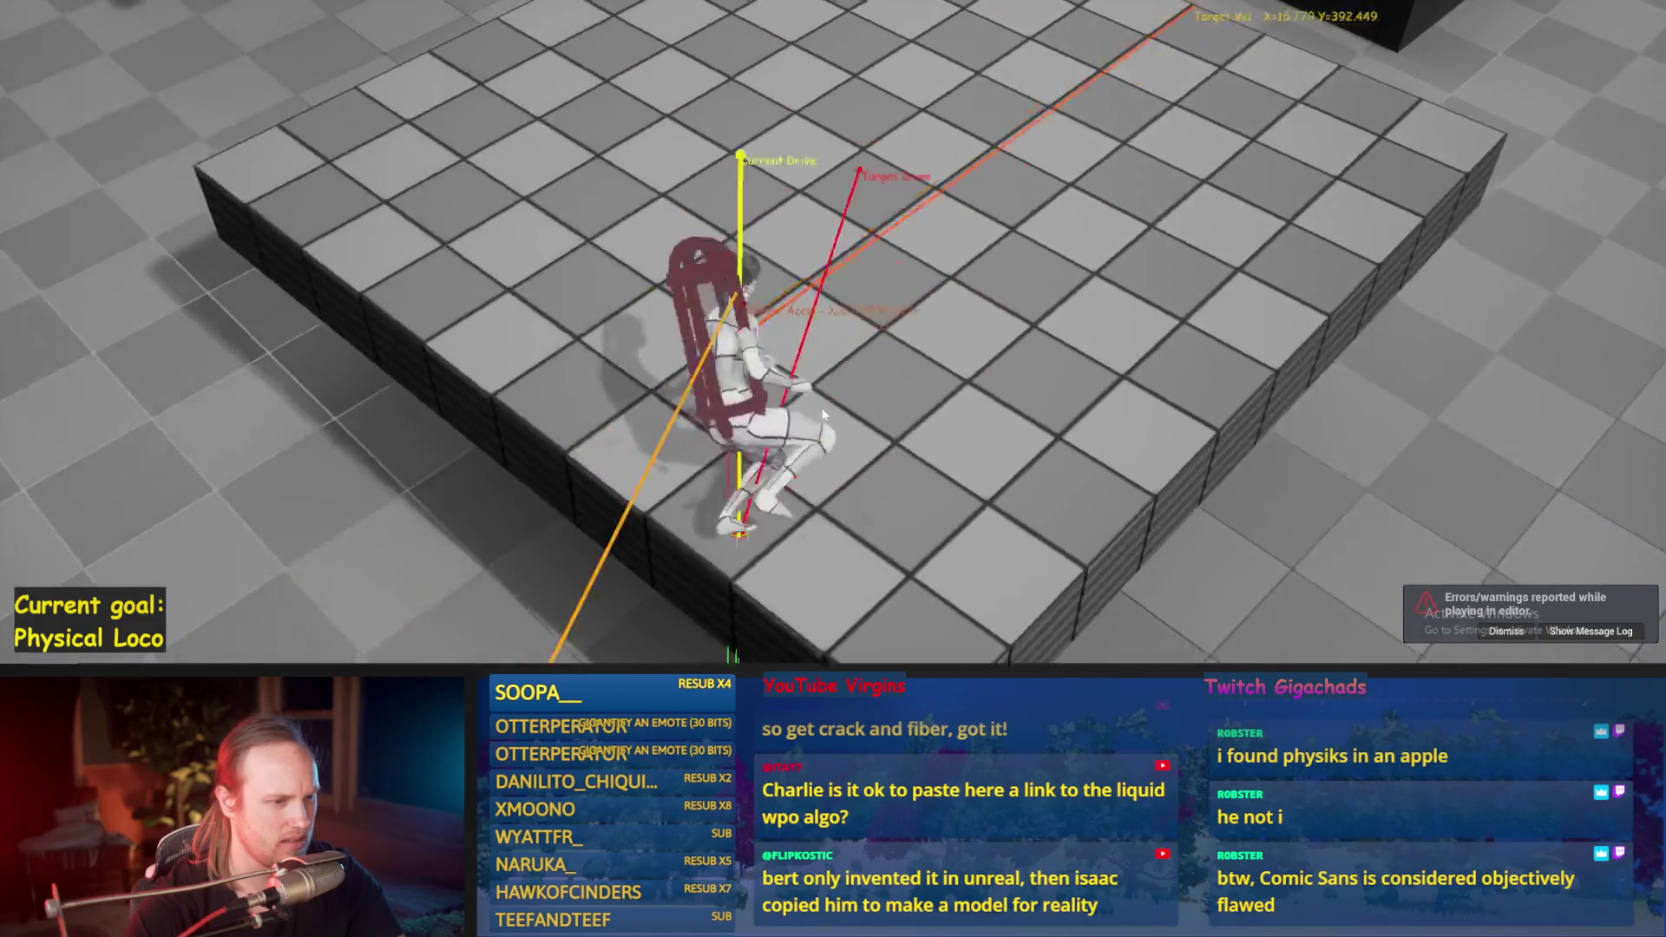
Step: Bring the blueprint back, run one more brief play test, then return to the level
left_click(740, 640)
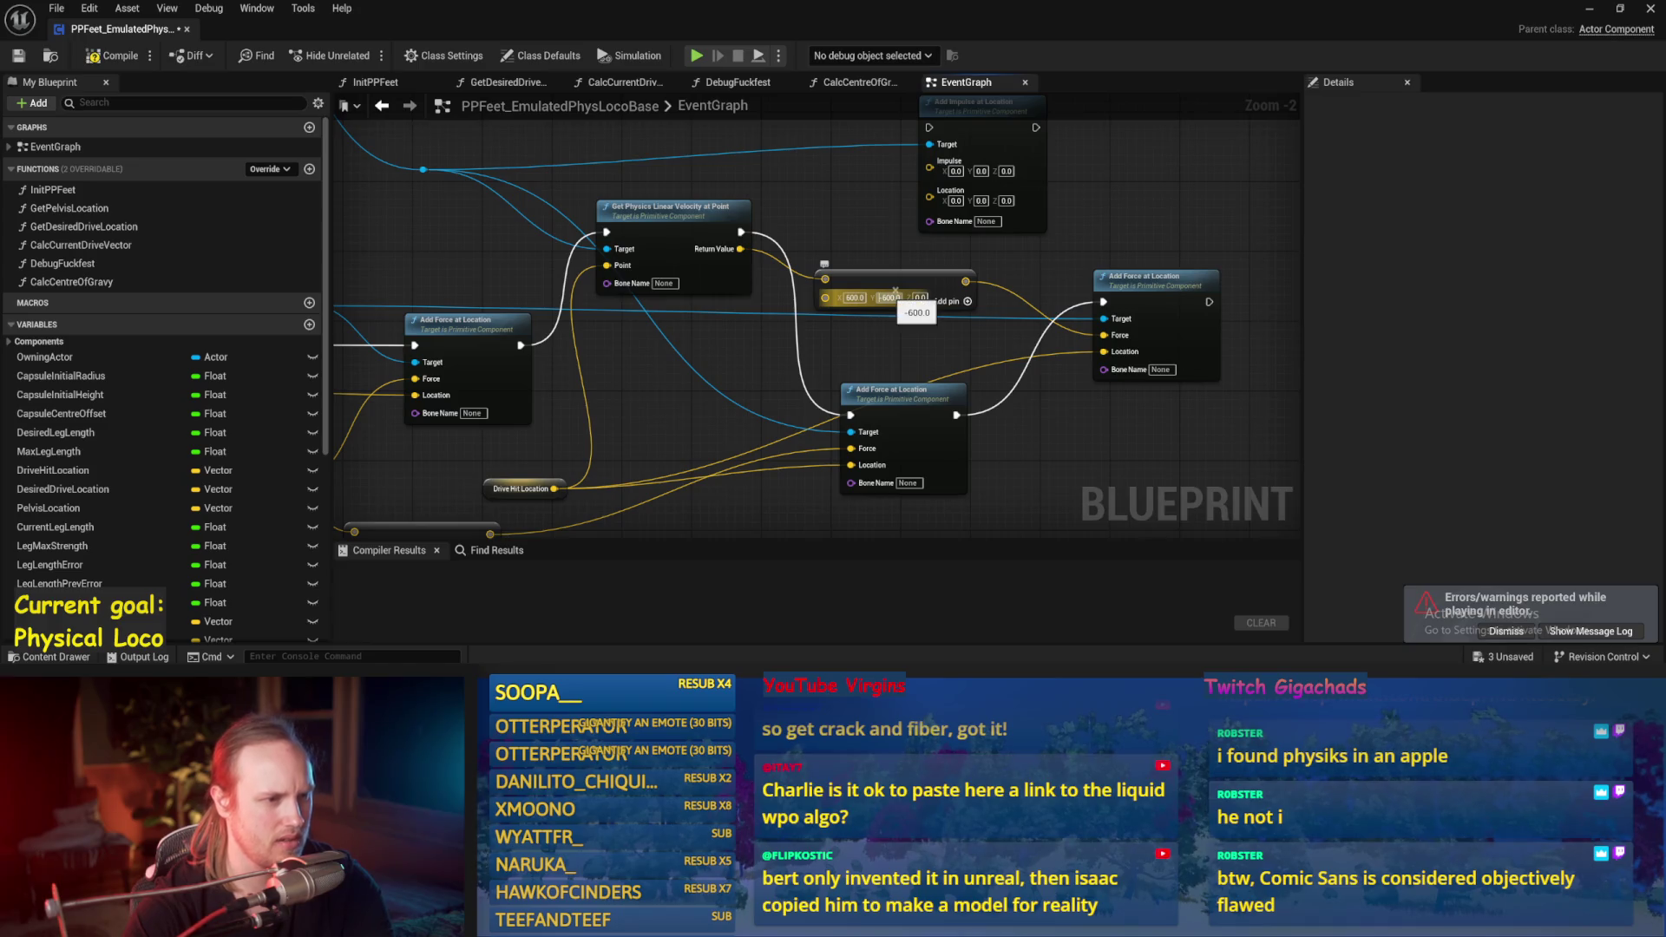
key("alt+Tab")
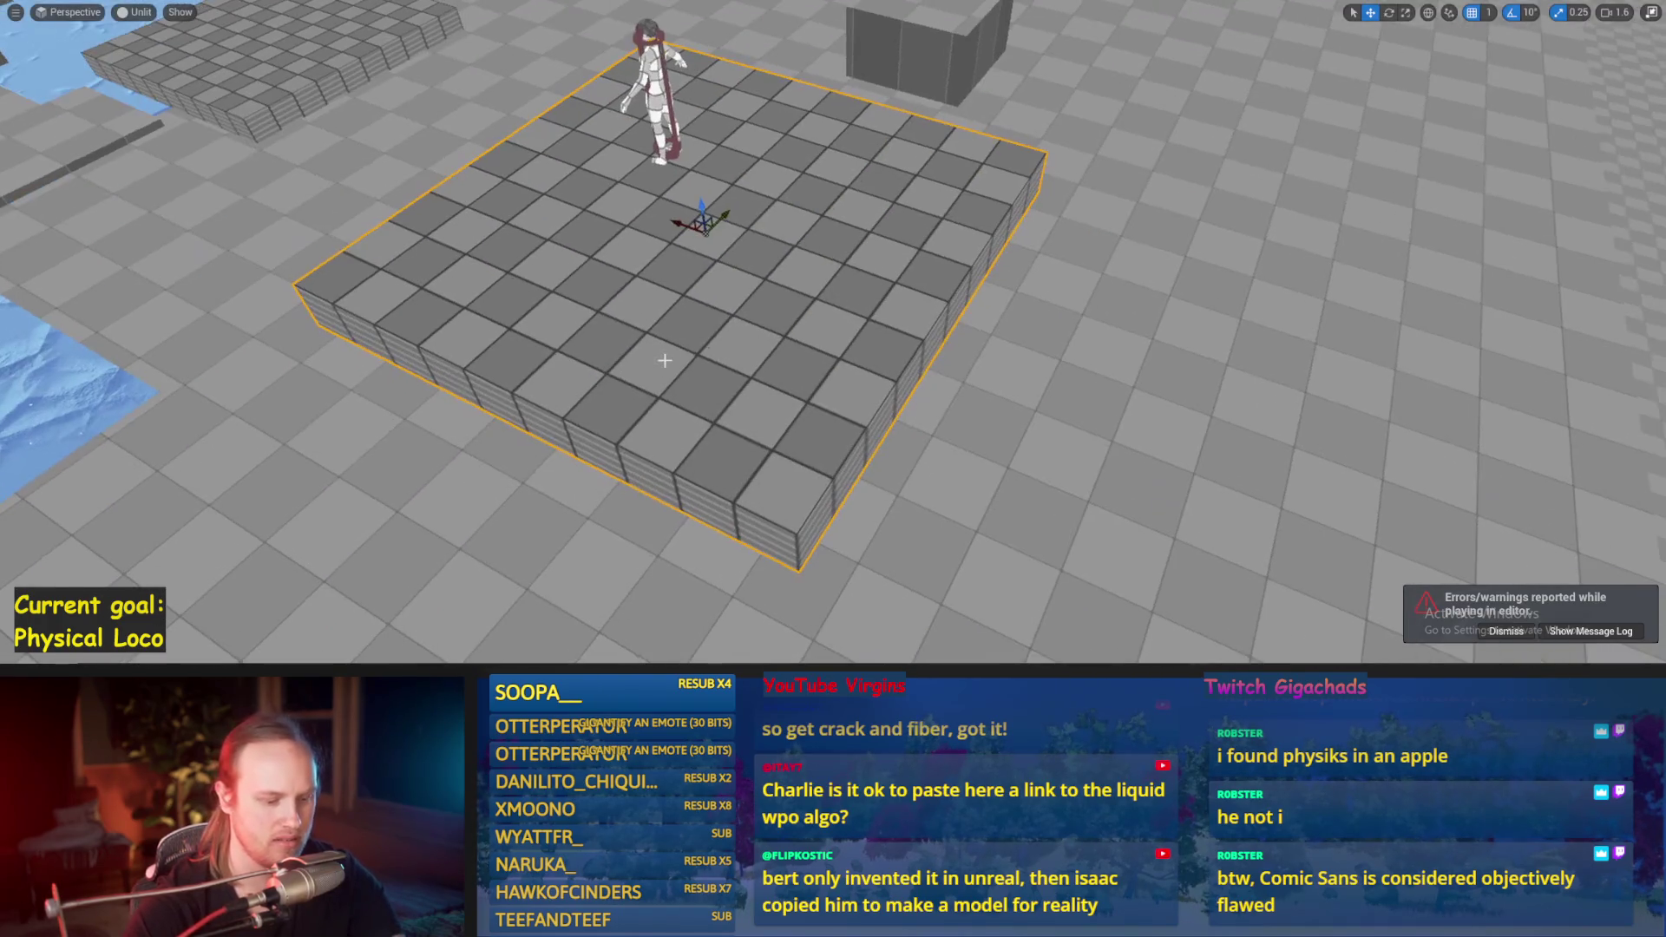
key("alt+p")
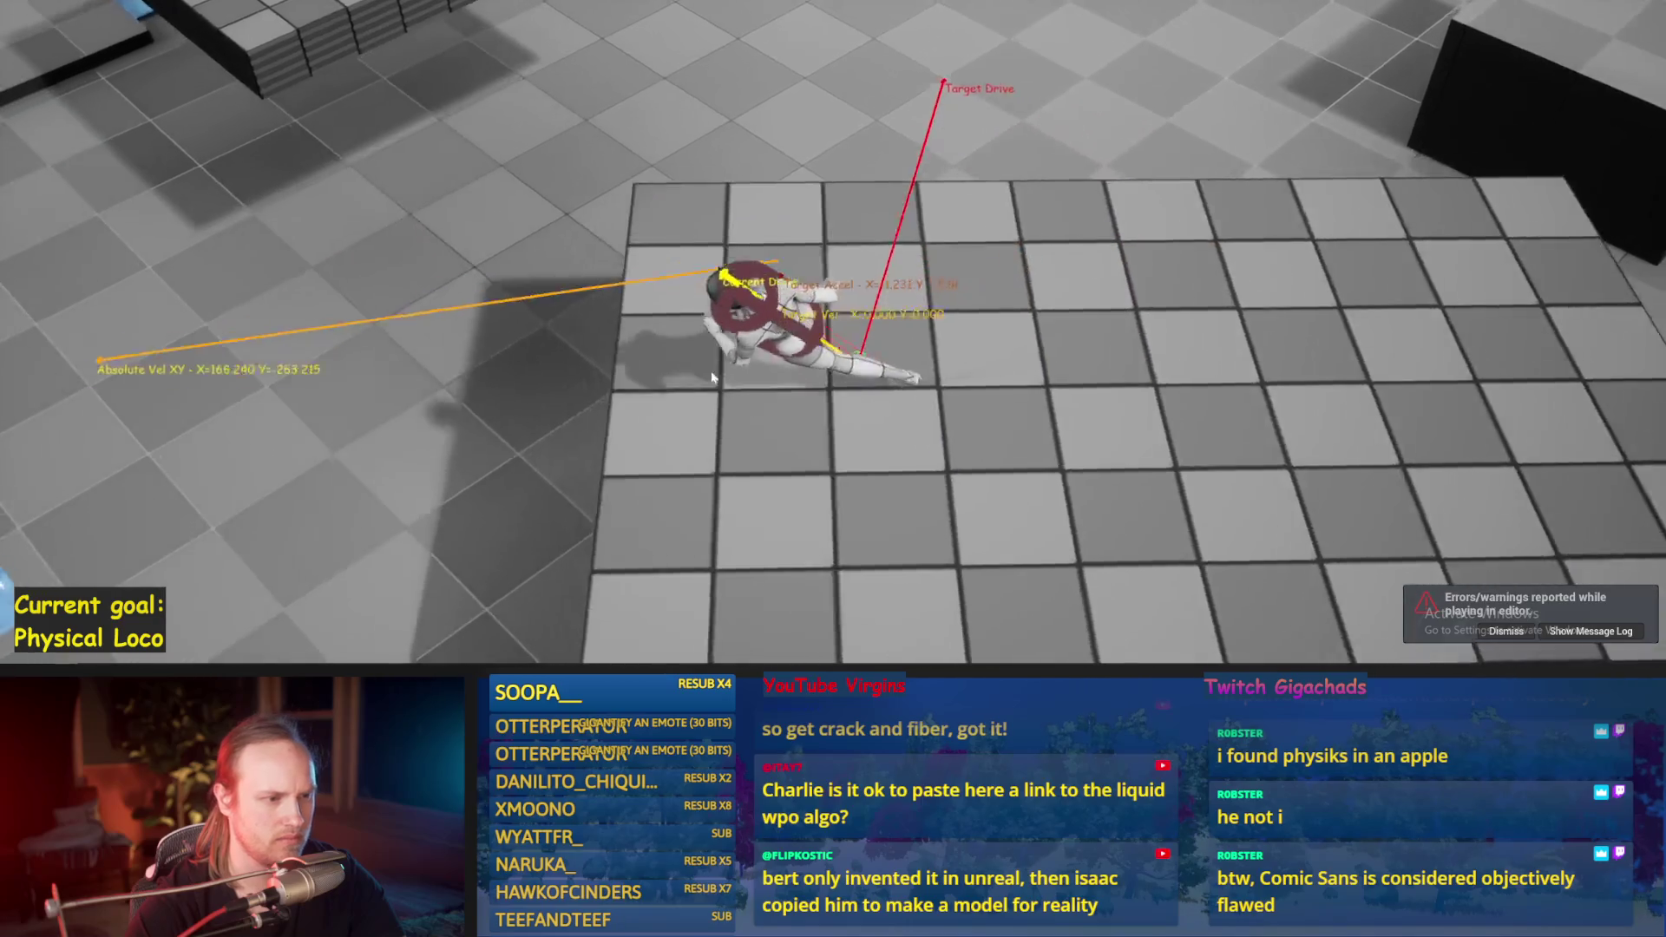
key("Escape")
key("alt+Tab")
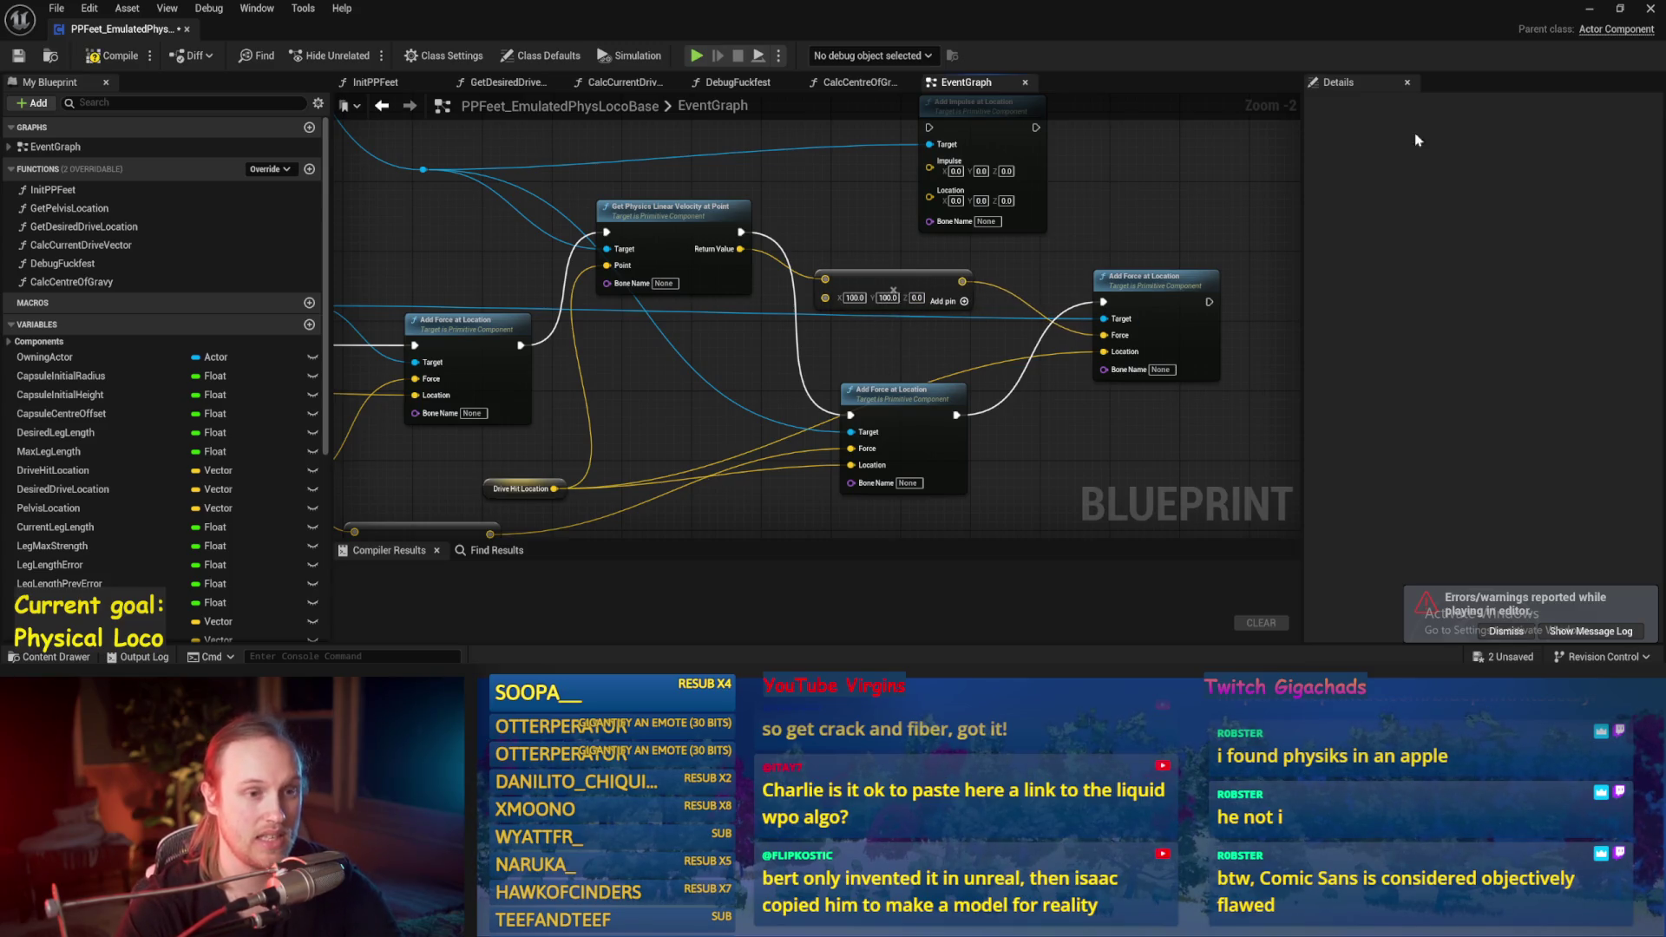
left_click(1586, 10)
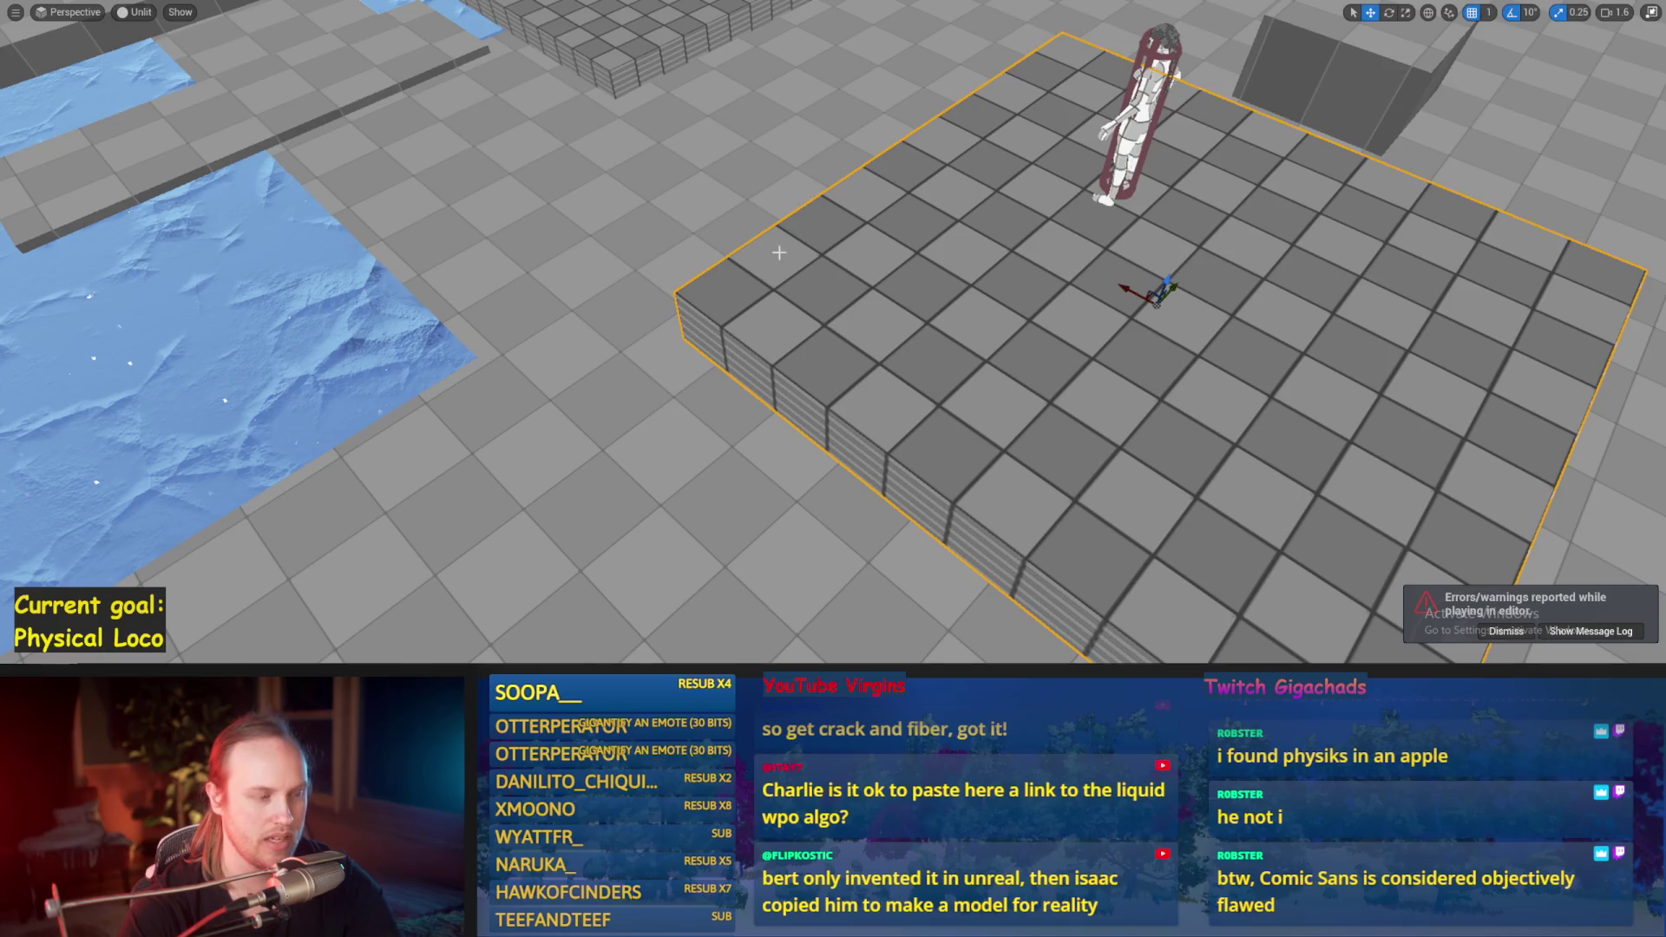
Step: Play-test the character several times with freshly spawned sessions
key("alt+p")
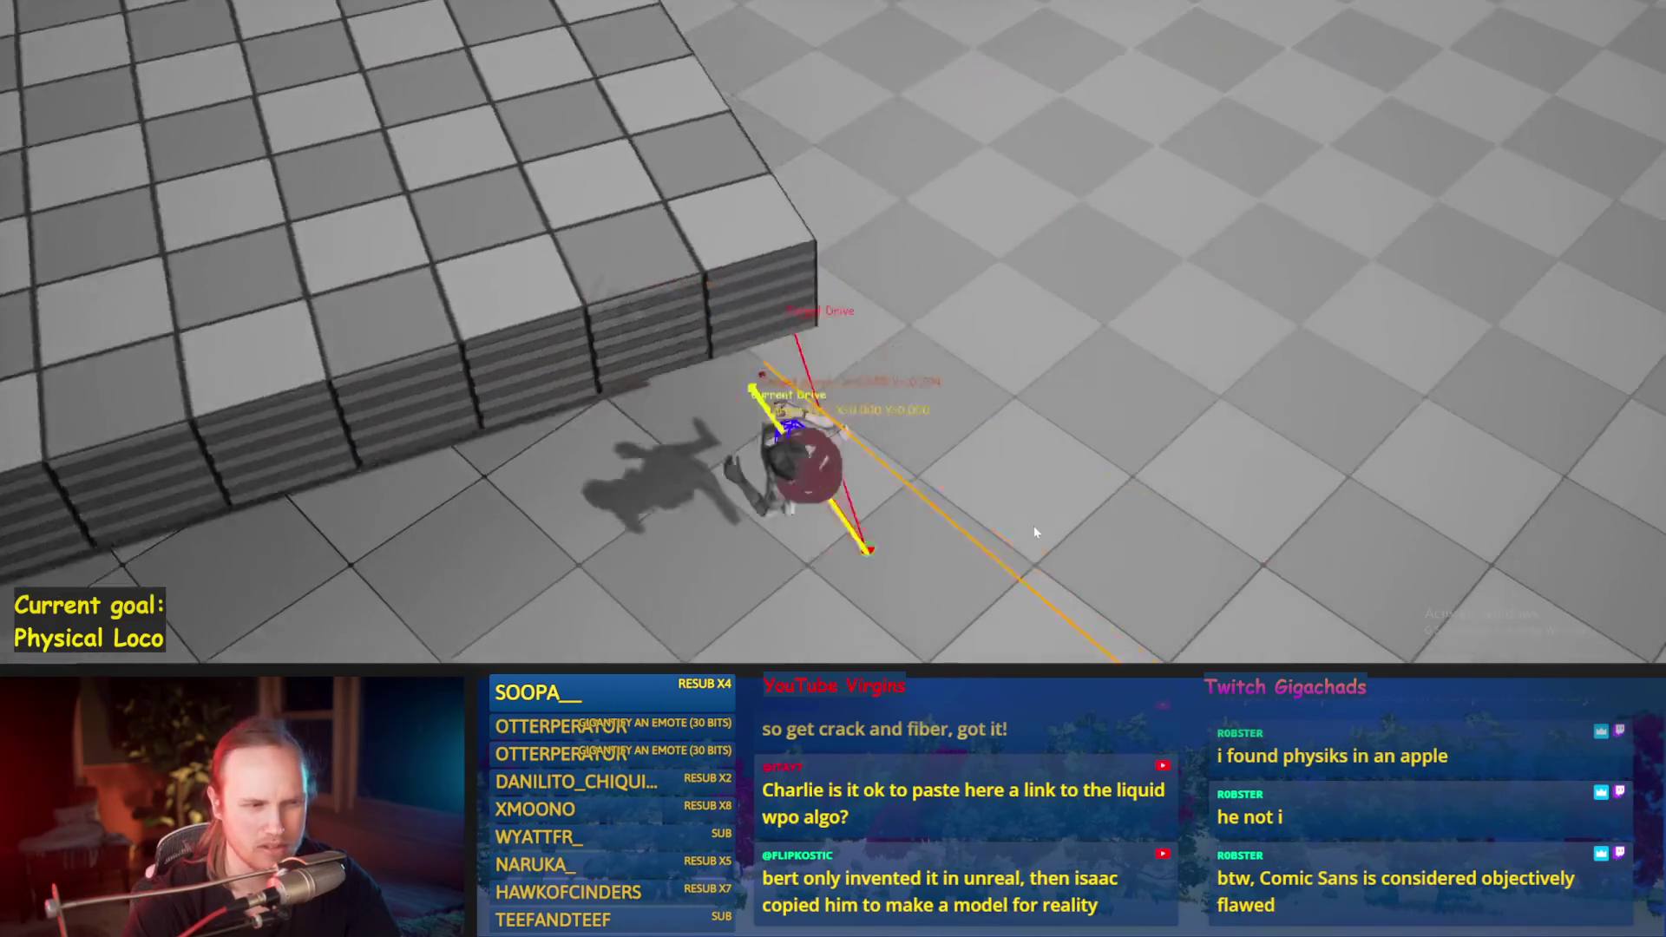
key("Escape")
key("alt+p")
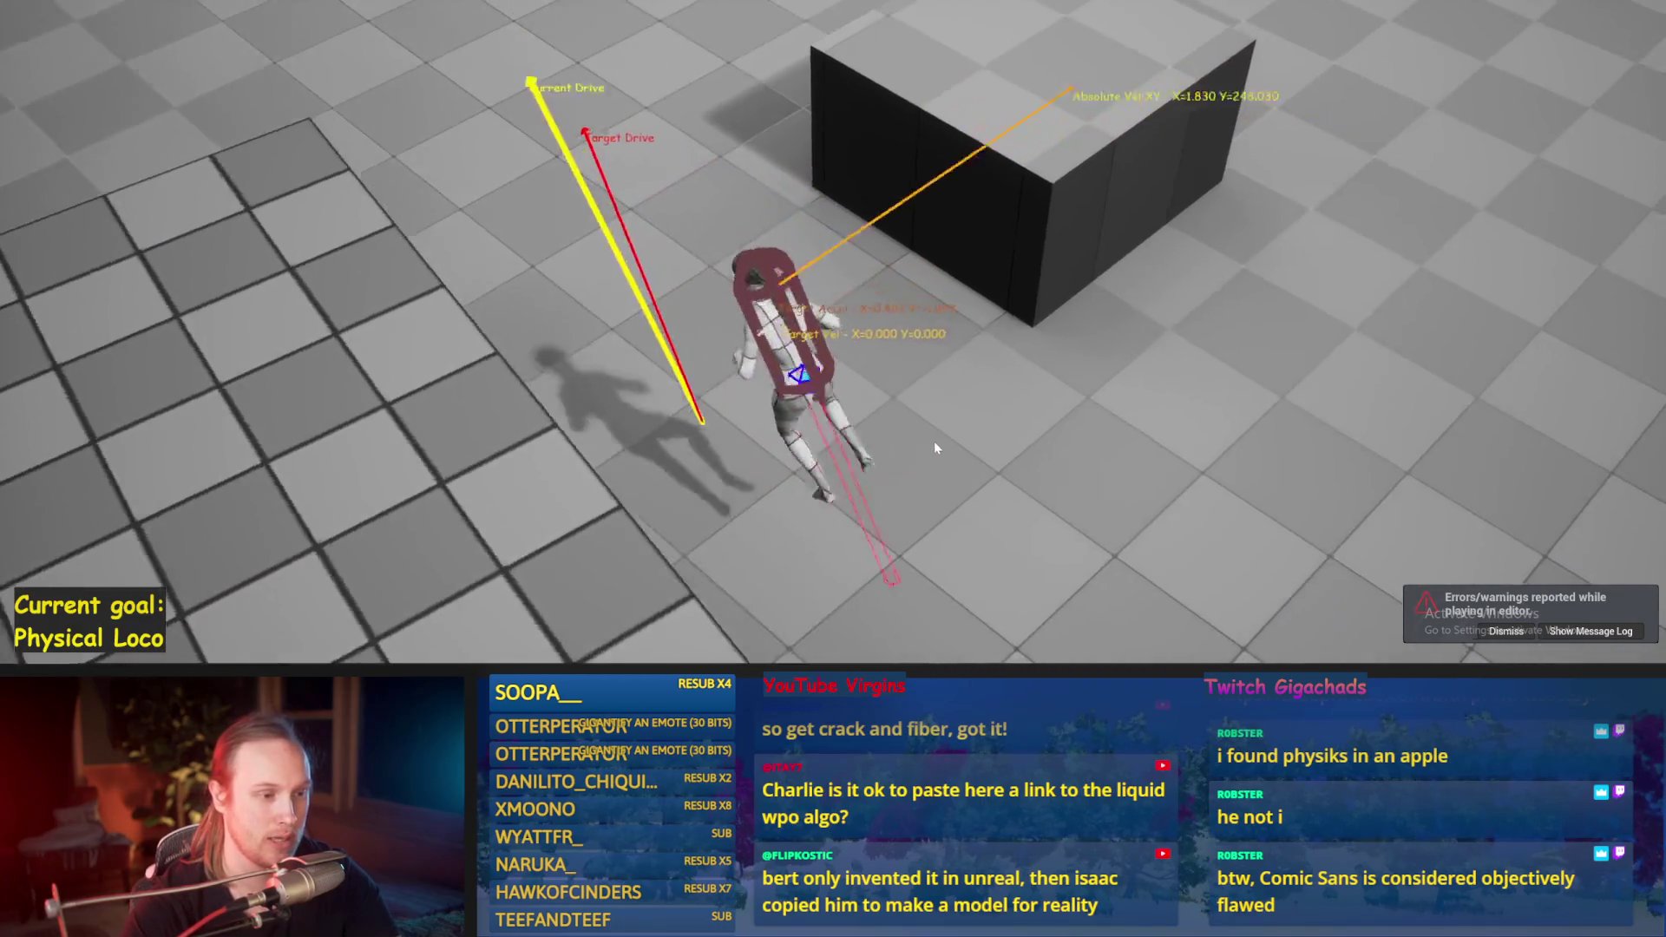
key("Escape")
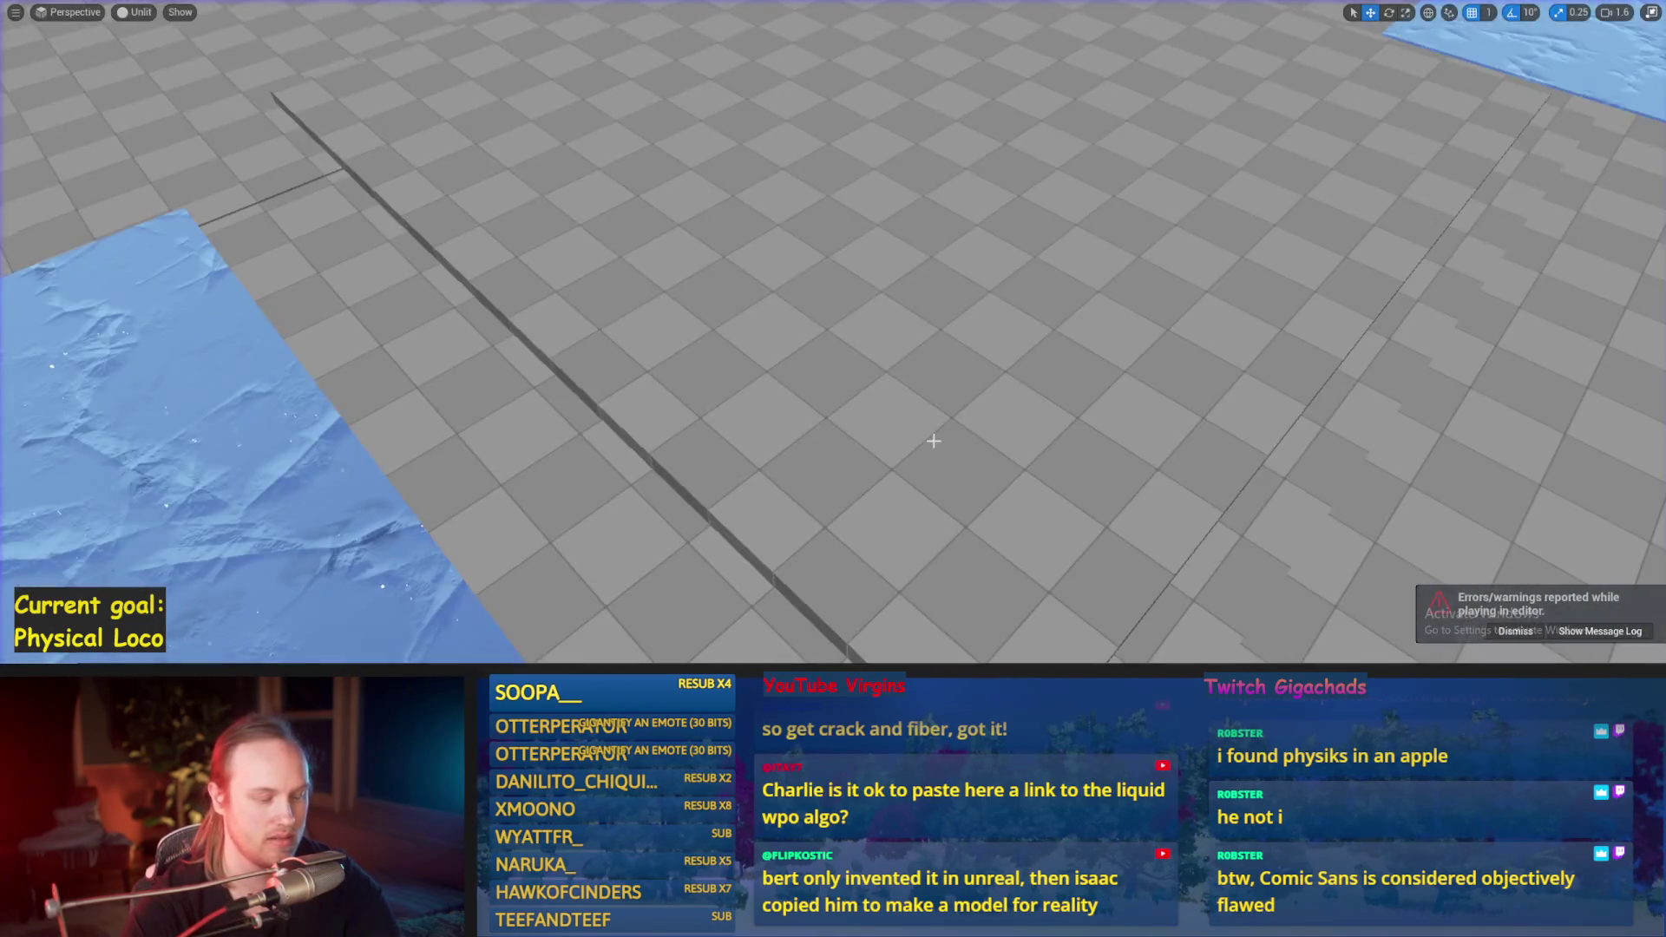
key("alt+p")
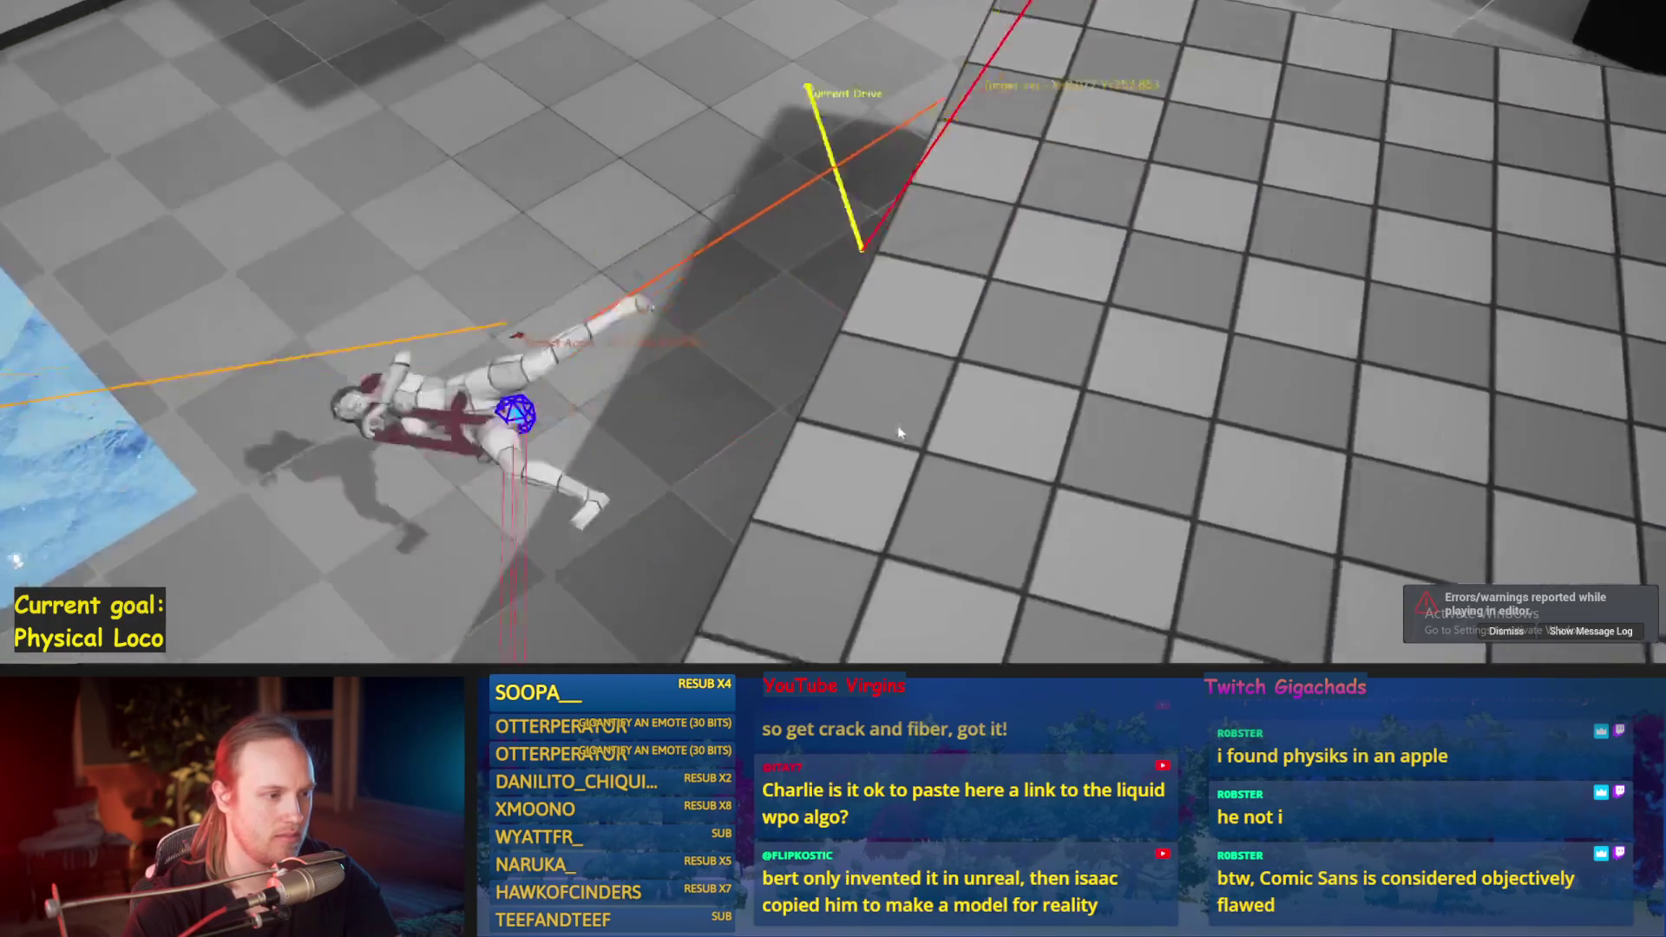
key("Escape")
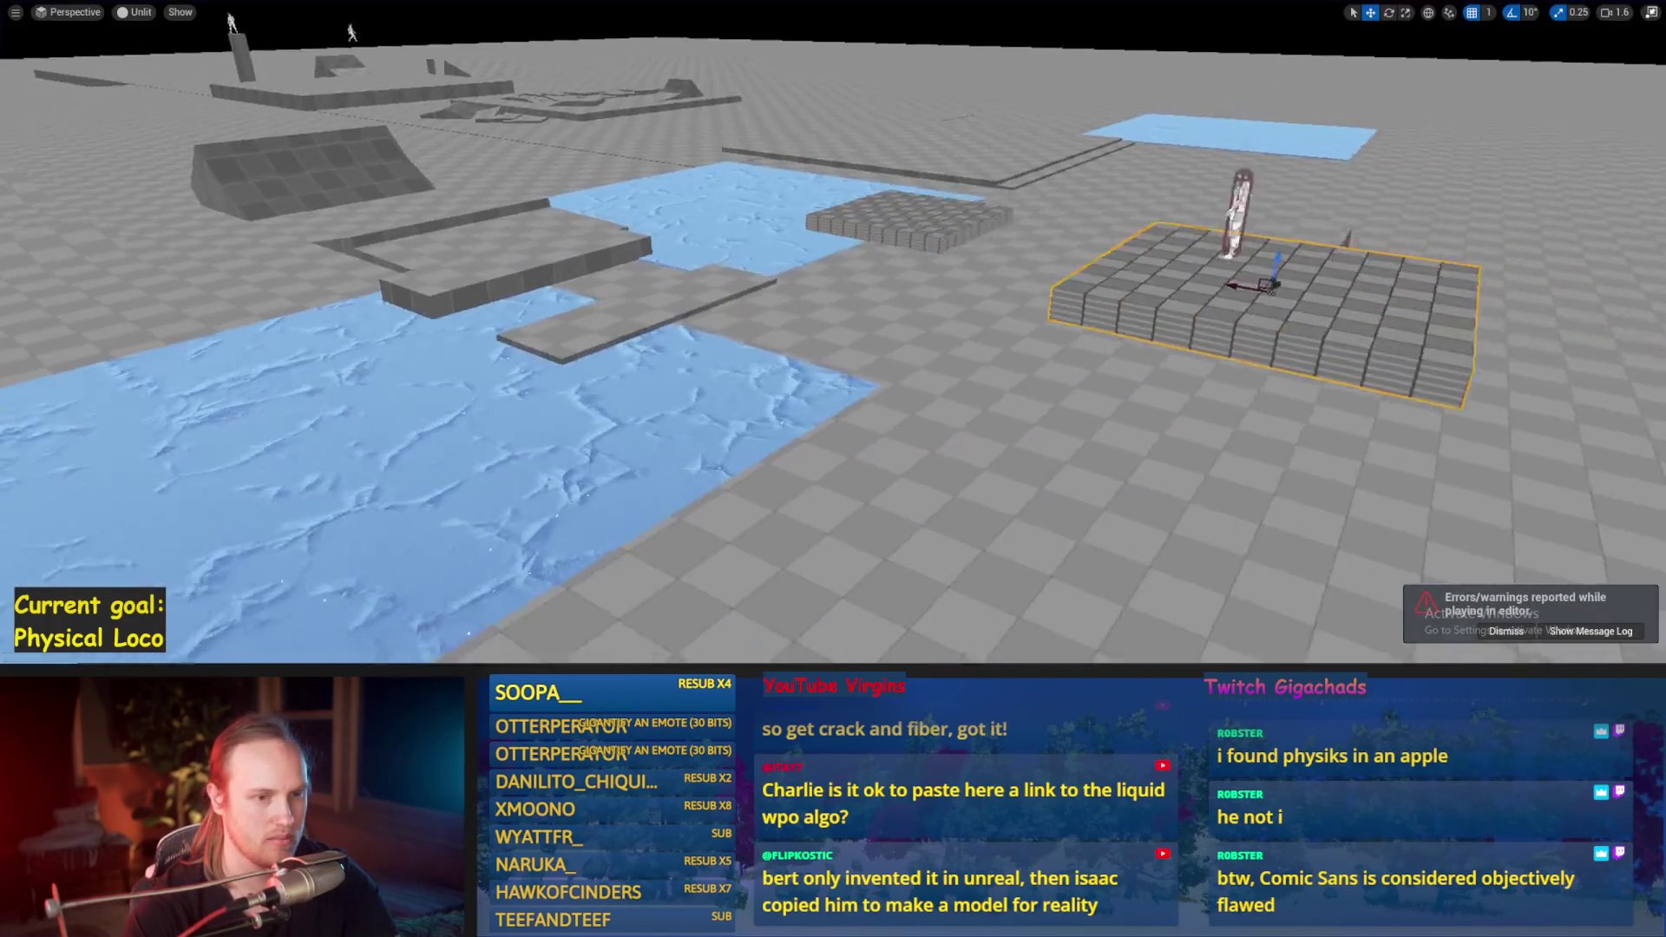
Step: Move the checkered platform right and toward the camera, then playtest around it
key("f")
left_click_drag(859, 248, 1072, 341)
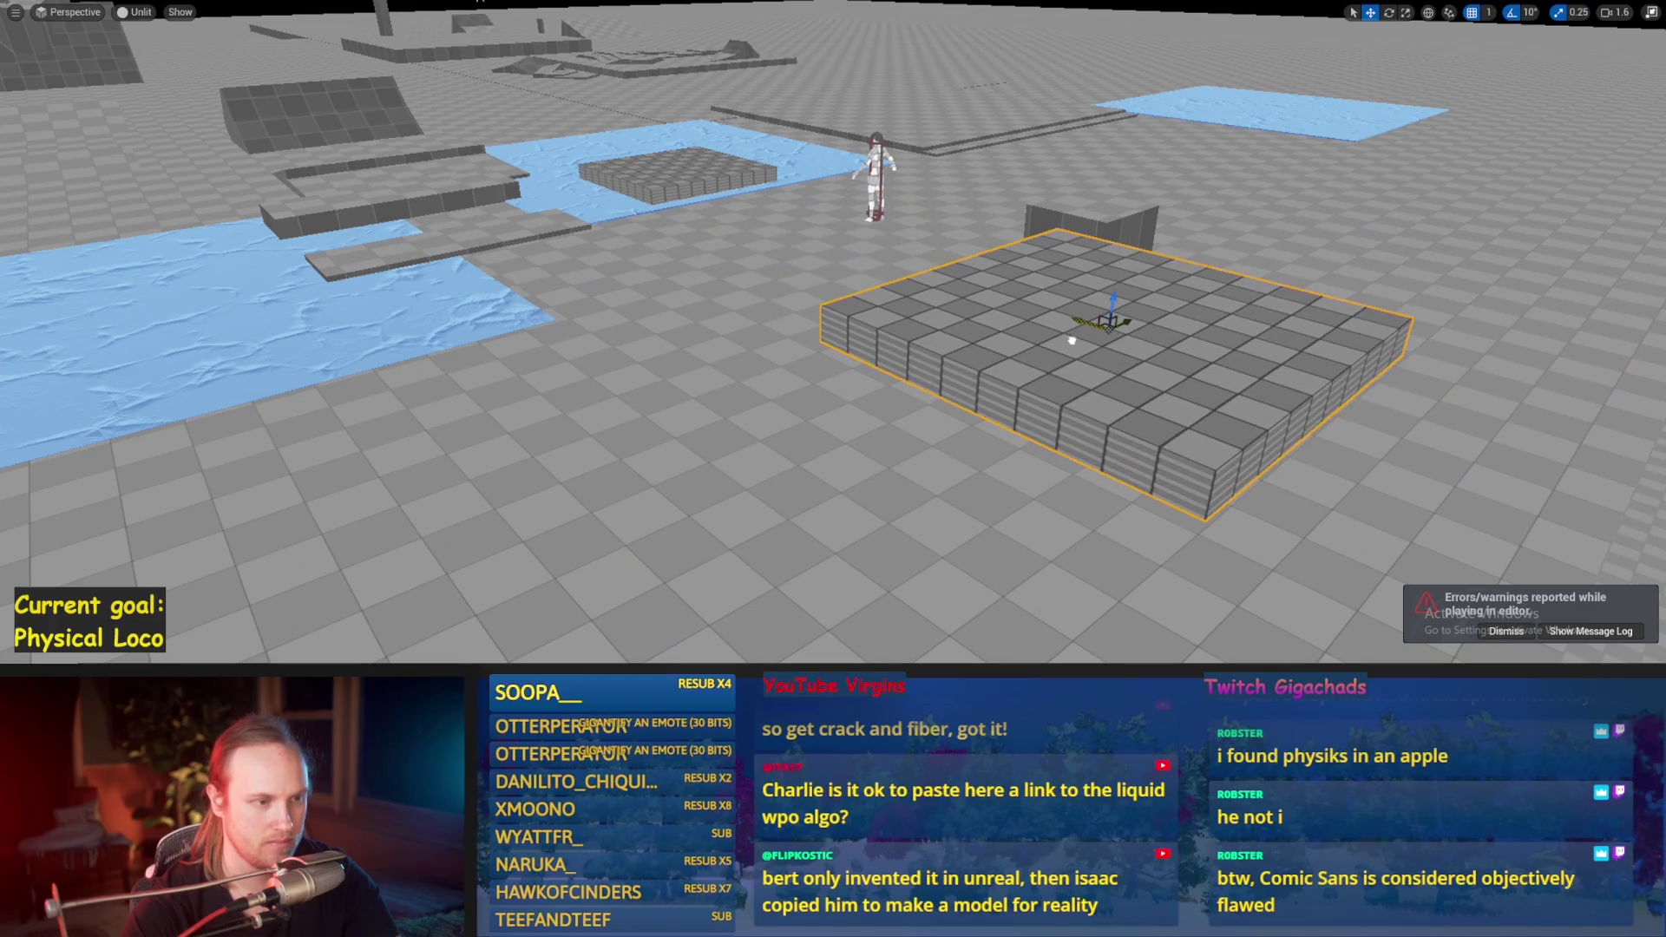
key("alt+p")
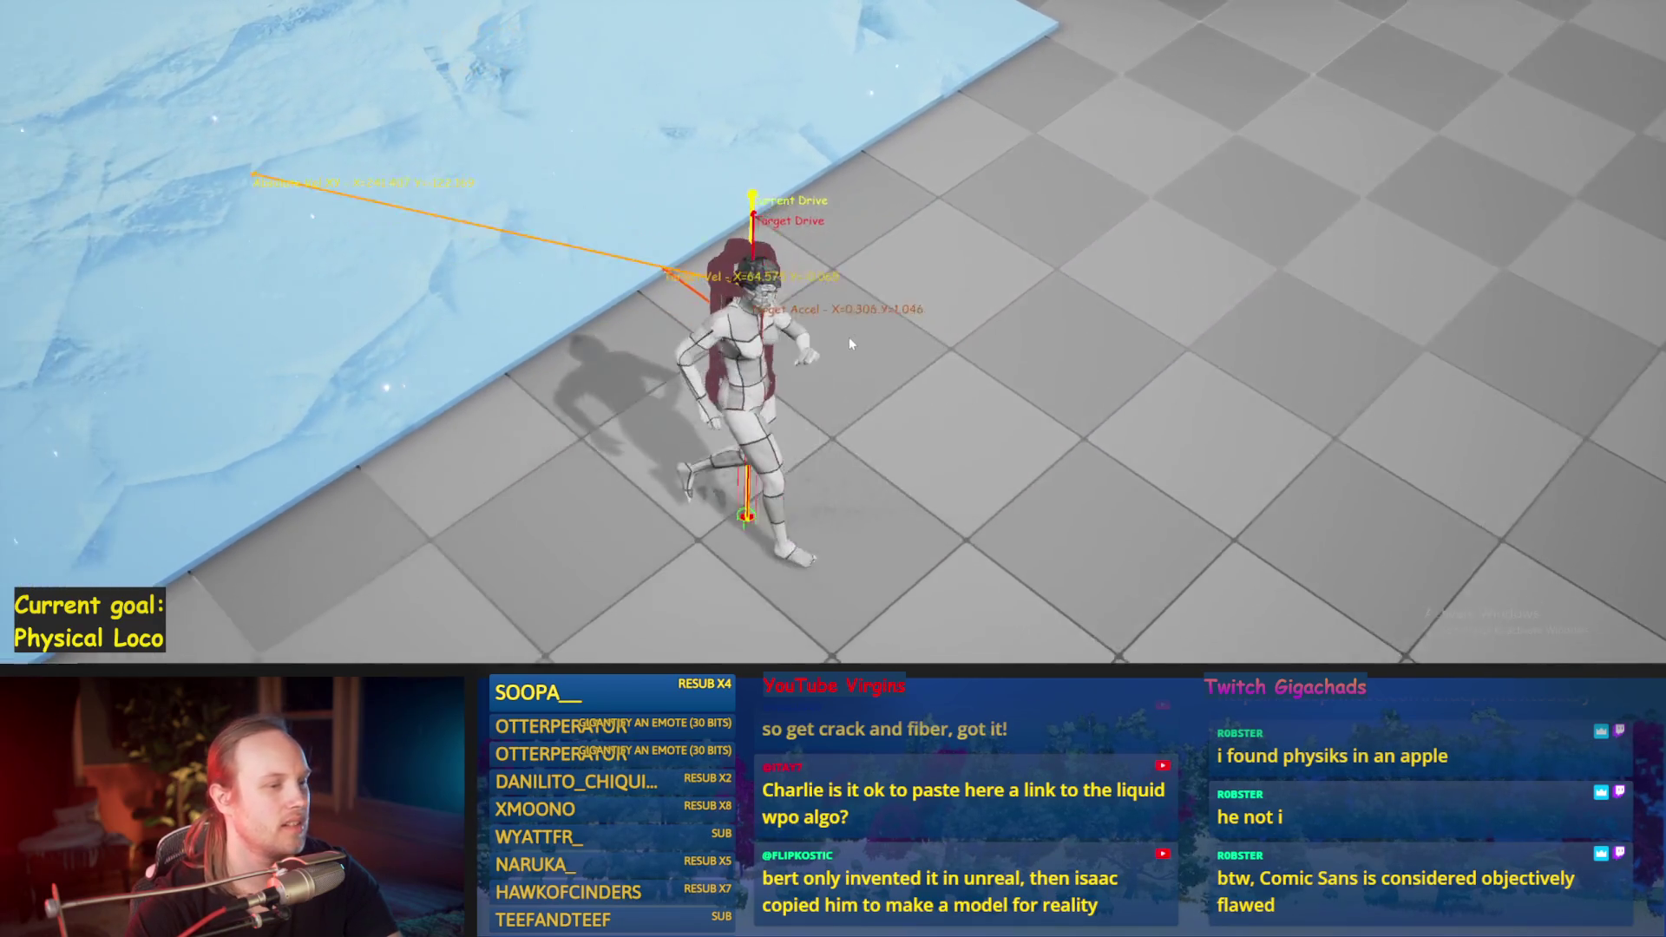
key("Escape")
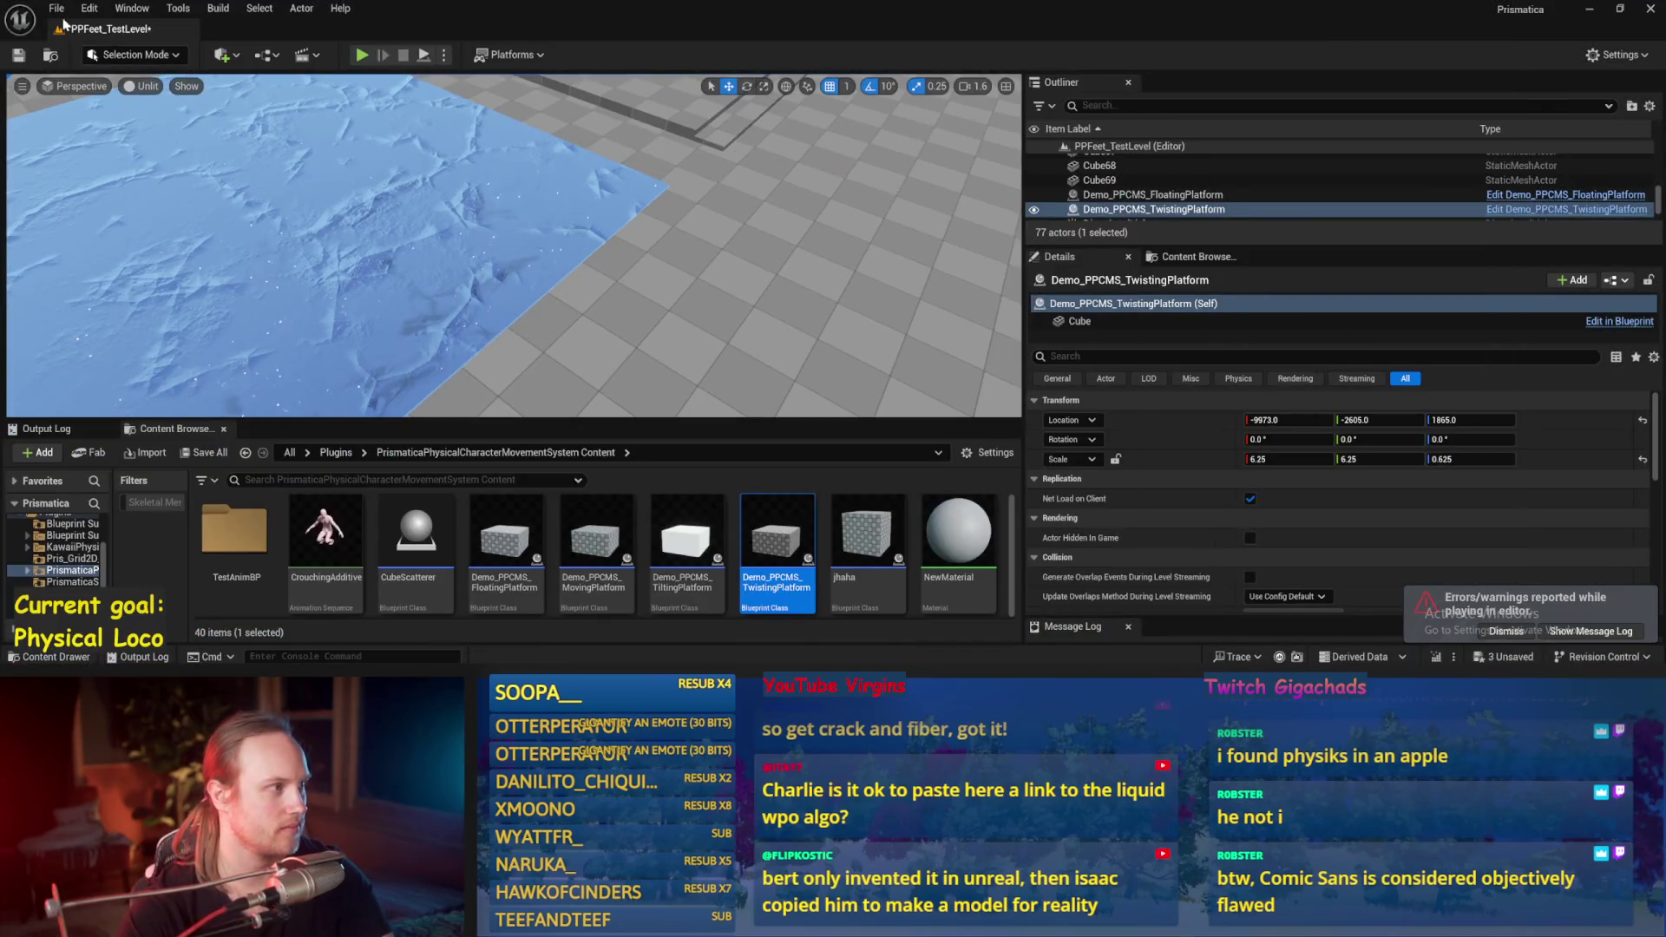
Step: Save all unsaved levels and assets with File > Save All, then reposition the viewport camera
left_click(56, 9)
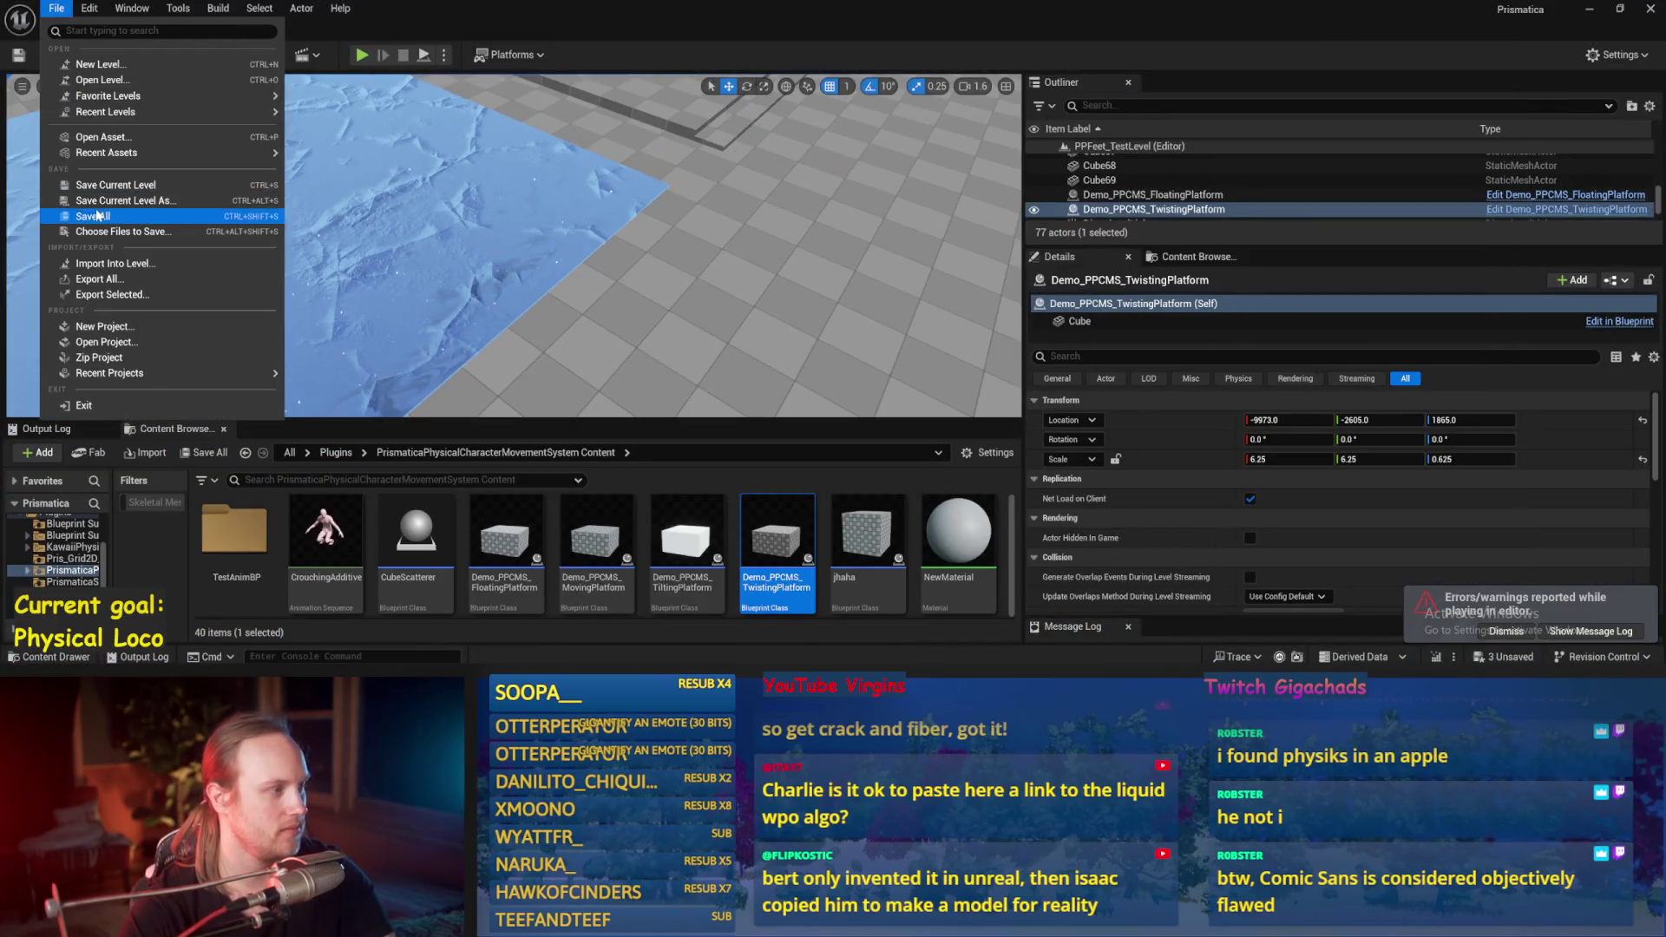
left_click(99, 216)
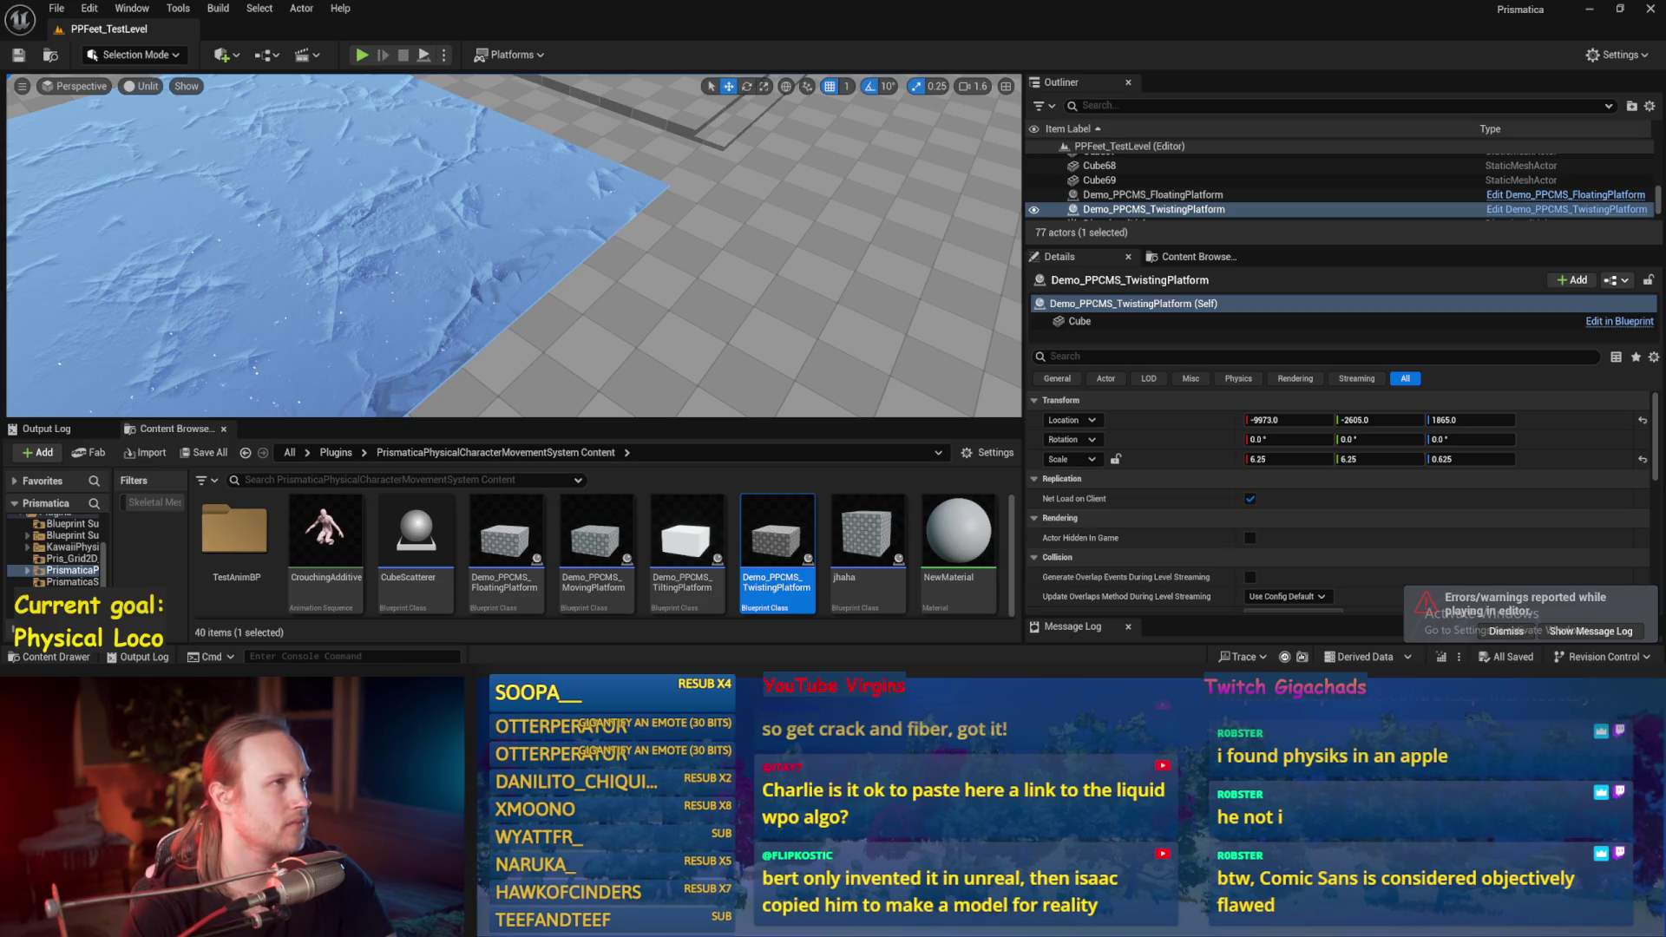
left_click_drag(843, 195, 594, 155)
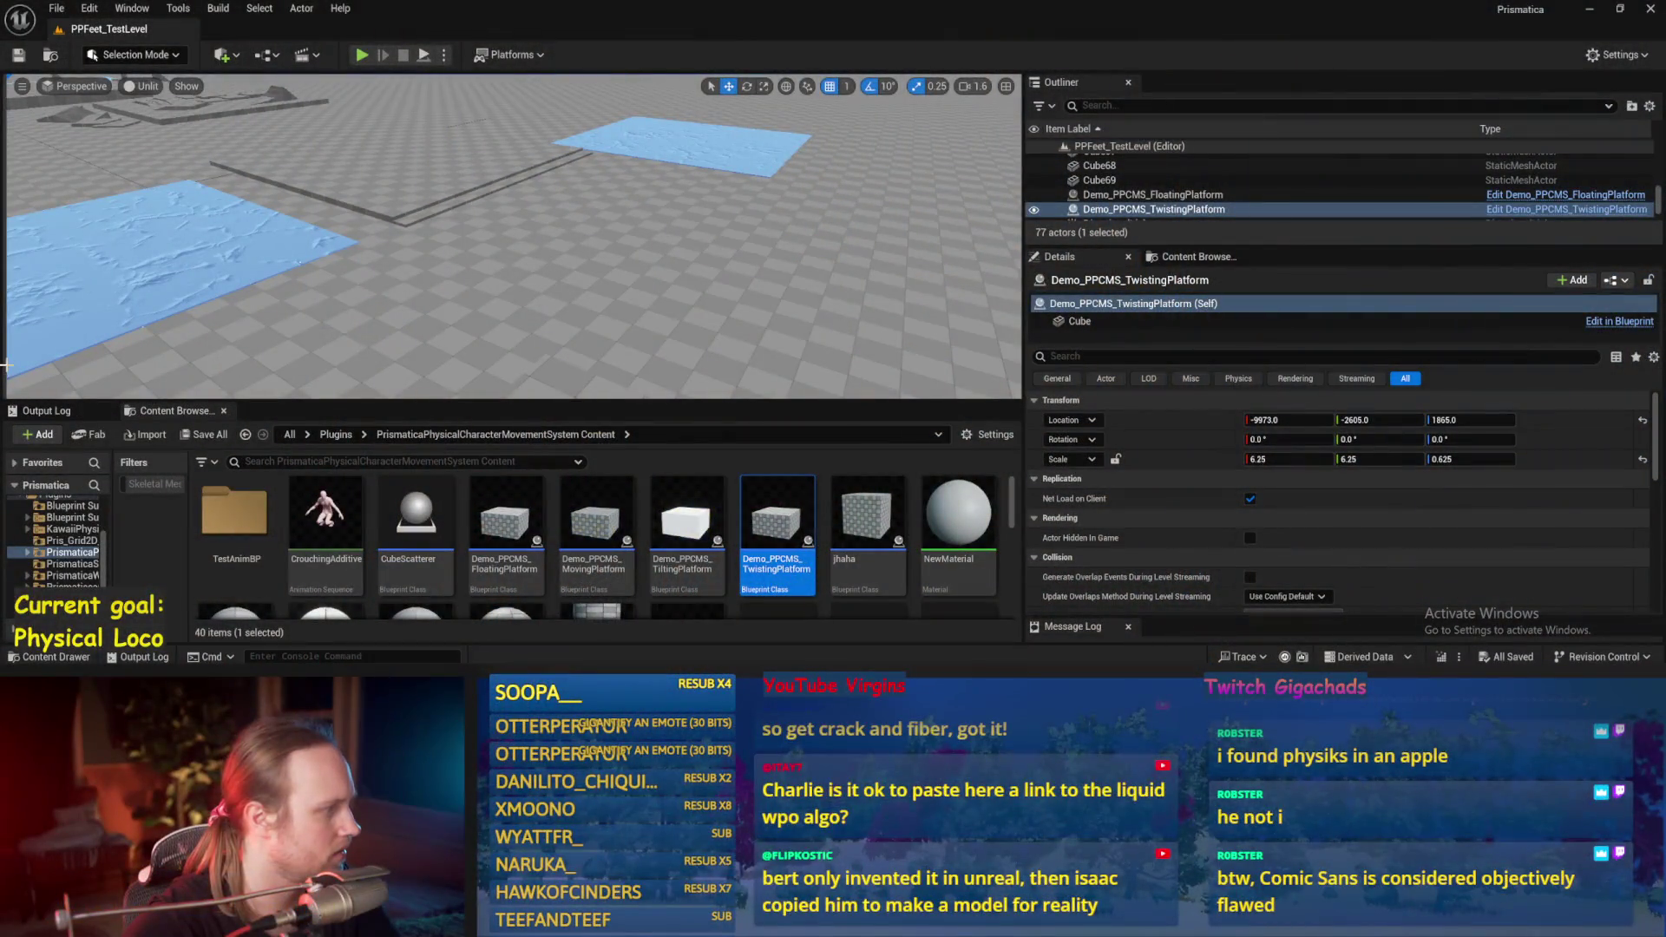
Step: Place a Sphere from Shapes near the ice platform, scale it to 5, and show PrisPhysicalFeet Content
key("shift+1")
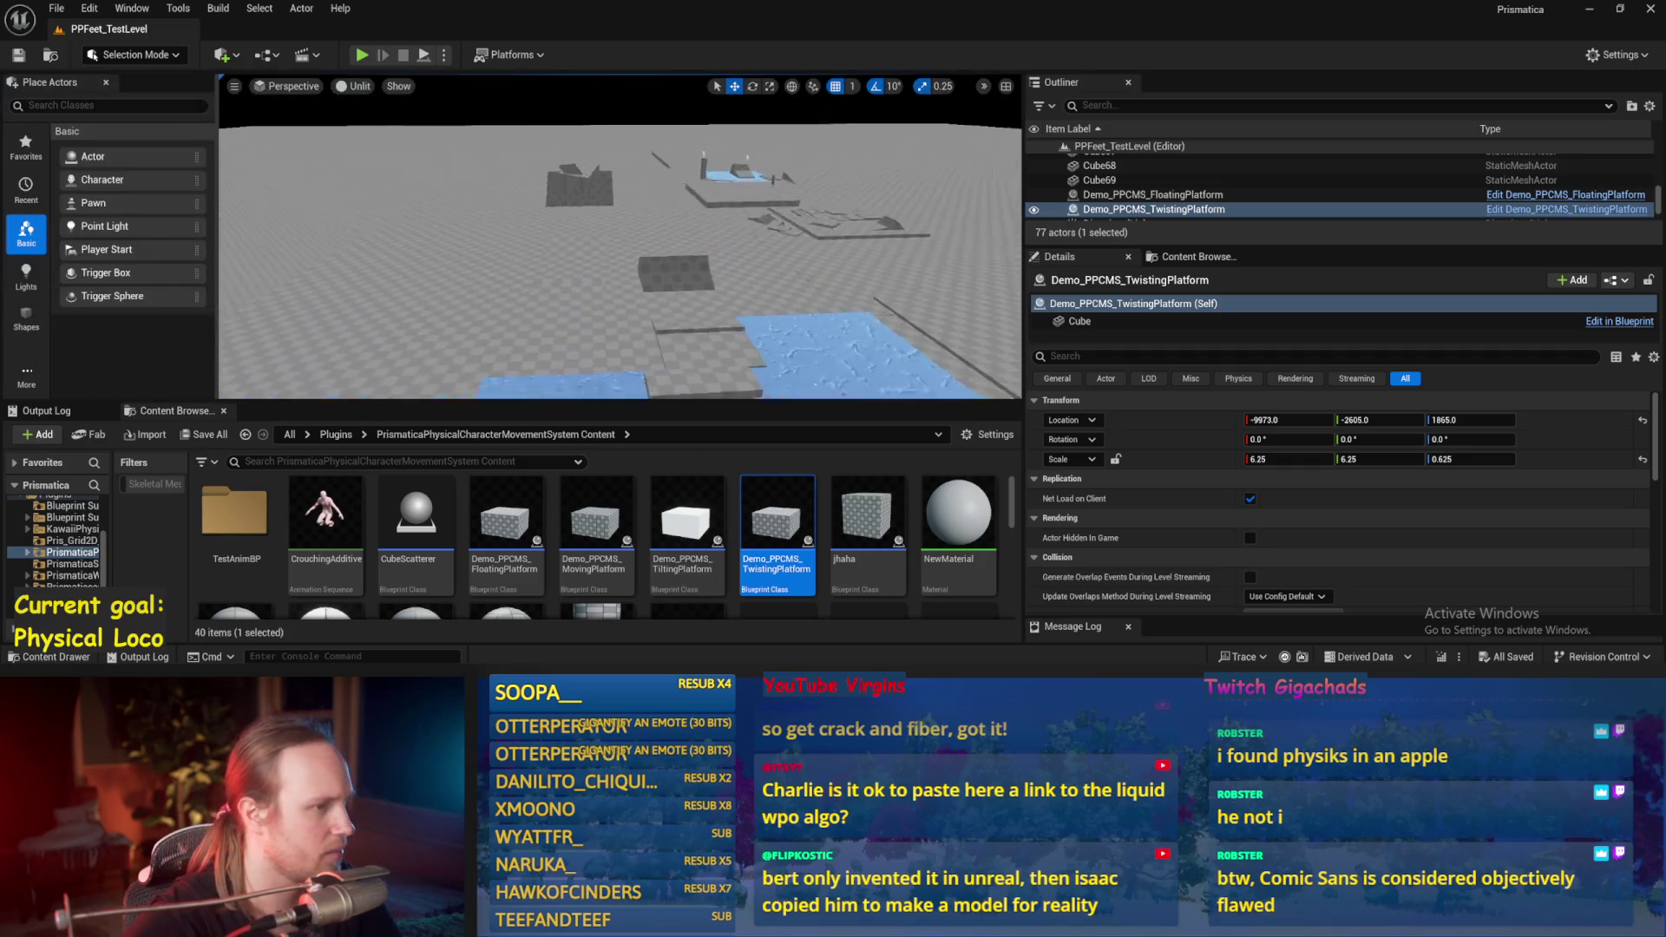
key("f")
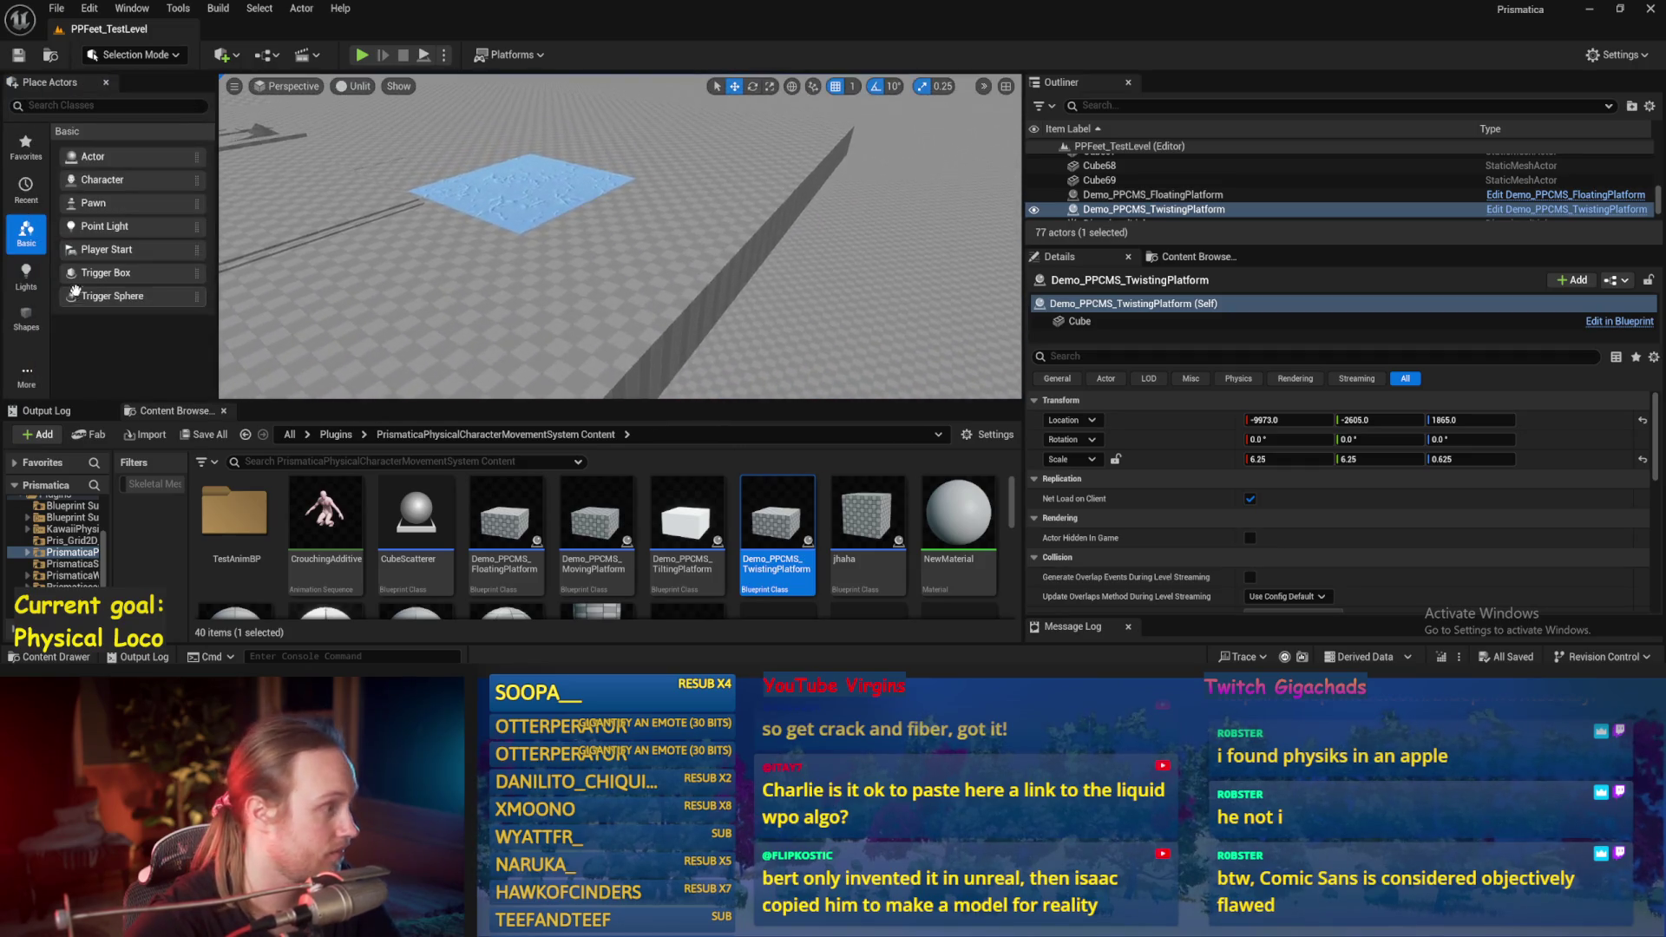
left_click(26, 317)
mouse_move(95, 180)
left_mouse_down()
mouse_move(498, 323)
mouse_move(493, 310)
left_mouse_up()
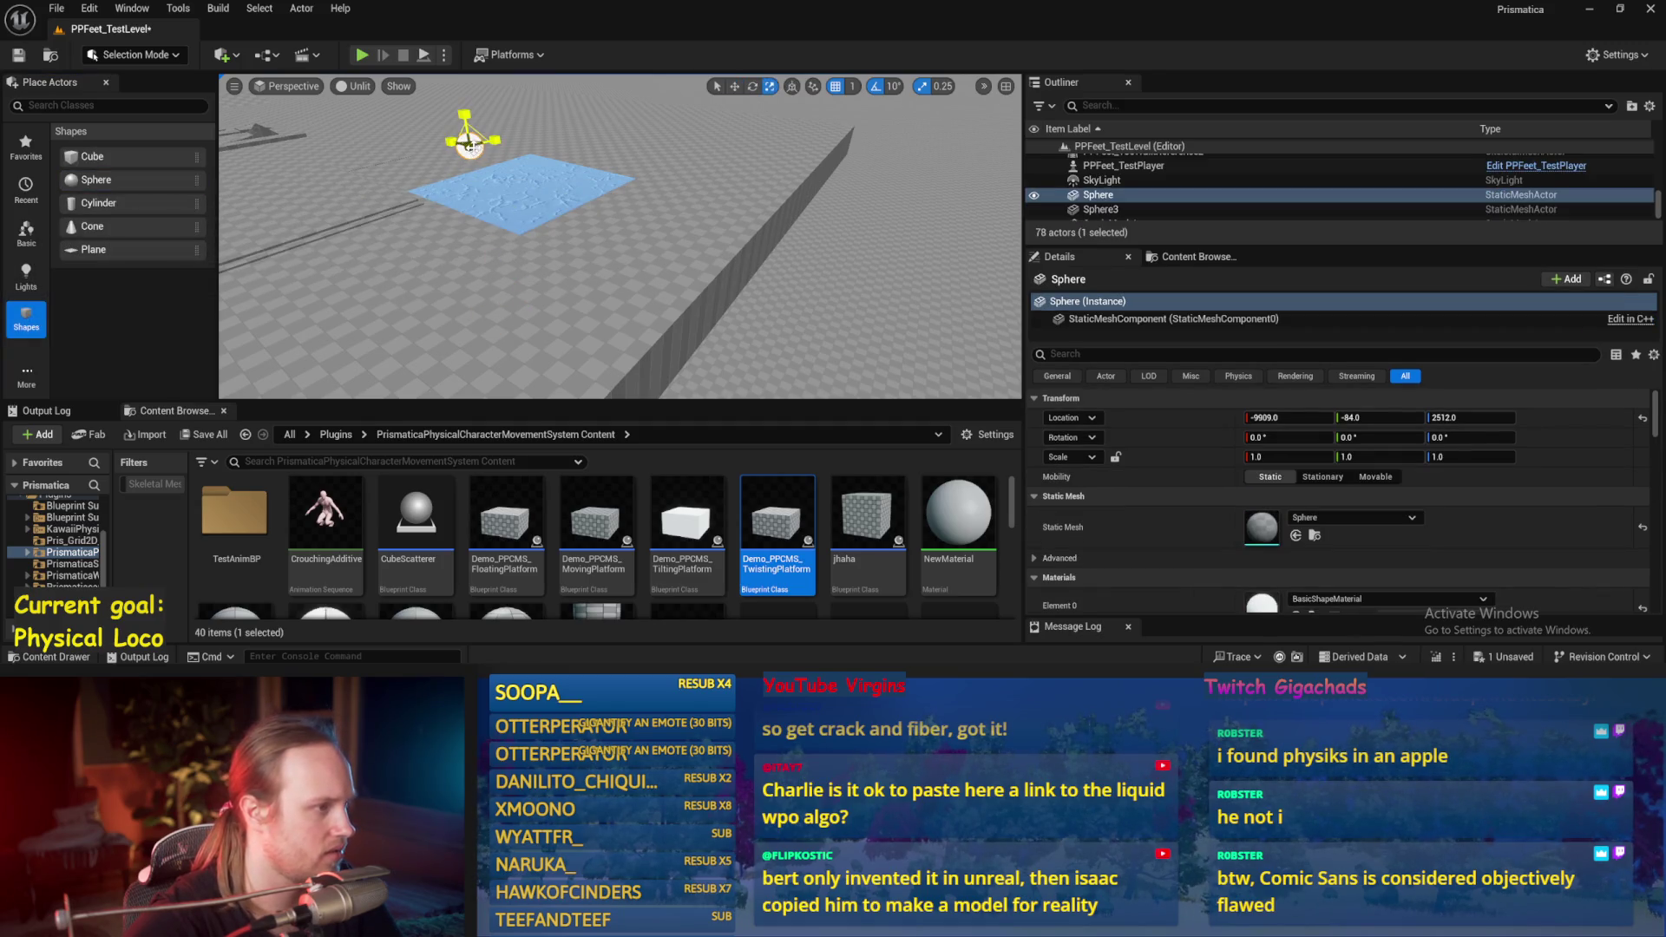
type("5")
key("Return")
scroll(379, 527, "down", 3)
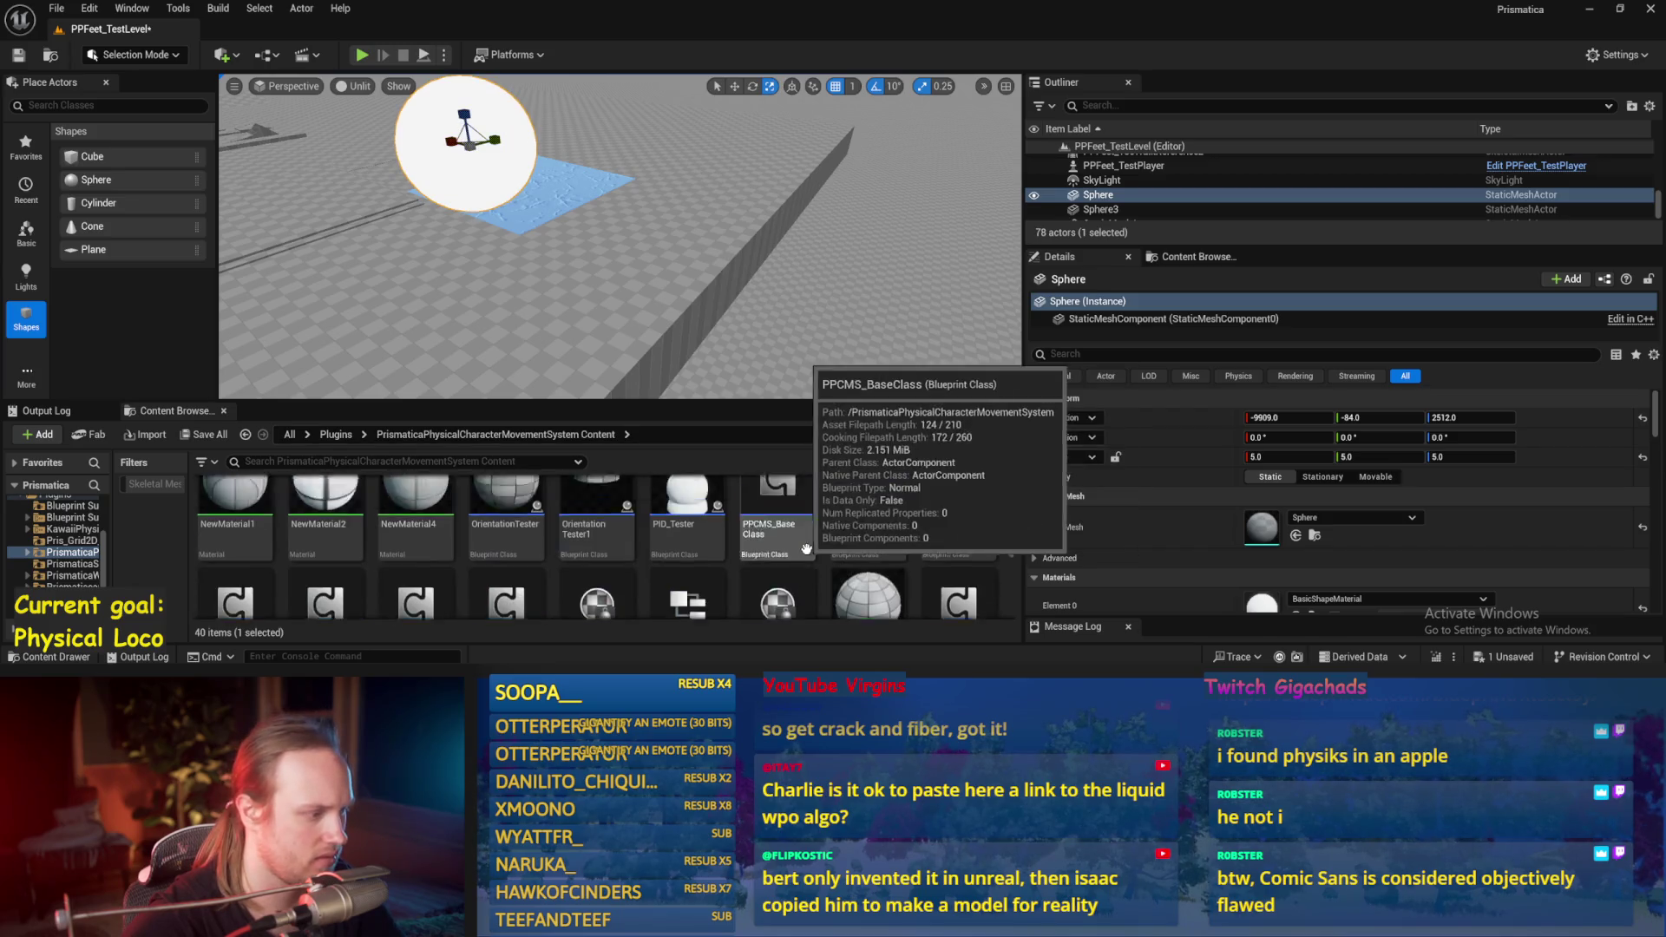
scroll(379, 527, "up", 3)
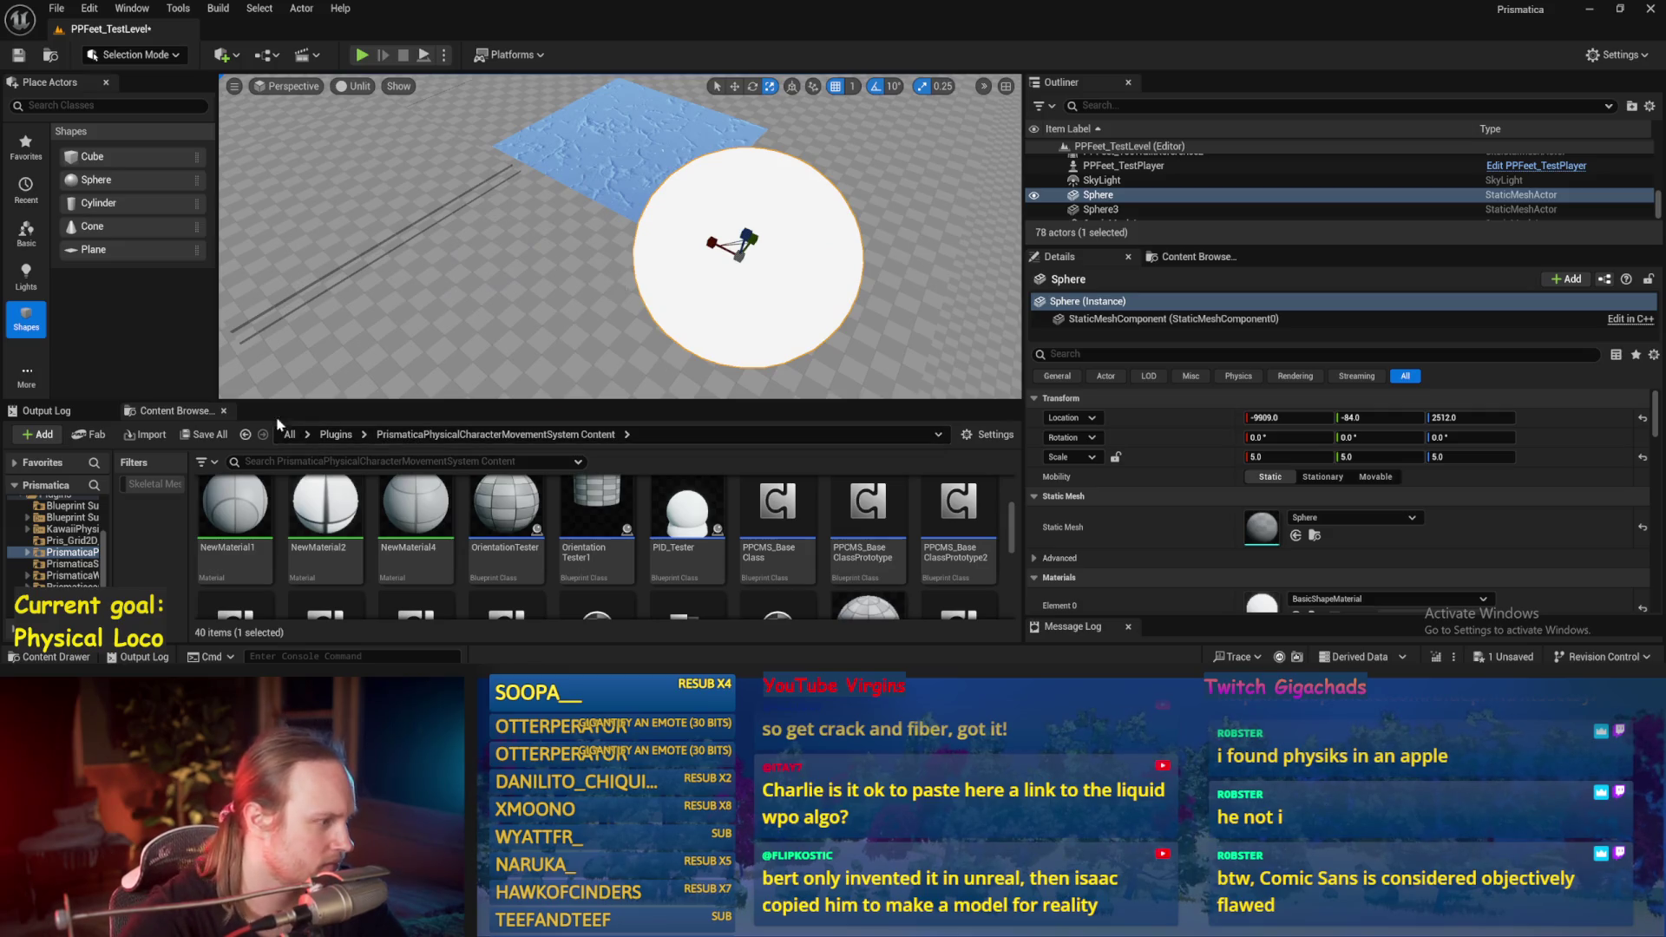
left_click(246, 434)
scroll(710, 595, "down", 2)
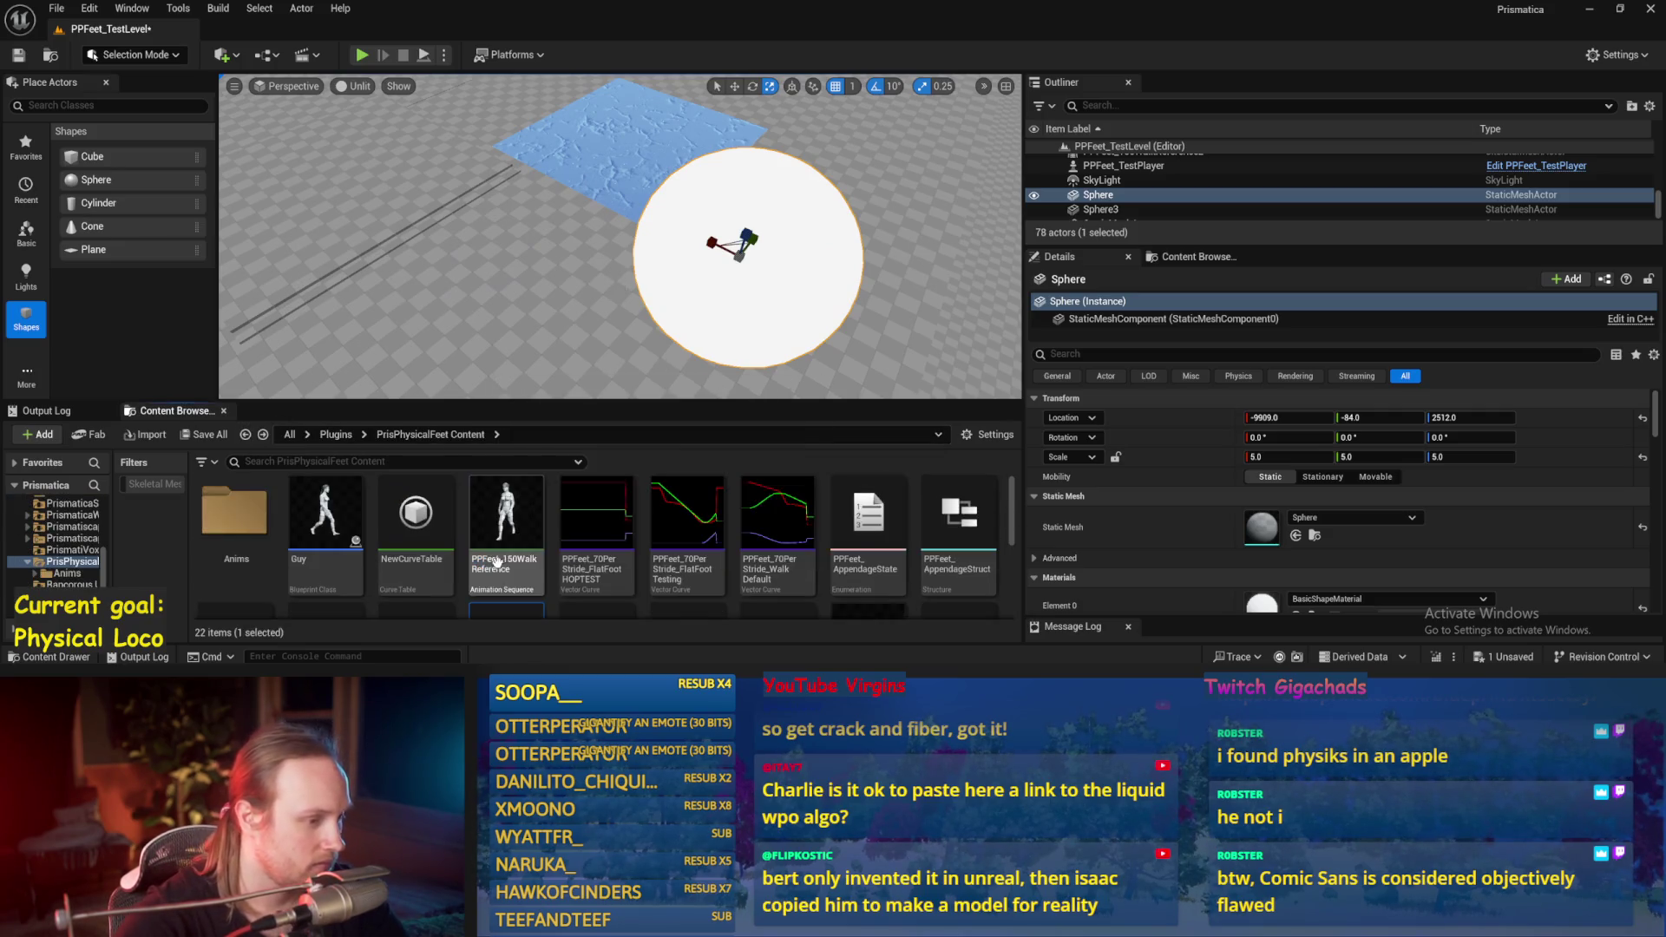
Step: Create a NewMaterial asset, drop it onto the sphere, and open it for editing
right_click(710, 595)
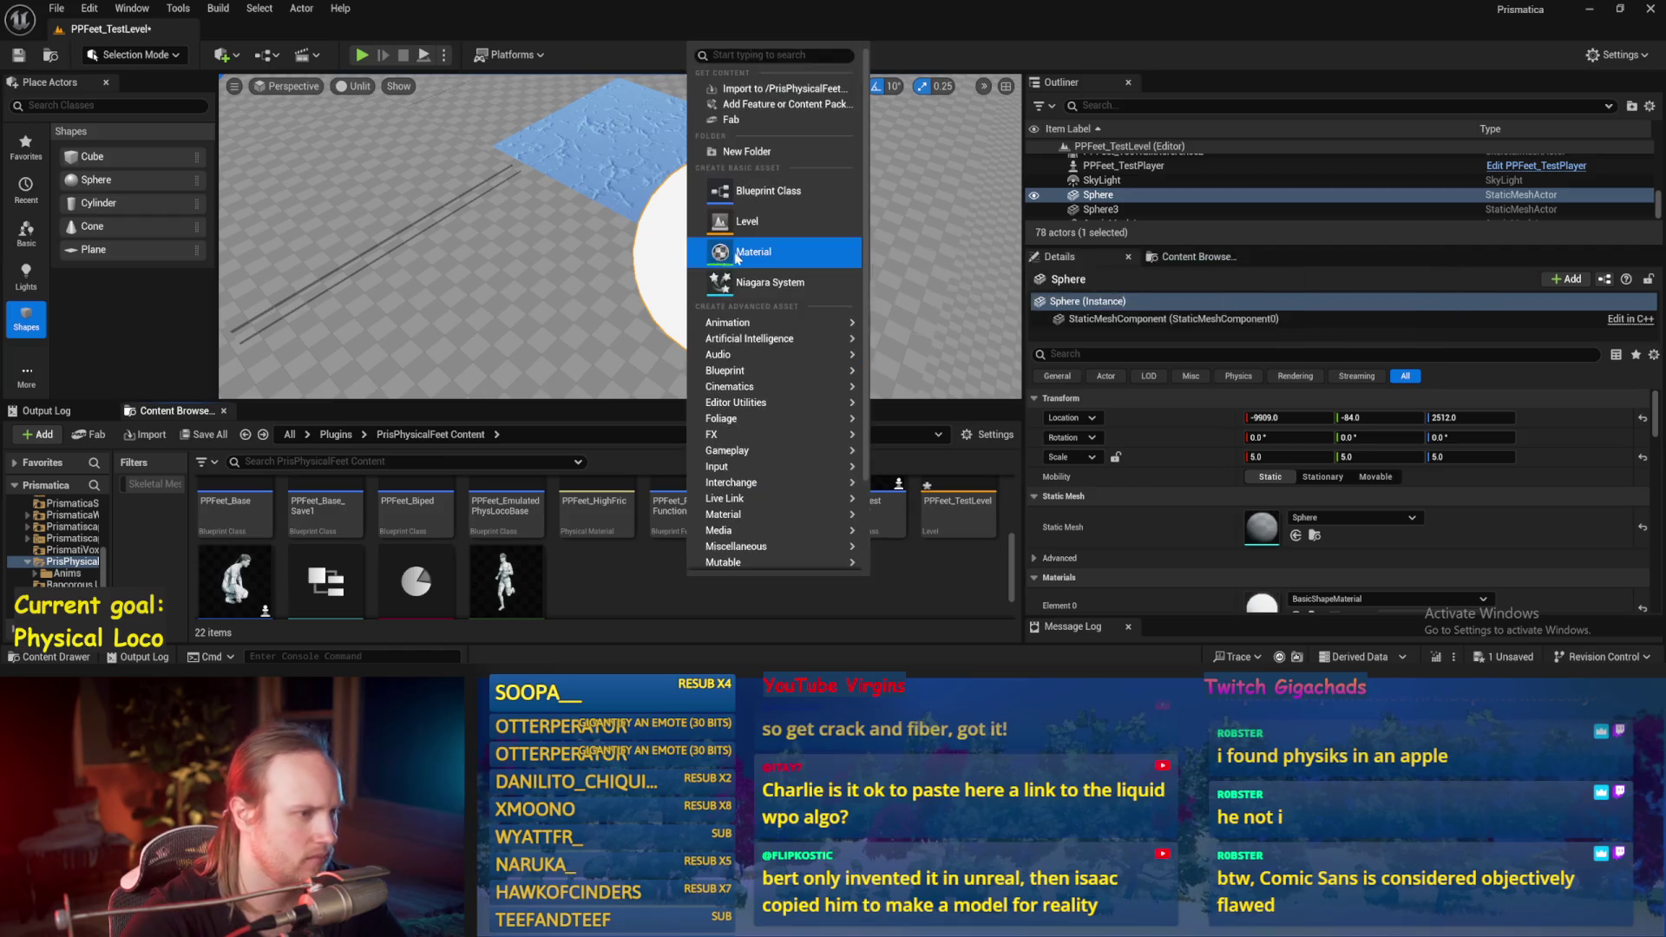
left_click(748, 252)
mouse_move(488, 514)
left_mouse_down()
mouse_move(759, 295)
mouse_move(739, 324)
left_mouse_up()
double_click(520, 505)
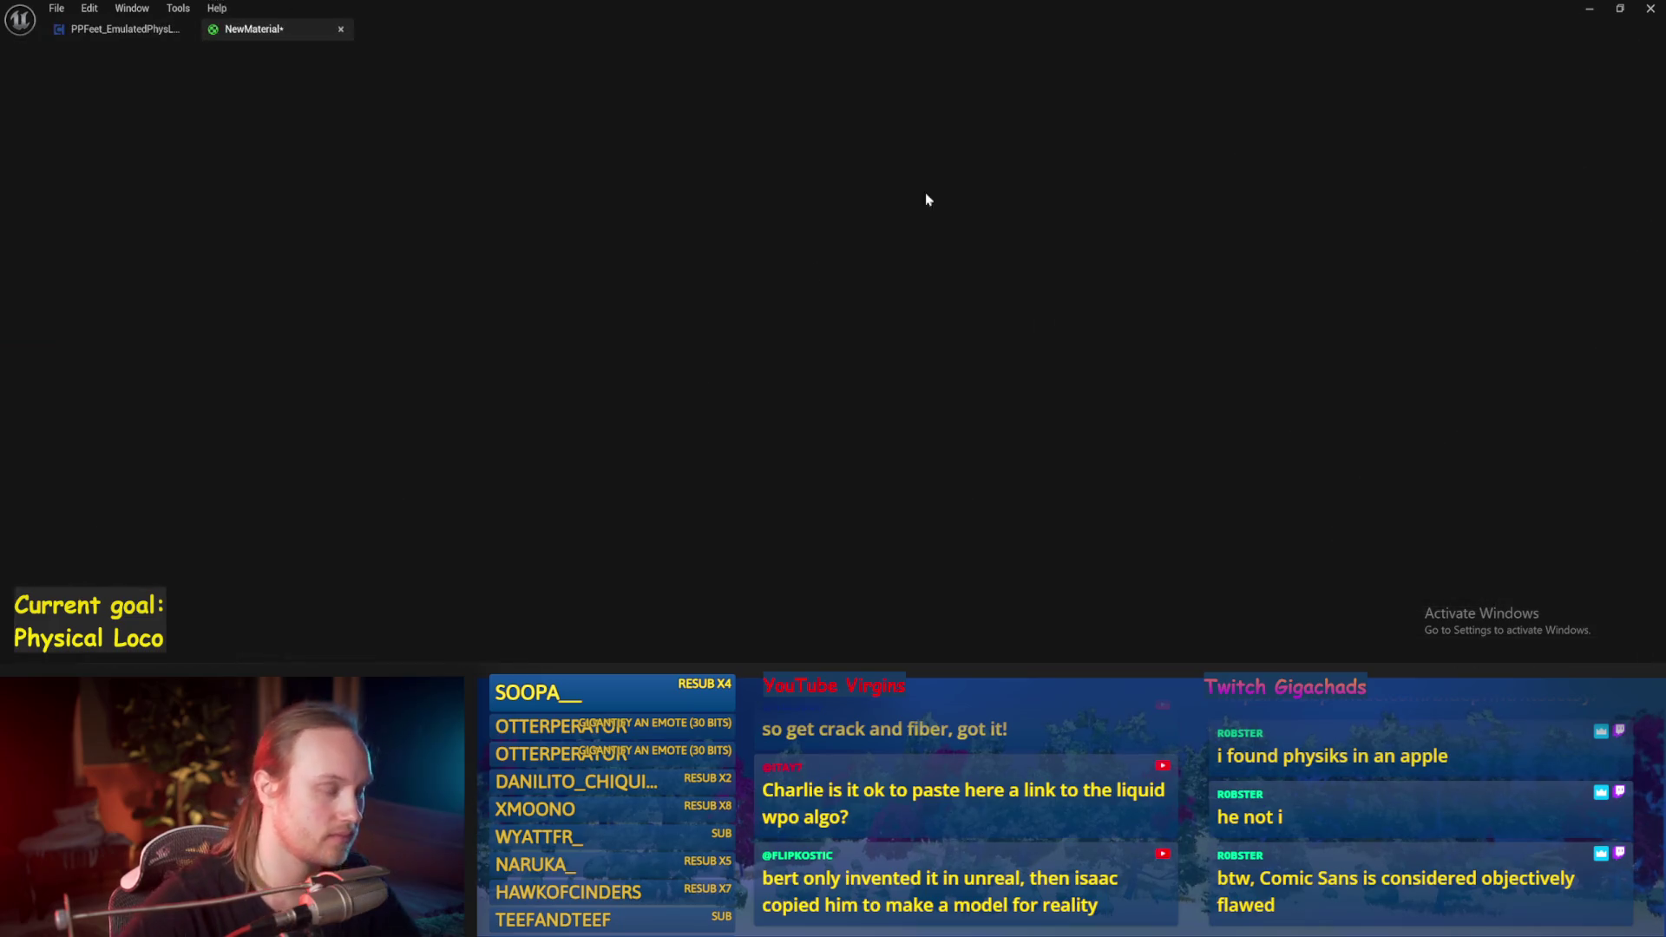
Step: Paste the prepared nodes, wire WPO into World Position Offset, and save the material
key("ctrl+v")
scroll(624, 236, "up", 1)
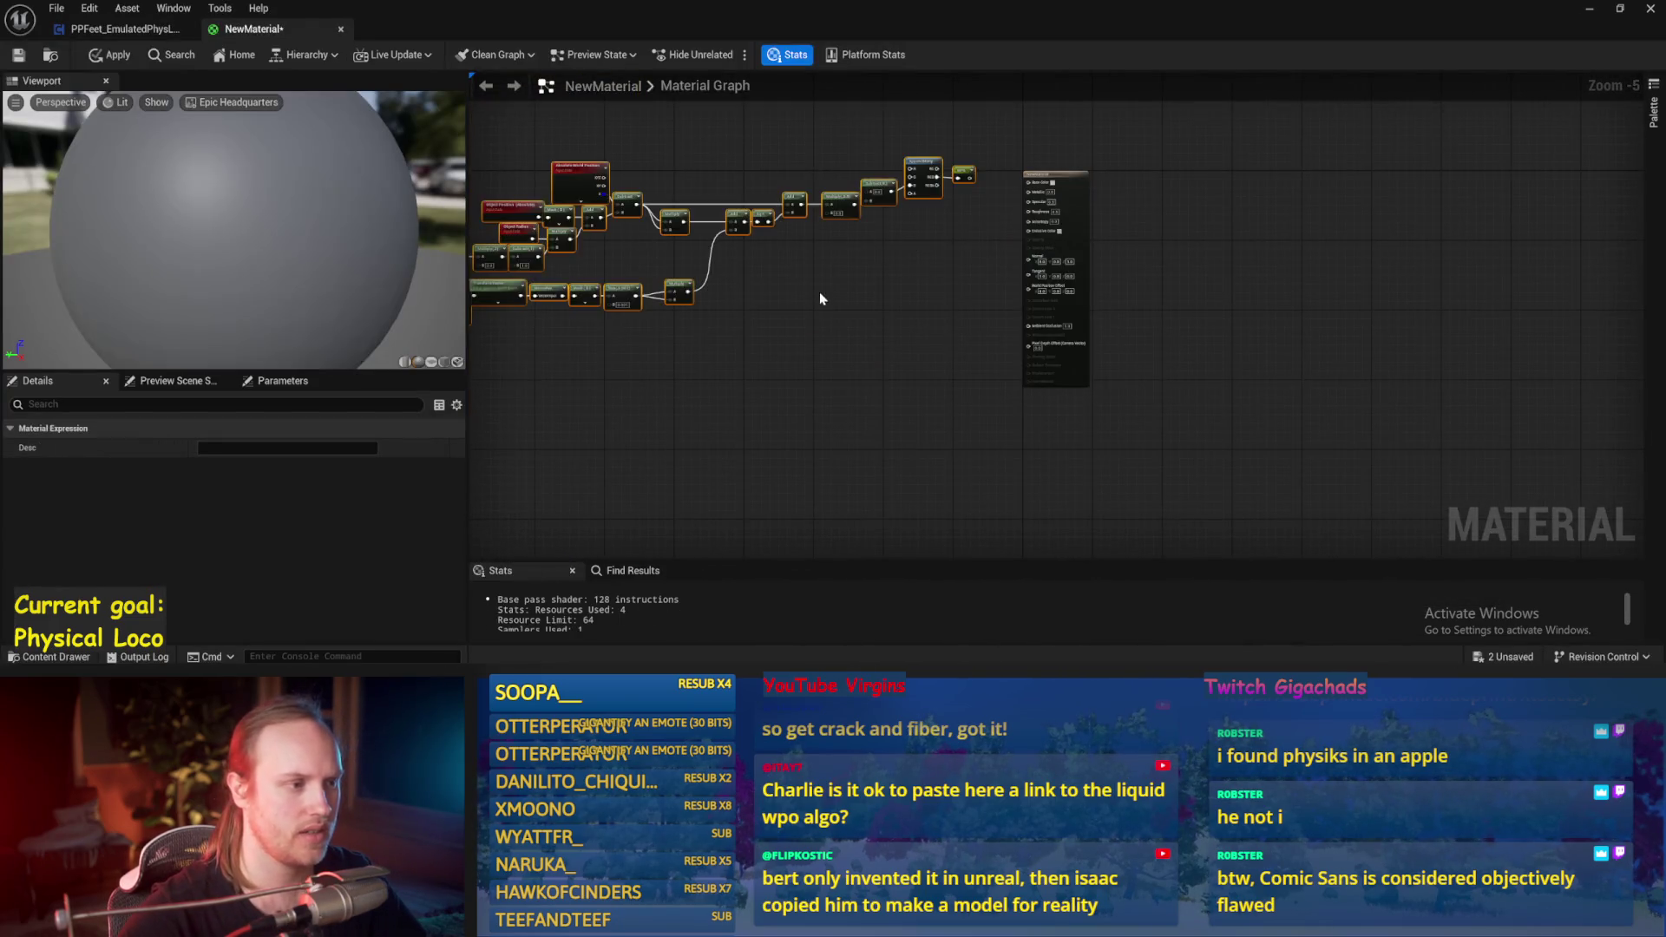
left_click_drag(1037, 159, 962, 314)
left_click(902, 383)
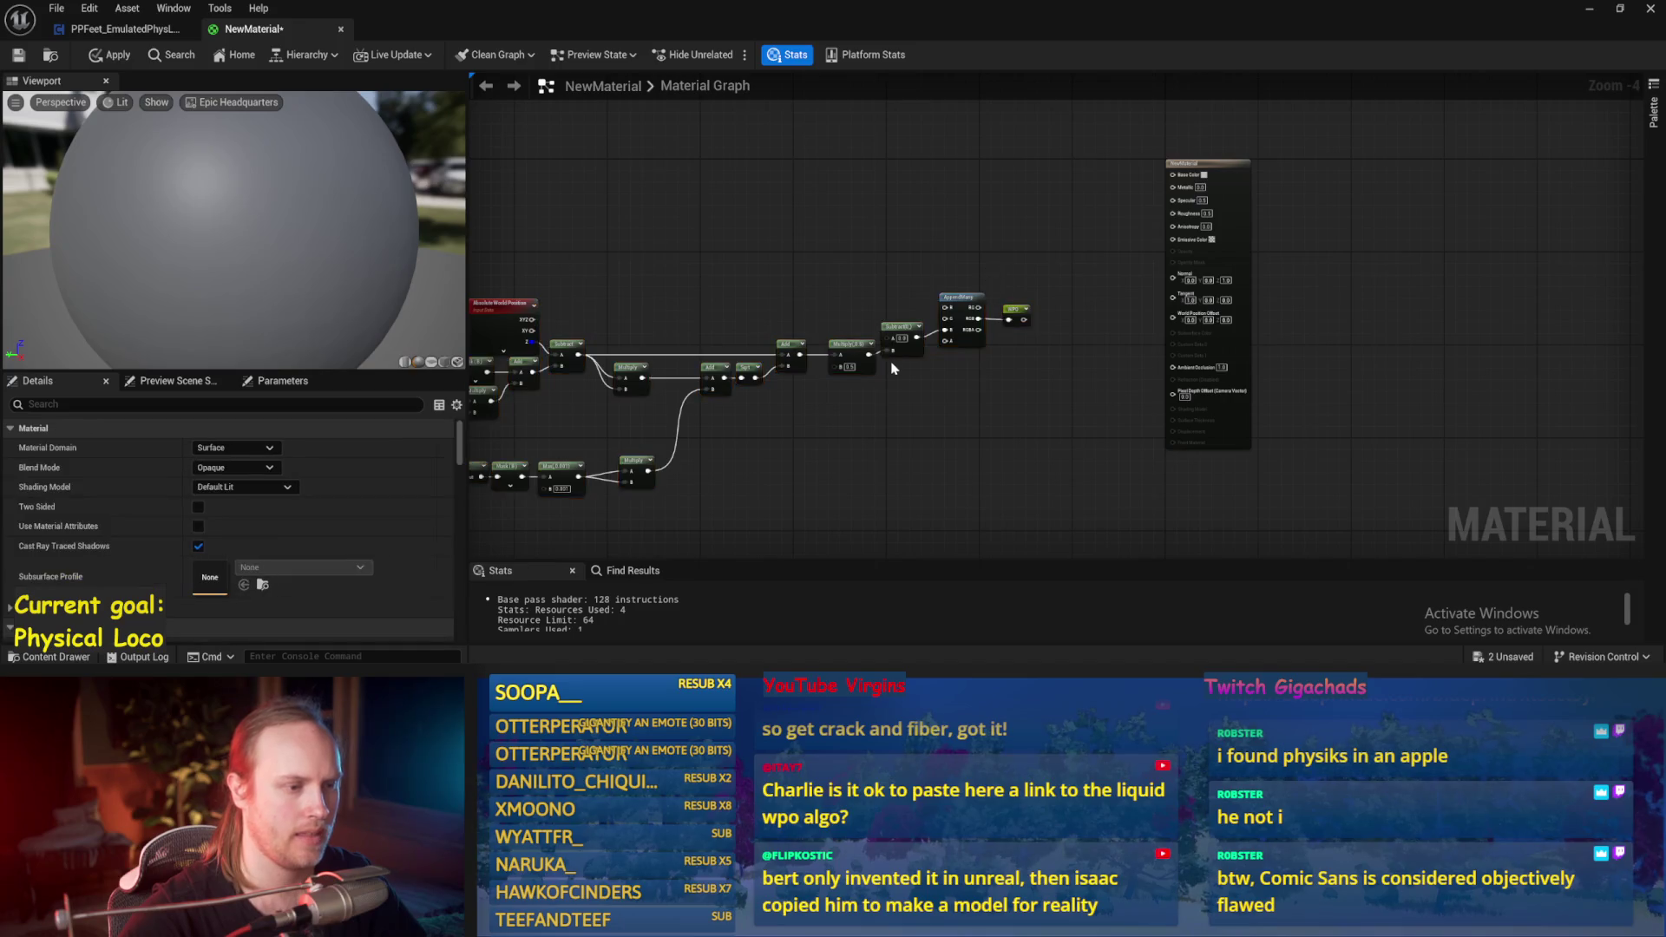
scroll(902, 383, "up", 1)
scroll(1008, 269, "down", 1)
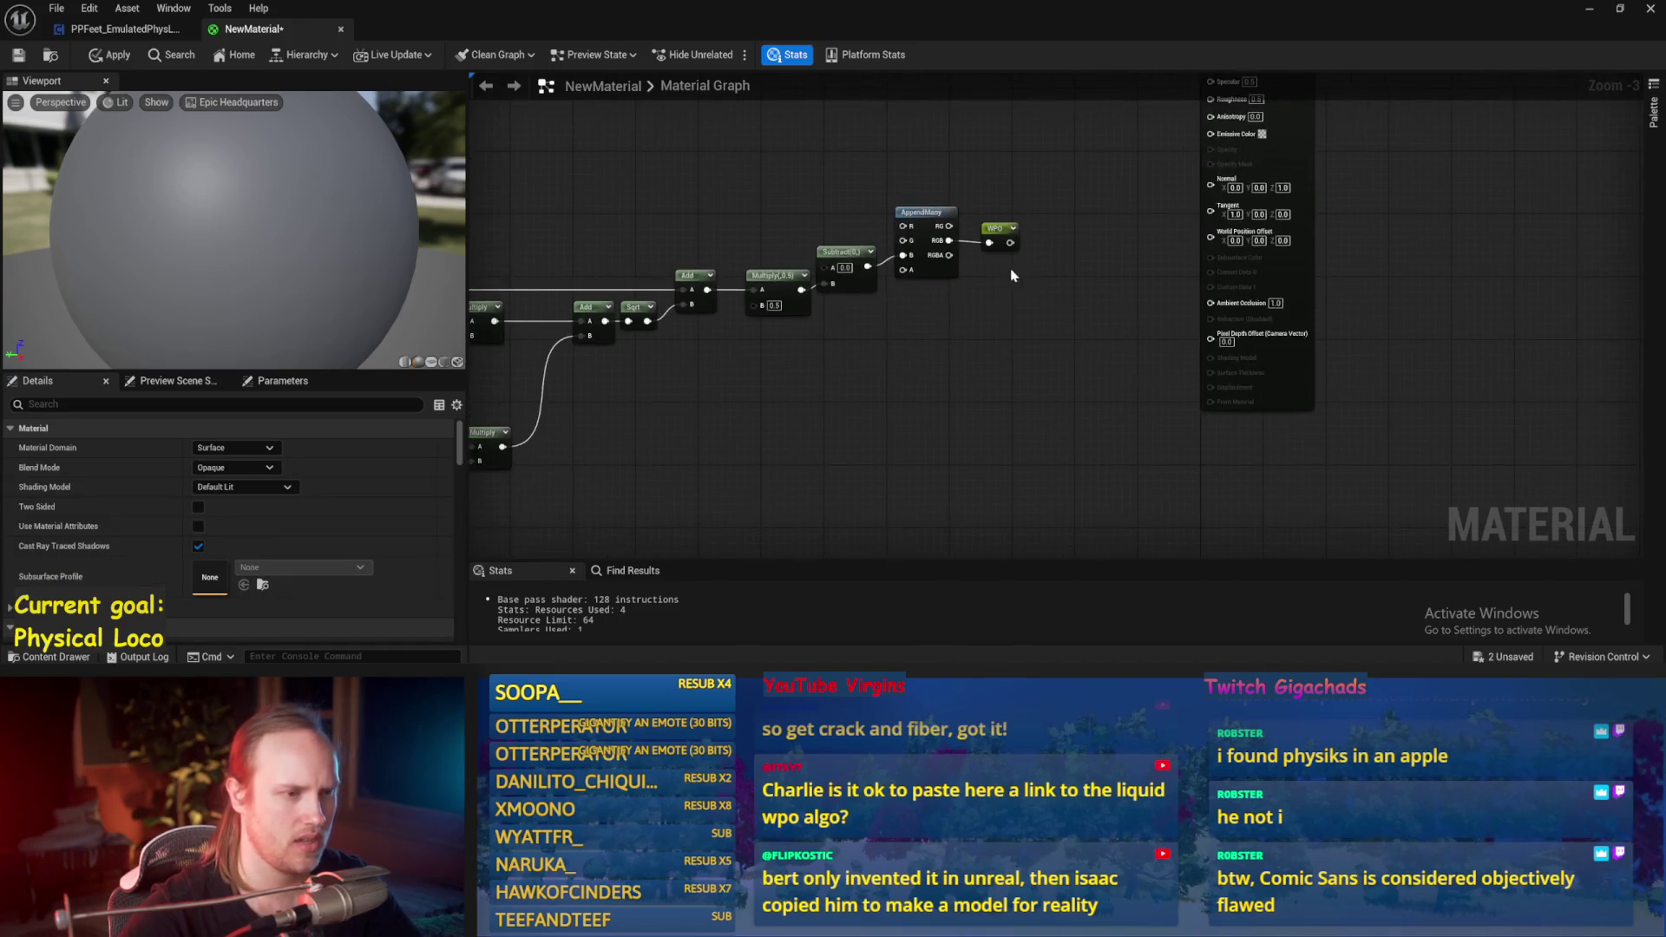
left_click_drag(1154, 319, 1158, 248)
left_click_drag(962, 343, 1100, 357)
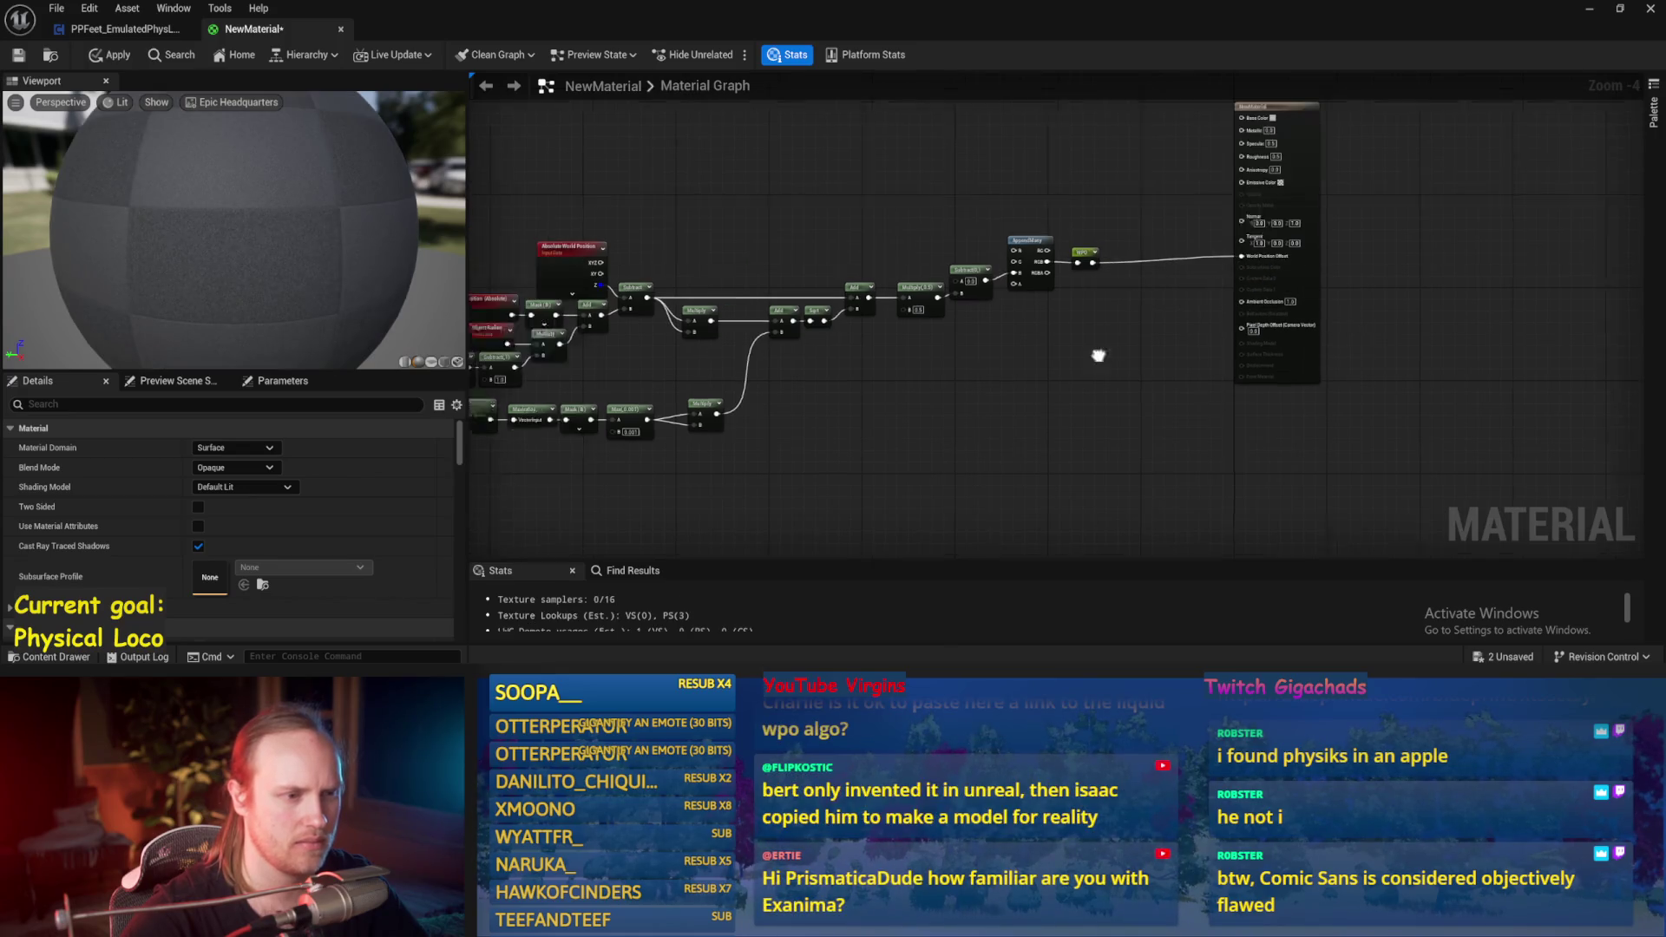
left_click(19, 57)
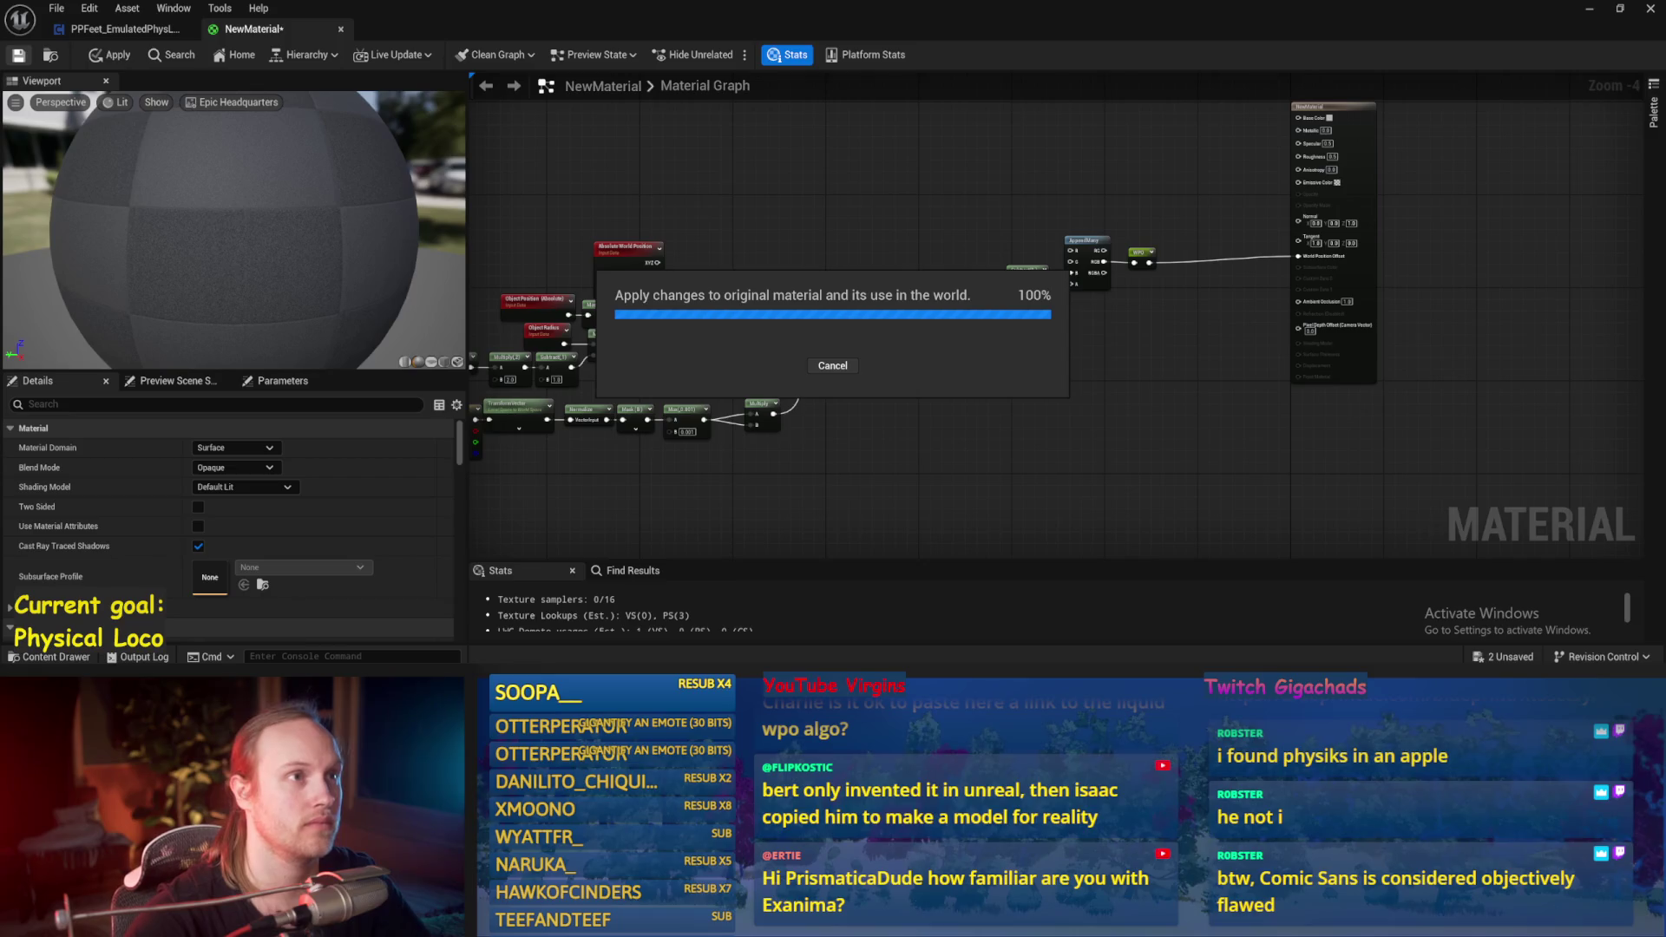
Step: Orbit the preview to inspect the bowl shape from below and inside
left_click_drag(907, 224, 1113, 190)
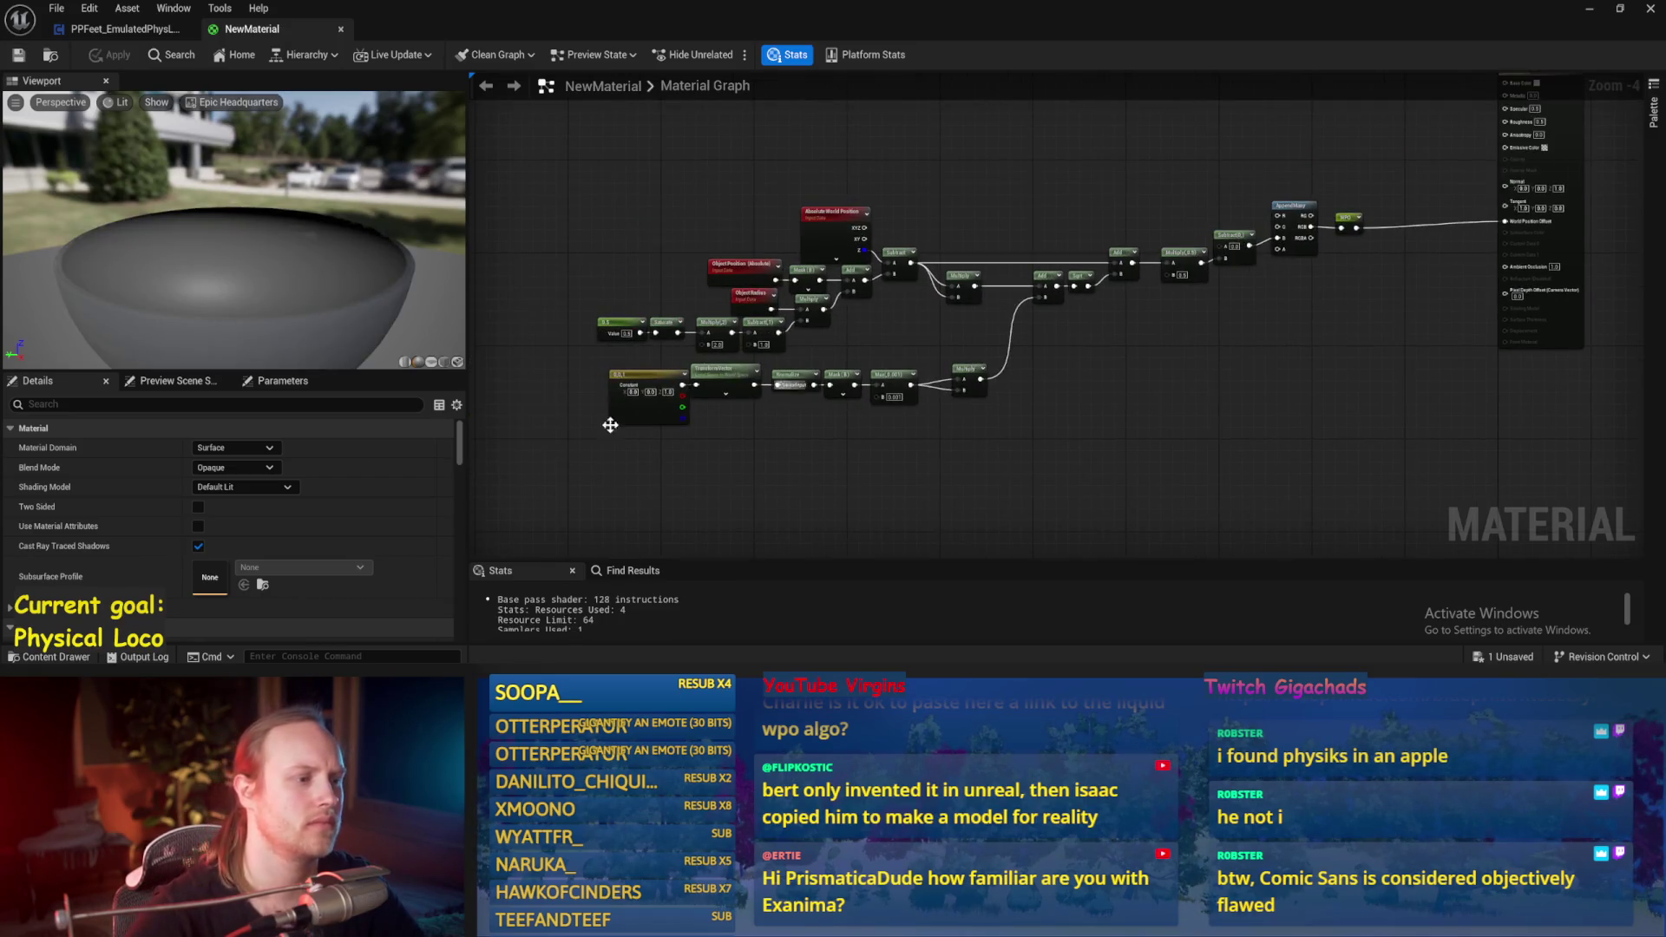
scroll(633, 408, "up", 1)
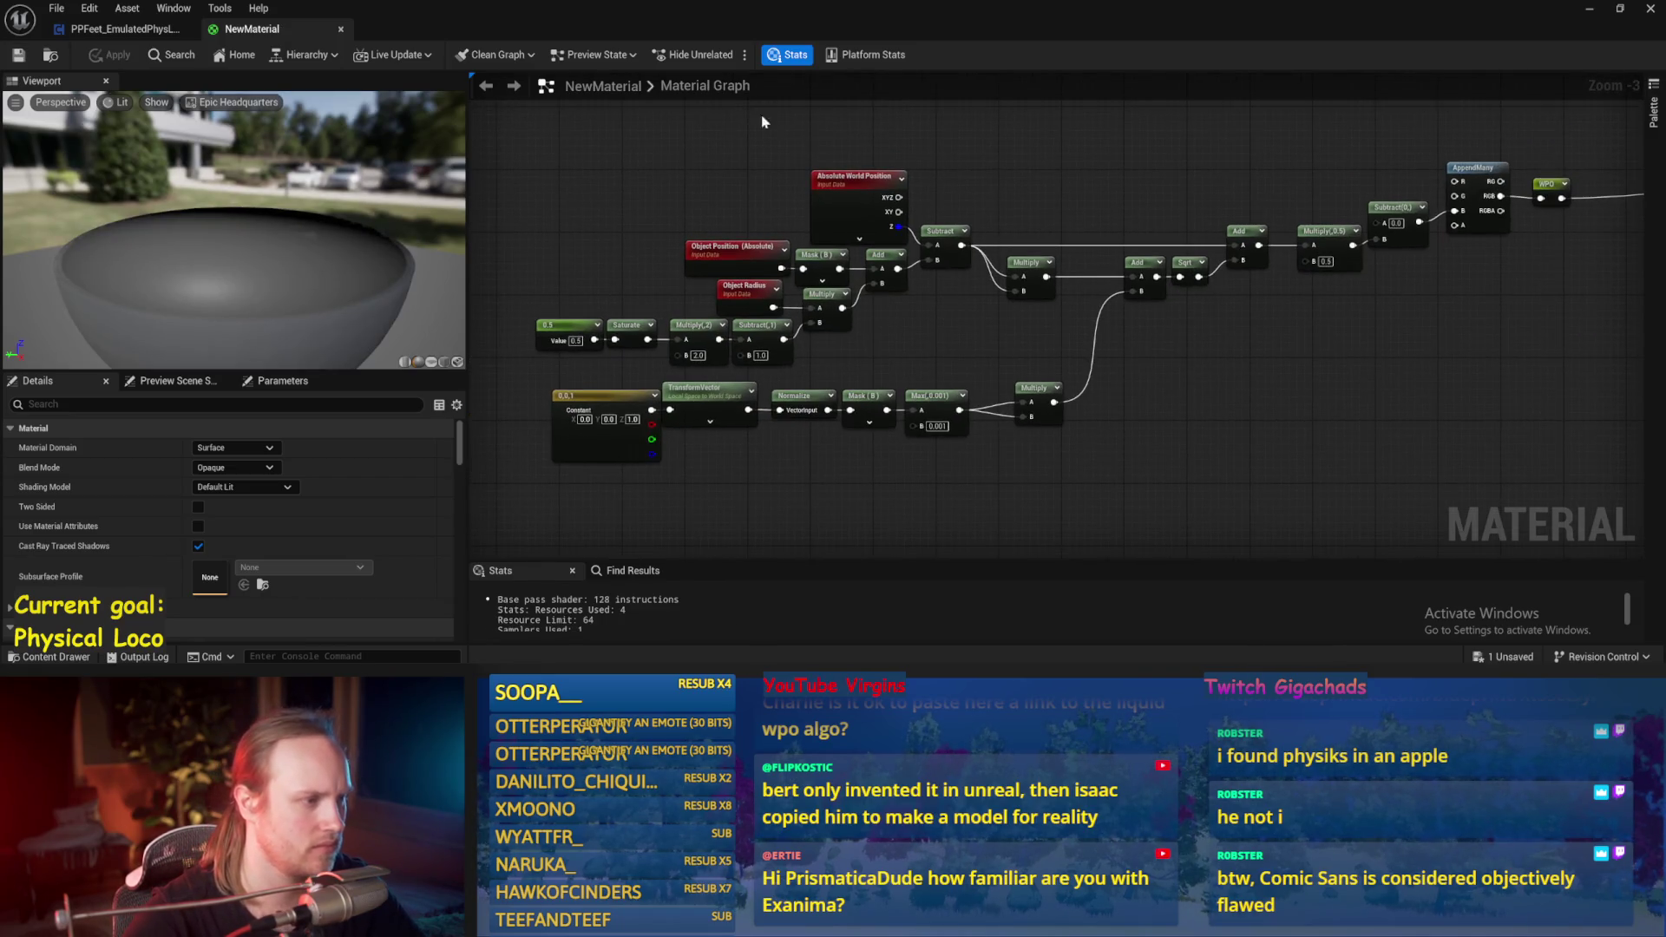
left_click_drag(234, 260, 234, 208)
left_click_drag(337, 165, 337, 121)
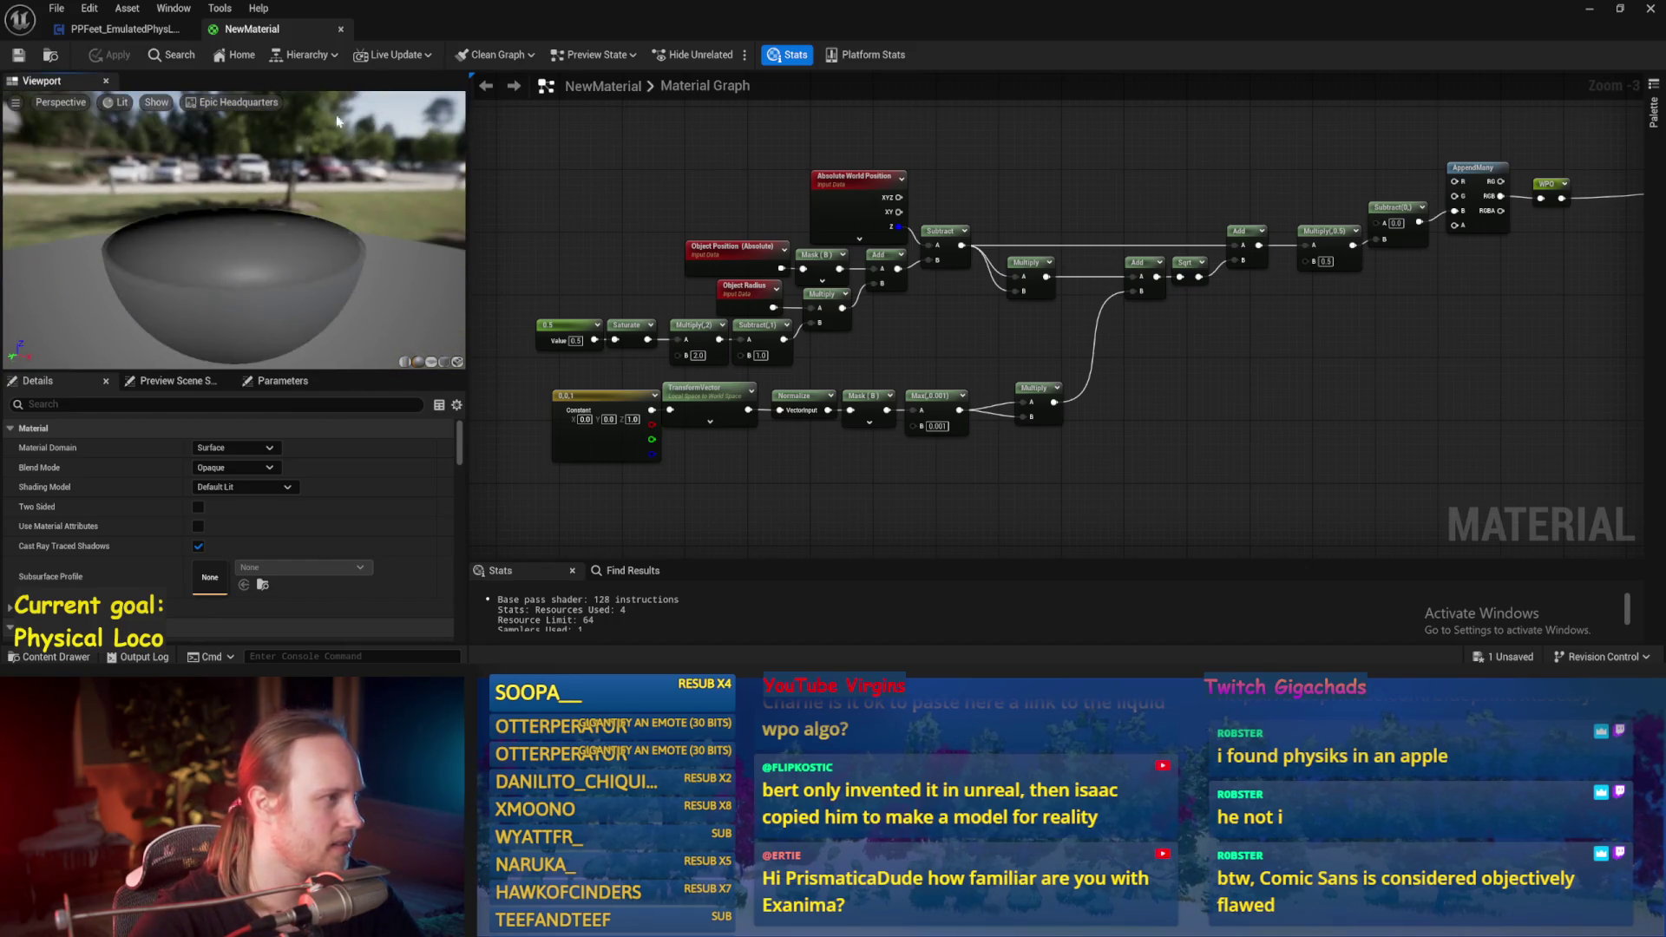
mouse_move(399, 19)
left_mouse_down()
mouse_move(1154, 252)
mouse_move(1661, 260)
left_mouse_up()
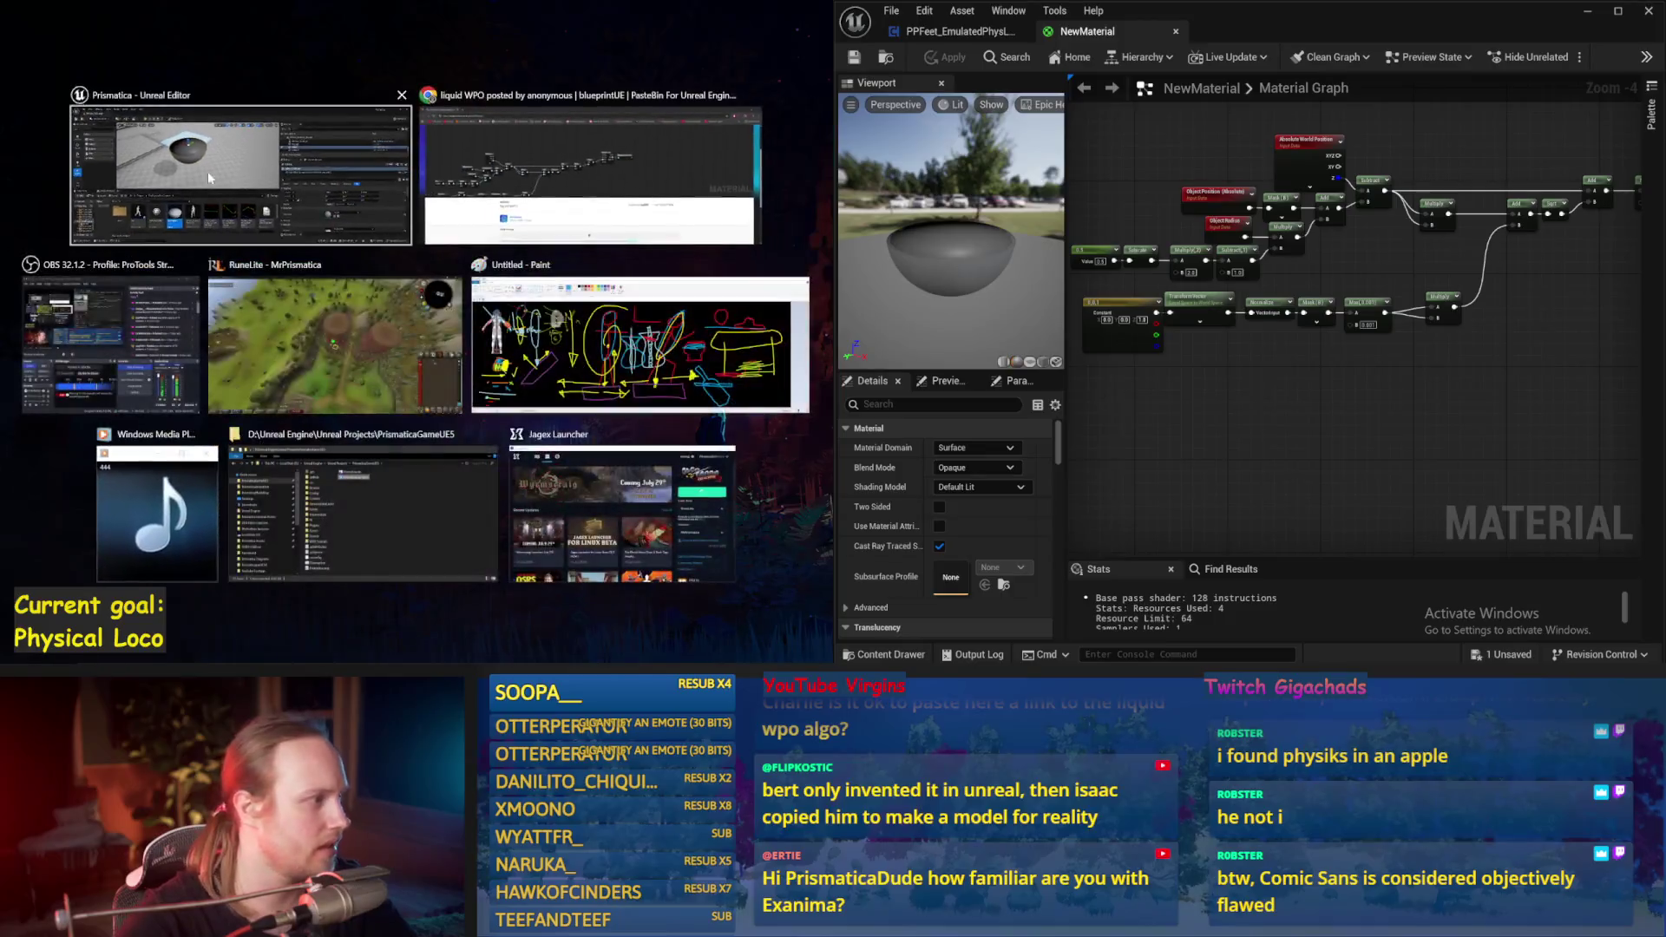
Step: Place the material editor beside an immersive level viewport and focus the bowl
left_click(206, 170)
key("F11")
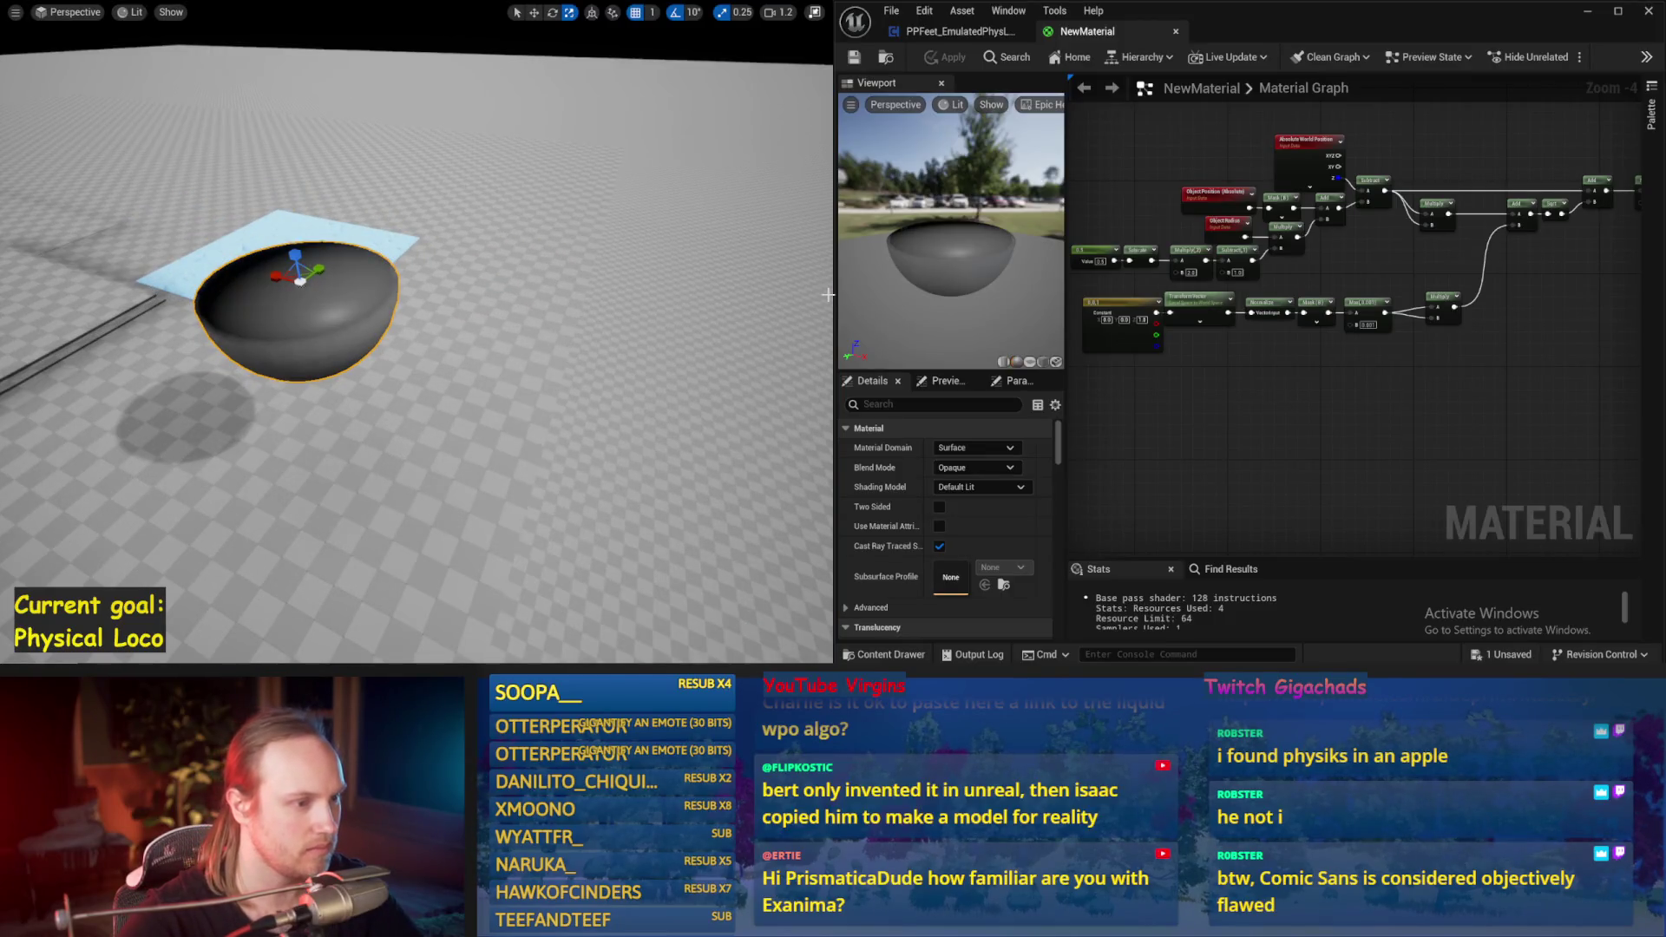
left_click_drag(833, 295, 501, 295)
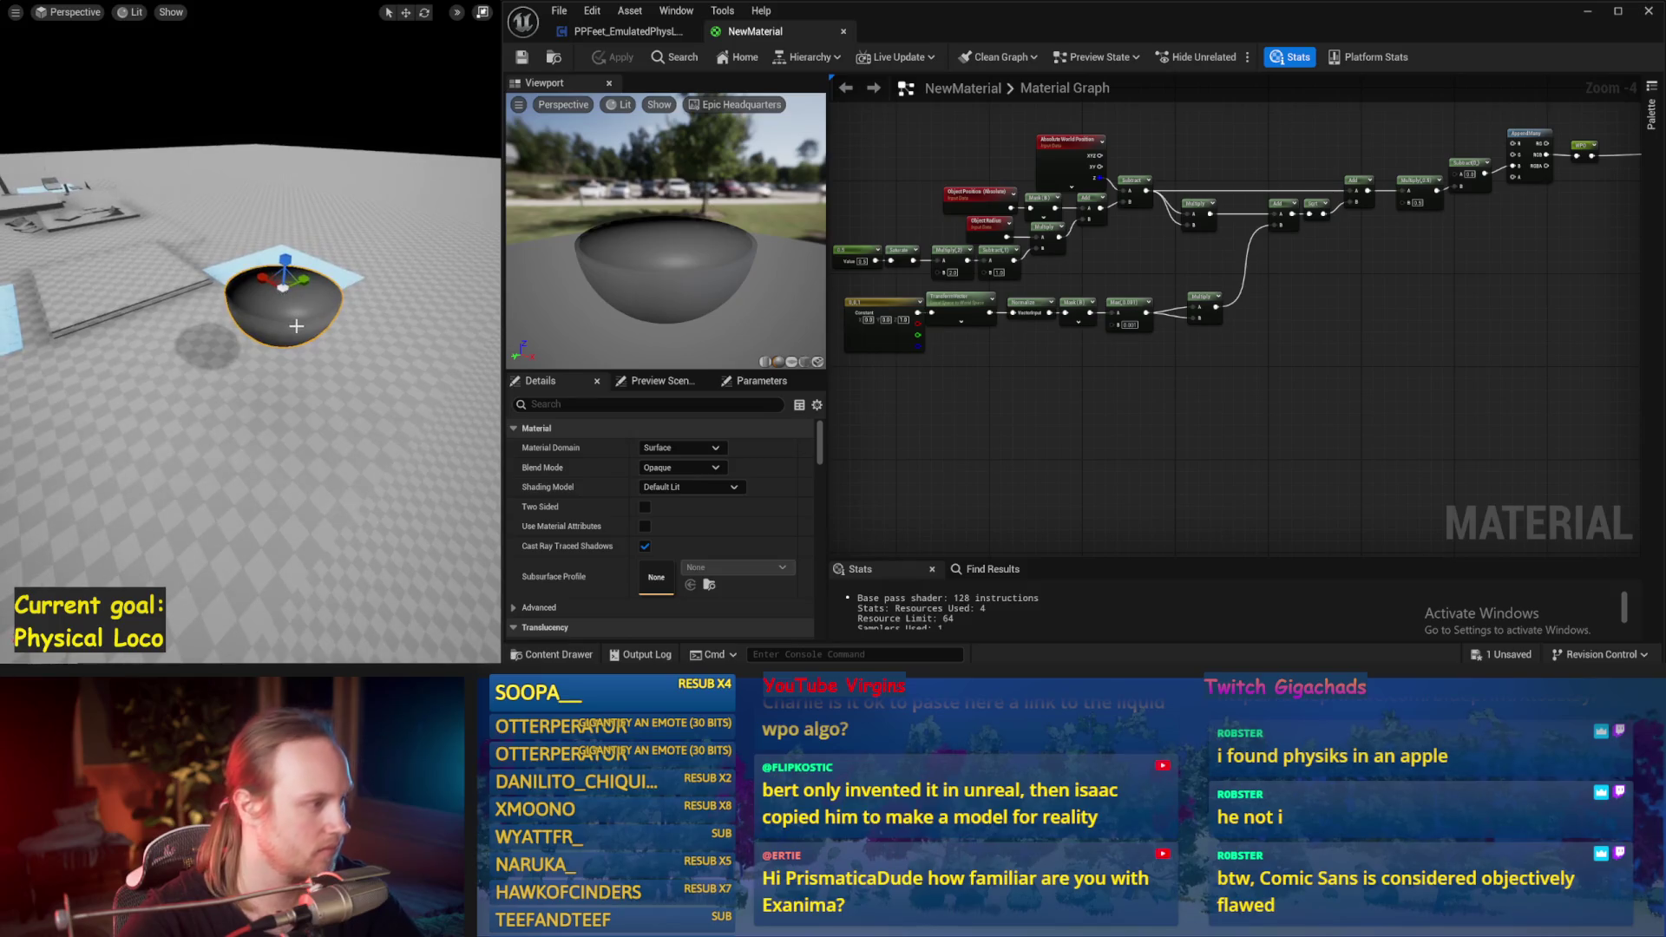
key("f")
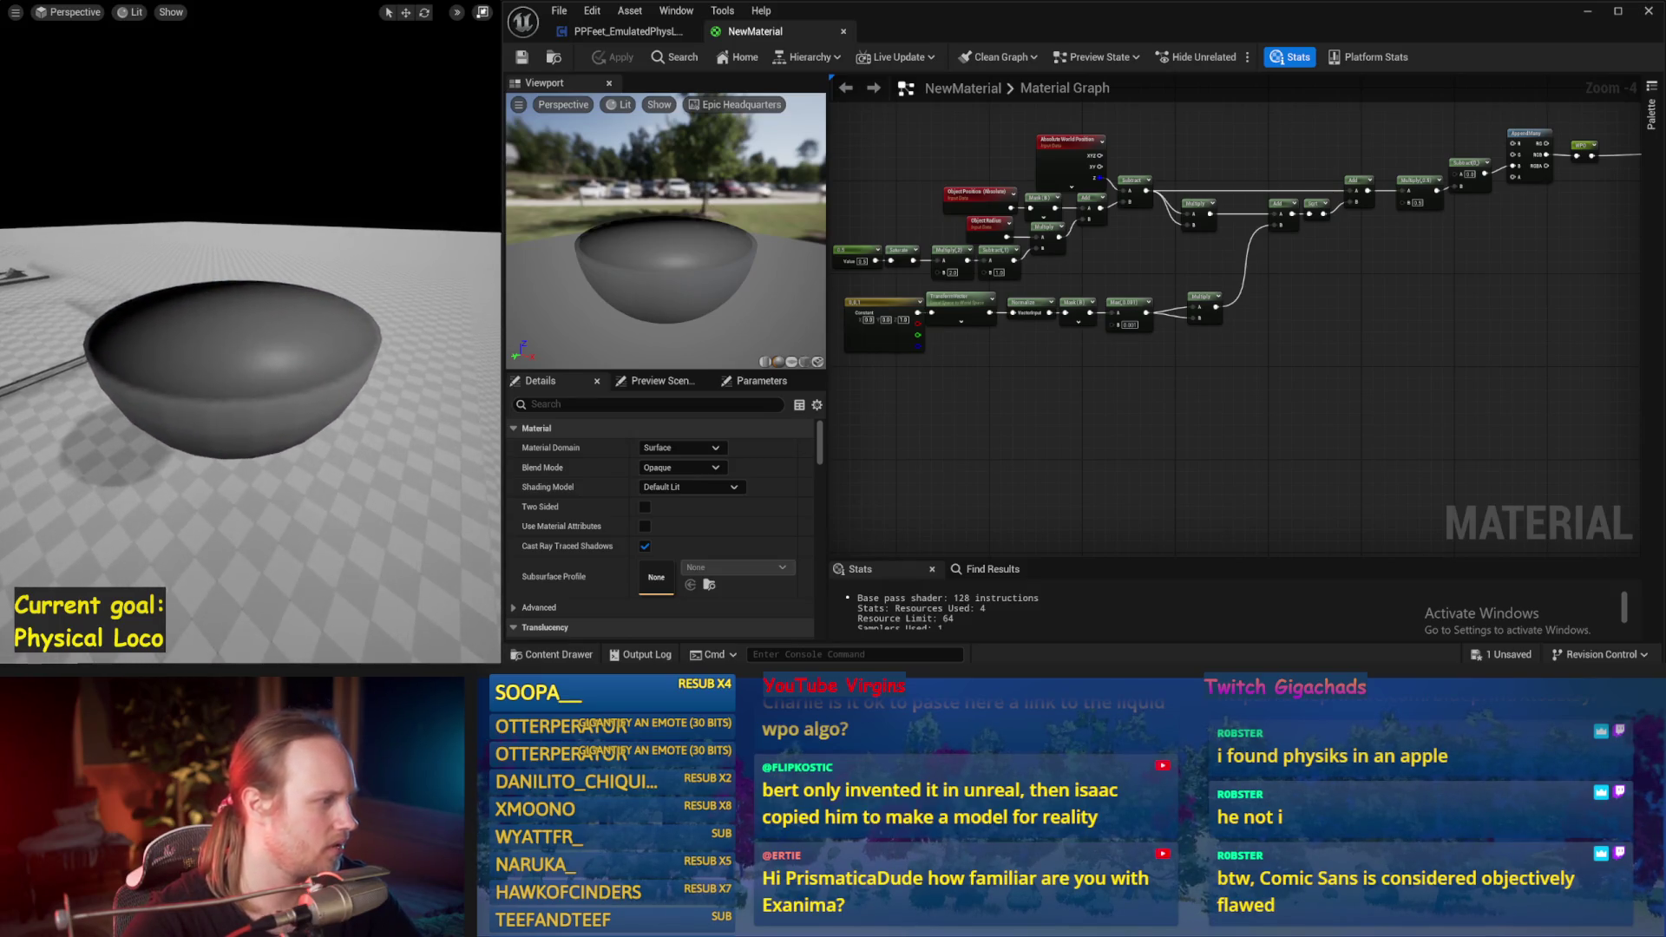
scroll(1128, 395, "up", 1)
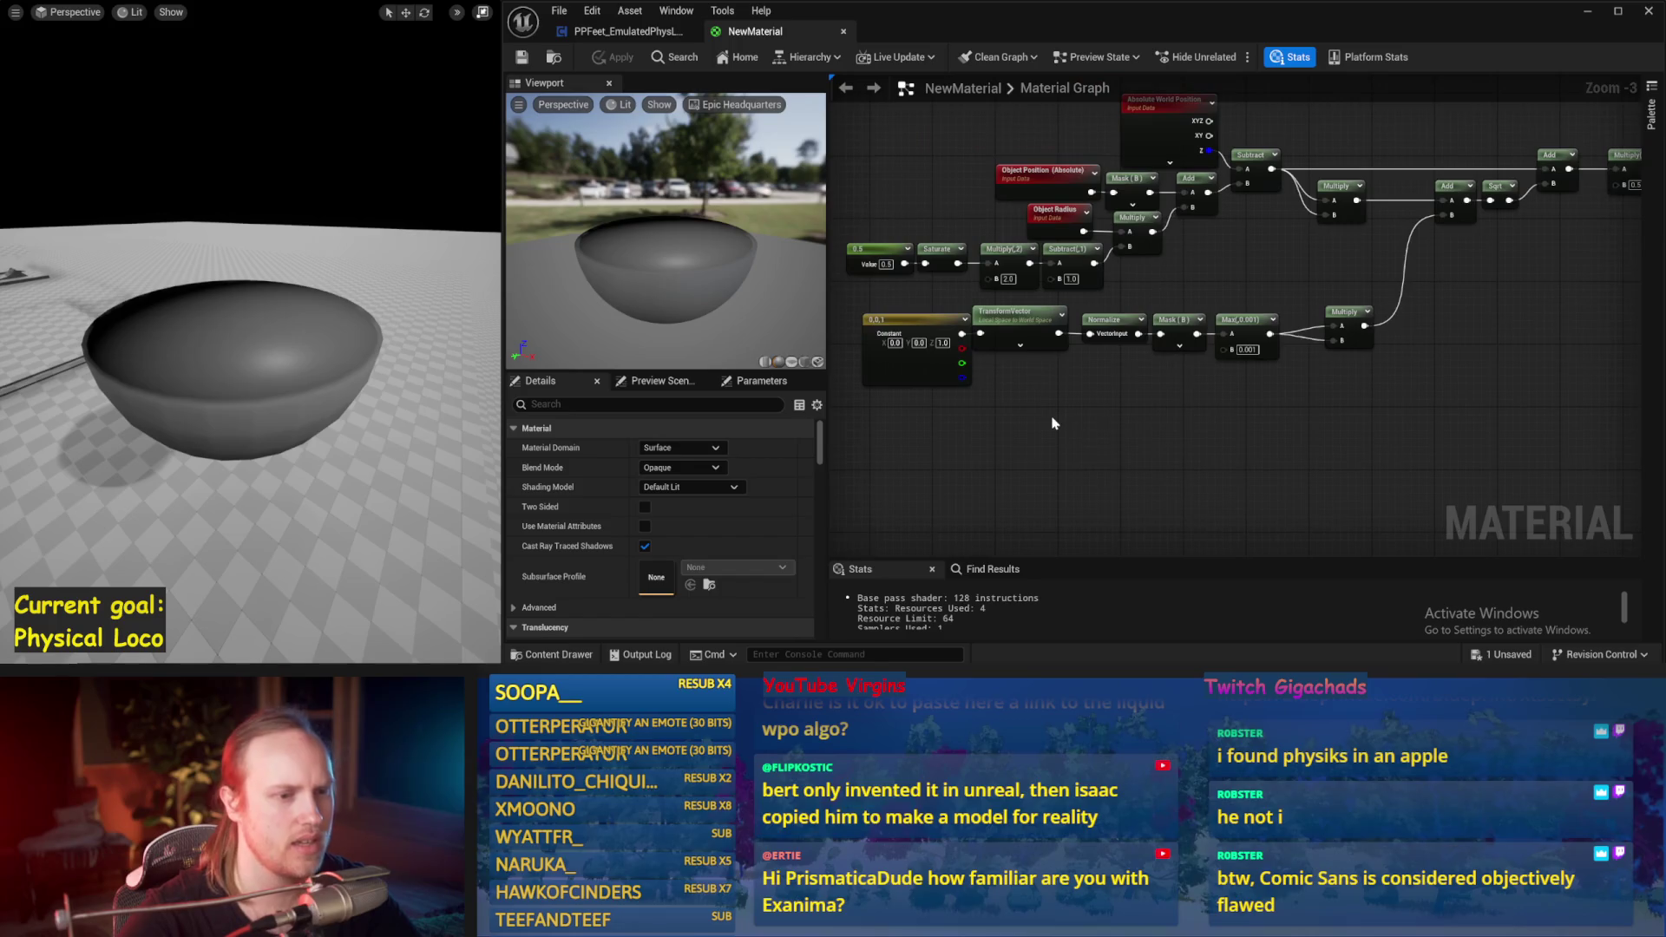
Step: Nudge the Max(0.001) node aside and add a new Param scalar parameter node
left_click_drag(1171, 441, 1173, 464)
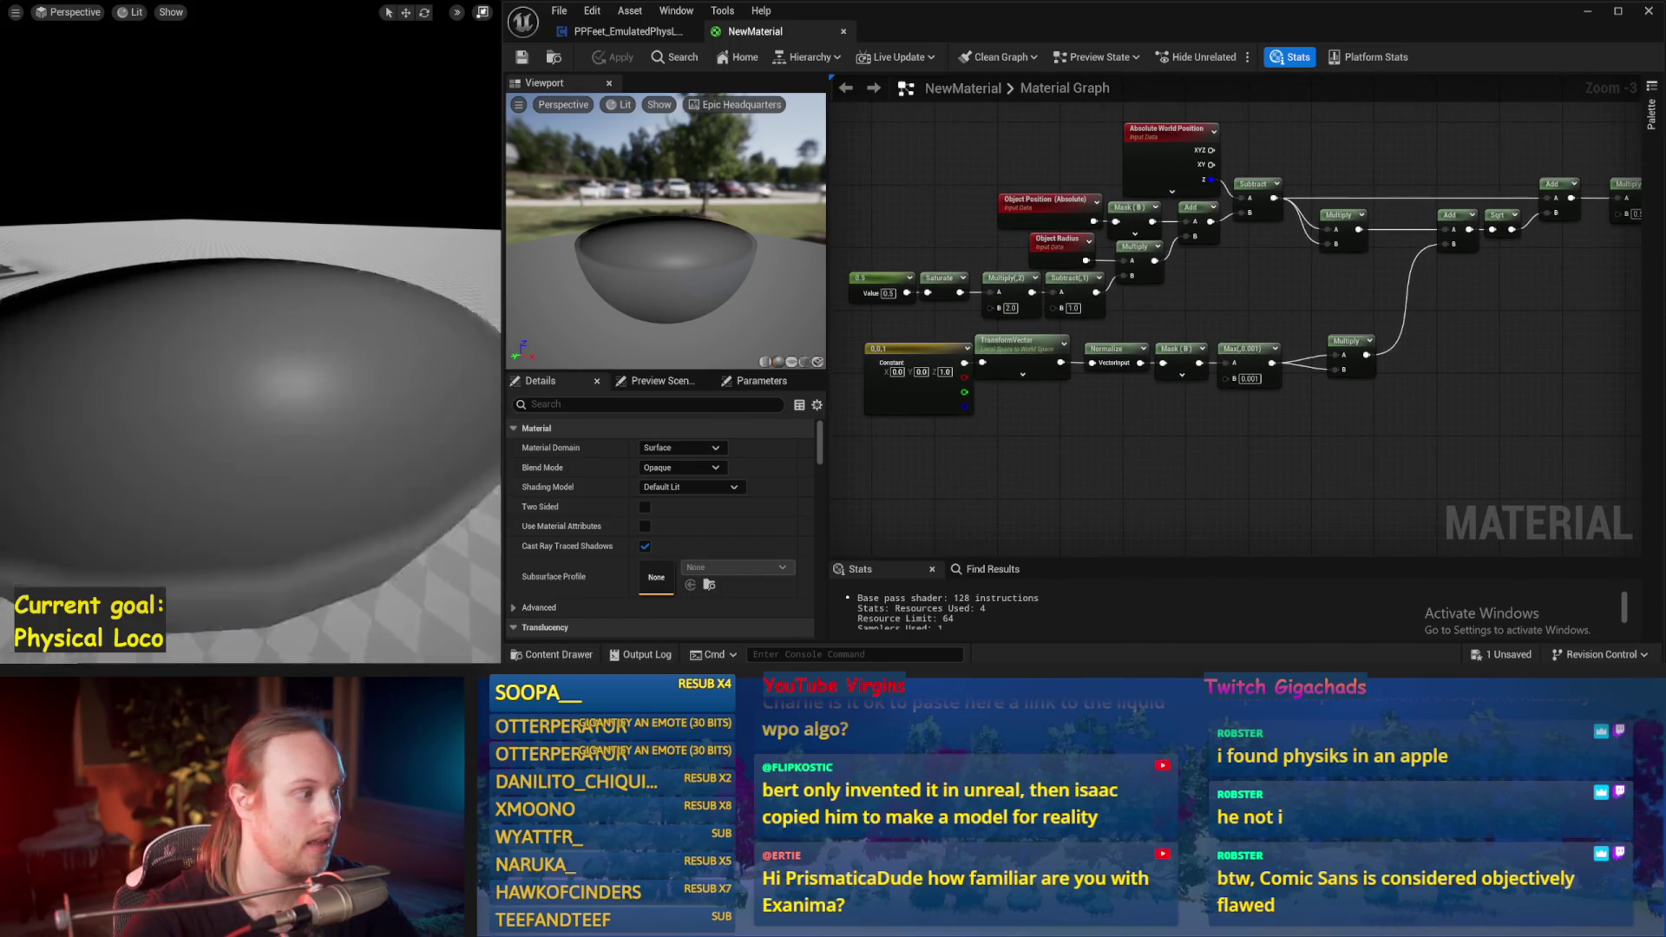
scroll(1104, 357, "up", 2)
left_click(1310, 379)
left_click_drag(1305, 360, 1316, 360)
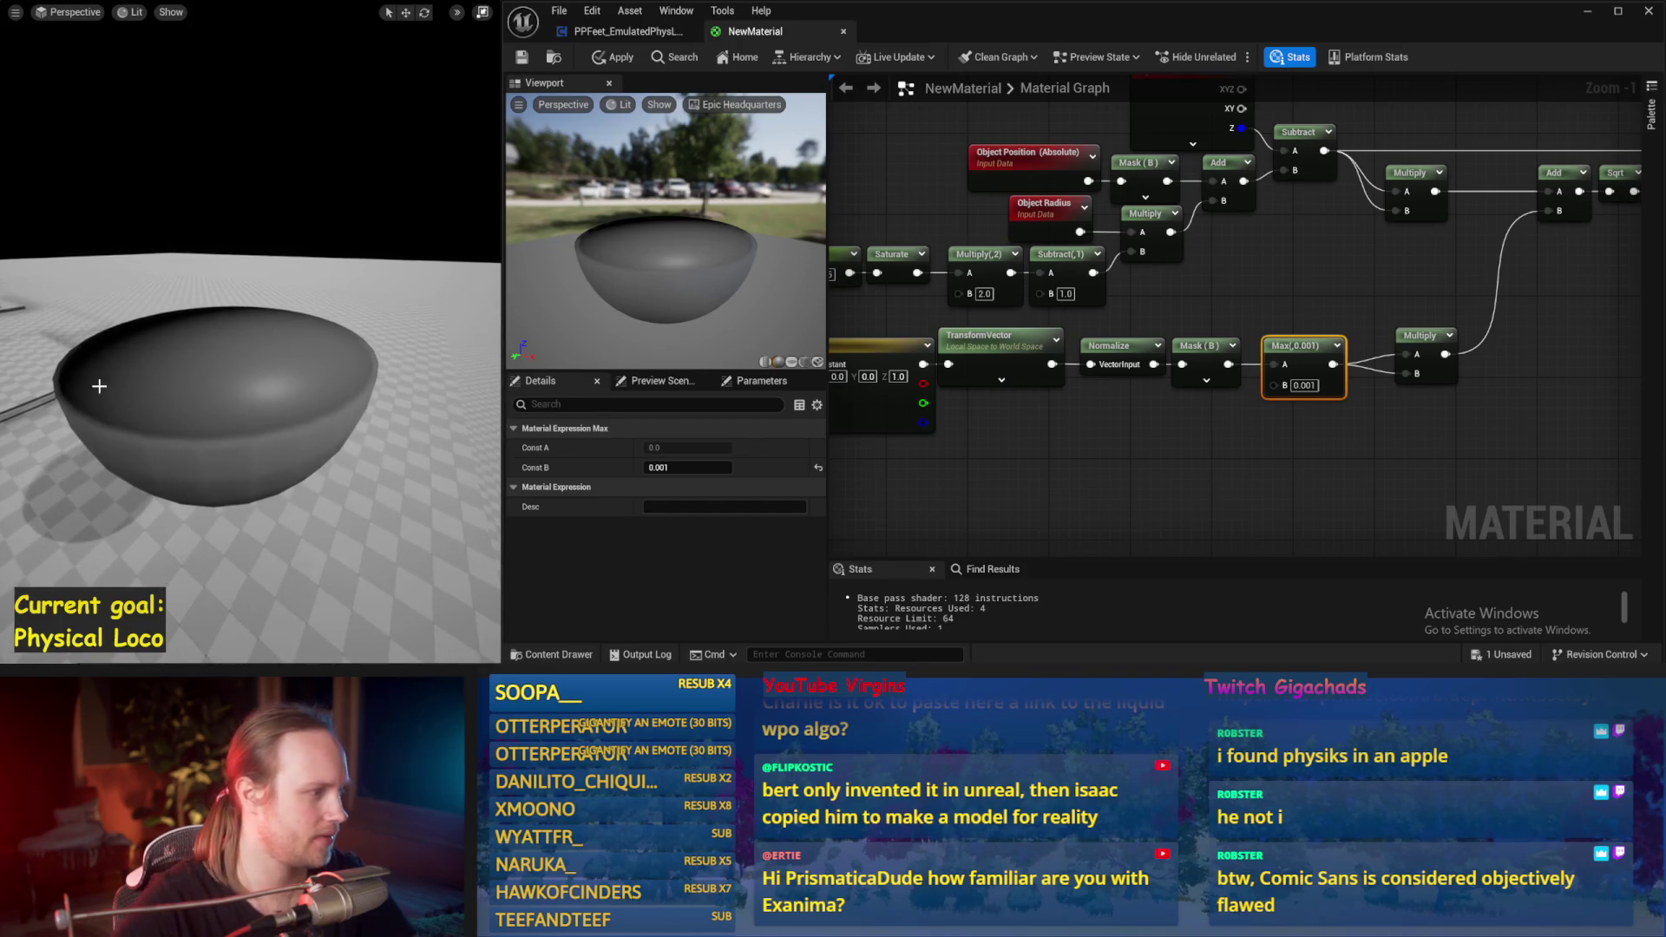
left_click(998, 468)
scroll(1167, 392, "down", 1)
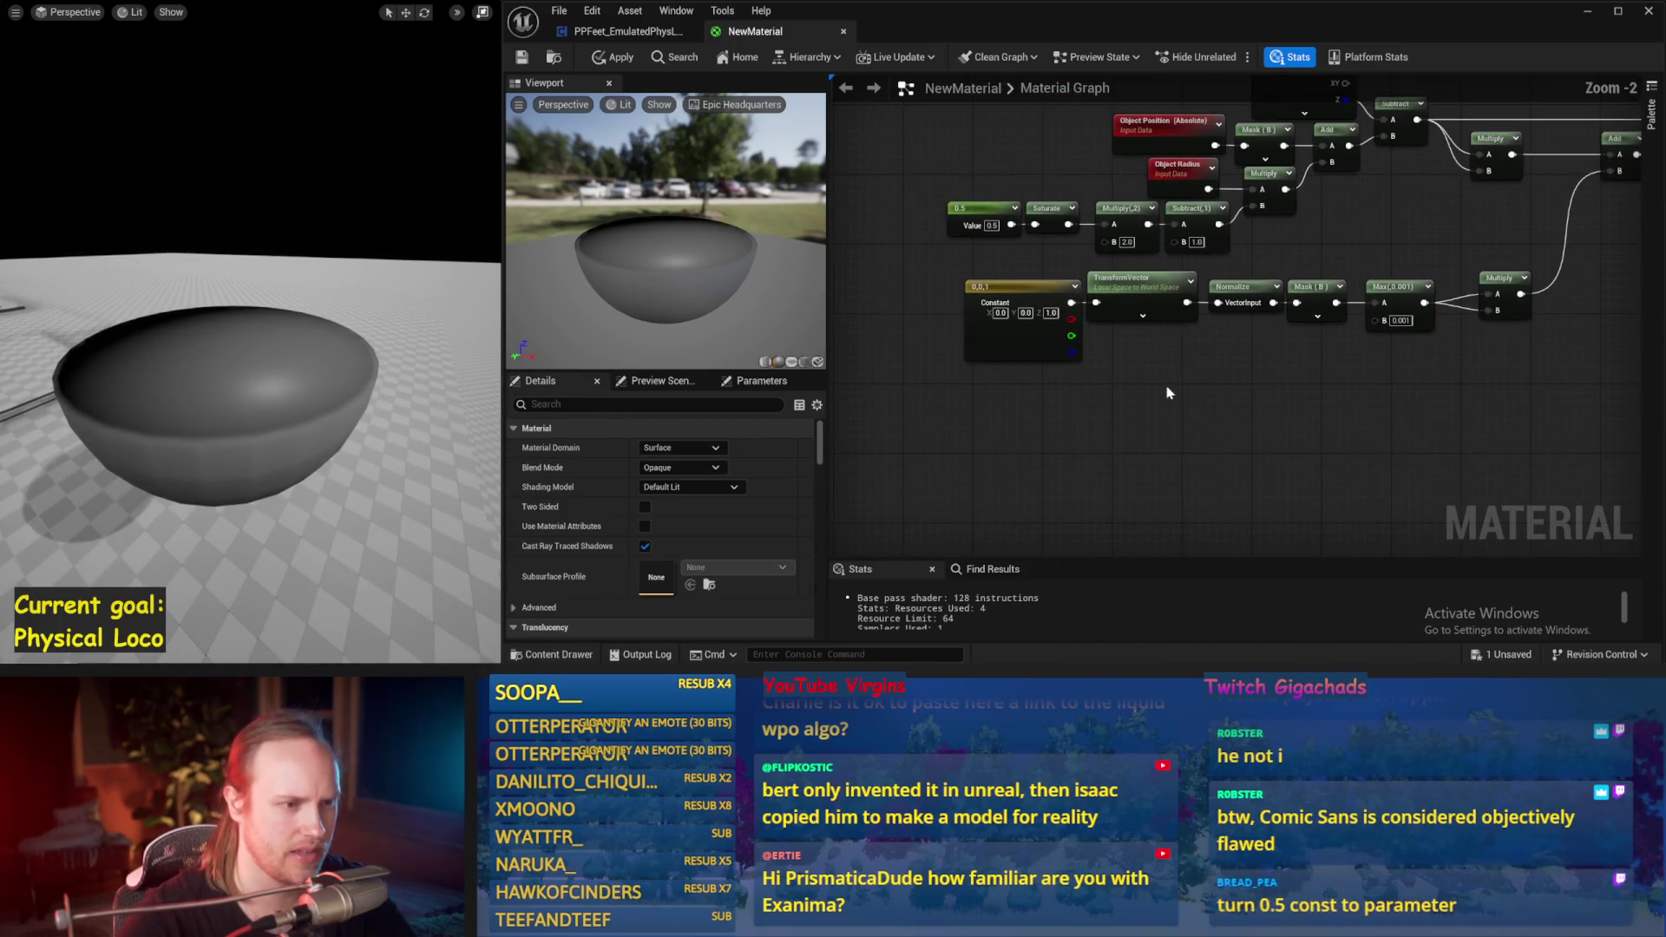
mouse_move(1449, 286)
left_mouse_down()
mouse_move(1227, 379)
mouse_move(1331, 282)
mouse_move(1162, 326)
left_mouse_up()
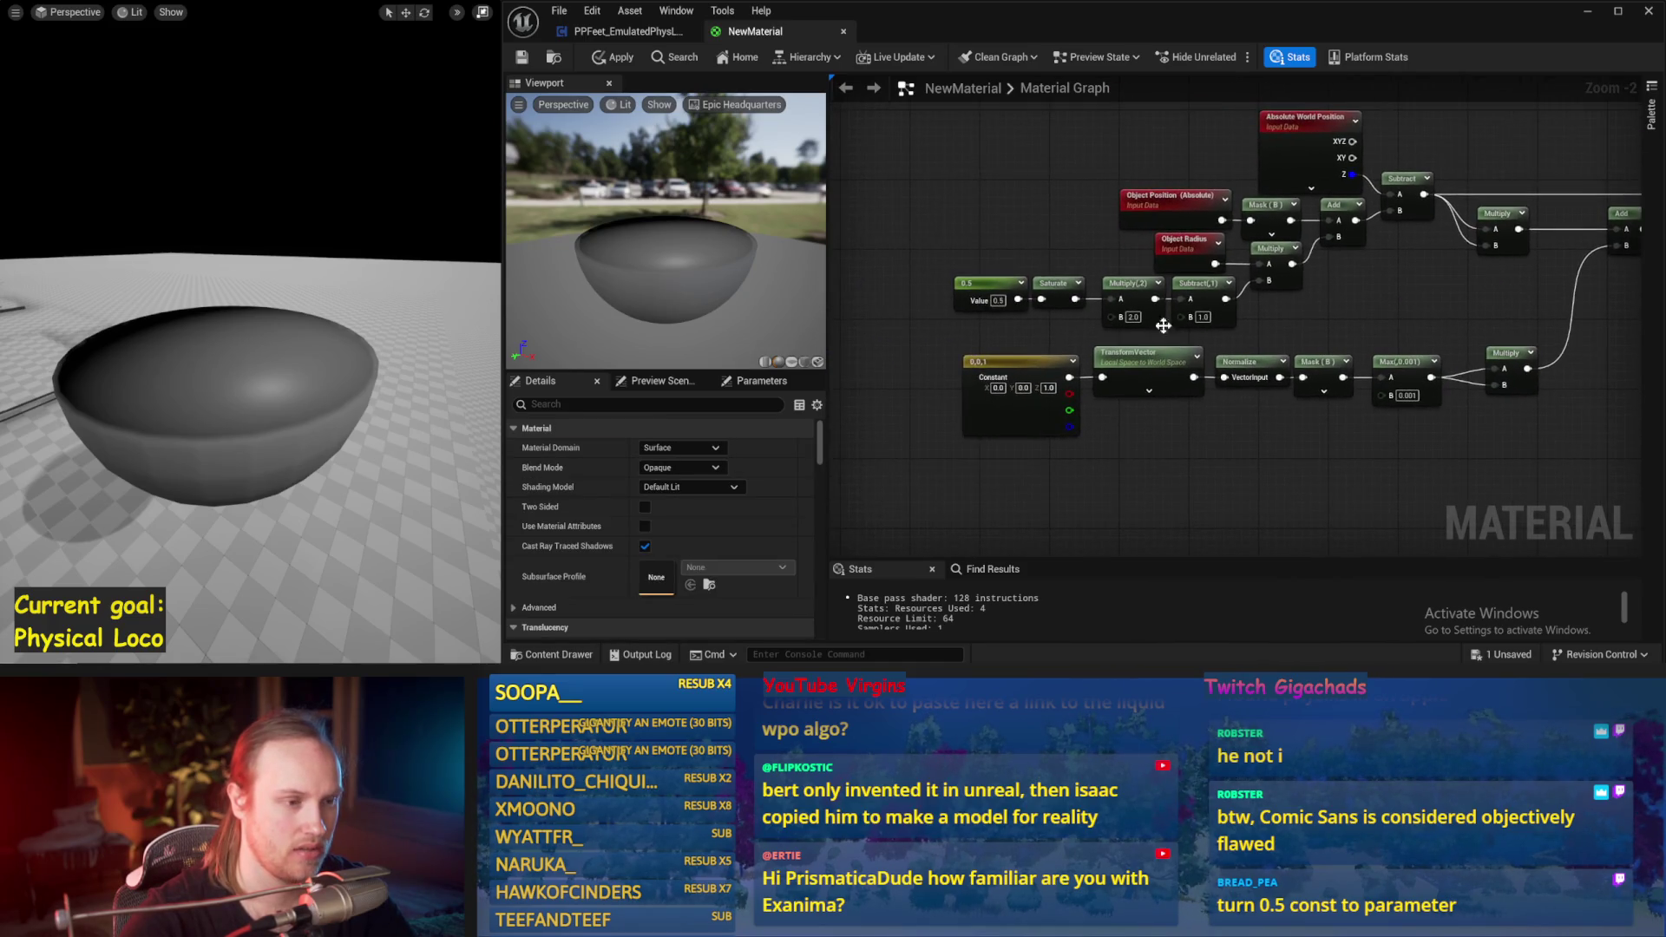
mouse_move(983, 280)
left_mouse_down()
mouse_move(1141, 301)
mouse_move(1121, 274)
left_mouse_up()
left_click(1175, 264)
Step: Feed Param into Saturate in place of the 0.5 constant and set its default to about 0.77
left_click_drag(1196, 321, 1200, 319)
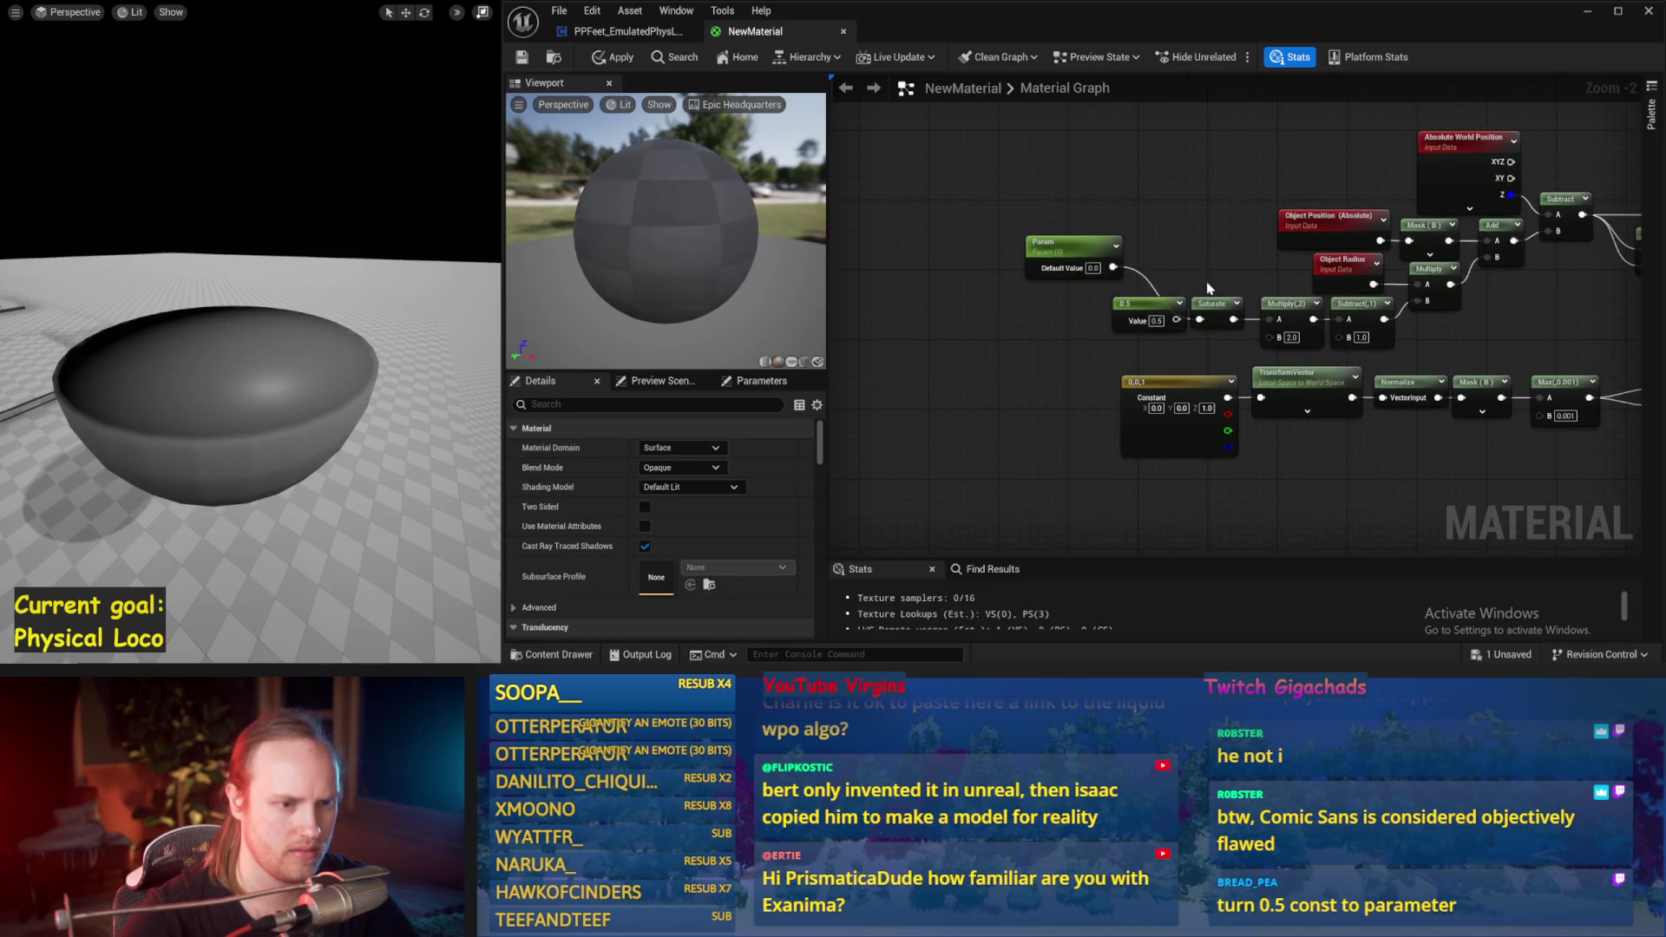
left_click(522, 57)
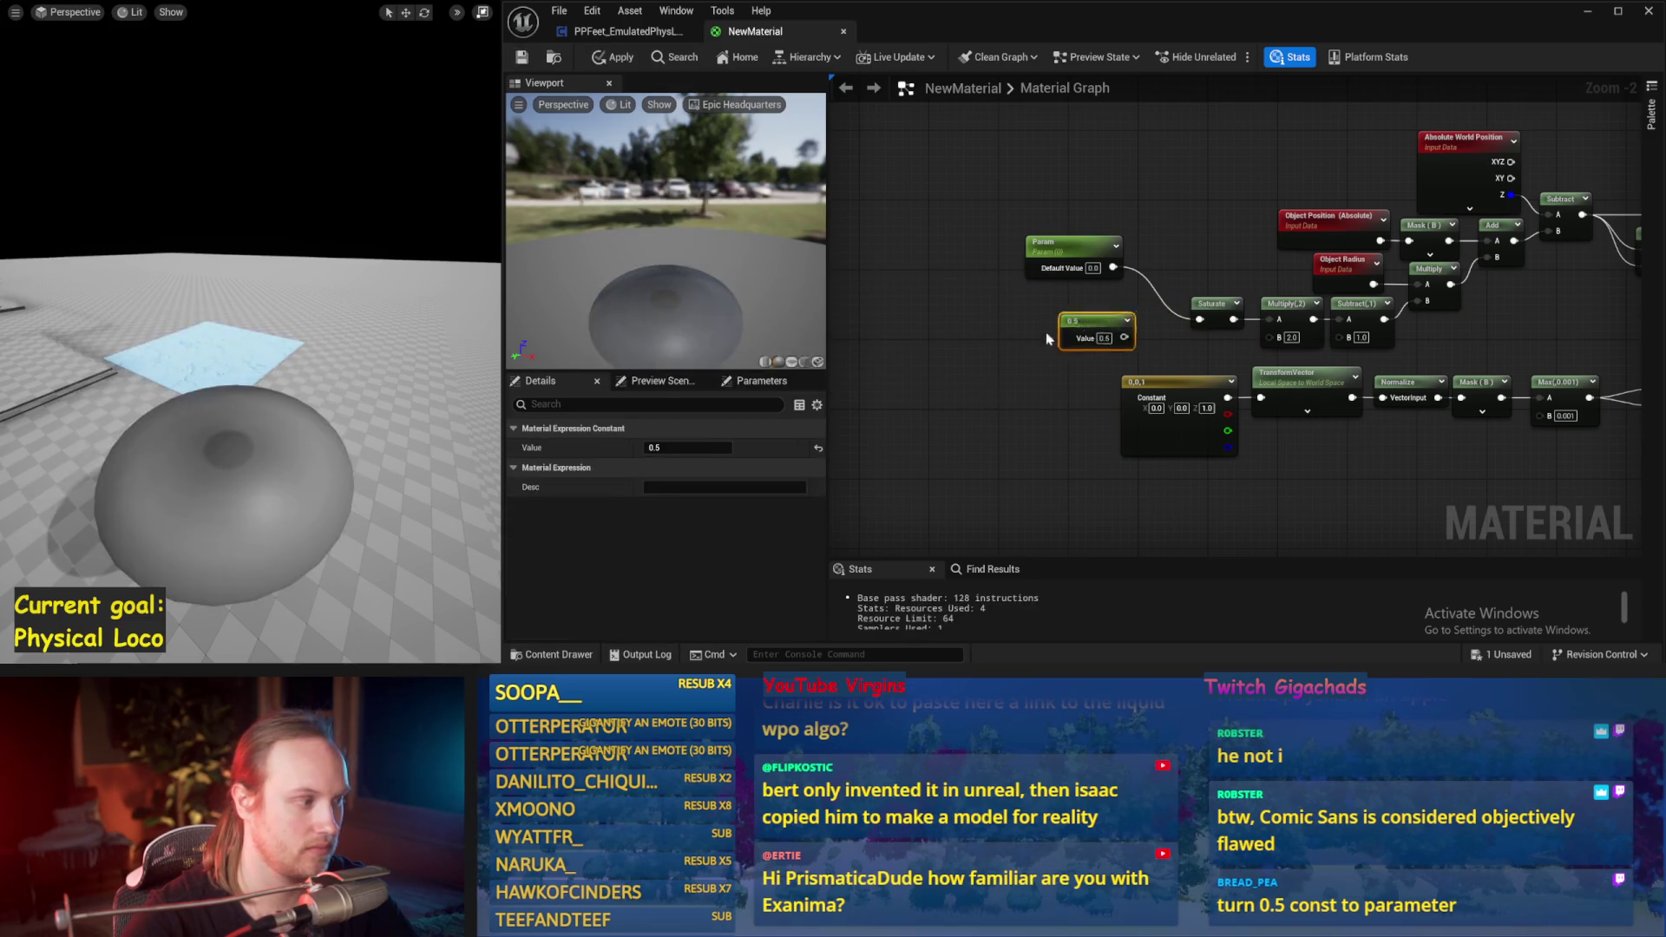
left_click_drag(1137, 308, 997, 360)
left_click(1073, 257)
left_click_drag(652, 484, 699, 485)
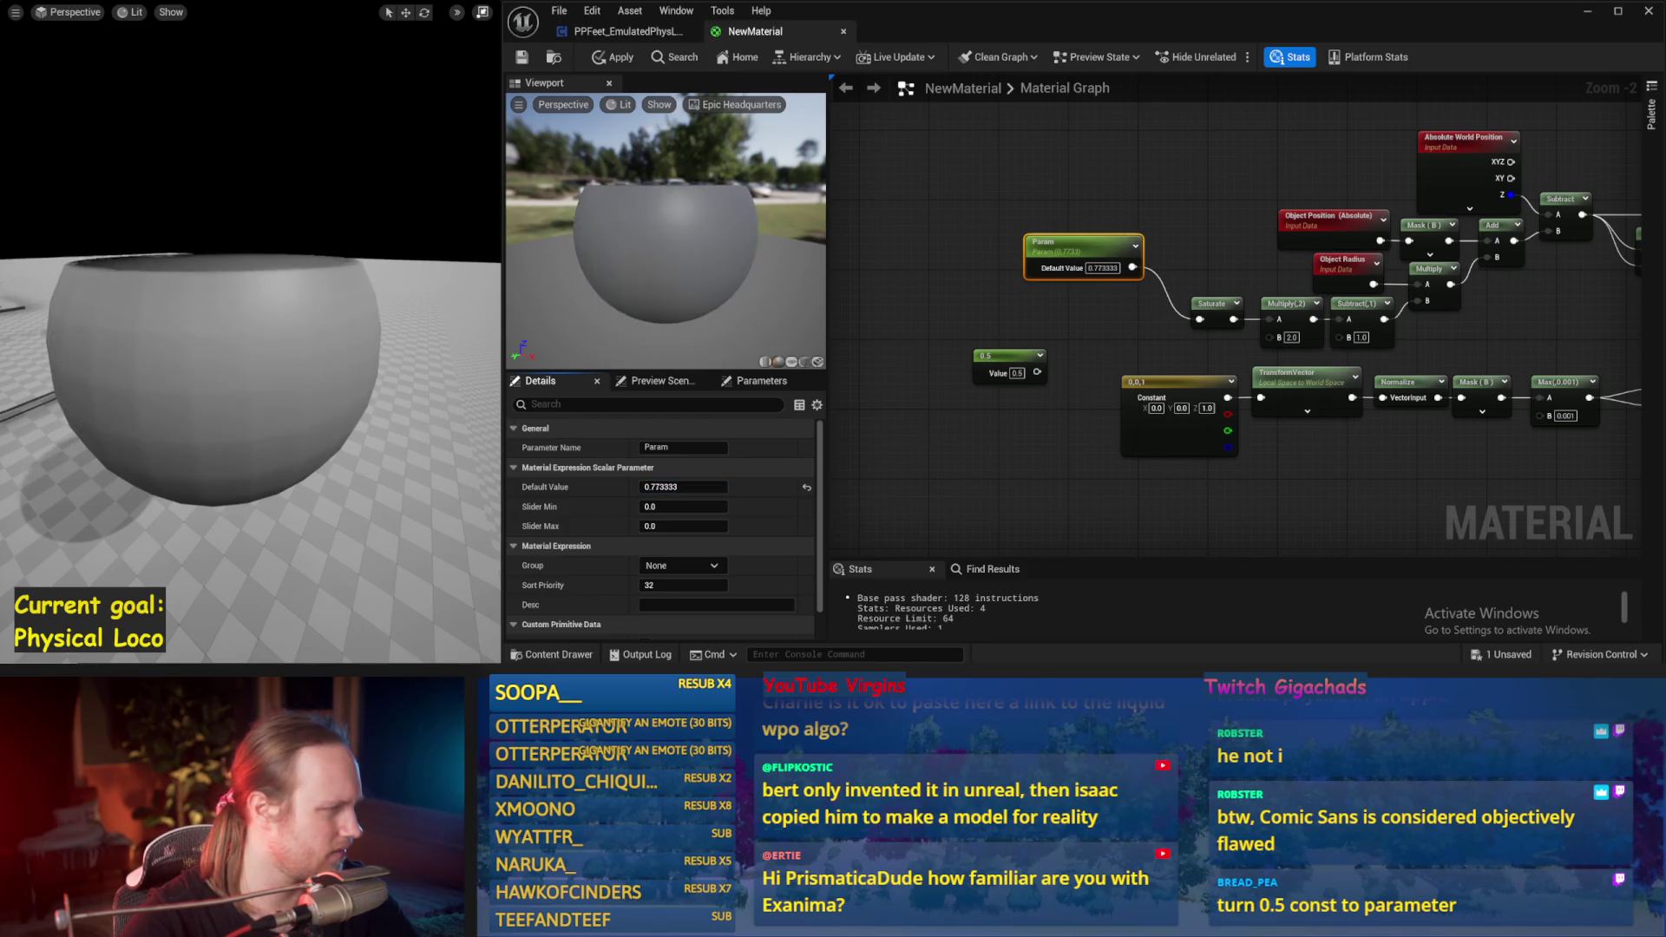
Step: Tidy the Object Position, Object Radius and Multiply nodes in the graph
mouse_move(1180, 345)
left_mouse_down()
mouse_move(936, 322)
mouse_move(928, 341)
left_mouse_up()
left_click_drag(1076, 211, 1067, 168)
left_click_drag(1084, 255, 1049, 221)
mouse_move(1244, 307)
left_mouse_down()
mouse_move(1169, 361)
mouse_move(1113, 357)
left_mouse_up()
left_click(1204, 364)
left_click_drag(1146, 210, 1156, 158)
left_click(1223, 365)
mouse_move(1223, 365)
left_mouse_down()
mouse_move(1119, 362)
mouse_move(1110, 381)
mouse_move(1150, 419)
left_mouse_up()
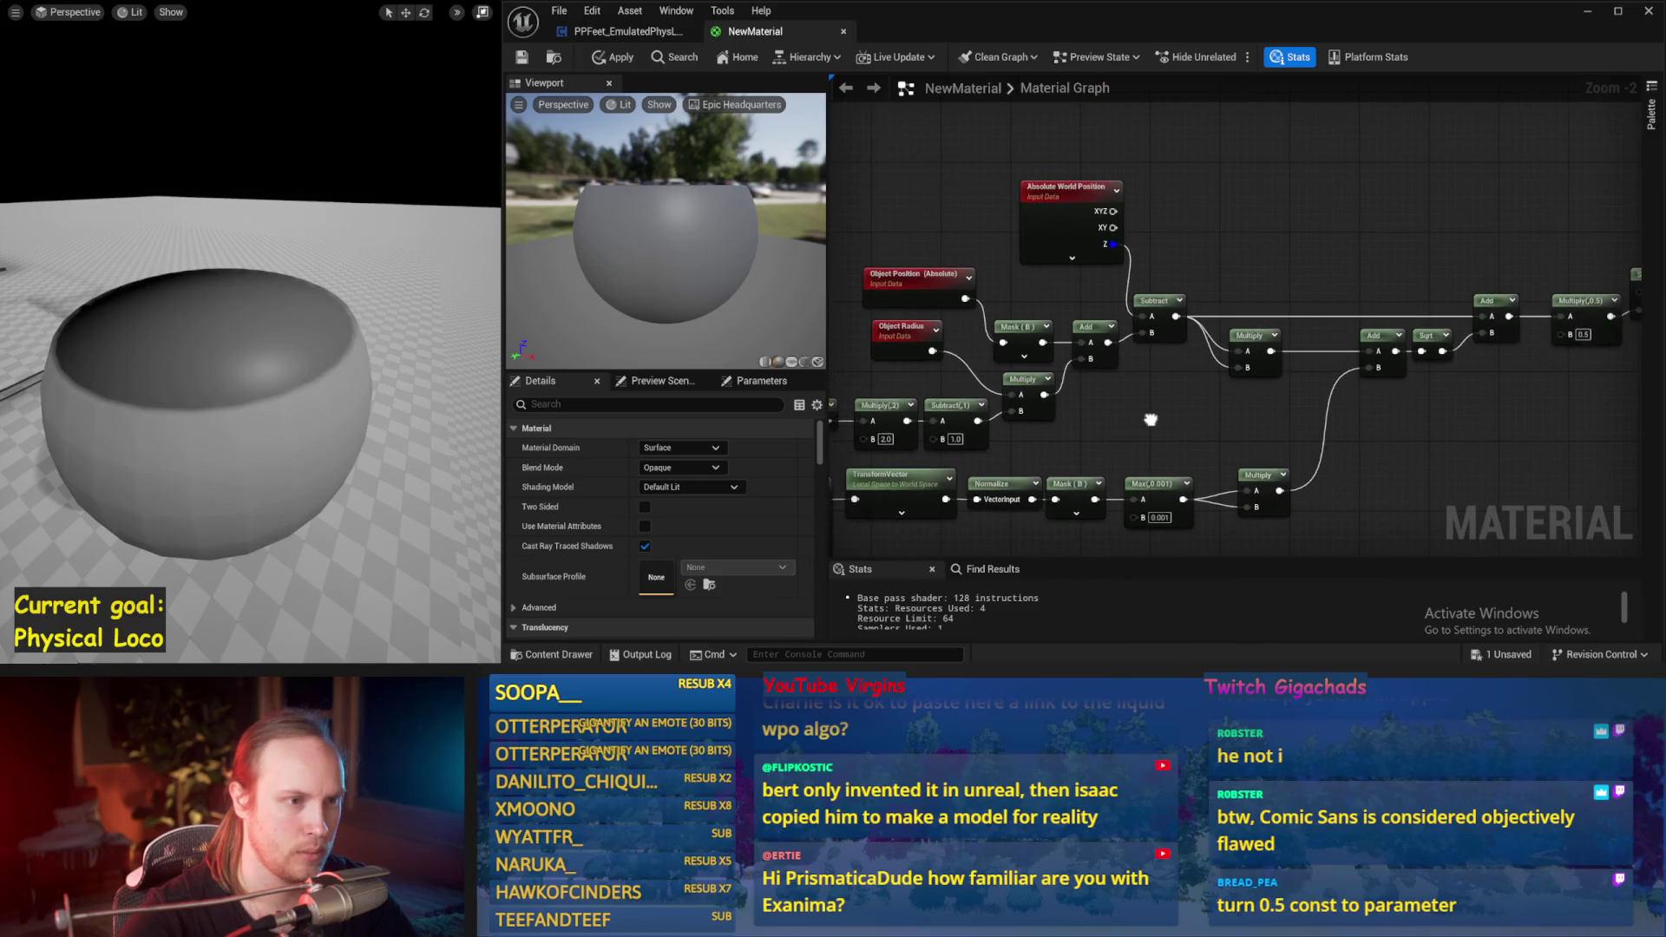
Step: Review the graph through Absolute World Position to the material output and apply the material
left_click_drag(1096, 208, 824, 161)
scroll(929, 277, "down", 1)
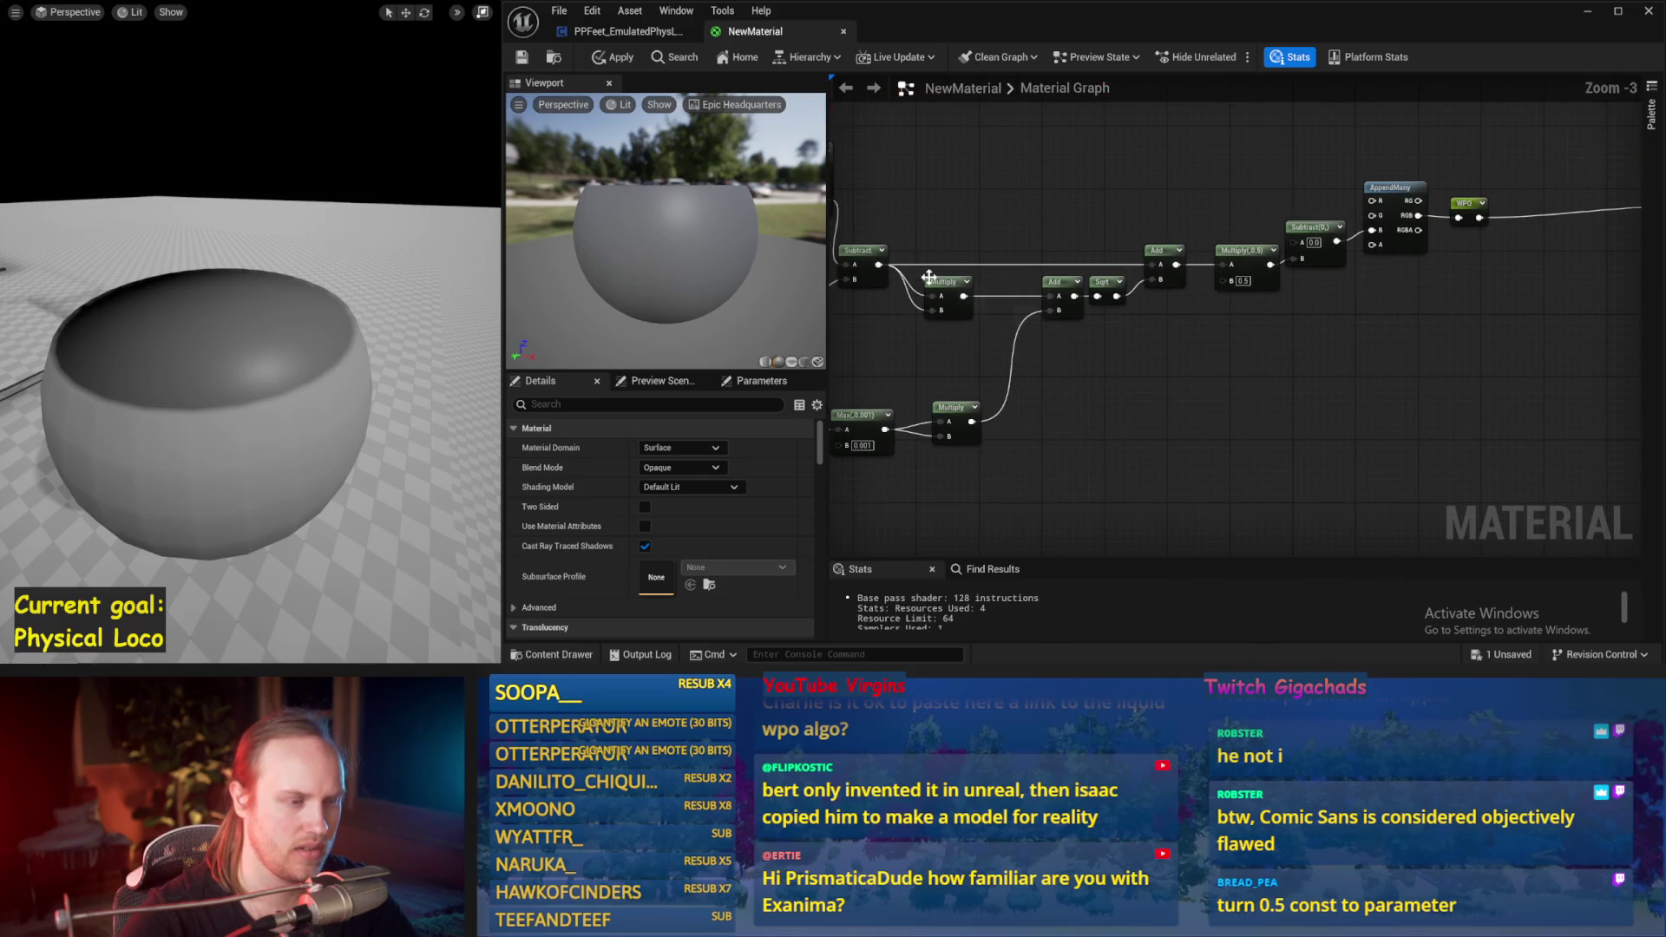
scroll(954, 303, "down", 2)
scroll(1006, 422, "up", 2)
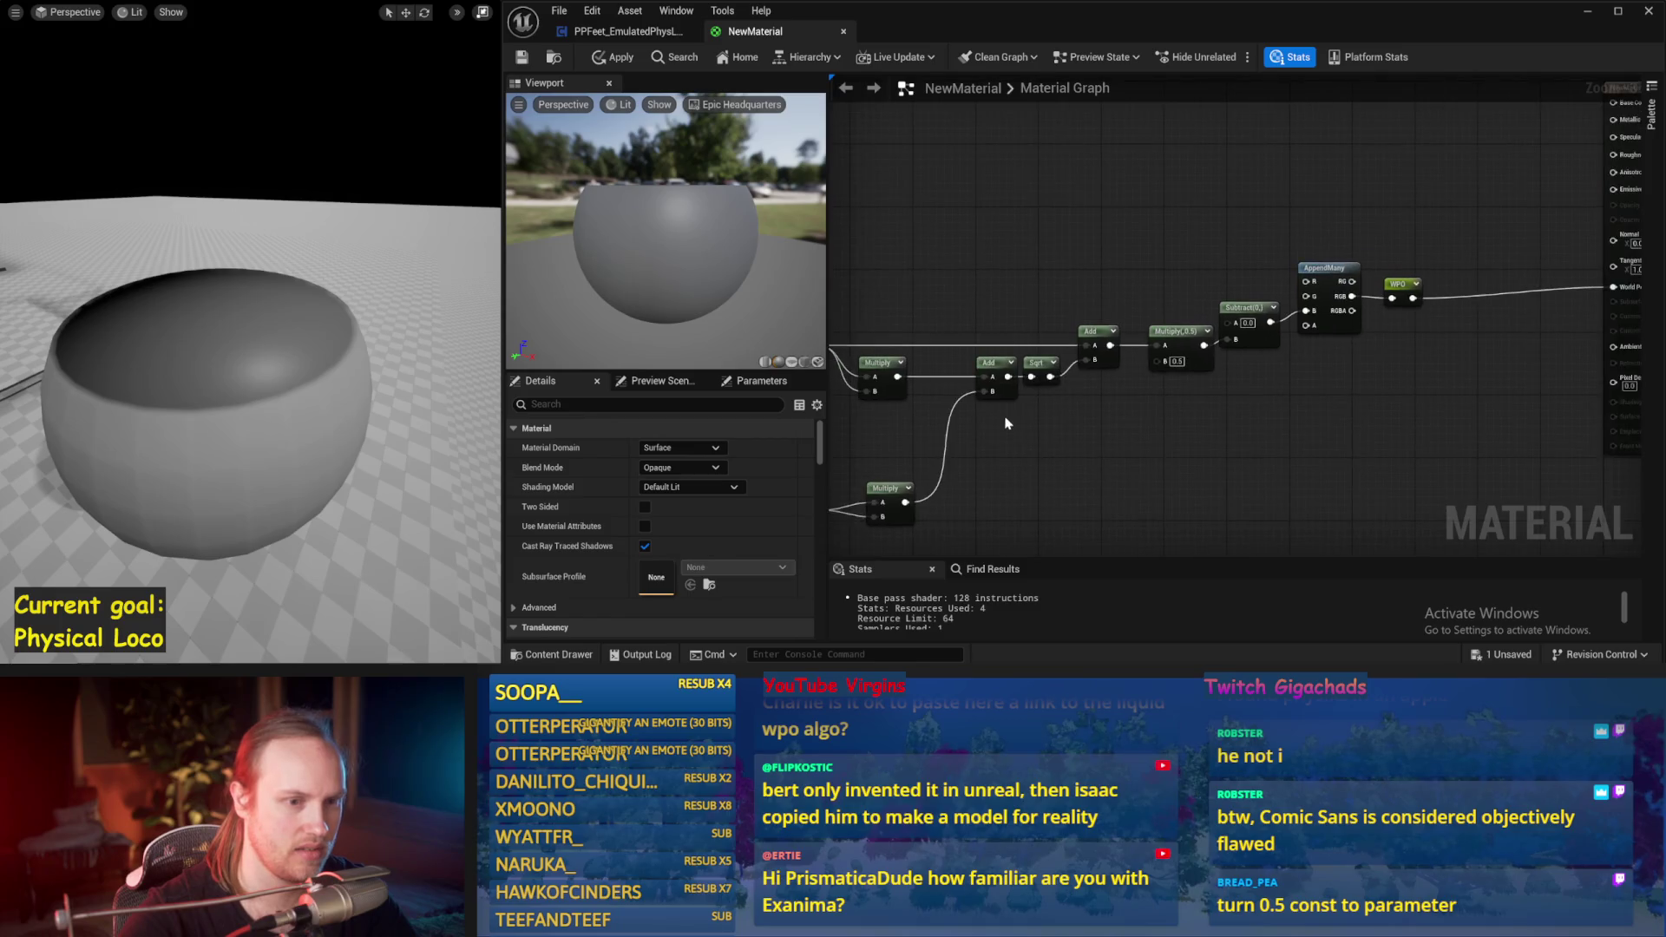
mouse_move(1005, 442)
left_mouse_down()
mouse_move(1024, 416)
mouse_move(980, 285)
left_mouse_up()
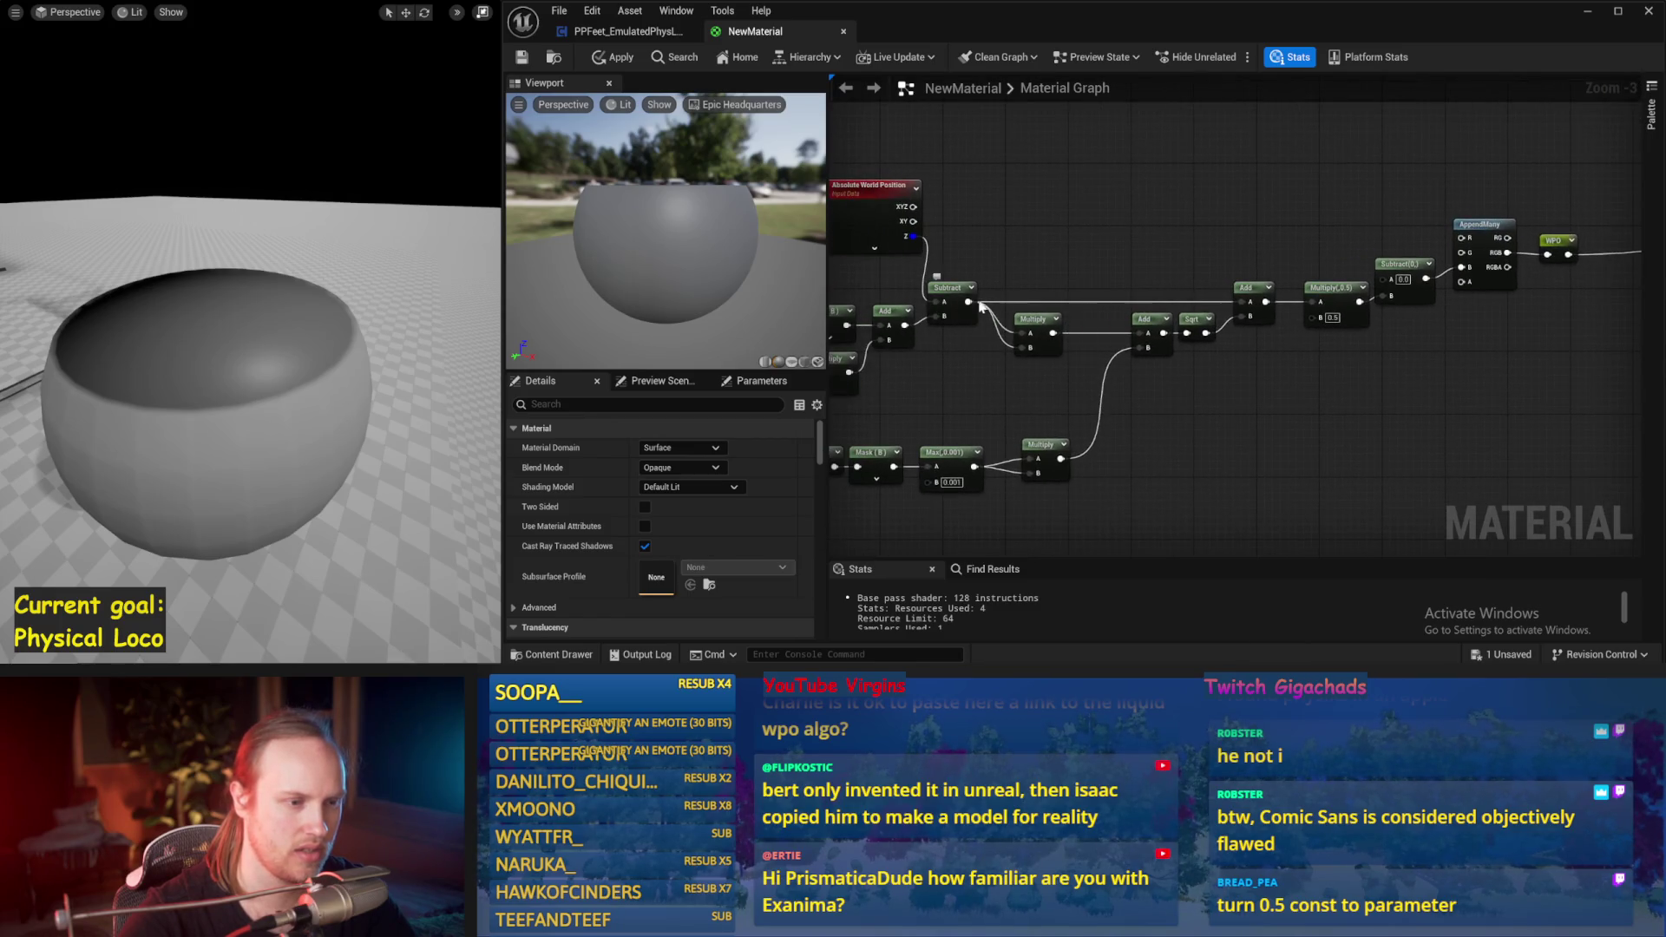
left_click_drag(1124, 304, 941, 345)
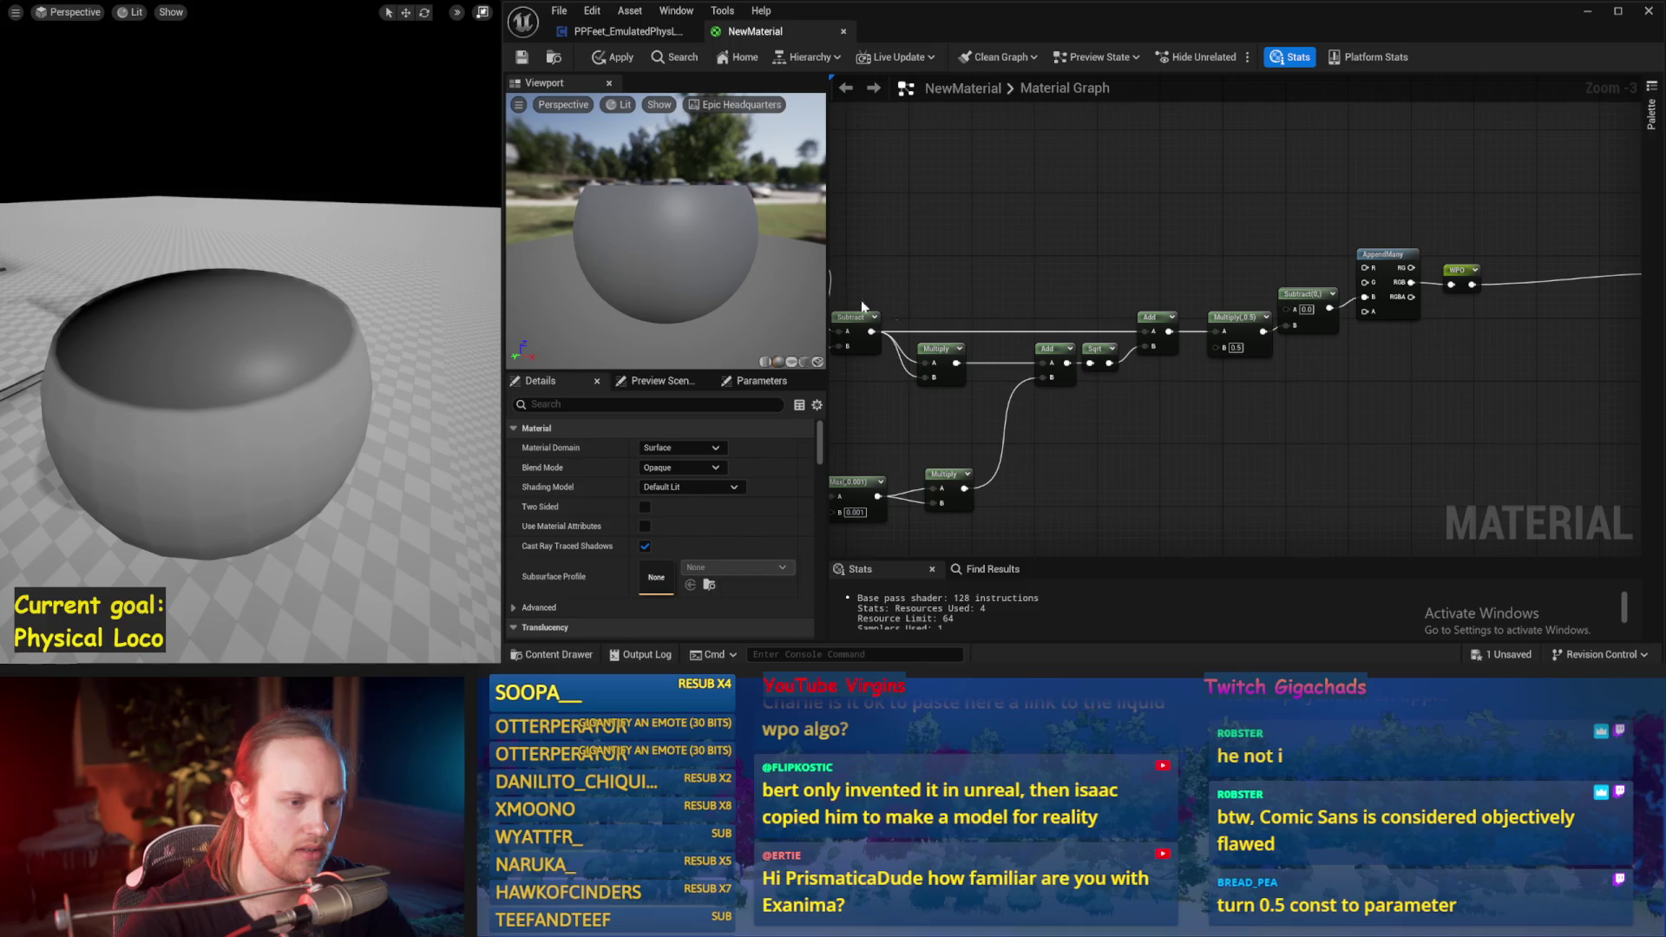
left_click_drag(863, 305, 1111, 257)
mouse_move(1291, 342)
left_mouse_down()
mouse_move(1162, 354)
mouse_move(1588, 260)
mouse_move(1554, 174)
mouse_move(1562, 107)
left_mouse_up()
left_click(521, 57)
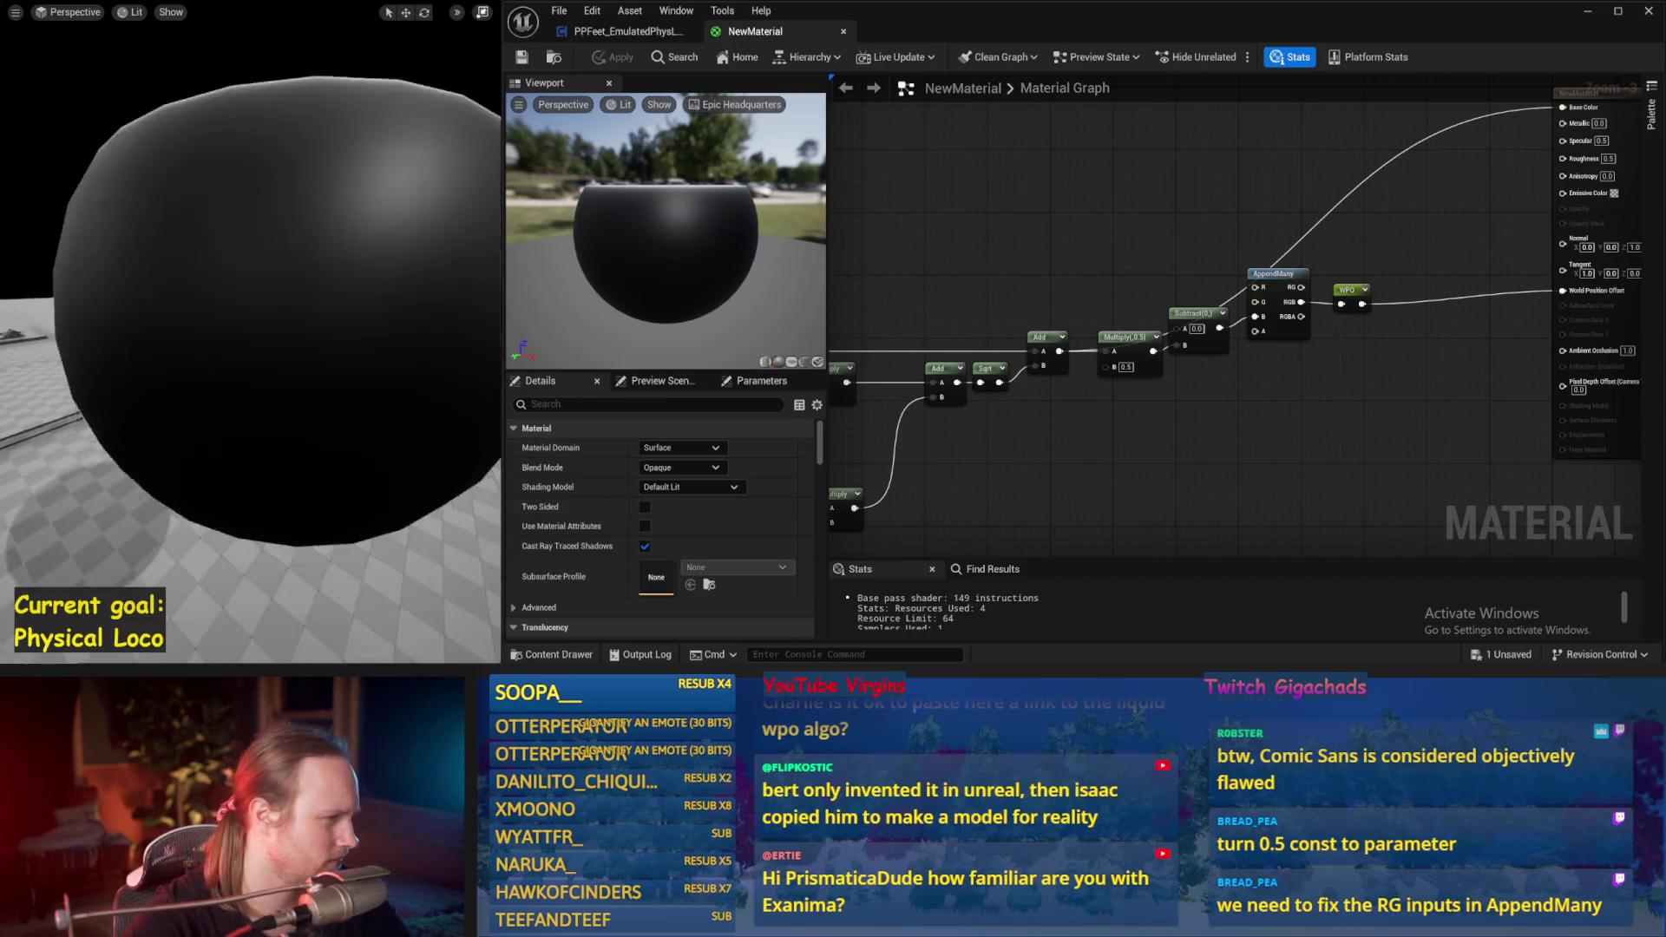
Step: Switch the level viewport to Unlit shading
left_click(131, 12)
left_click(143, 72)
left_click_drag(1379, 193, 1351, 180)
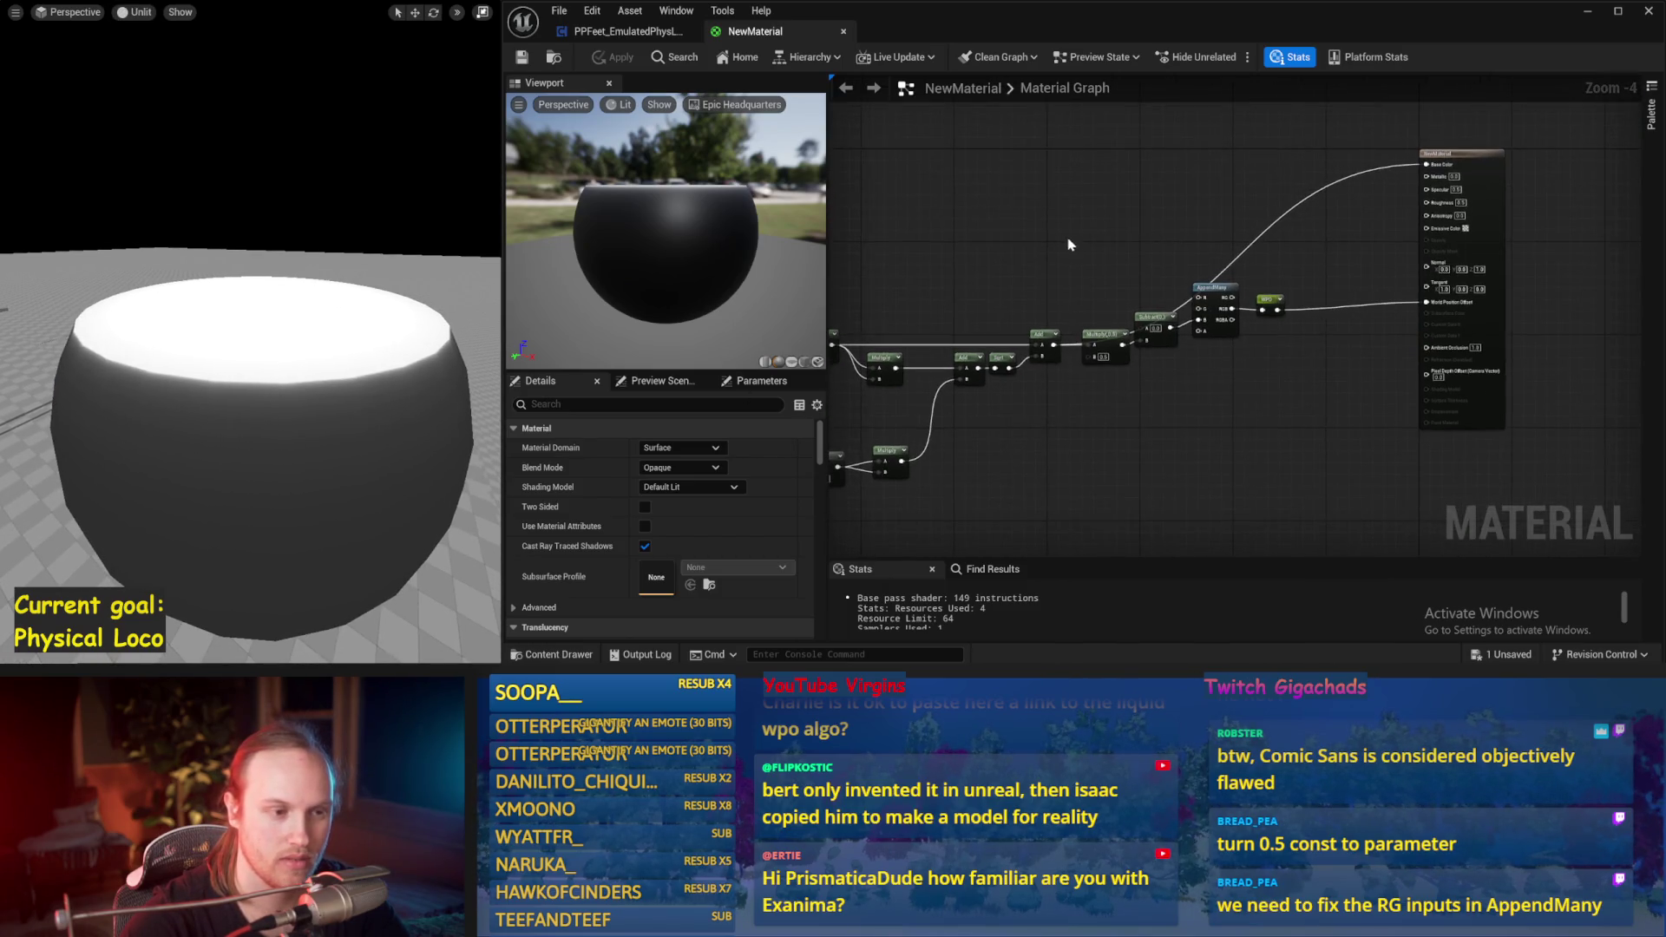
scroll(1212, 425, "down", 1)
scroll(1212, 425, "up", 1)
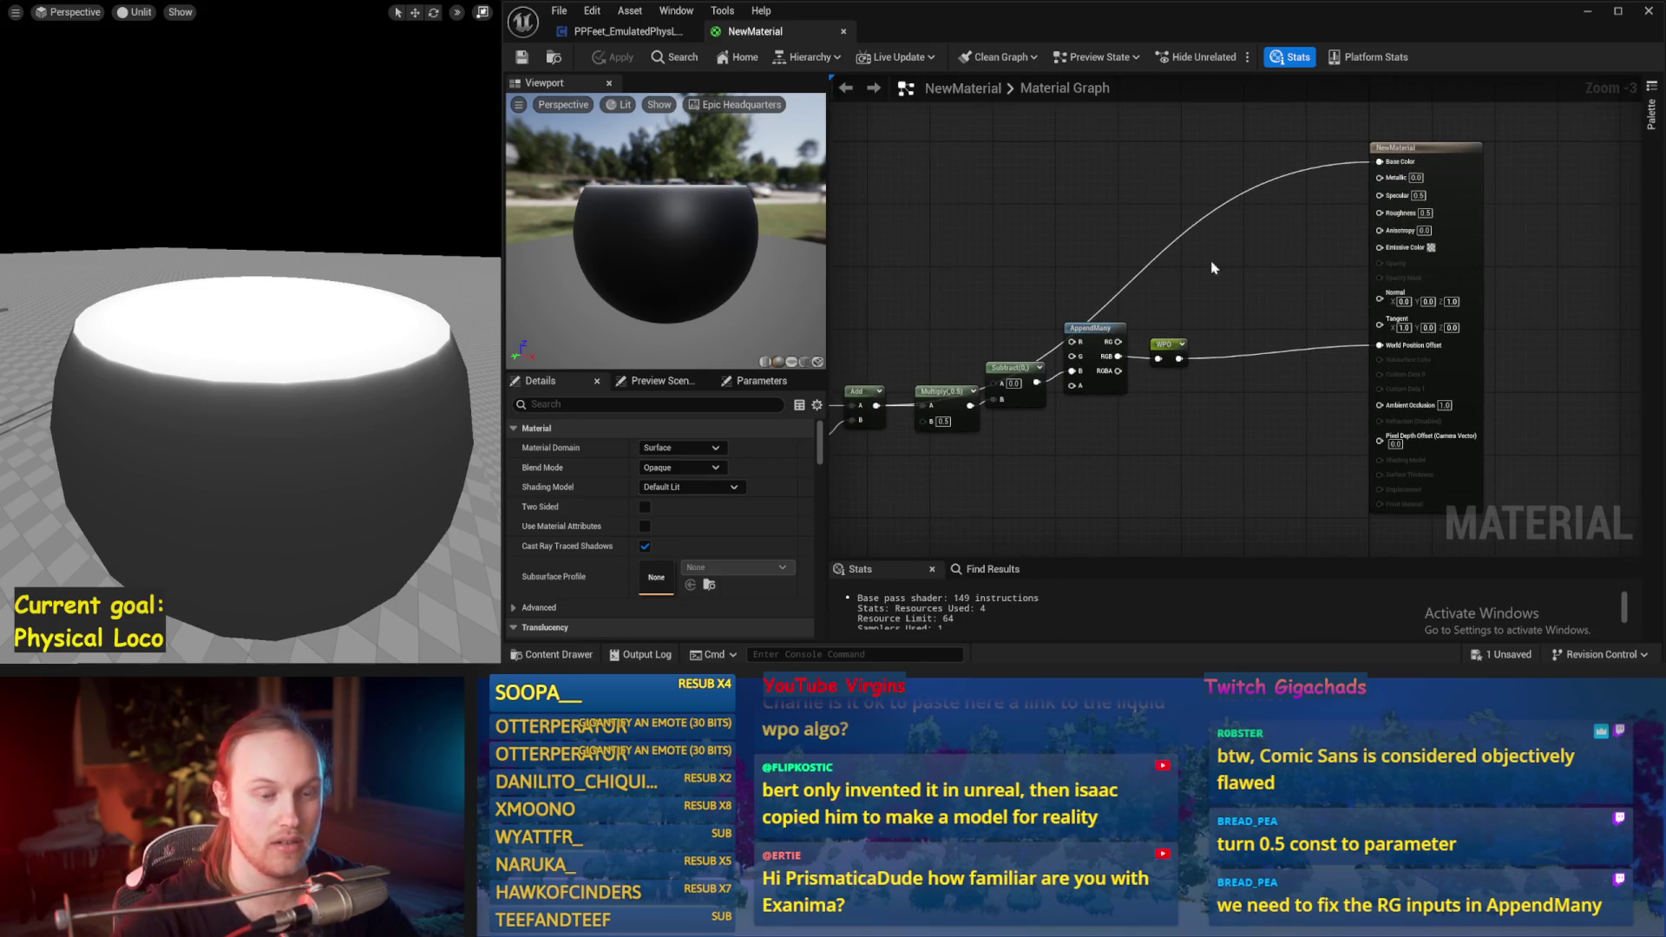
Step: Add a TransformVector node to the material graph
right_click(1051, 236)
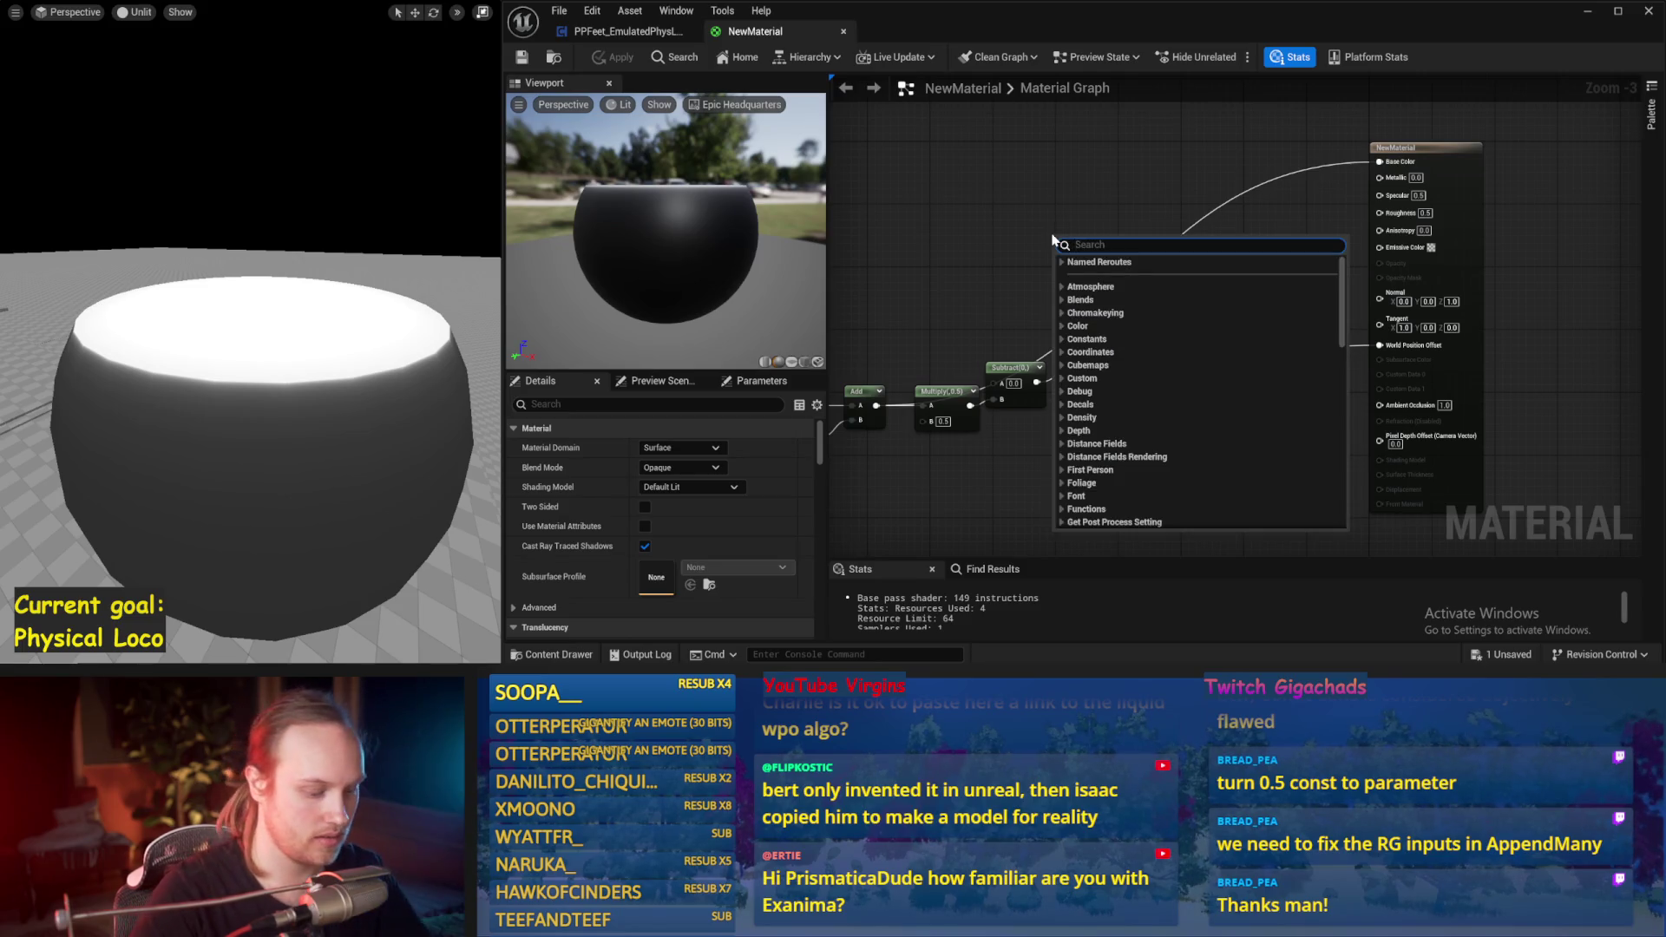
type("transform")
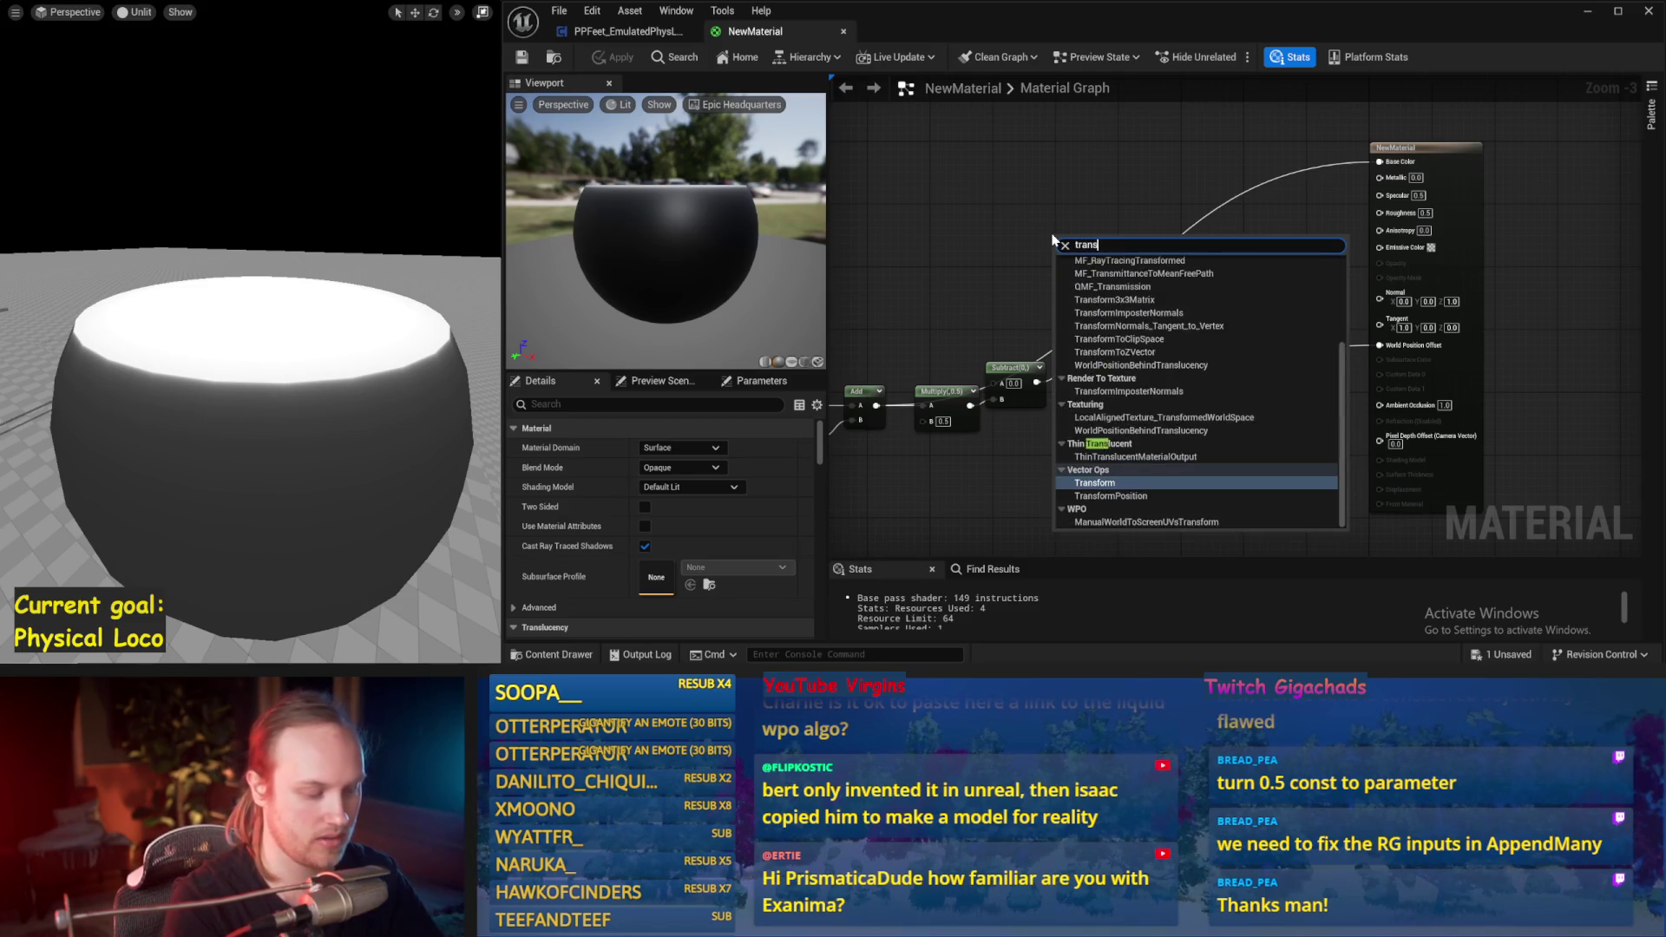
left_click(1095, 484)
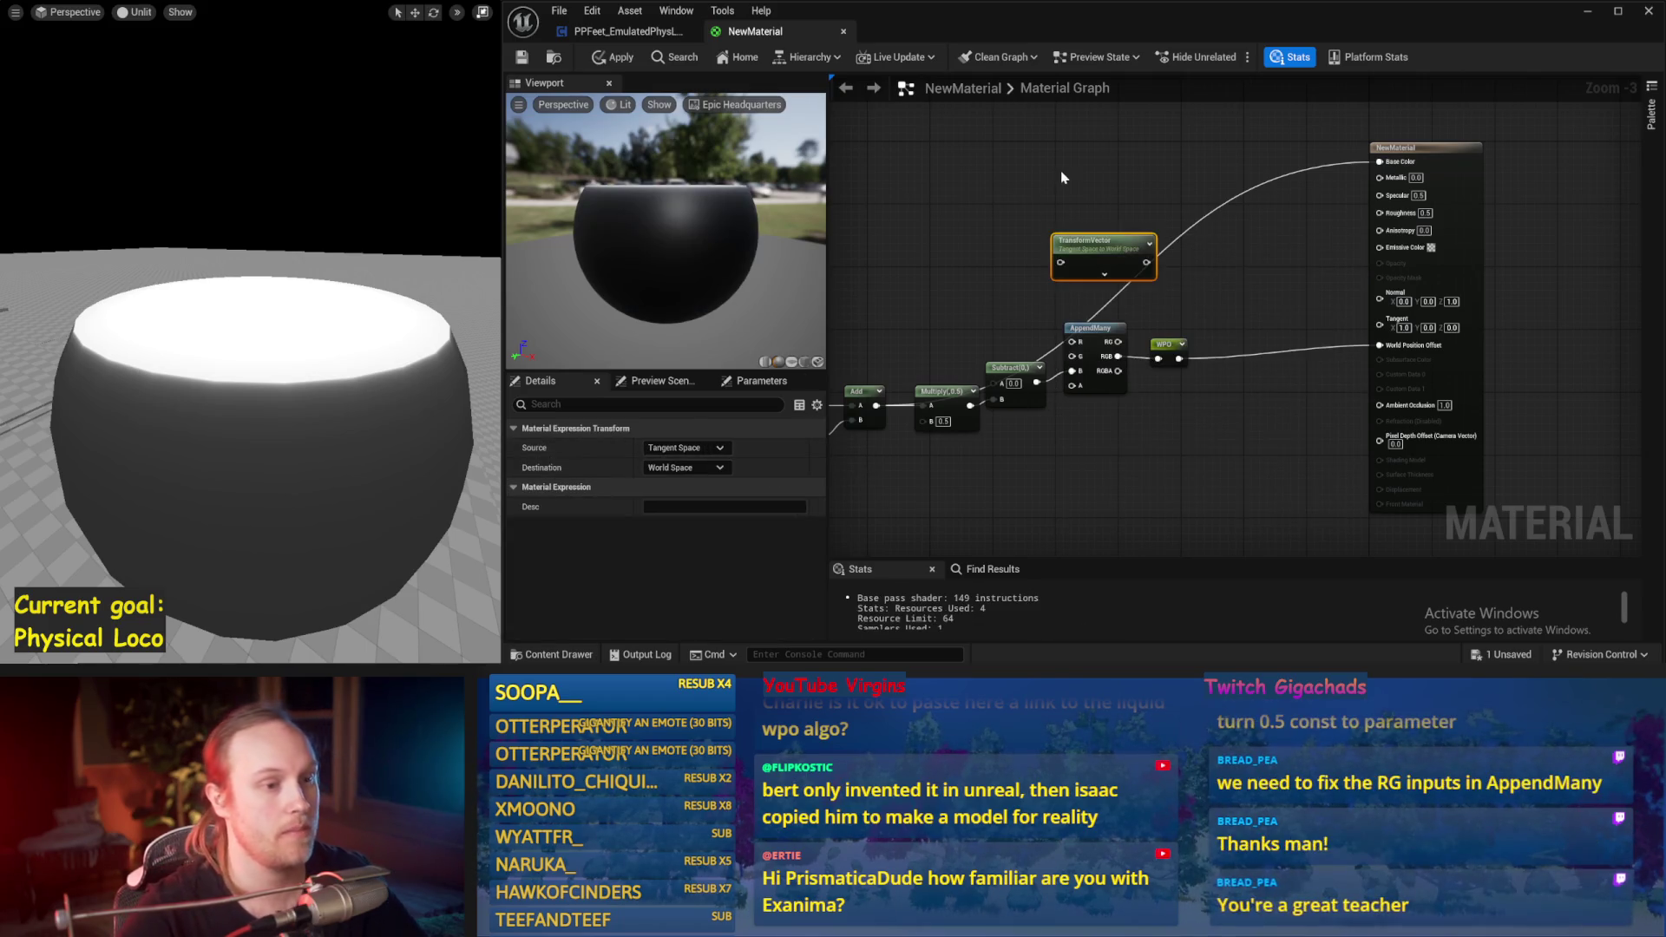
left_click_drag(1096, 203, 1169, 223)
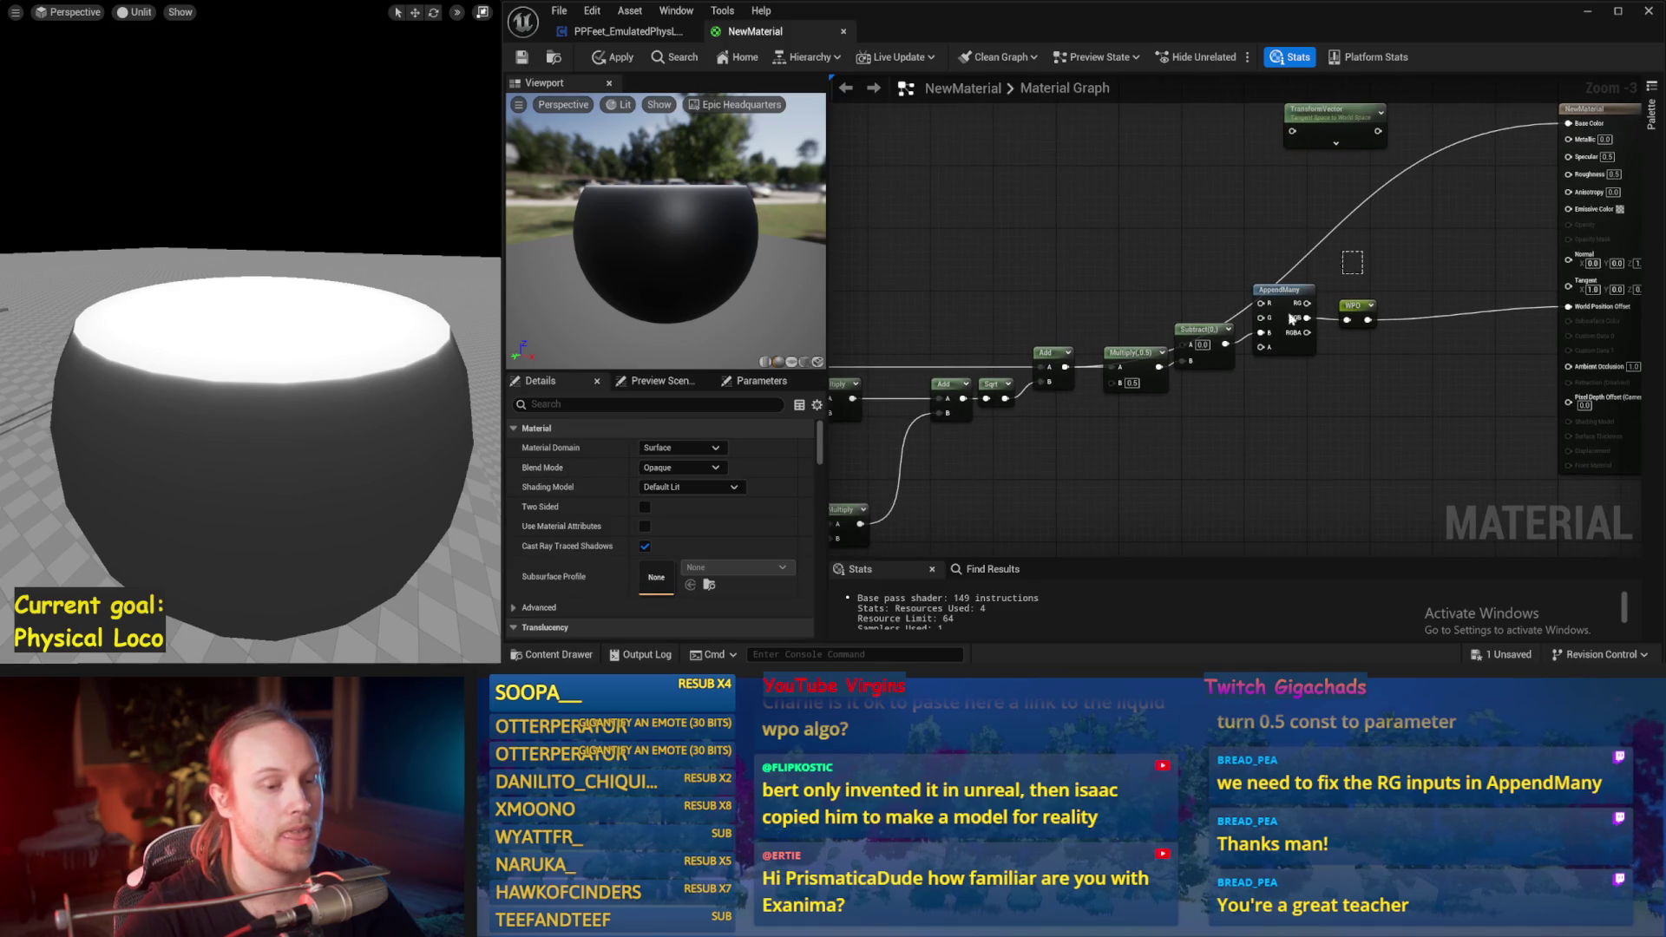
mouse_move(1471, 111)
left_mouse_down()
mouse_move(1143, 311)
mouse_move(1190, 304)
left_mouse_up()
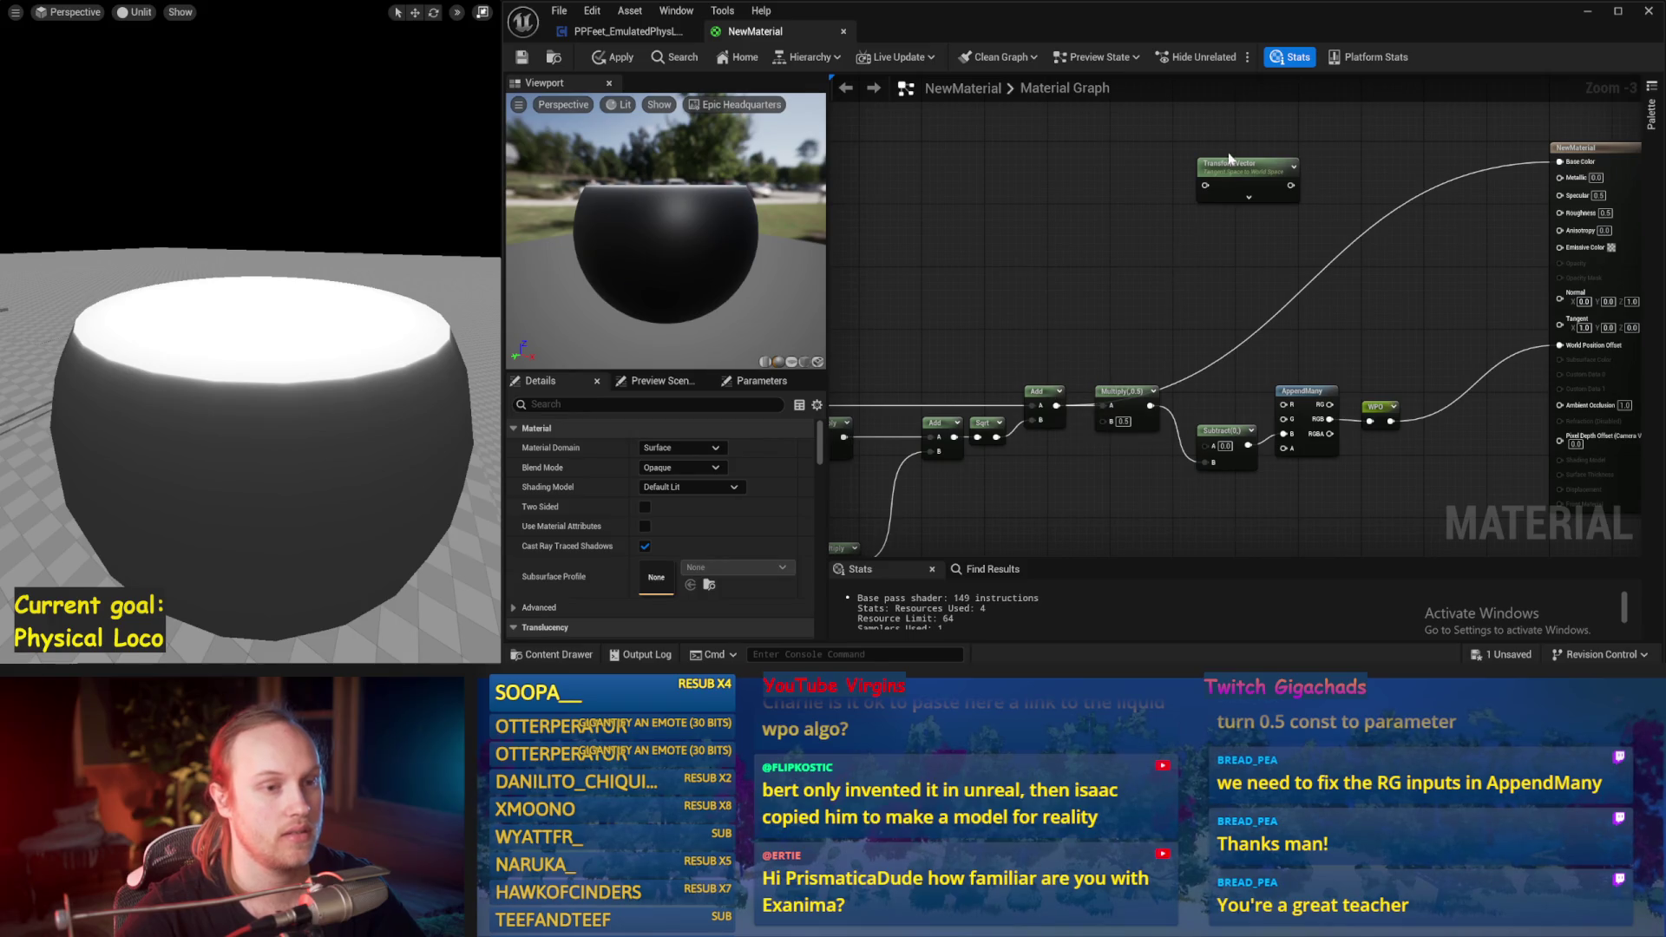
Step: Add a VertexNormalWS node and place the TransformVector beside it
right_click(995, 244)
type("vertexnormal")
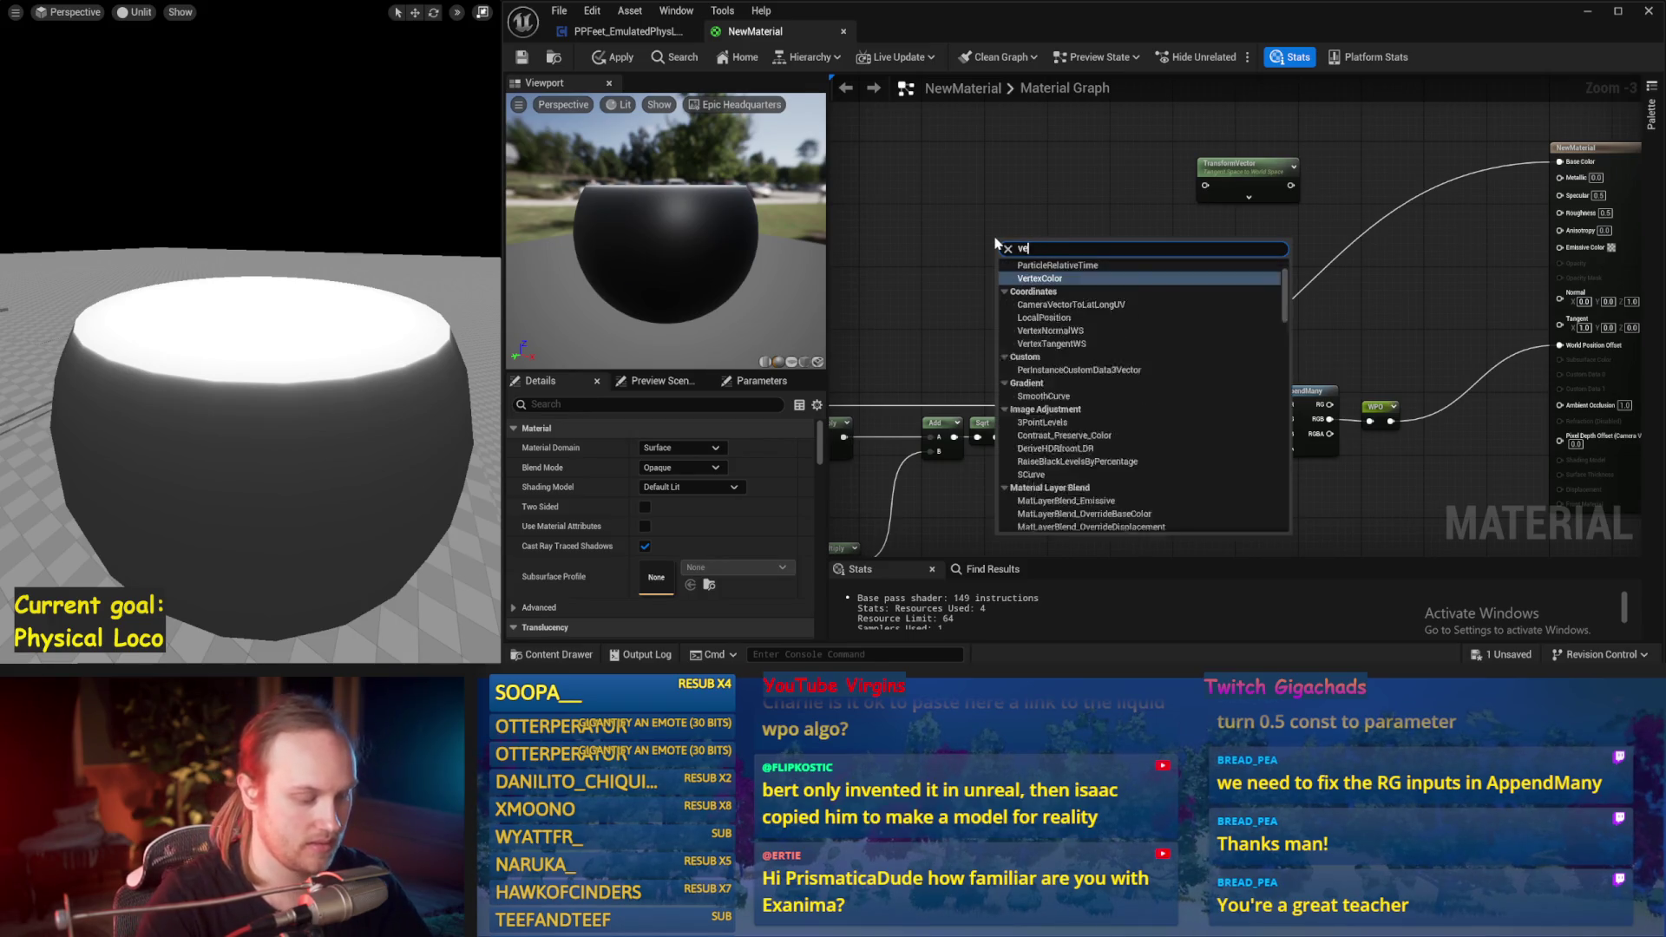
key("Return")
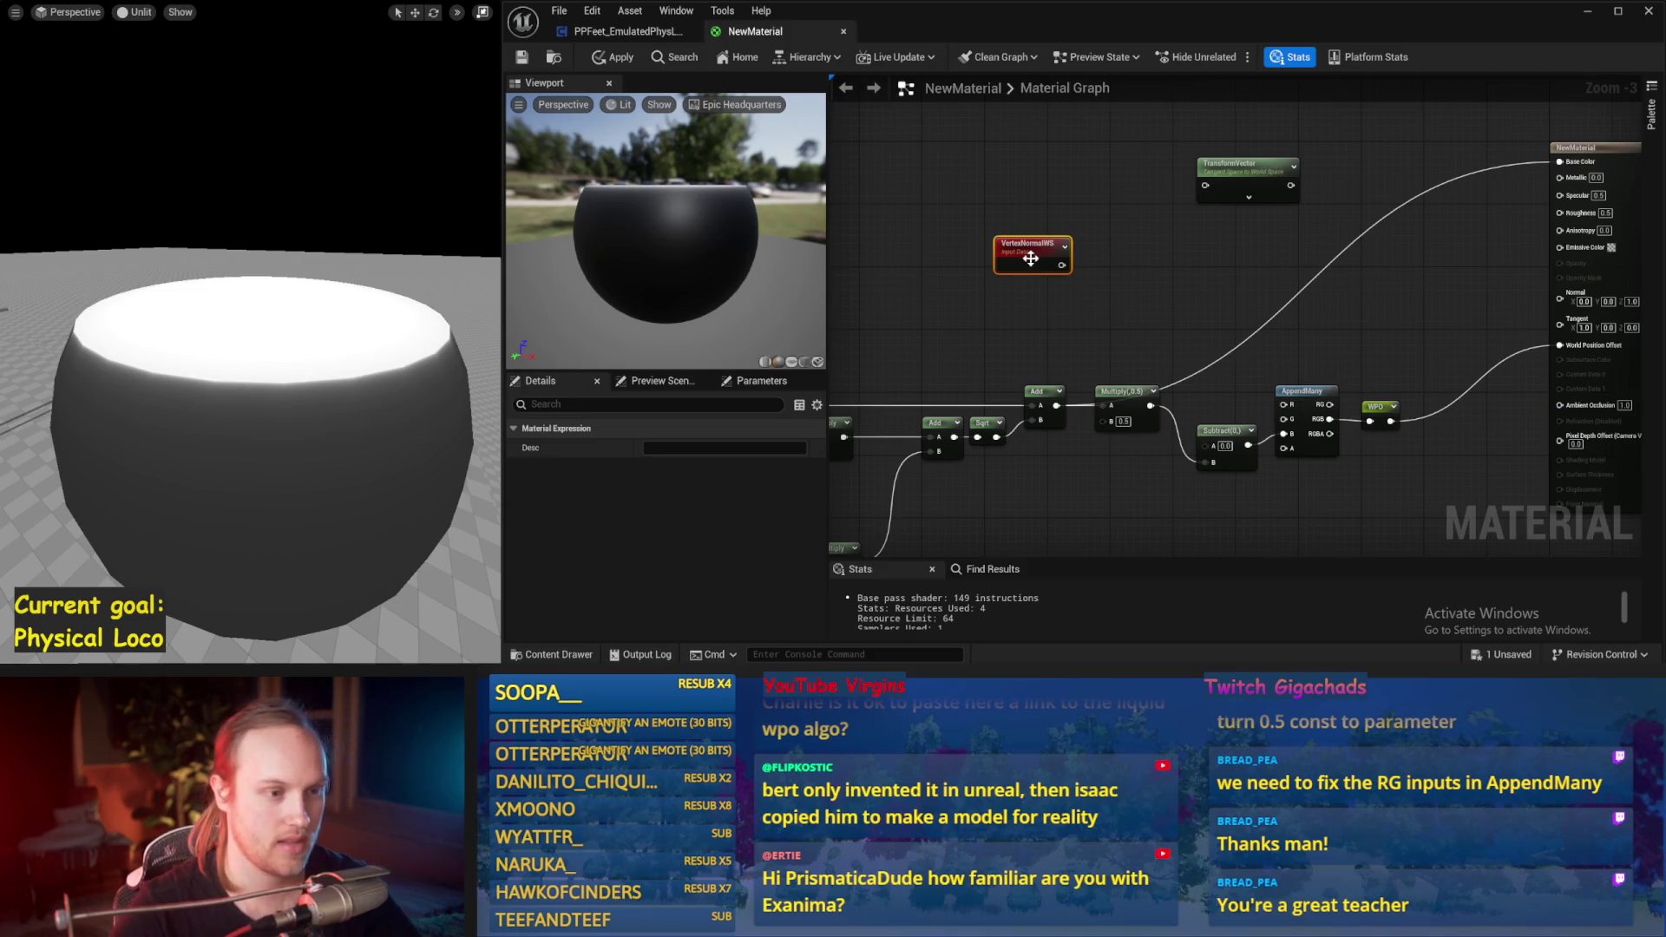
left_click_drag(1232, 165, 1098, 258)
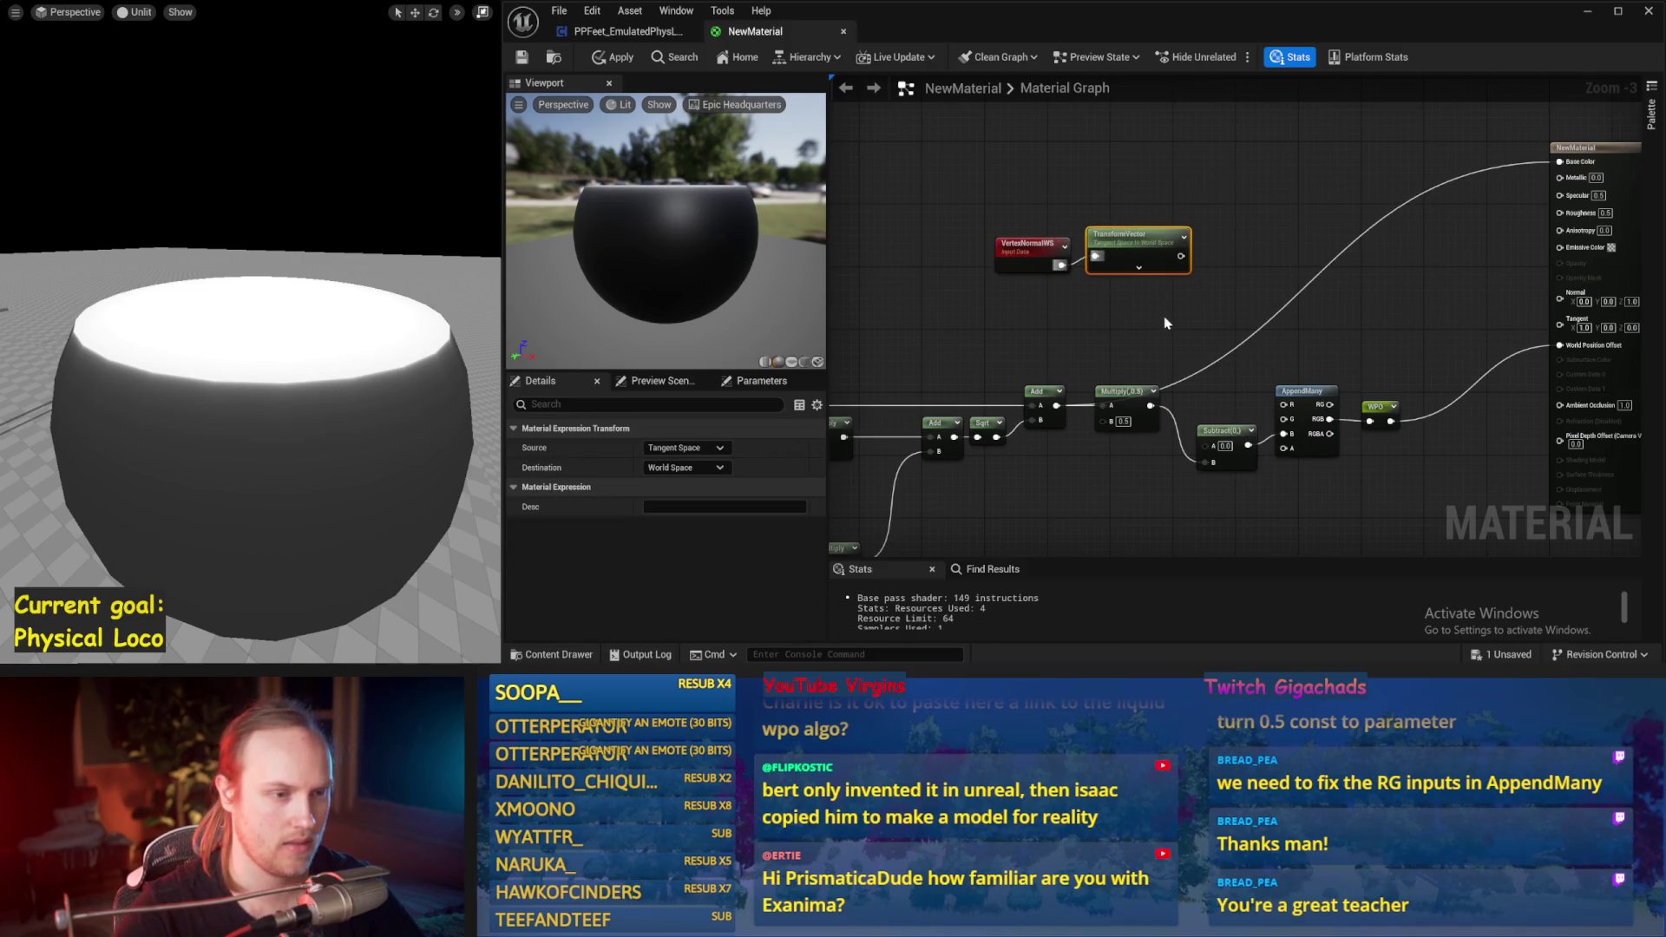
left_click(686, 450)
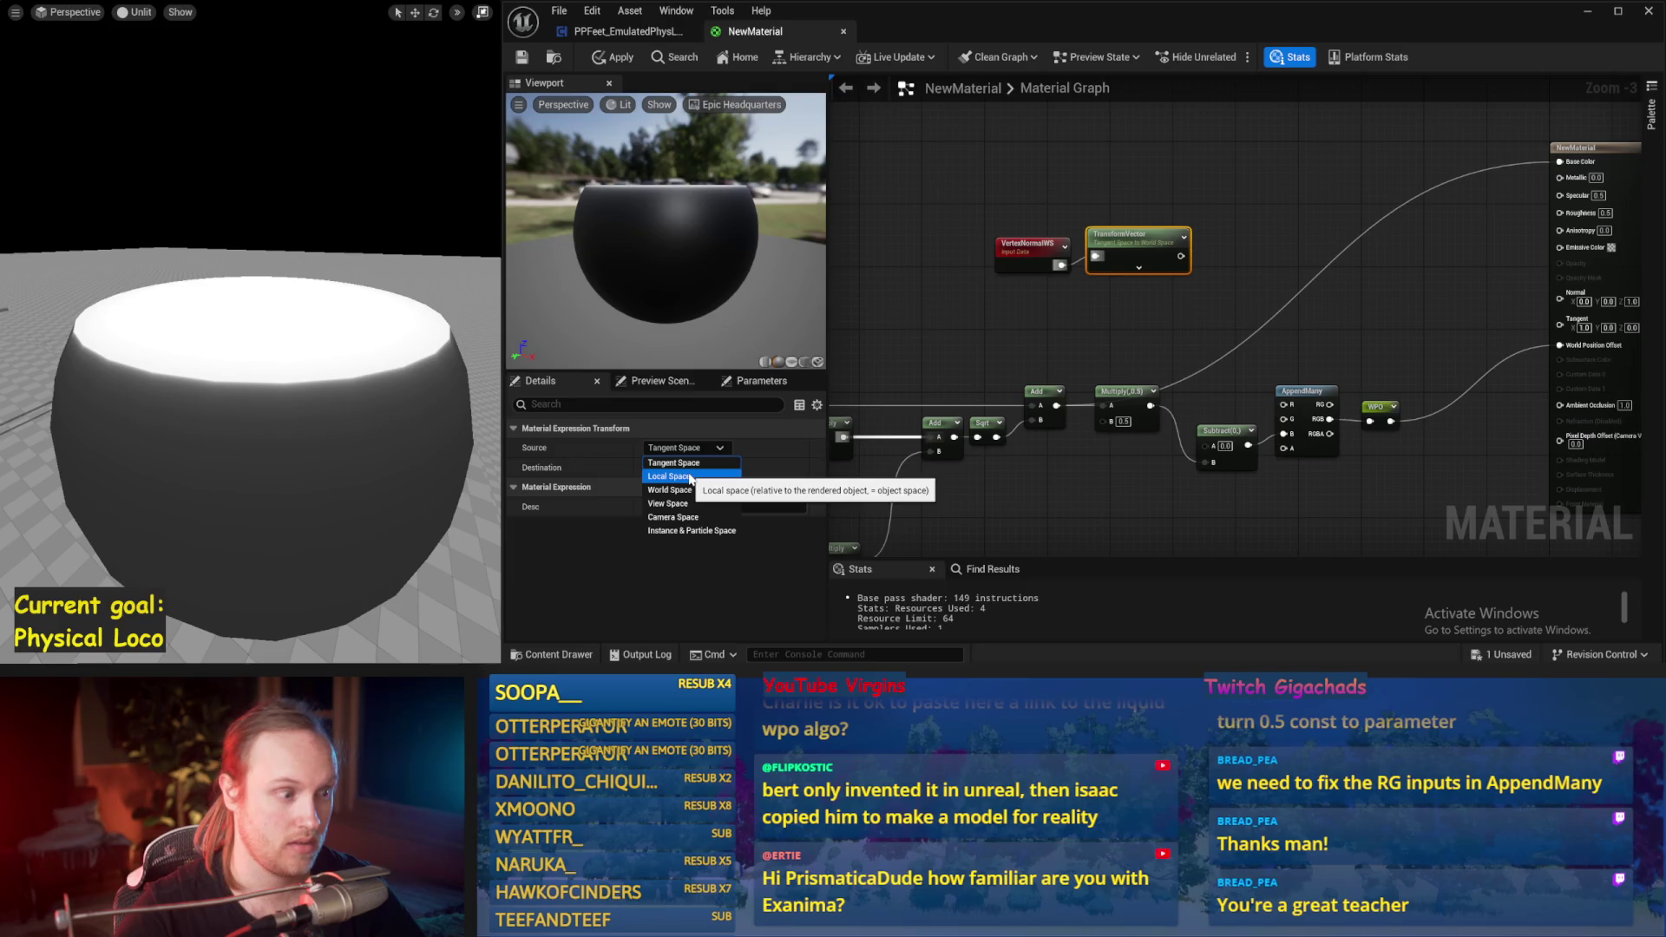
left_click(1072, 310)
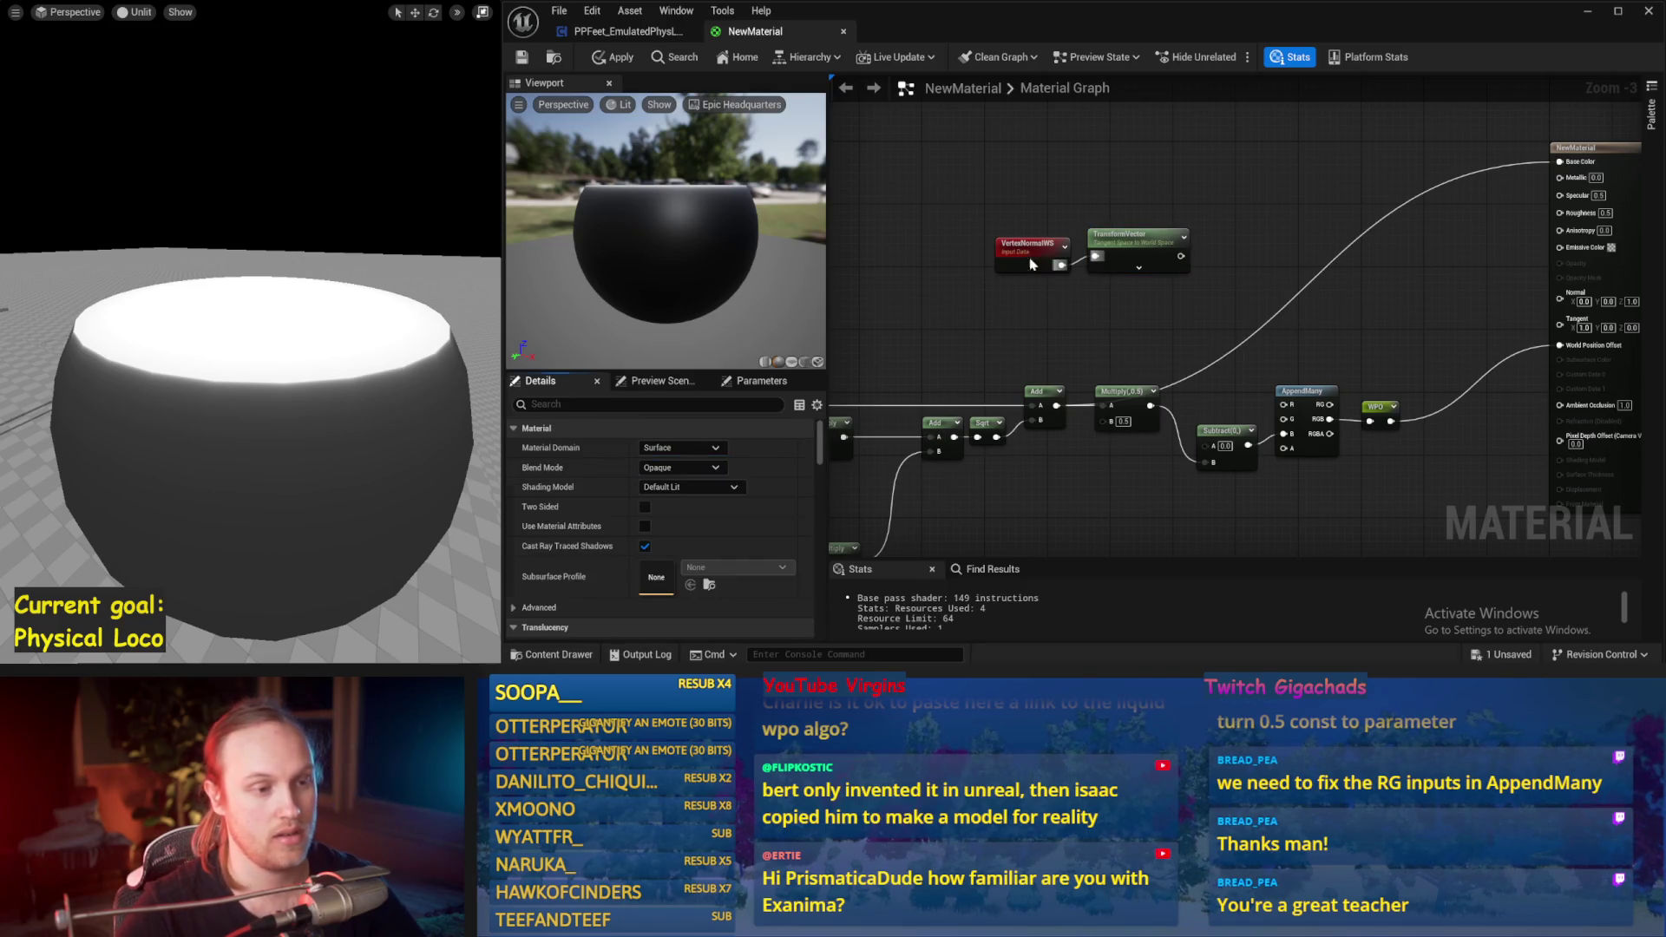
left_click_drag(1032, 264, 981, 270)
Step: Move VertexNormalWS up-left and add a Lerp node next to it
left_click(945, 275)
left_click(945, 274)
left_click_drag(980, 261, 941, 222)
left_click(1017, 256)
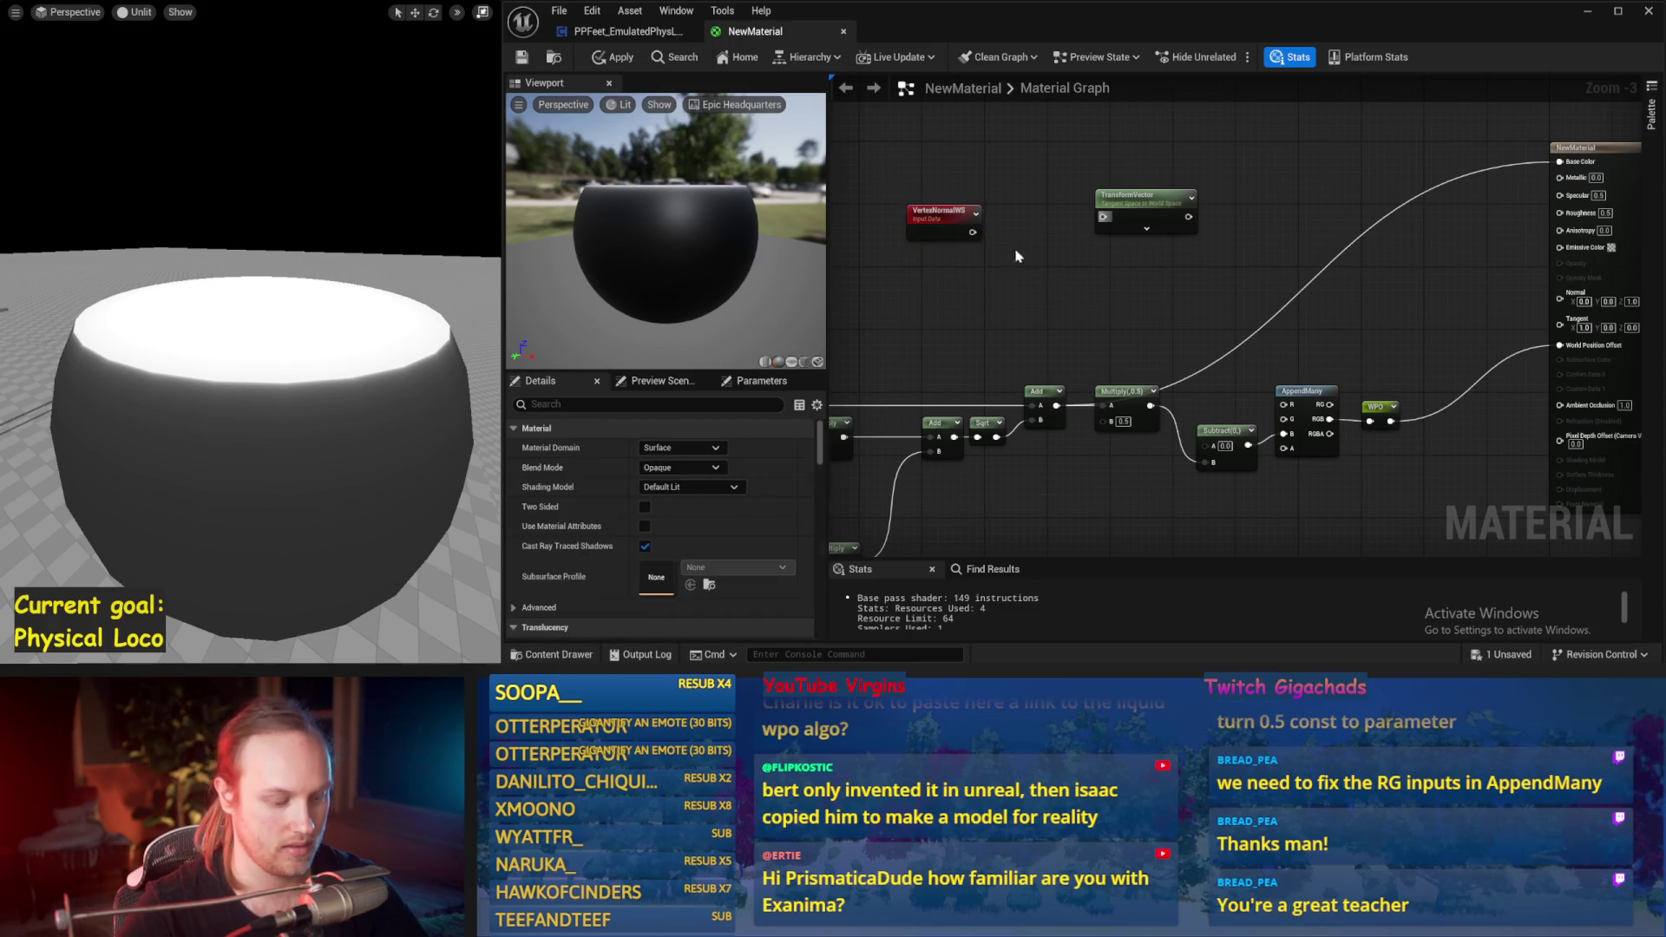
left_click(1029, 242)
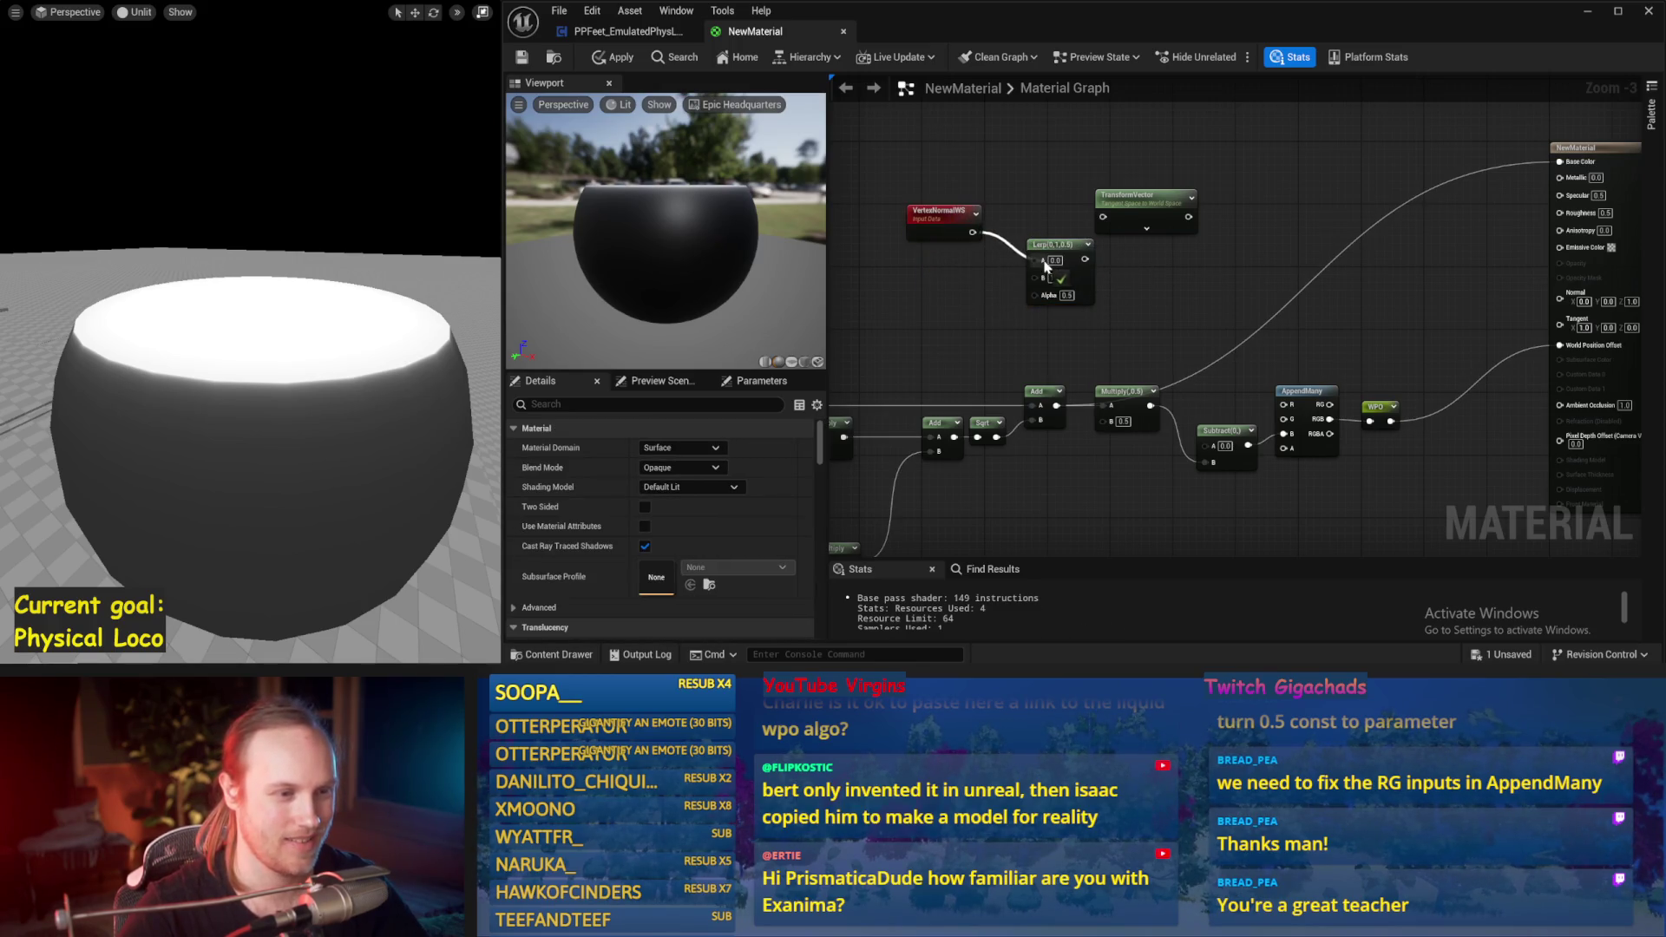
Step: Connect VertexNormalWS to Lerp A and add a Saturate node
left_click_drag(1045, 266, 1043, 260)
mouse_move(1135, 385)
left_mouse_down()
mouse_move(1154, 328)
mouse_move(1114, 274)
left_mouse_up()
type("saturate")
key("Return")
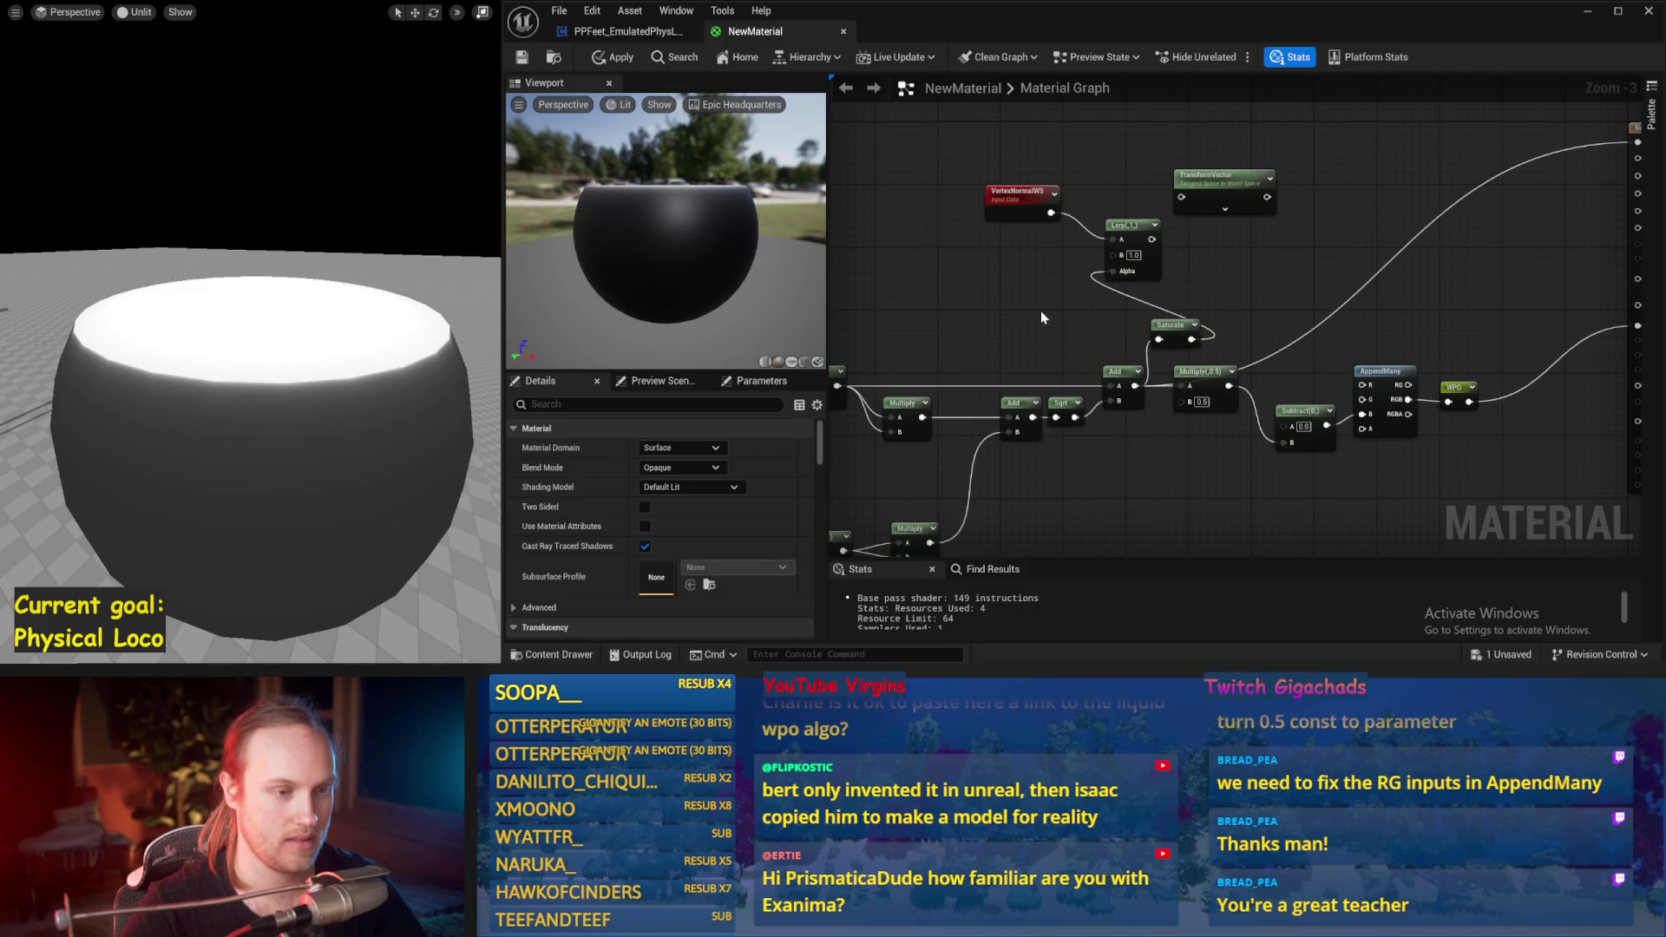
Step: Add a 0,0,1 Constant3Vector and wire it into Lerp B
left_click(973, 249)
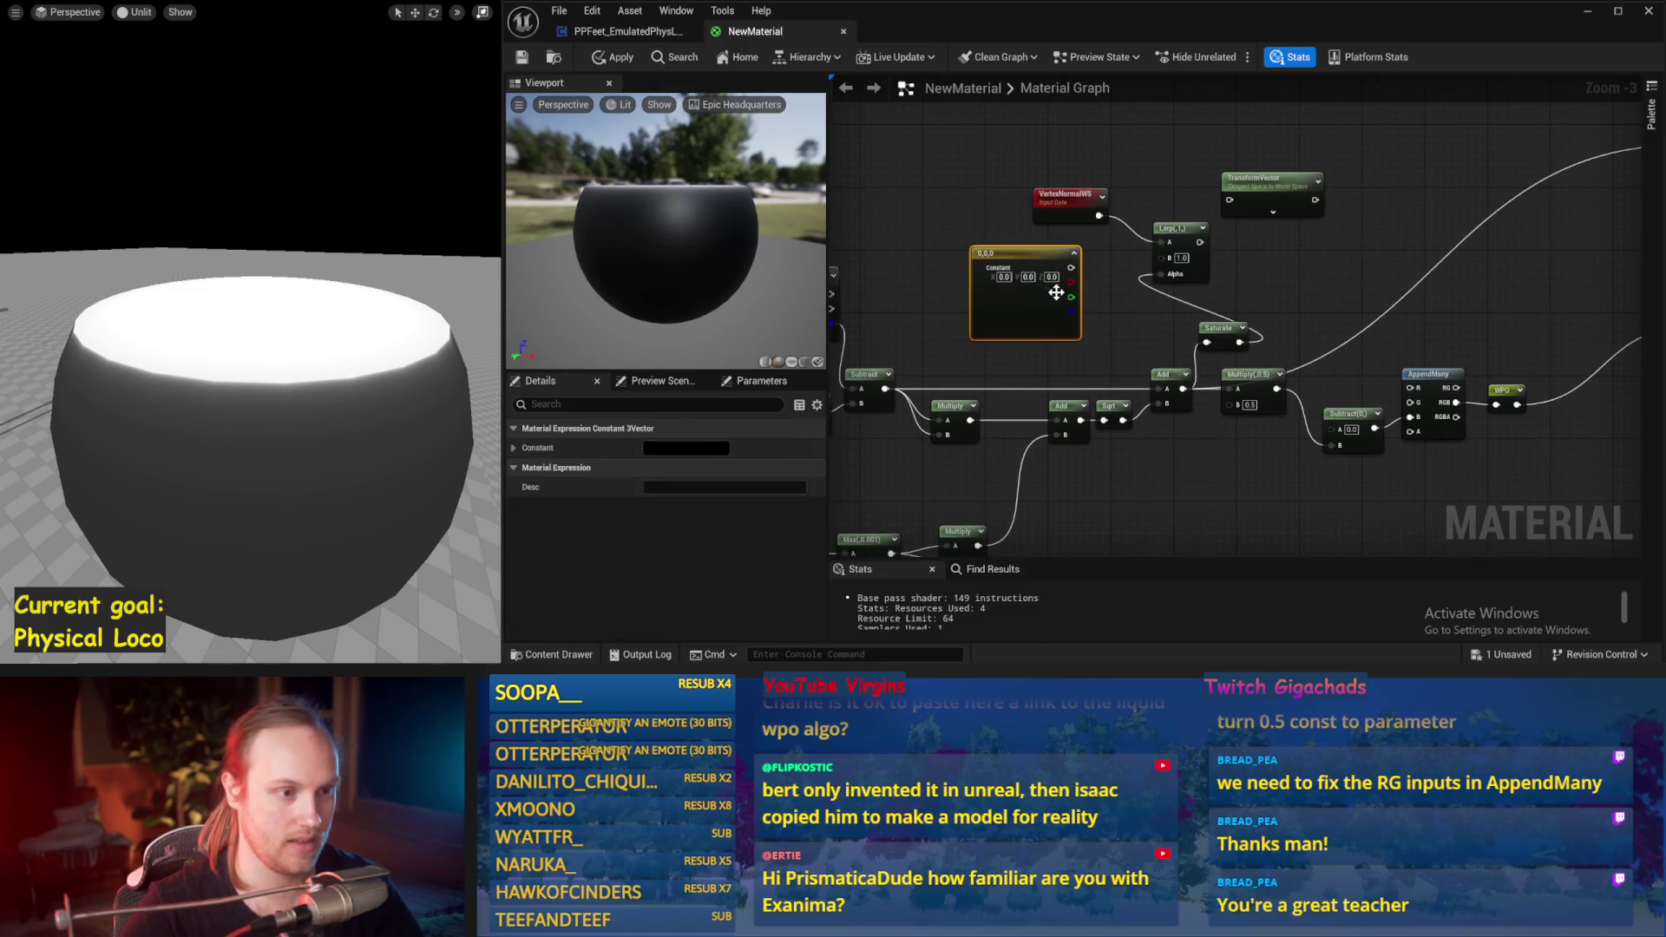
type("1")
key("Return")
left_click_drag(1069, 267, 1159, 257)
Step: Rearrange the constant, TransformVector and Lerp nodes in the graph
right_click(1310, 276)
left_click_drag(985, 315, 911, 281)
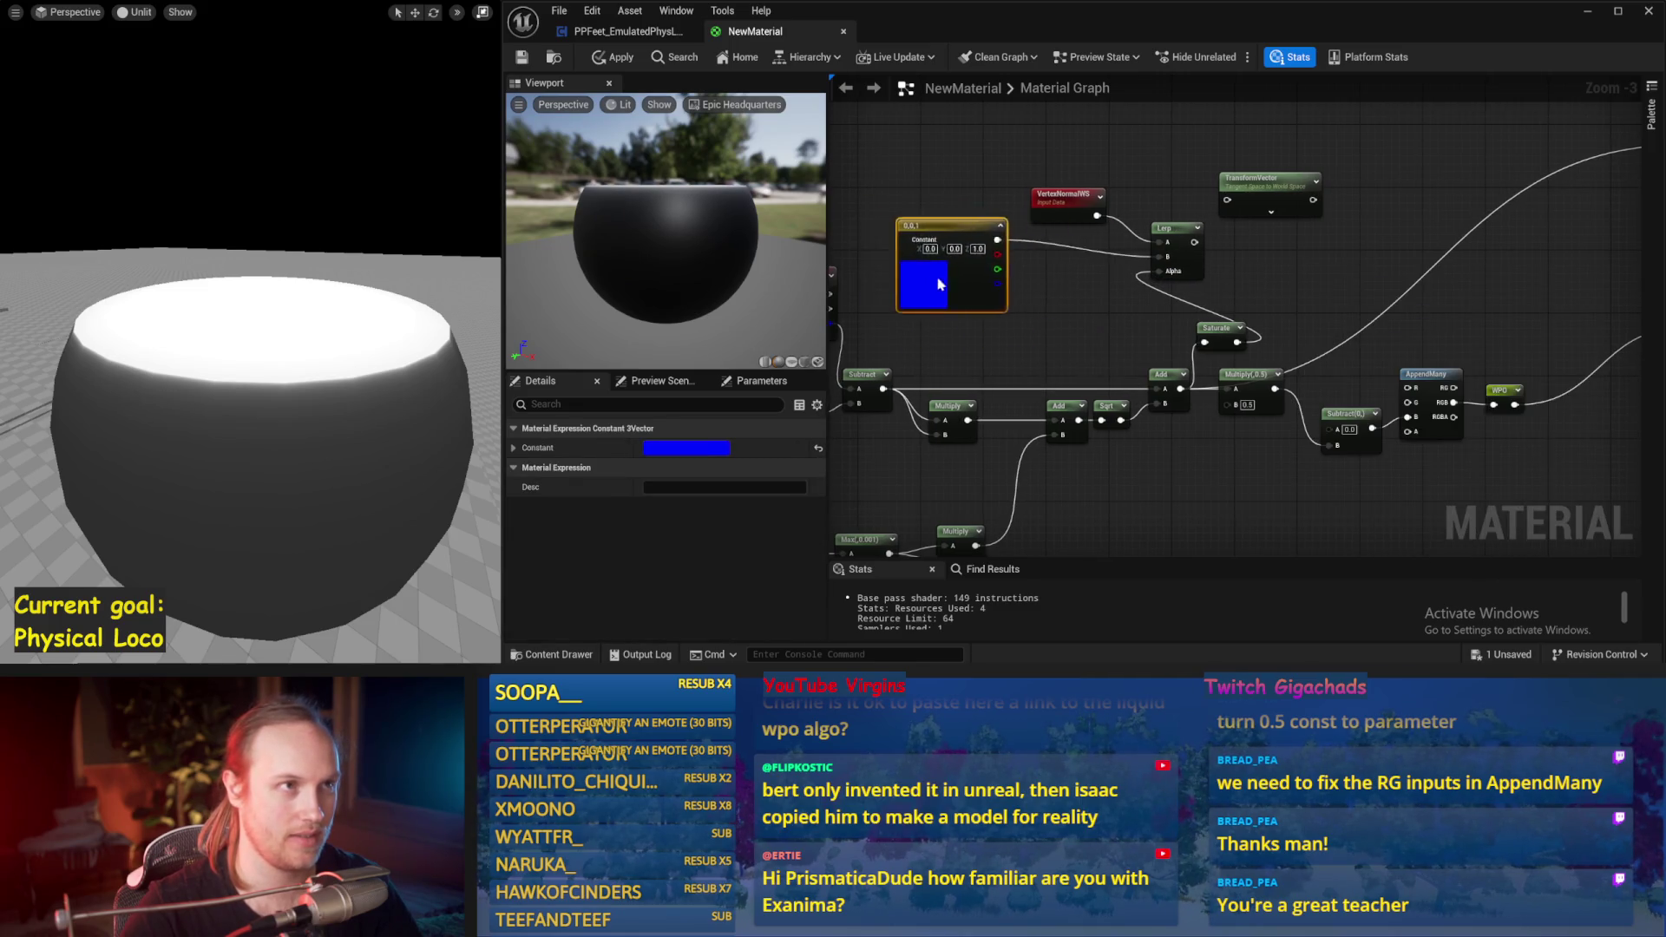
scroll(1180, 331, "down", 1)
scroll(1310, 266, "up", 1)
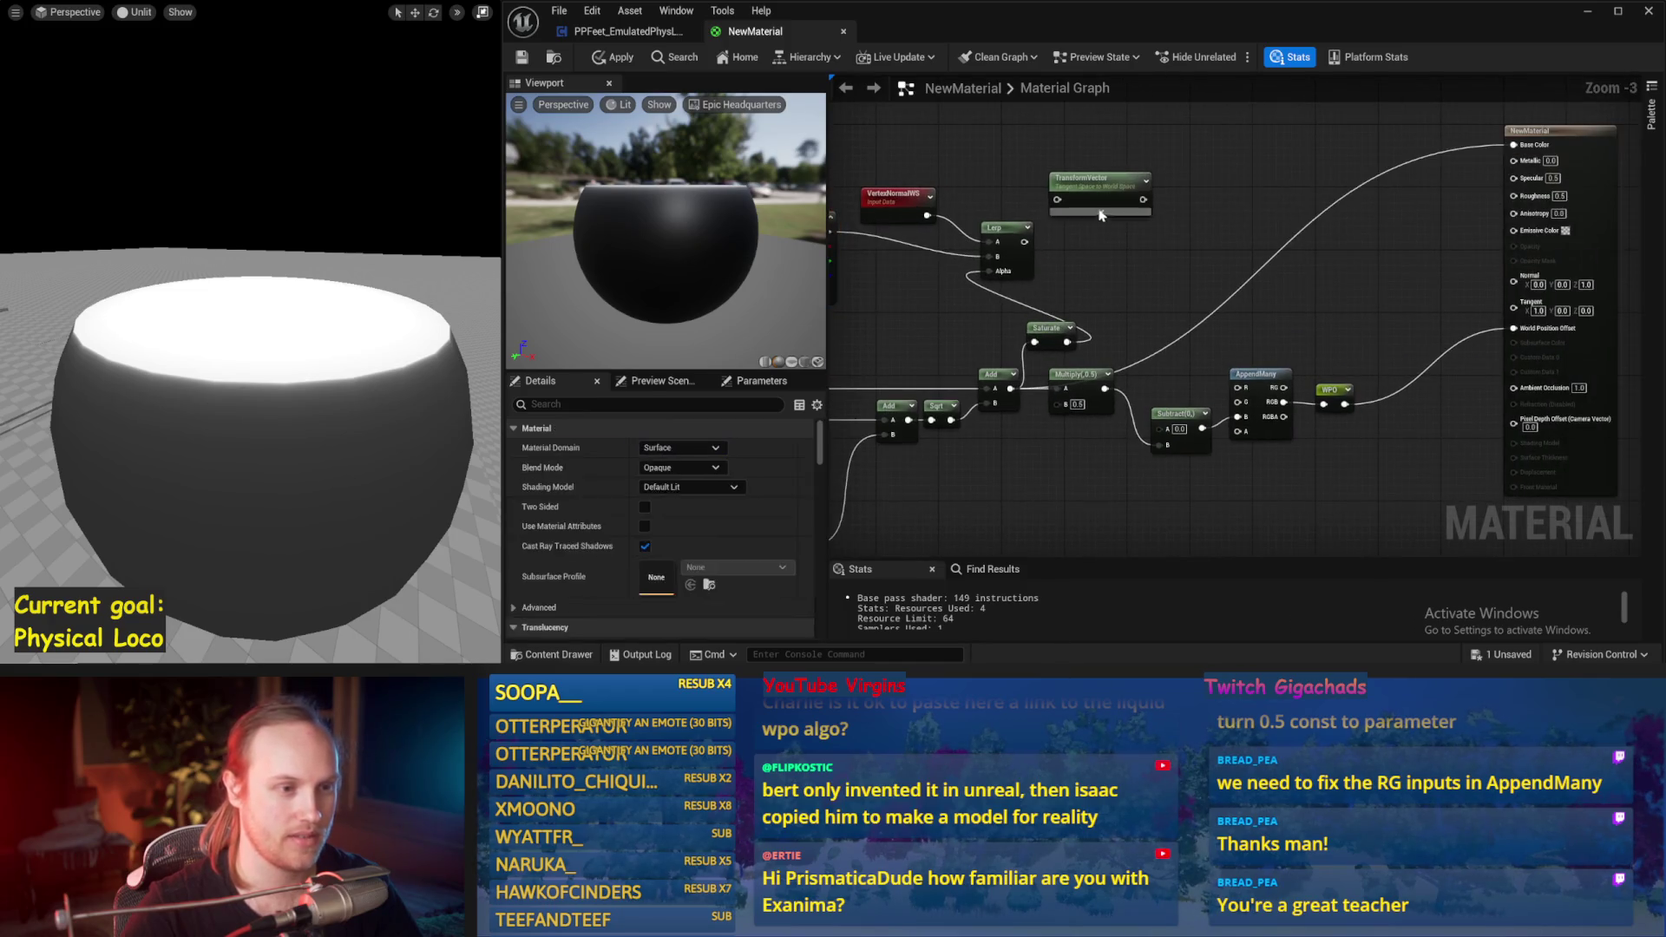
left_click_drag(1084, 178, 1084, 139)
mouse_move(1014, 225)
left_mouse_down()
mouse_move(1119, 225)
mouse_move(1135, 193)
left_mouse_up()
left_click_drag(1080, 138, 1236, 162)
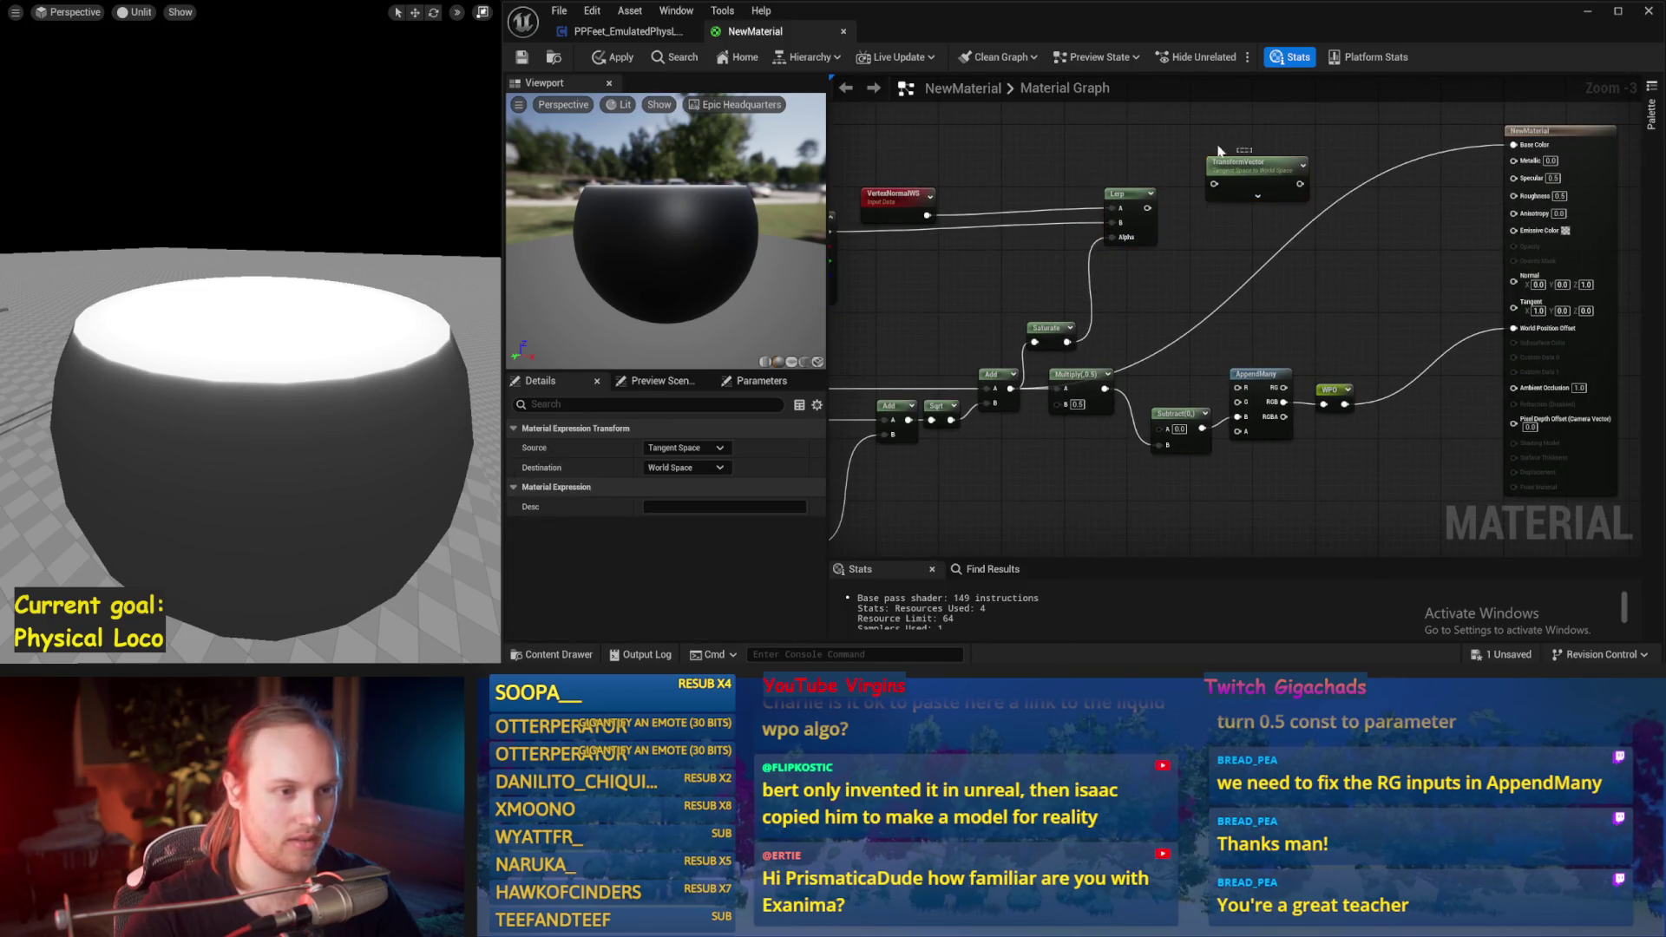
left_click(1180, 208)
Step: Set the TransformVector to convert World Space to Tangent Space
left_click(1251, 175)
left_click(683, 448)
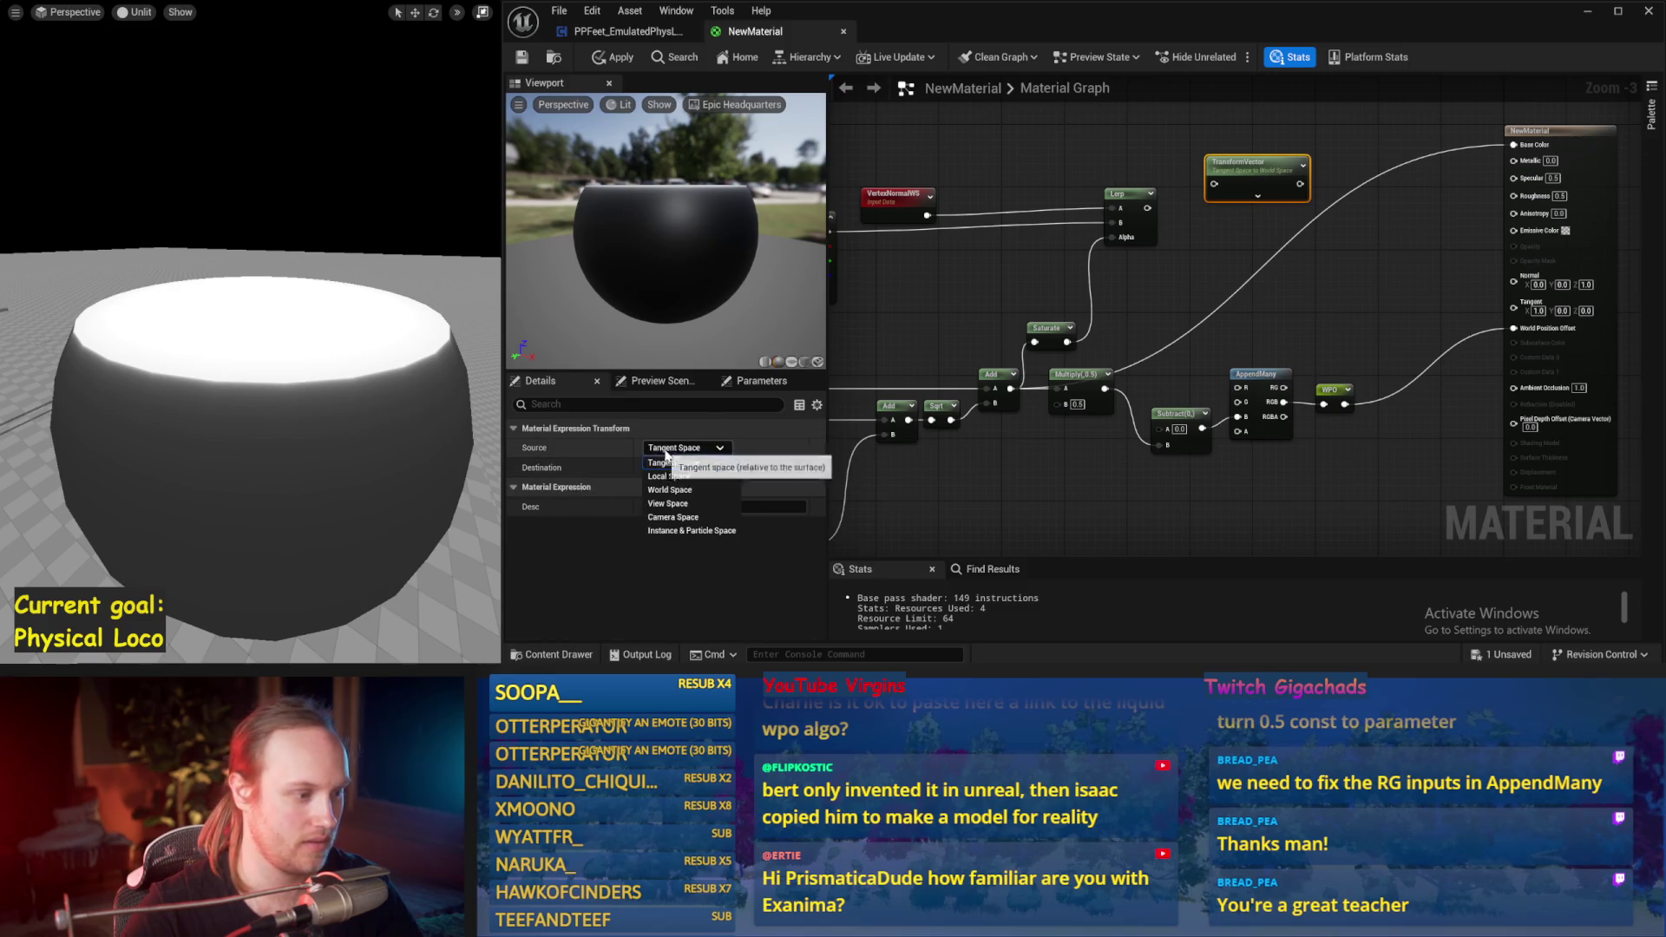
left_click(679, 467)
left_click(678, 467)
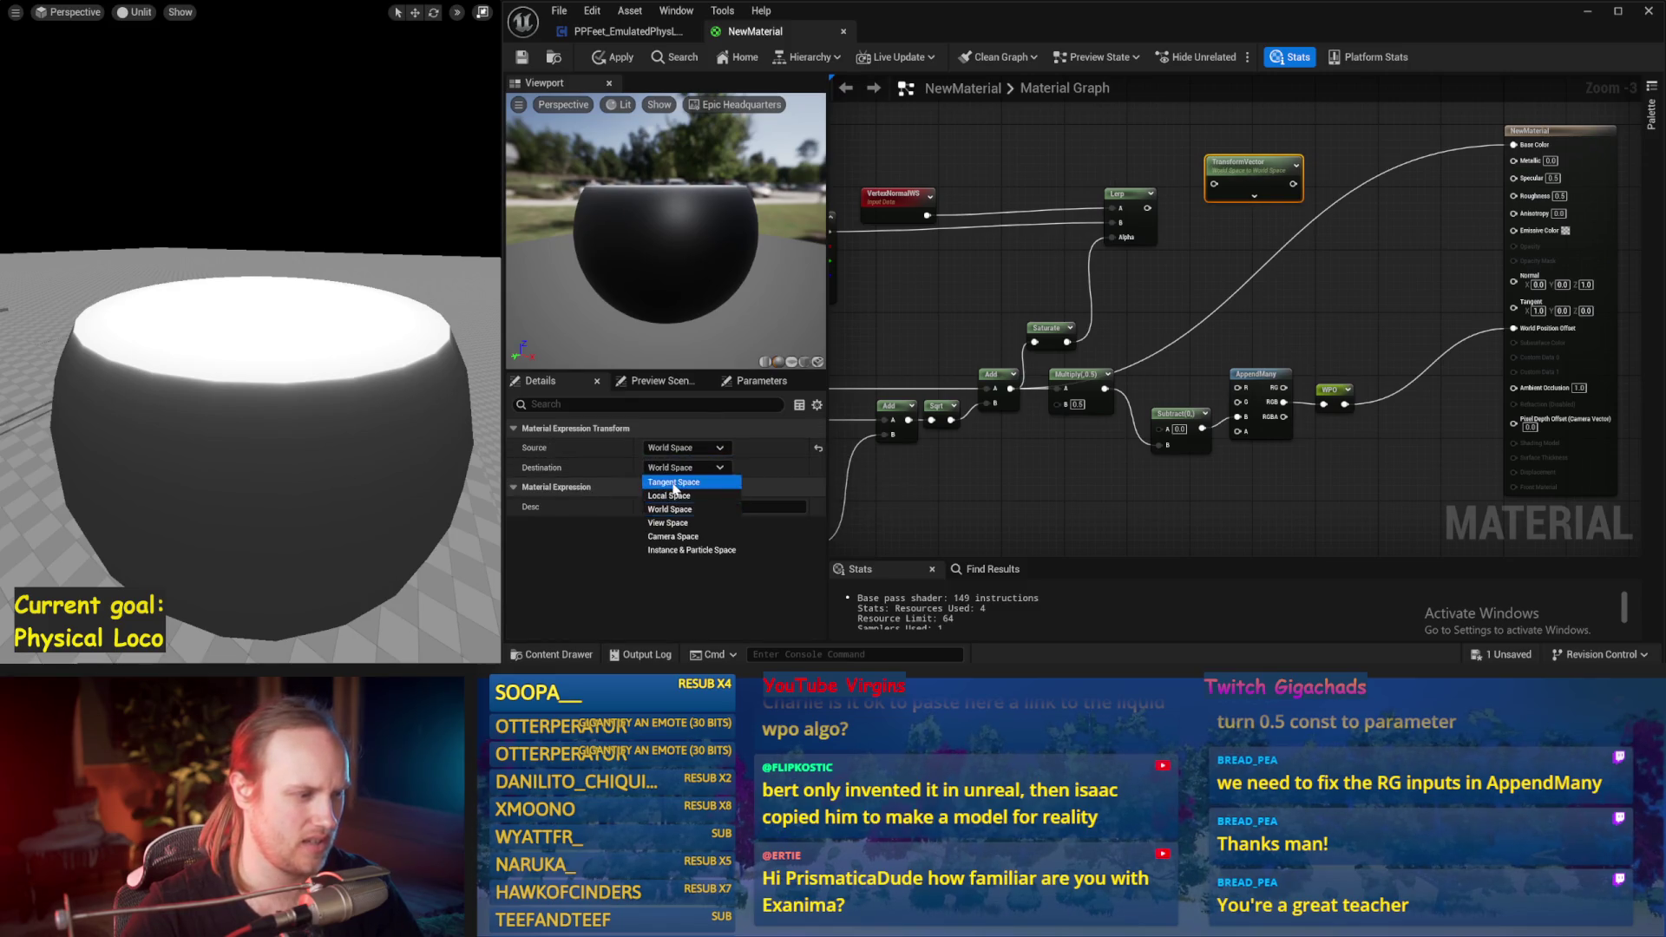
left_click(685, 478)
left_click(1179, 251)
Step: Wire the Lerp through TransformVector into Normal and return the viewport to Lit
mouse_move(1148, 210)
left_mouse_down()
mouse_move(1214, 184)
mouse_move(1462, 410)
left_mouse_up()
key("Escape")
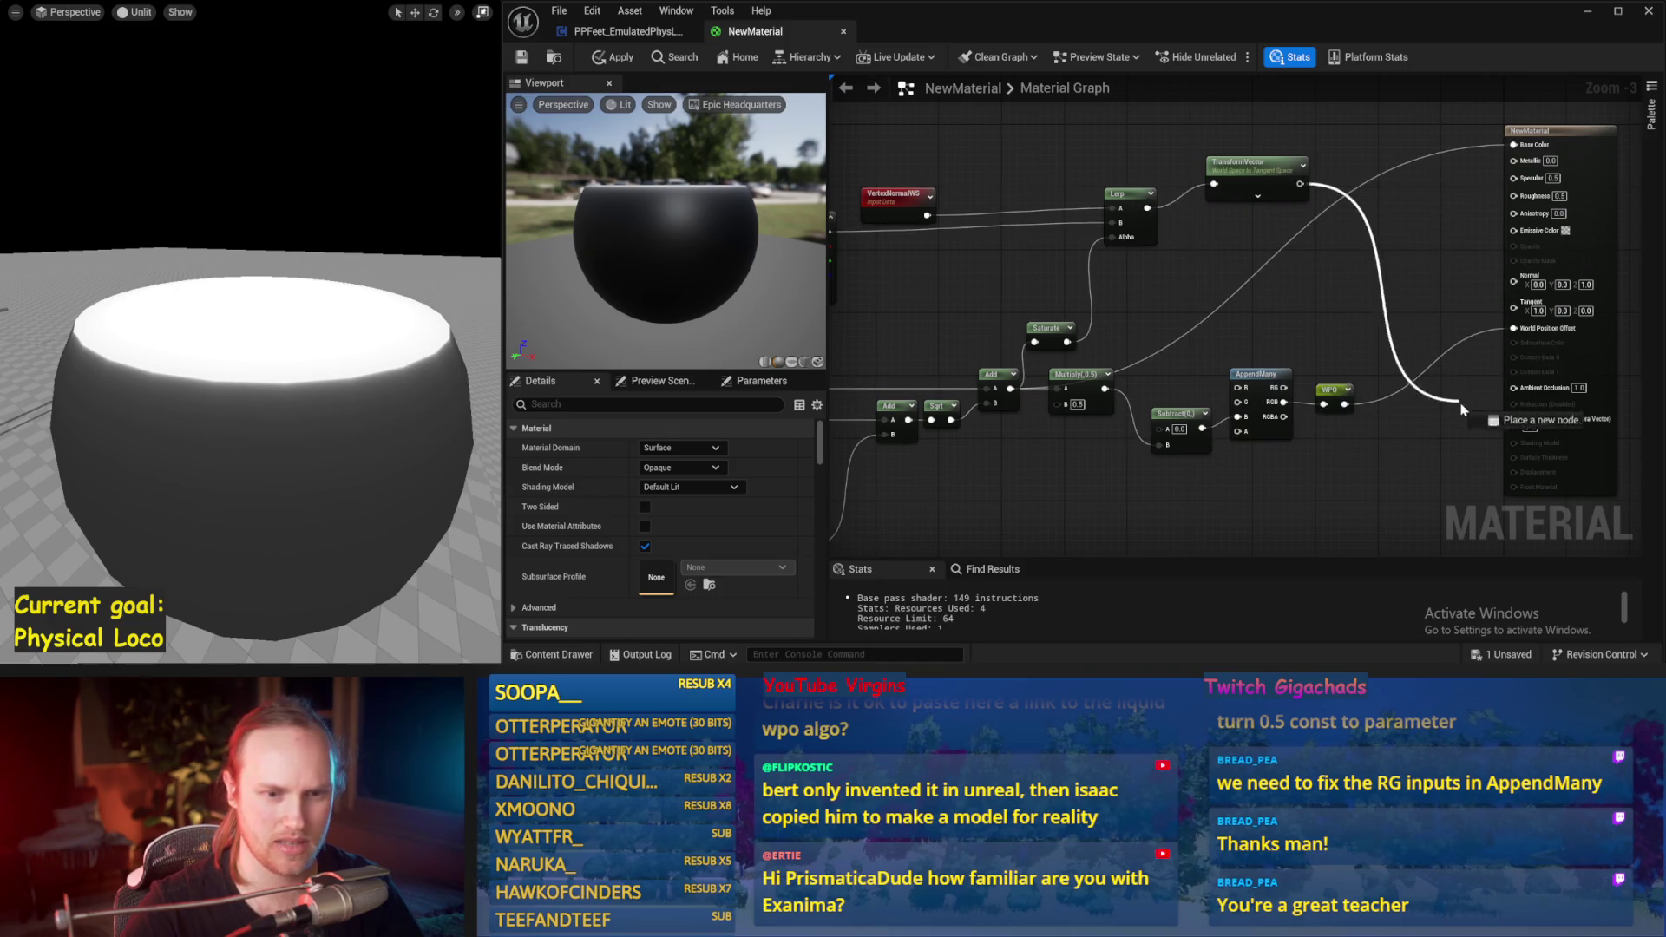
left_click_drag(1516, 303, 1515, 300)
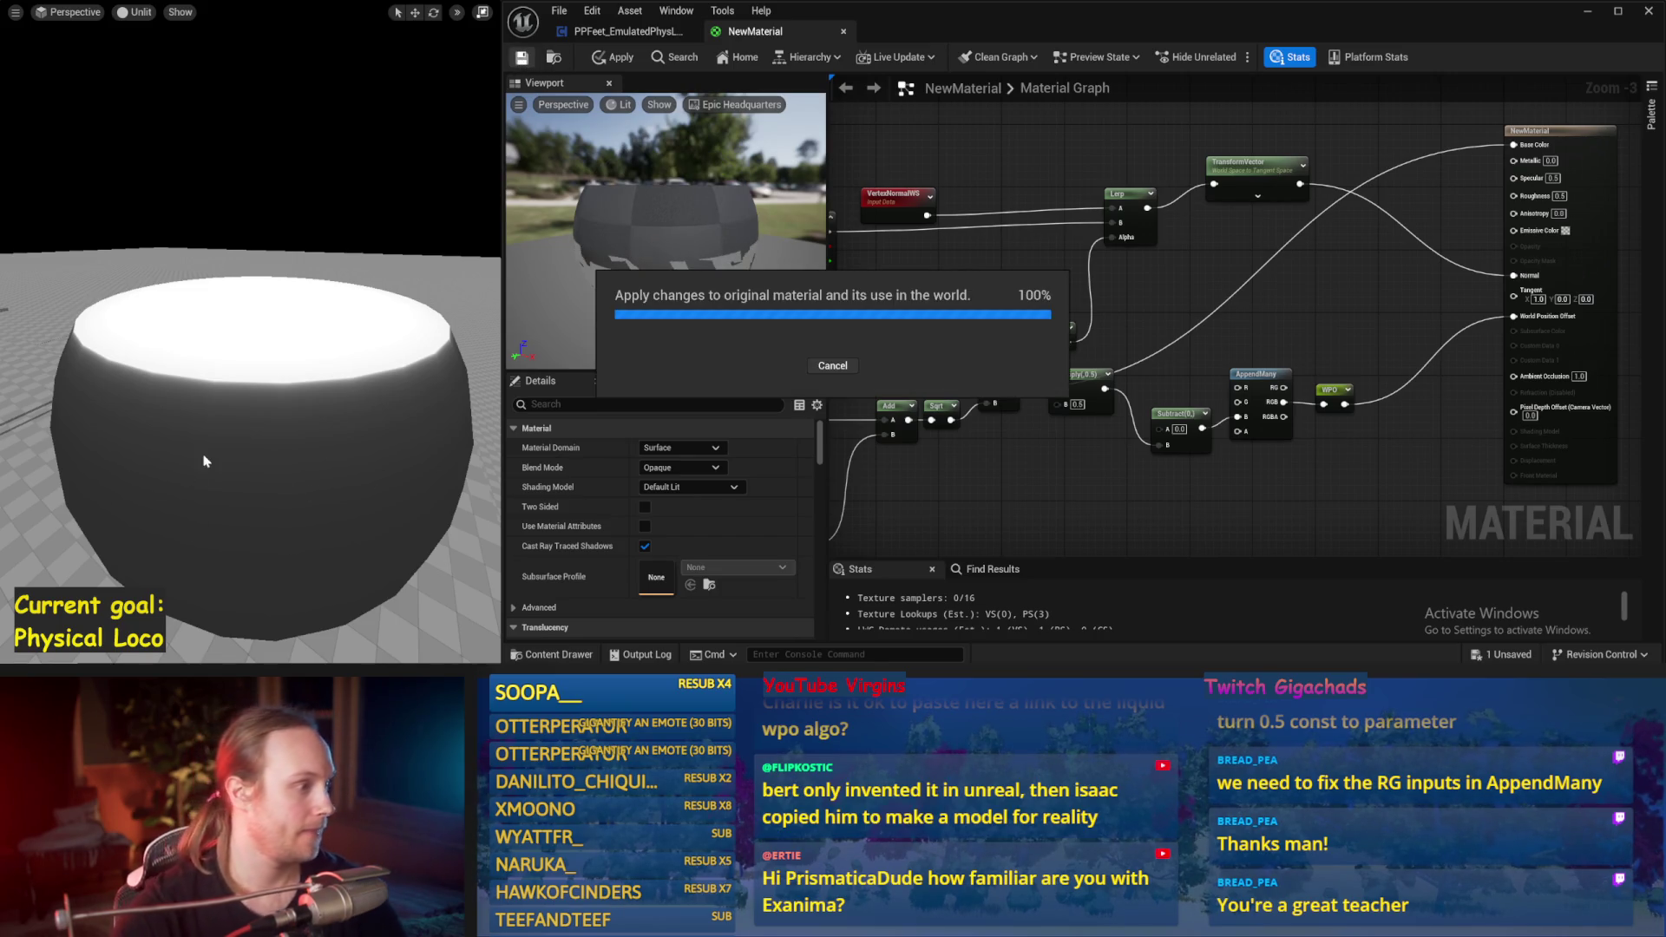
left_click(138, 12)
left_click(174, 73)
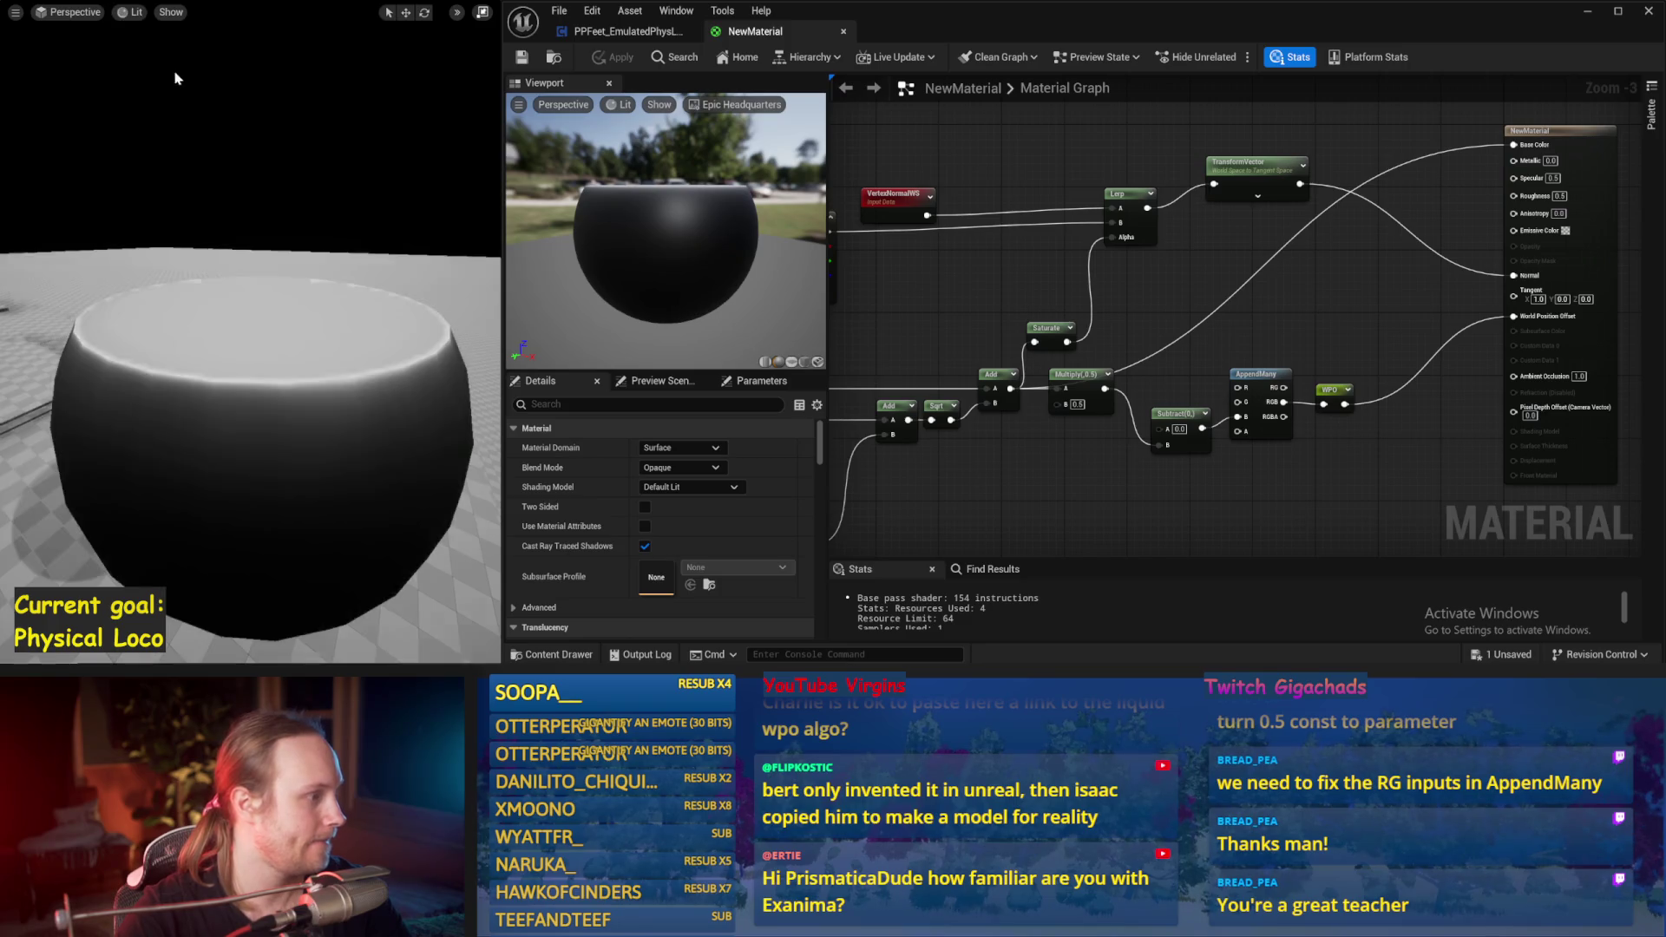
left_click(132, 12)
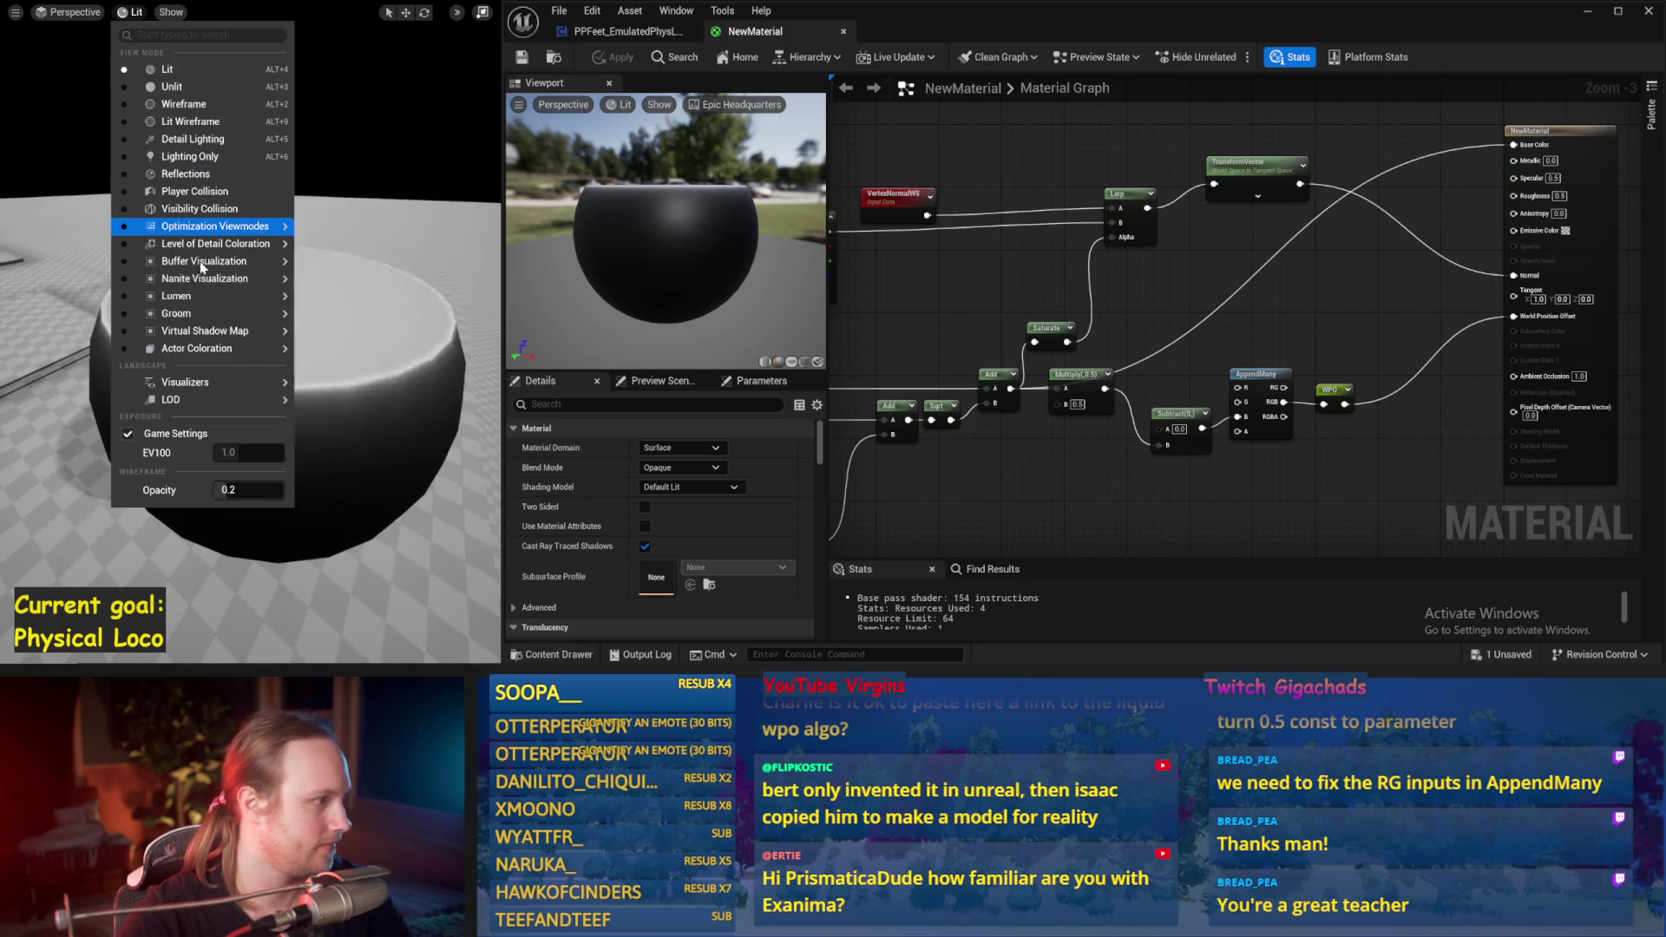
Step: Show the World Normal buffer visualization in the level viewport
mouse_move(198, 264)
left_click(349, 545)
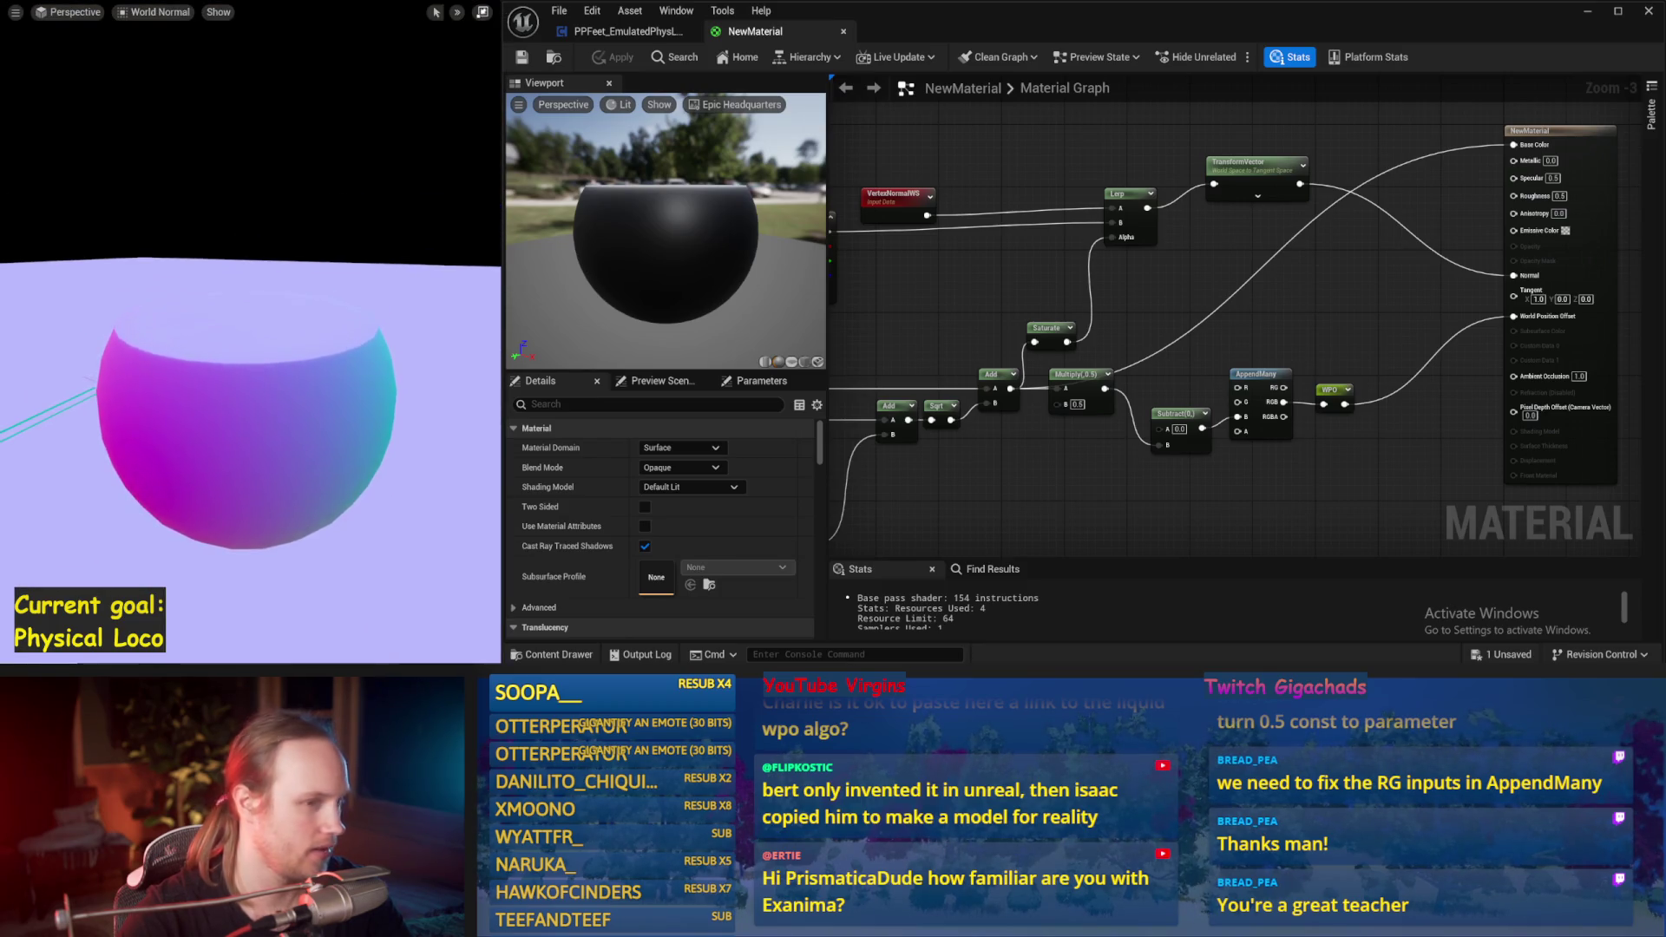
mouse_move(1330, 276)
left_mouse_down()
mouse_move(1236, 268)
mouse_move(1247, 284)
left_mouse_up()
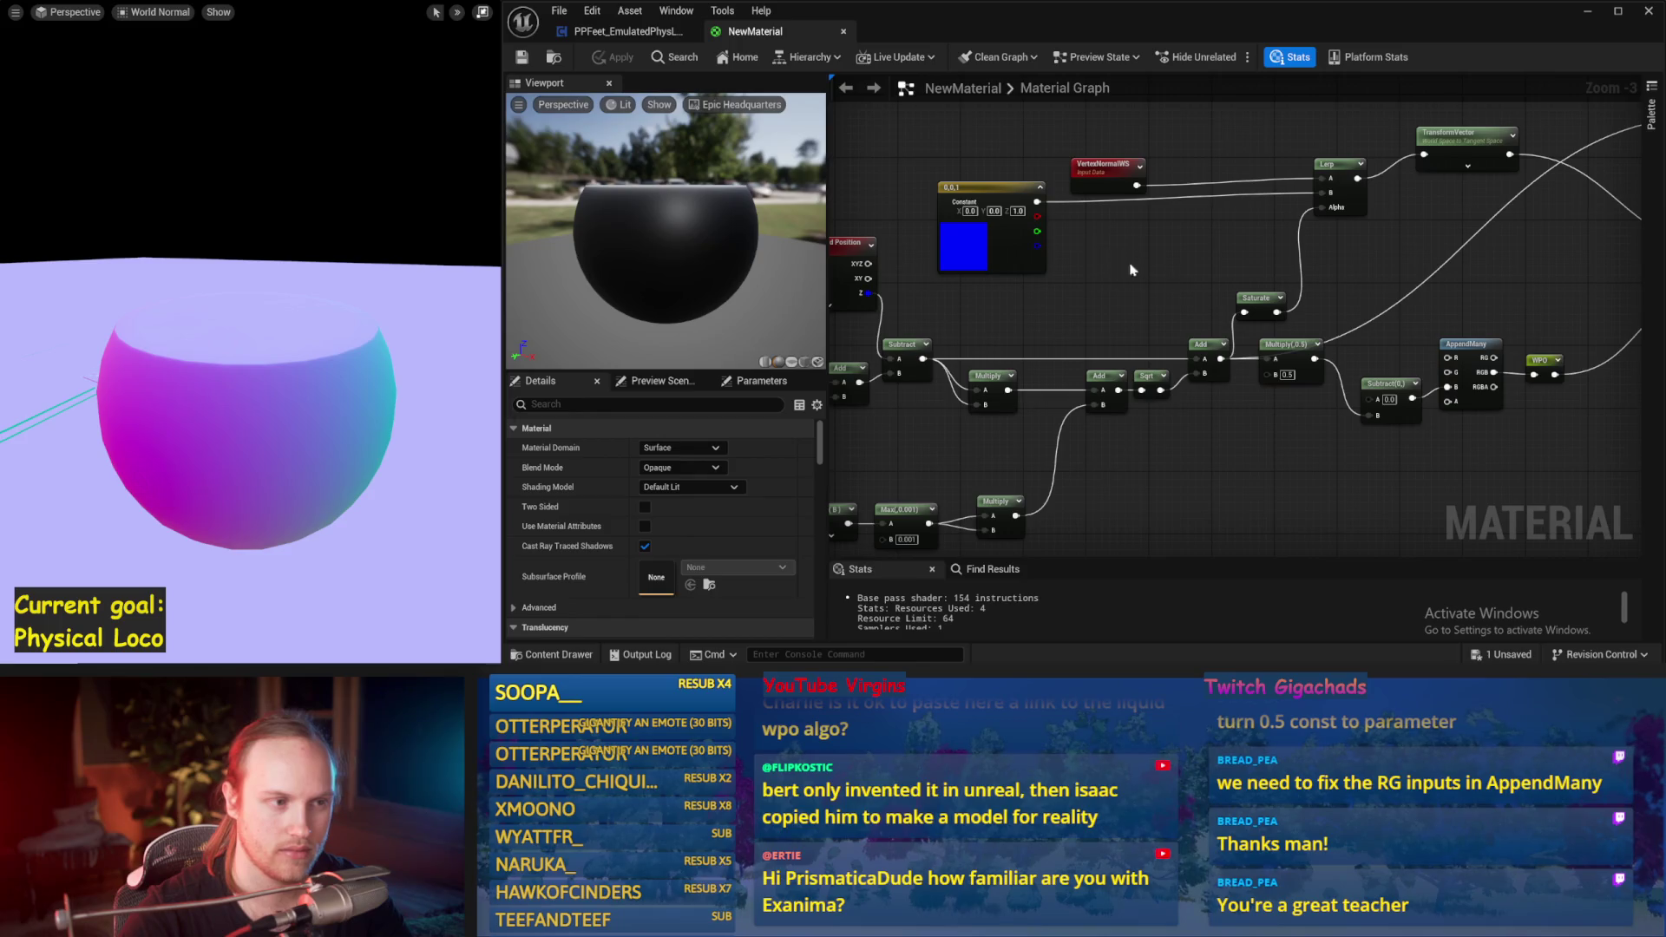
left_click_drag(1130, 269, 1237, 309)
left_click(1103, 280)
left_click_drag(1225, 249, 1209, 334)
left_click(1178, 224)
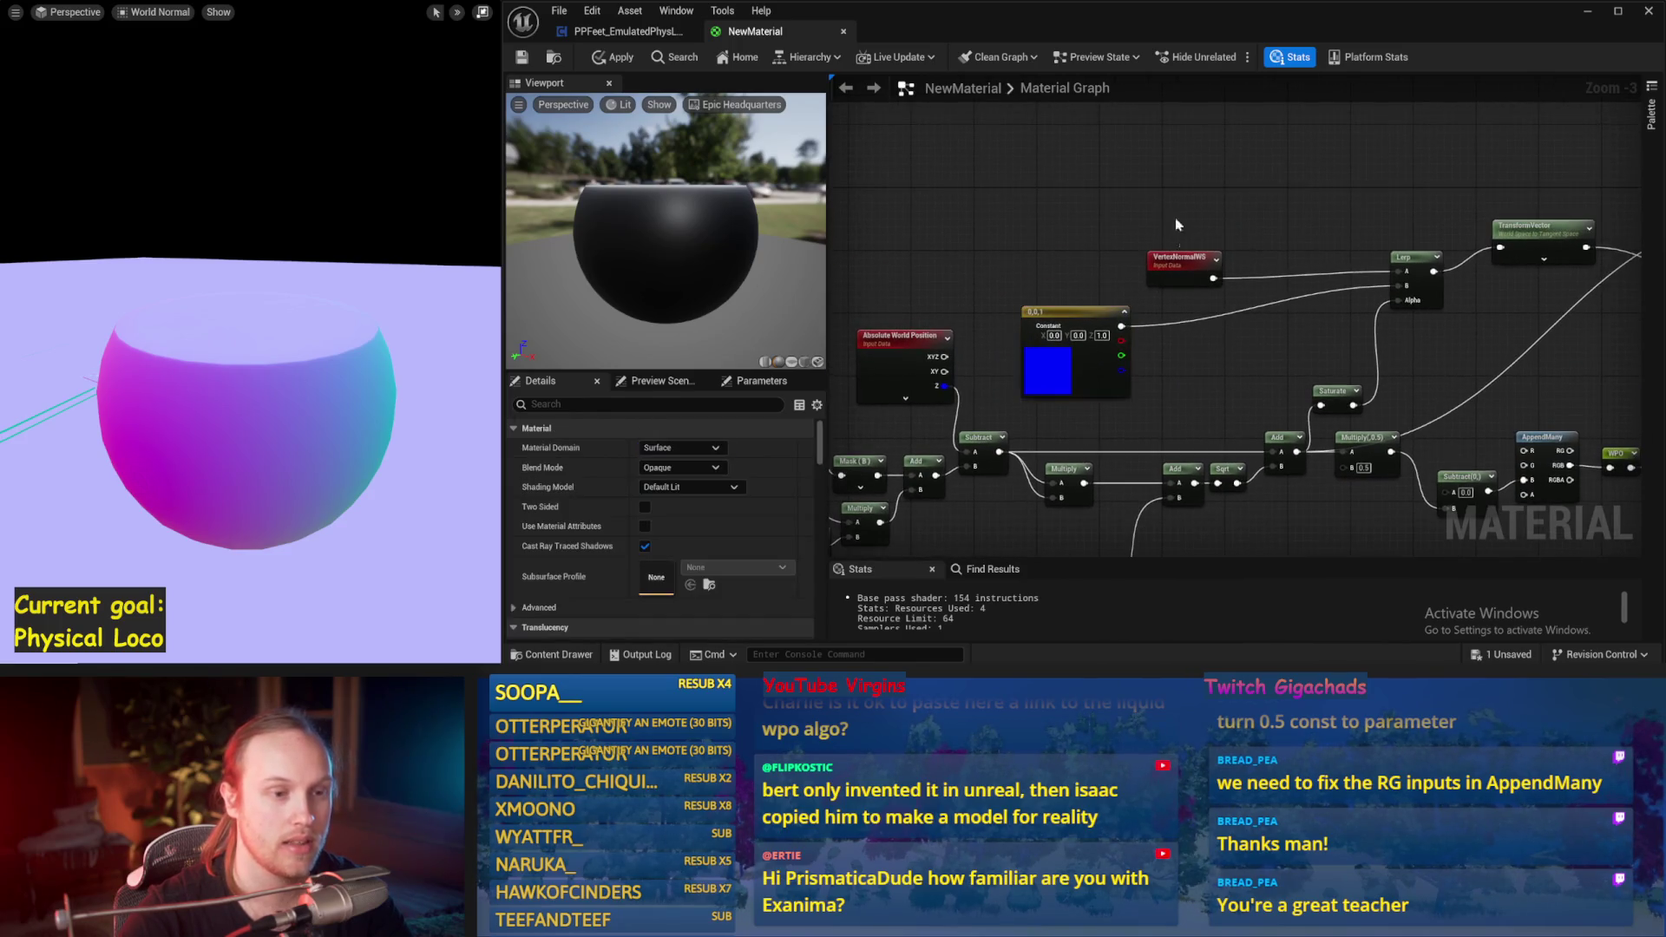
Step: Feed the 0,0,1 constant through a Local Space TransformVector into Lerp B
left_click_drag(1170, 270, 1162, 175)
left_click_drag(1075, 312, 1052, 274)
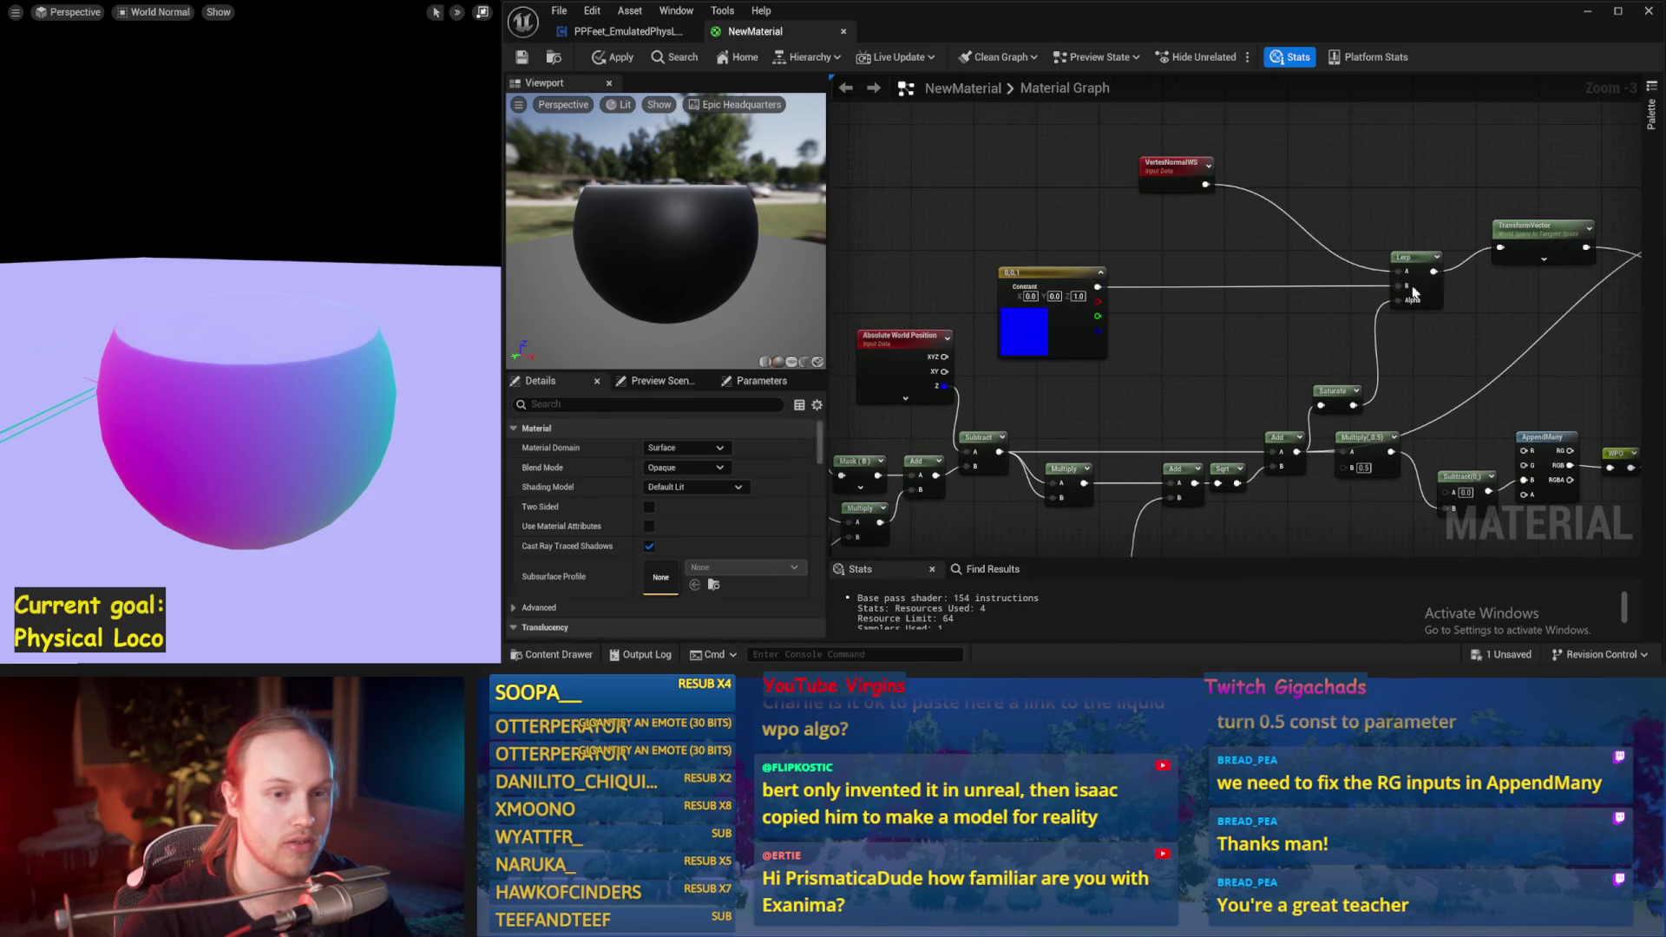
left_click(1531, 239)
mouse_move(1222, 312)
left_mouse_down()
mouse_move(1258, 304)
mouse_move(1180, 306)
mouse_move(1165, 325)
left_mouse_up()
left_click(1126, 243)
scroll(1126, 243, "up", 2)
left_click(1172, 332)
left_click(673, 449)
left_click(685, 479)
mouse_move(1272, 322)
left_mouse_down()
mouse_move(1388, 321)
mouse_move(1485, 281)
left_mouse_up()
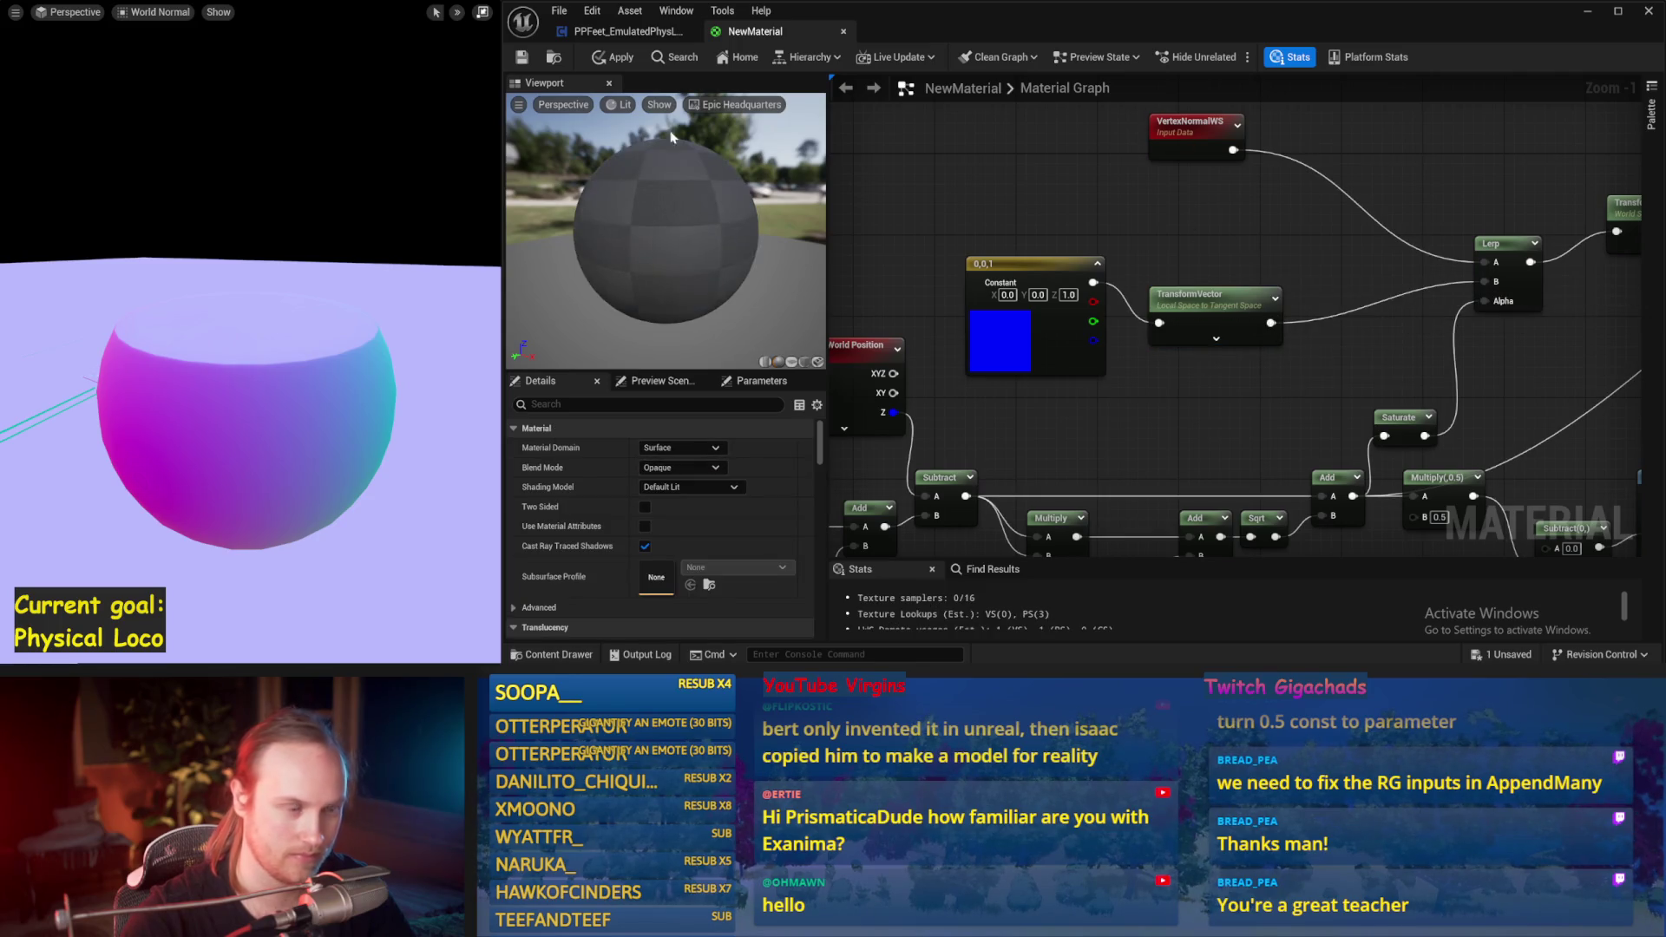
Step: Set the second TransformVector to World Space to Local Space and apply
left_click(1211, 313)
left_click(682, 448)
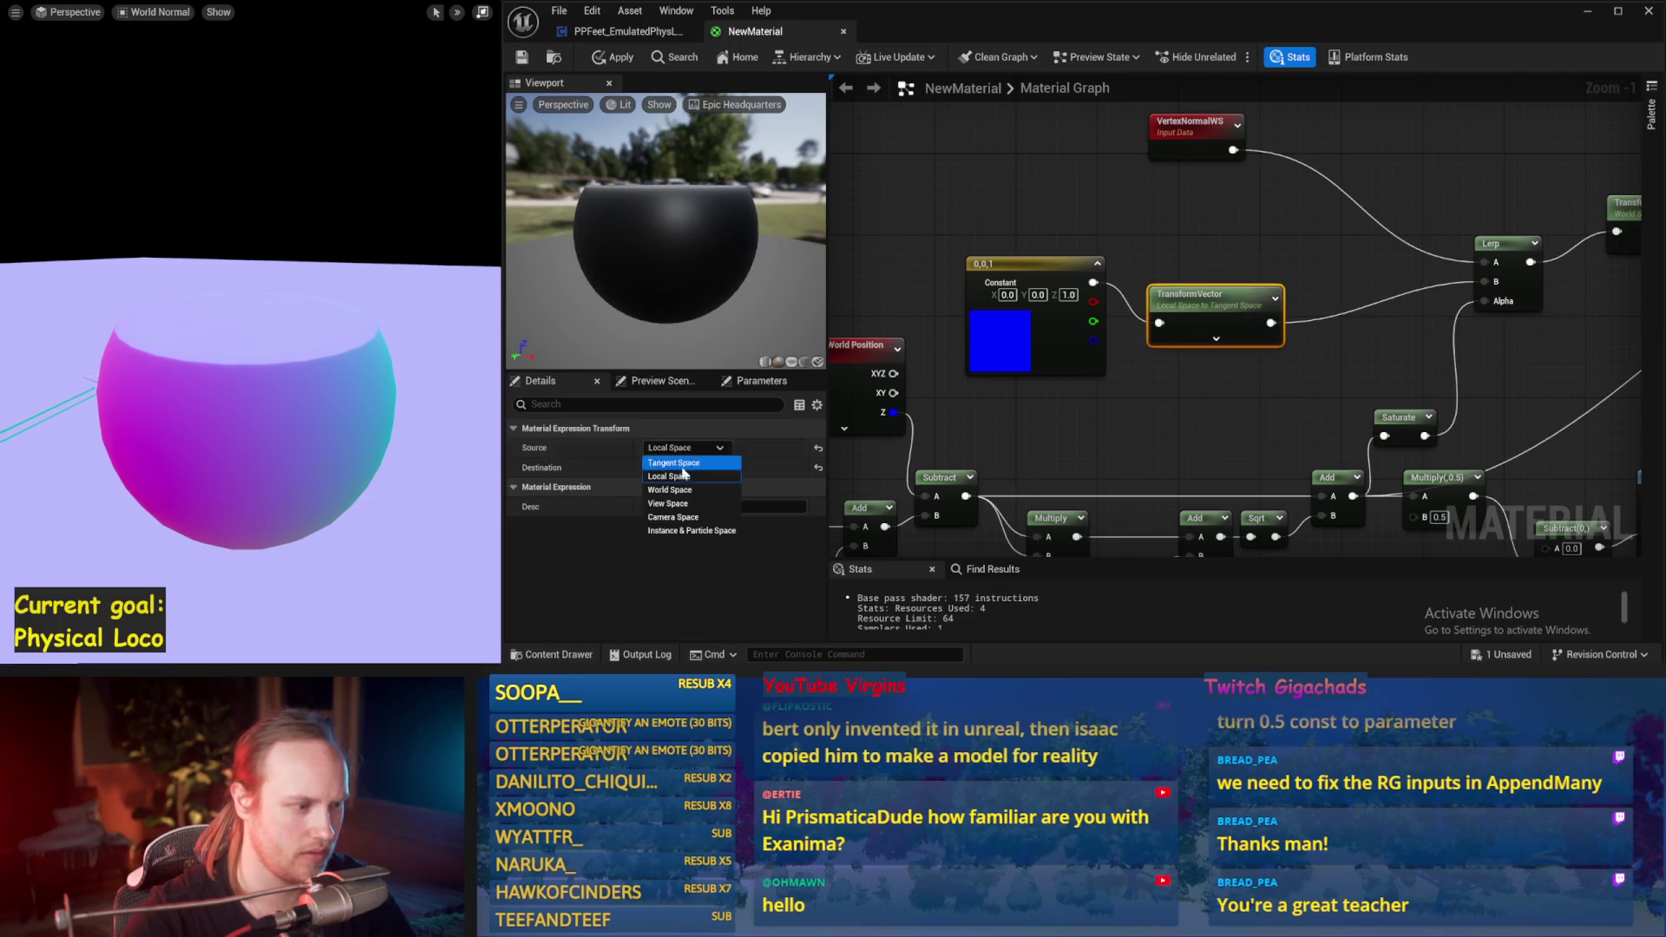
left_click(669, 489)
left_click(685, 467)
left_click(670, 496)
left_click(1257, 416)
left_click(521, 57)
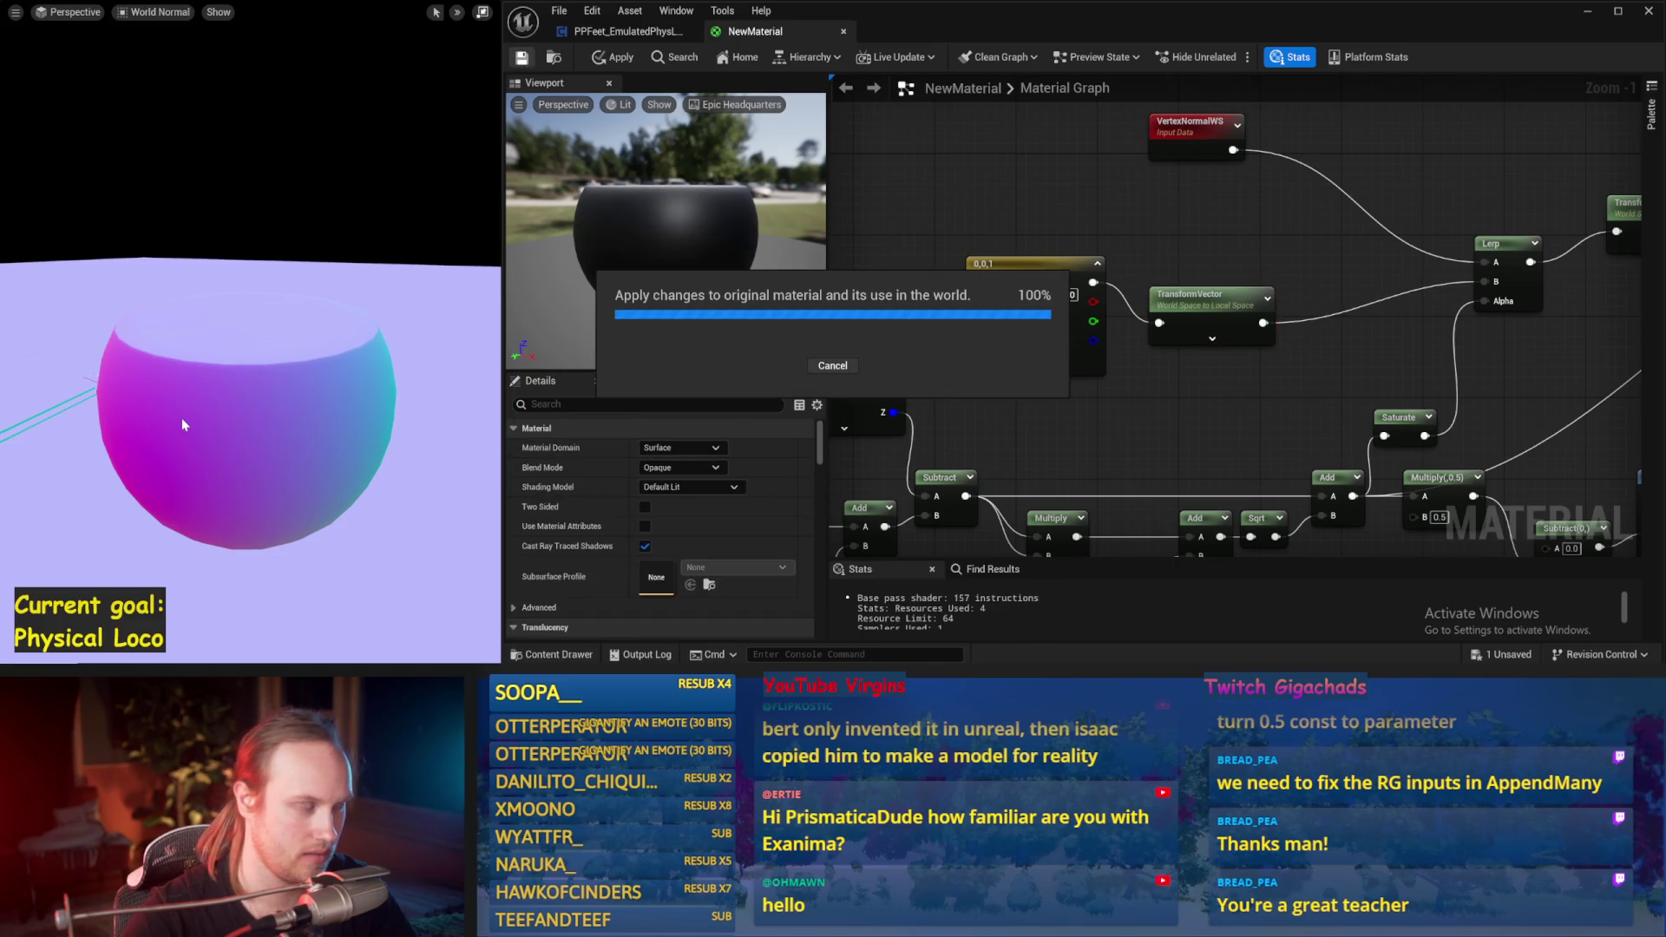
Step: Change it to Local Space to World Space and apply again
left_click(1188, 317)
left_click(692, 448)
left_click(668, 476)
left_click(685, 467)
left_click(668, 510)
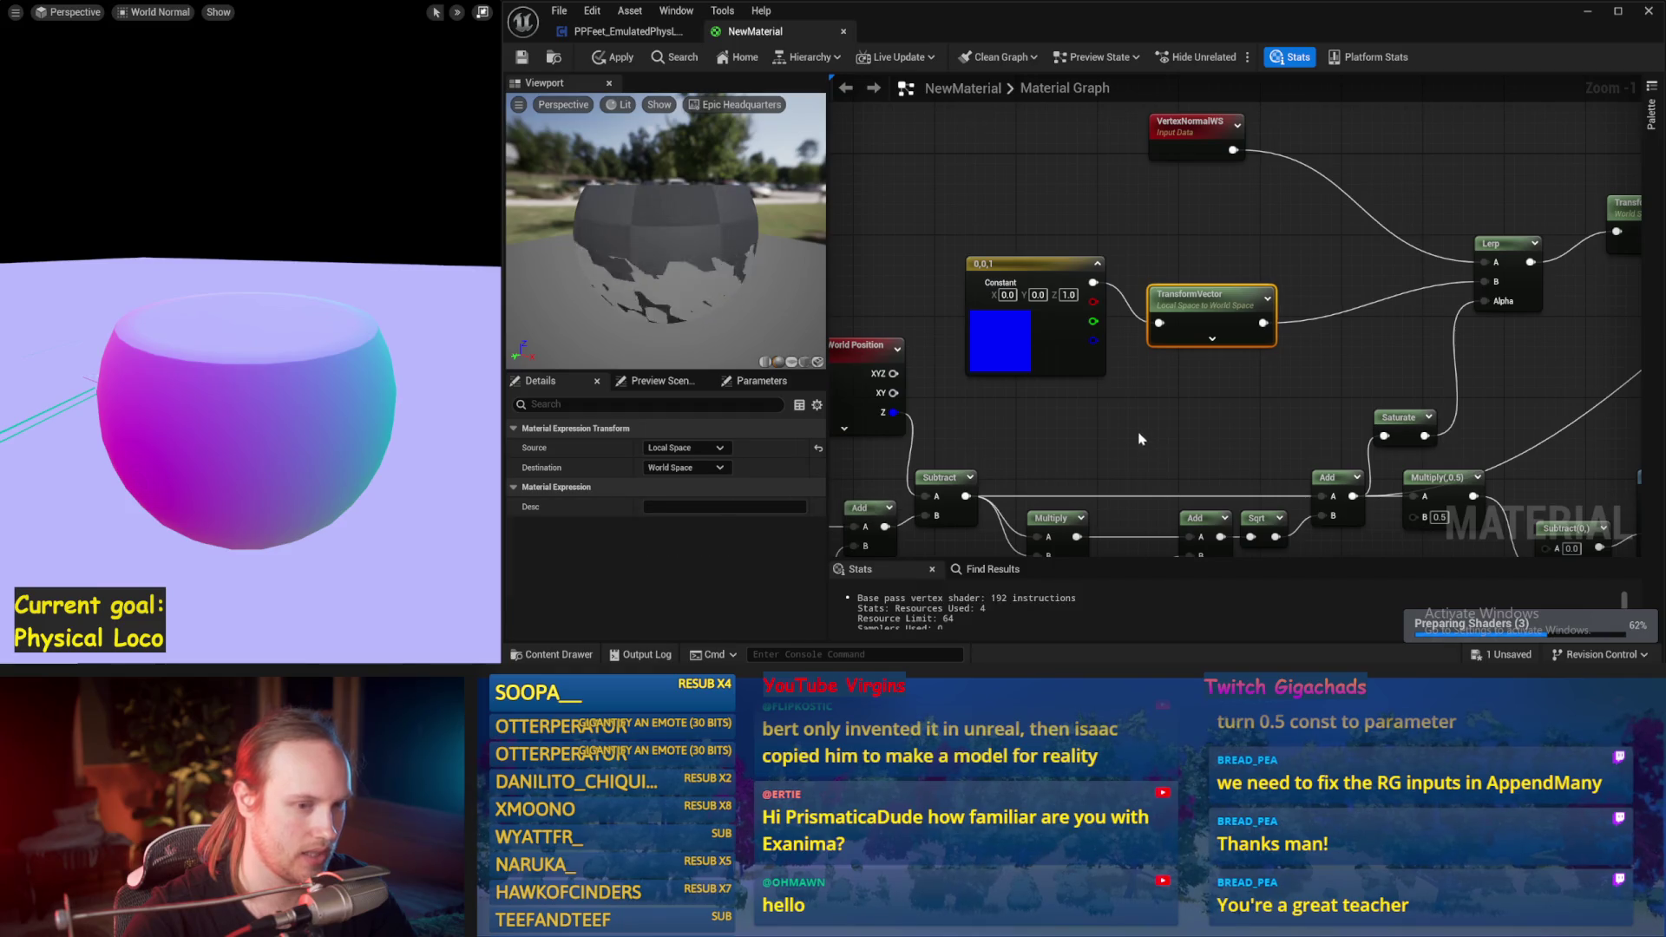
left_click(522, 57)
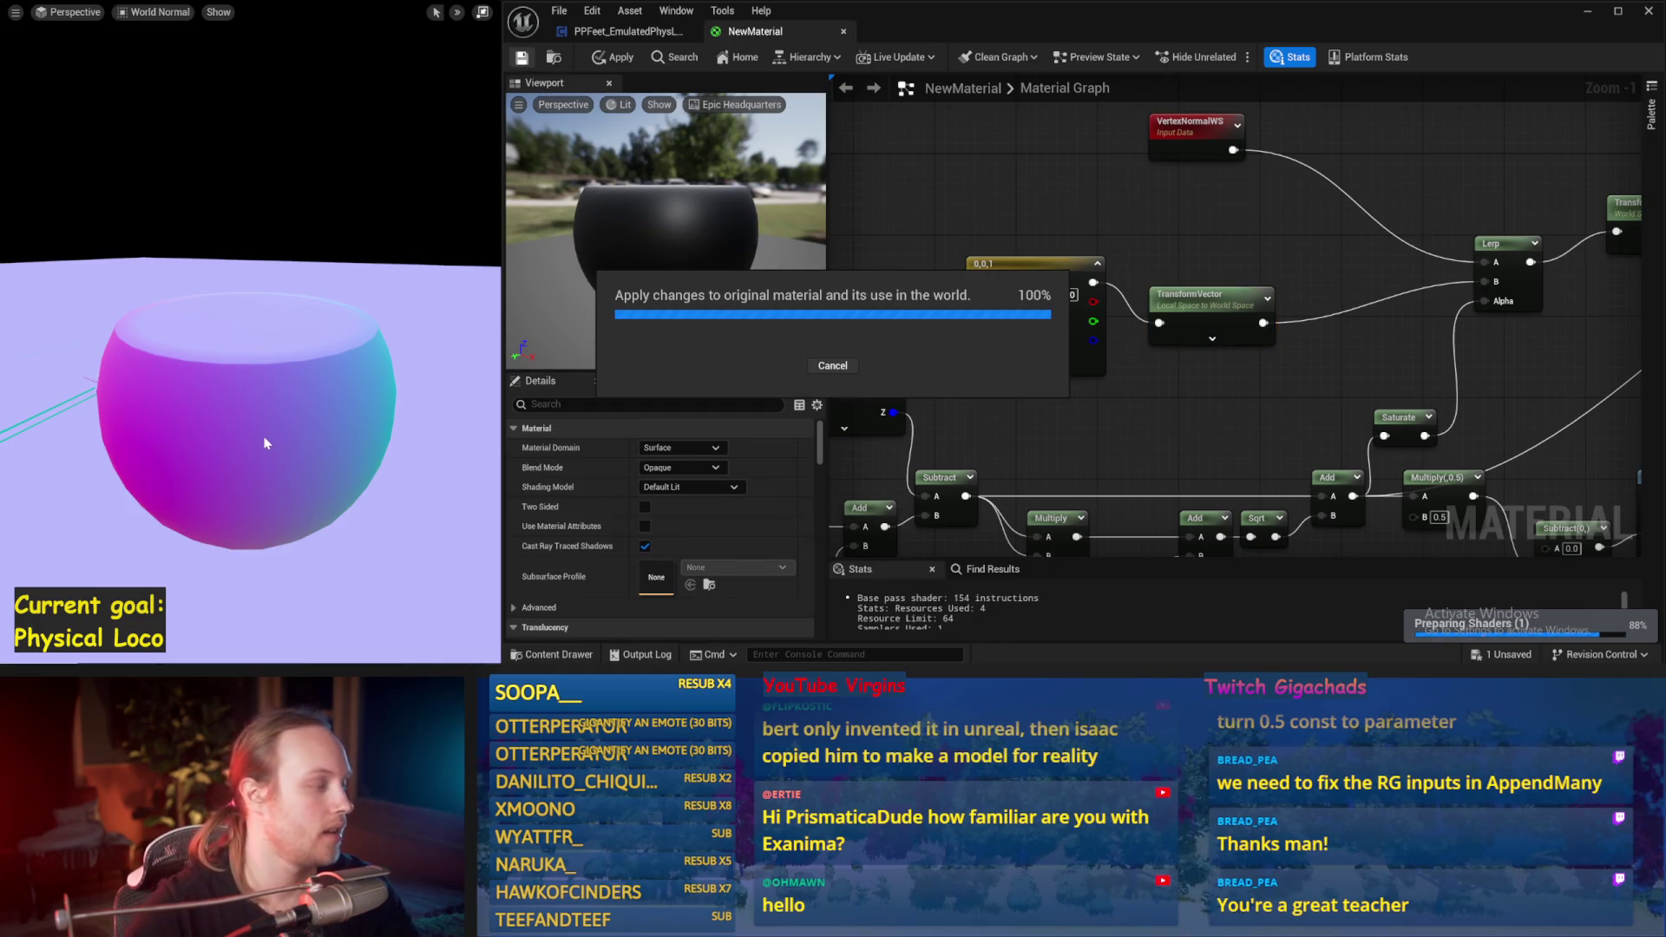
Step: Return the level viewport to Lit shading
left_click(153, 12)
left_click(165, 73)
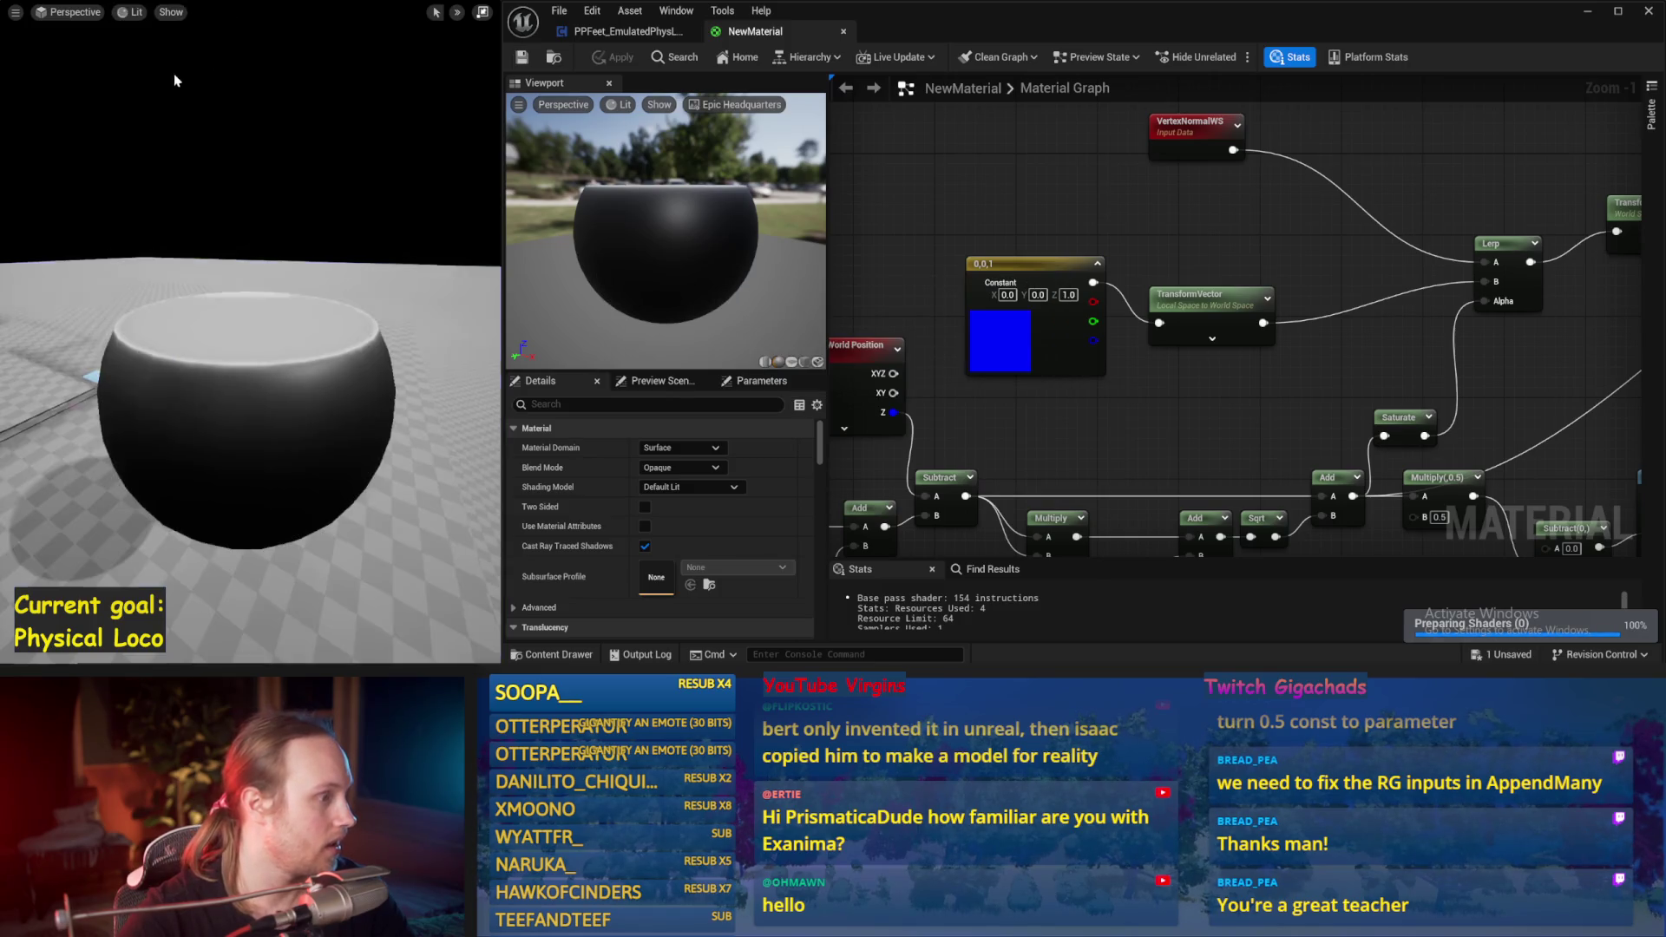
mouse_move(1475, 261)
left_mouse_down()
mouse_move(1226, 238)
mouse_move(1190, 323)
mouse_move(1090, 437)
left_mouse_up()
Step: Add a red Constant3Vector wired into Base Color and save with Ctrl+S
scroll(1191, 324, "down", 1)
left_click(1276, 191)
mouse_move(1362, 263)
left_mouse_down()
mouse_move(1329, 204)
mouse_move(1440, 198)
mouse_move(1464, 313)
left_mouse_up()
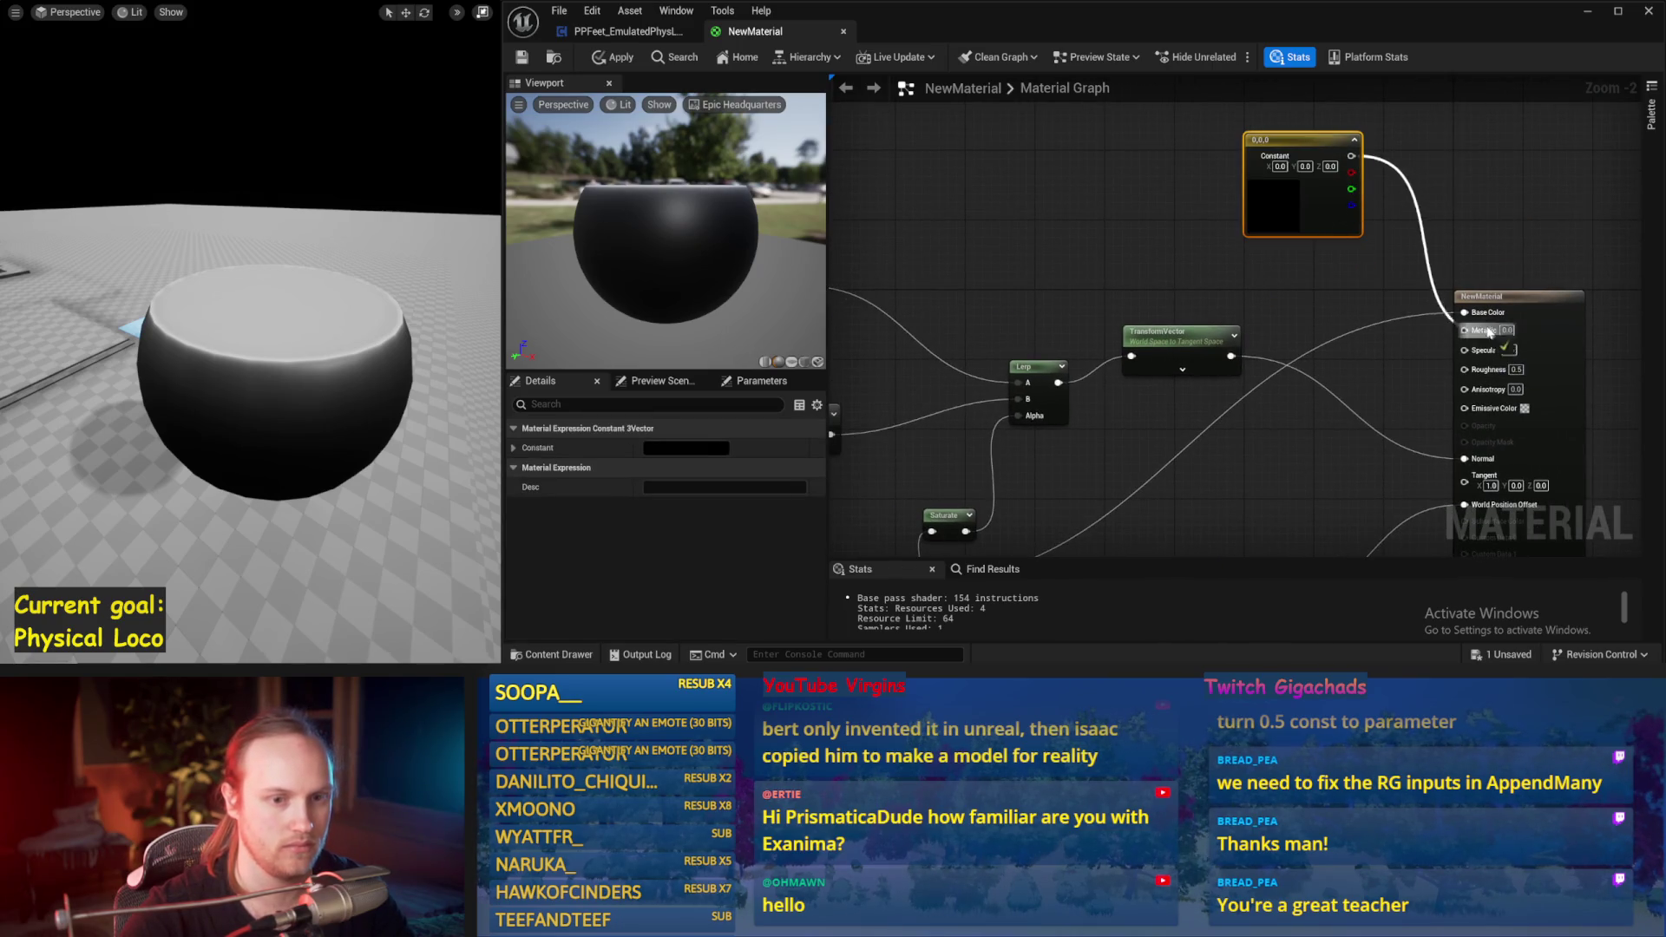
left_click(729, 449)
left_click(853, 404)
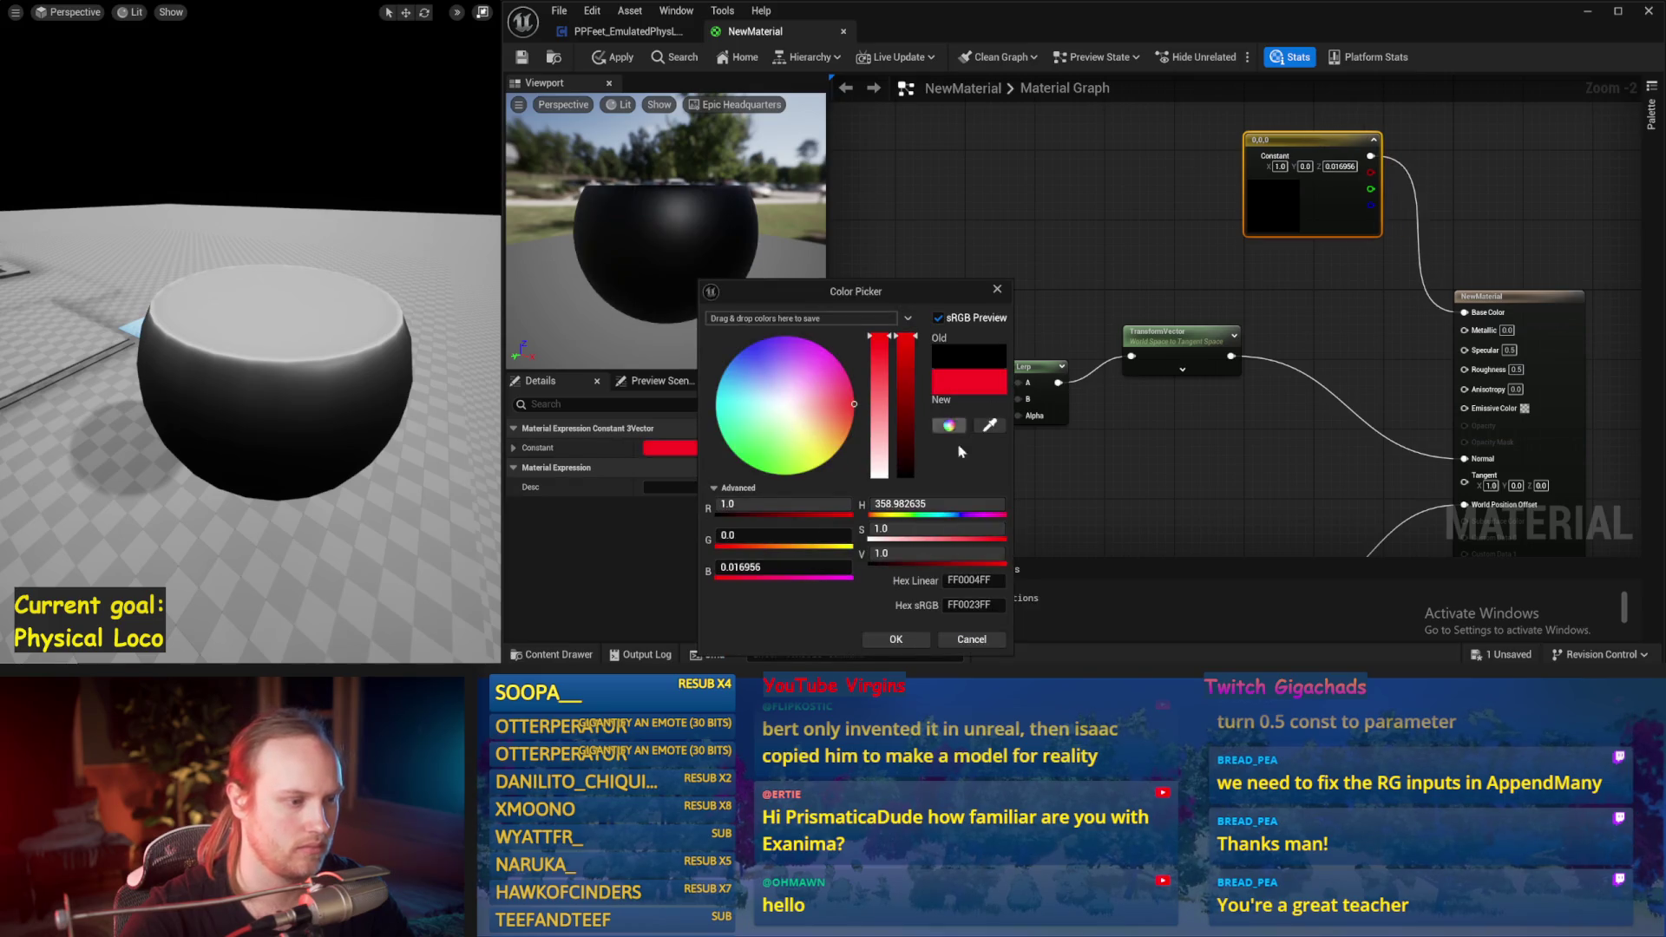
left_click(895, 638)
mouse_move(1365, 317)
left_mouse_down()
mouse_move(1290, 158)
mouse_move(1273, 299)
left_mouse_up()
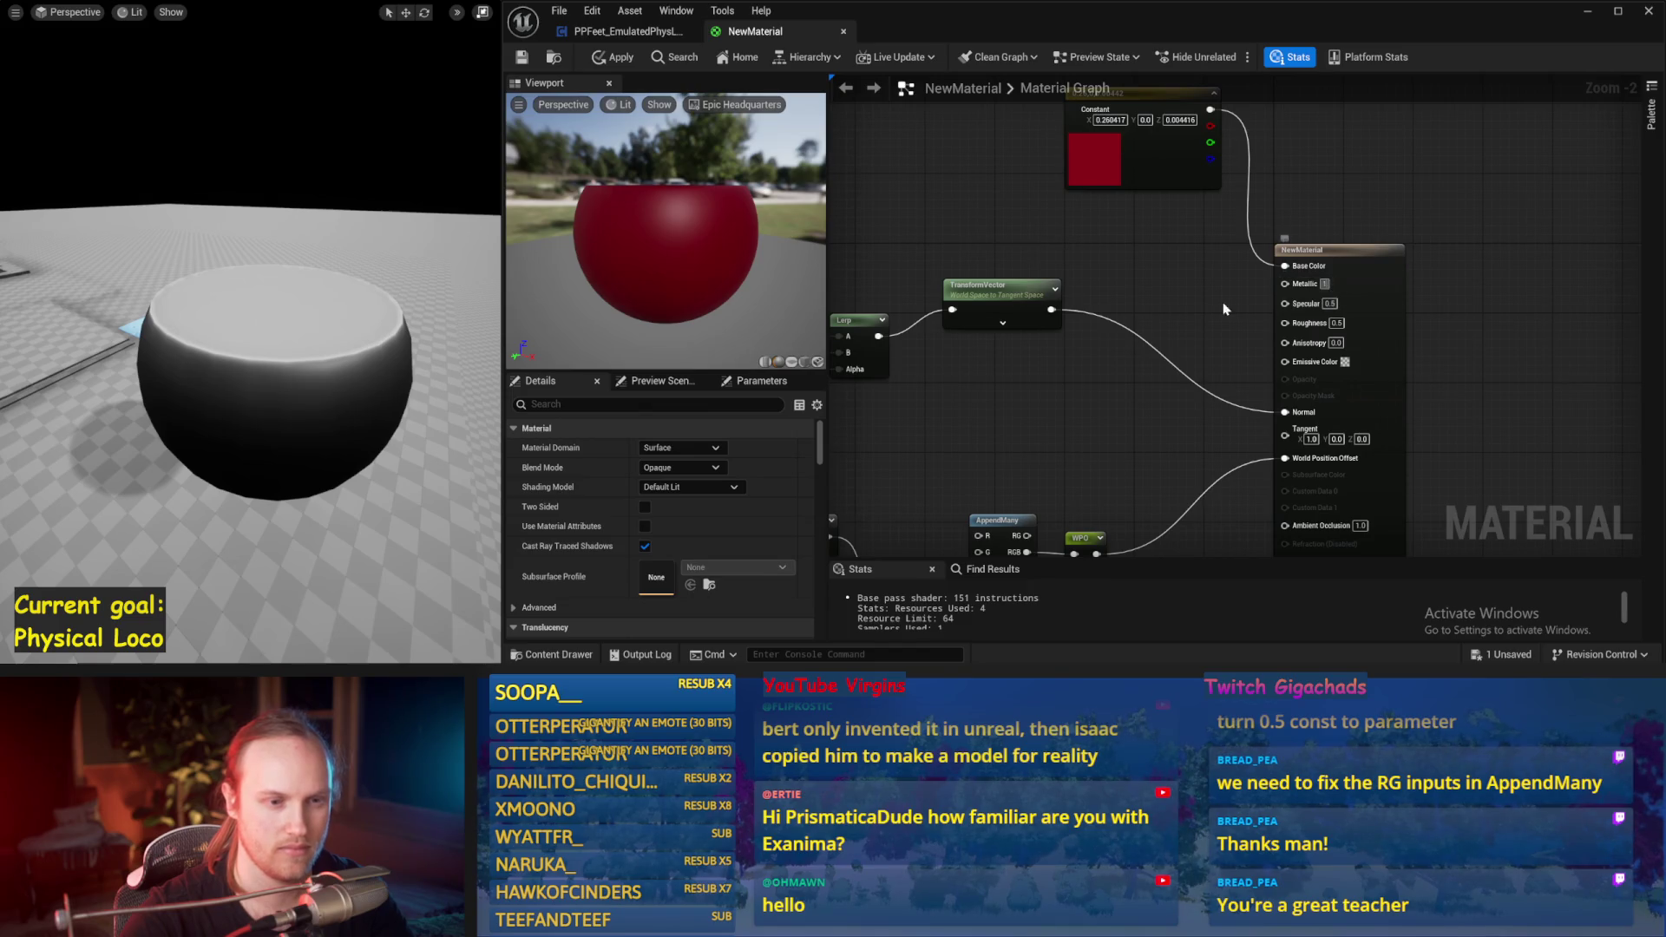
key("ctrl+s")
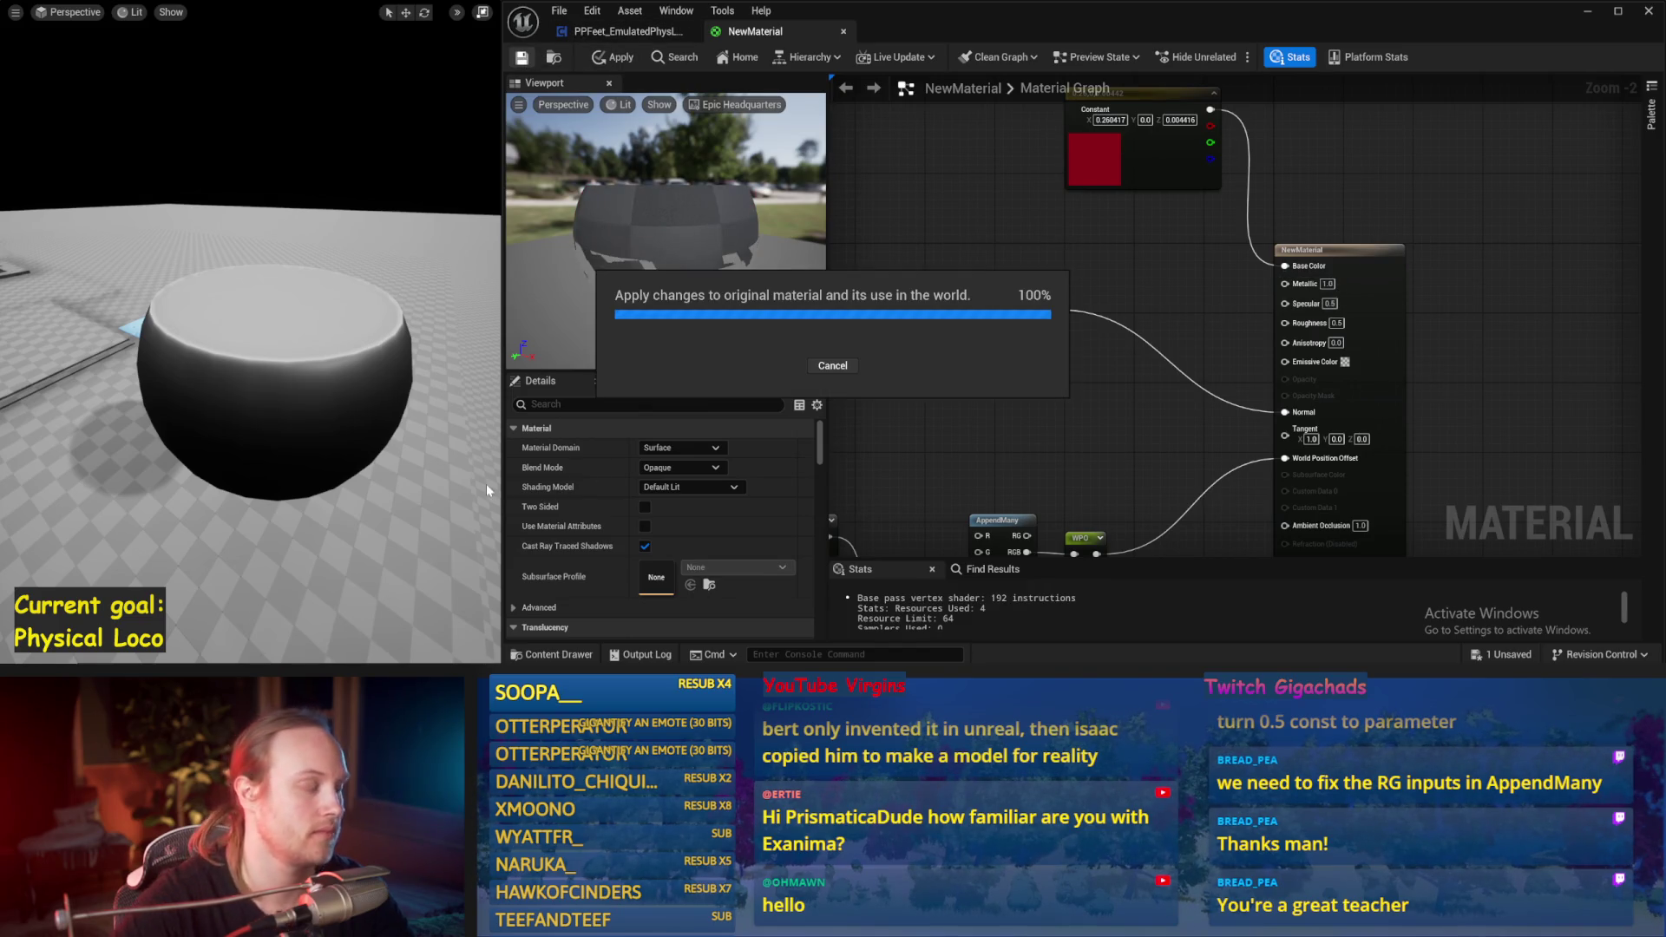
mouse_move(221, 447)
left_mouse_down()
mouse_move(221, 278)
mouse_move(264, 440)
left_mouse_up()
Step: Tidy the graph nodes, inspect the bowl in the preview, and apply the material
mouse_move(1120, 109)
left_mouse_down()
mouse_move(1128, 200)
mouse_move(1093, 87)
left_mouse_up()
left_click(1216, 287)
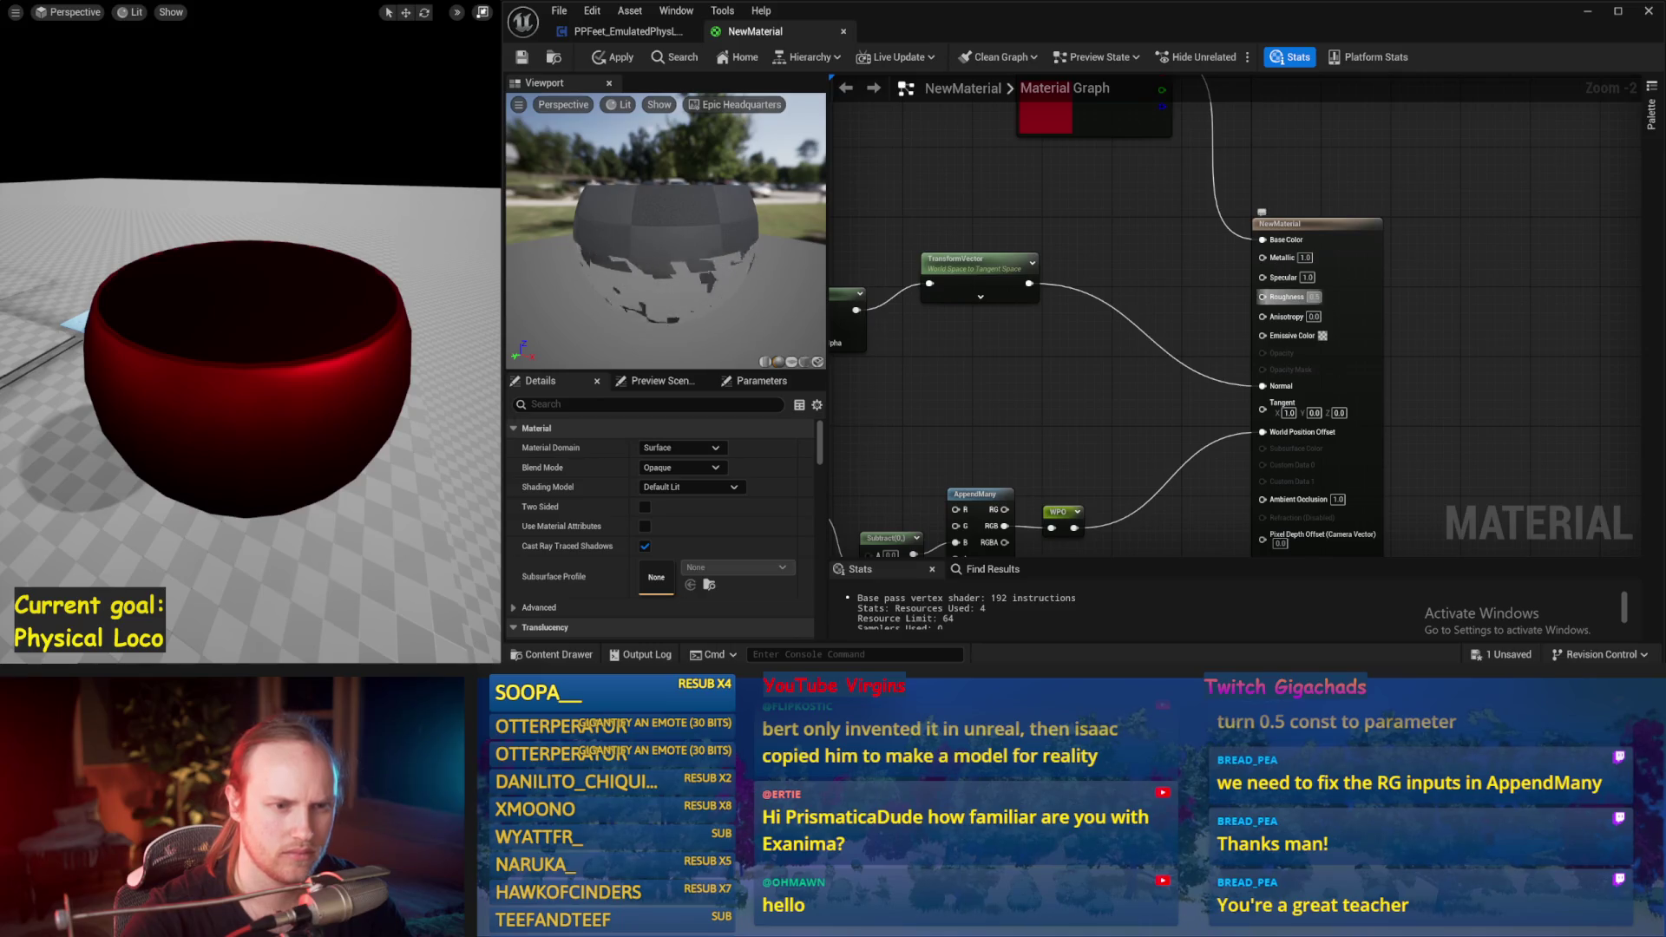
left_click(963, 261)
mouse_move(653, 299)
left_mouse_down()
mouse_move(673, 291)
mouse_move(668, 321)
mouse_move(662, 264)
left_mouse_up()
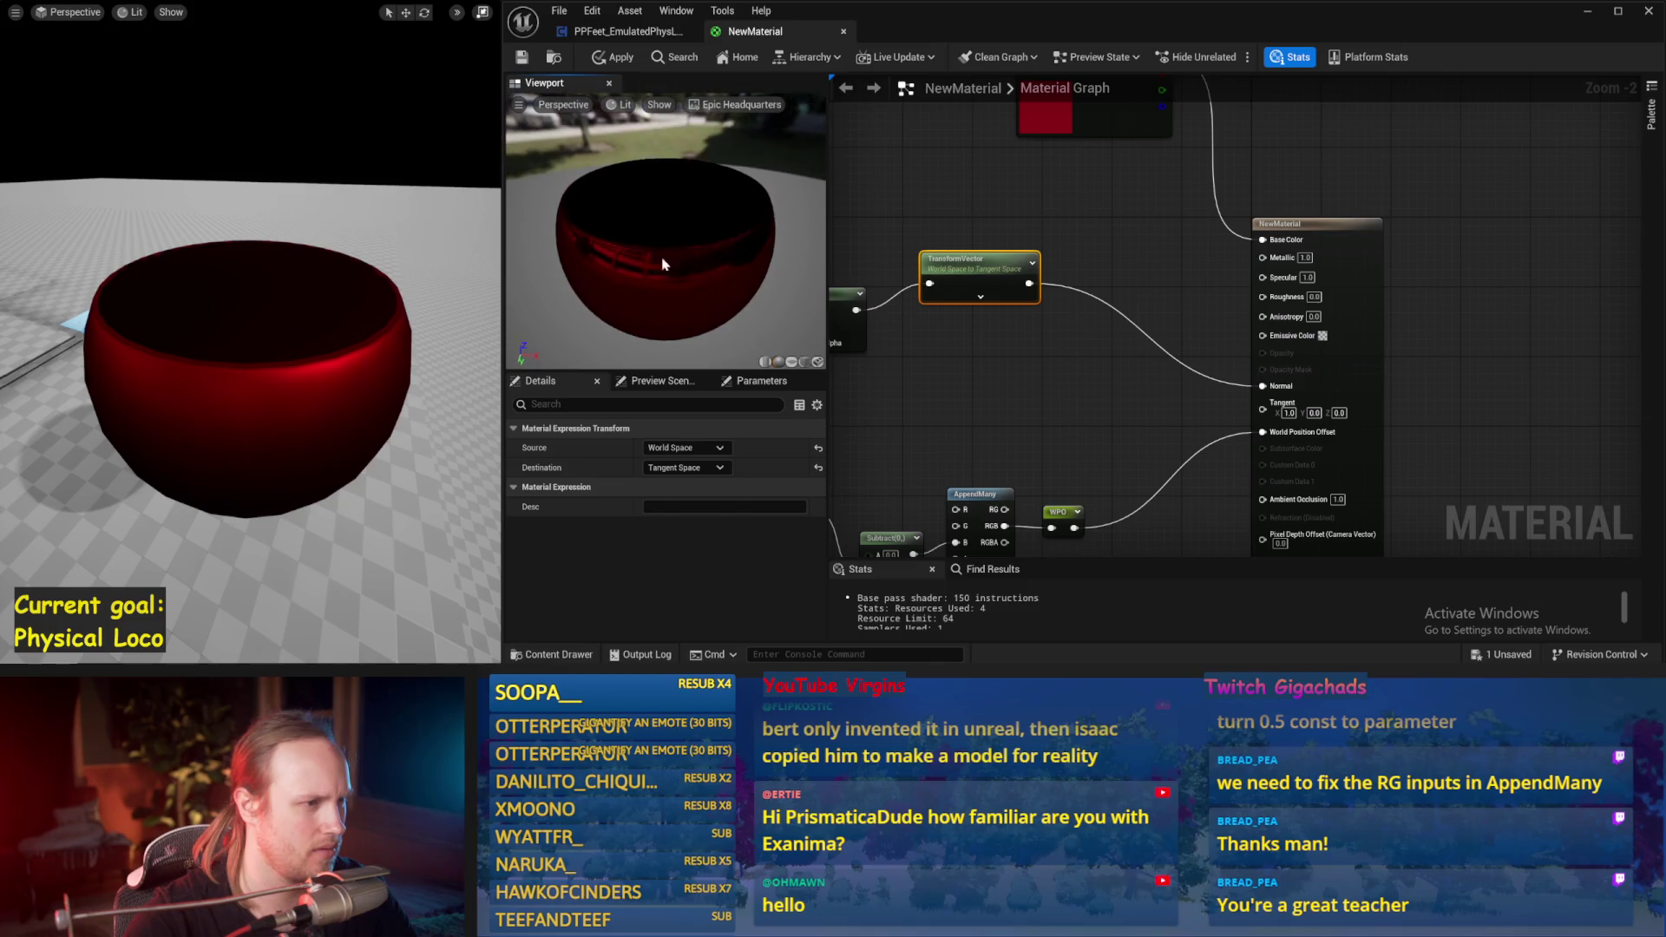
left_click(662, 264)
left_click(520, 58)
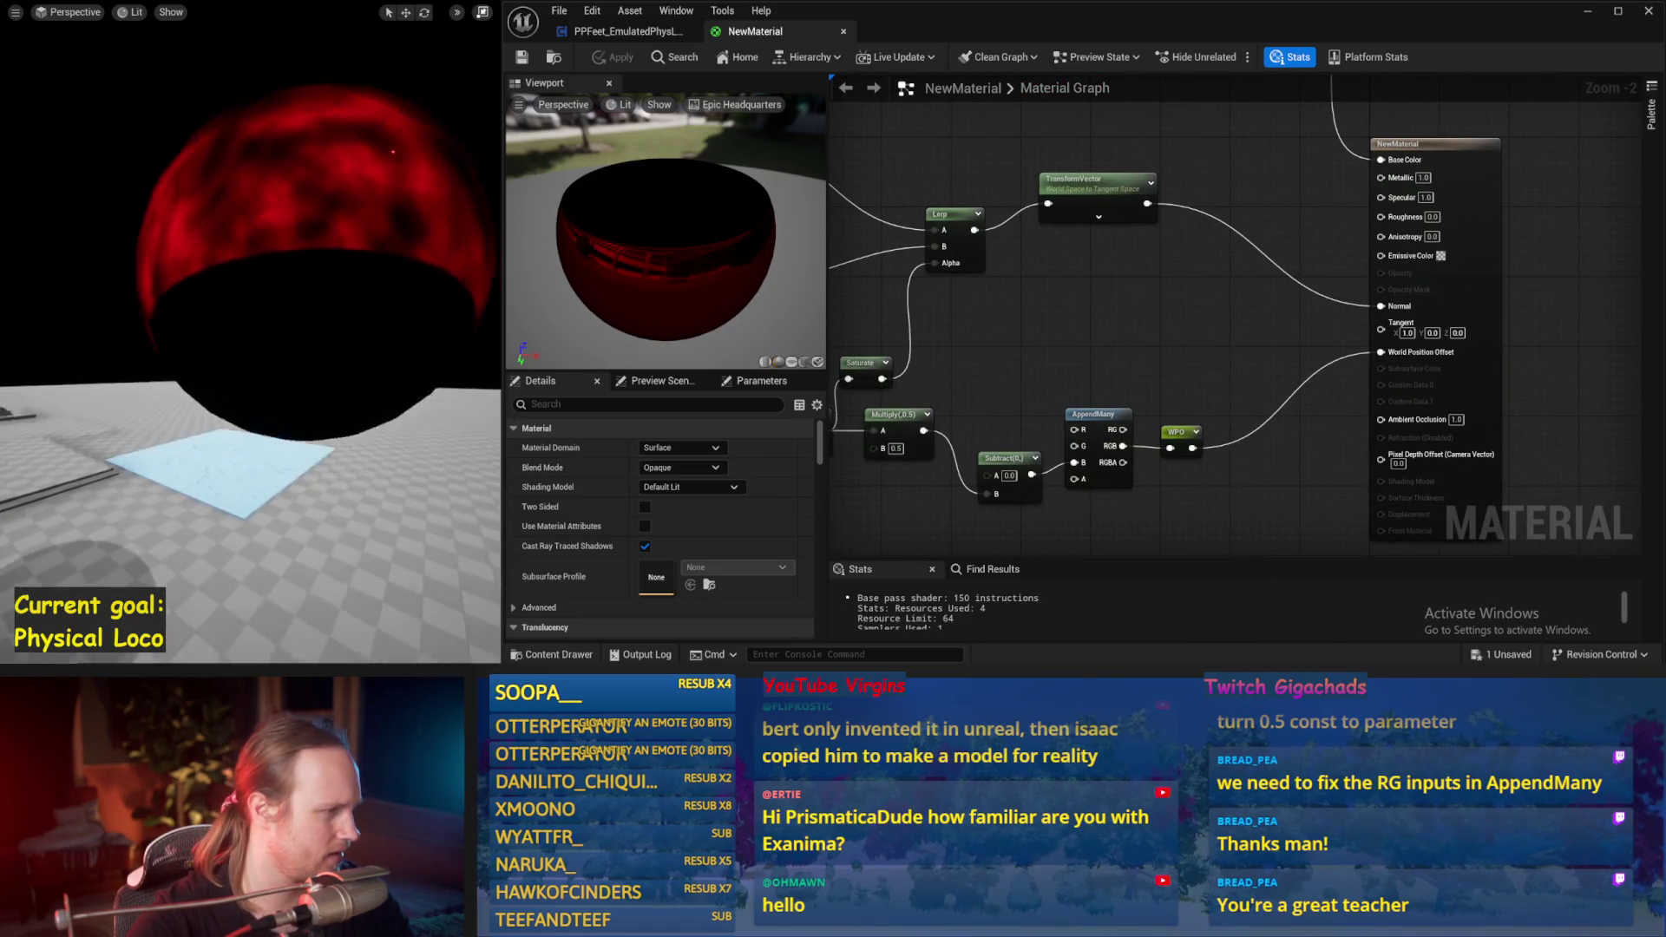
Step: Set the material's Specular to 0.5 and save
left_click_drag(1088, 281, 1171, 348)
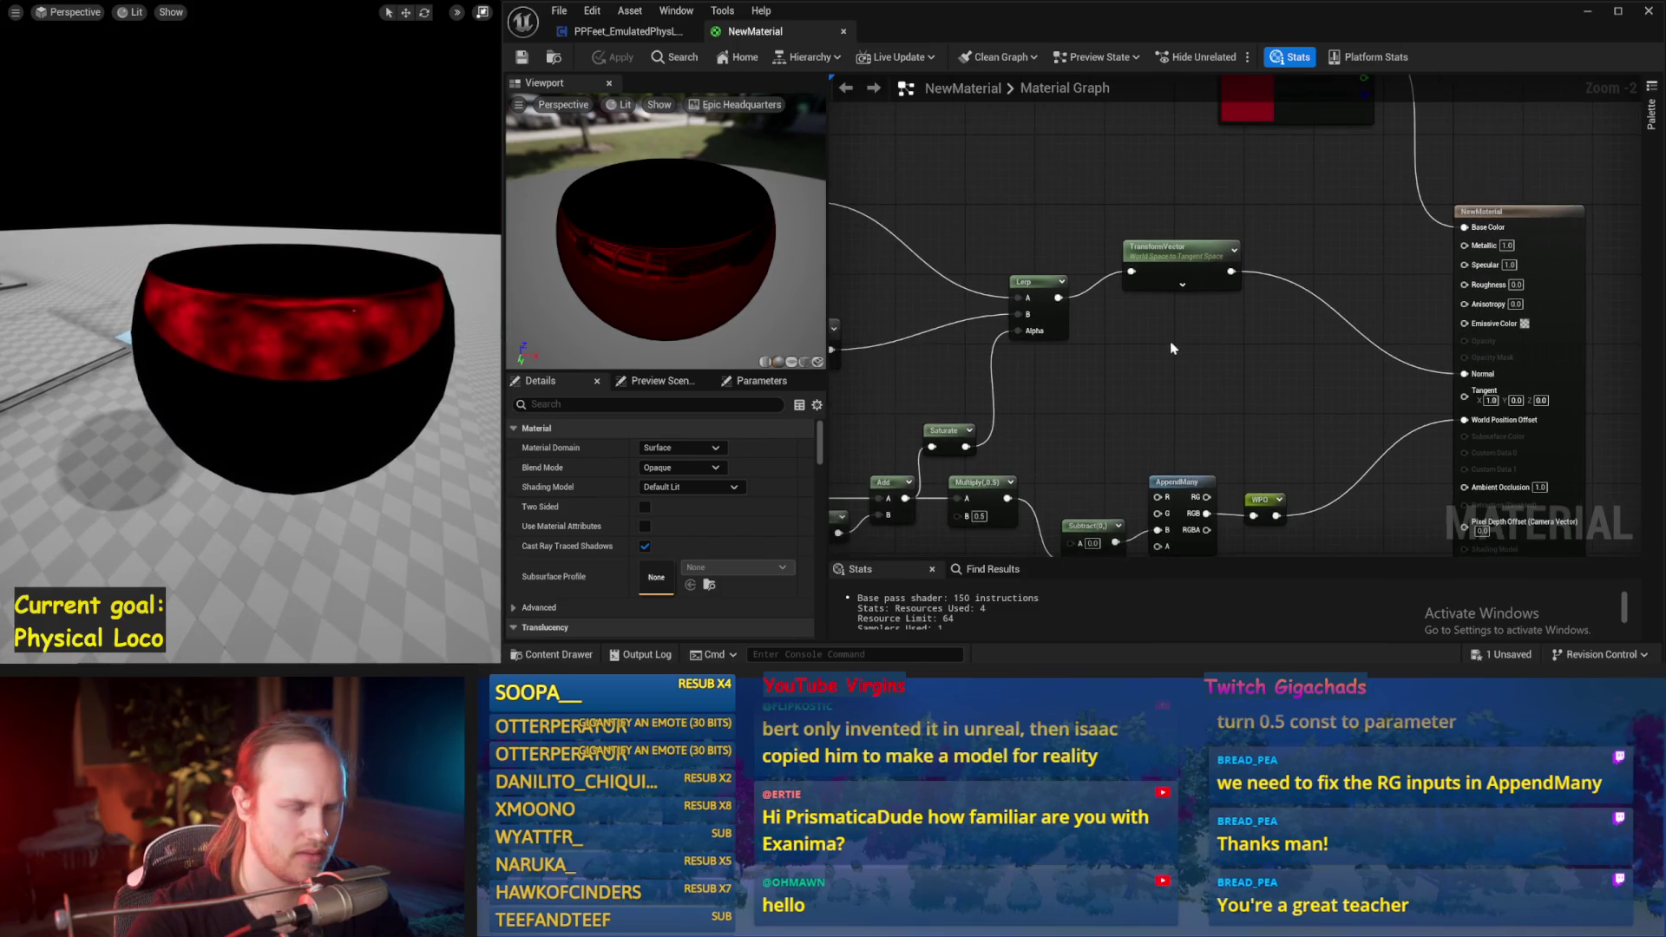
left_click_drag(1397, 309, 1265, 295)
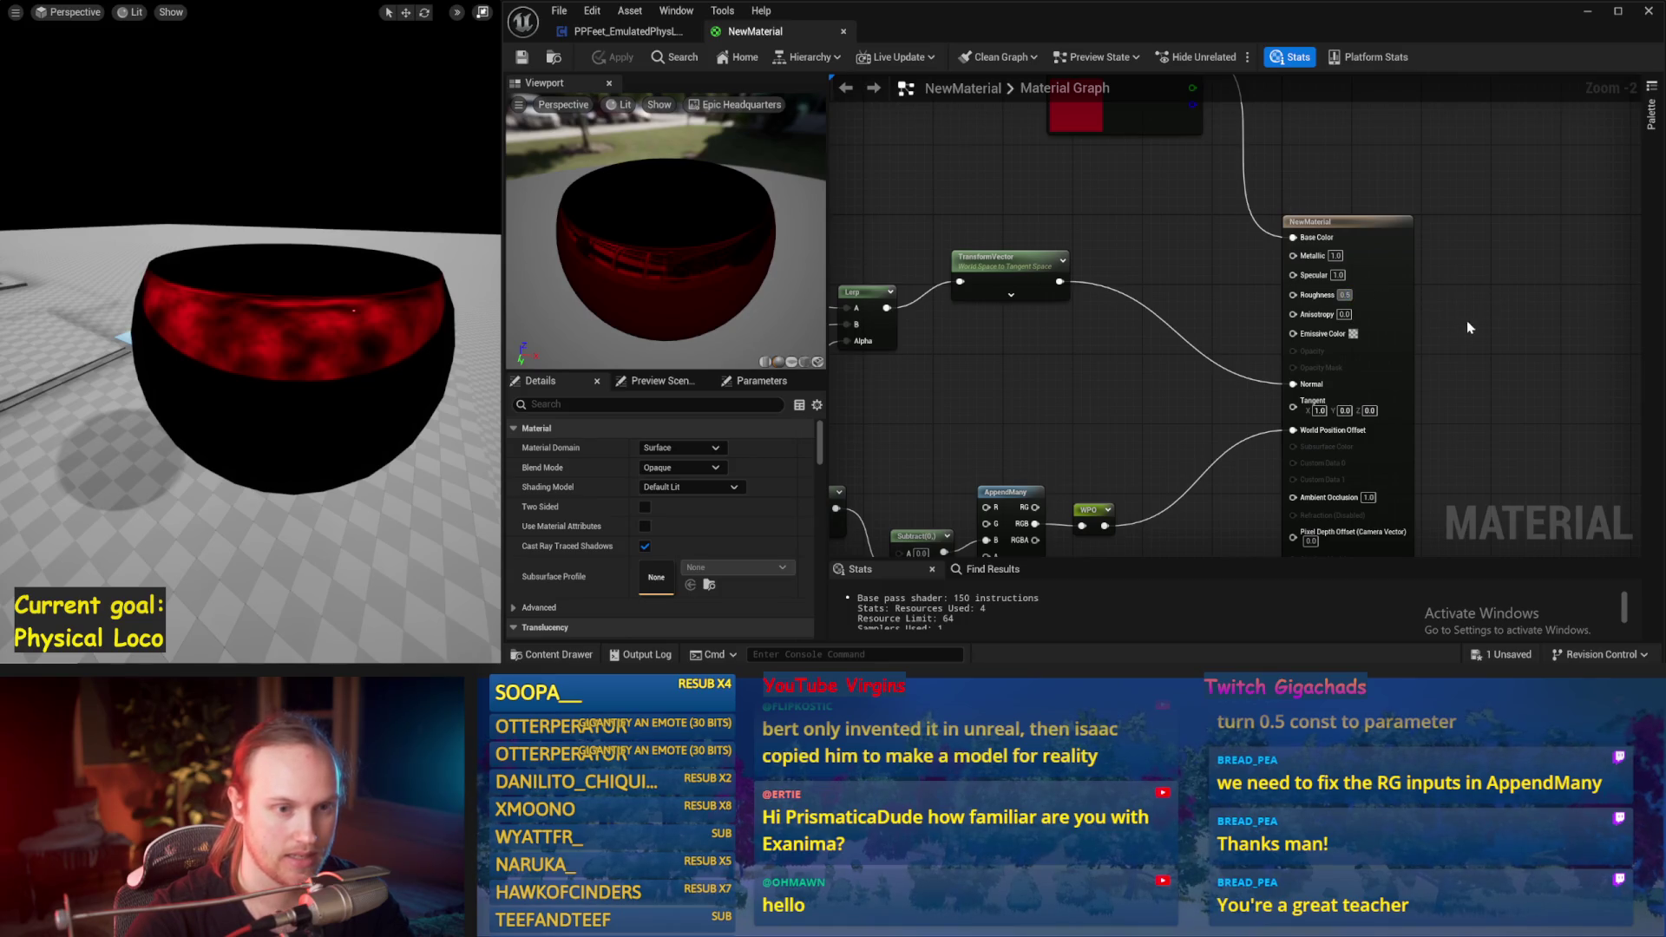
type("0.5")
key("Return")
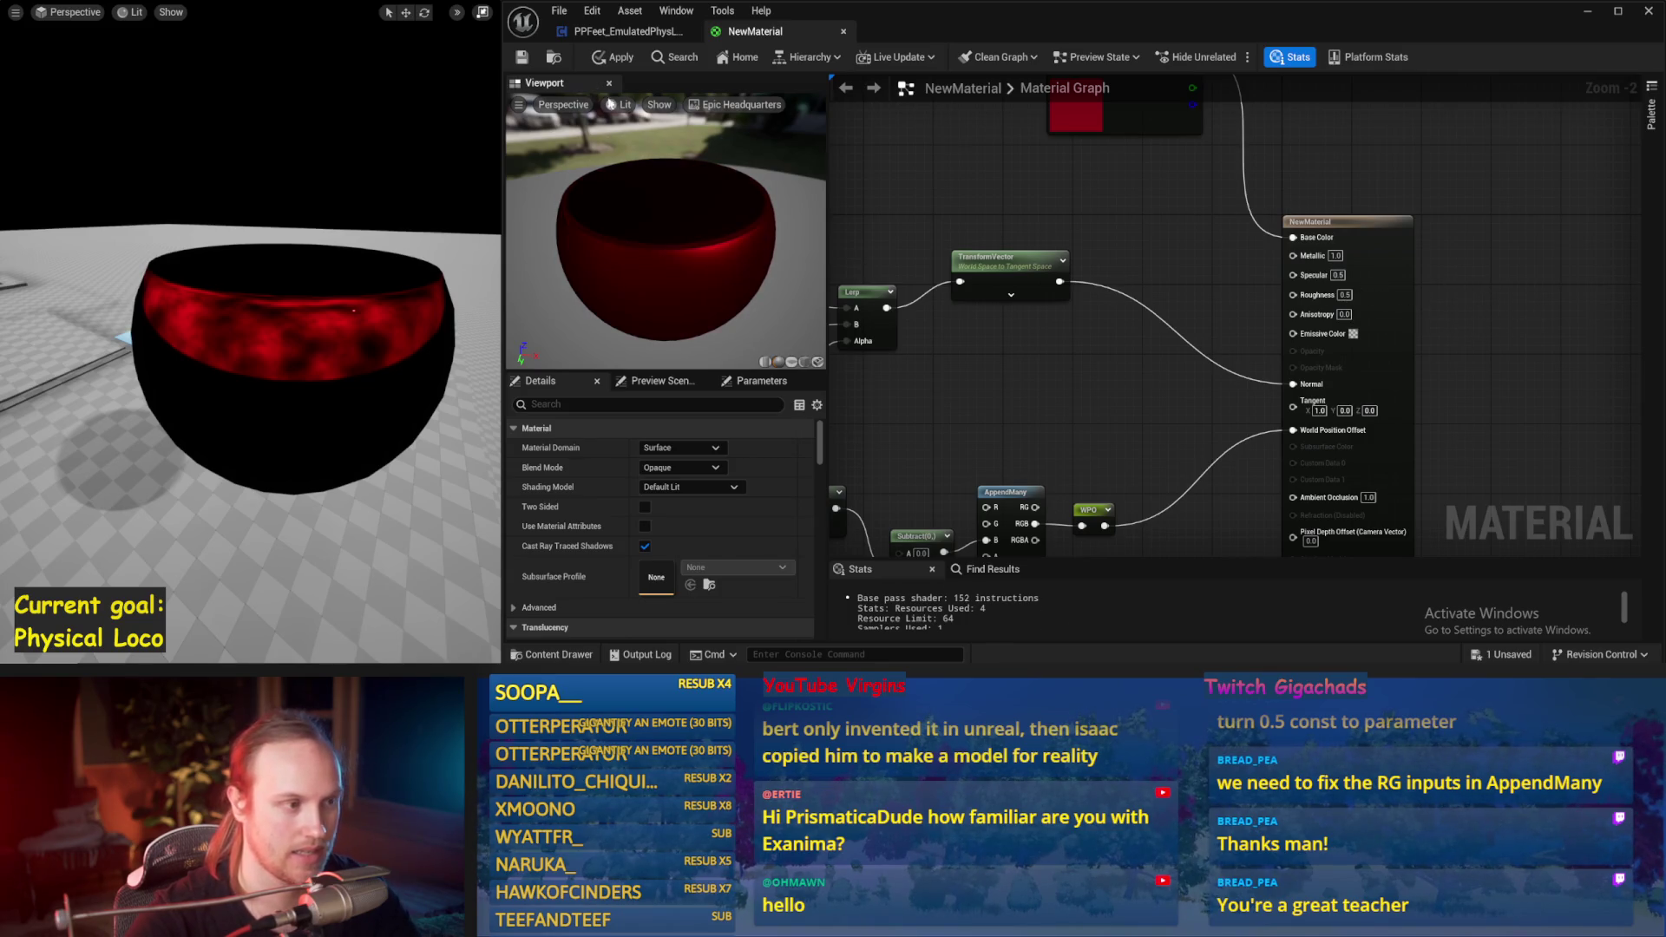
left_click(518, 65)
Step: Undo the accidental bowl rotation and frame the bowl in the level view
scroll(372, 446, "down", 3)
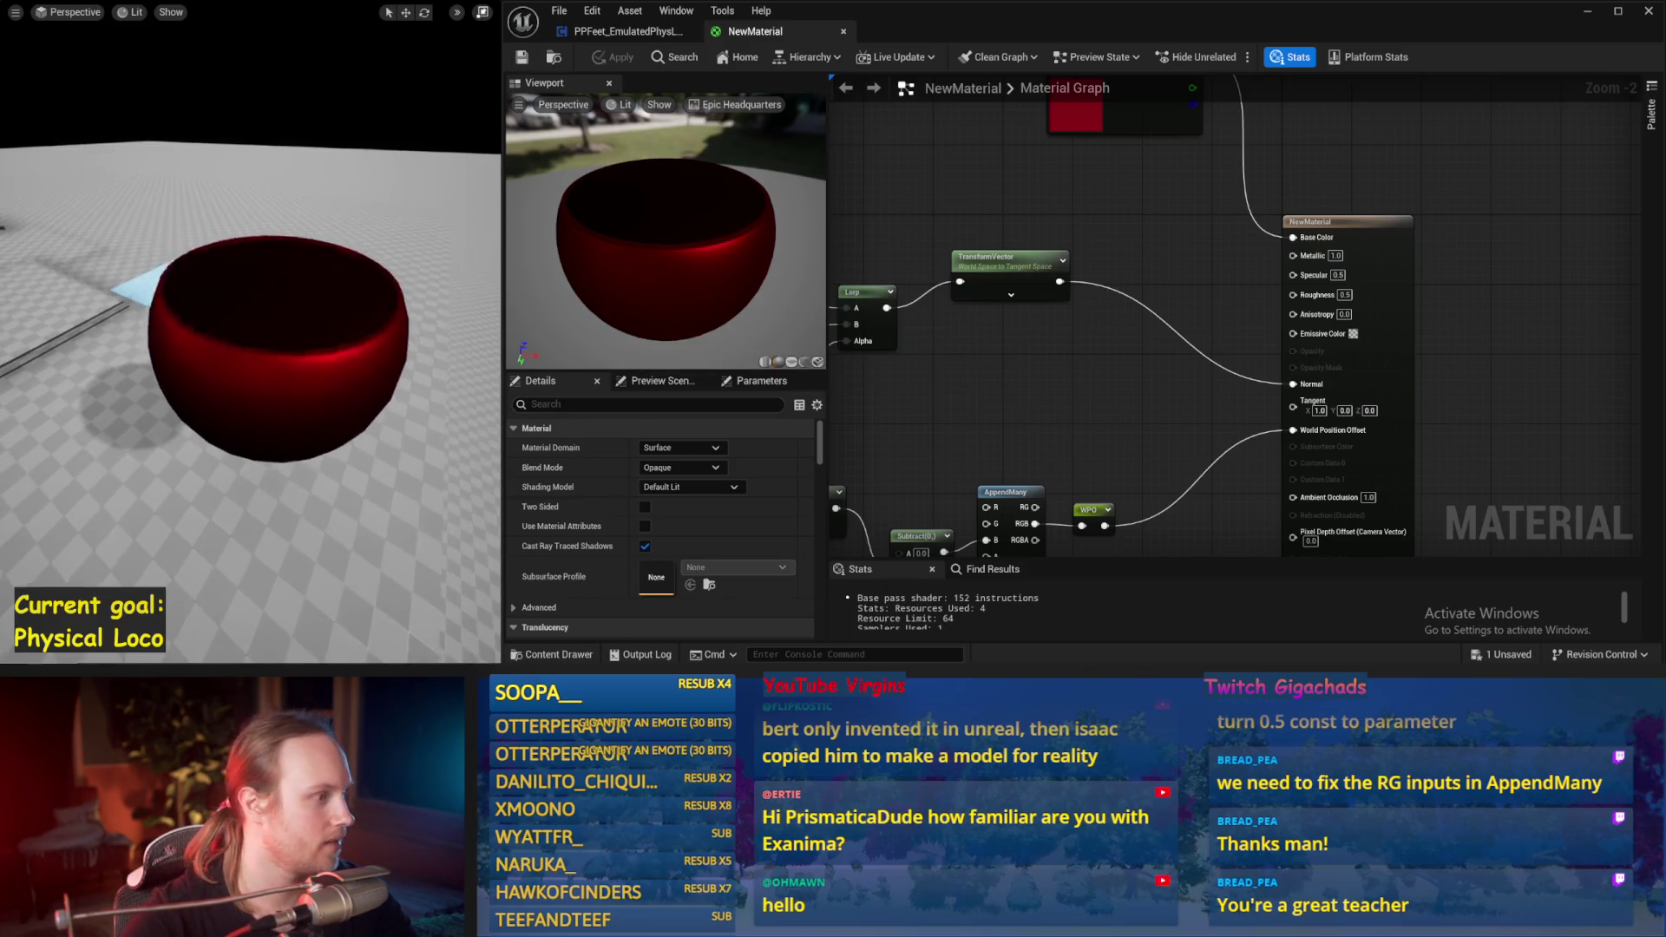
left_click(272, 409)
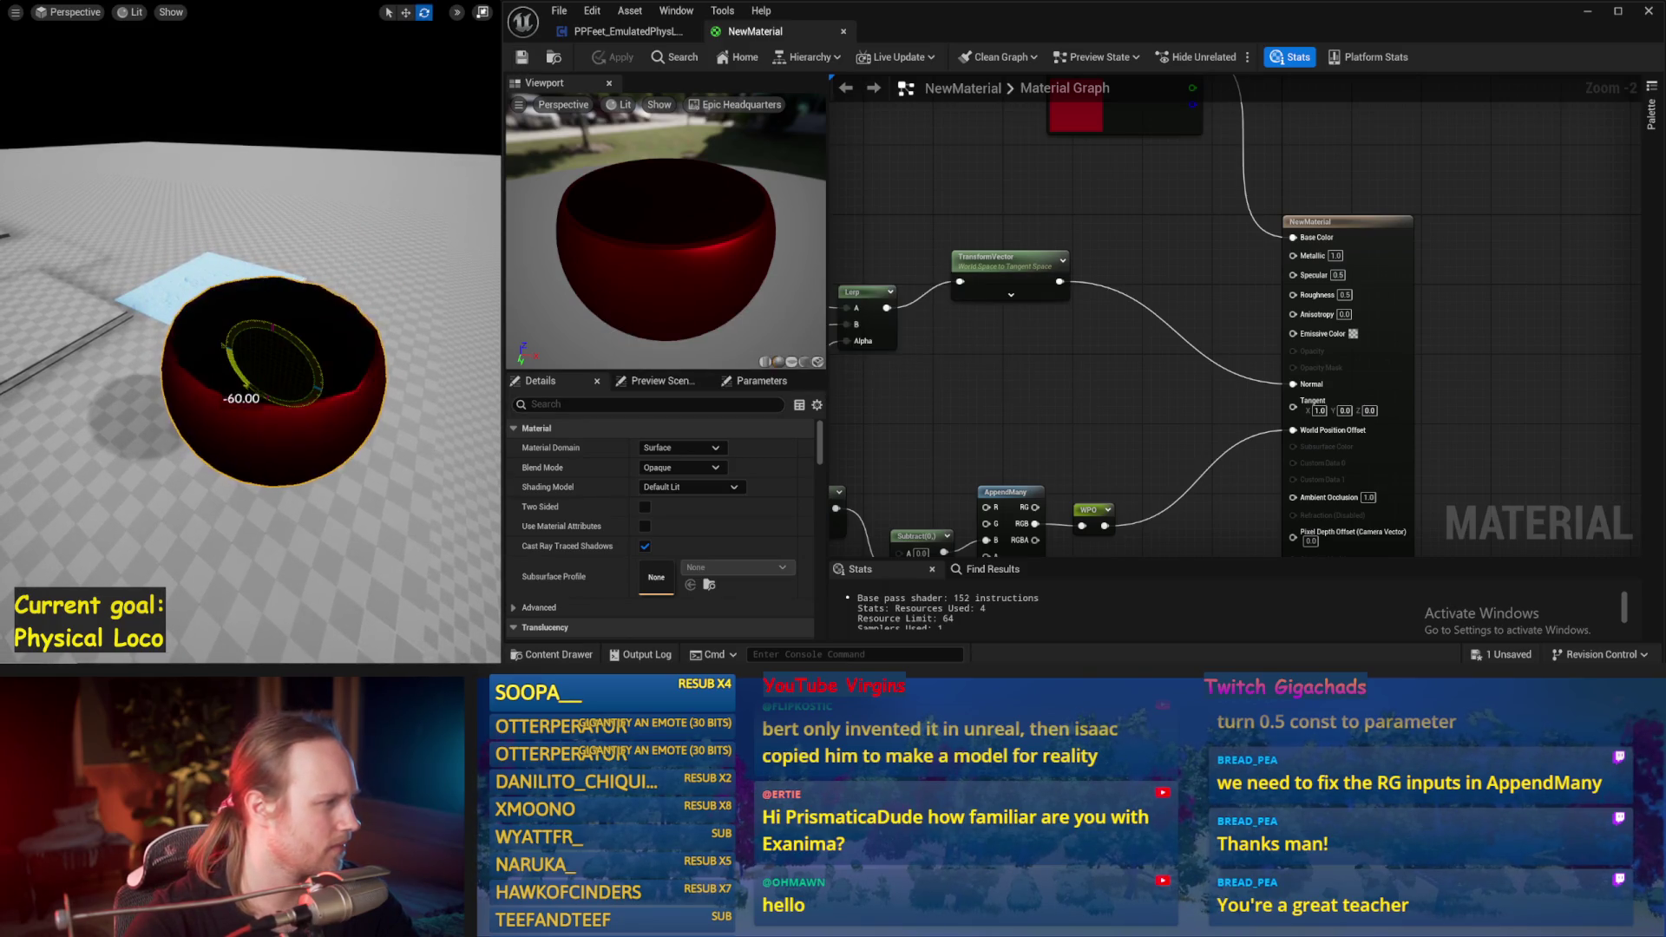
key("ctrl+z")
key("f")
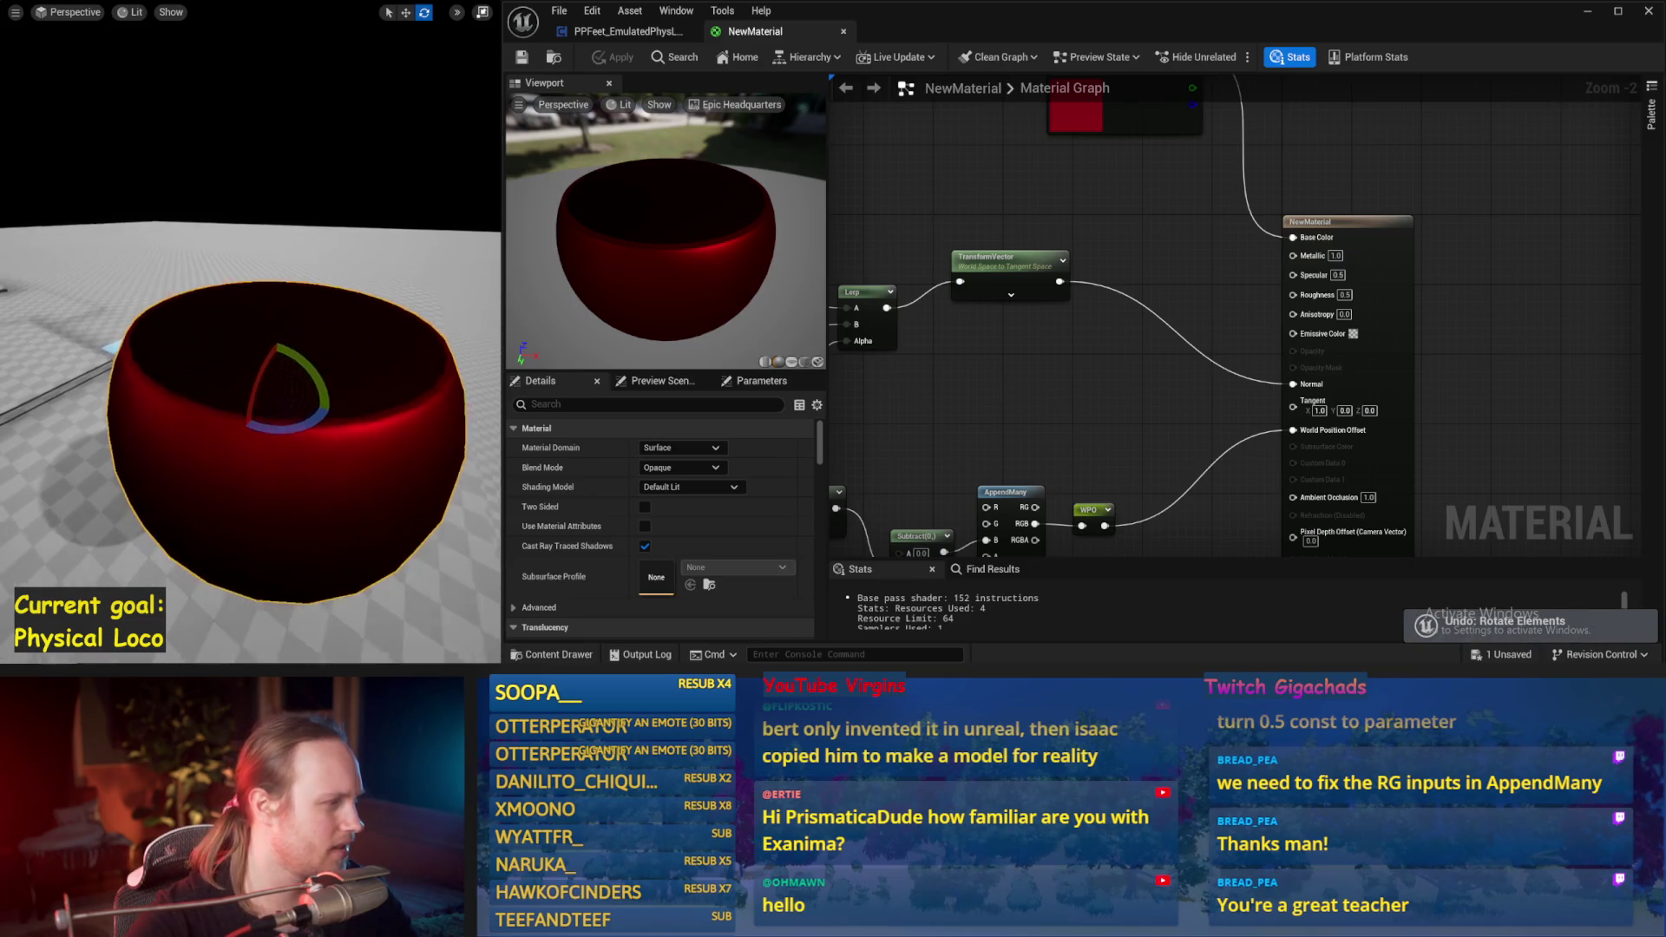
scroll(185, 390, "down", 2)
key("Escape")
Step: Toggle the level view Unlit then Lit, select the bowl, and exit immersive mode
left_click(135, 14)
left_click(143, 87)
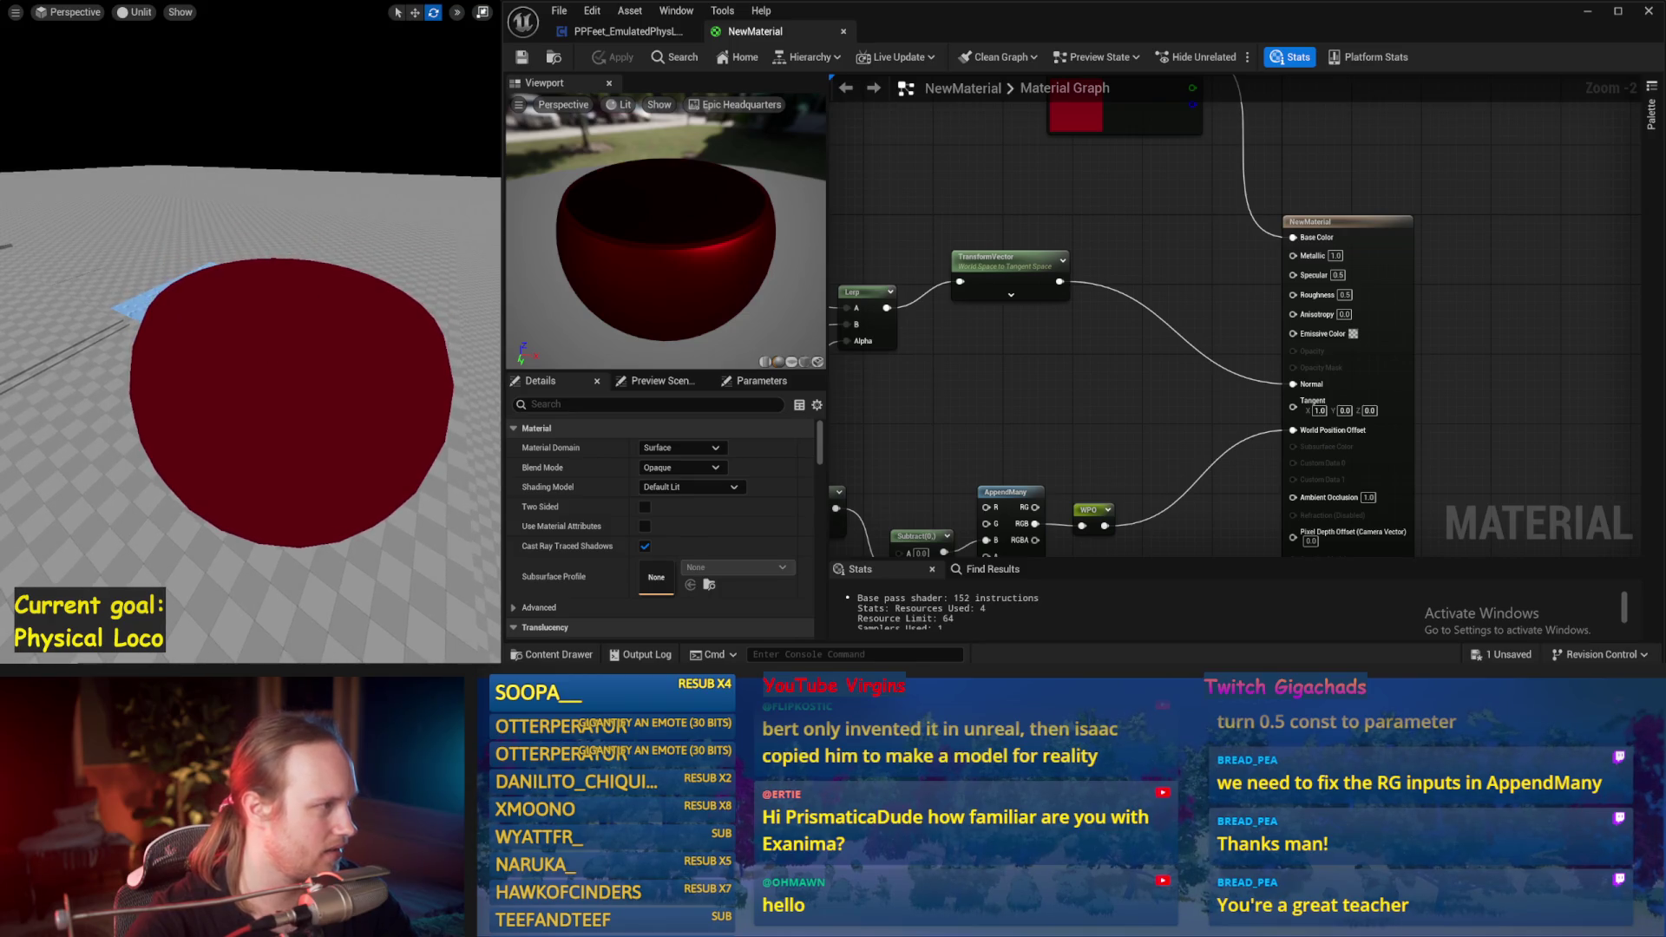
left_click(134, 14)
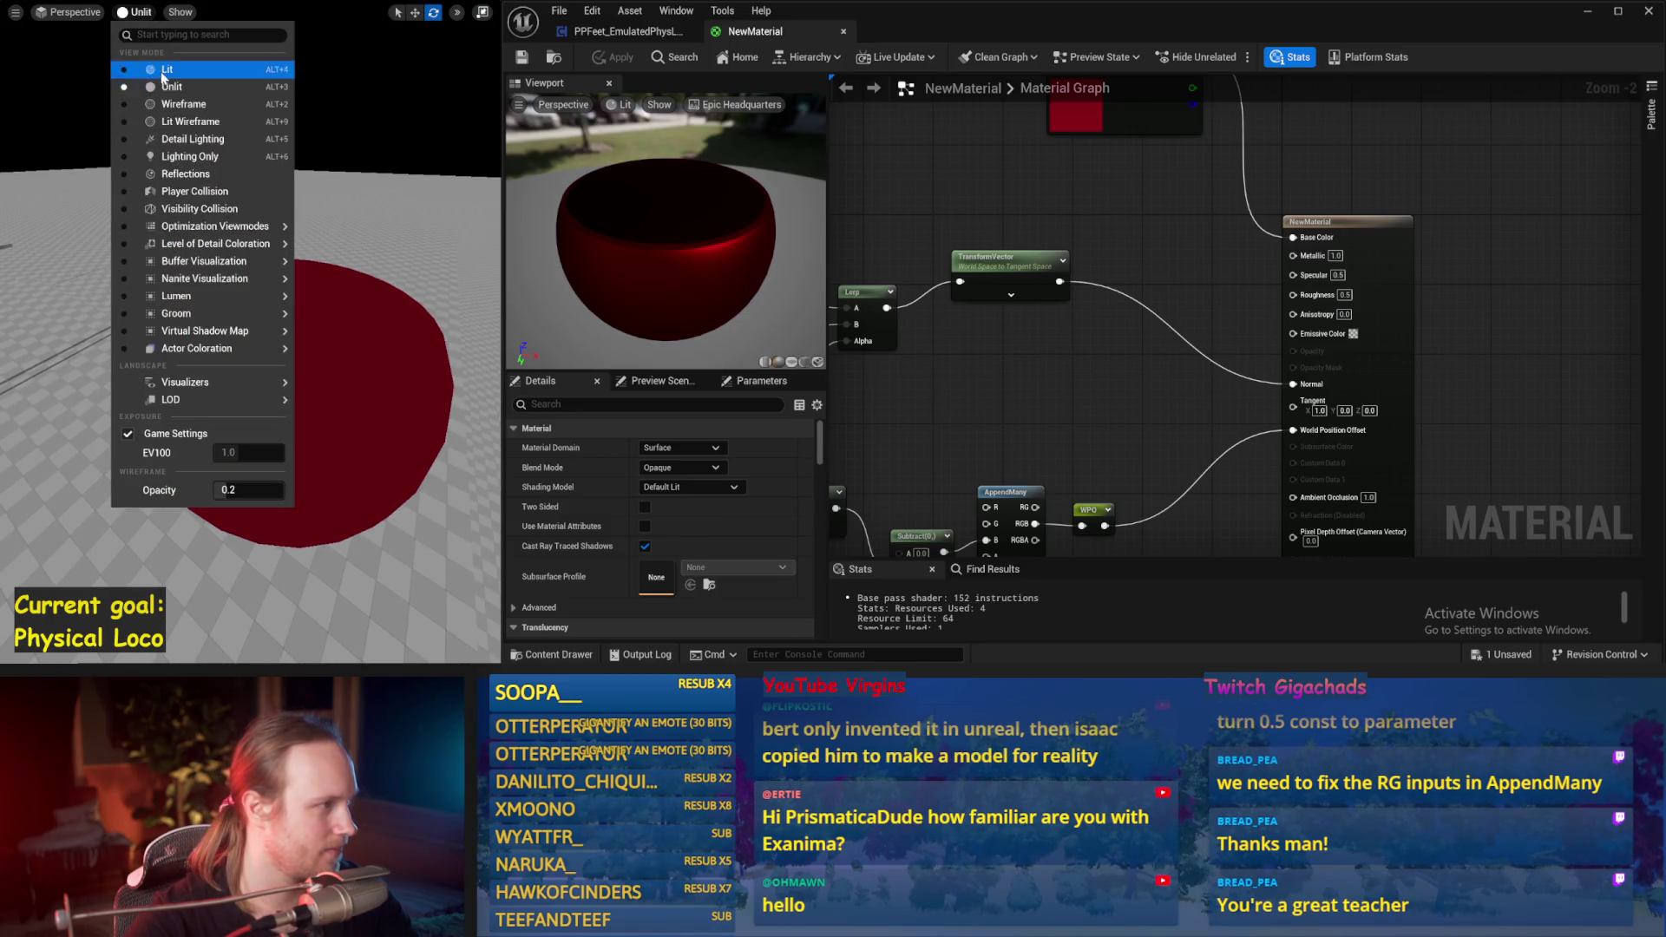
left_click(143, 70)
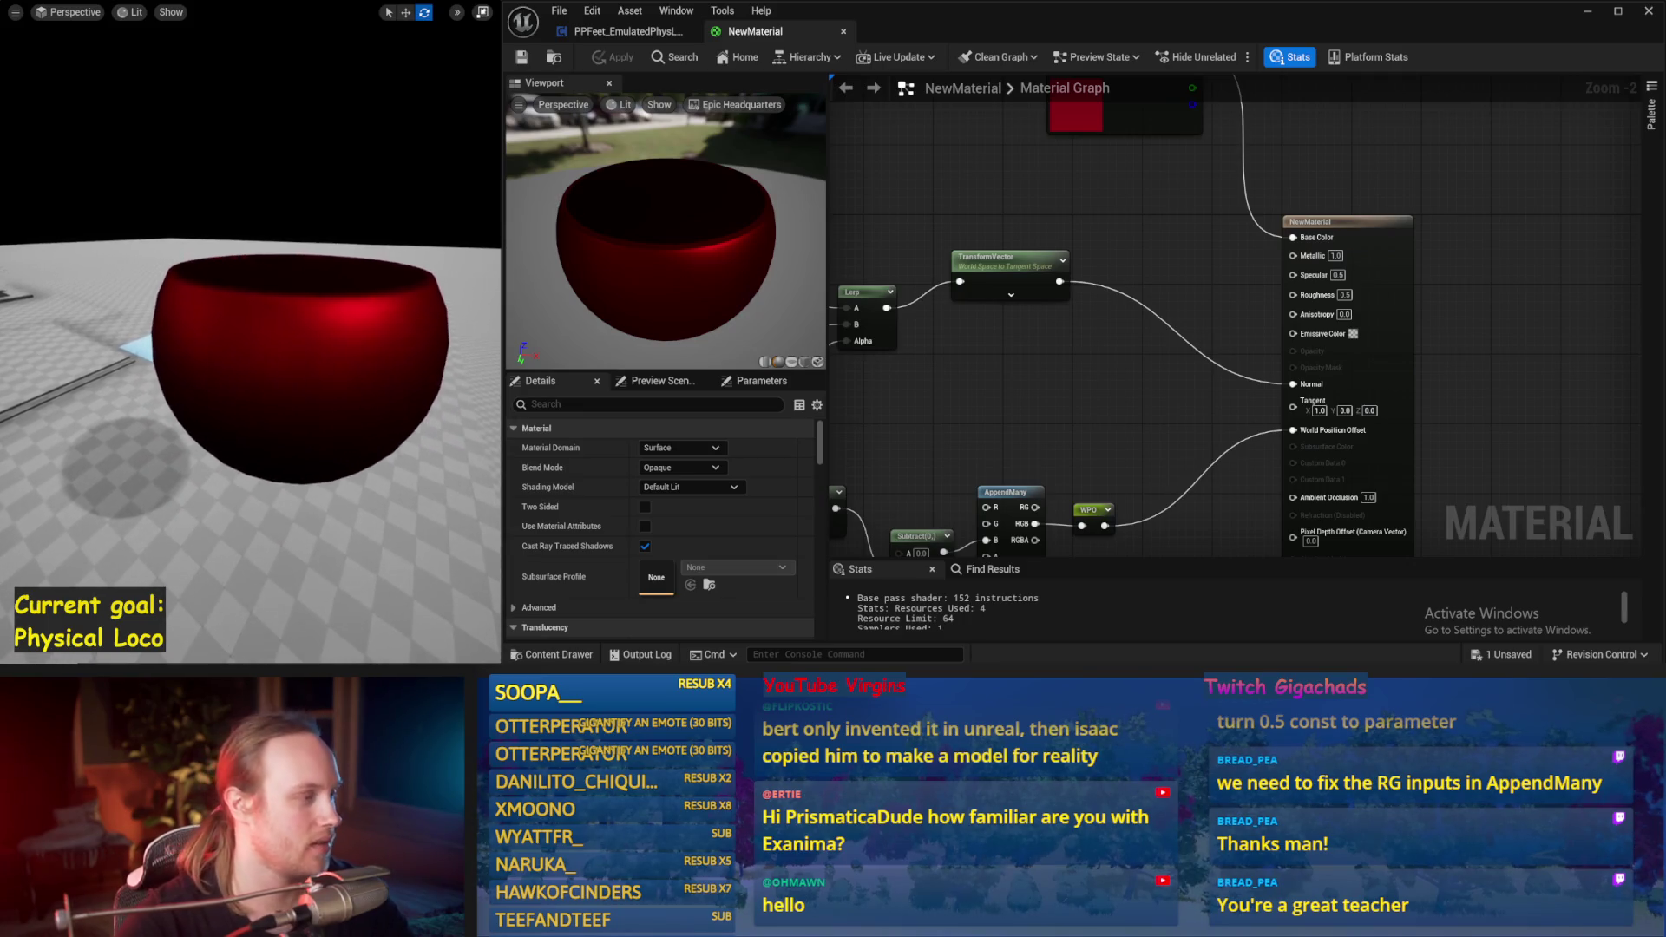
left_click(278, 347)
key("F11")
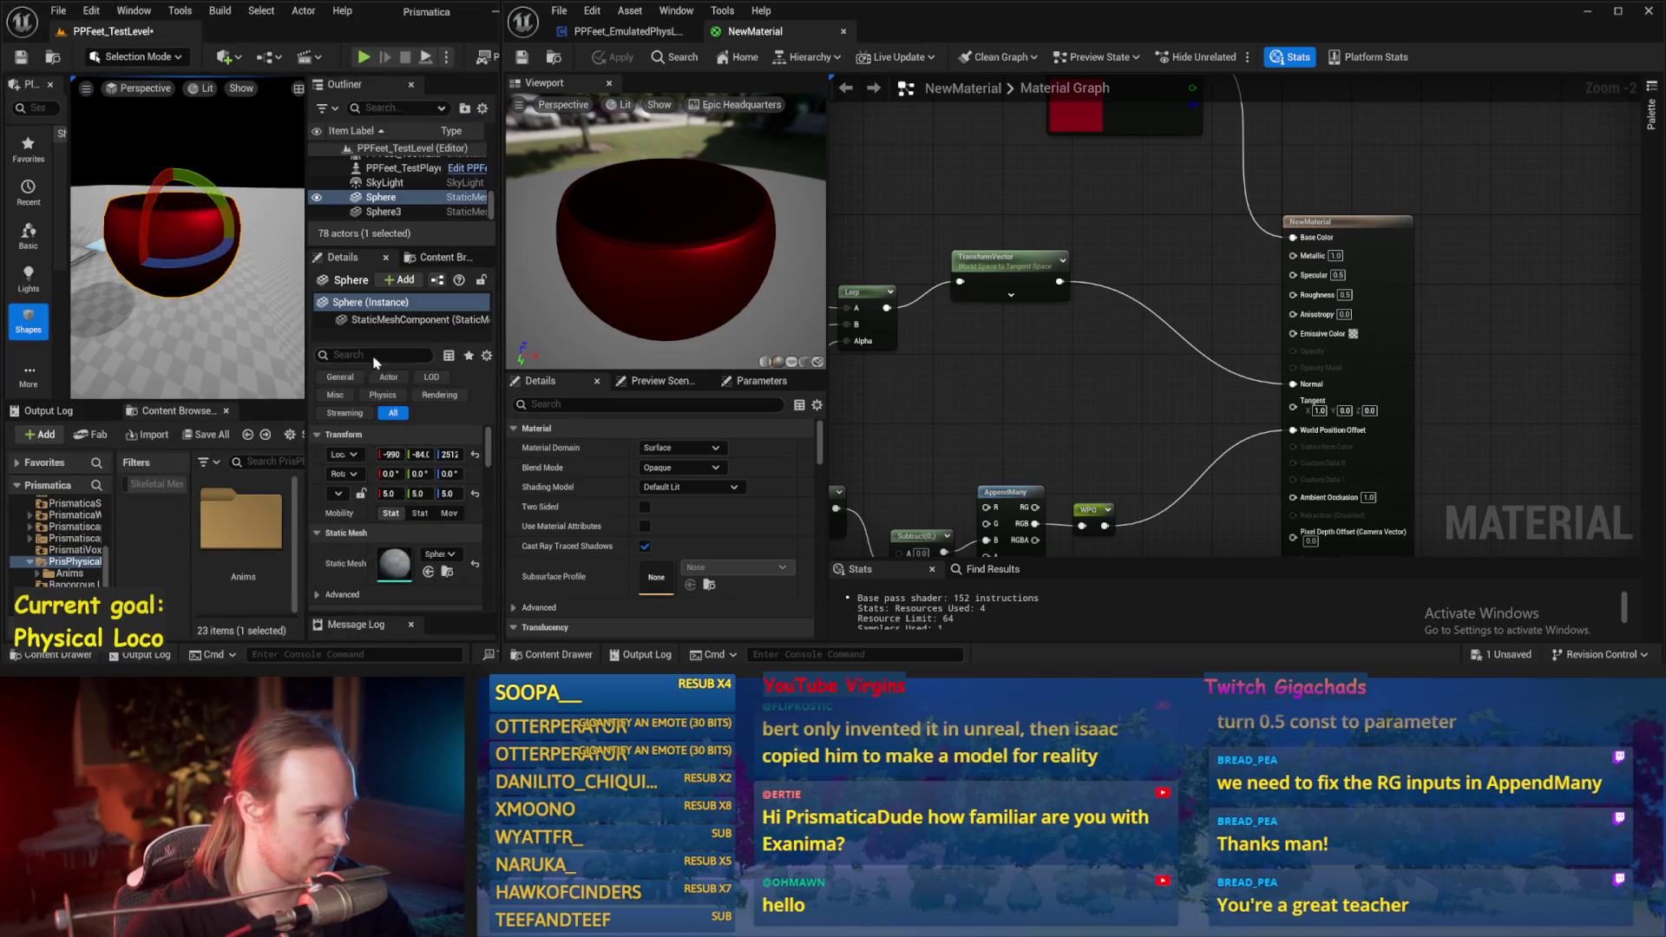
Step: Uncheck the sphere's Affect Distance Field Lighting and restore the immersive level view with F11
type("dista")
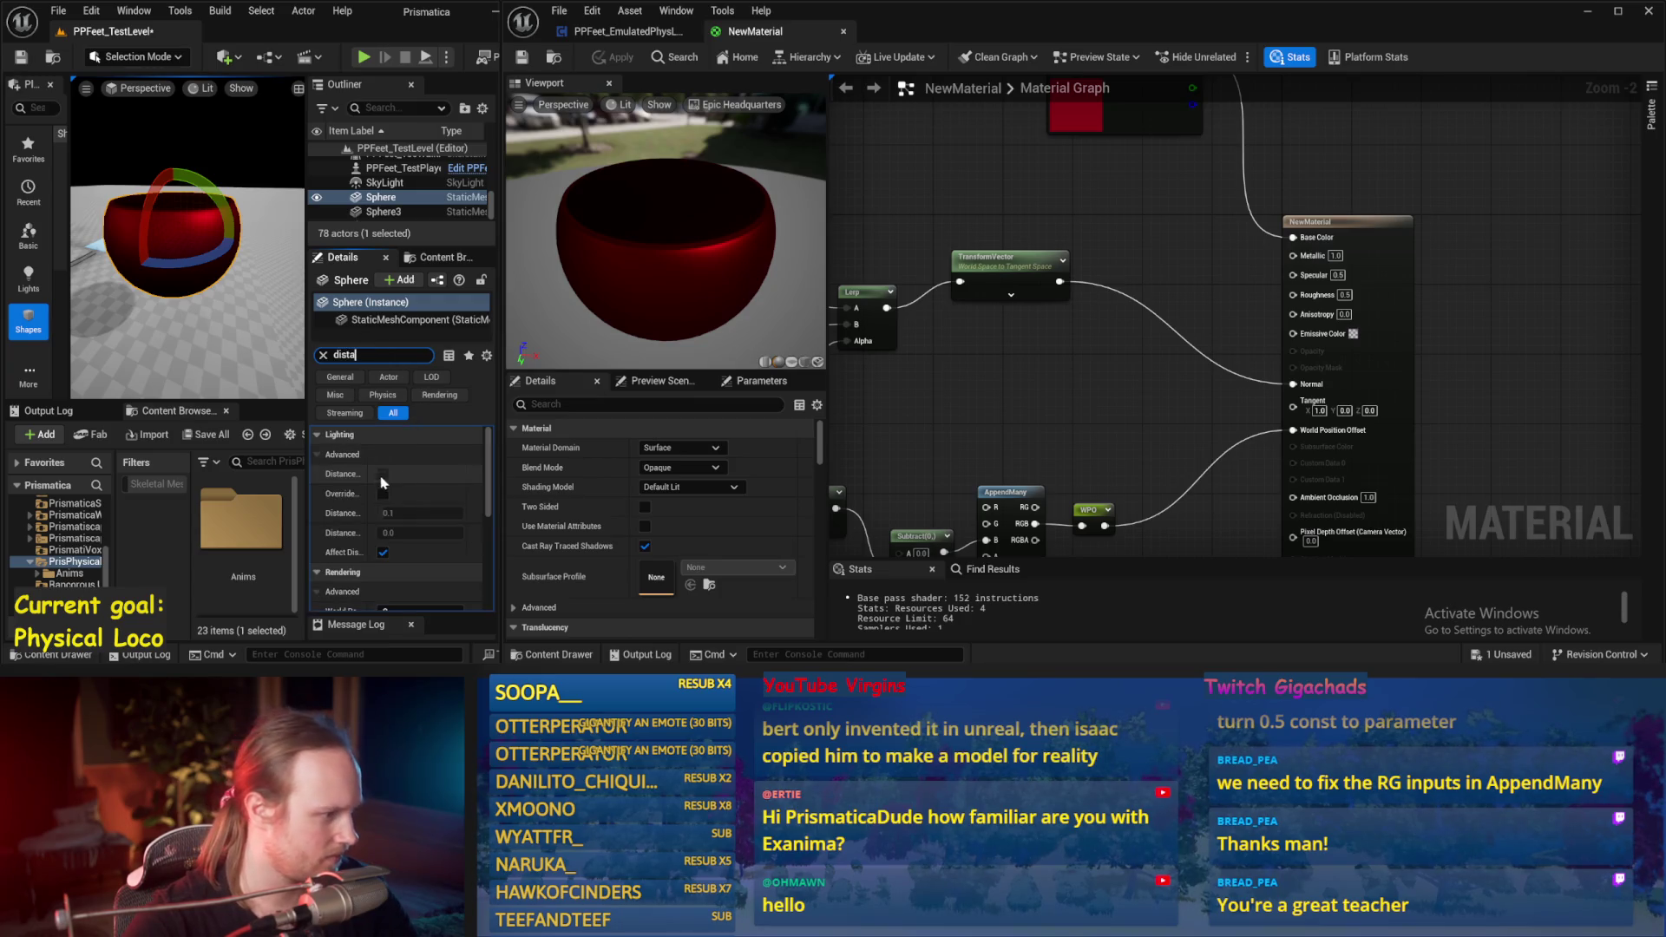
left_click(382, 553)
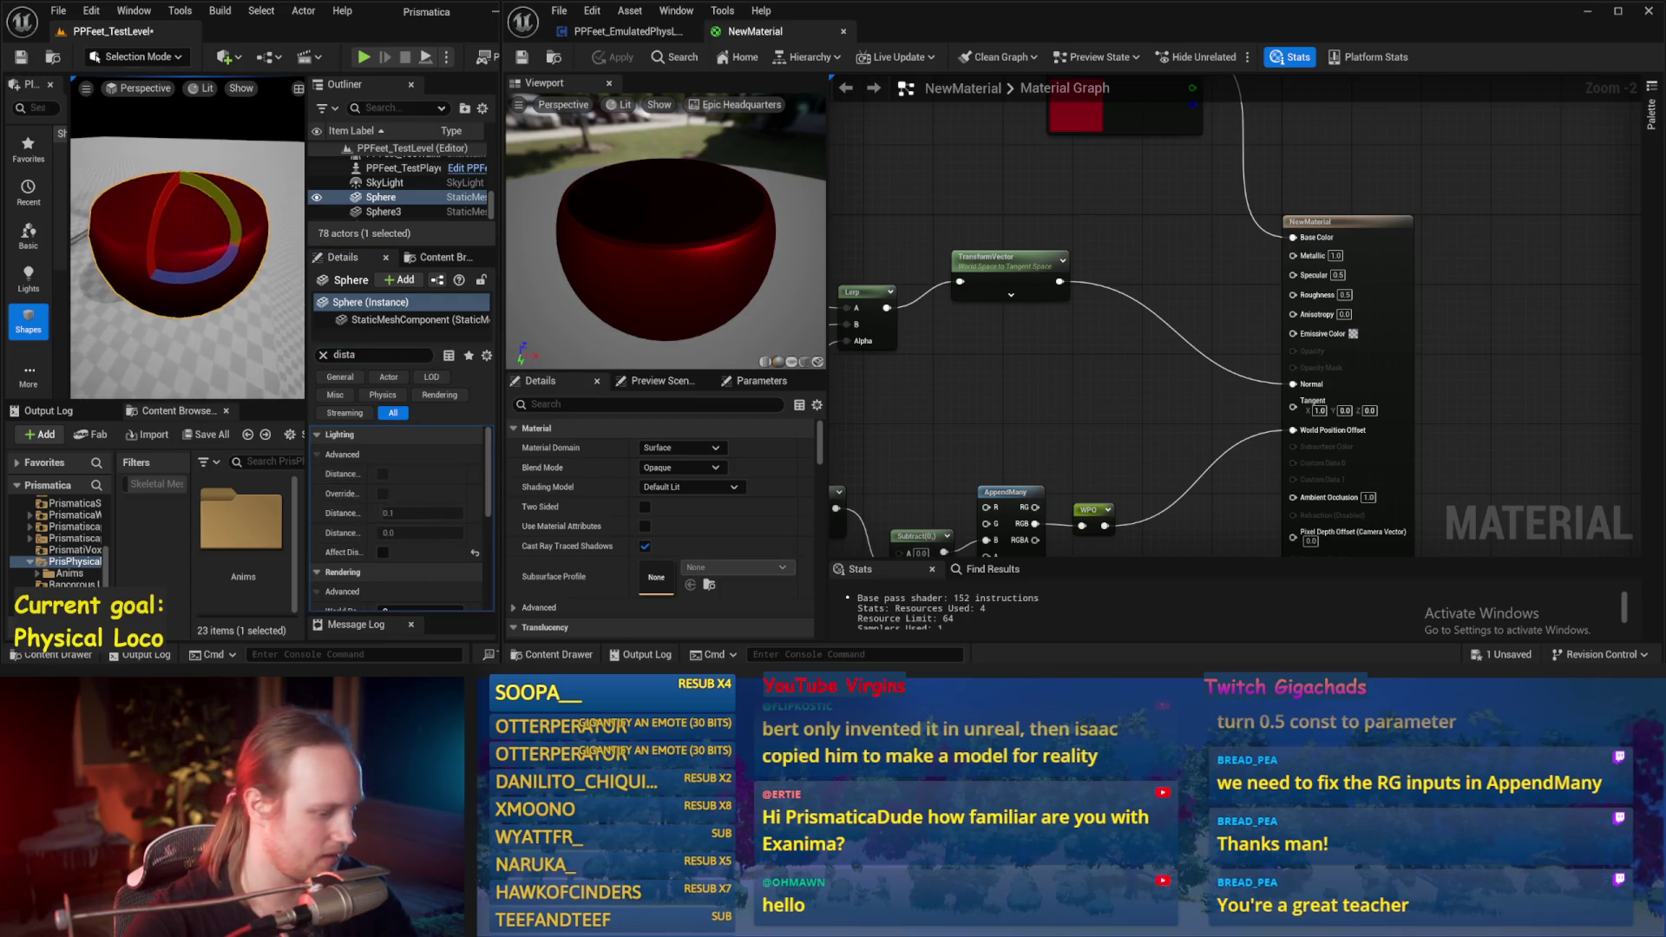
key("F11")
left_click_drag(279, 390, 318, 387)
mouse_move(1122, 408)
left_mouse_down()
mouse_move(1139, 315)
mouse_move(1188, 334)
mouse_move(1283, 303)
left_mouse_up()
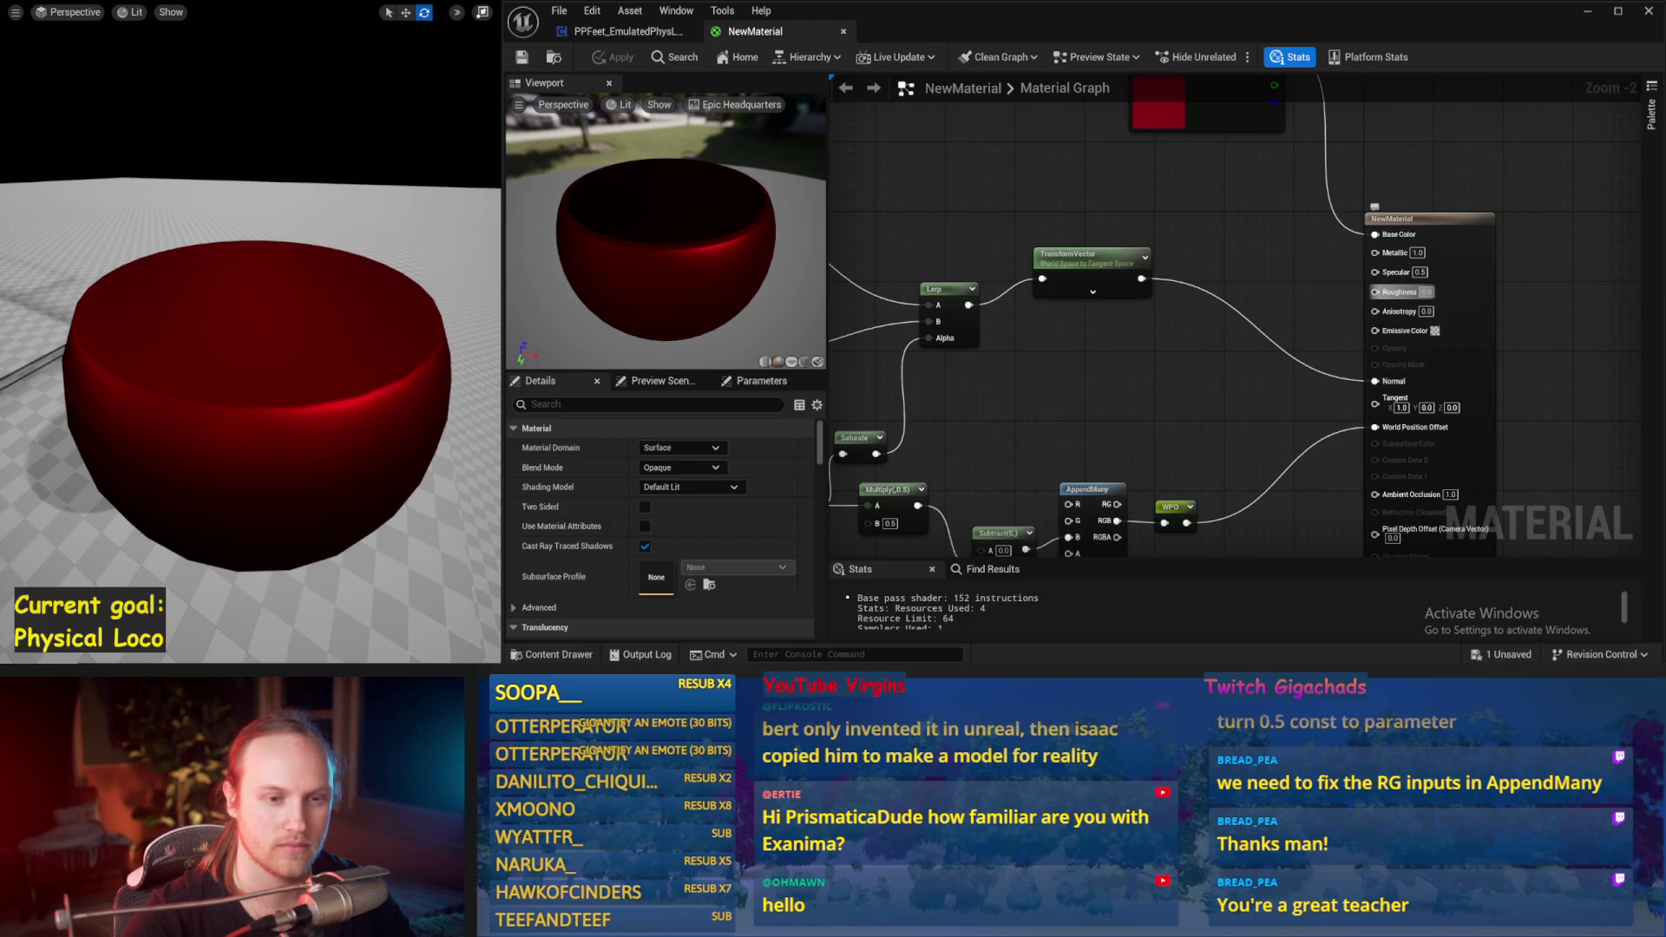
Step: Set Roughness to 0.1 and Specular to 1.0, applying each change
left_click_drag(1440, 287, 1248, 280)
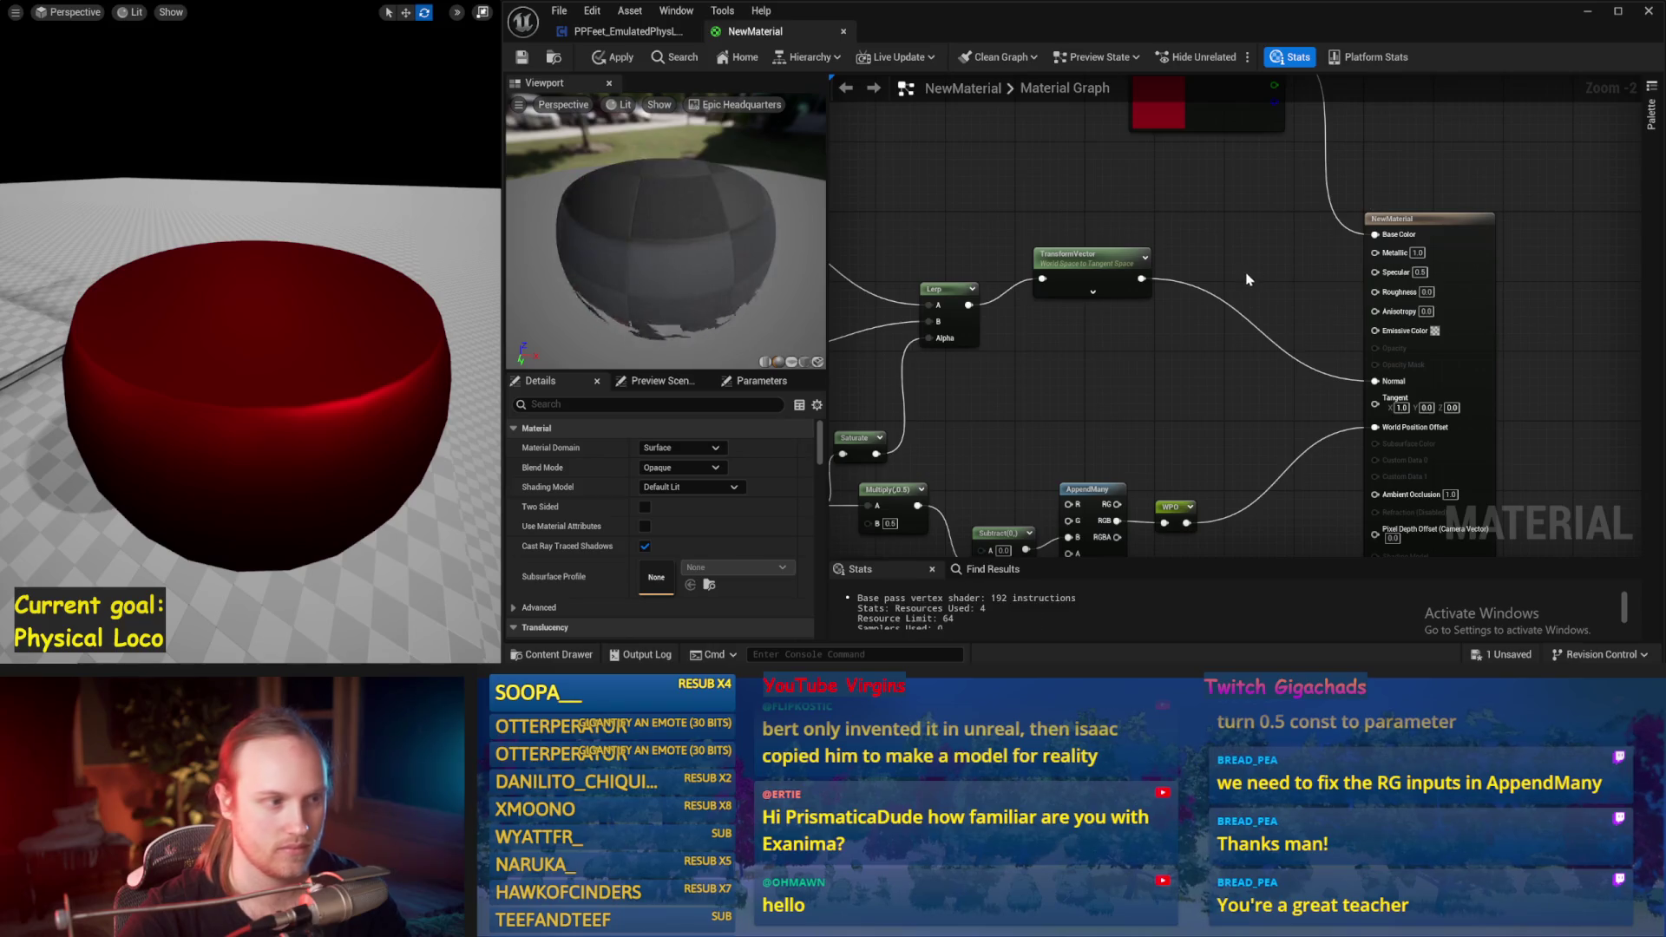
left_click_drag(690, 296, 581, 172)
left_click(529, 55)
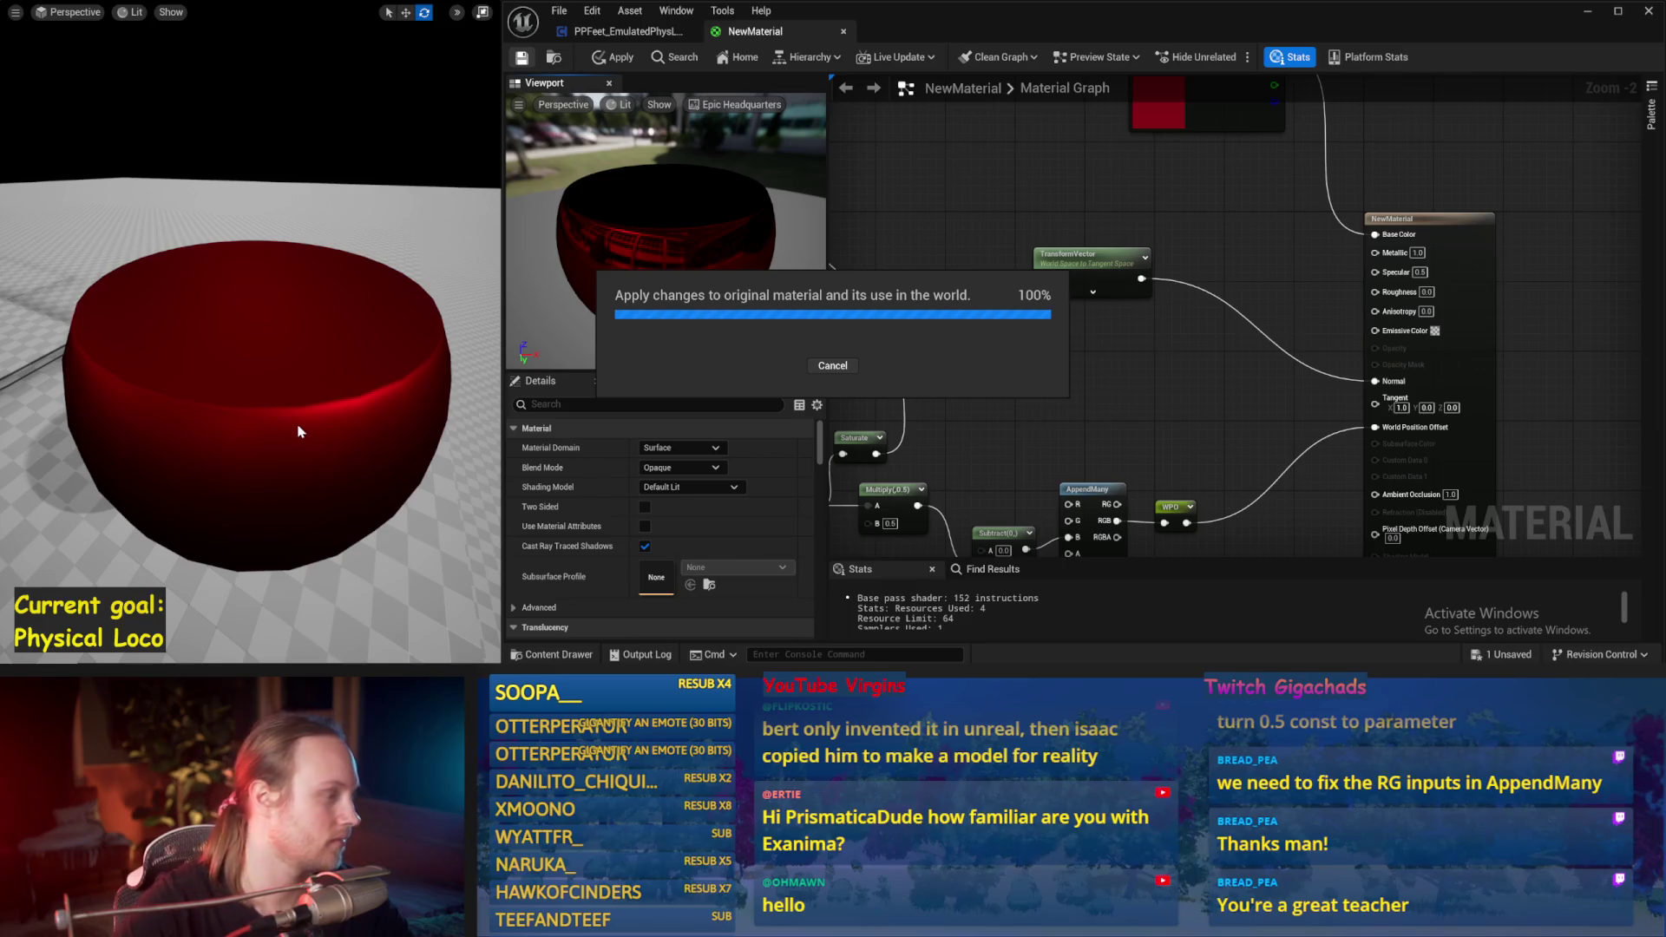
left_click(170, 445)
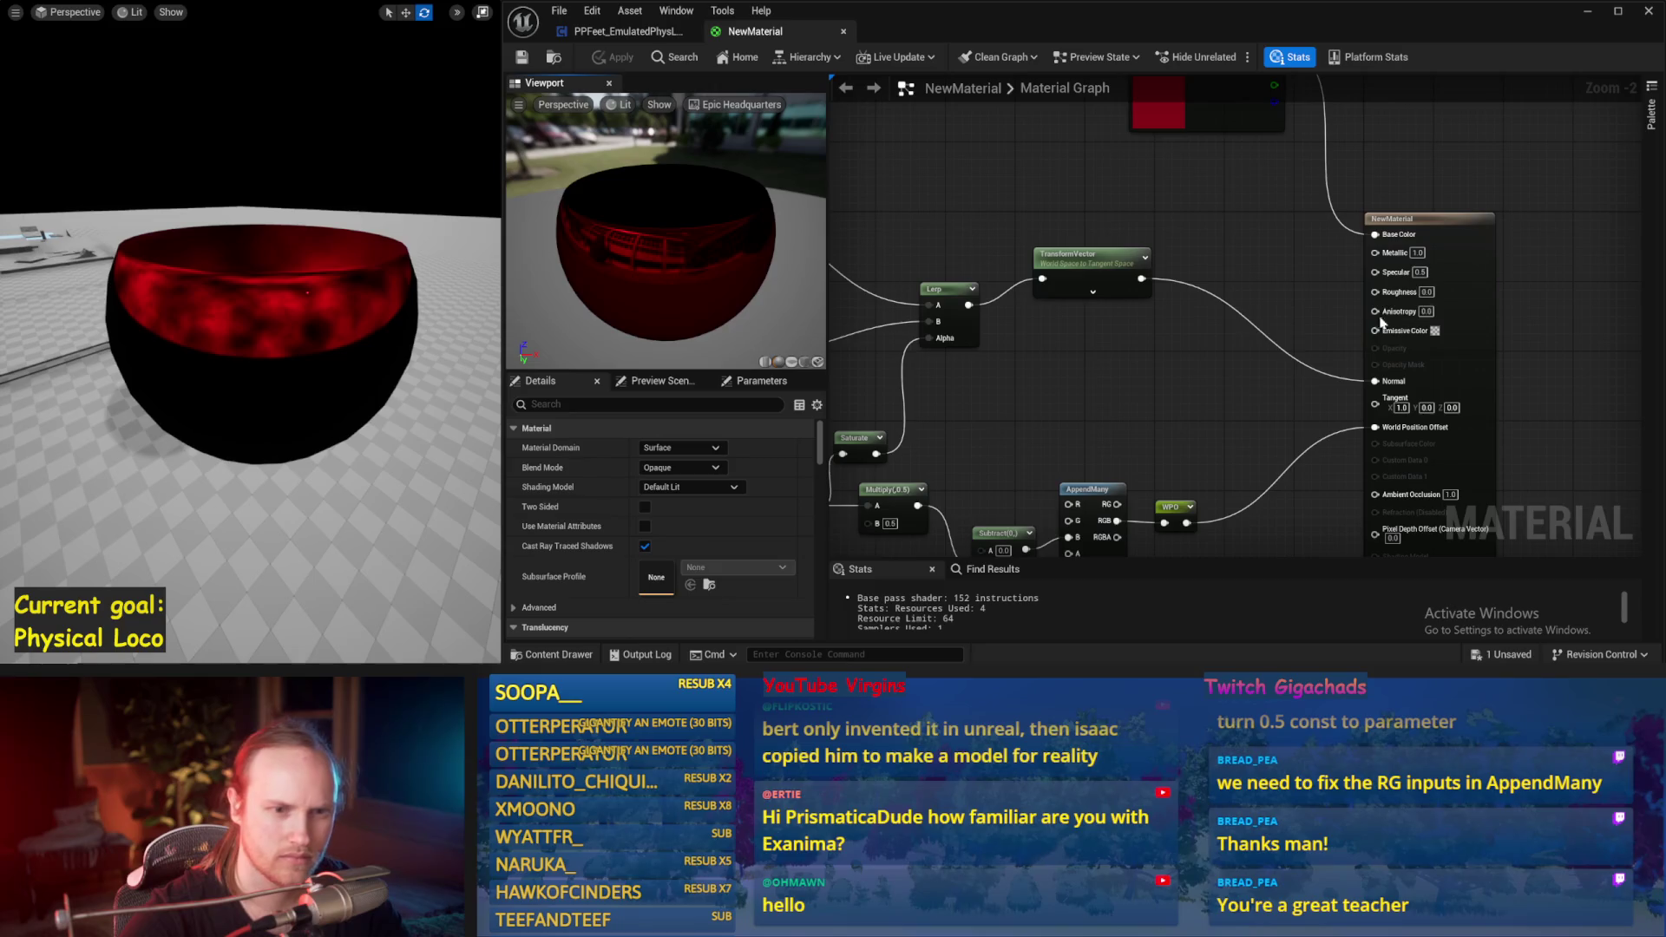
type("0.1")
key("Return")
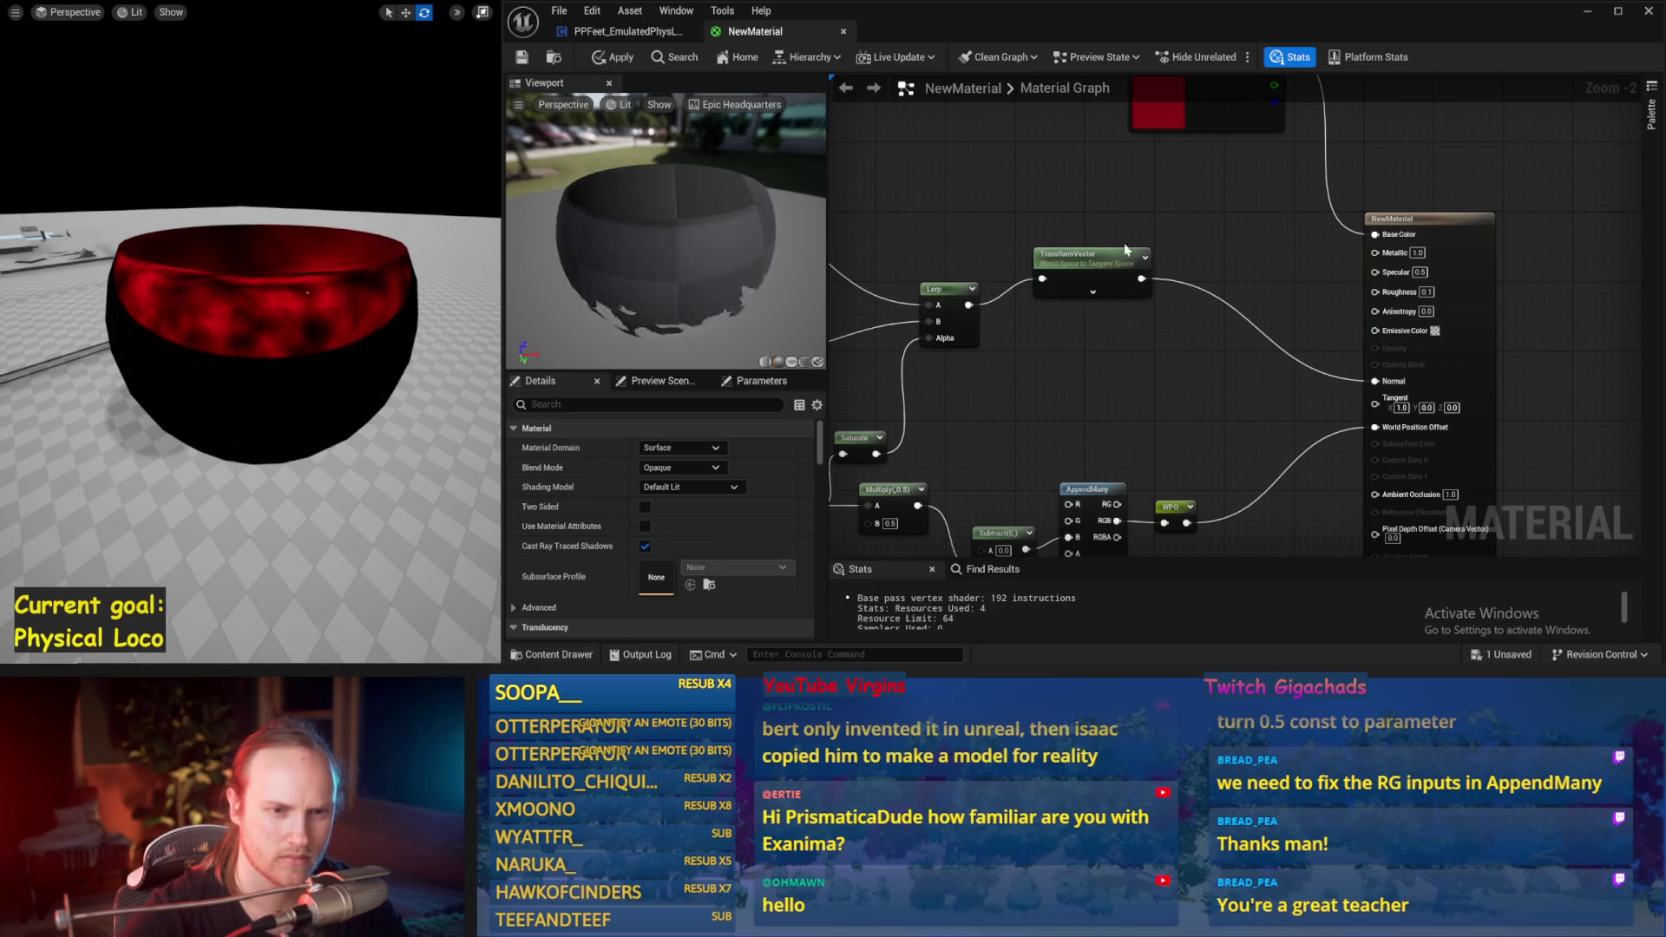
left_click(523, 57)
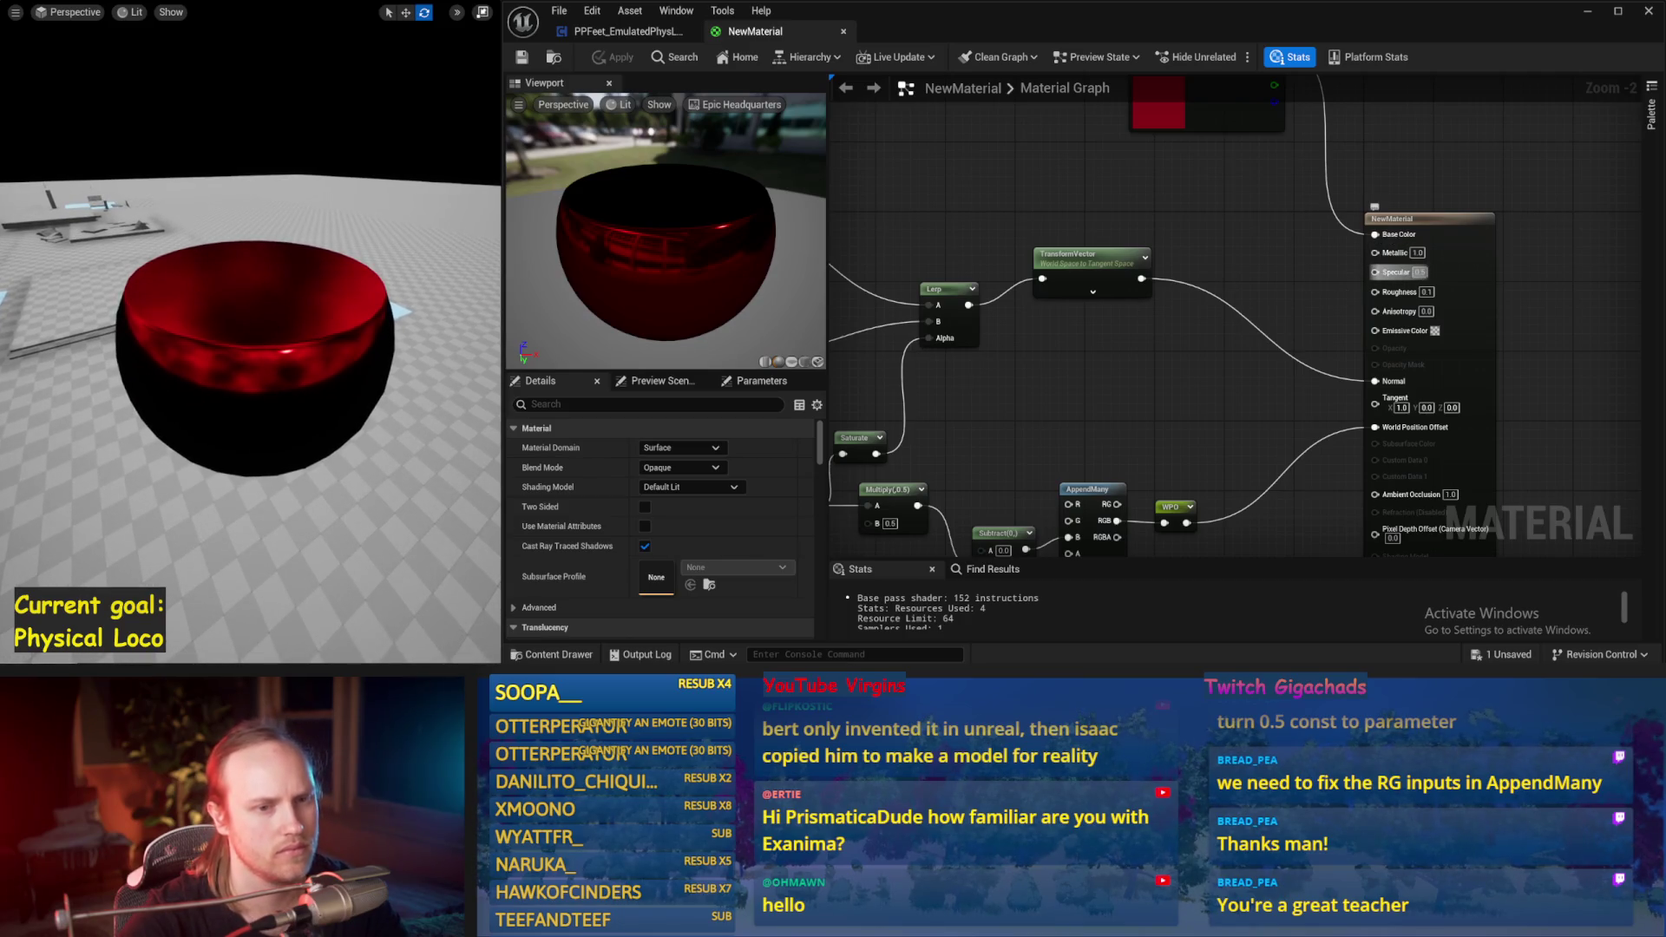
key("Return")
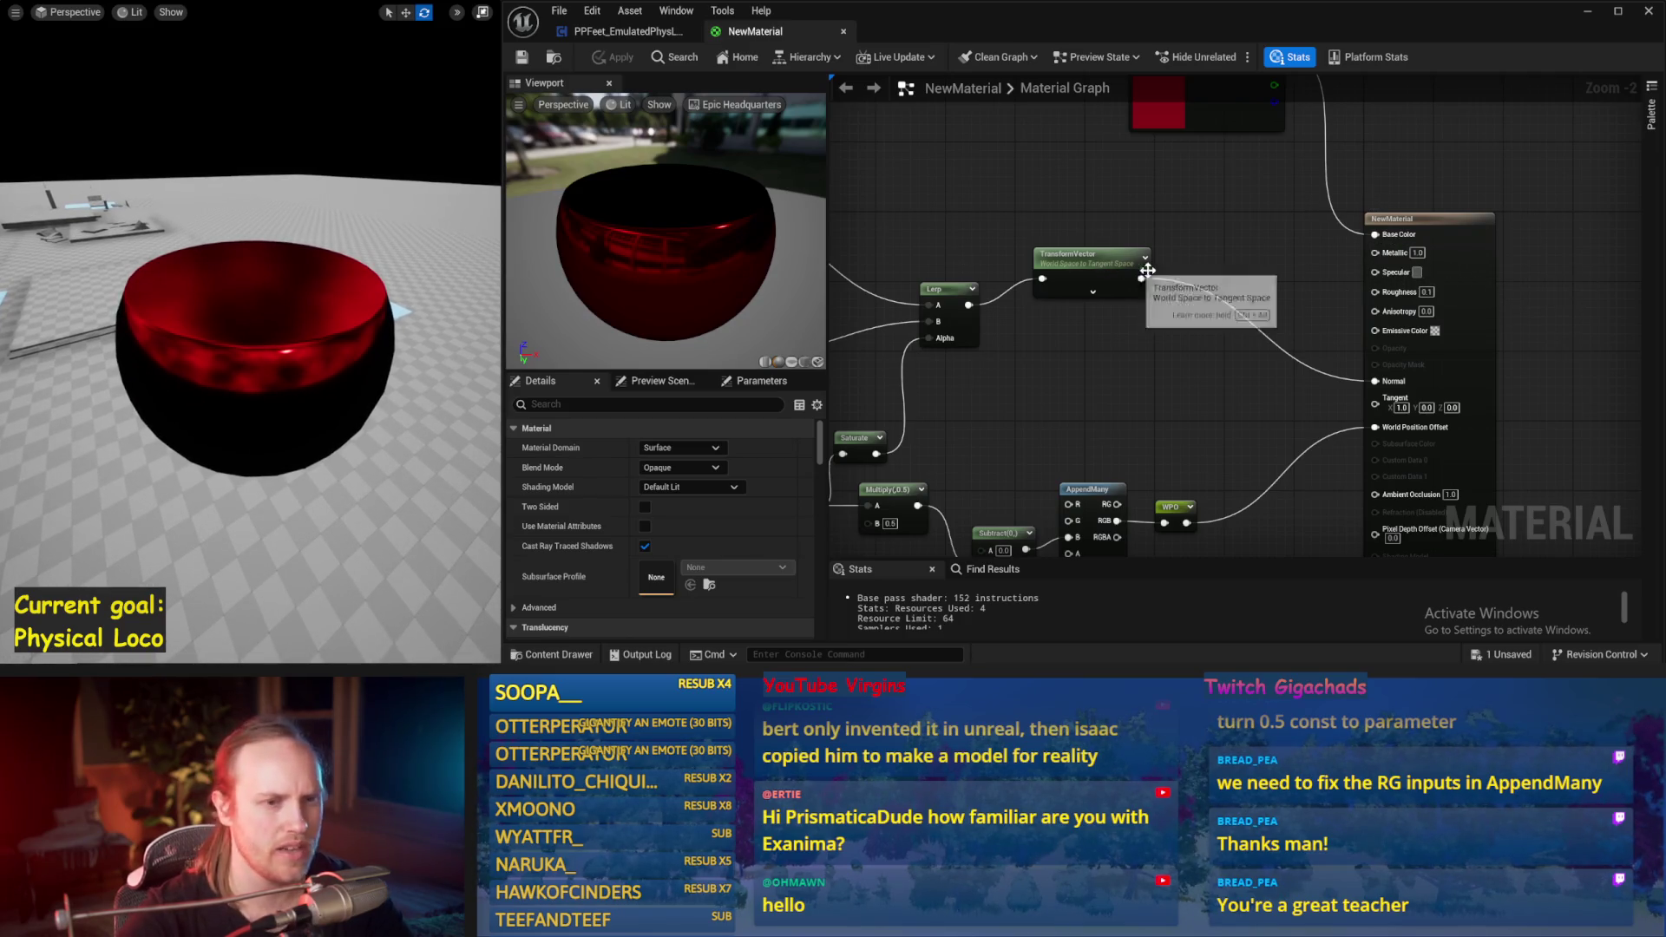
left_click(521, 57)
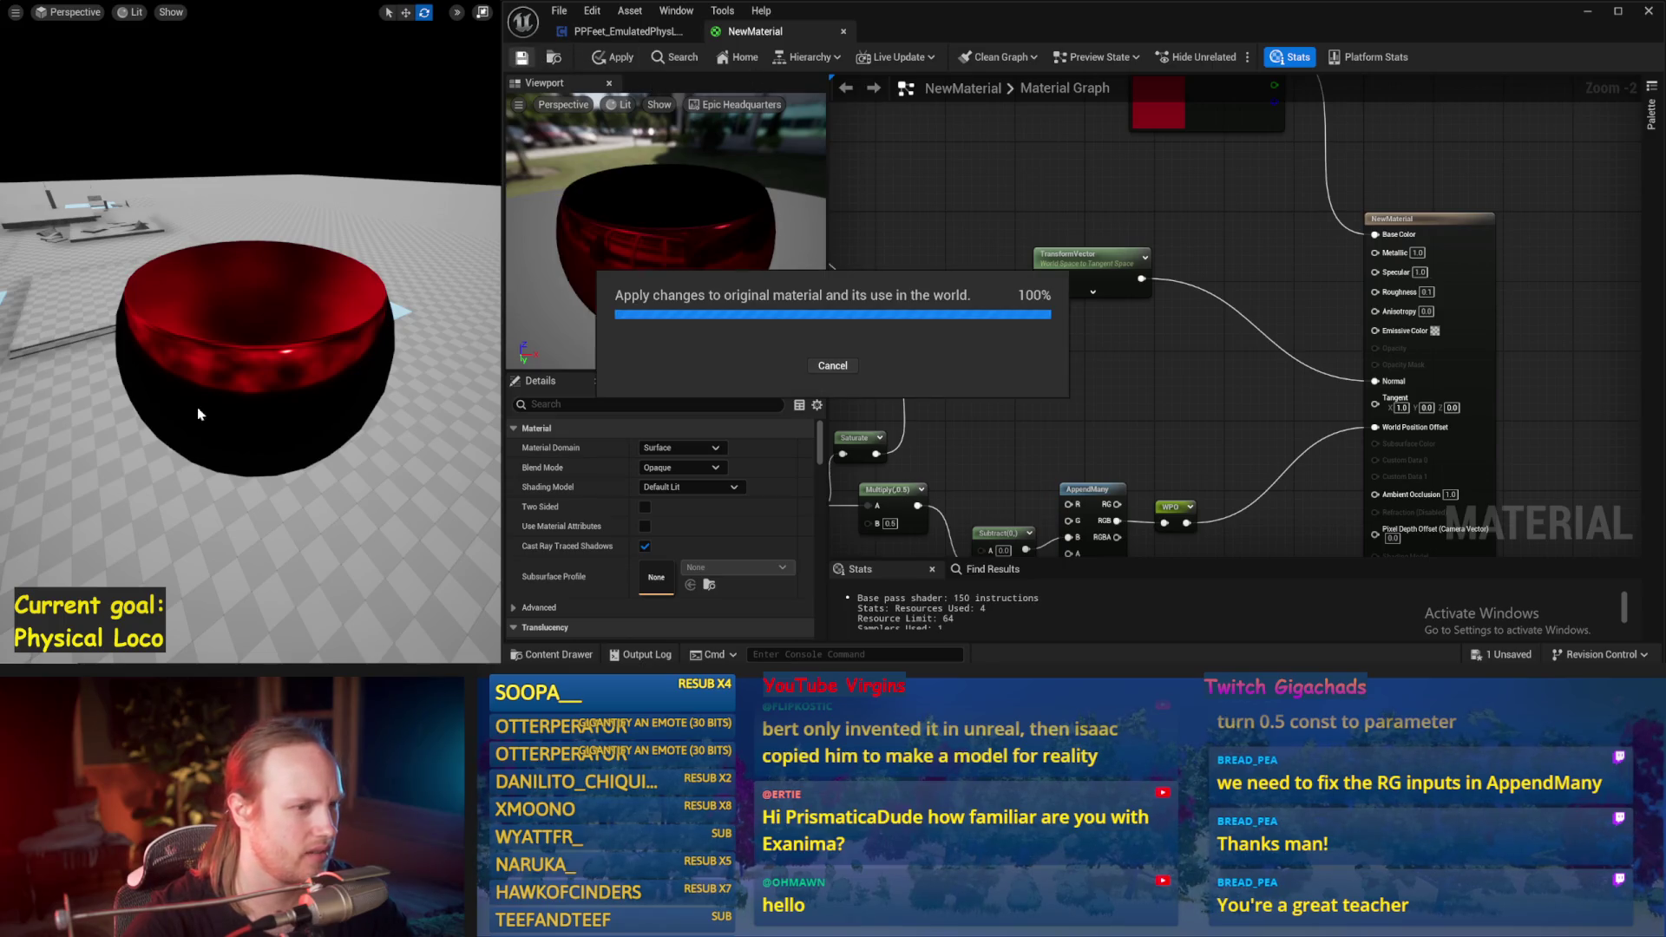
Step: Compare without corrected normals, then reconnect TransformVector to Normal and save
left_click(1374, 381, "alt")
left_click(539, 66)
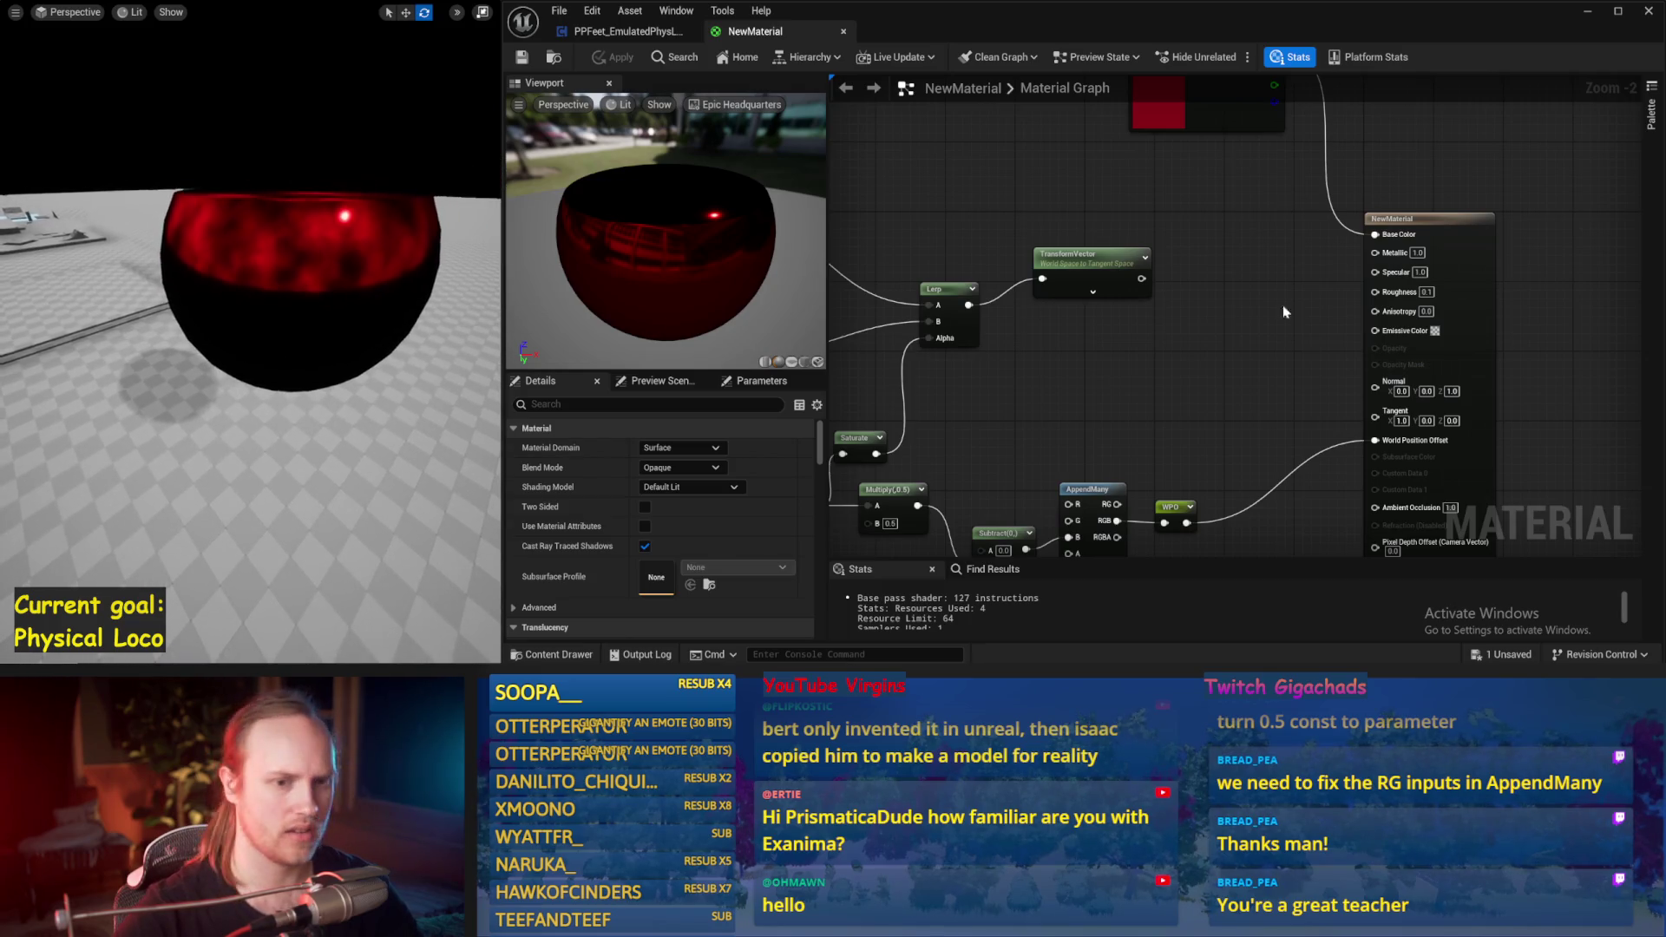
left_click_drag(1141, 279, 1383, 391)
left_click(531, 59)
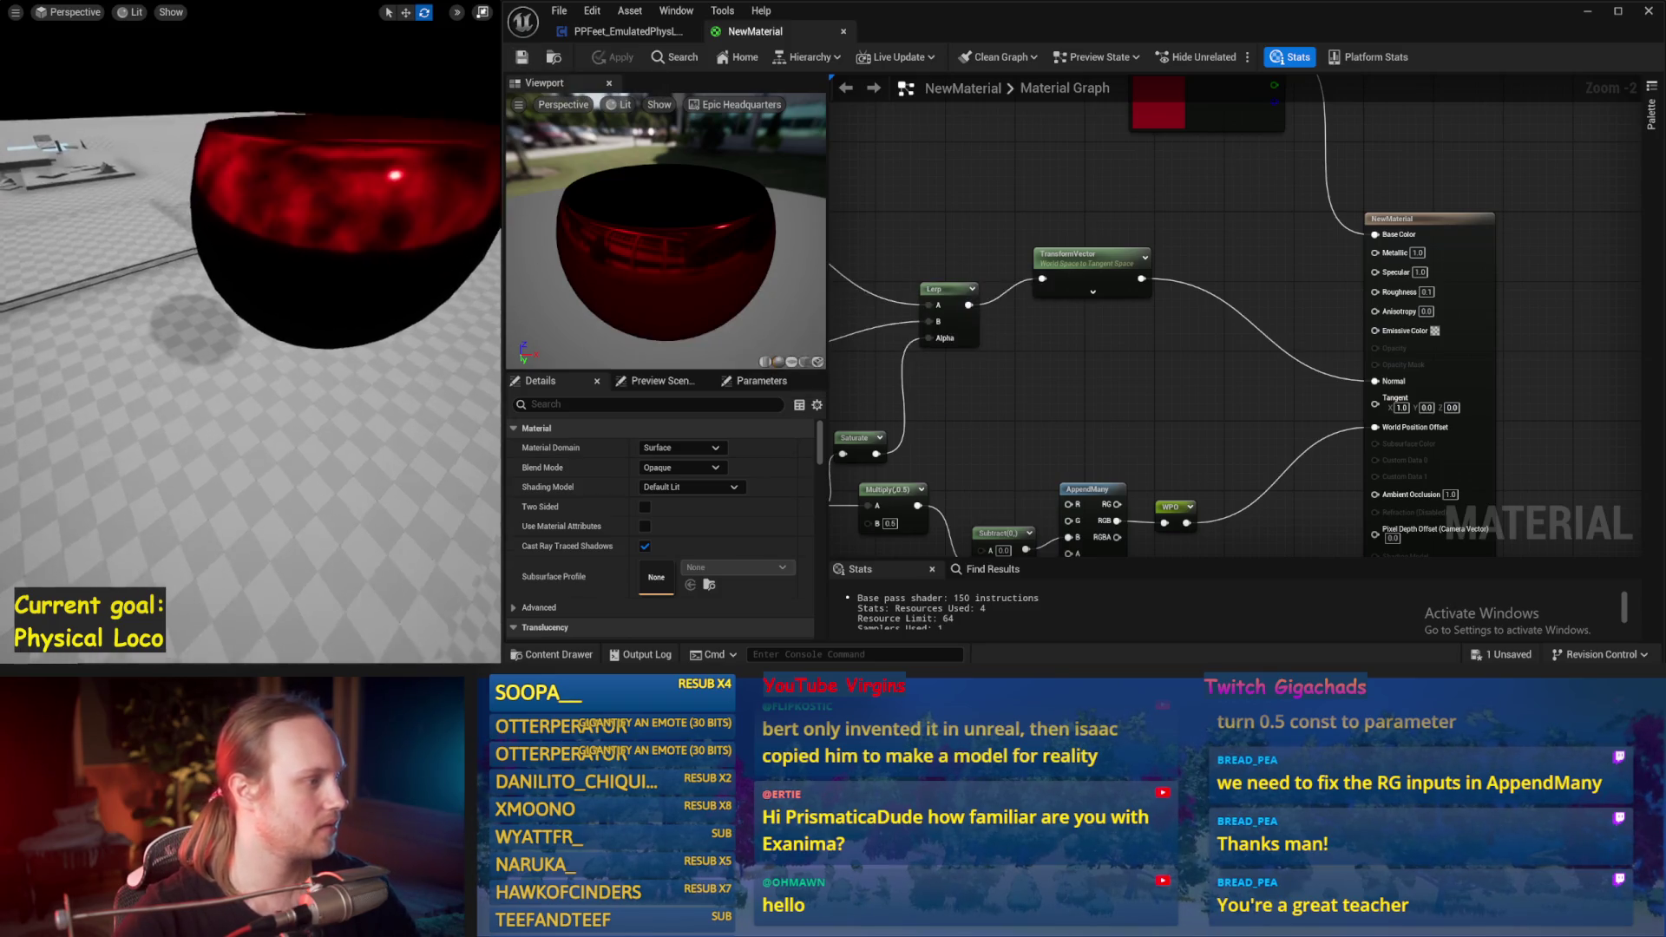
Step: Bring the Param node into view and select it
left_click_drag(832, 451, 1333, 327)
left_click_drag(1002, 327, 1367, 193)
left_click(970, 290)
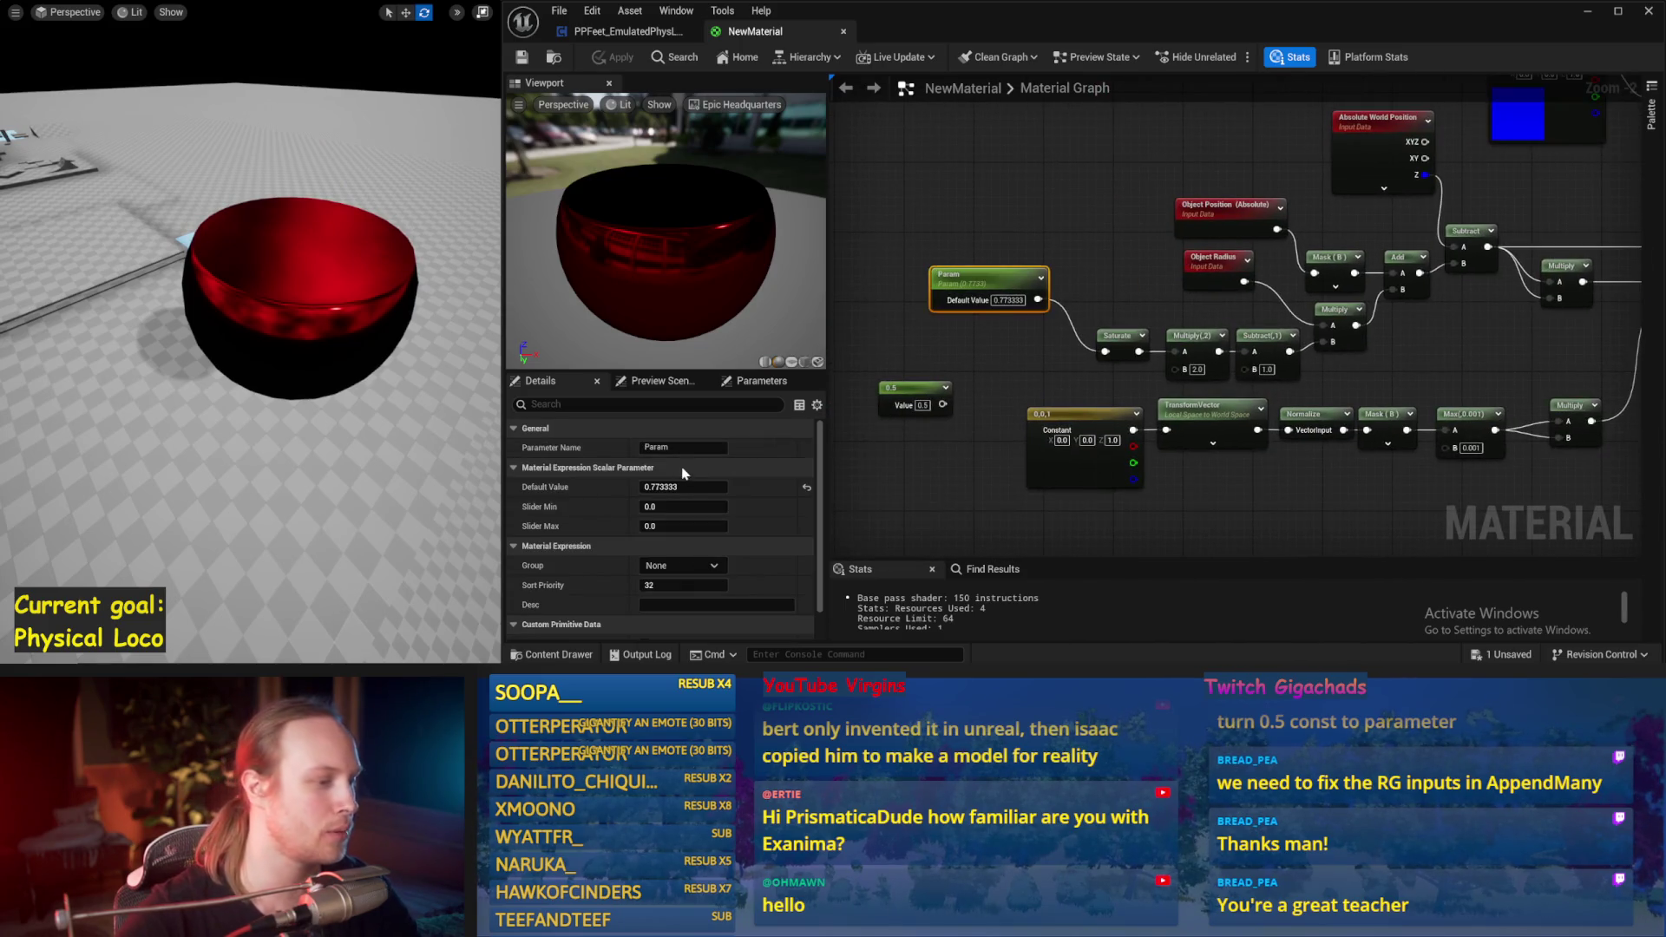
Step: Adjust Param's Default Value to 0.265131 while watching the bowl flatten in the level
mouse_move(686, 487)
left_mouse_down()
mouse_move(746, 486)
mouse_move(654, 486)
mouse_move(682, 487)
left_mouse_up()
left_click_drag(160, 400, 160, 371)
left_click_drag(676, 487, 652, 486)
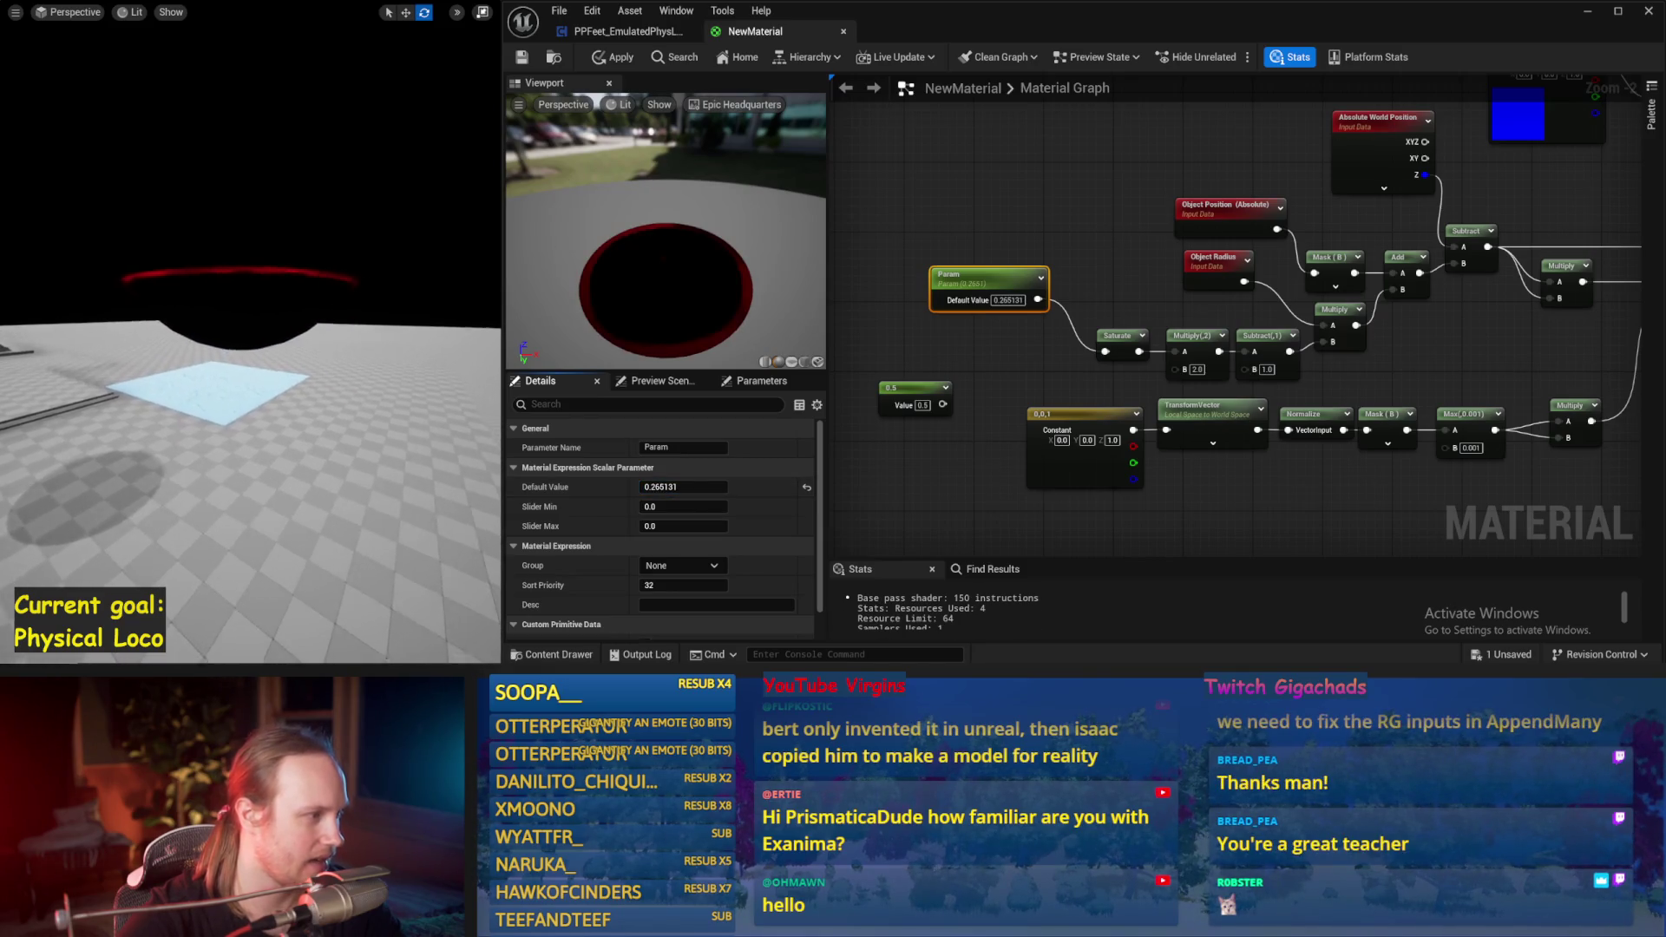
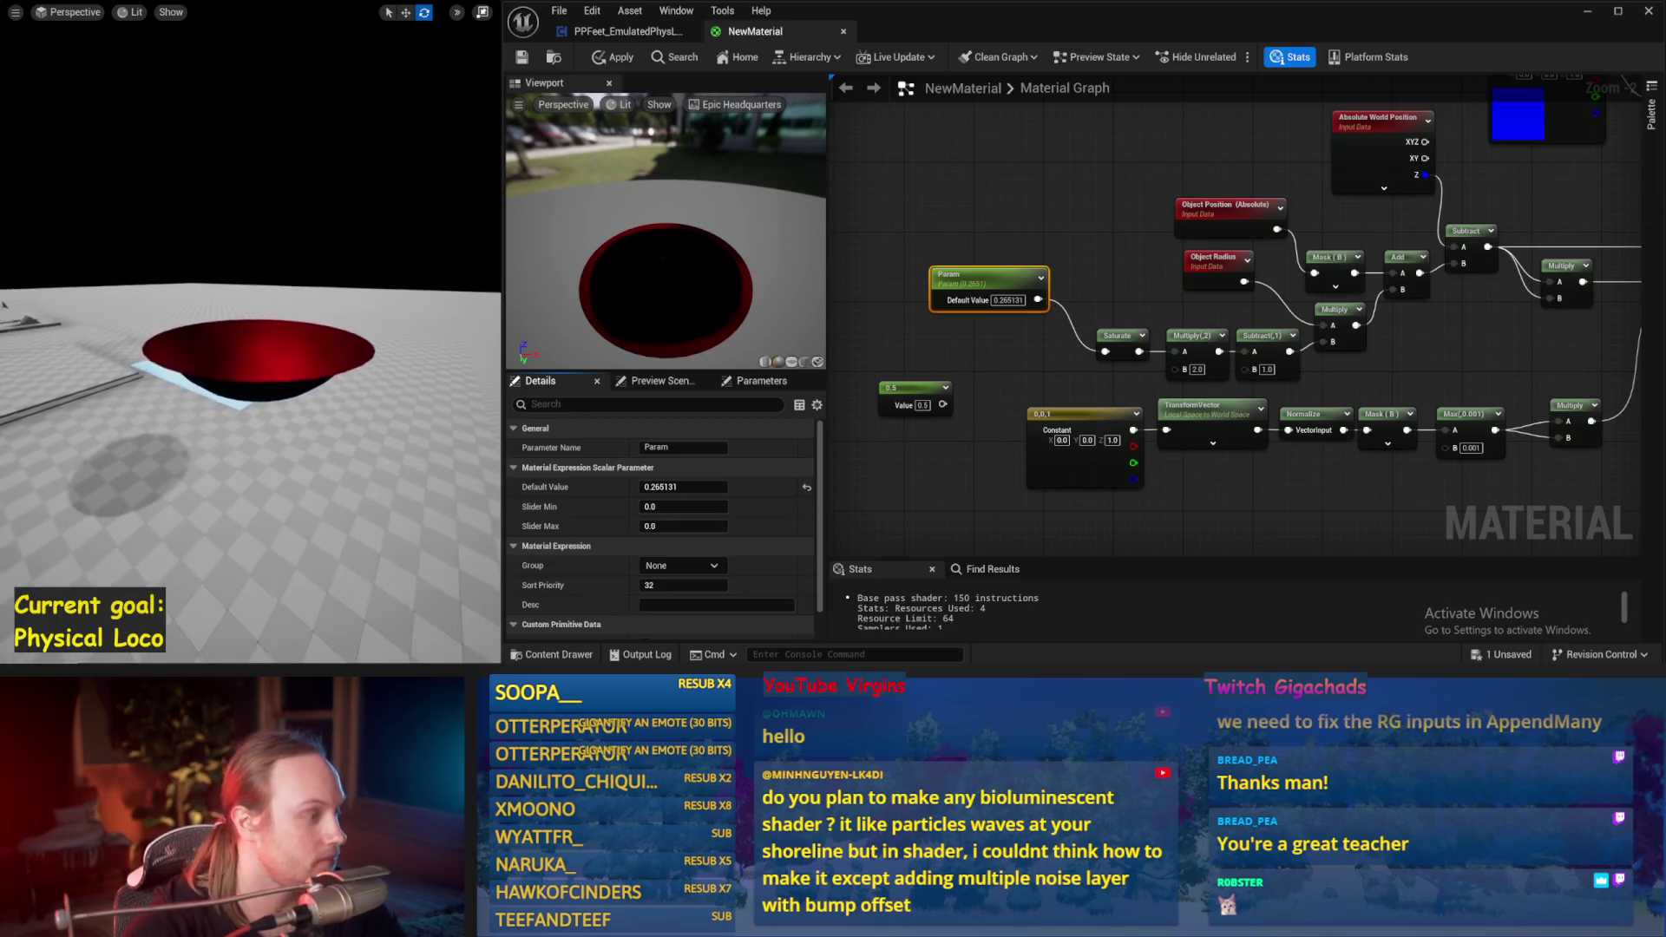
Step: Try Param default values of 0.5 and 0.244, watching the sphere morph between bowl and disc
mouse_move(680, 492)
left_mouse_down()
mouse_move(763, 492)
mouse_move(642, 487)
left_mouse_up()
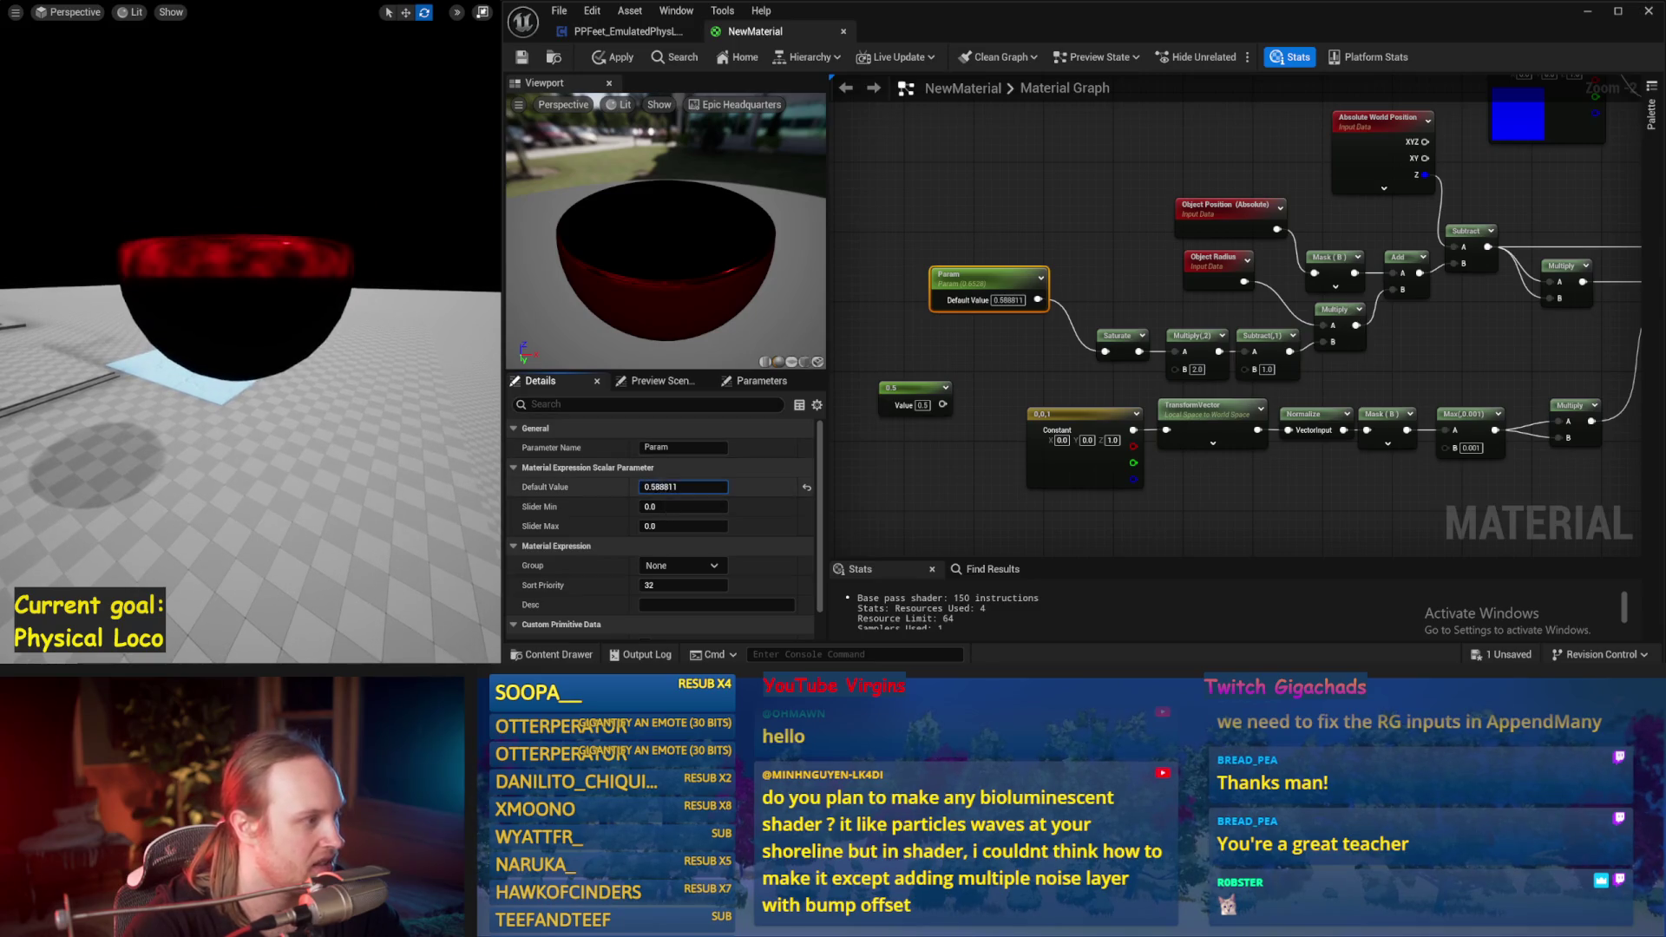
type(".5")
key("Return")
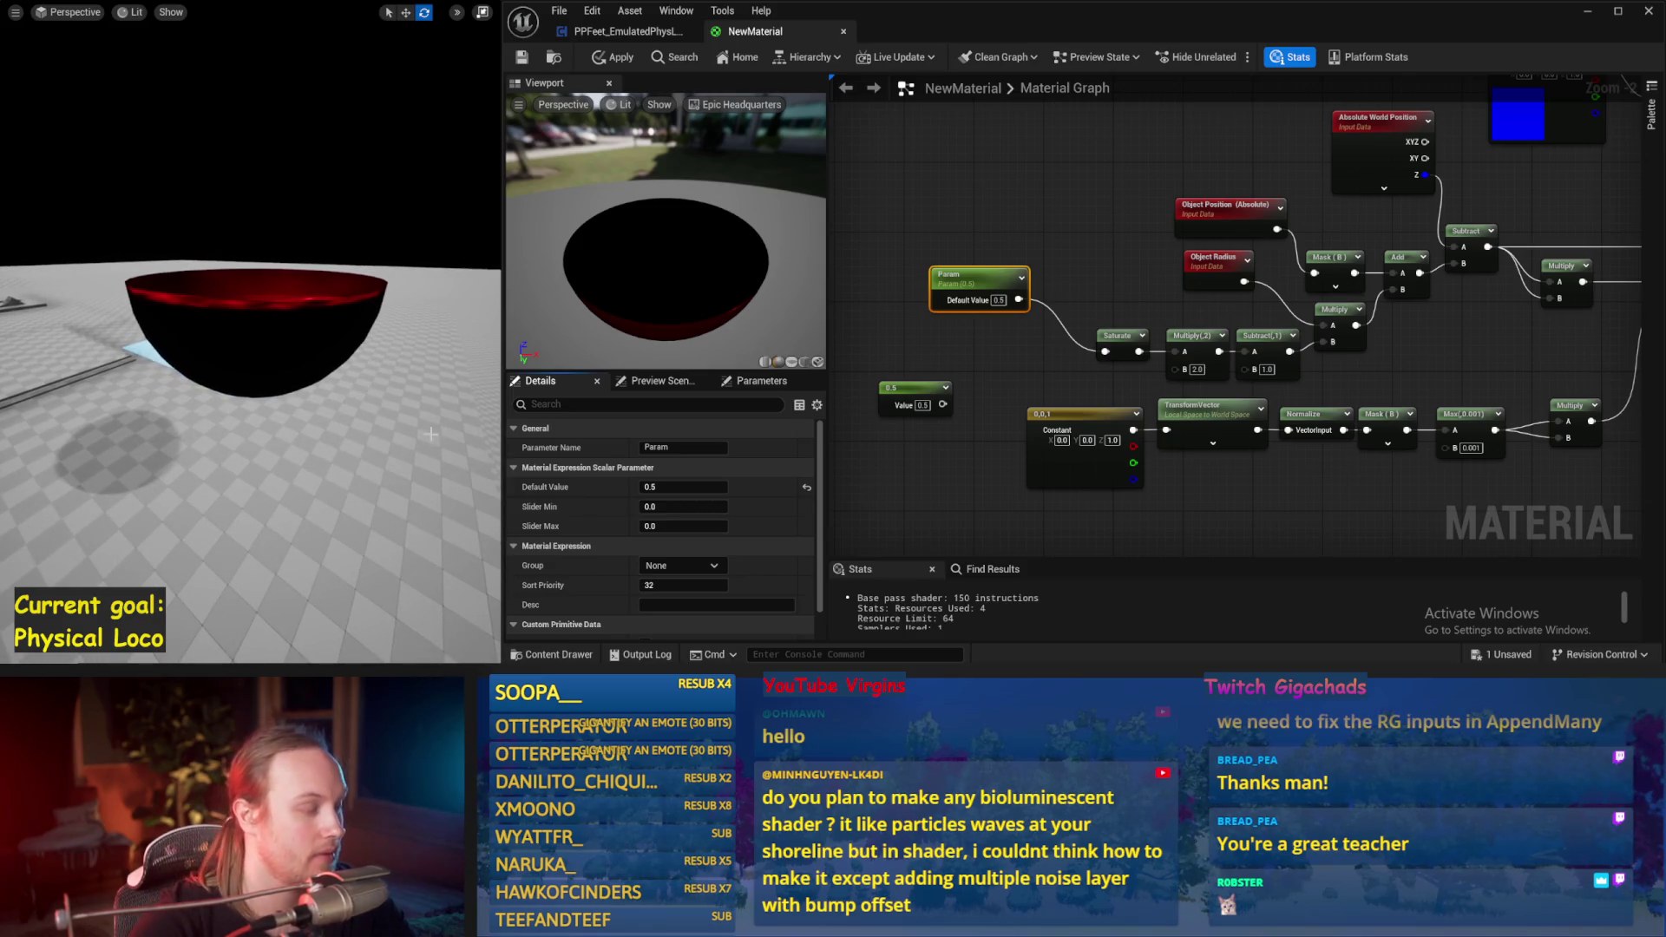
left_click_drag(683, 486, 714, 487)
type("0.244")
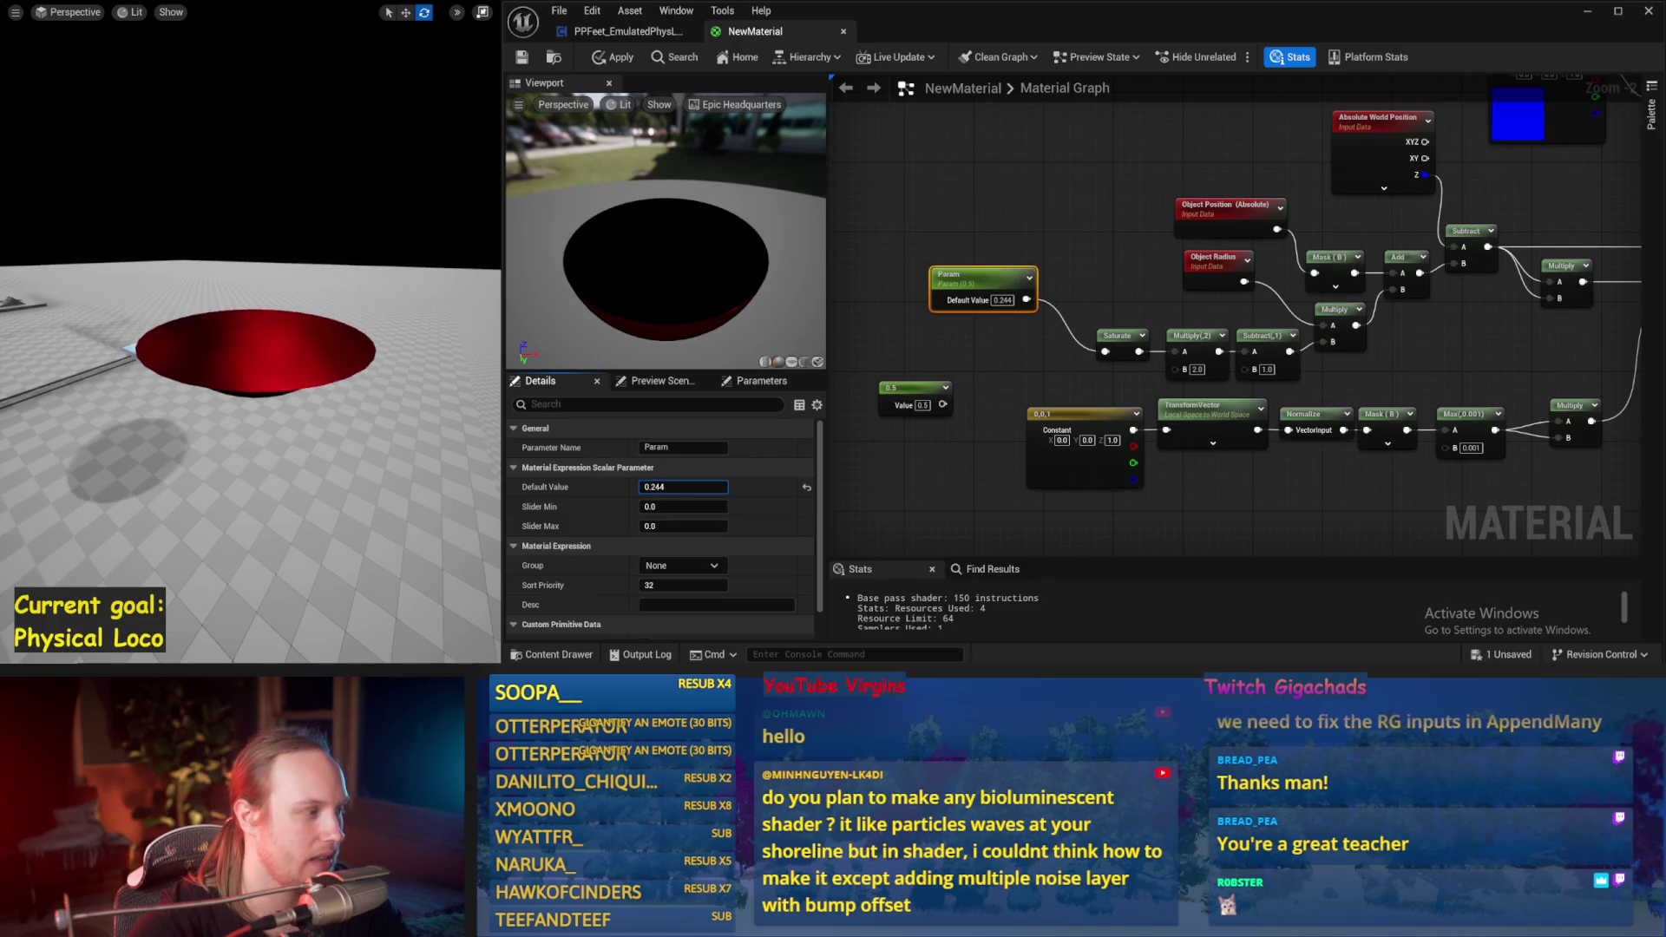
Step: Deselect the Param node and save the material with Param at about 0.249
mouse_move(998, 465)
left_mouse_down()
mouse_move(921, 478)
mouse_move(734, 382)
left_mouse_up()
left_click(921, 477)
left_click(522, 57)
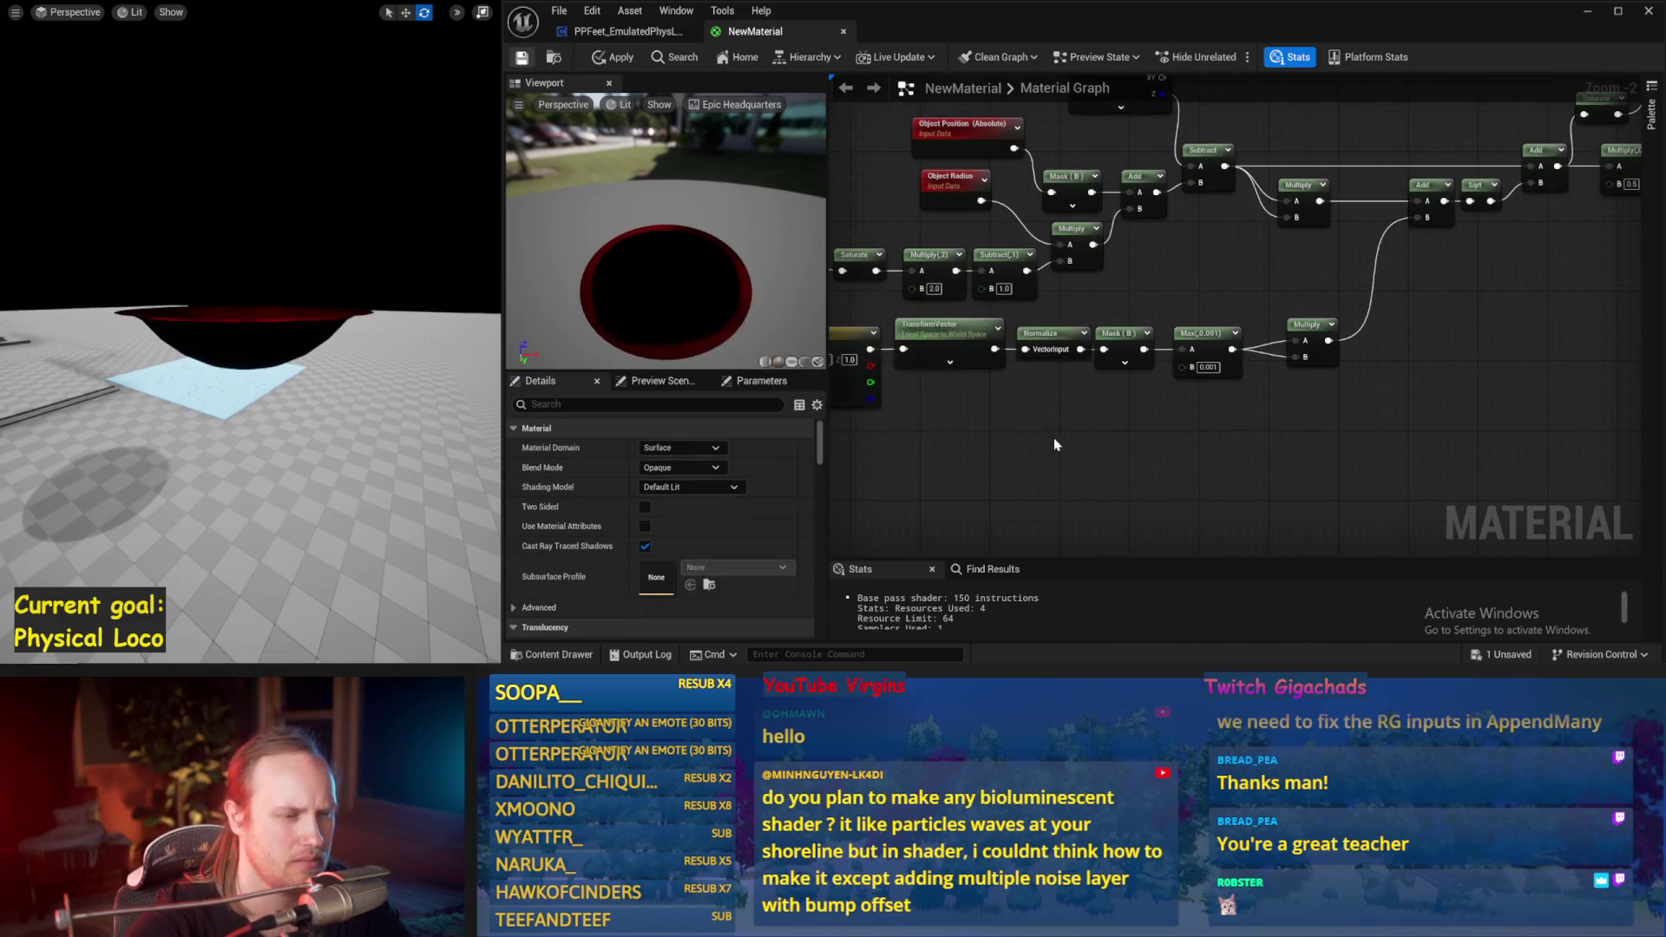
Step: Move the AppendMany and Subtract nodes aside in the World Position Offset network
left_click_drag(1086, 404, 1235, 342)
left_click_drag(1157, 415, 1246, 436)
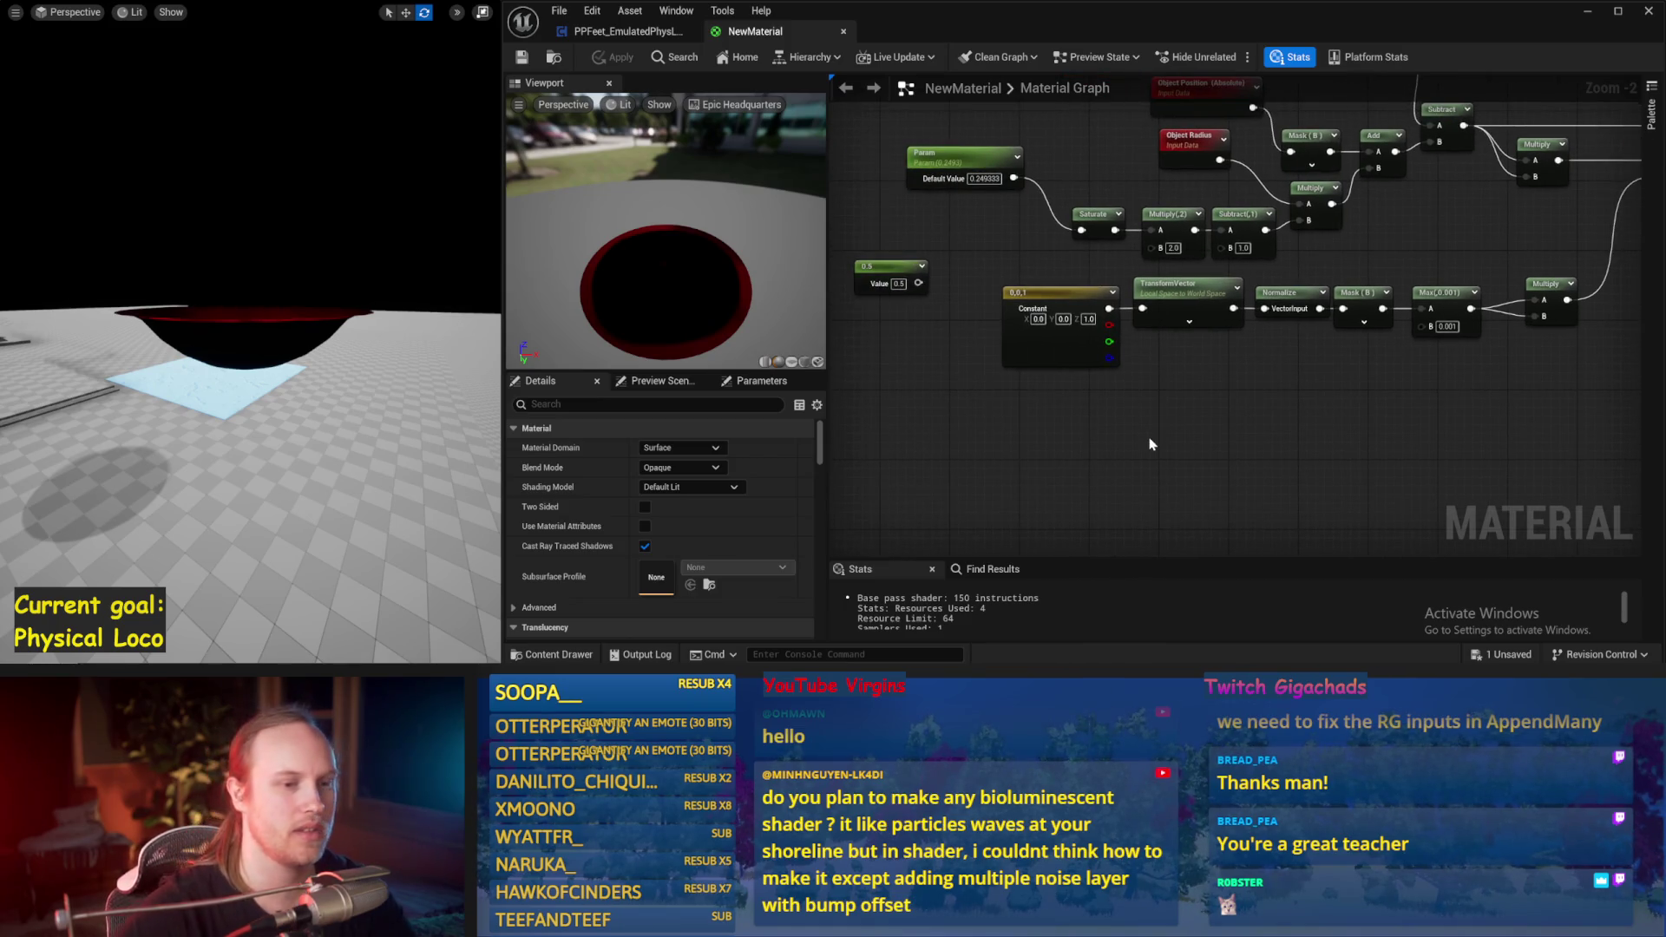
scroll(1076, 477, "down", 2)
left_click_drag(1346, 401, 1112, 425)
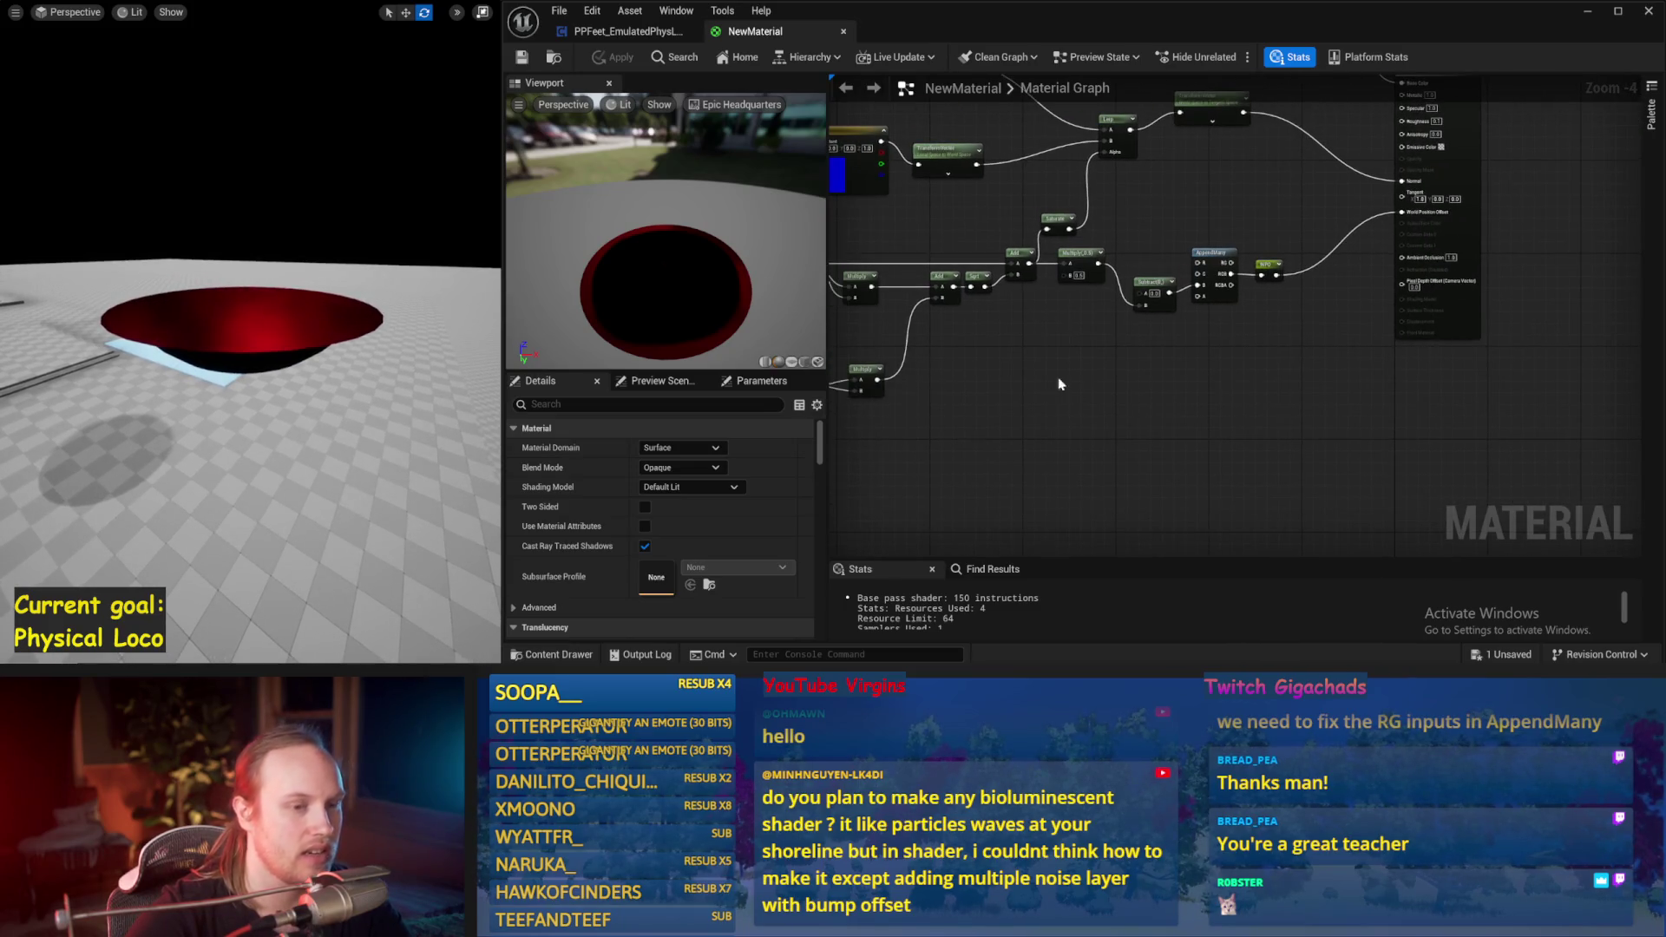
scroll(1059, 383, "up", 1)
left_click(1085, 335)
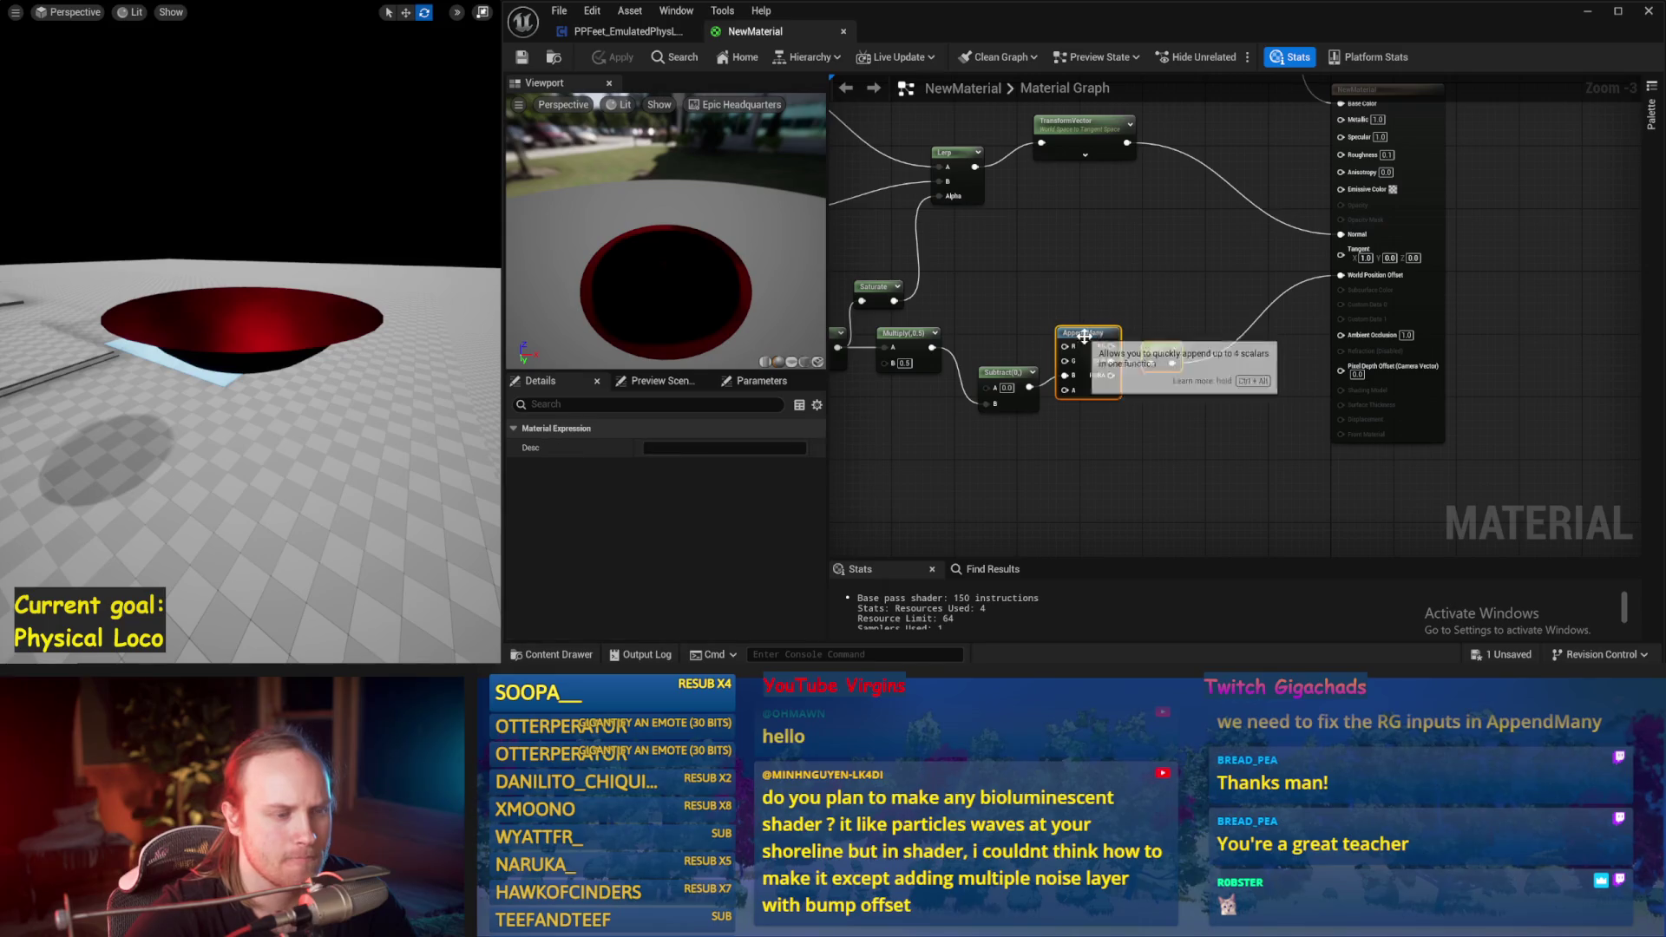
left_click_drag(1085, 335, 1150, 373)
mouse_move(1002, 373)
left_mouse_down()
mouse_move(1052, 443)
mouse_move(1330, 393)
left_mouse_up()
left_click_drag(1083, 379, 1207, 360)
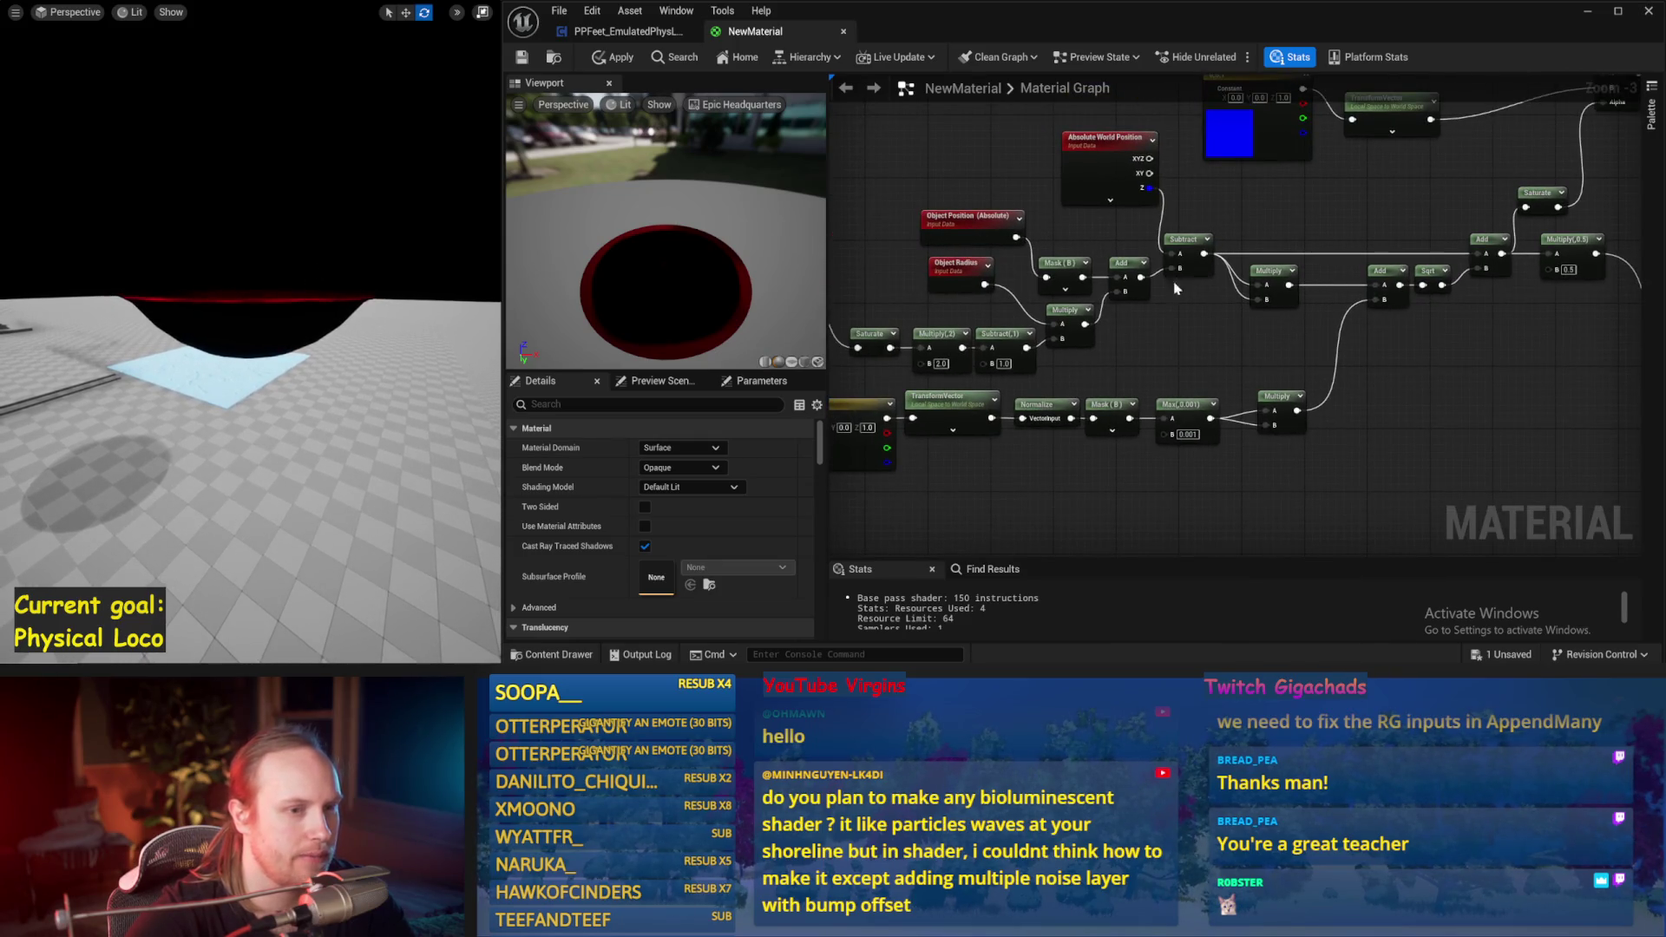
Step: Move the Multiply node lower and wire its output into the Saturate input
left_click_drag(1176, 289, 917, 376)
left_click_drag(1152, 275, 963, 265)
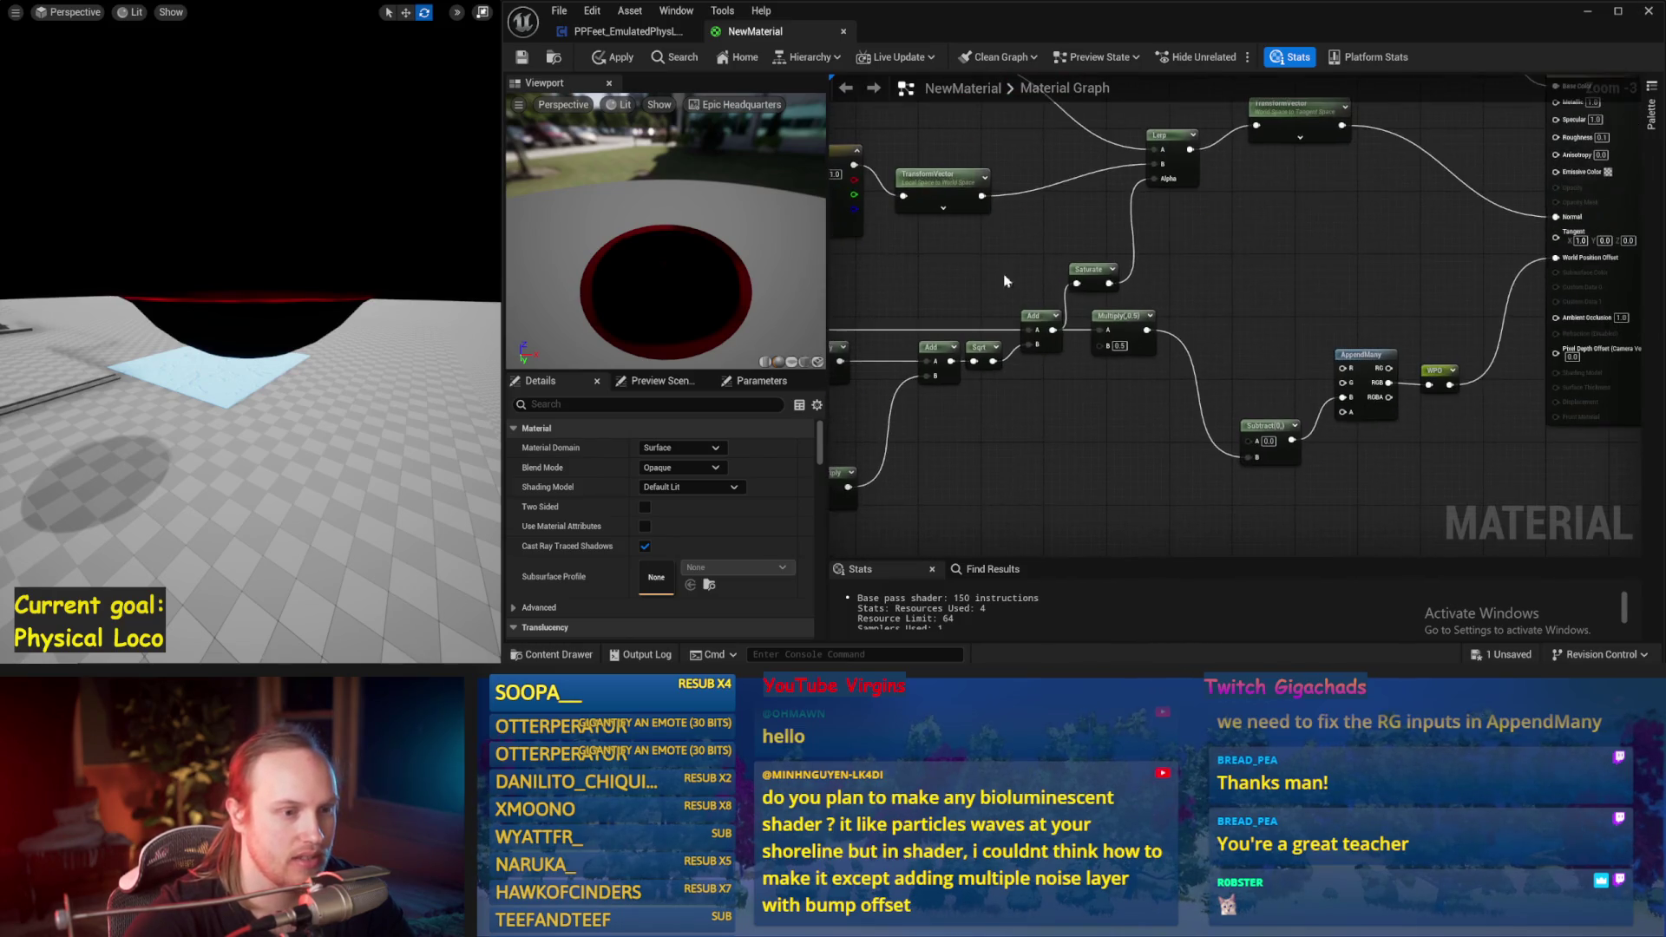
left_click_drag(1119, 316, 1119, 402)
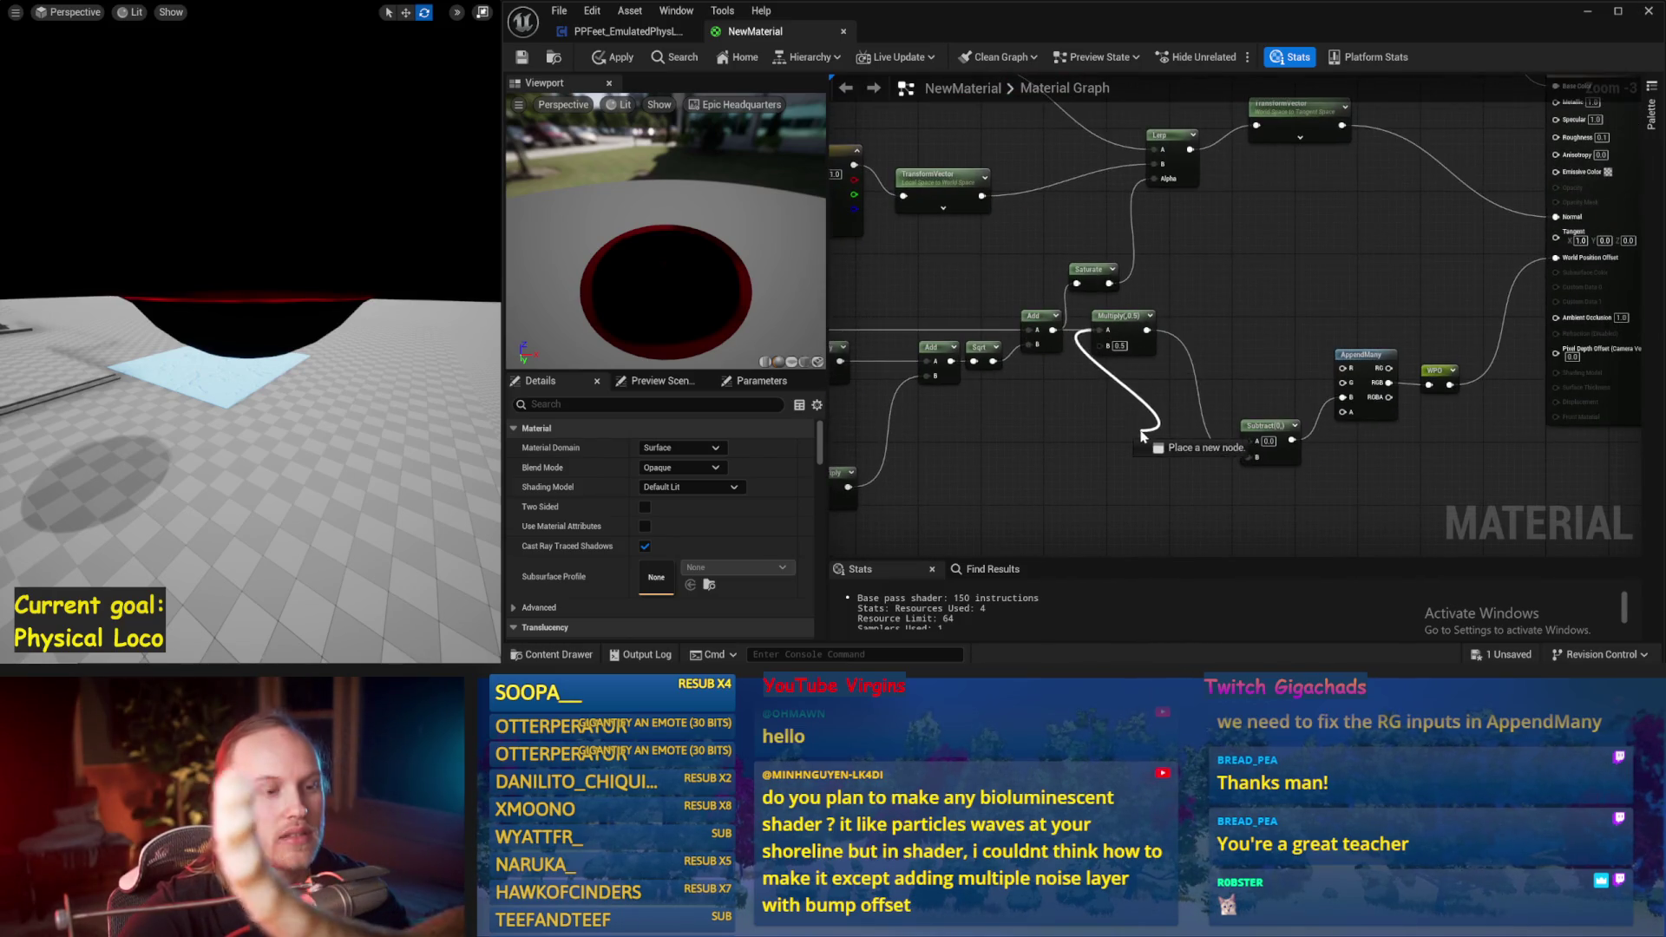
left_click(1197, 367)
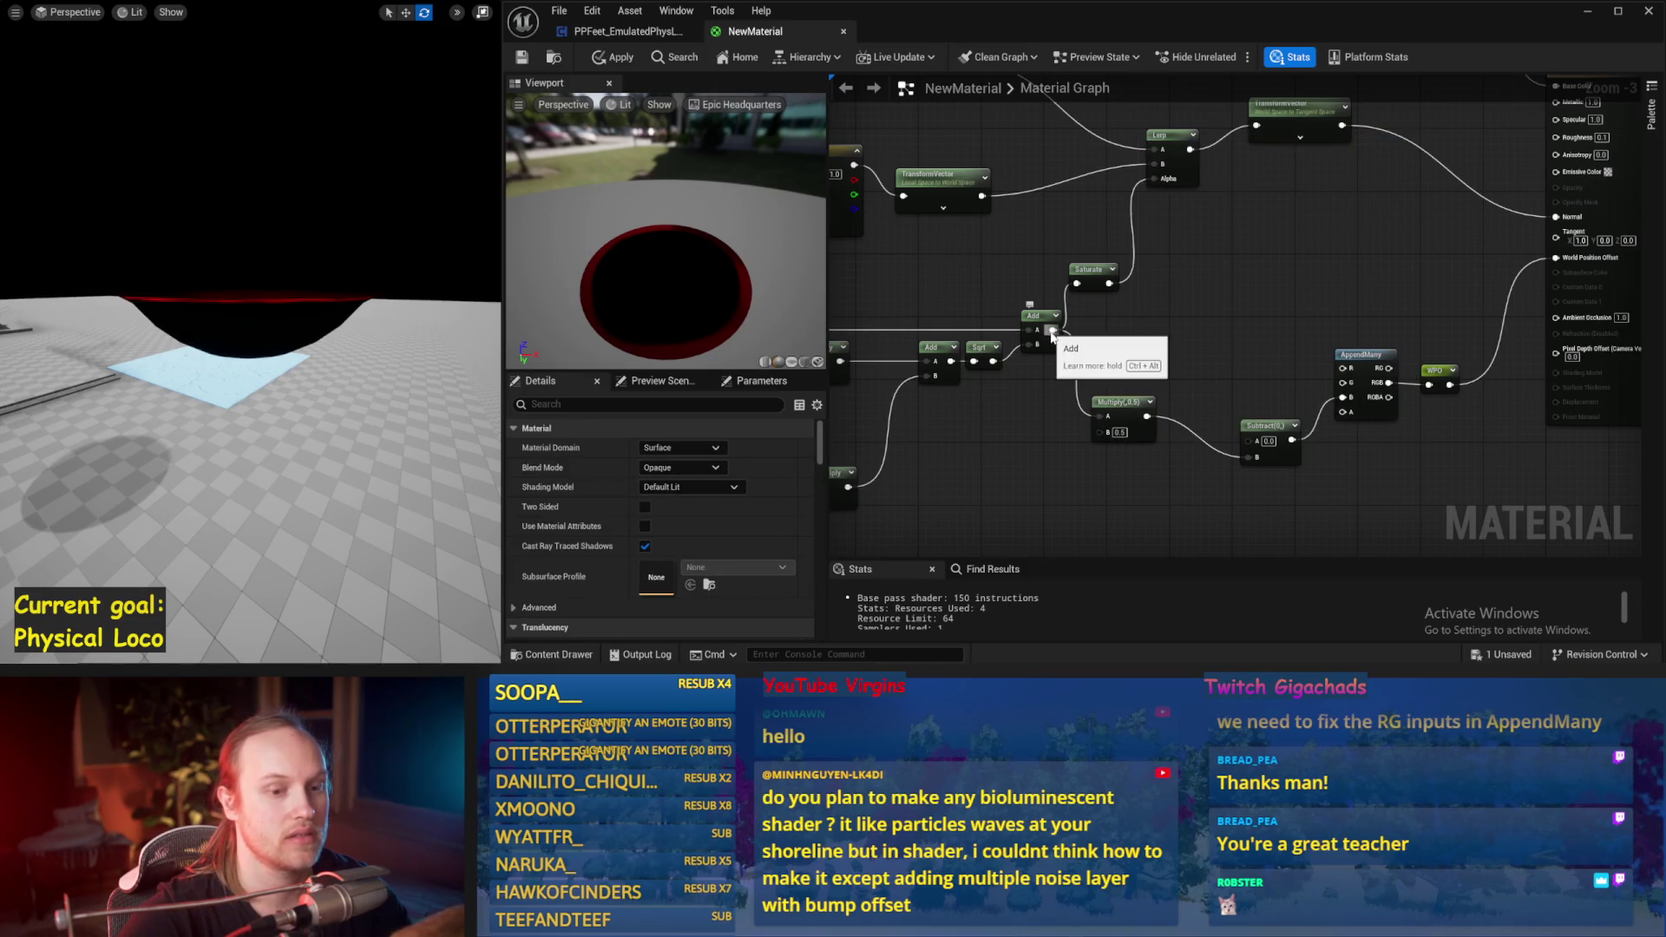
left_click_drag(1136, 399, 1228, 359)
scroll(1163, 362, "down", 1)
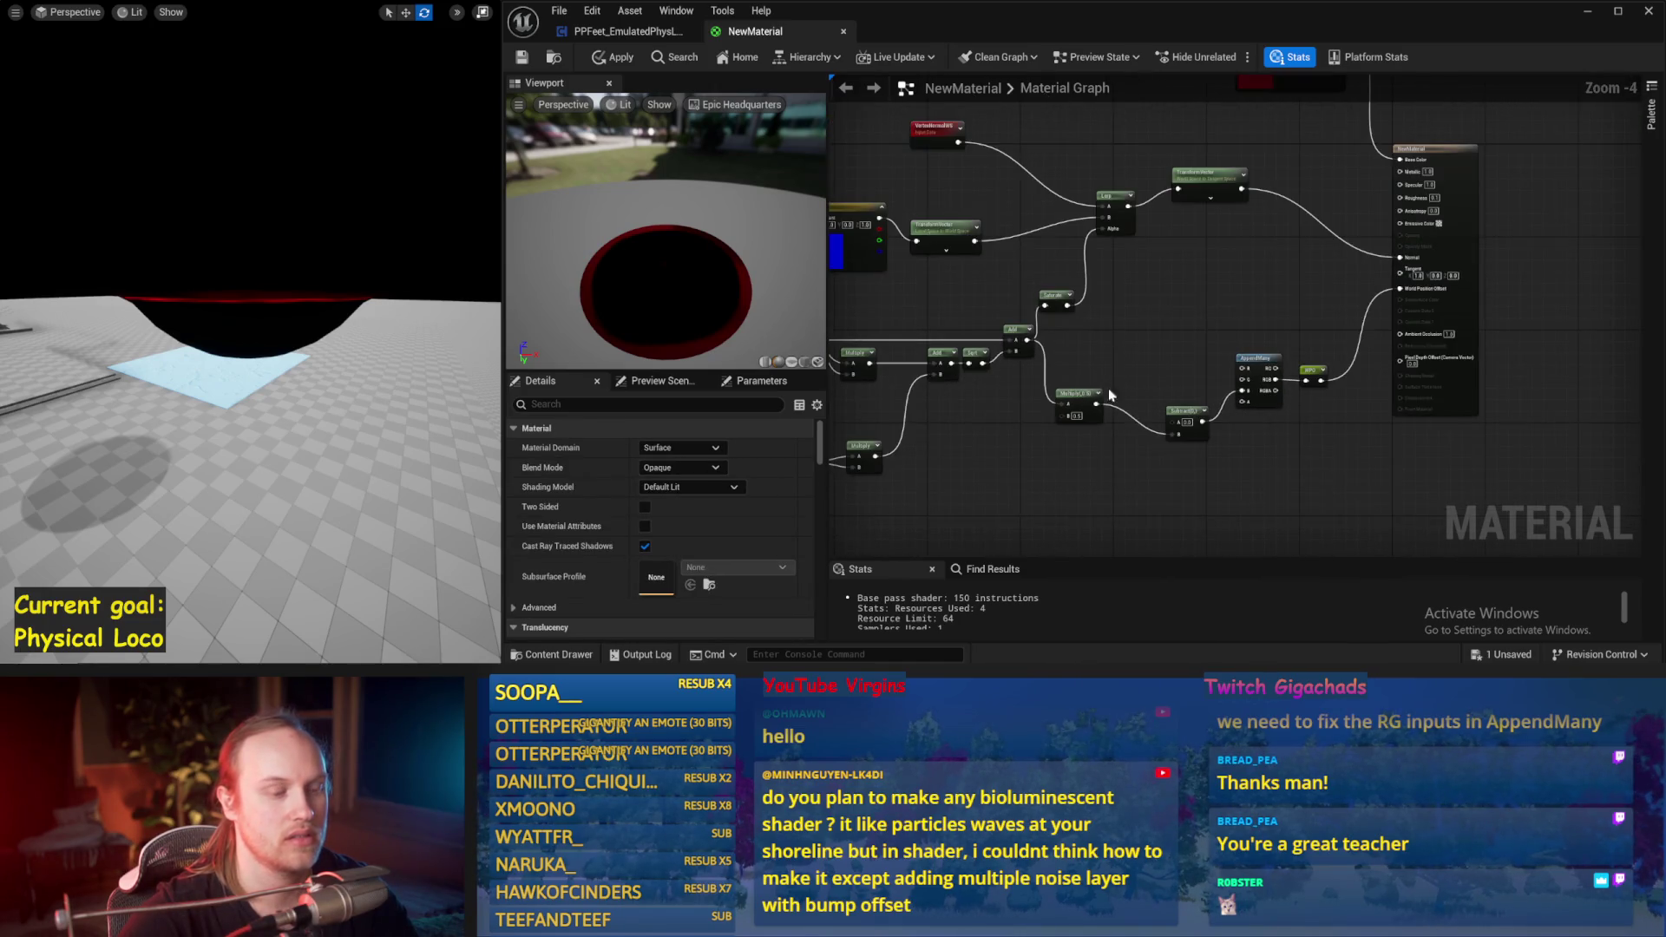
mouse_move(1096, 404)
left_mouse_down()
mouse_move(1076, 310)
mouse_move(1044, 305)
left_mouse_up()
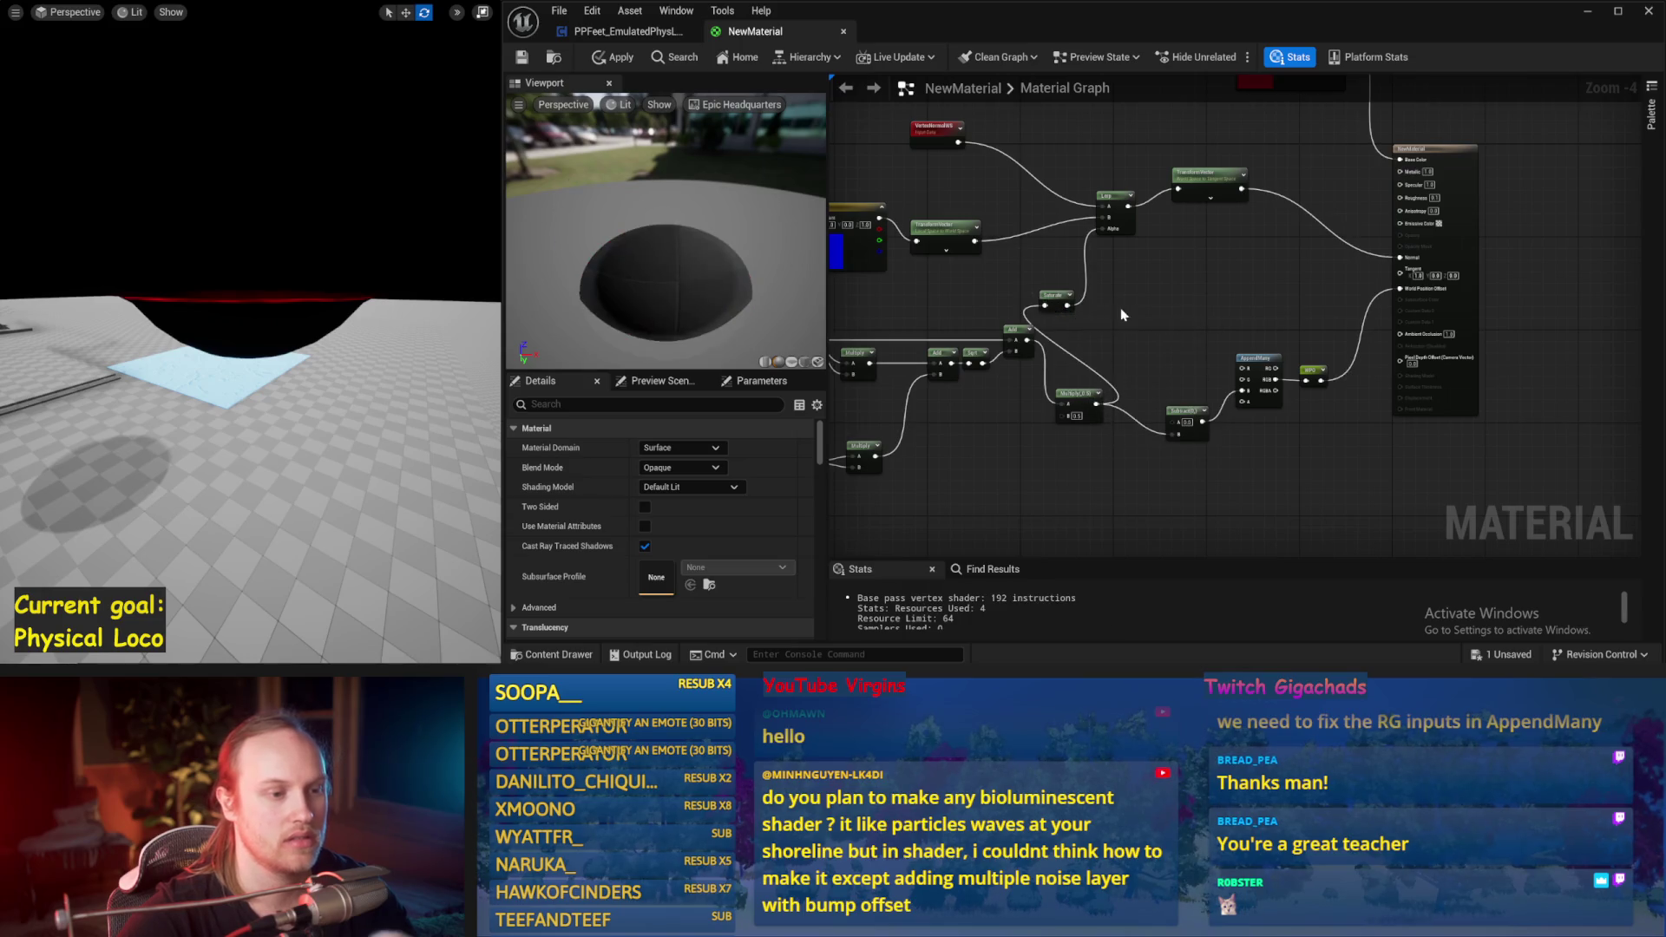
Step: Save the rewired material, view the flattened disc, and raise Param to about 0.505
left_click(523, 61)
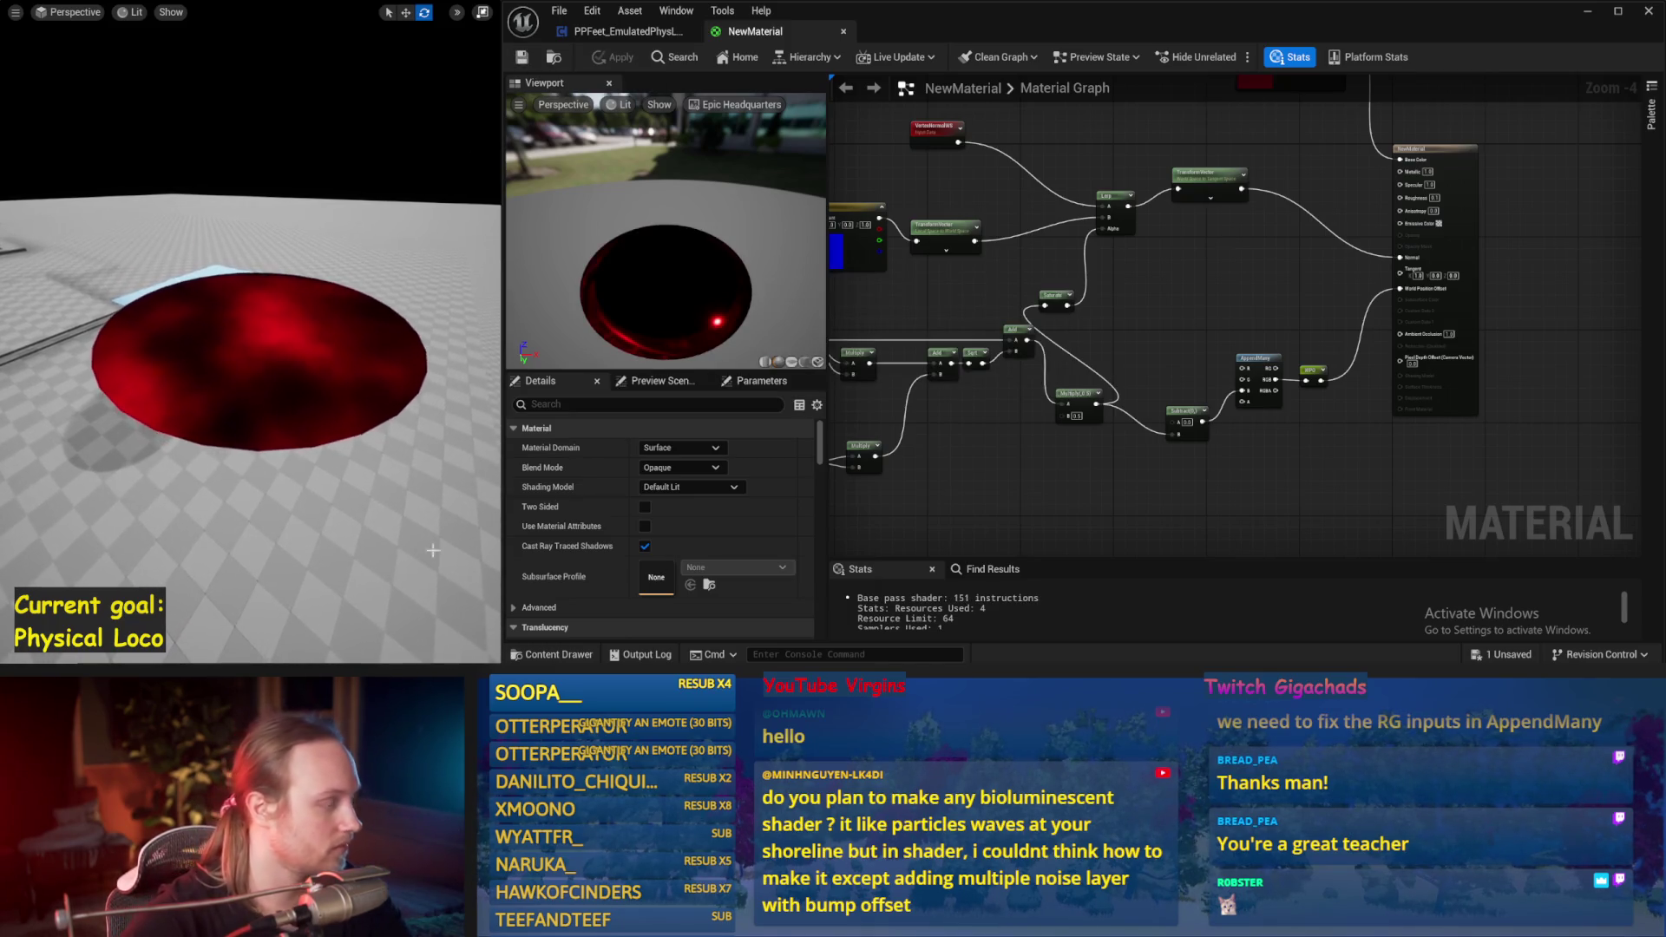
left_click_drag(833, 373, 1002, 361)
left_click(1011, 339)
mouse_move(659, 487)
left_mouse_down()
mouse_move(757, 487)
mouse_move(638, 487)
mouse_move(659, 487)
left_mouse_up()
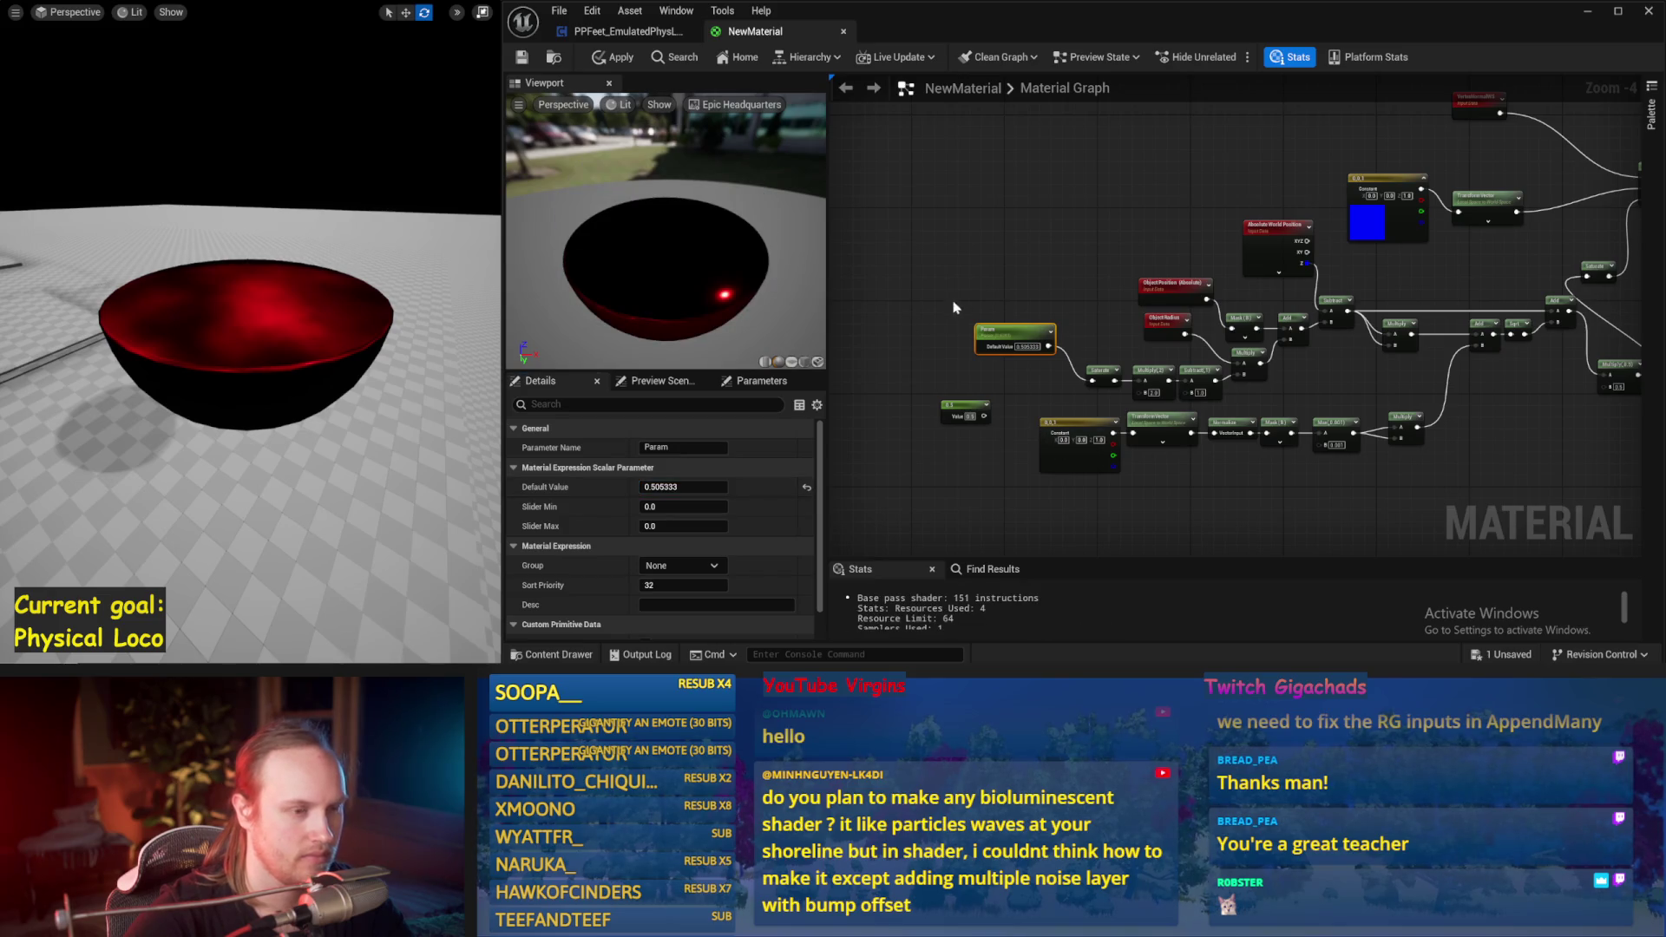
scroll(1038, 401, "up", 2)
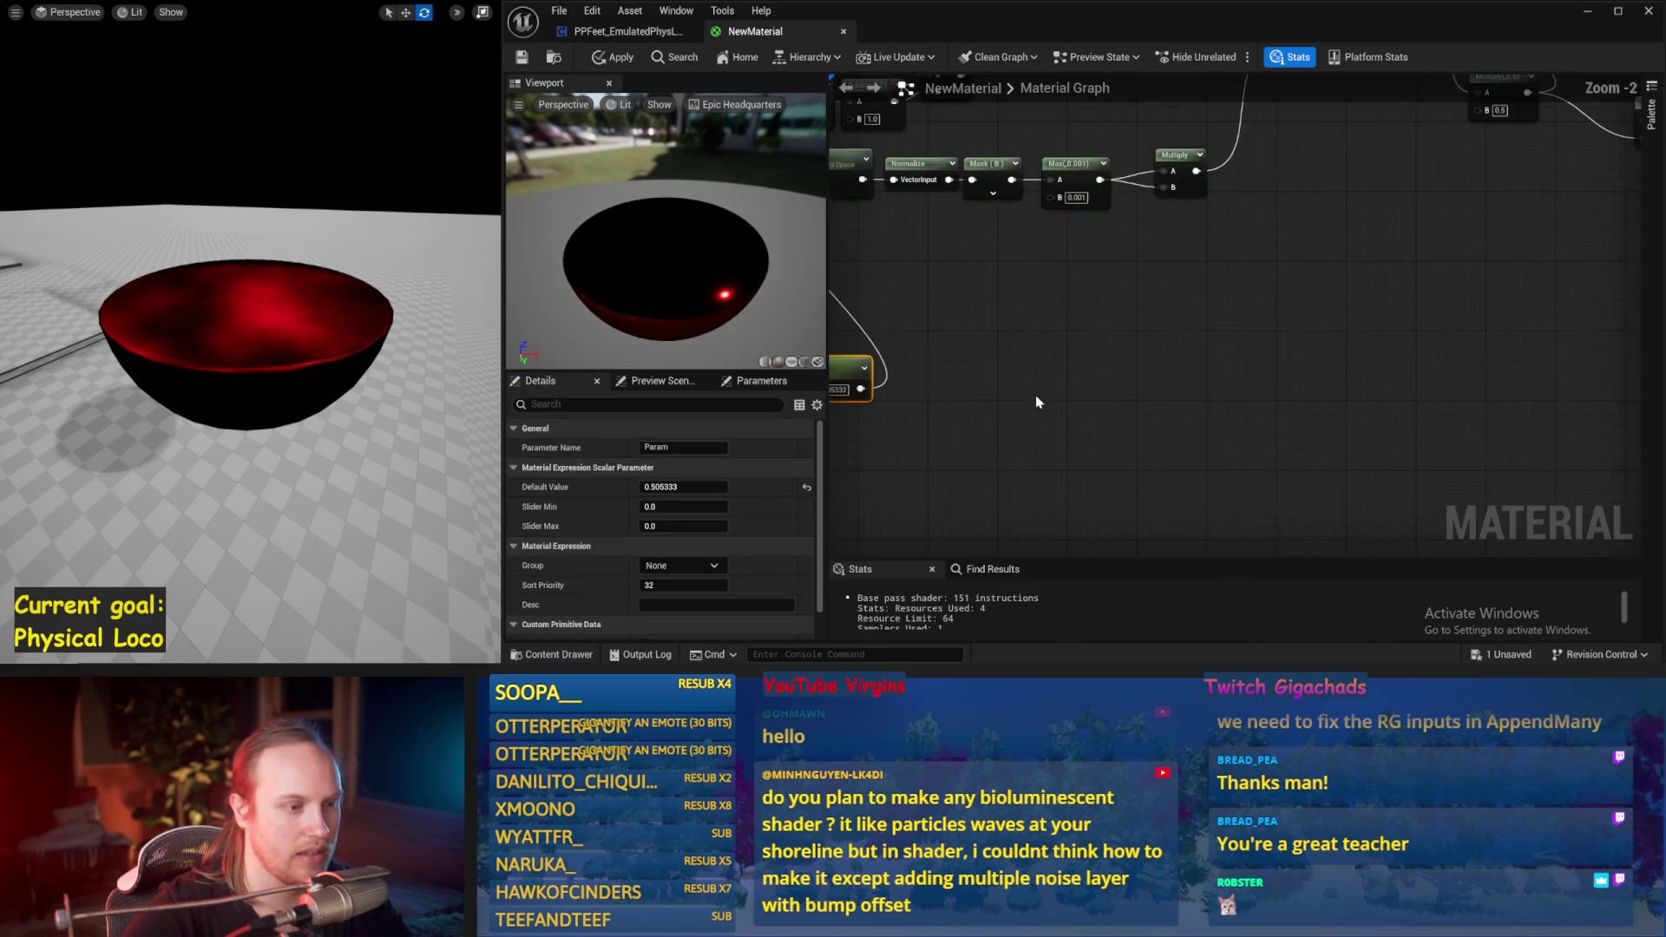
Step: Nudge the Saturate node and add a Multiply node from its output
left_click(1174, 356)
scroll(1116, 483, "down", 2)
mouse_move(1116, 484)
left_mouse_down()
mouse_move(1032, 538)
mouse_move(866, 524)
left_mouse_up()
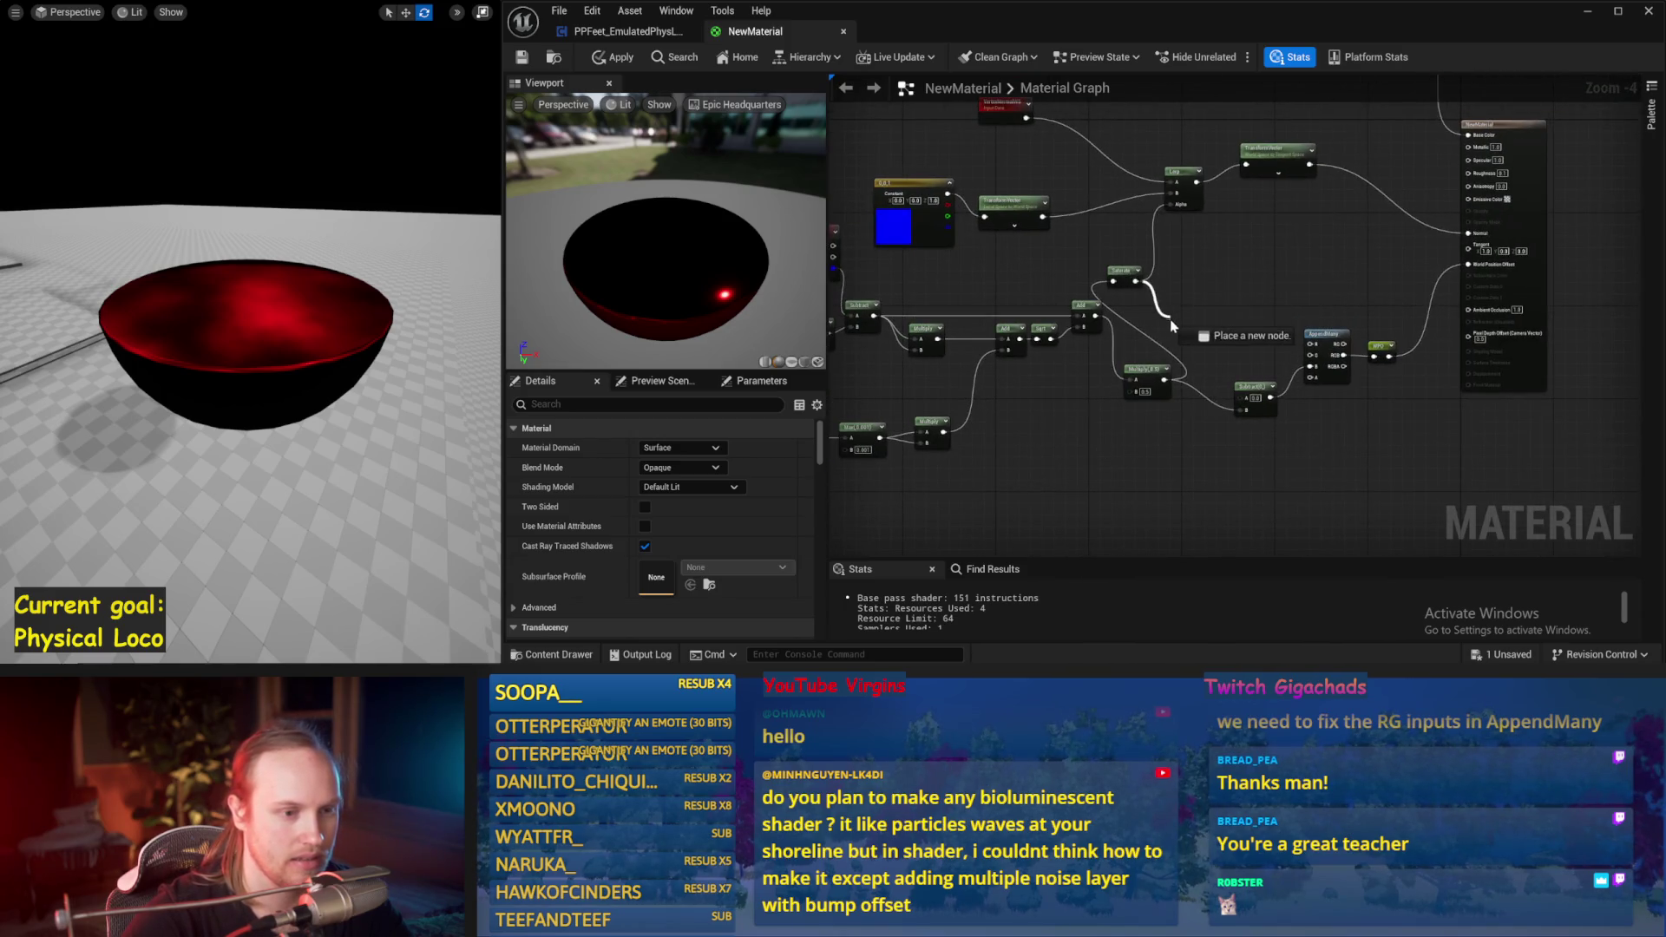
left_click_drag(1133, 286, 1138, 301)
left_click(1128, 416)
left_click_drag(1128, 415, 1158, 323)
mouse_move(1207, 248)
left_mouse_down()
mouse_move(1258, 295)
mouse_move(1173, 423)
mouse_move(1140, 308)
mouse_move(1182, 280)
mouse_move(1208, 289)
left_mouse_up()
type("multiply")
key("Return")
left_click(1156, 270)
scroll(1205, 289, "up", 1)
Step: Feed Param's output into a new Clamp node placed beside it, and save
mouse_move(982, 363)
left_mouse_down()
mouse_move(962, 357)
mouse_move(1176, 318)
left_mouse_up()
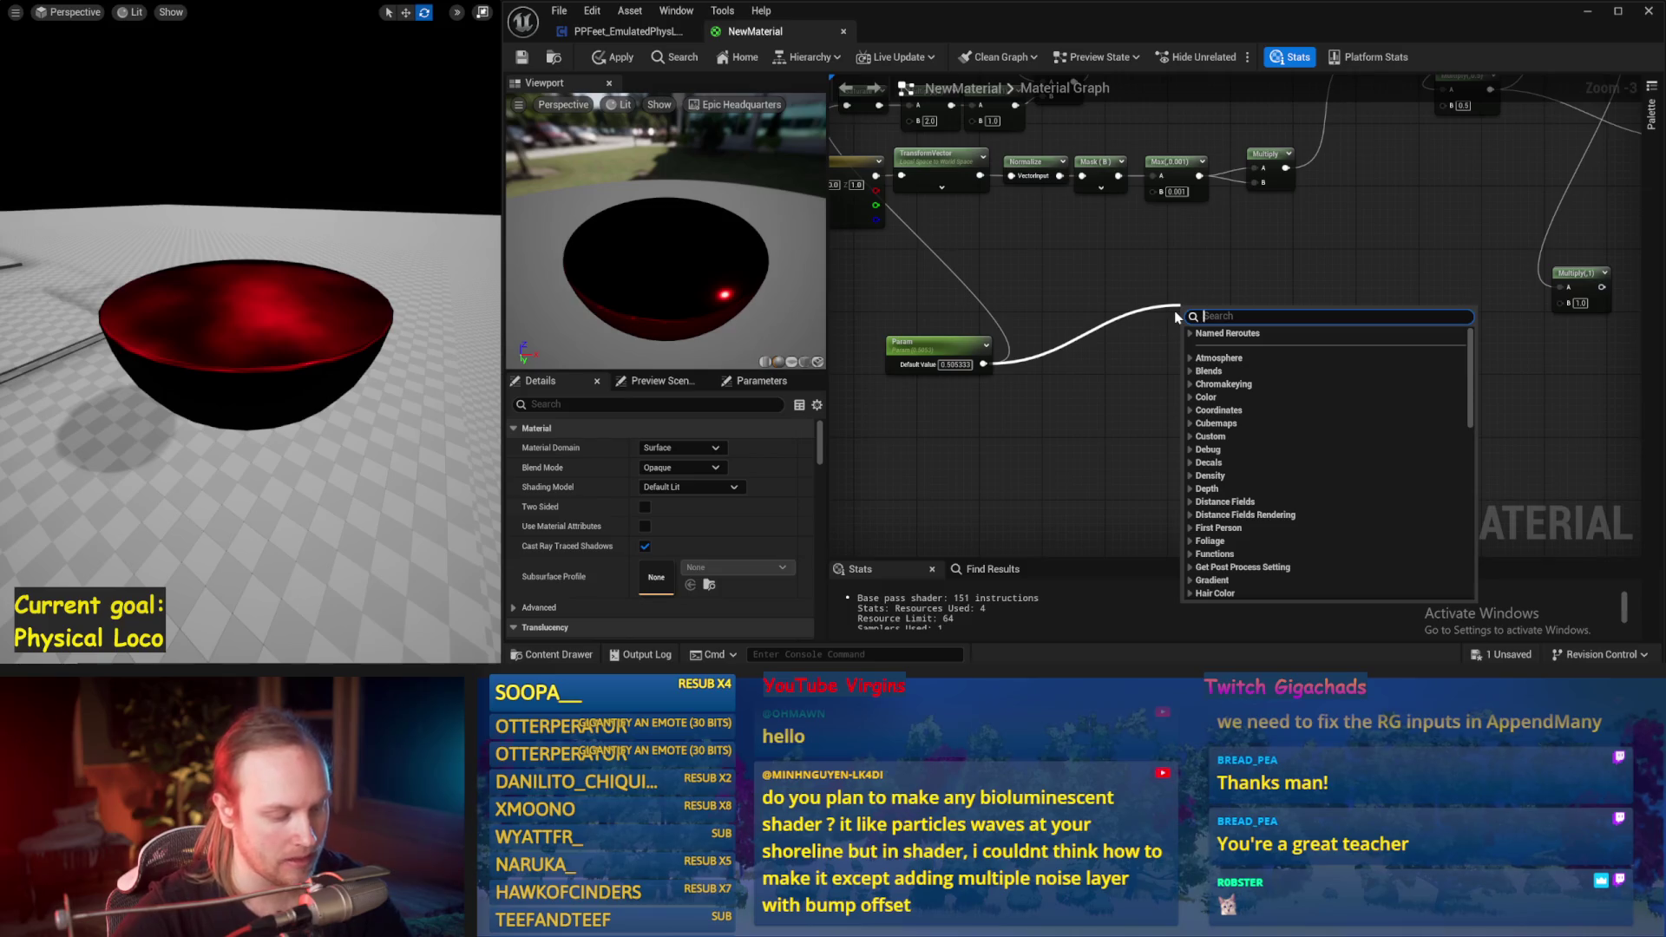
type("clam")
key("Return")
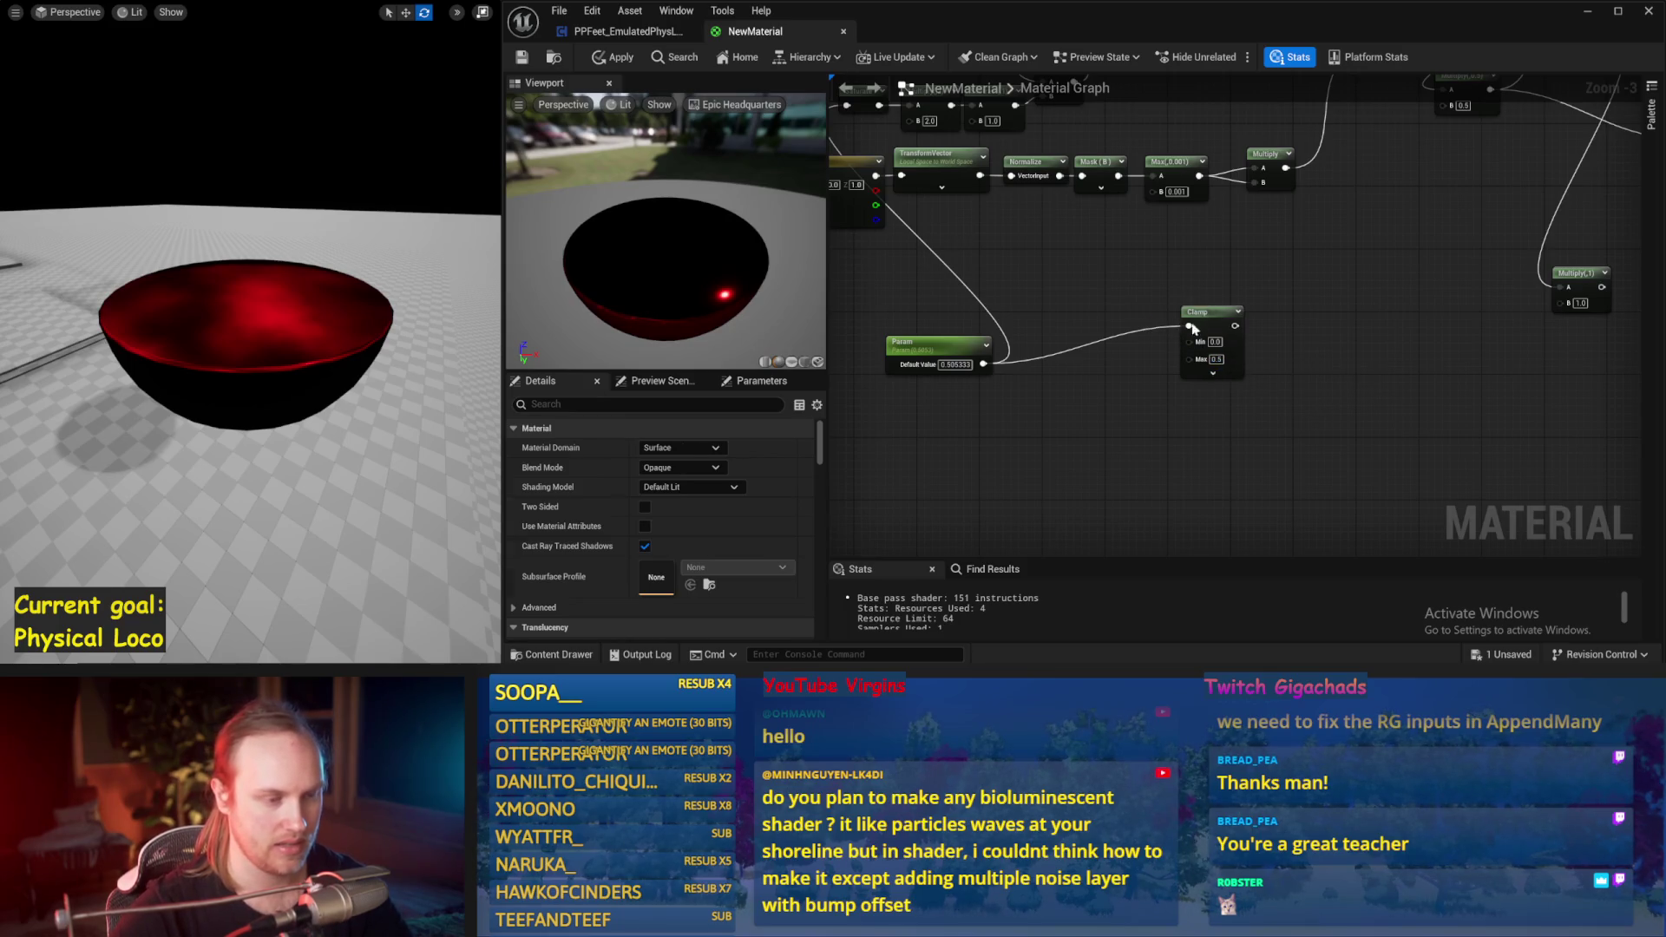
left_click_drag(1191, 328, 1084, 332)
left_click(524, 58)
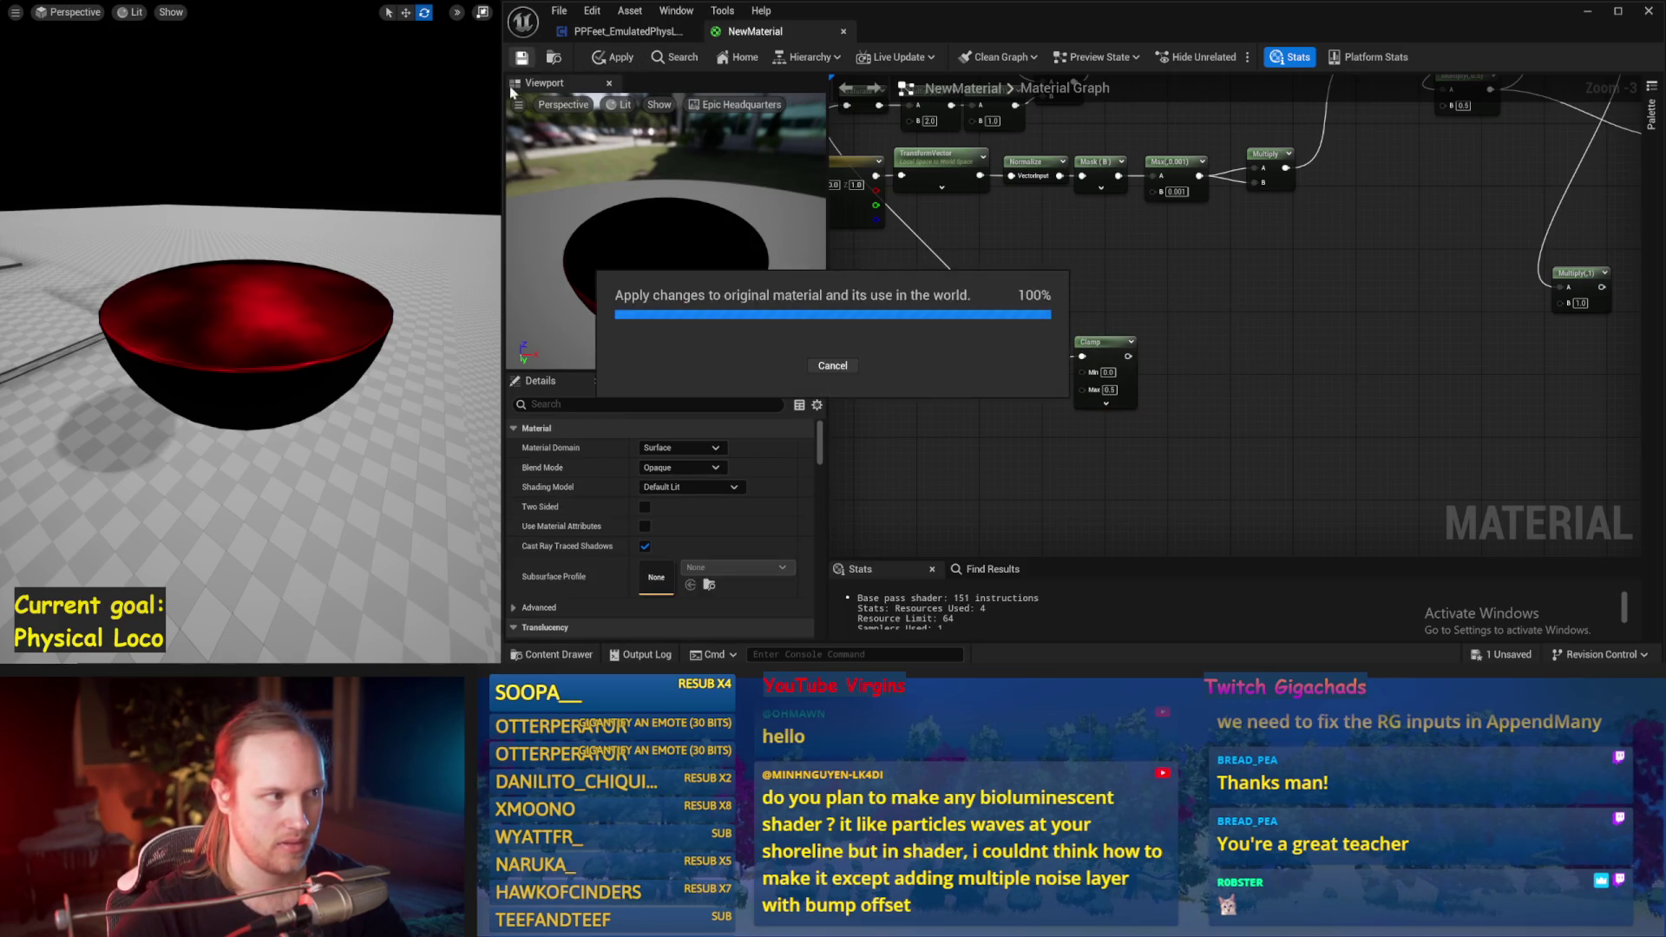
Step: Add a OneMinus node after the Clamp, then undo it
left_click_drag(941, 364, 955, 364)
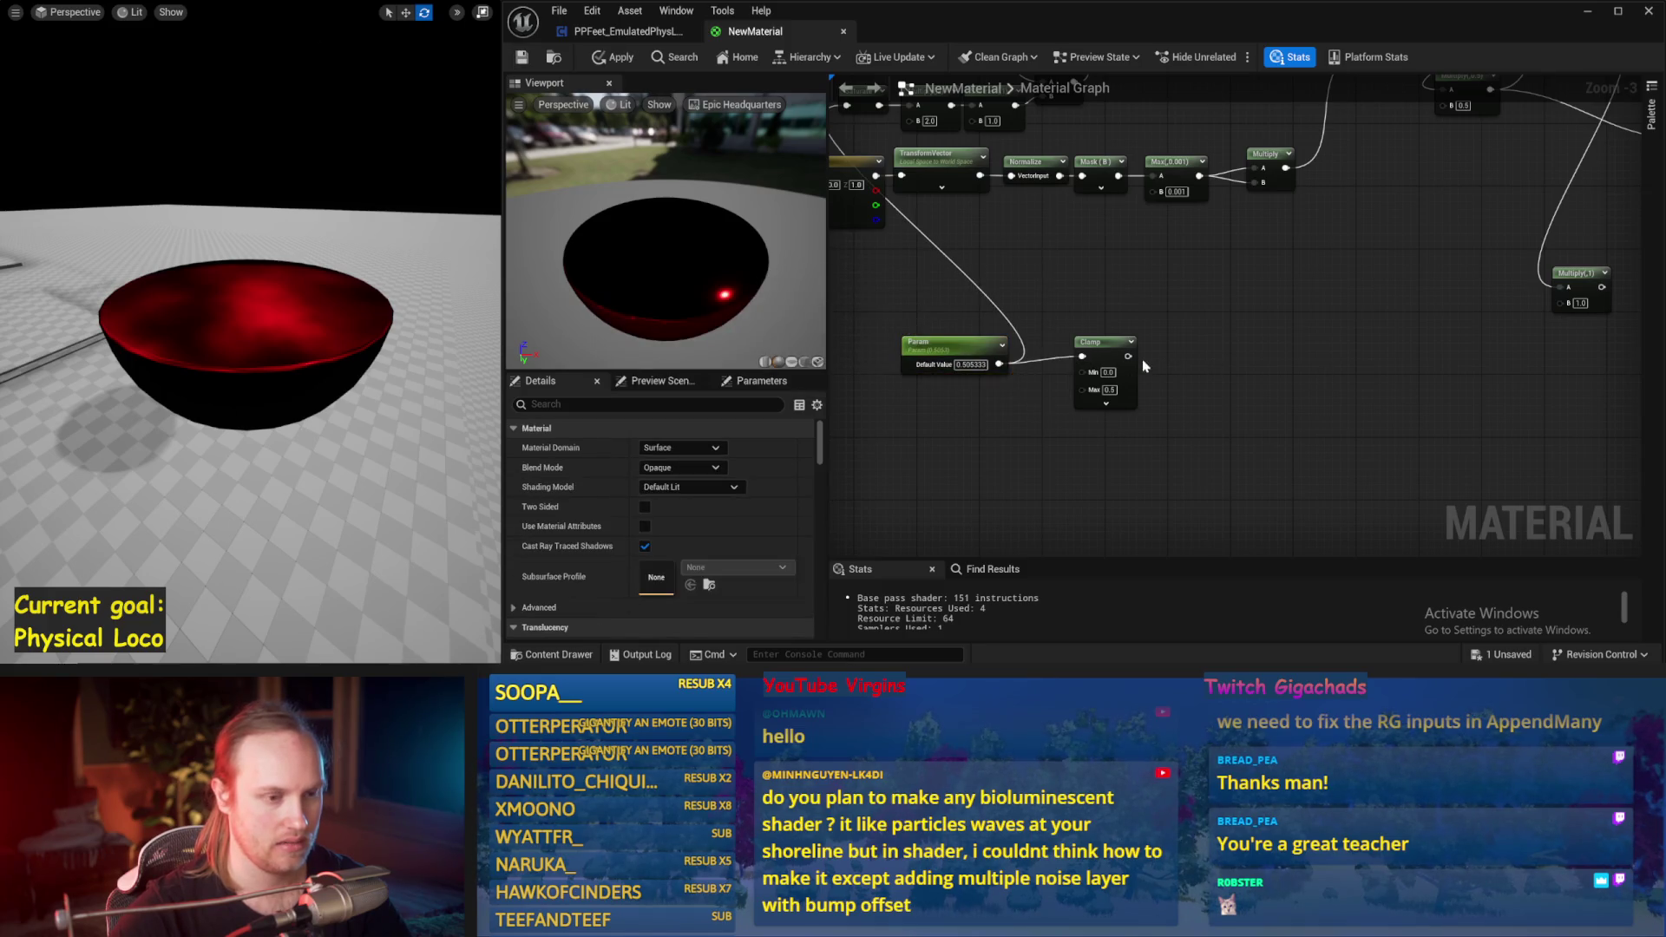
left_click_drag(1127, 356, 1194, 348)
type("onem")
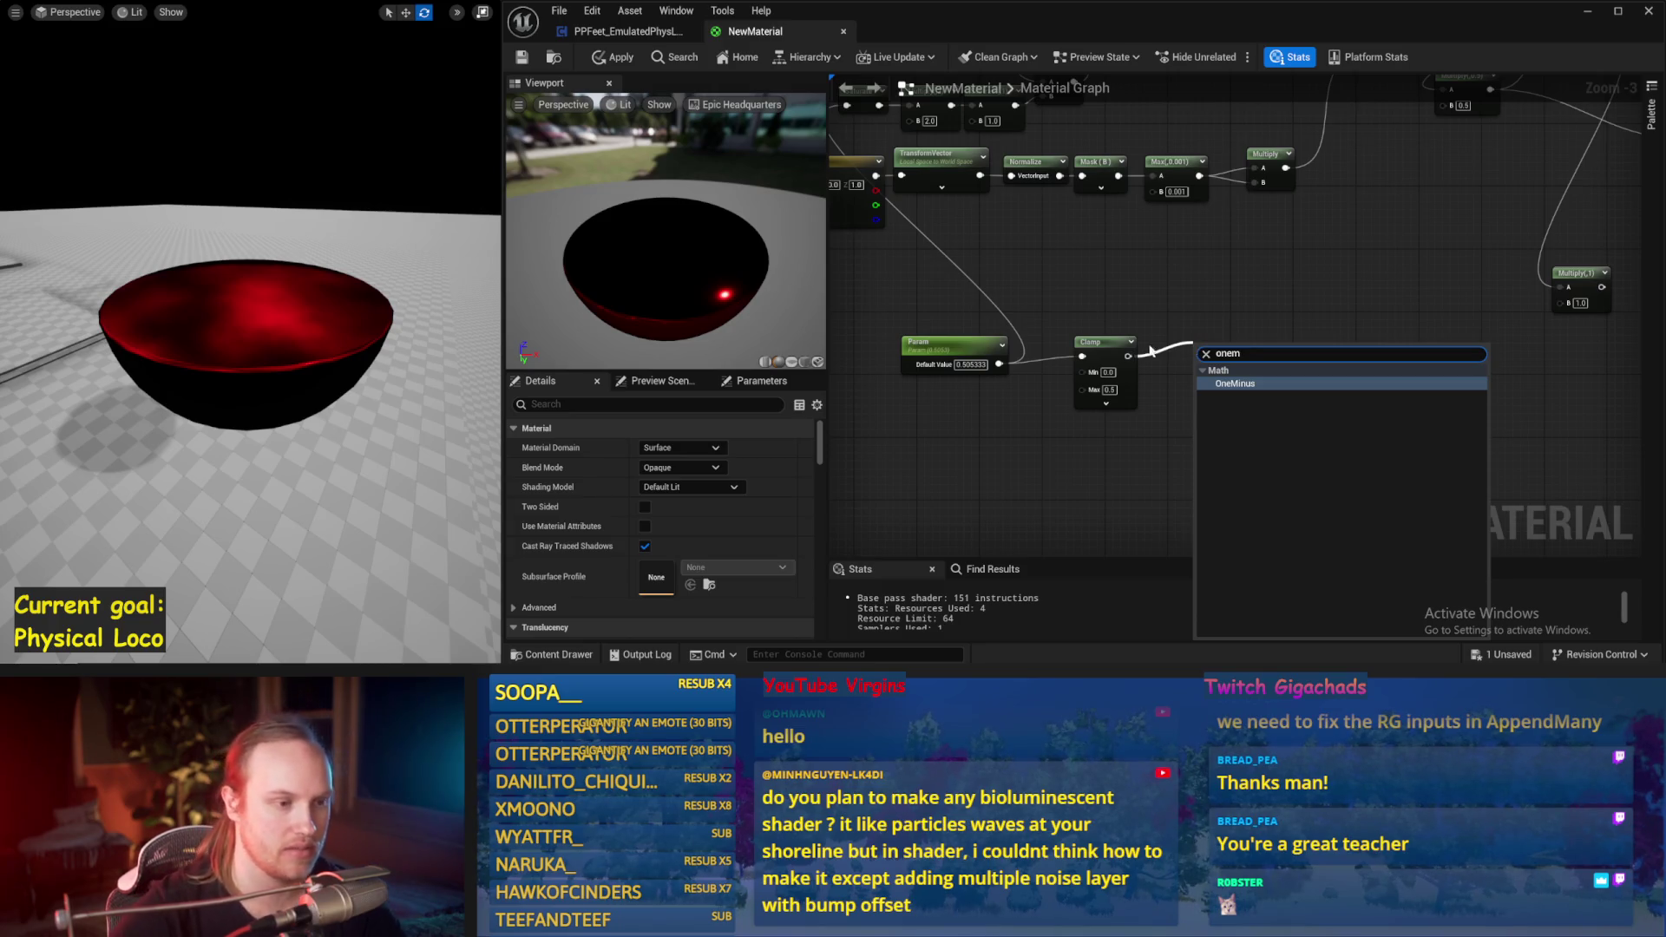
key("Escape")
left_click_drag(1127, 356, 1178, 355)
type("onem")
key("Return")
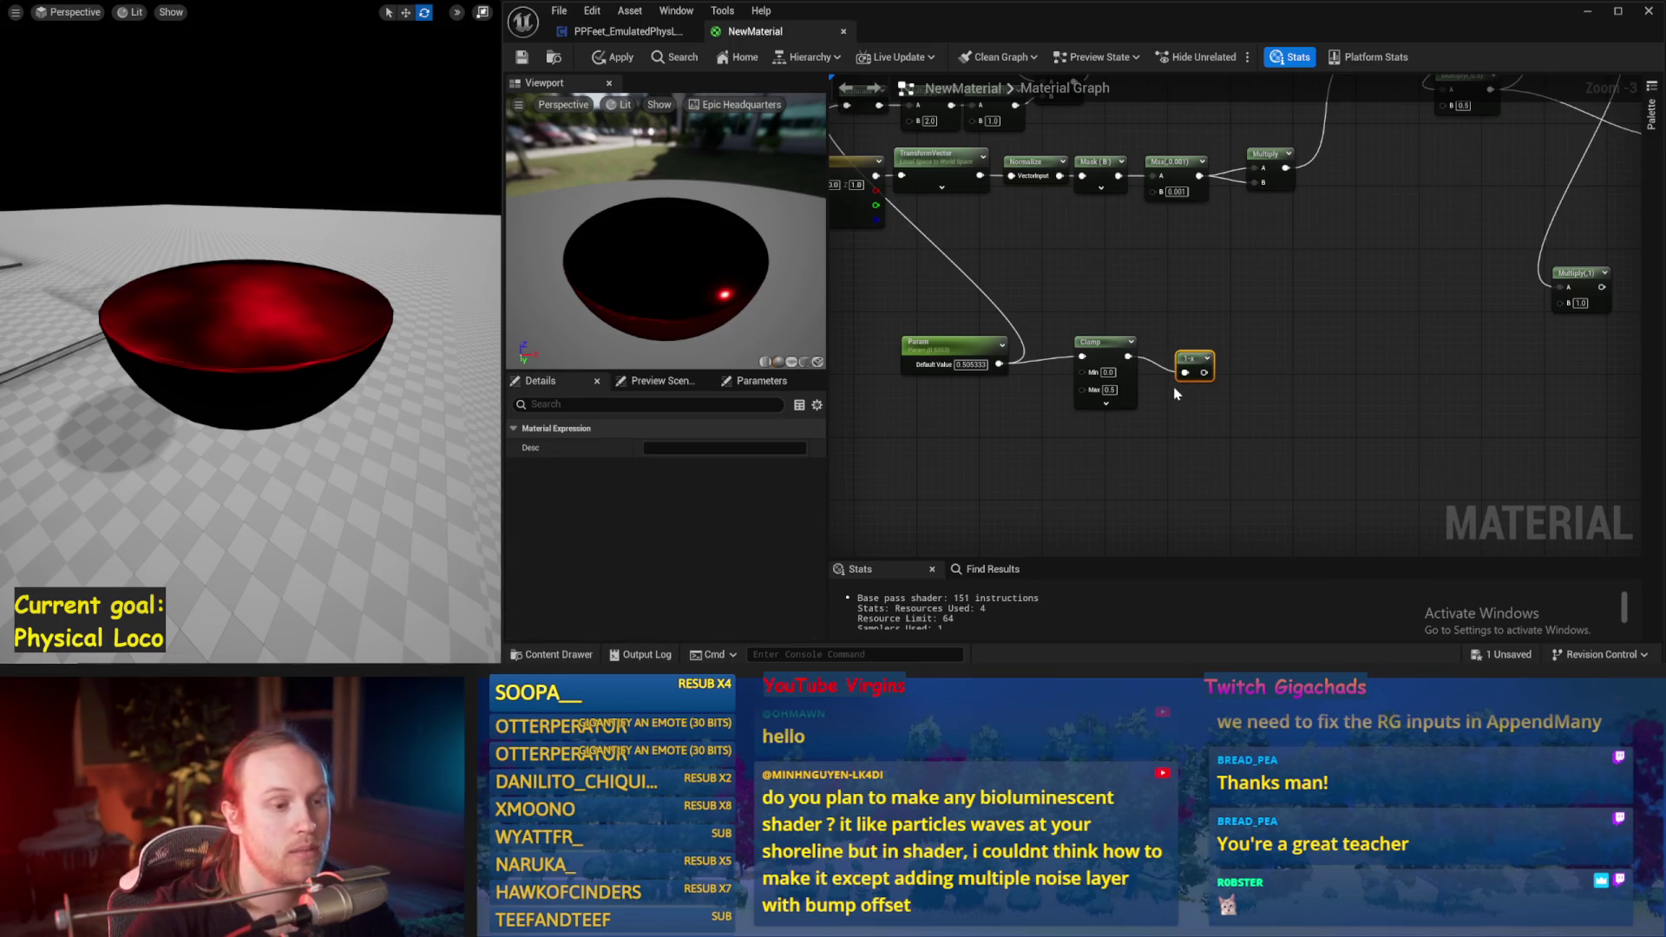
scroll(1177, 394, "up", 1)
key("ctrl+z")
key("ctrl+z")
key("ctrl+z")
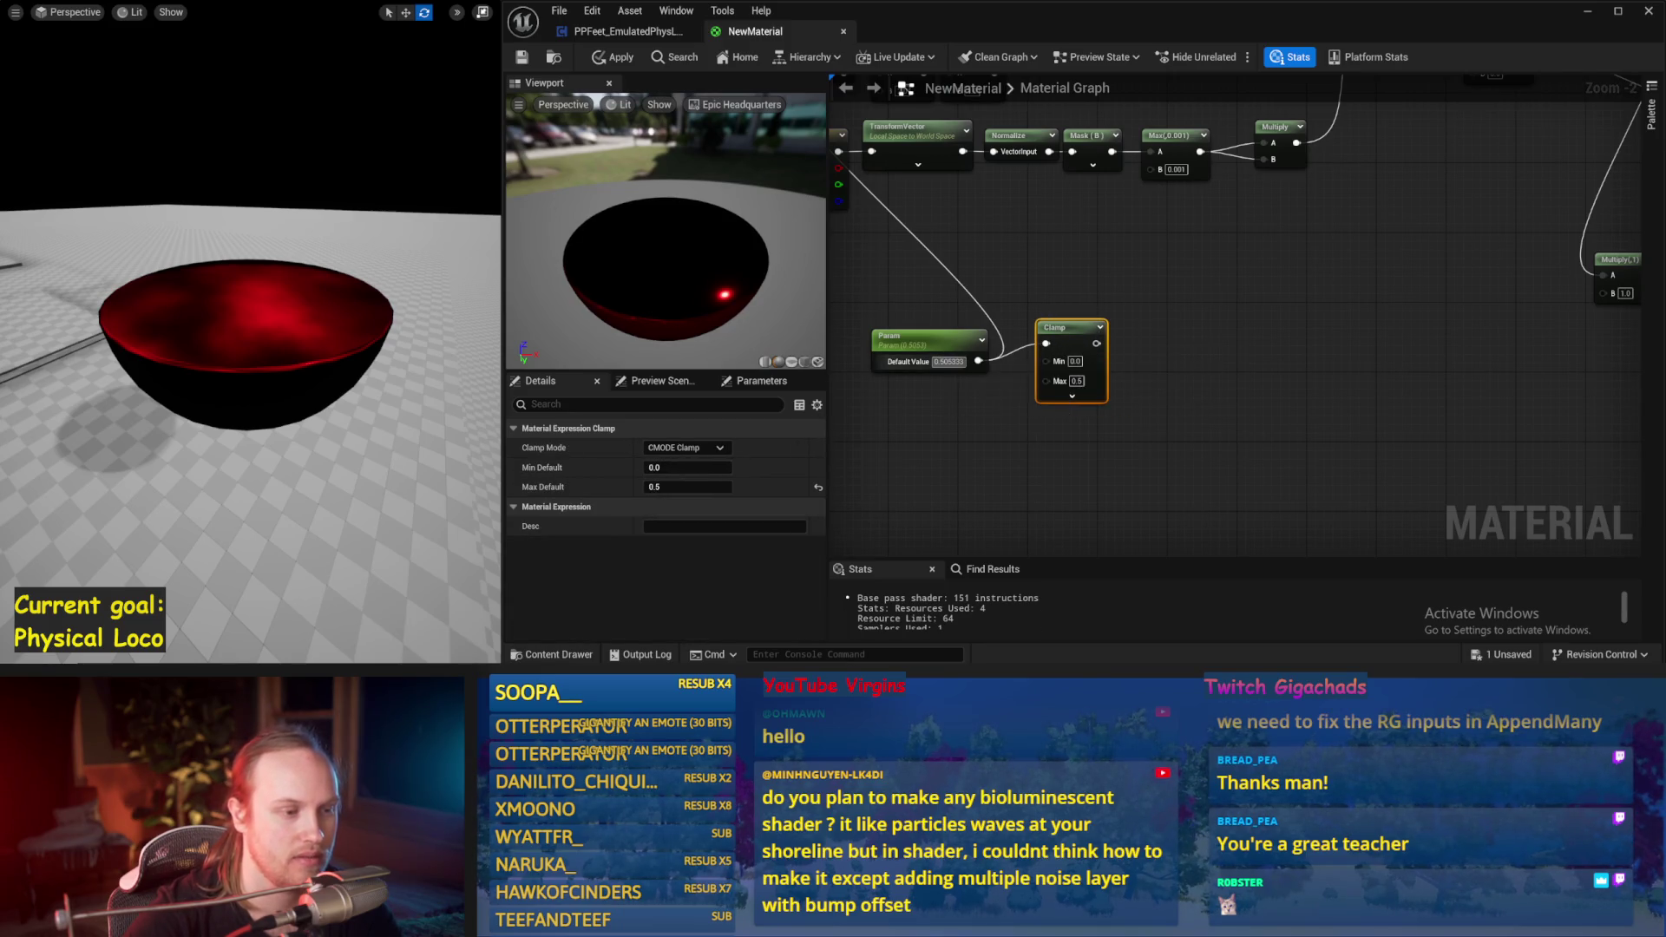
Step: Set Param's default value to 0
left_click(940, 342)
mouse_move(683, 487)
left_mouse_down()
mouse_move(572, 487)
mouse_move(666, 484)
left_mouse_up()
key("Return")
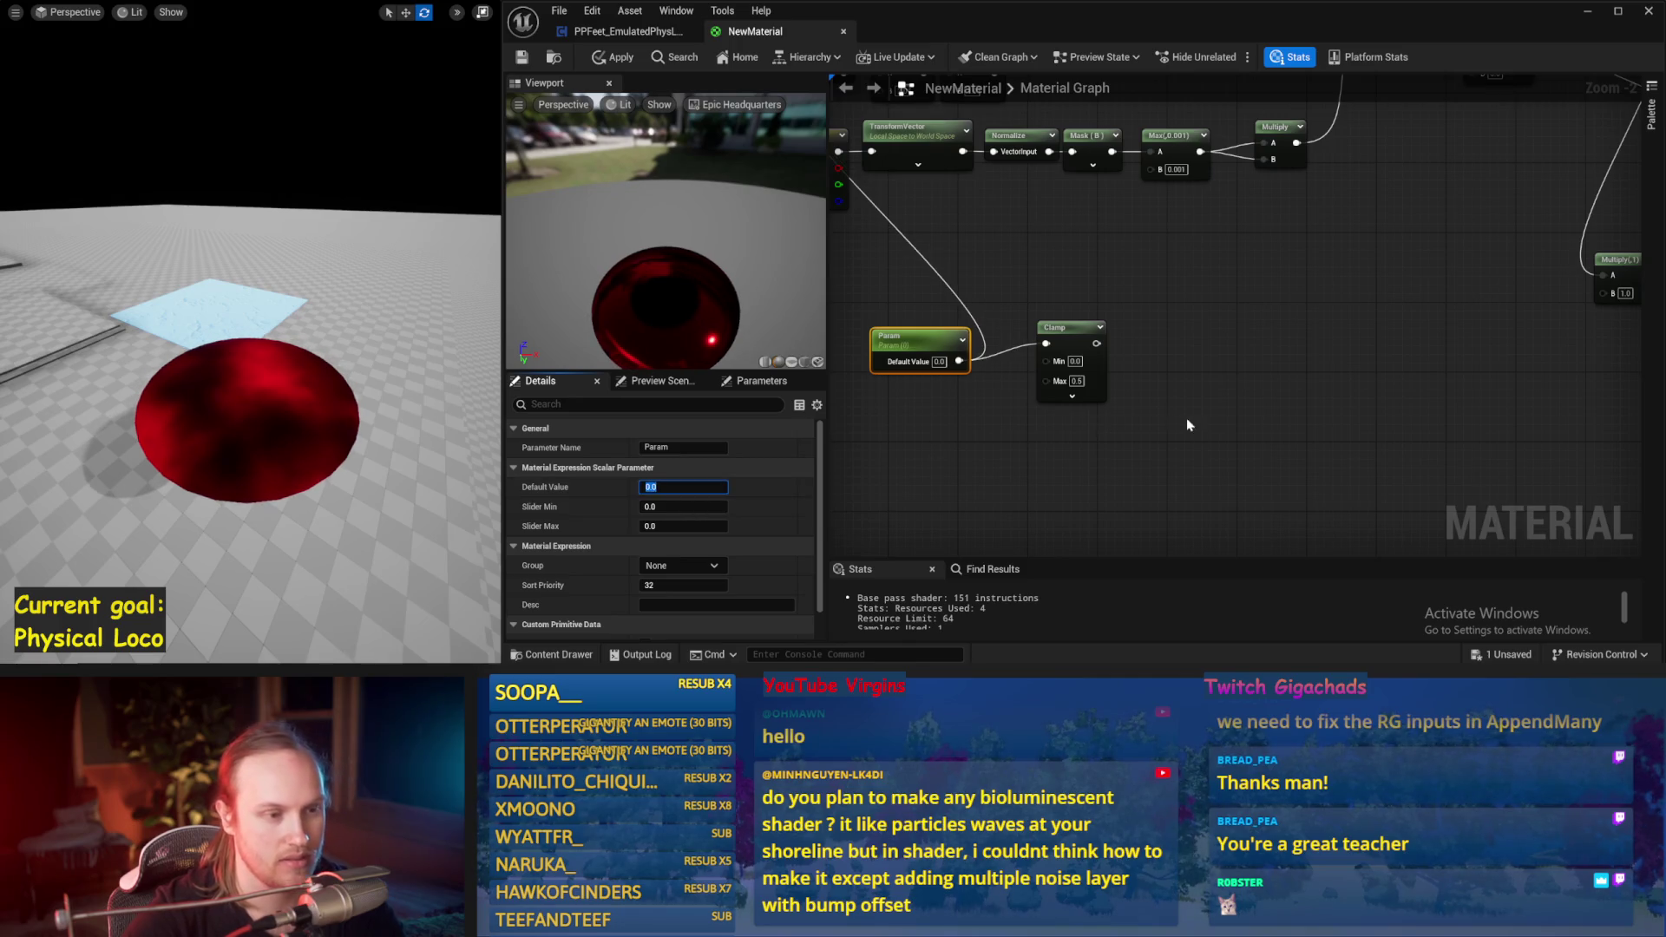
left_click(1185, 418)
mouse_move(1094, 391)
left_mouse_down()
mouse_move(1036, 417)
mouse_move(1145, 304)
mouse_move(1035, 392)
left_mouse_up()
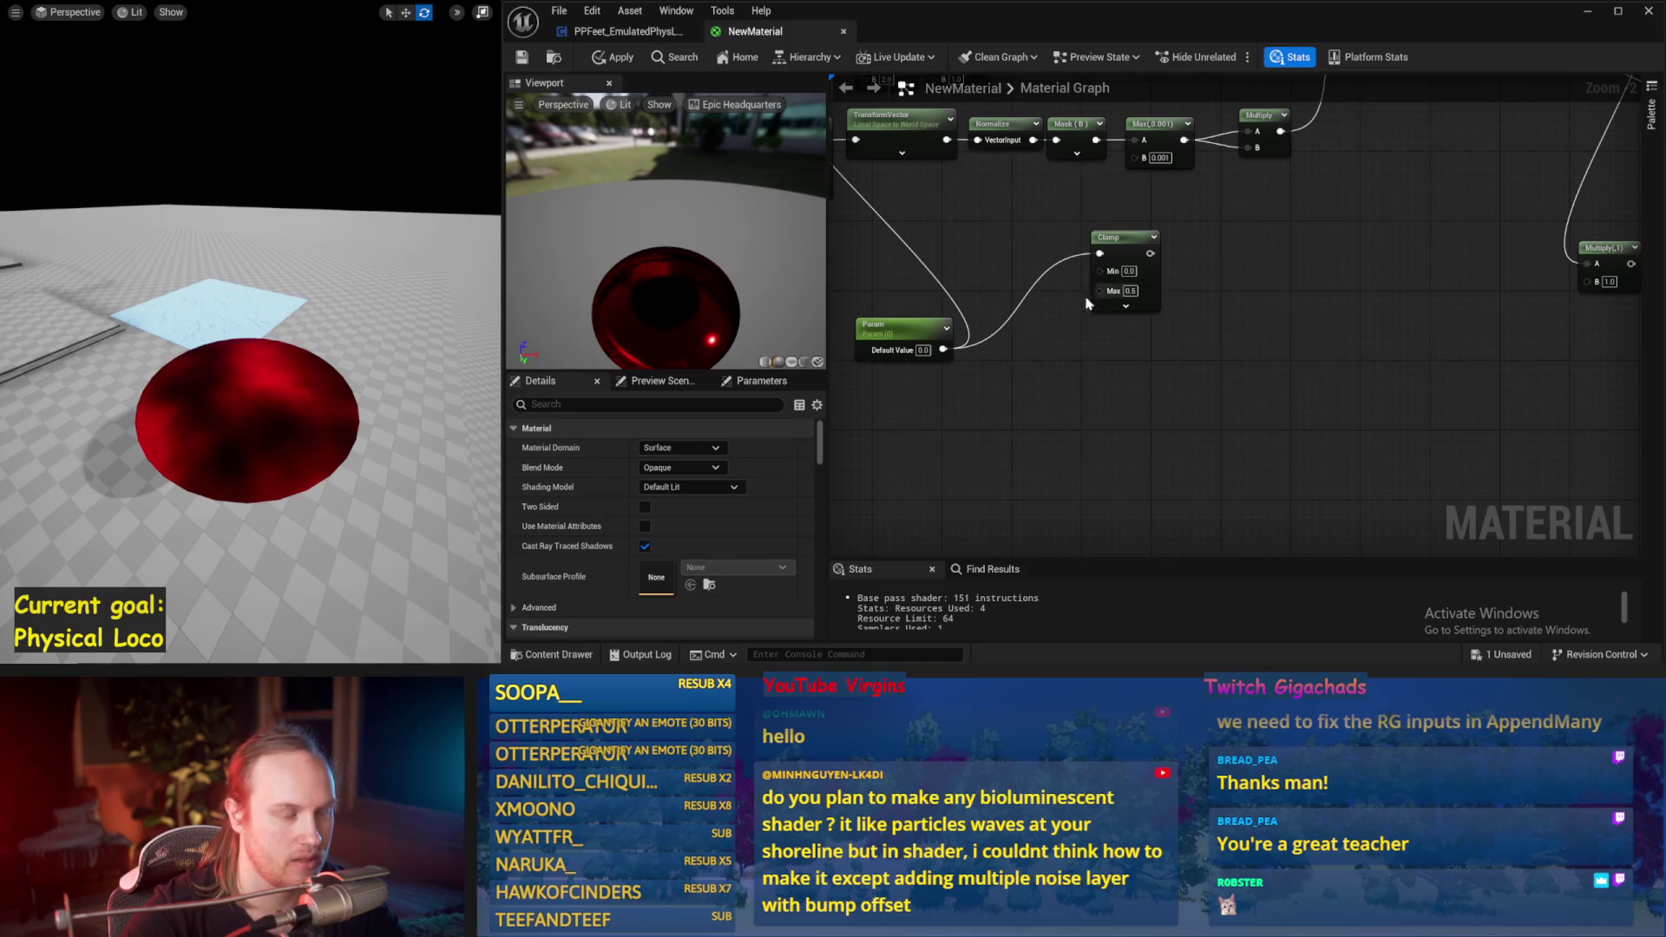
Step: Chain a Multiply by 2 and a Saturate node off Param's output
mouse_move(941, 350)
left_mouse_down()
mouse_move(994, 371)
mouse_move(1124, 373)
mouse_move(1073, 297)
left_mouse_up()
type("multiply")
key("Return")
type("2")
key("Return")
type("sat")
key("Return")
Step: Delete the old Clamp node, reposition Saturate, and add a OneMinus after it
left_click(1119, 237)
key("Delete")
left_click(1145, 369)
left_click(1024, 376, "ctrl")
left_click(1119, 300)
mouse_move(1176, 297)
left_mouse_down()
mouse_move(1106, 298)
mouse_move(1021, 341)
mouse_move(1147, 325)
mouse_move(1003, 349)
mouse_move(1004, 371)
mouse_move(1475, 131)
mouse_move(1554, 118)
mouse_move(1409, 185)
left_mouse_up()
left_click(961, 341)
type("oneminus")
key("Return")
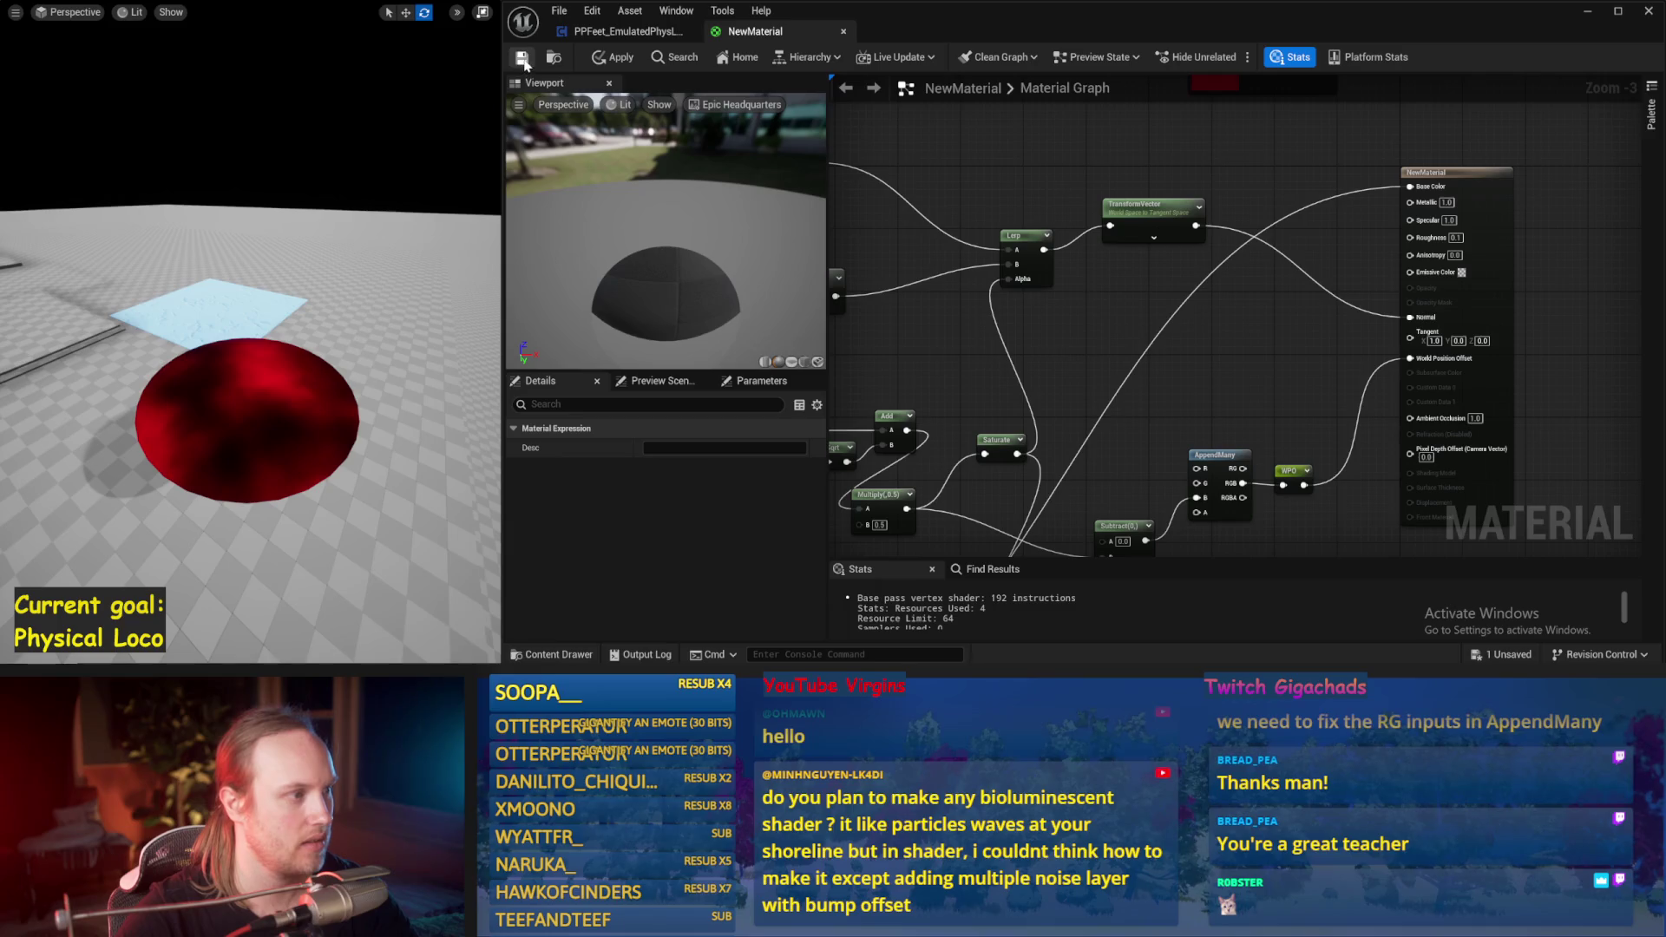
Step: Save, then scrub Param's default value through 0.5 and -0.188, ending near 0.217
left_click(523, 59)
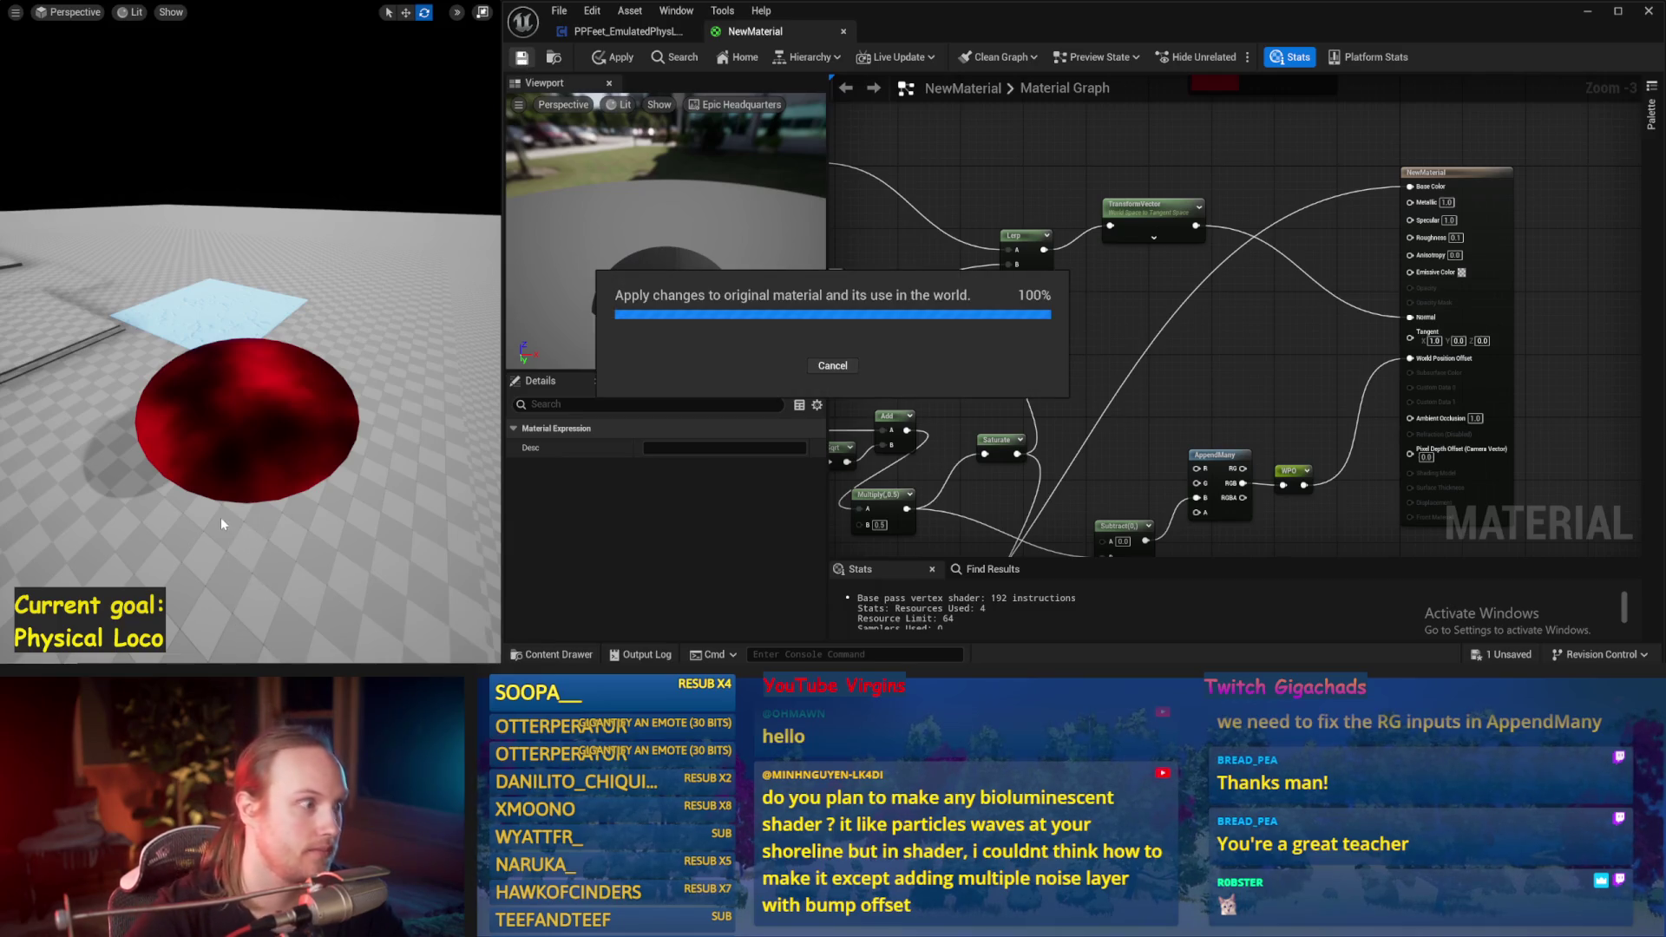
left_click_drag(179, 505, 350, 504)
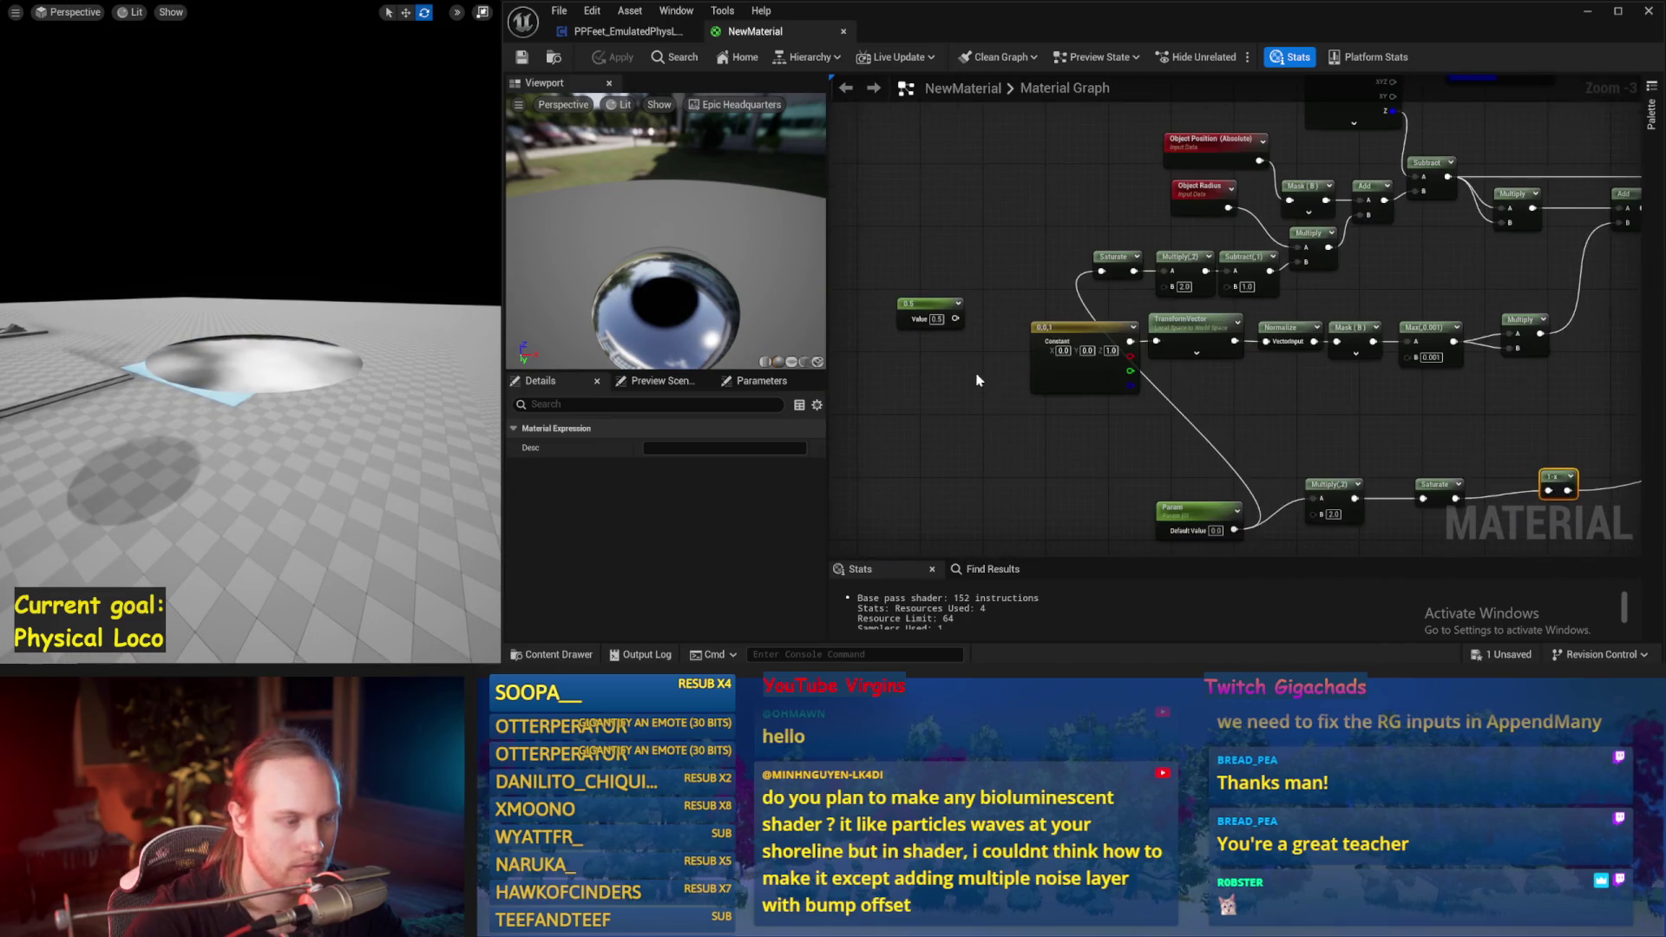
left_click(1121, 244)
left_click(1180, 514)
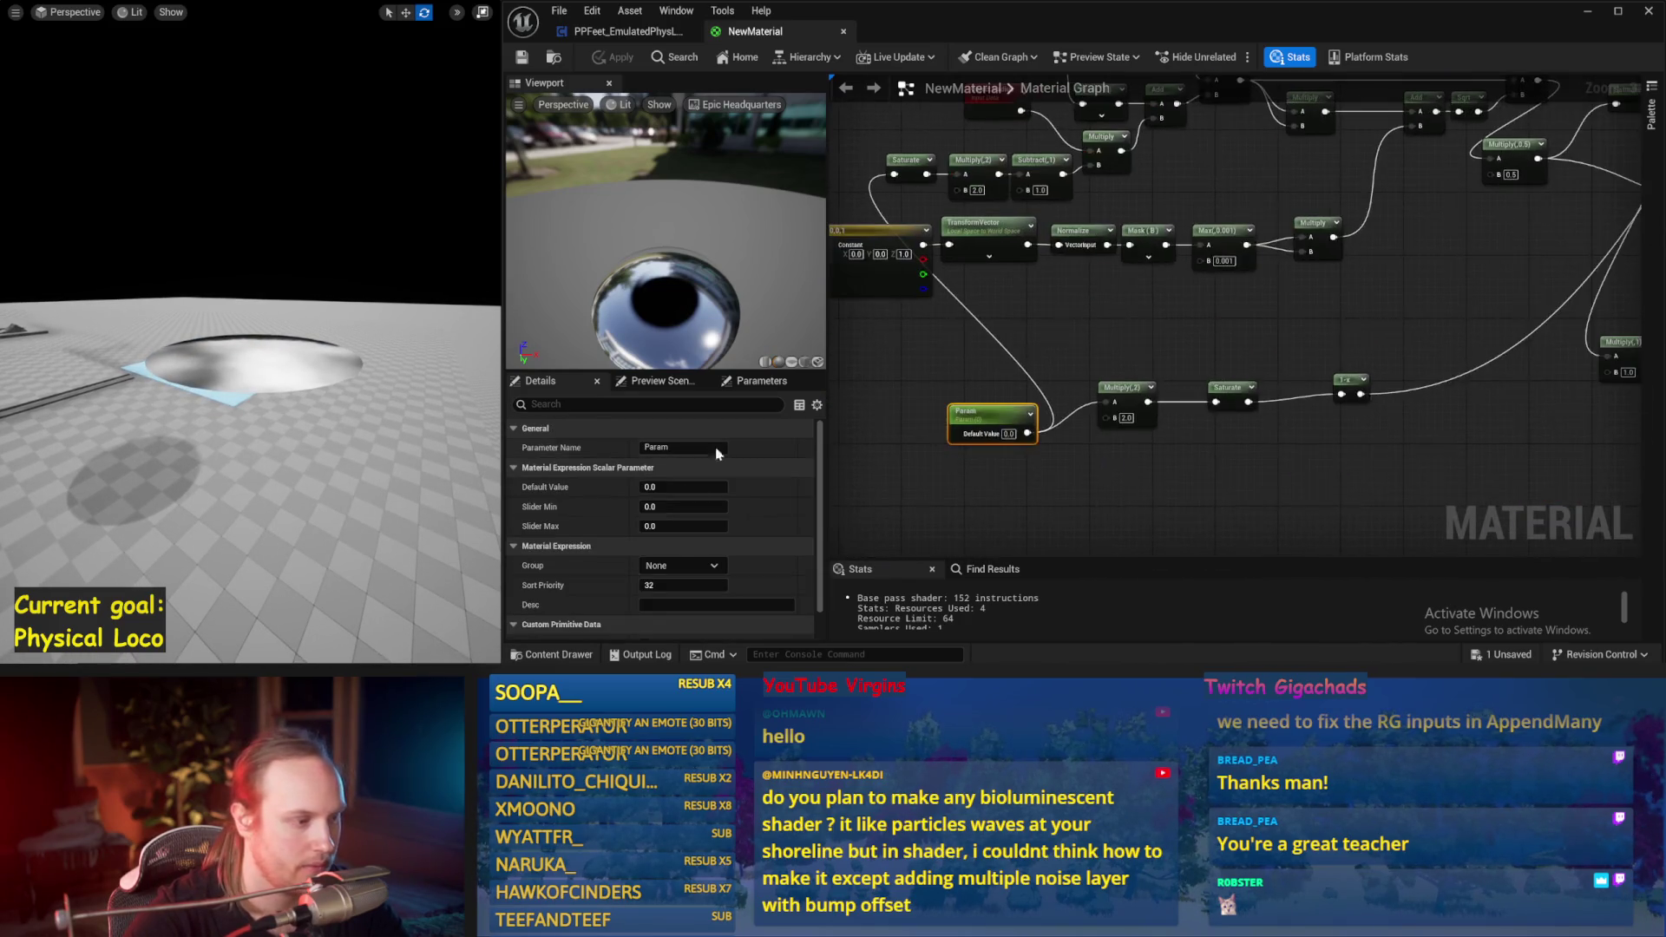
left_click_drag(668, 486, 754, 485)
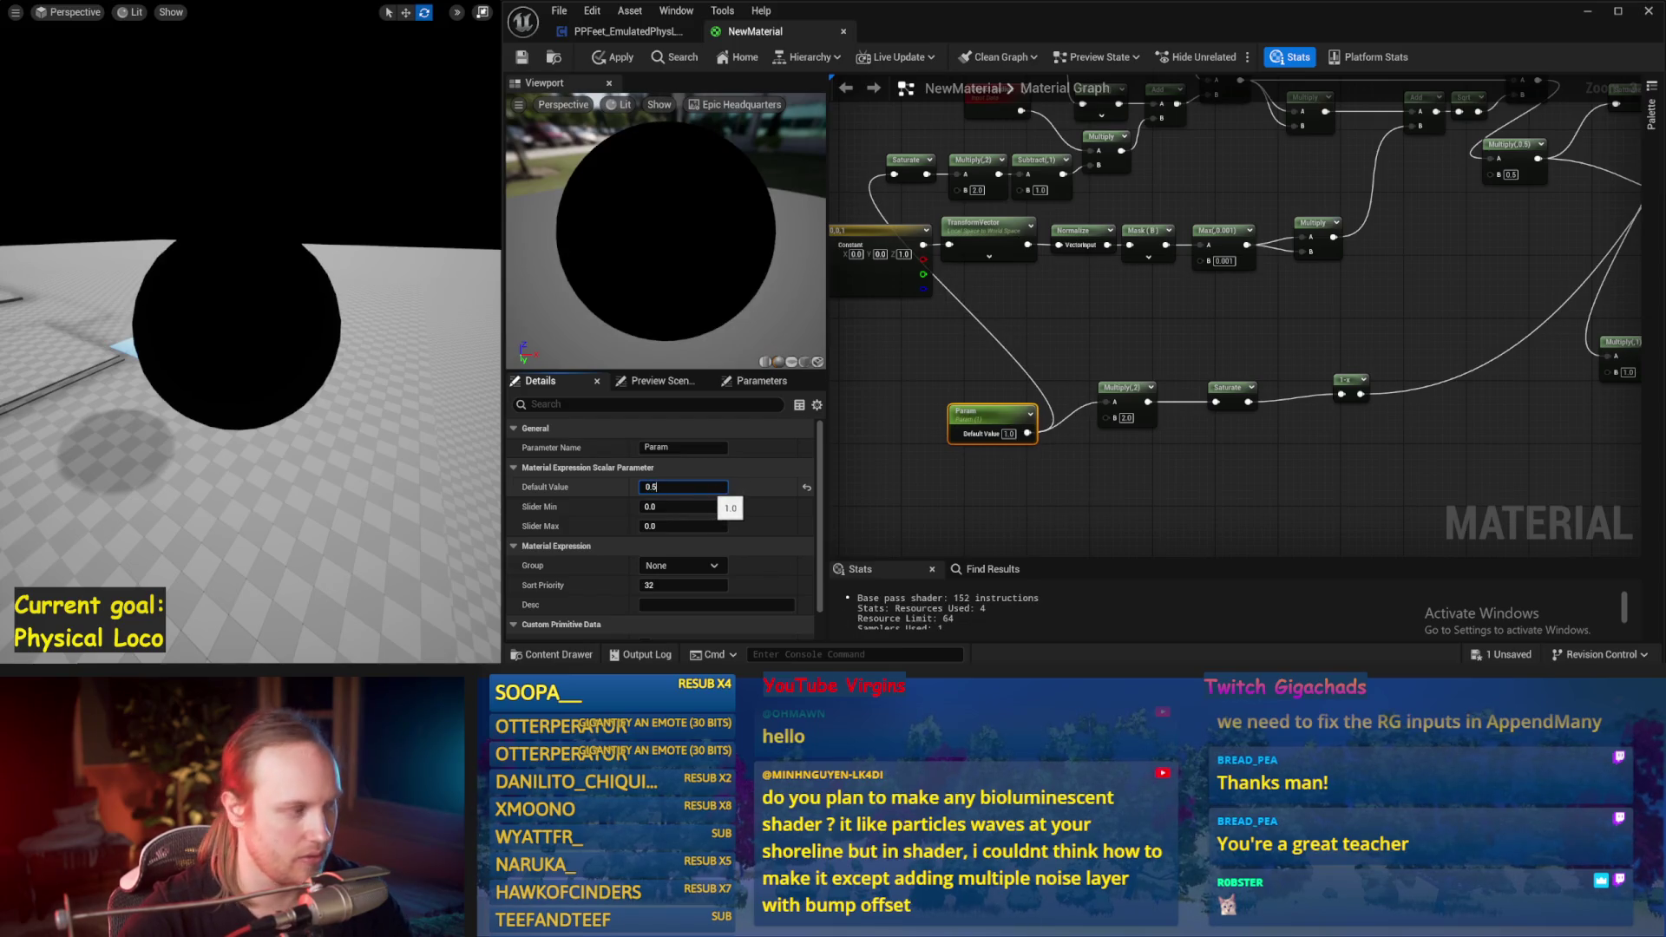
key("Return")
mouse_move(656, 487)
left_mouse_down()
mouse_move(621, 487)
mouse_move(668, 486)
left_mouse_up()
left_click(1074, 491)
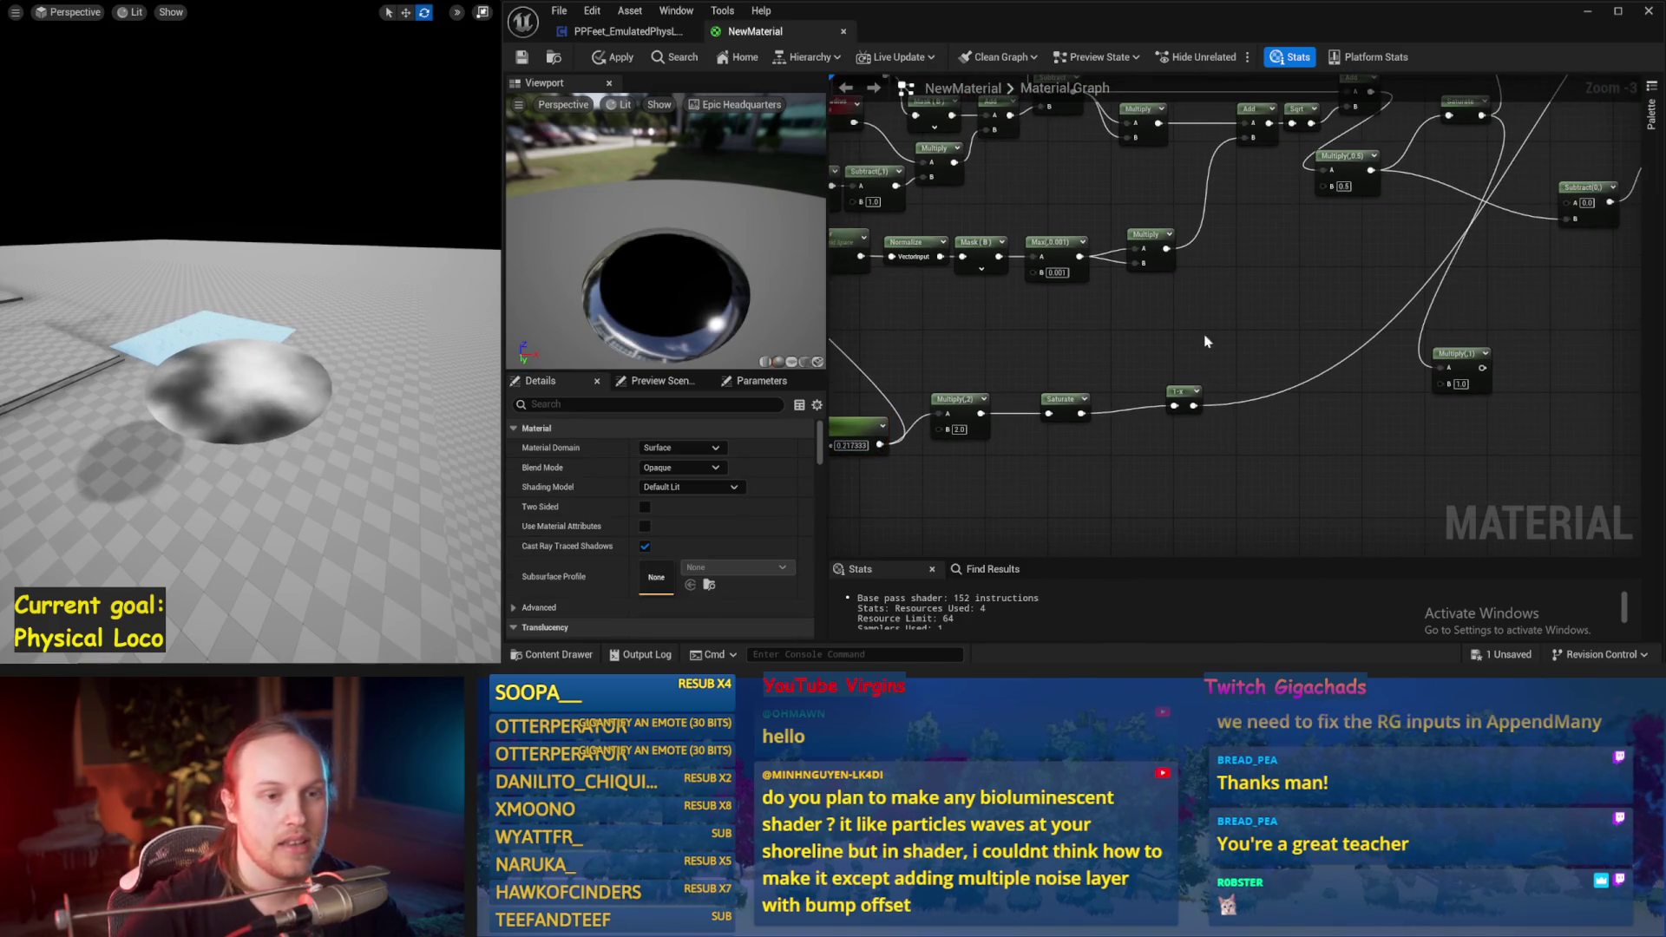
Step: Move the Multiply node and place the 1-x node next to Saturate, then apply
left_click_drag(1206, 341, 1047, 355)
left_click_drag(1301, 368, 1395, 406)
left_click(1235, 405)
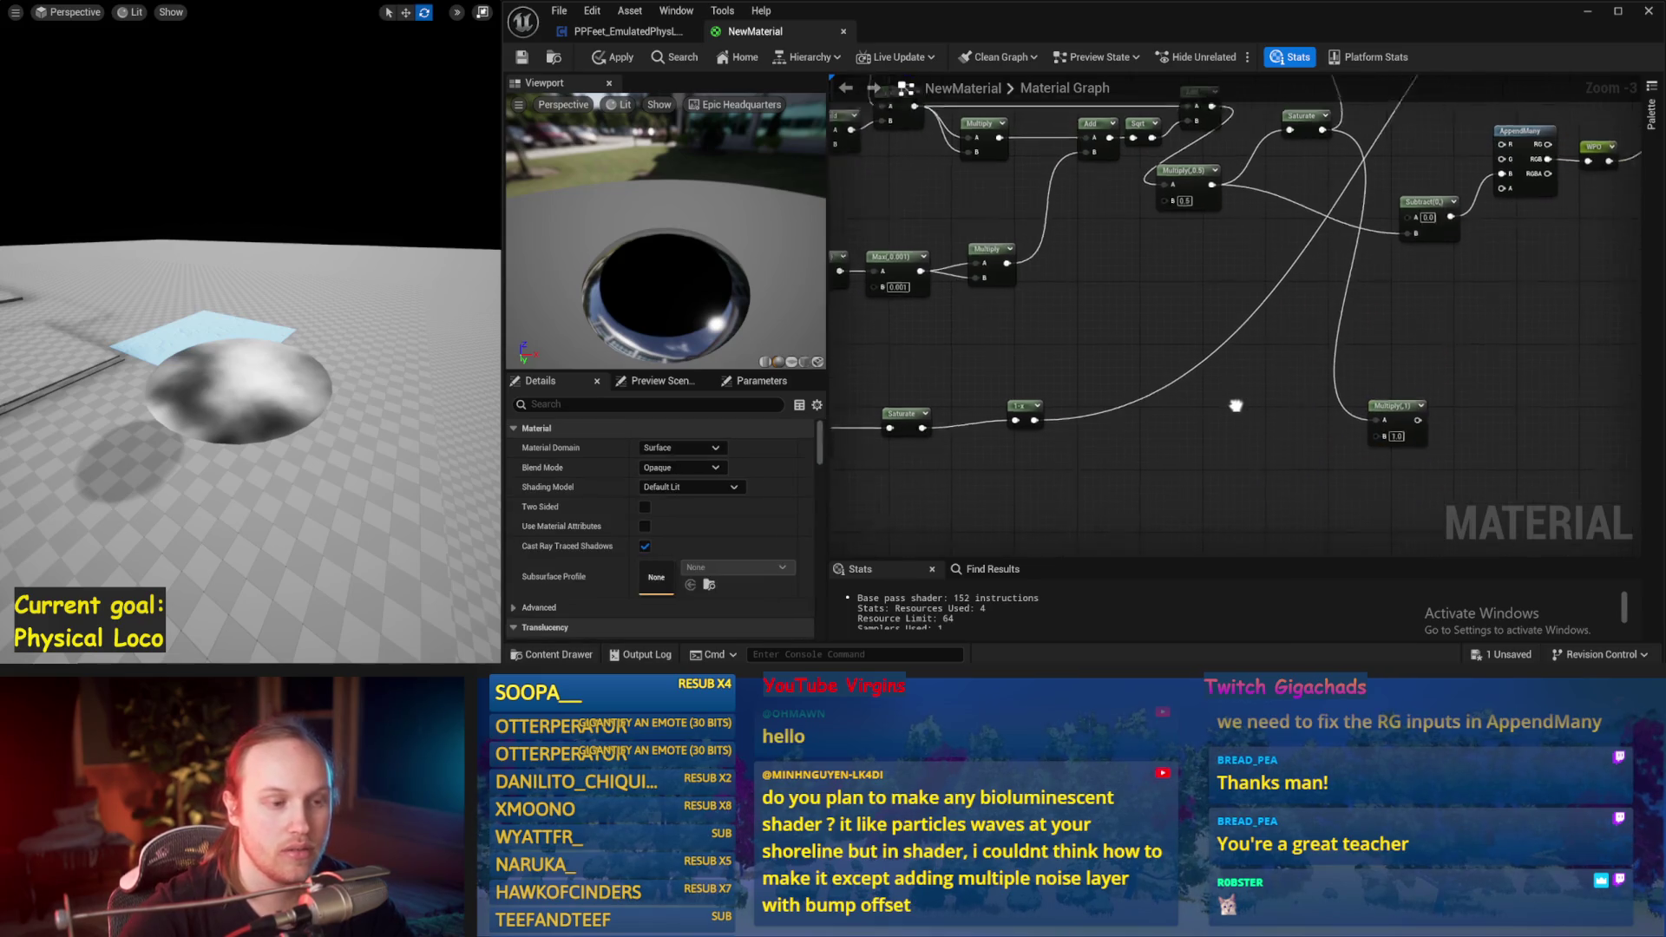
mouse_move(1024, 406)
left_mouse_down()
mouse_move(962, 406)
mouse_move(1166, 365)
mouse_move(928, 441)
left_mouse_up()
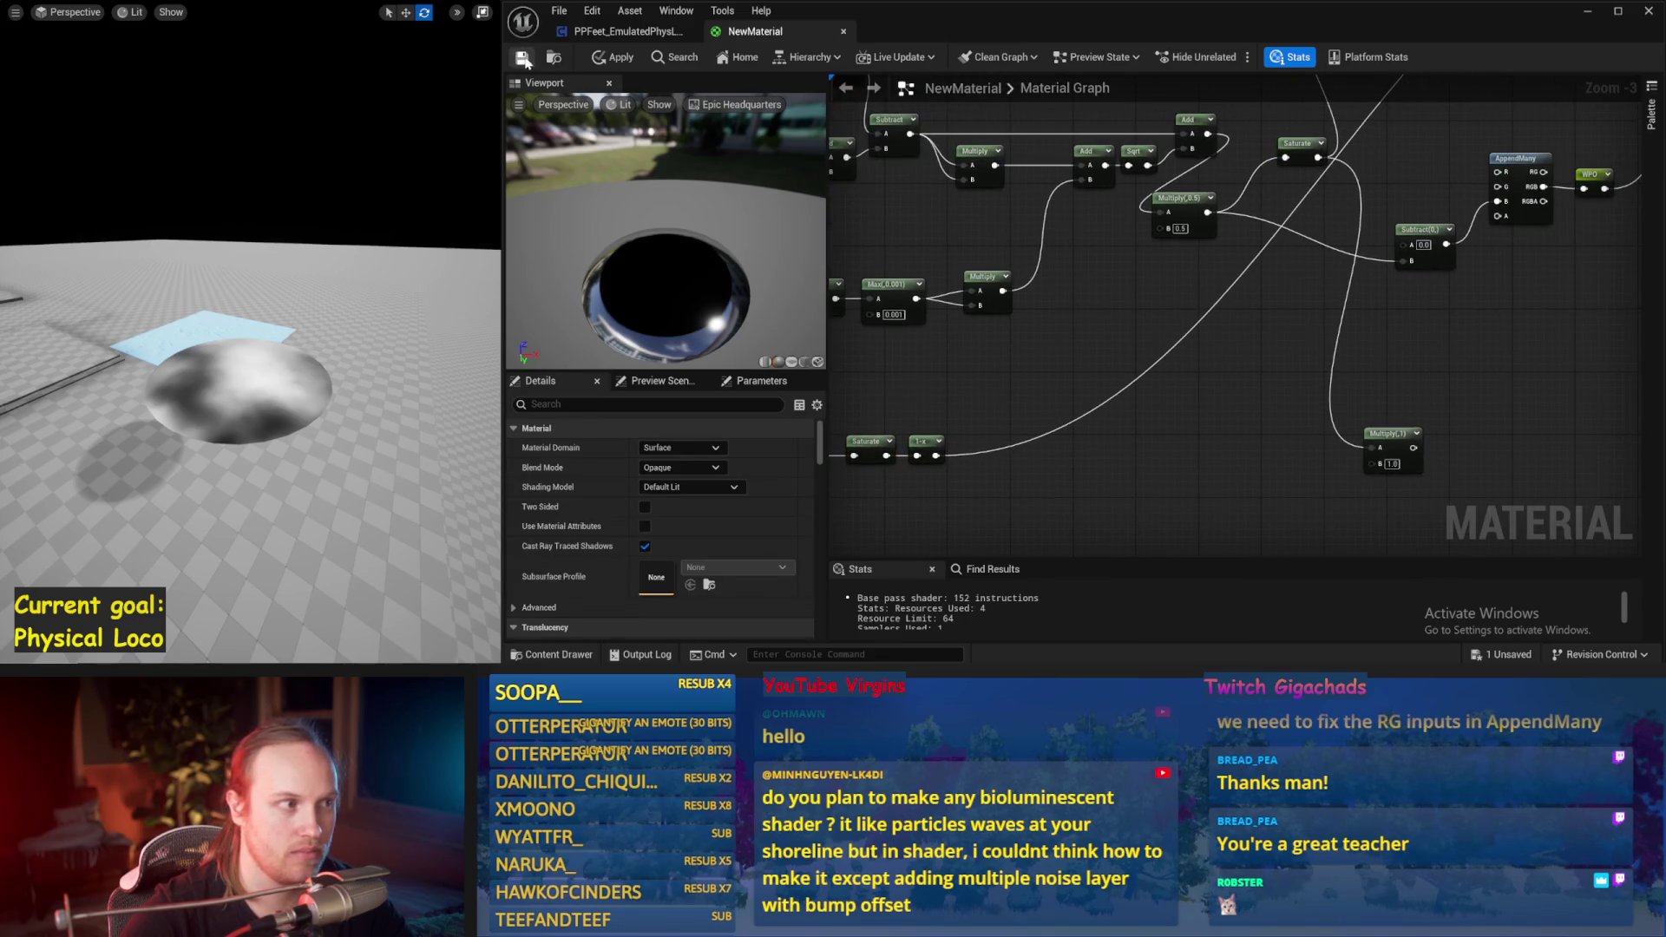
left_click(523, 57)
Step: Pan the graph to bring the AppendMany and position input nodes into view
left_click_drag(1500, 204, 1634, 88)
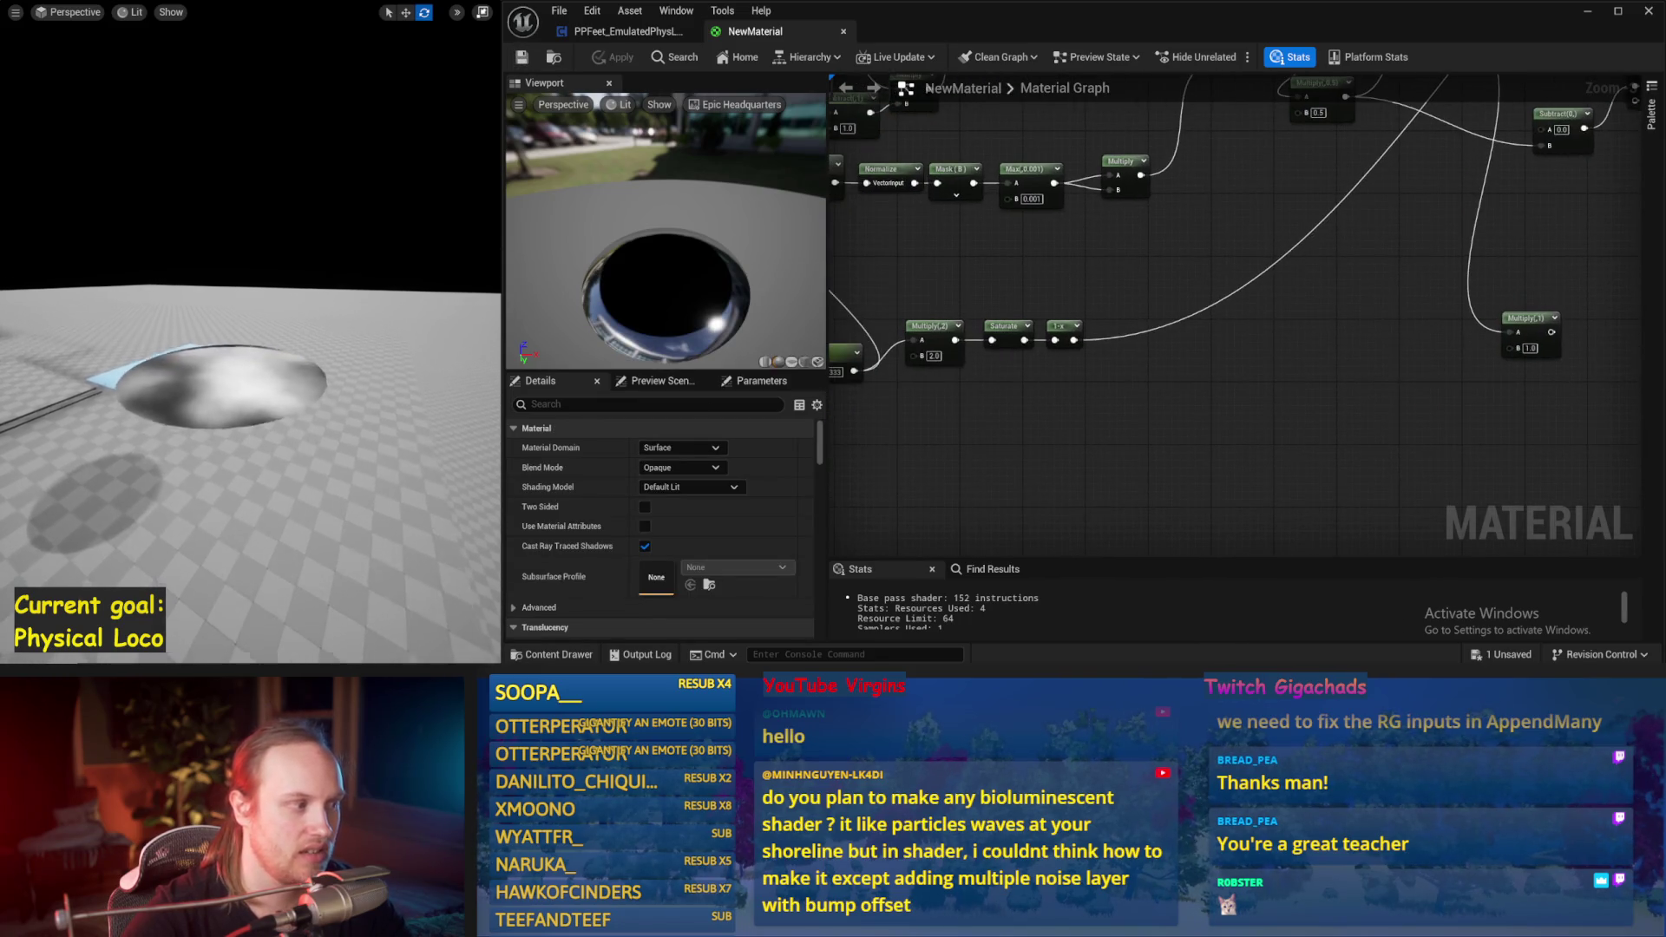
left_click_drag(1254, 384, 1147, 453)
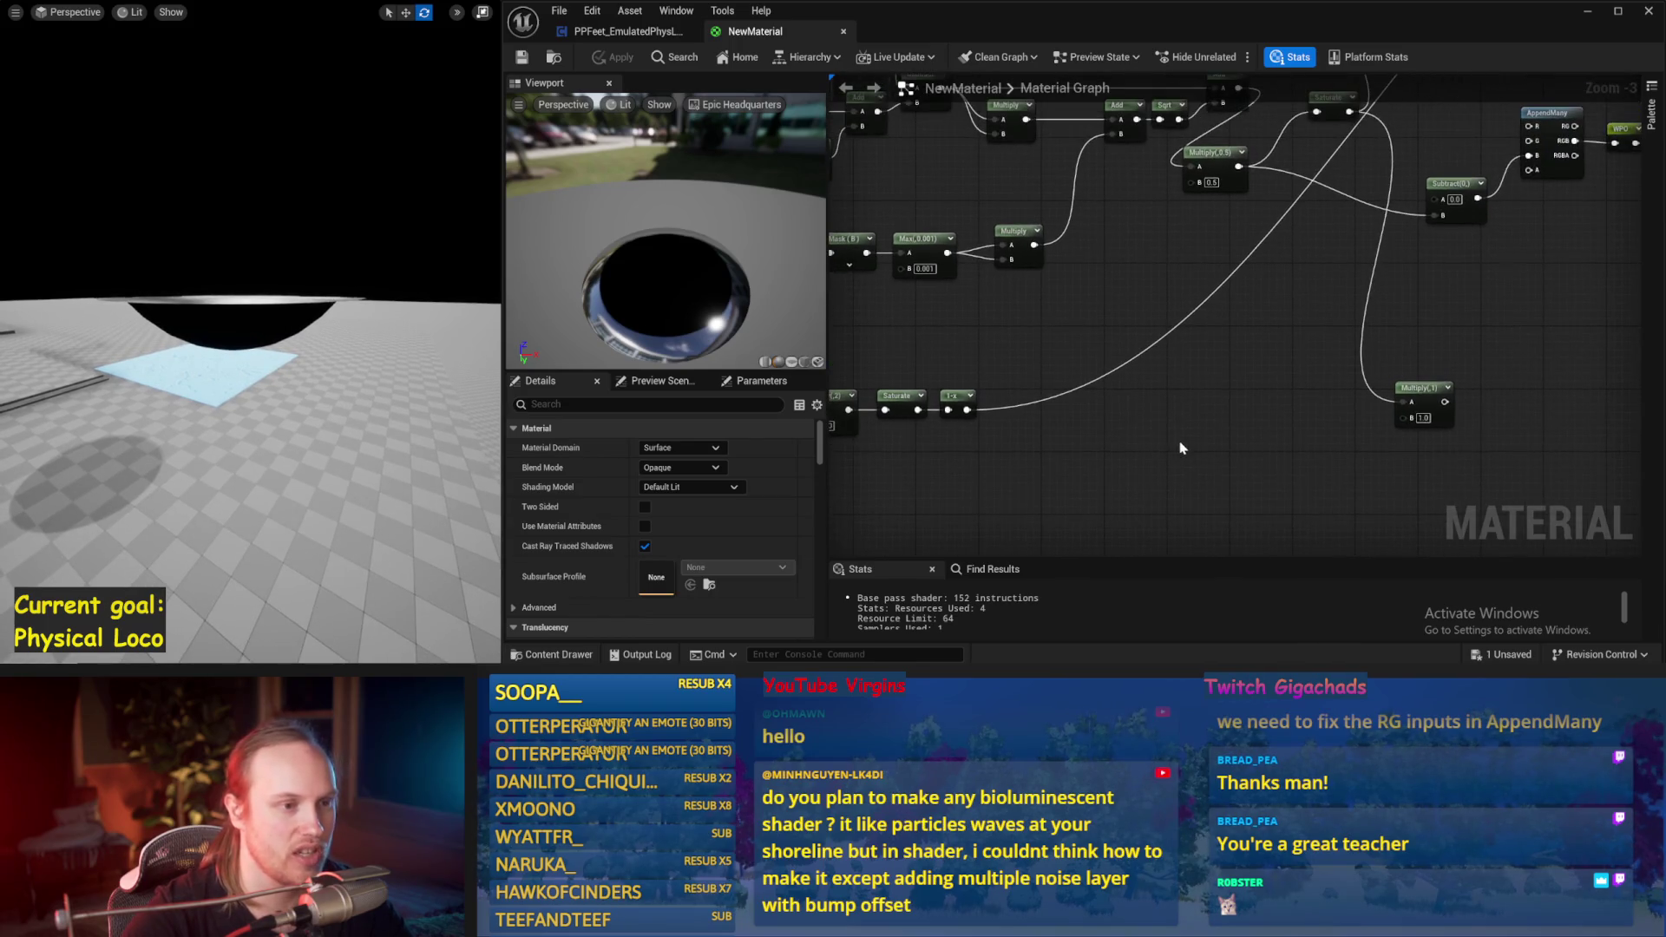
mouse_move(1336, 108)
left_mouse_down()
mouse_move(1166, 239)
mouse_move(1133, 300)
mouse_move(1179, 138)
left_mouse_up()
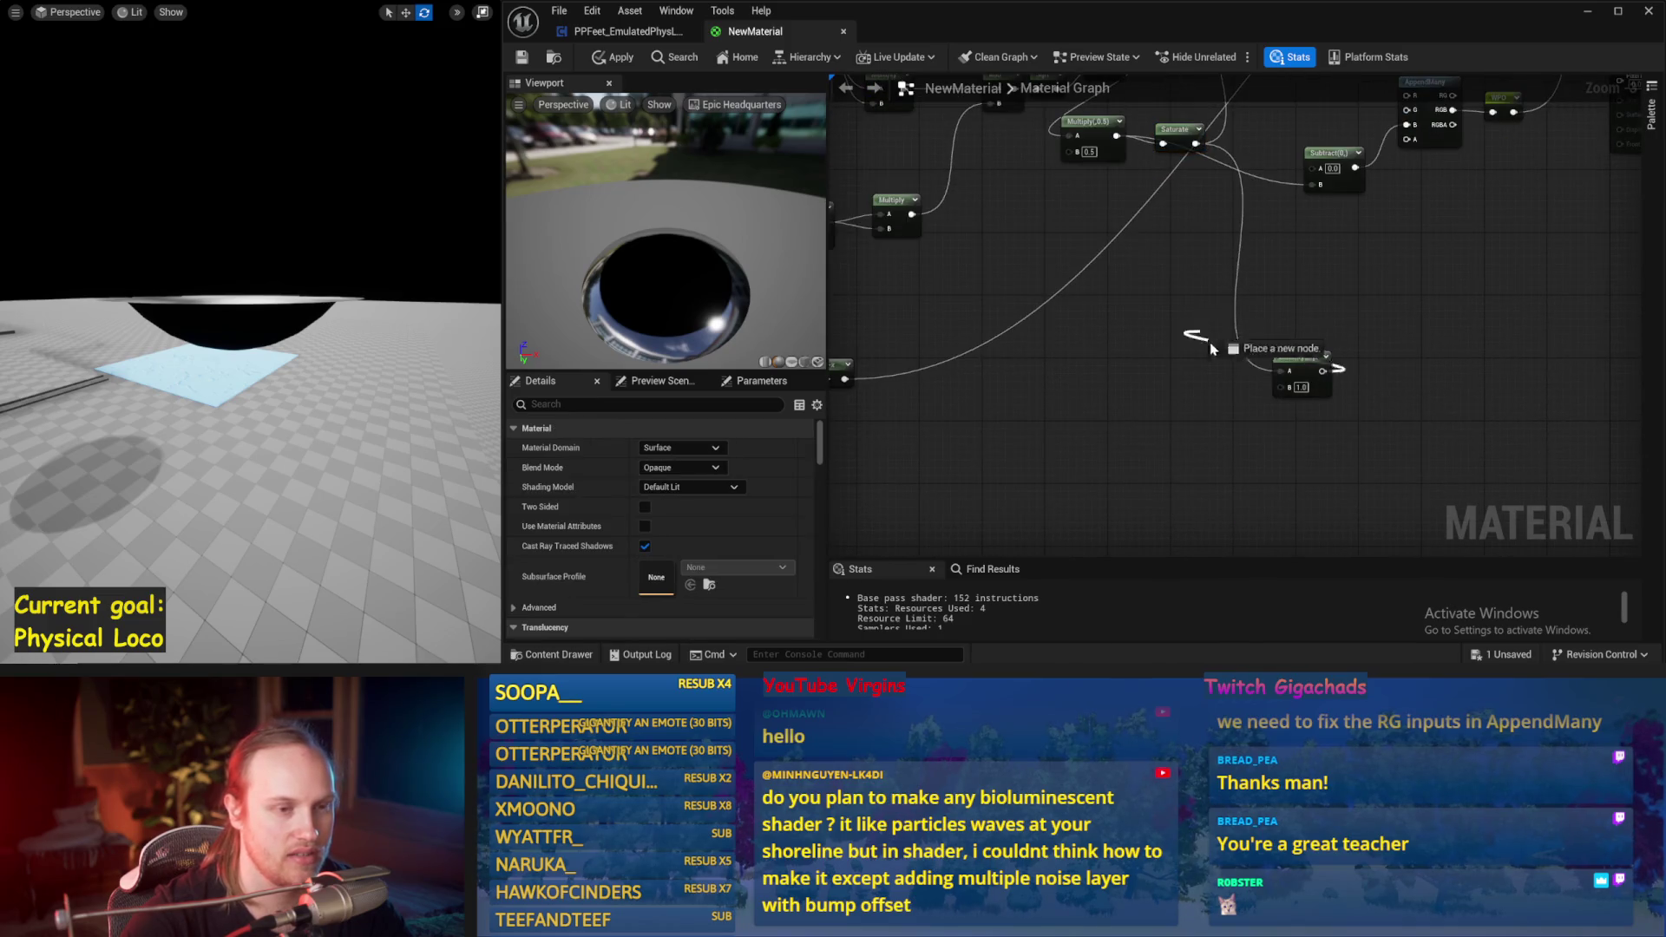
scroll(1186, 417, "down", 3)
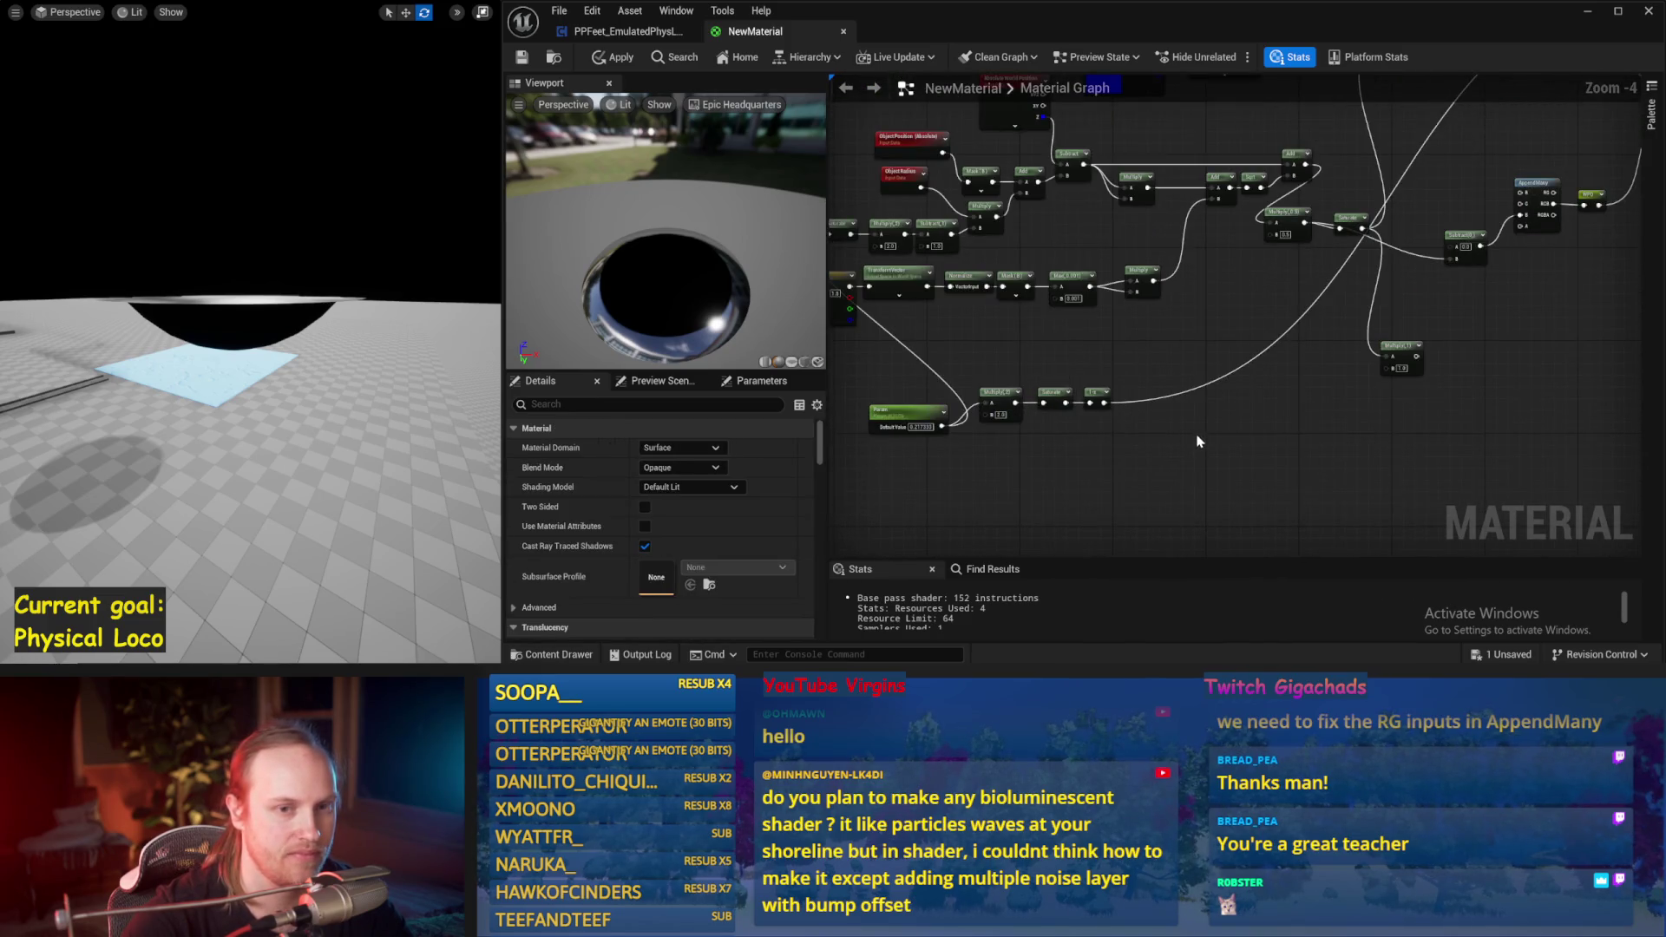
scroll(1198, 436, "up", 1)
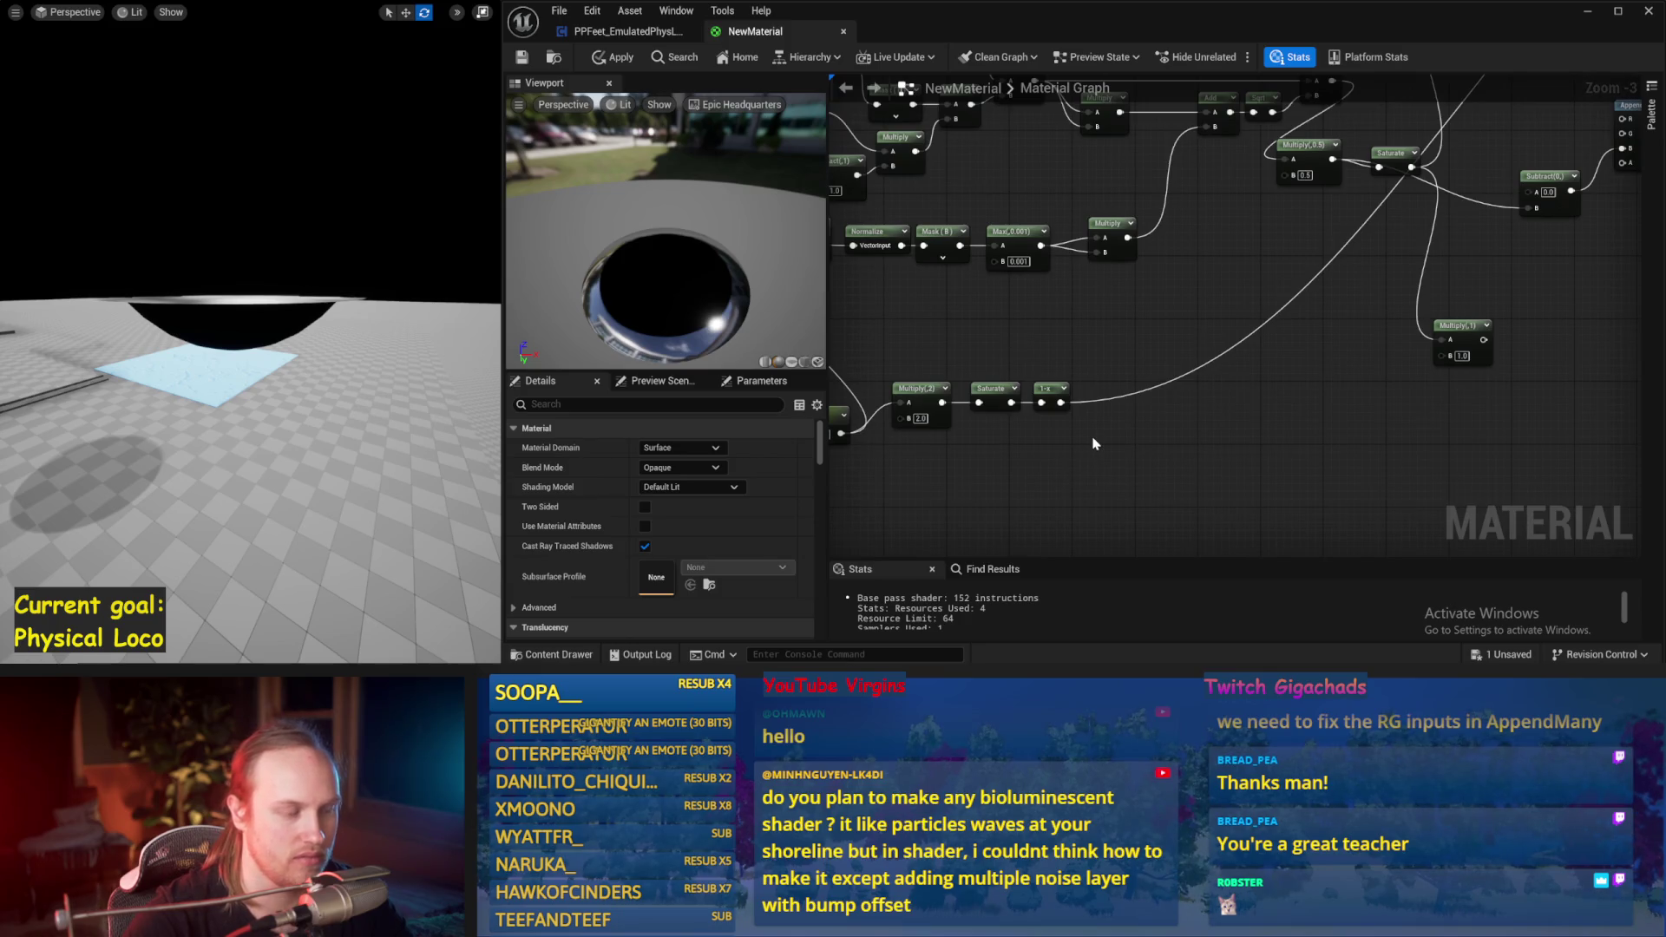
left_click_drag(1118, 454, 966, 215)
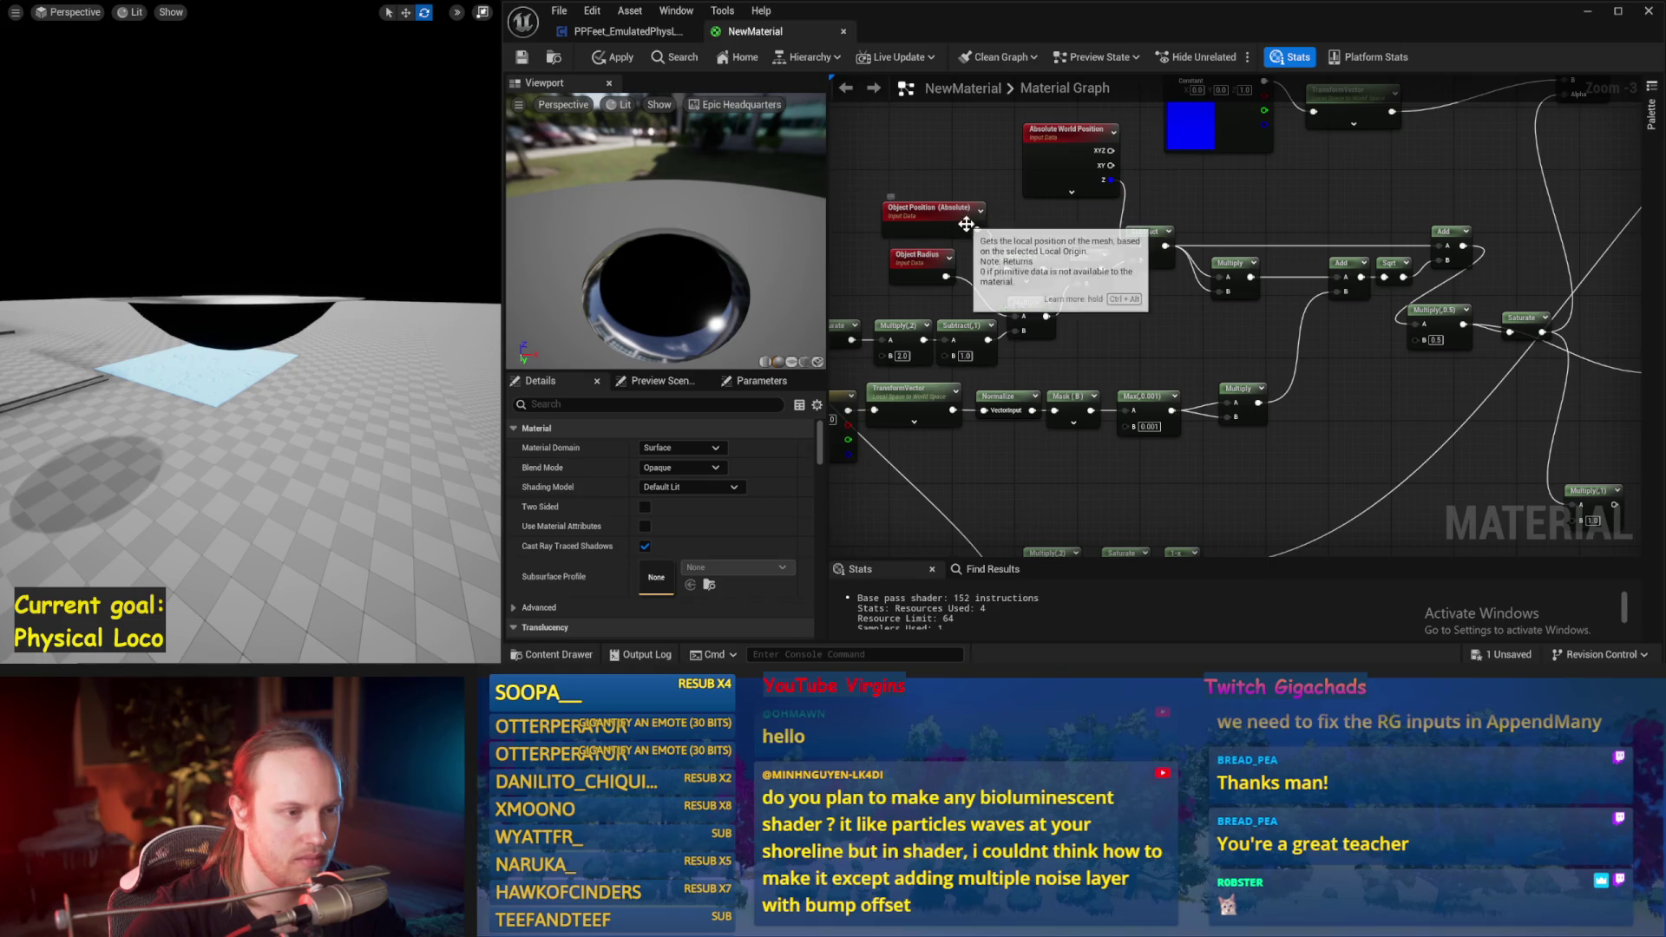
Step: Add a Local Position node in empty space below the Param chain
mouse_move(1108, 365)
left_mouse_down()
mouse_move(1326, 310)
mouse_move(1282, 380)
left_mouse_up()
left_click_drag(1266, 555, 1043, 339)
right_click(1129, 465)
type("local space")
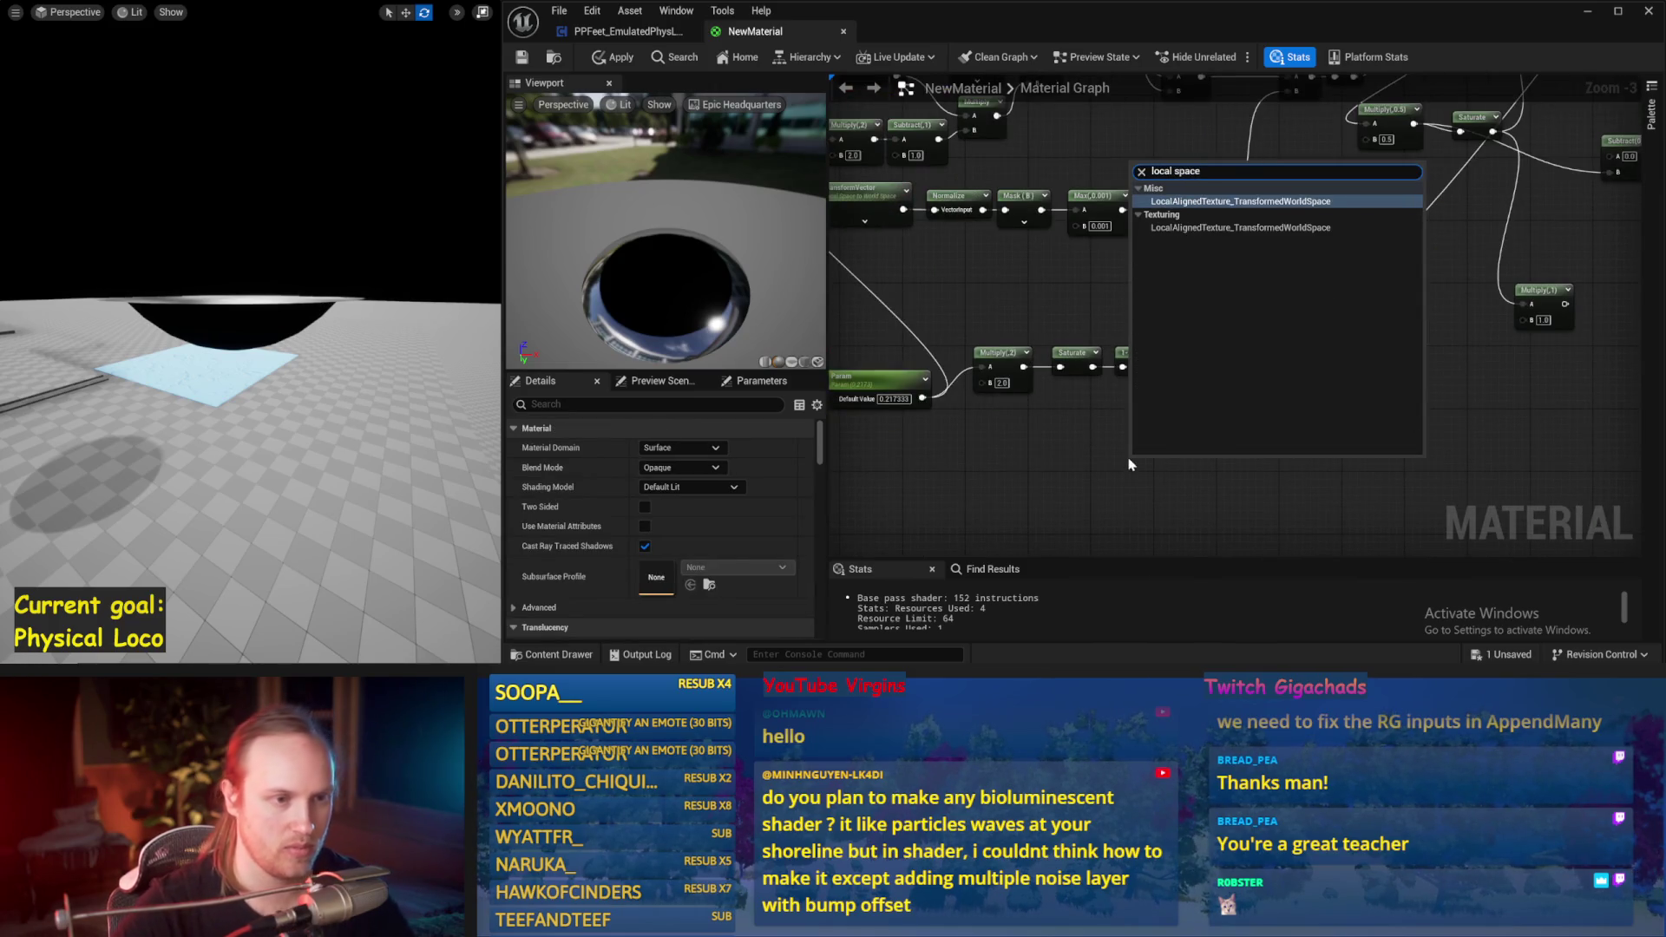
key("Escape")
right_click(1079, 474)
type("local")
key("Return")
left_click_drag(1085, 475, 1159, 400)
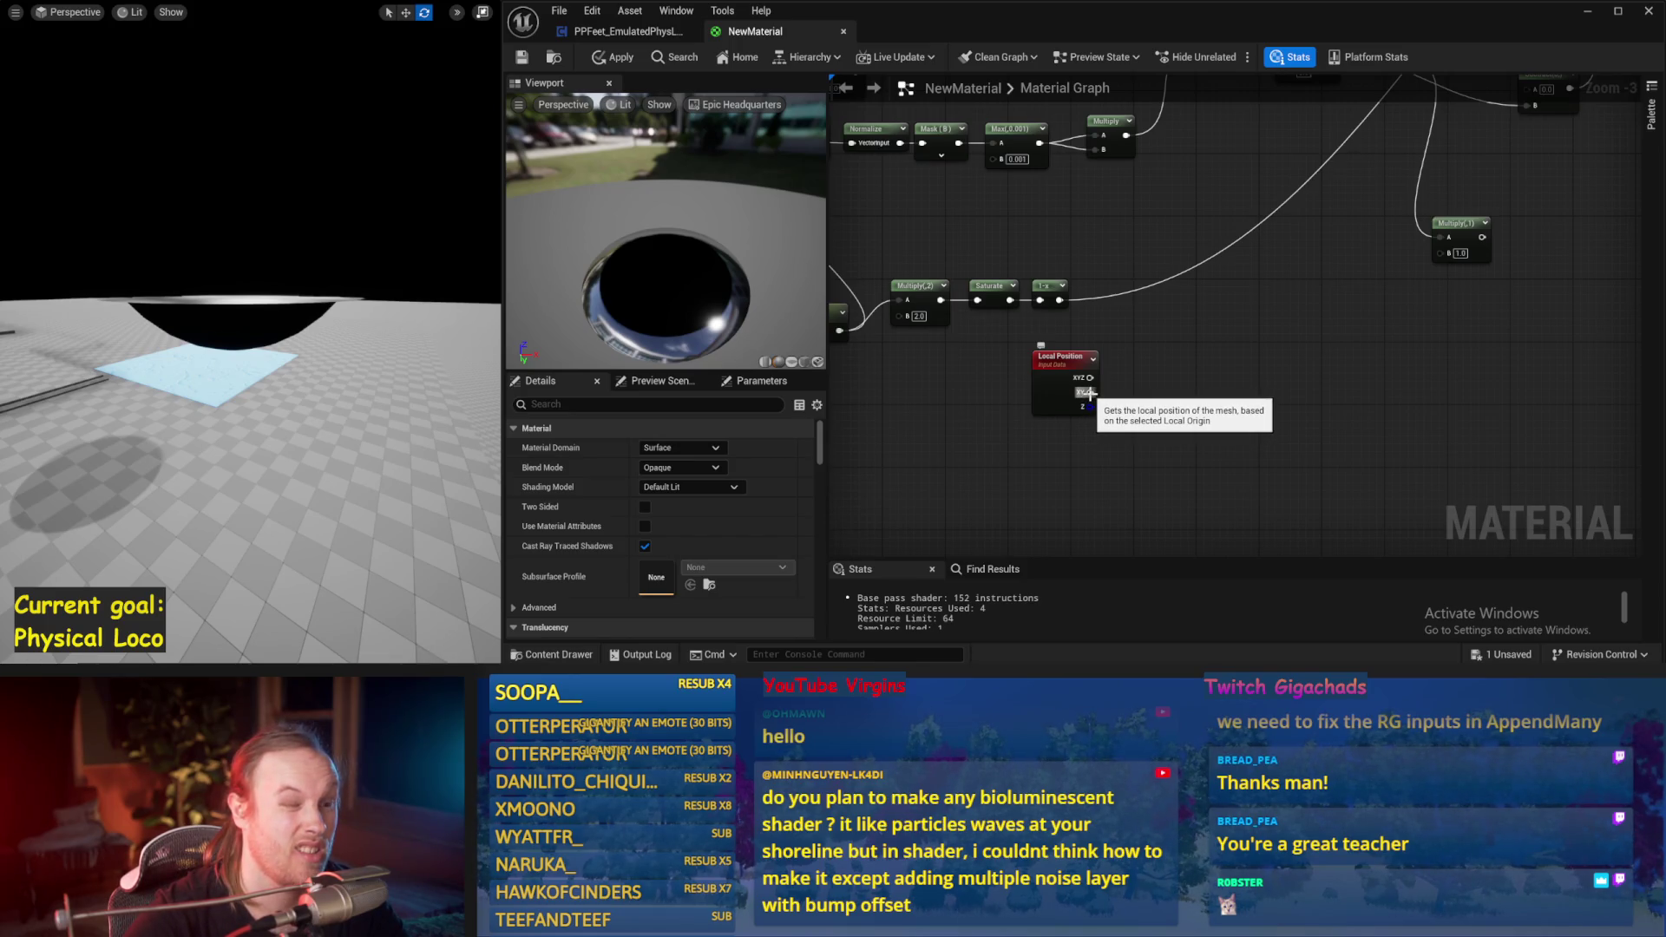
Step: Wire Local Position's XY output into a new Normalize node placed beside it
left_click_drag(1088, 392, 1162, 390)
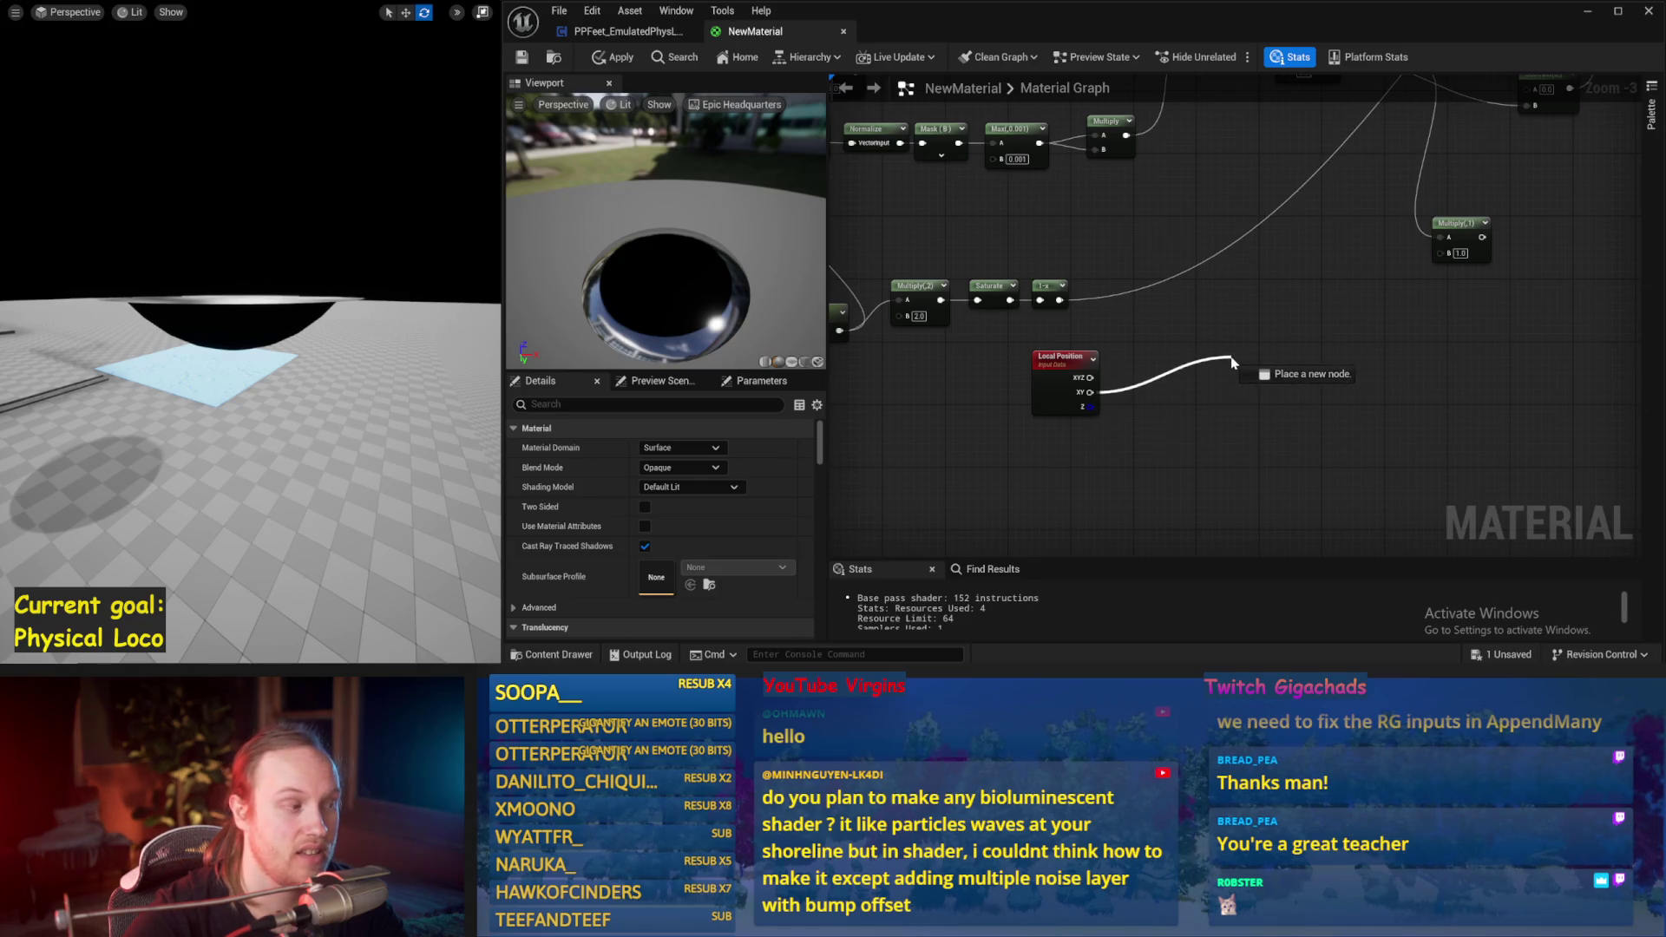
left_click_drag(1232, 363, 1202, 344)
type("normalize")
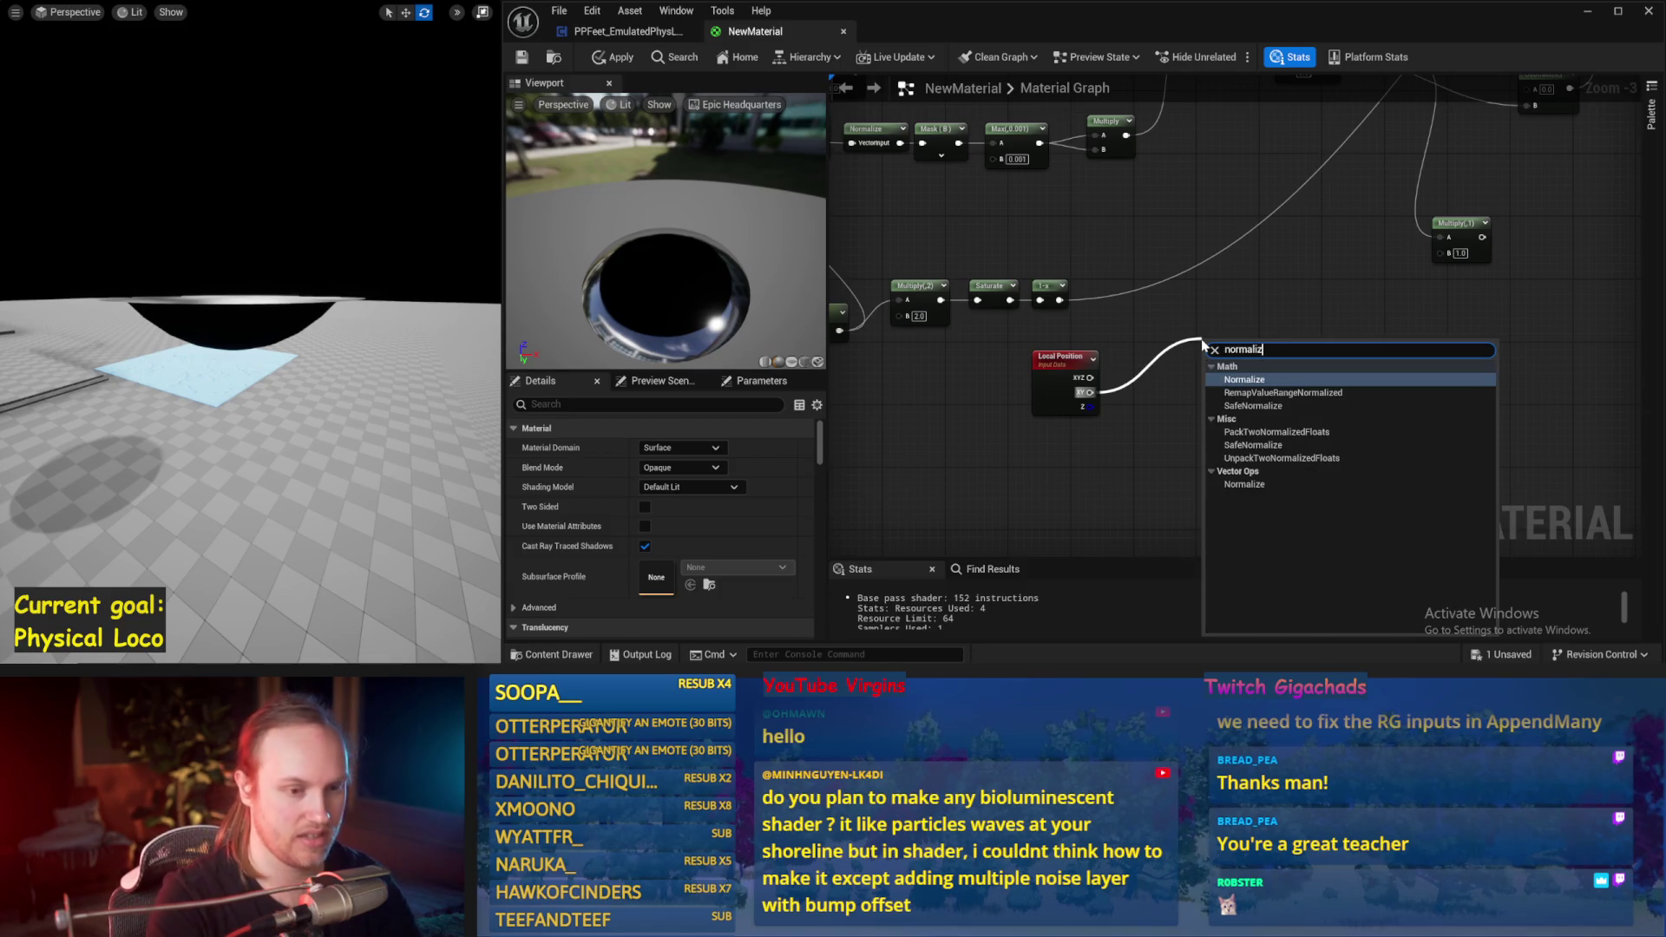
key("Return")
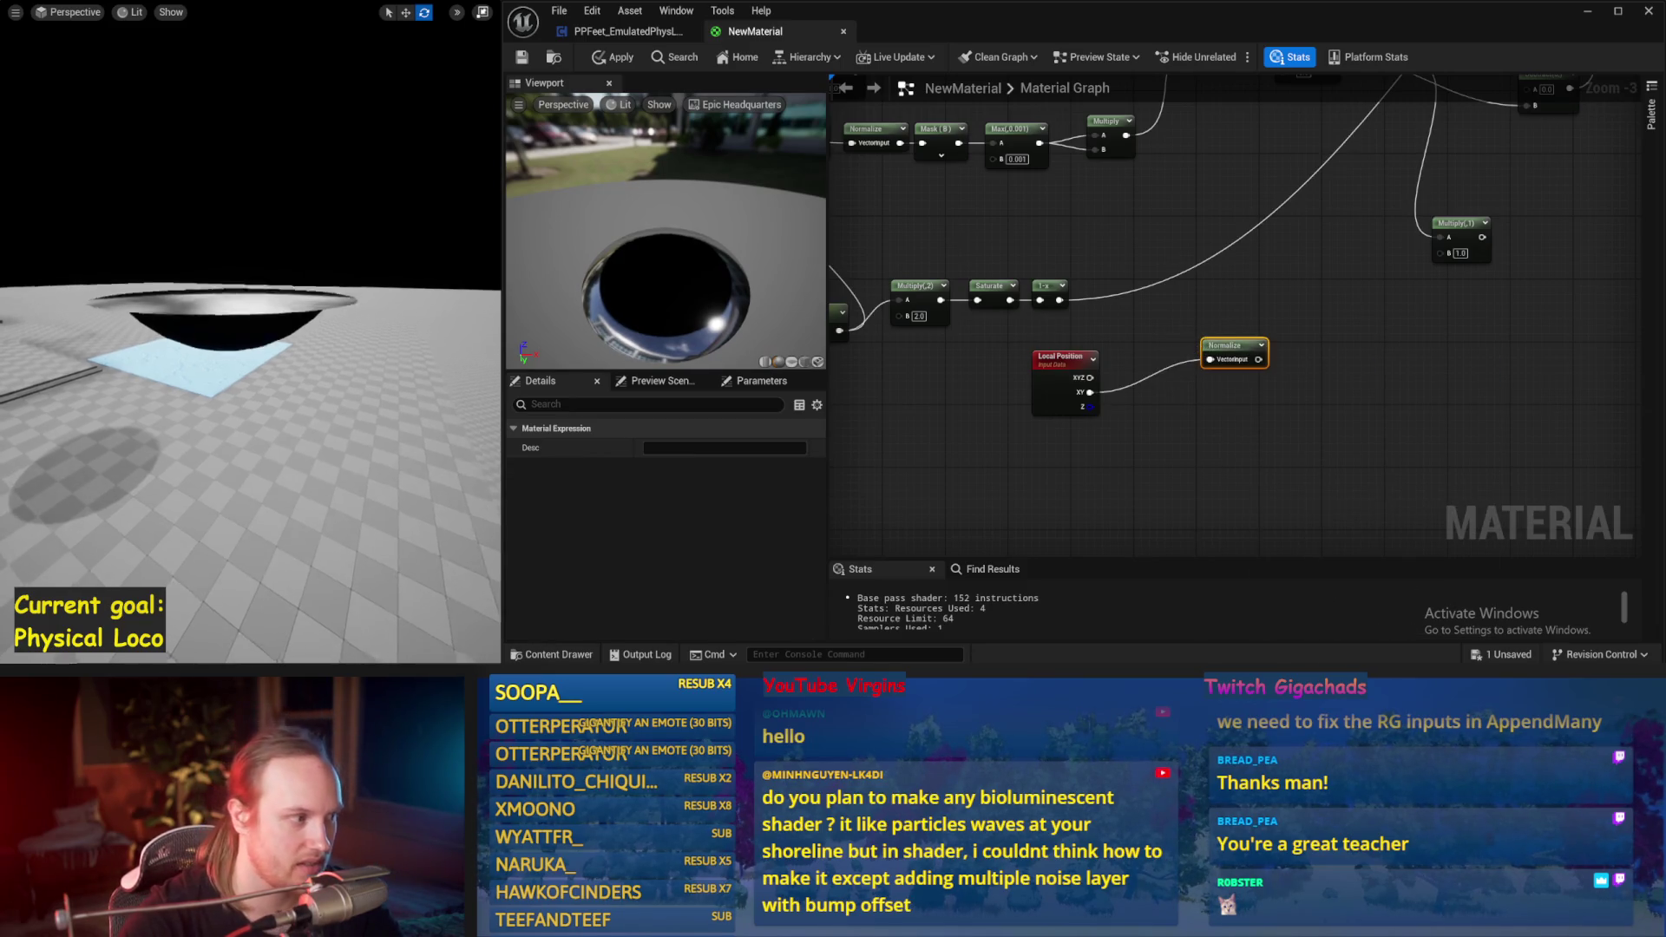
mouse_move(1241, 344)
left_mouse_down()
mouse_move(1149, 379)
mouse_move(1111, 370)
left_mouse_up()
left_click(1161, 337)
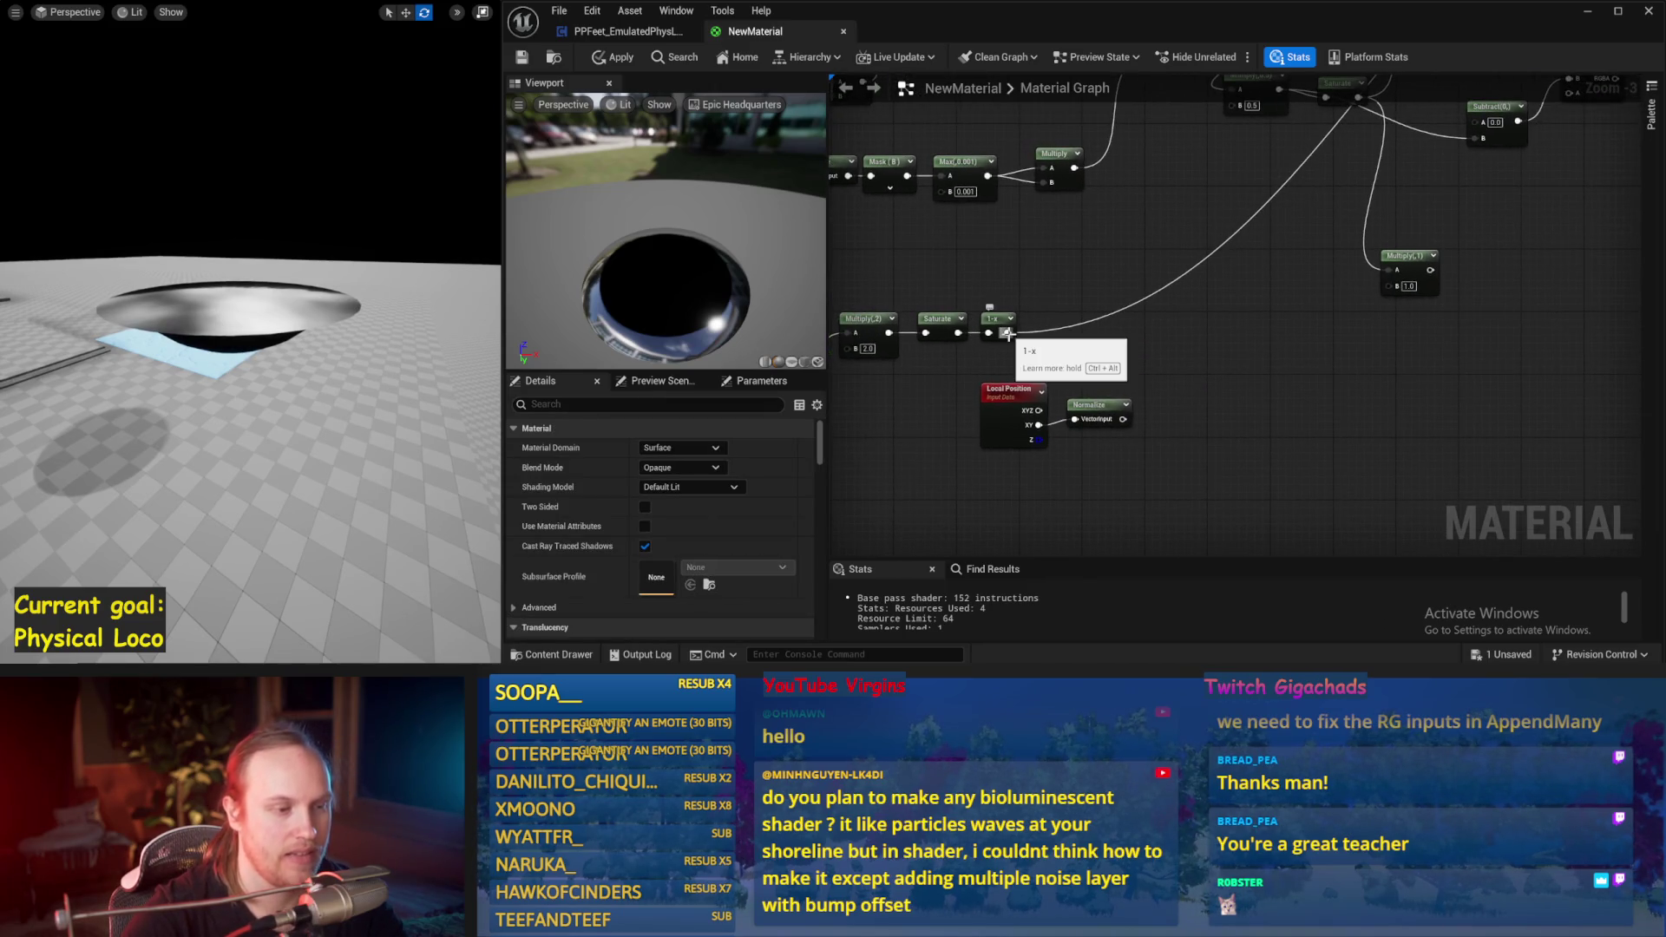
Step: Add an Arccosine node after 1-x, then delete it
scroll(964, 414, "up", 1)
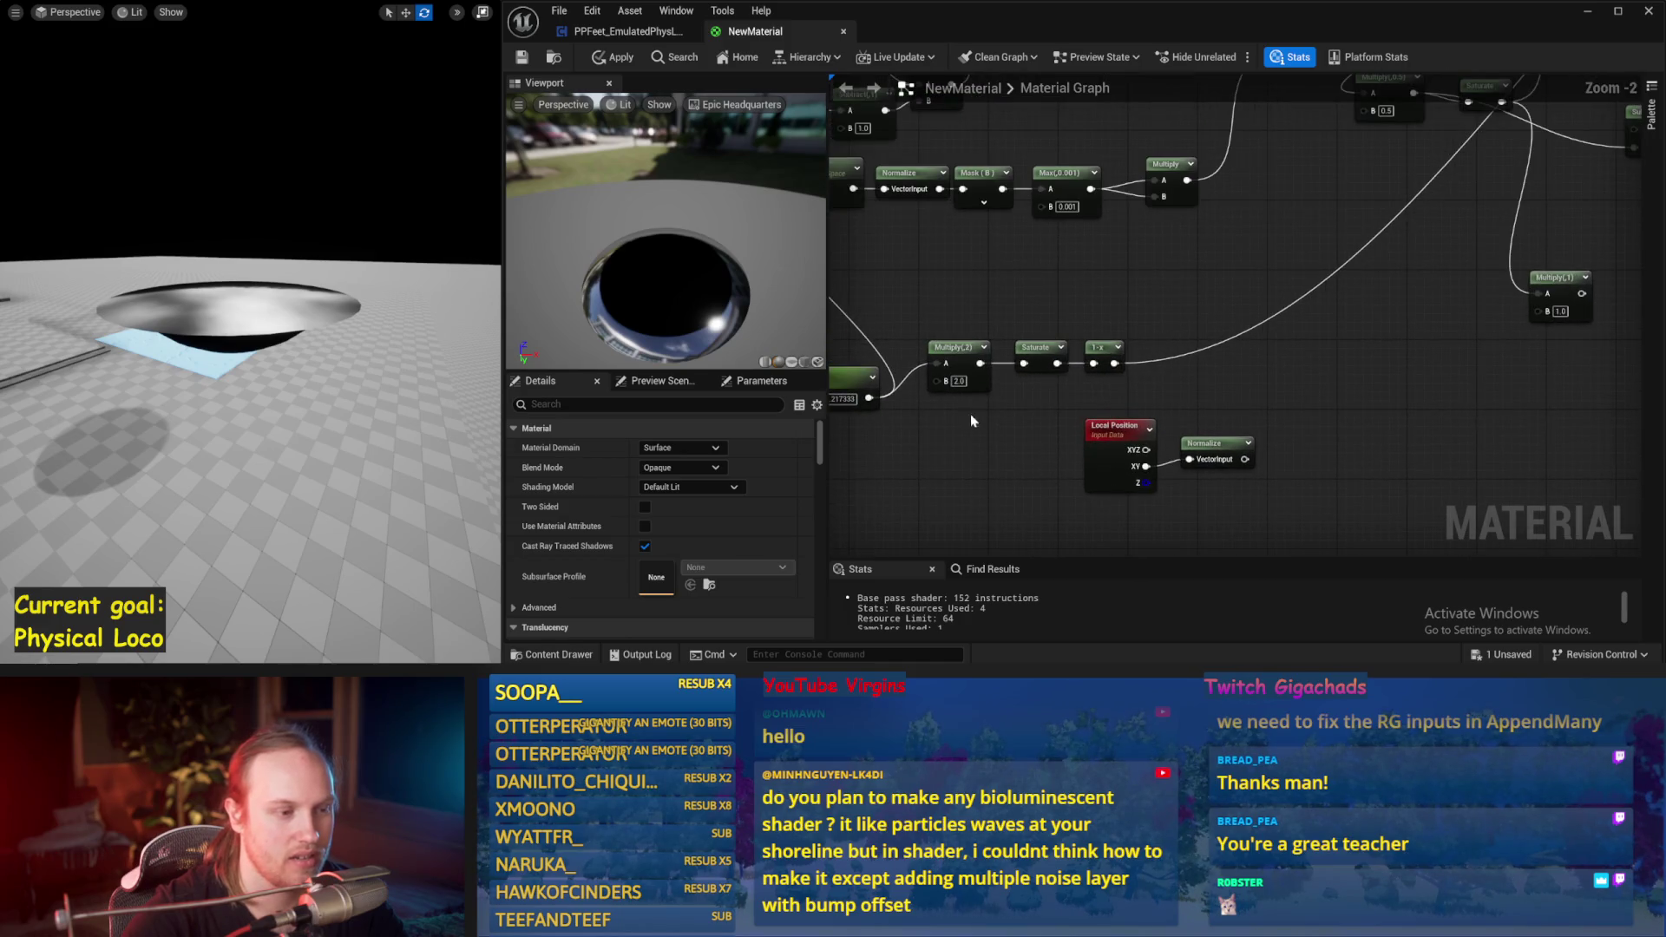
left_click_drag(1114, 363, 1195, 310)
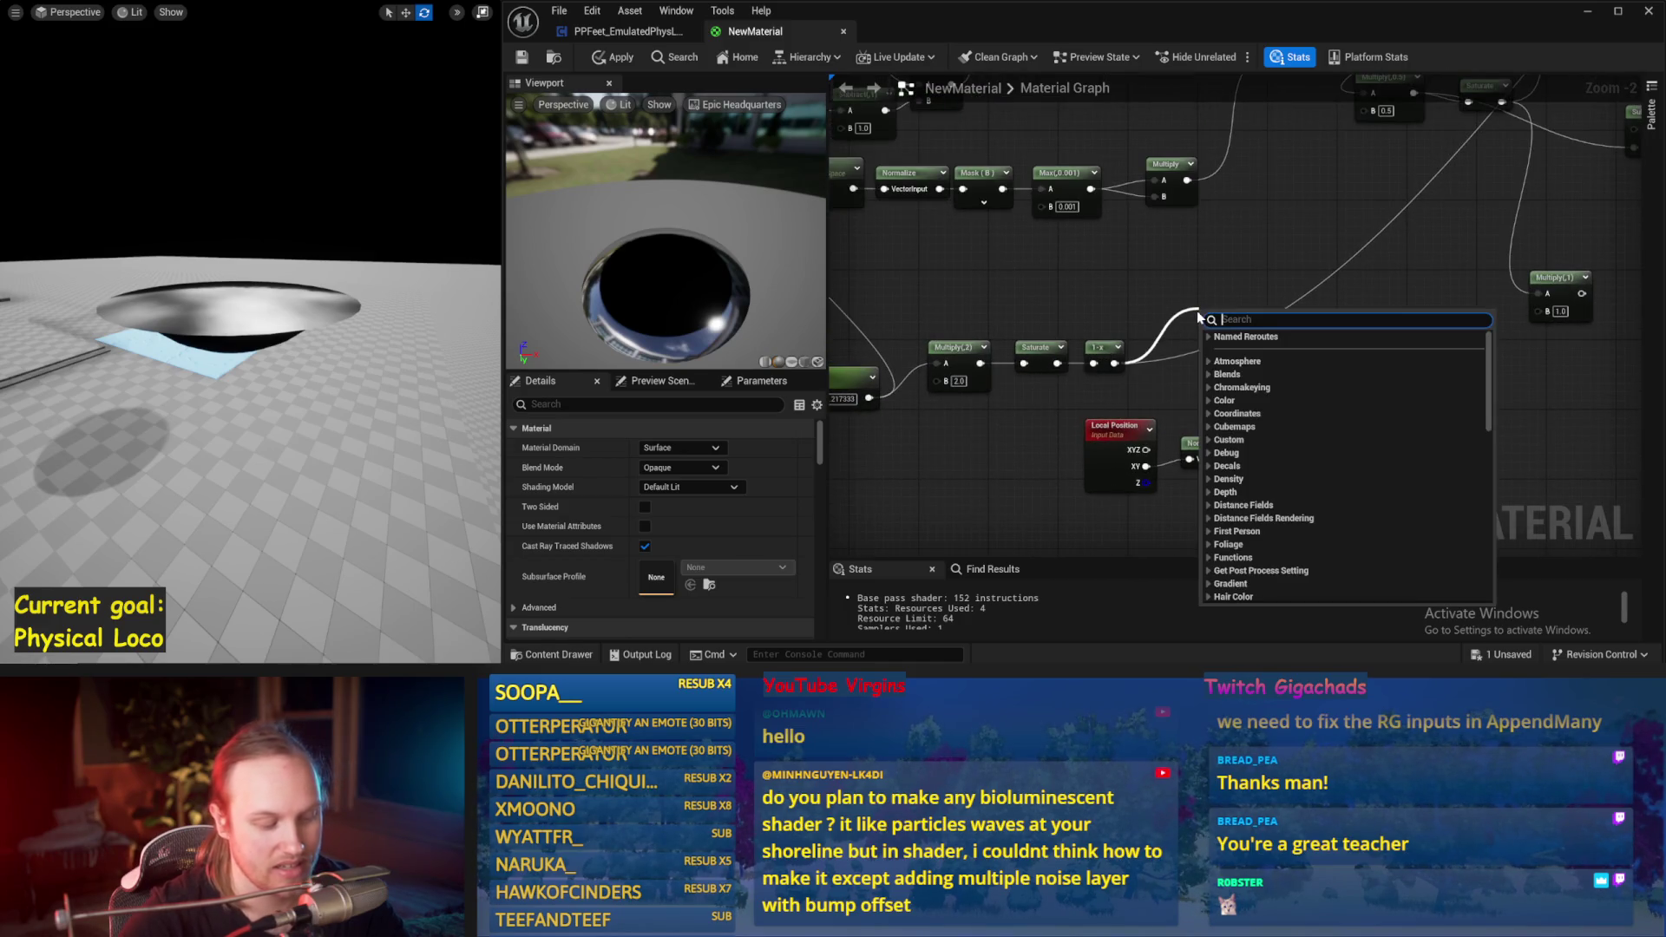
type("arc")
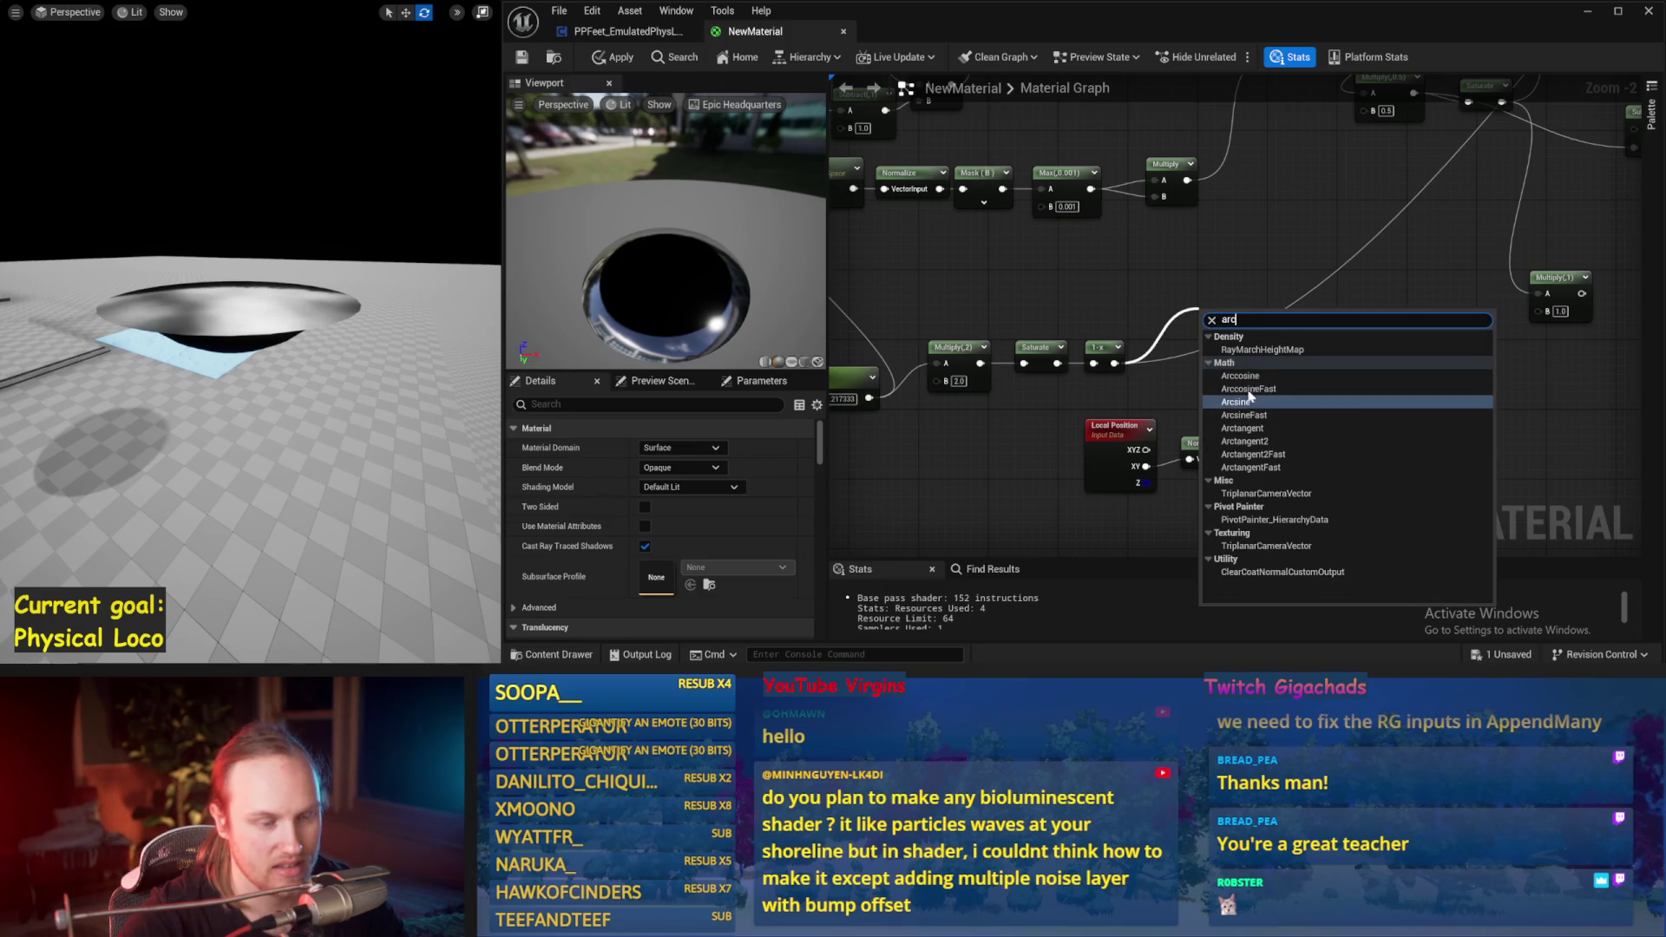
left_click(1274, 378)
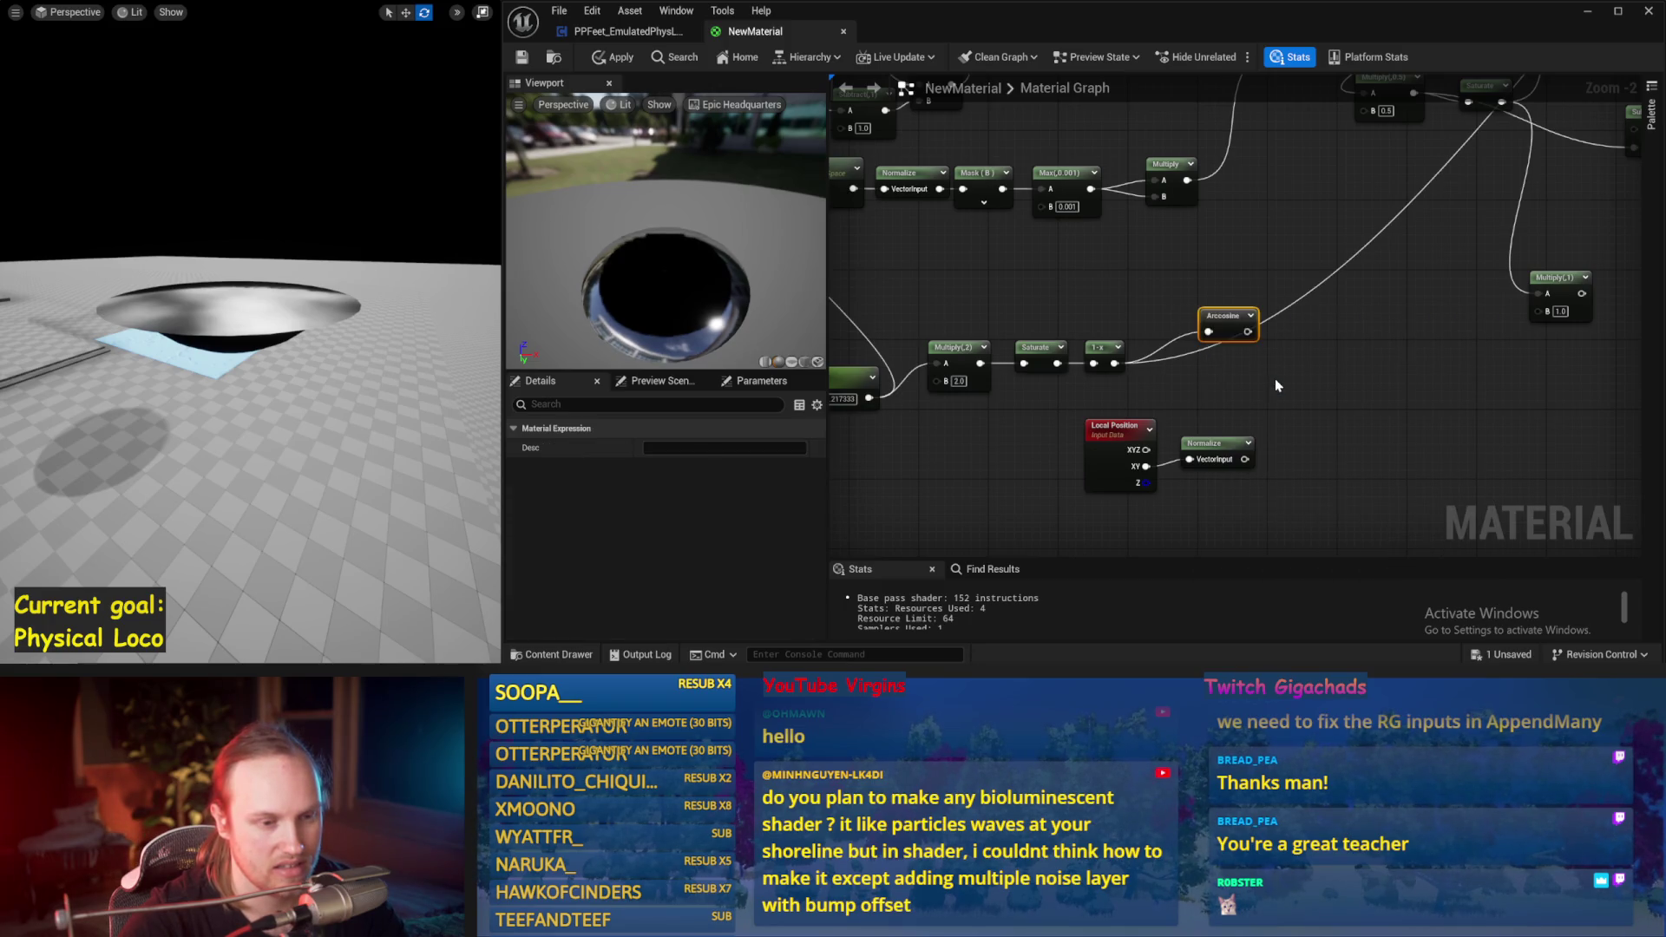
left_click(1242, 333)
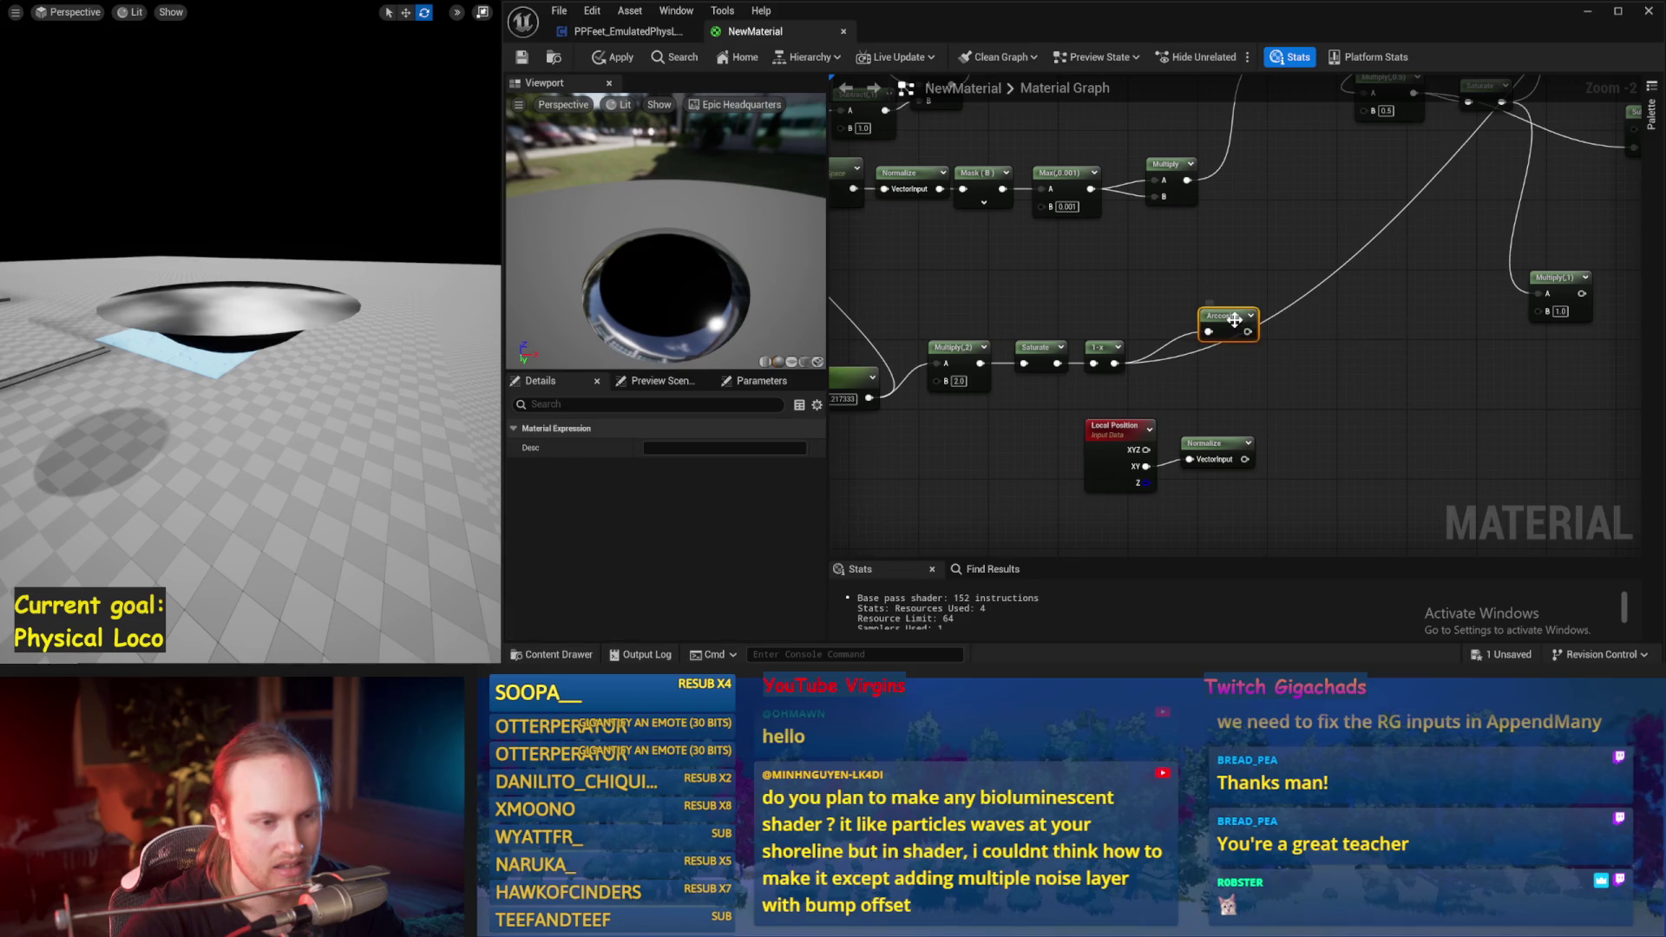
key("Delete")
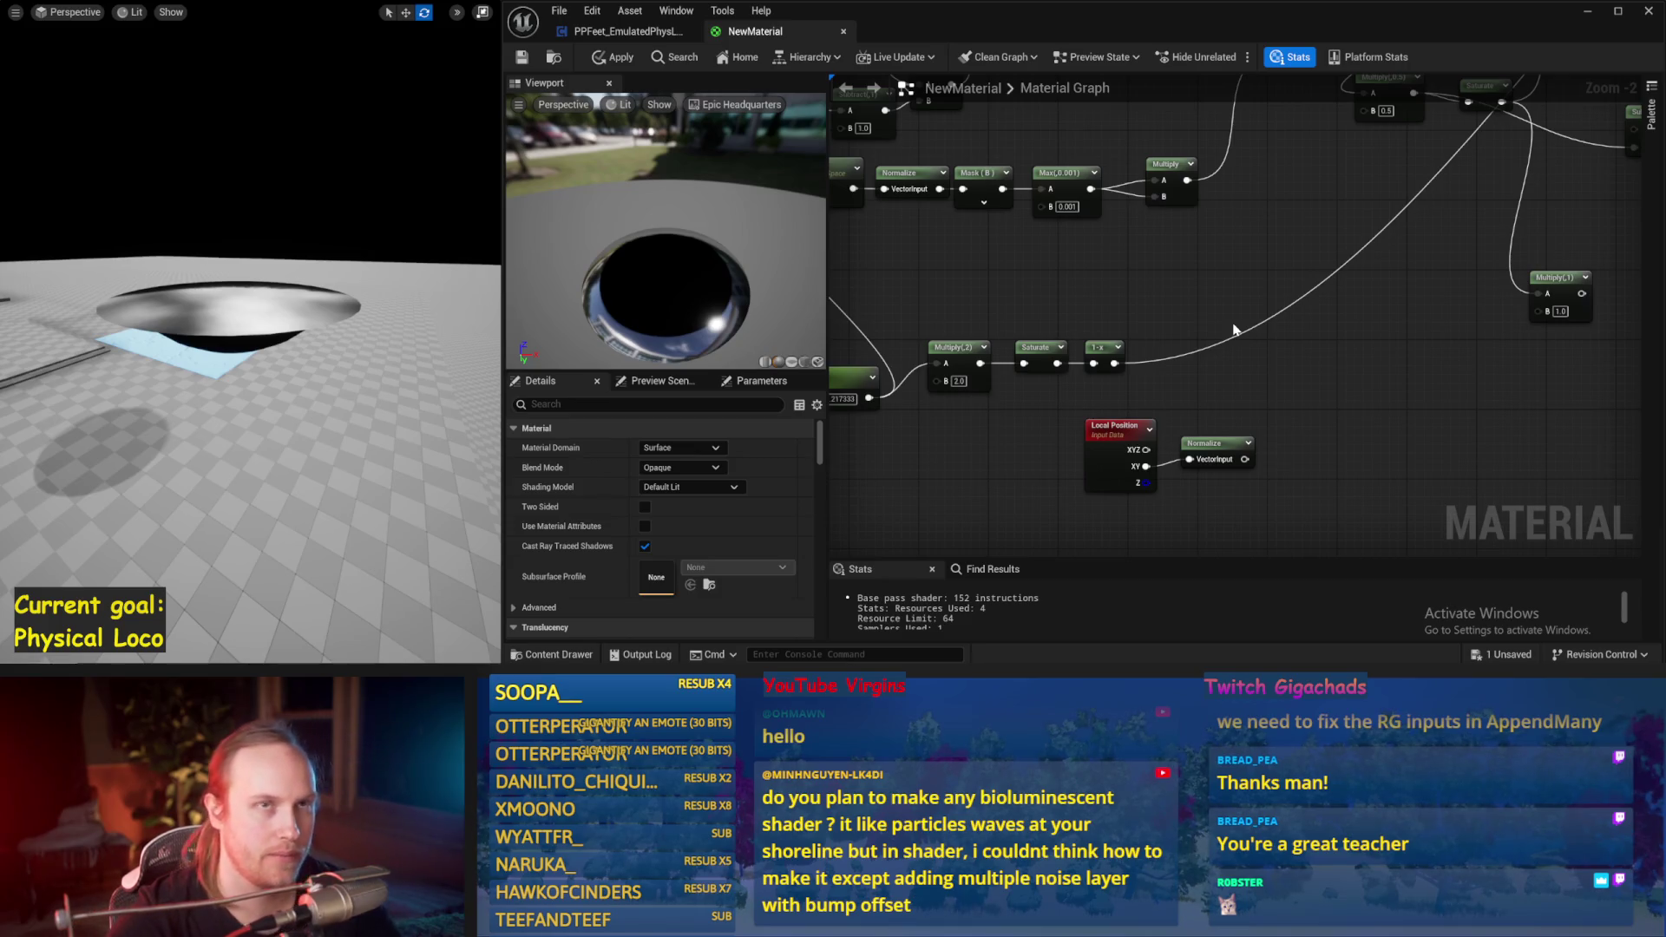
Step: Wire Normalize into the Multiply nodes, adding a second Multiply fed by the first
mouse_move(1285, 451)
left_mouse_down()
mouse_move(1244, 402)
mouse_move(1171, 377)
left_mouse_up()
left_click_drag(1072, 315, 1038, 364)
left_click_drag(1171, 443, 1470, 323)
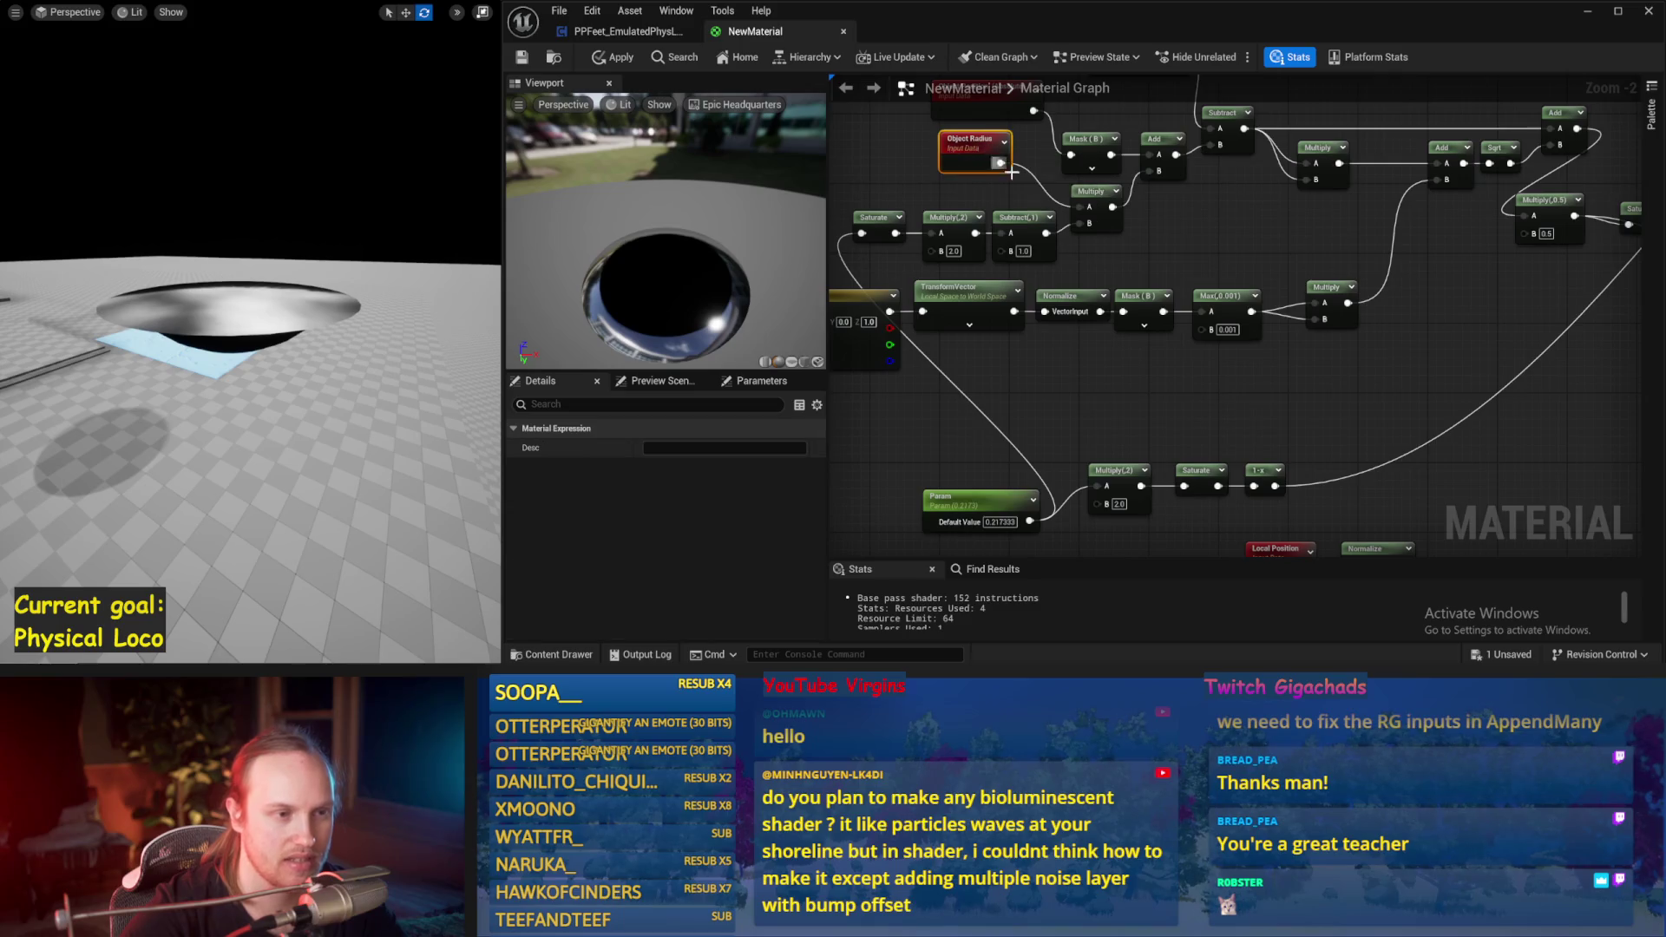
mouse_move(1000, 168)
left_mouse_down()
mouse_move(889, 183)
mouse_move(1434, 464)
mouse_move(1363, 357)
mouse_move(1395, 375)
mouse_move(1310, 341)
left_mouse_up()
left_click(1386, 351)
left_click_drag(1416, 358, 1422, 324)
left_click(1364, 408)
mouse_move(1225, 471)
left_mouse_down()
mouse_move(1405, 357)
mouse_move(1060, 447)
mouse_move(1137, 360)
mouse_move(1232, 457)
mouse_move(1217, 356)
mouse_move(1334, 378)
left_mouse_up()
Step: Replace AppendMany with an Append of Subtract and Multiply into World Position Offset, then apply
left_click(1214, 279)
key("Delete")
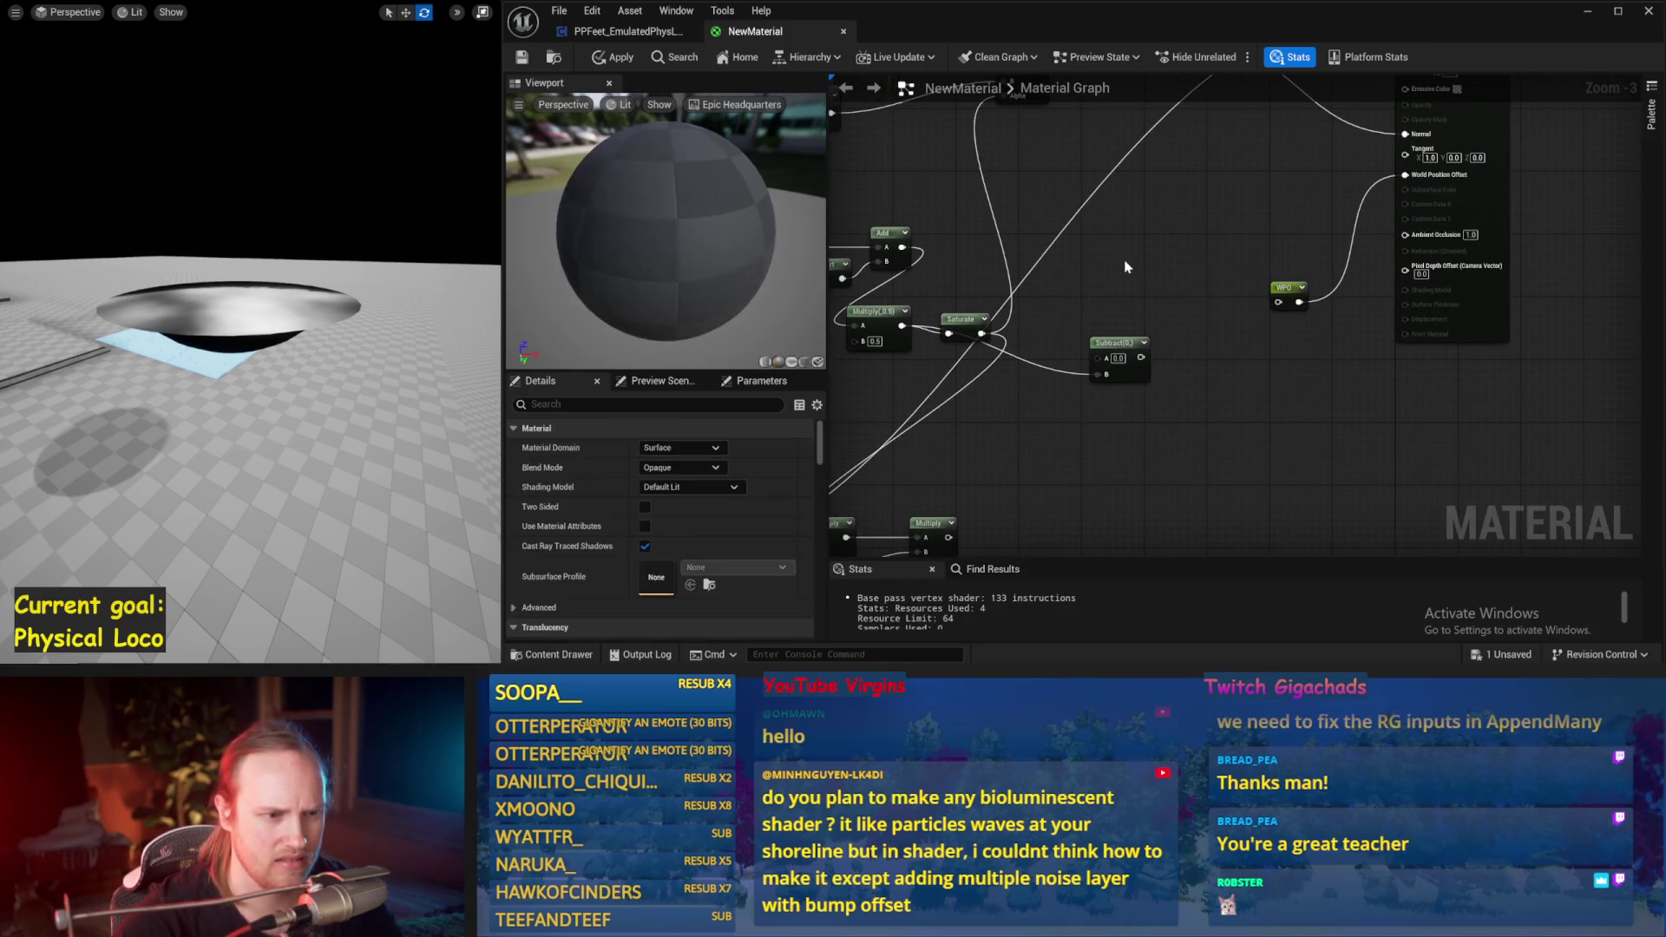
mouse_move(938, 544)
left_mouse_down()
mouse_move(974, 457)
mouse_move(1195, 393)
mouse_move(1258, 395)
mouse_move(1336, 330)
left_mouse_up()
type("app")
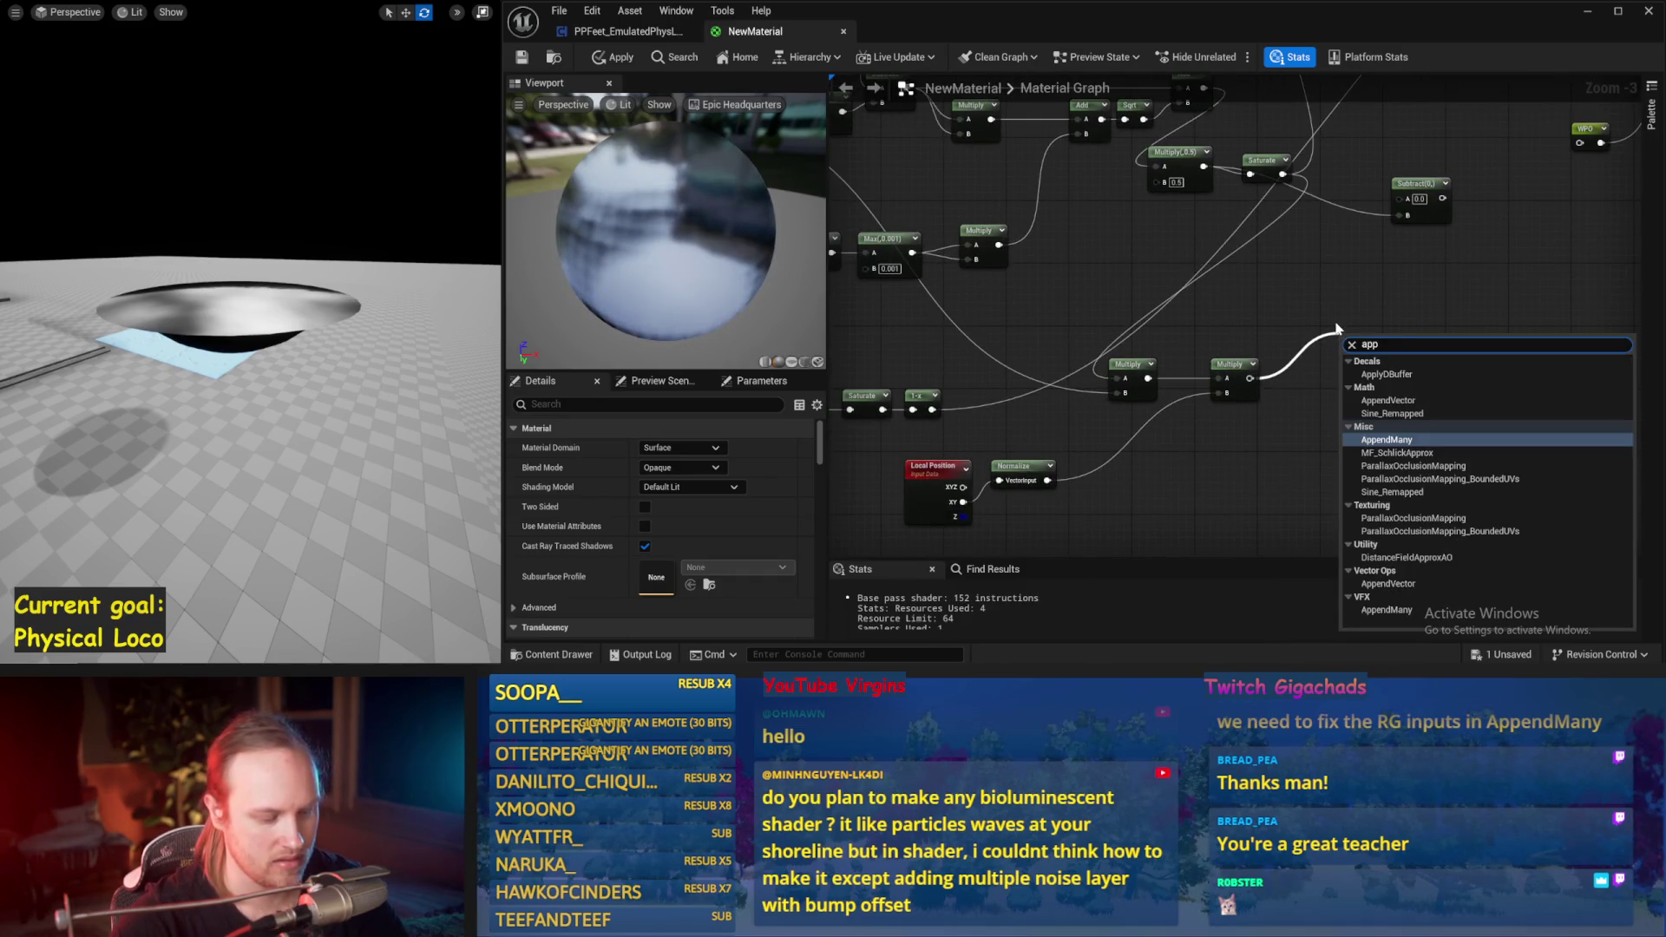
type("end")
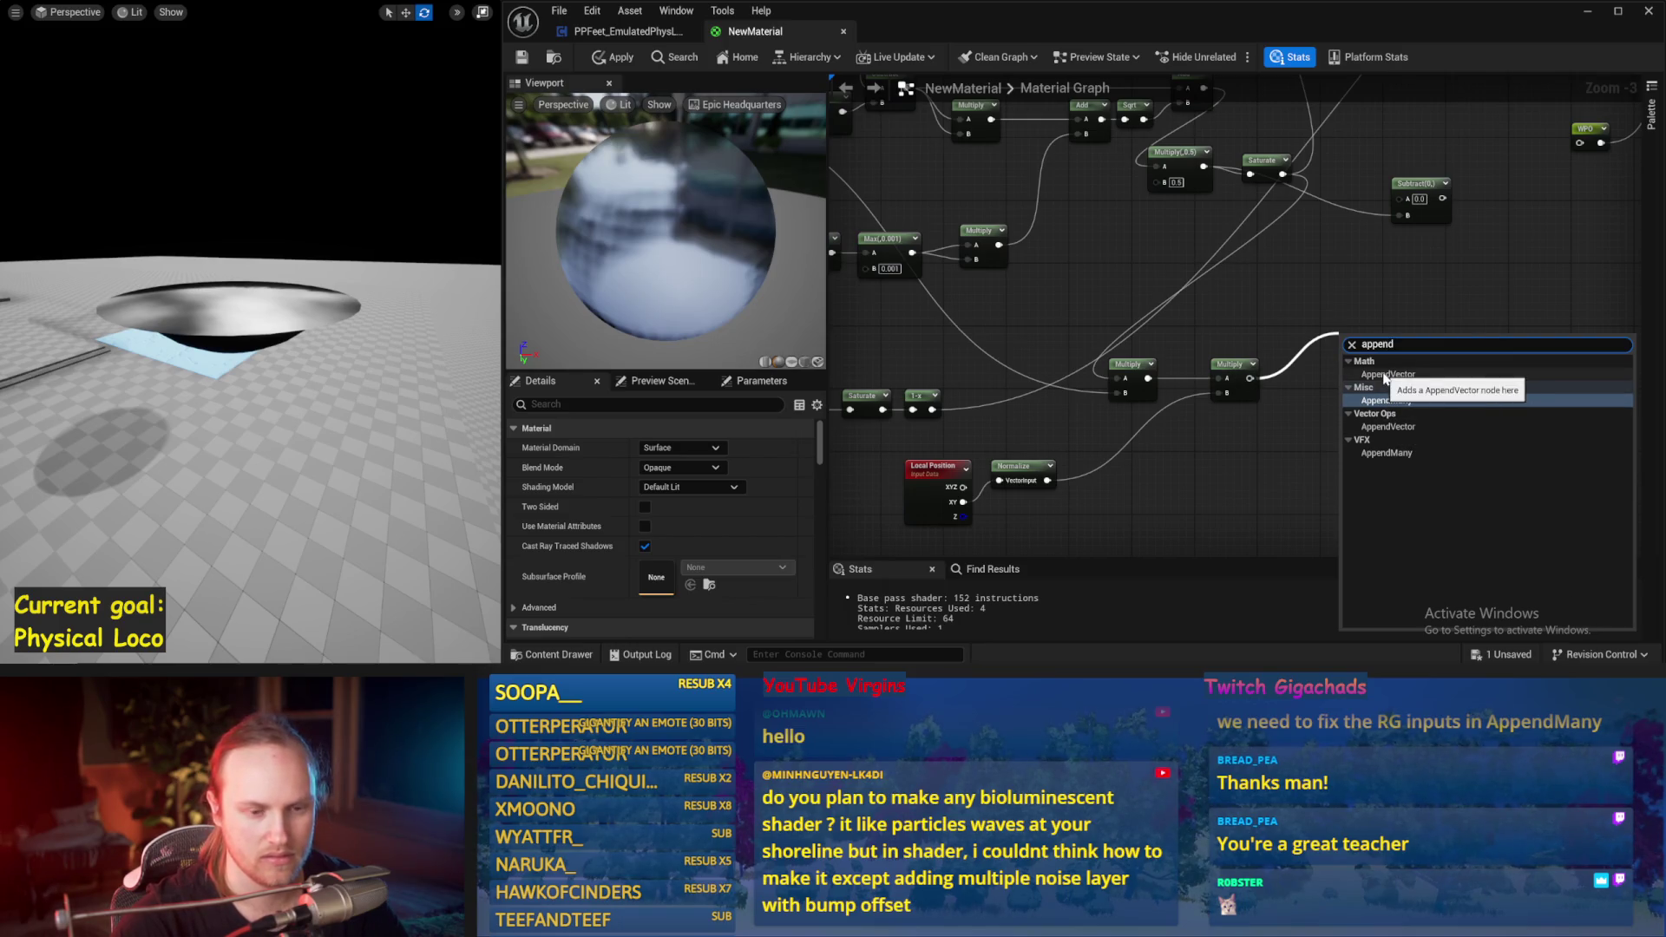
left_click(1384, 378)
mouse_move(1384, 378)
left_mouse_down()
mouse_move(1237, 450)
mouse_move(1401, 335)
left_mouse_up()
mouse_move(1297, 271)
left_mouse_down()
mouse_move(1397, 364)
mouse_move(1386, 349)
mouse_move(1449, 230)
mouse_move(1434, 217)
left_mouse_up()
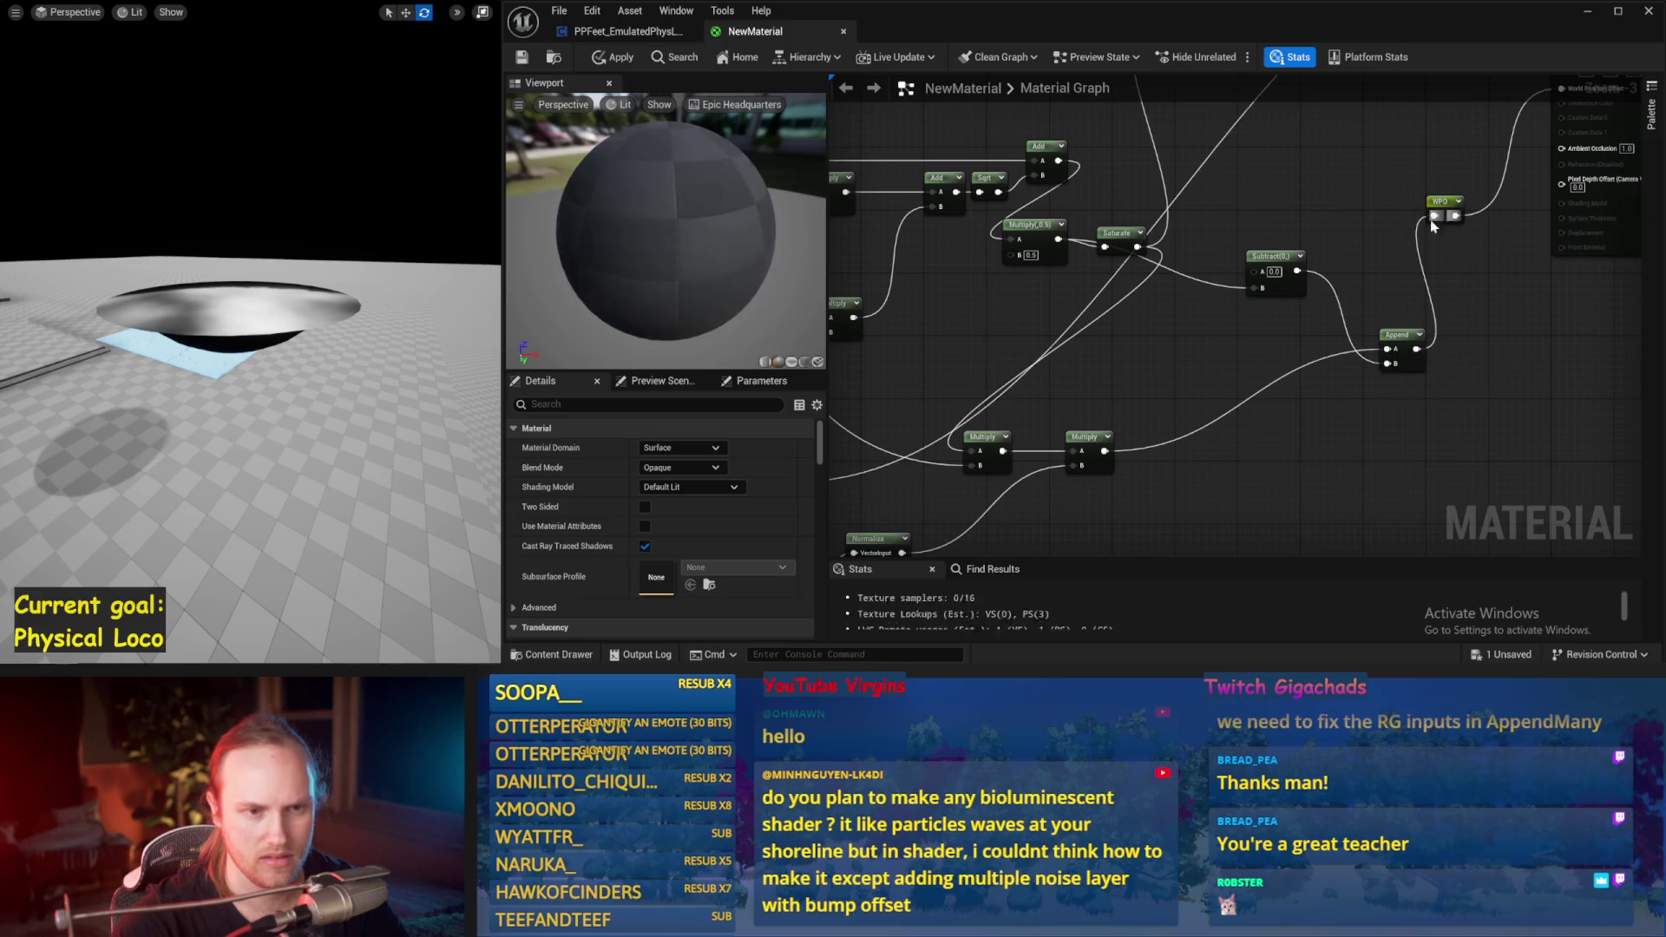
left_click(522, 56)
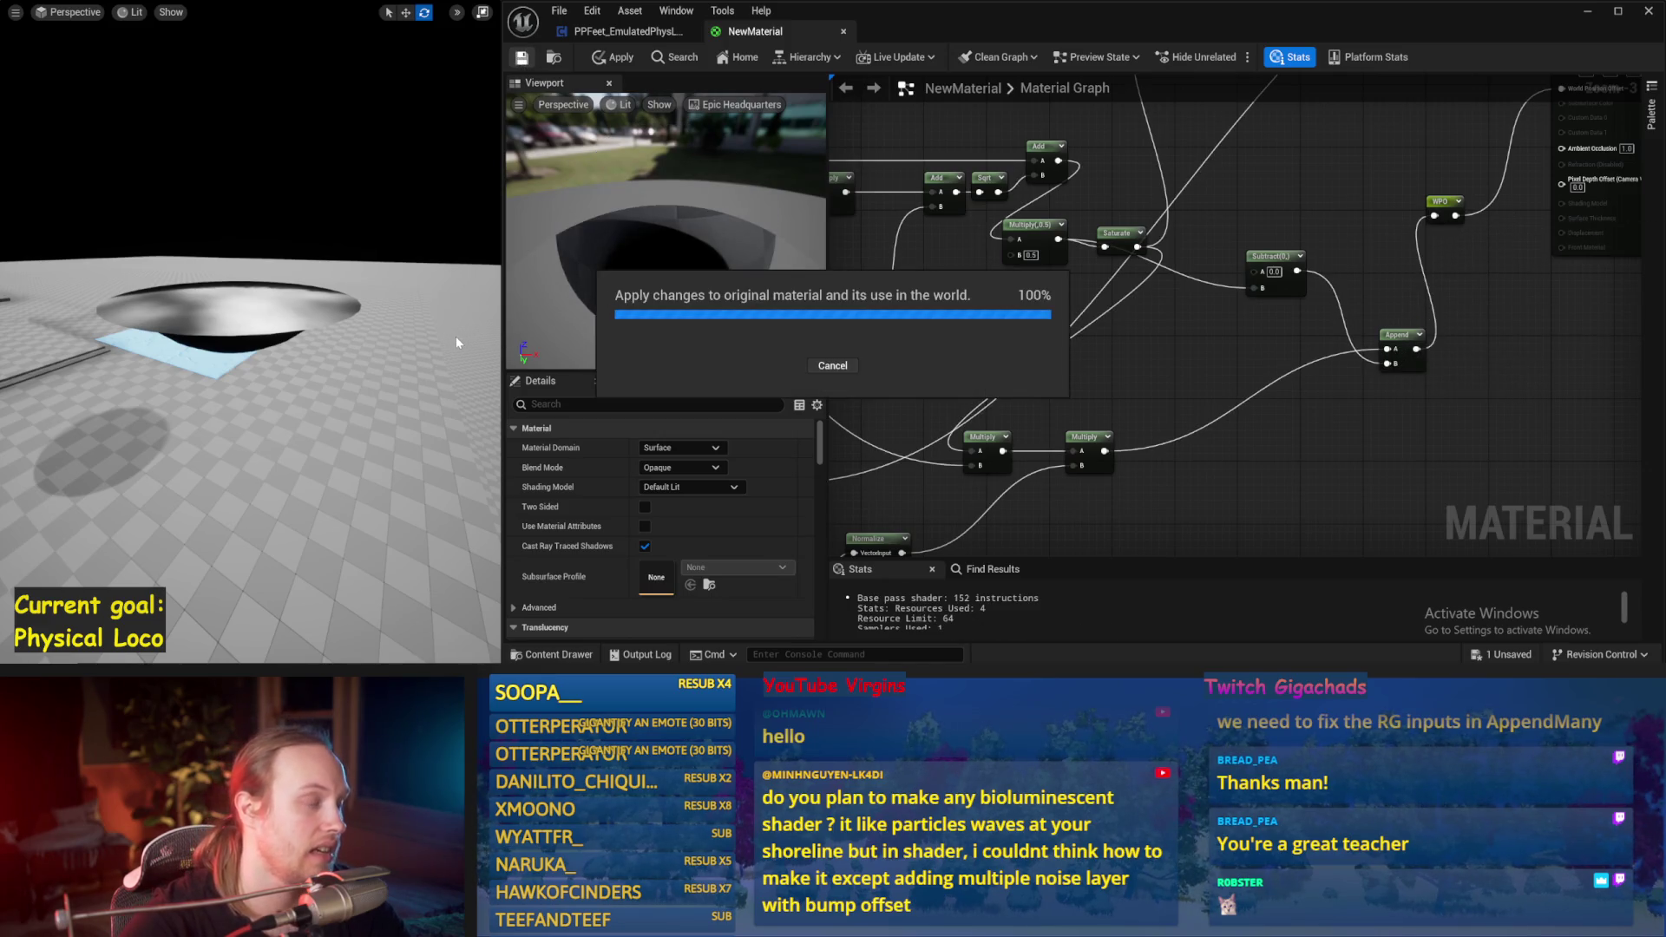
Step: Multiply the Normalize output by -1, feed it into the offset Multiply's B, and apply
left_click_drag(1085, 390, 1383, 306)
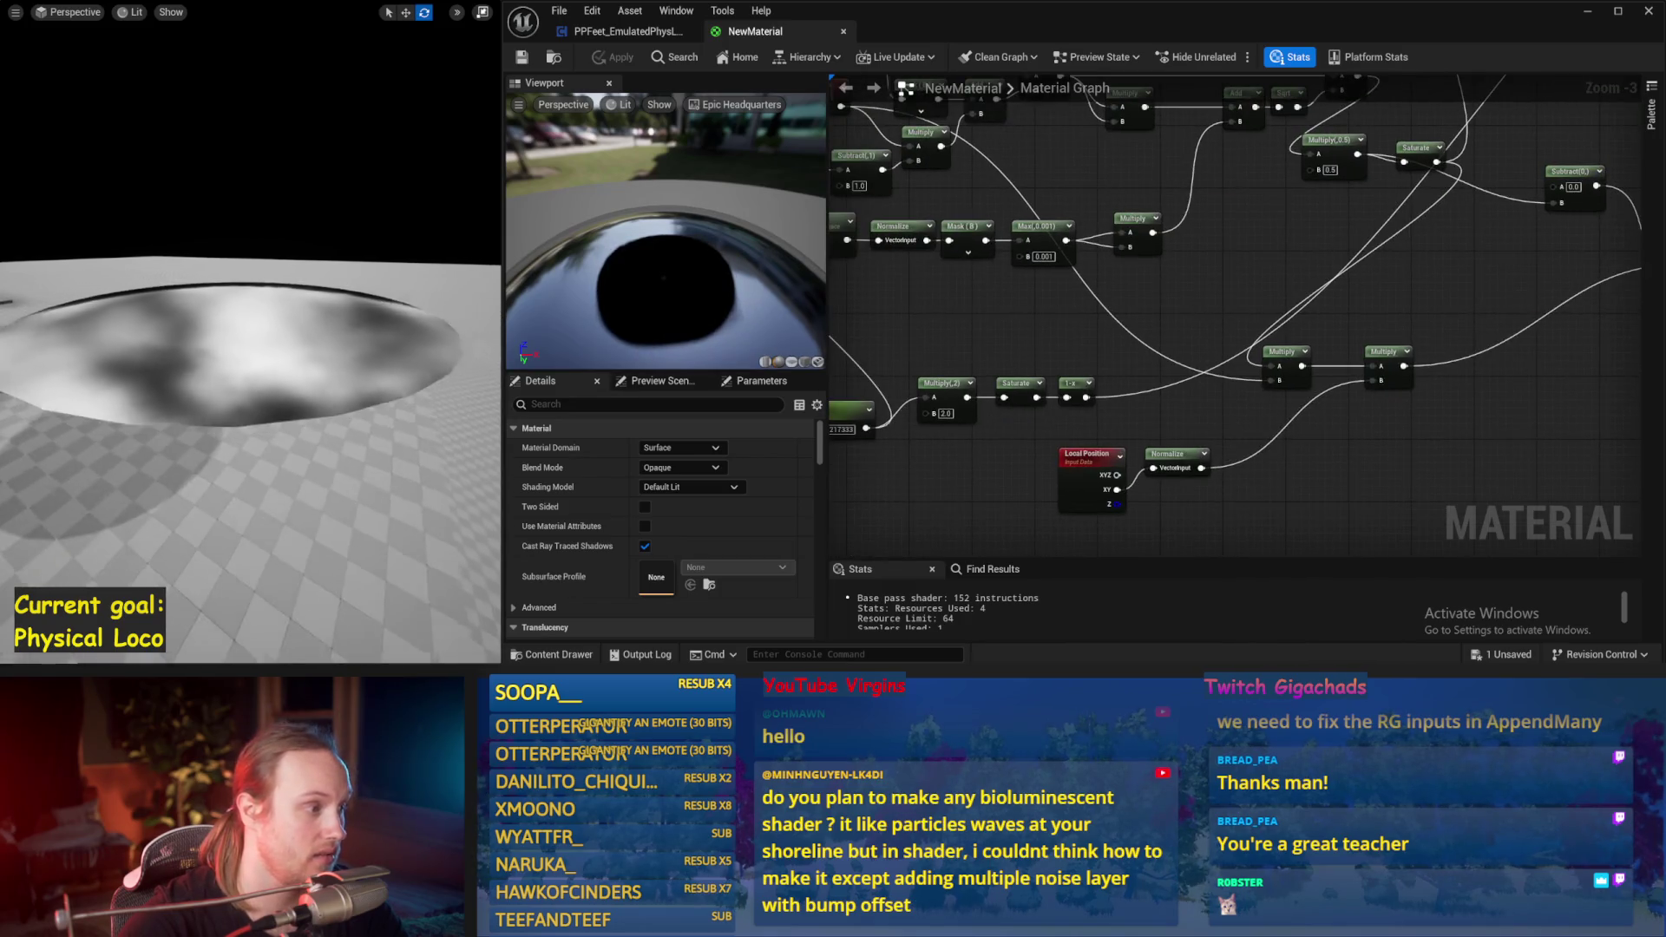
scroll(1202, 464, "up", 2)
left_click_drag(1198, 461, 1254, 447)
type("mu")
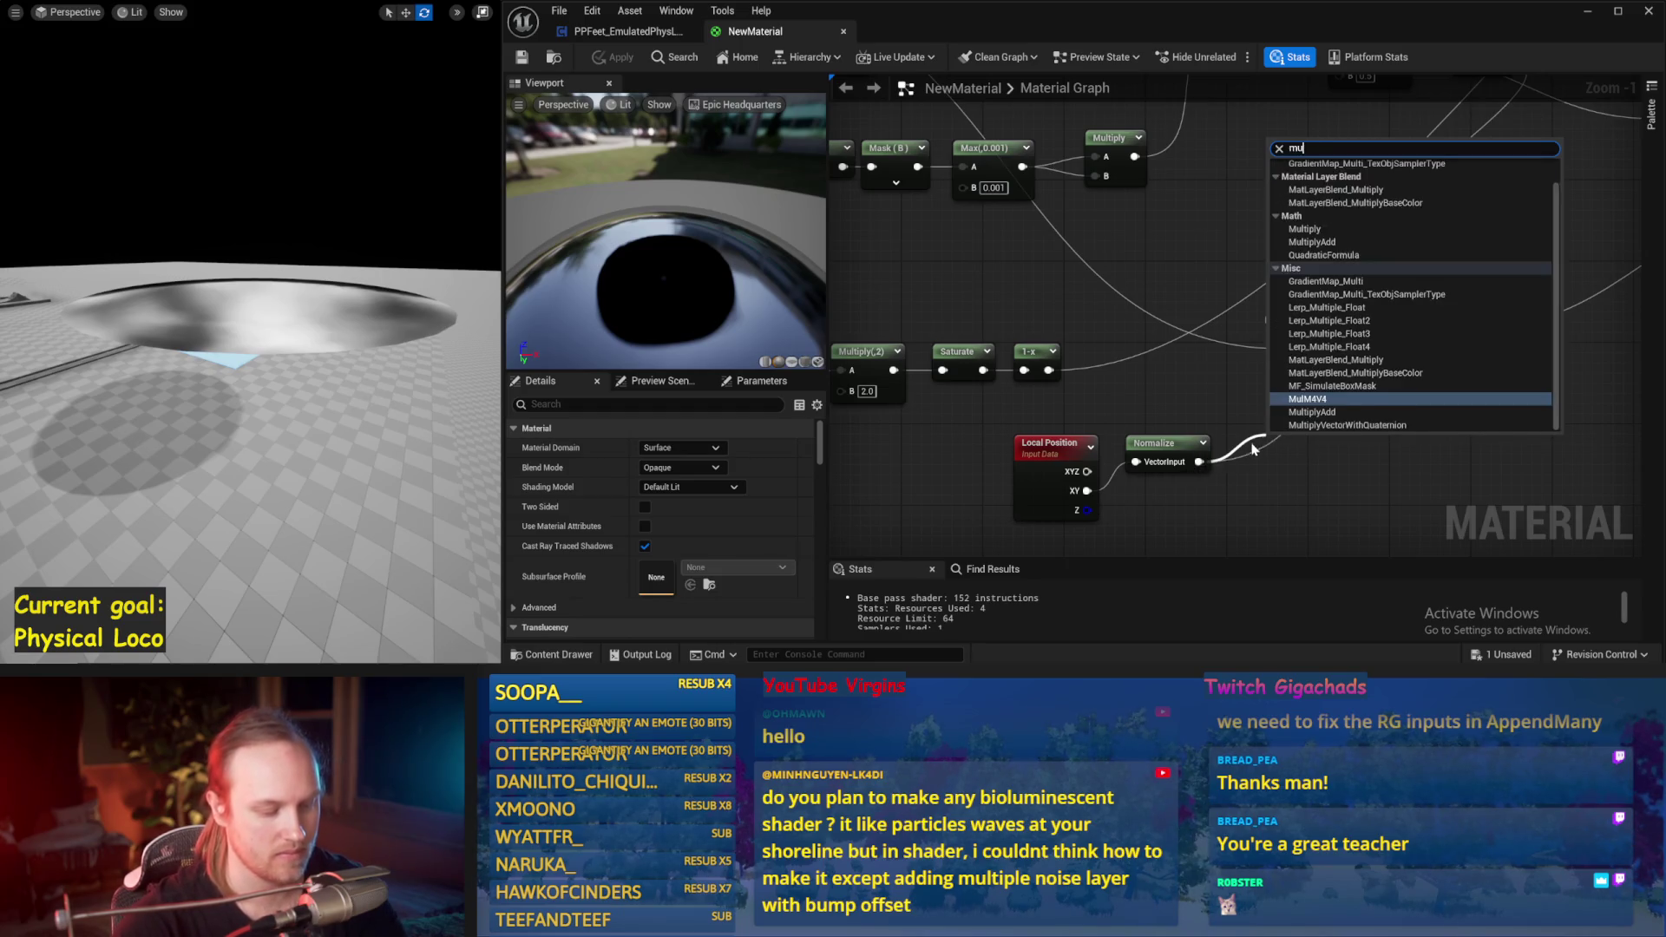
type("ltiply")
key("Return")
type("-1")
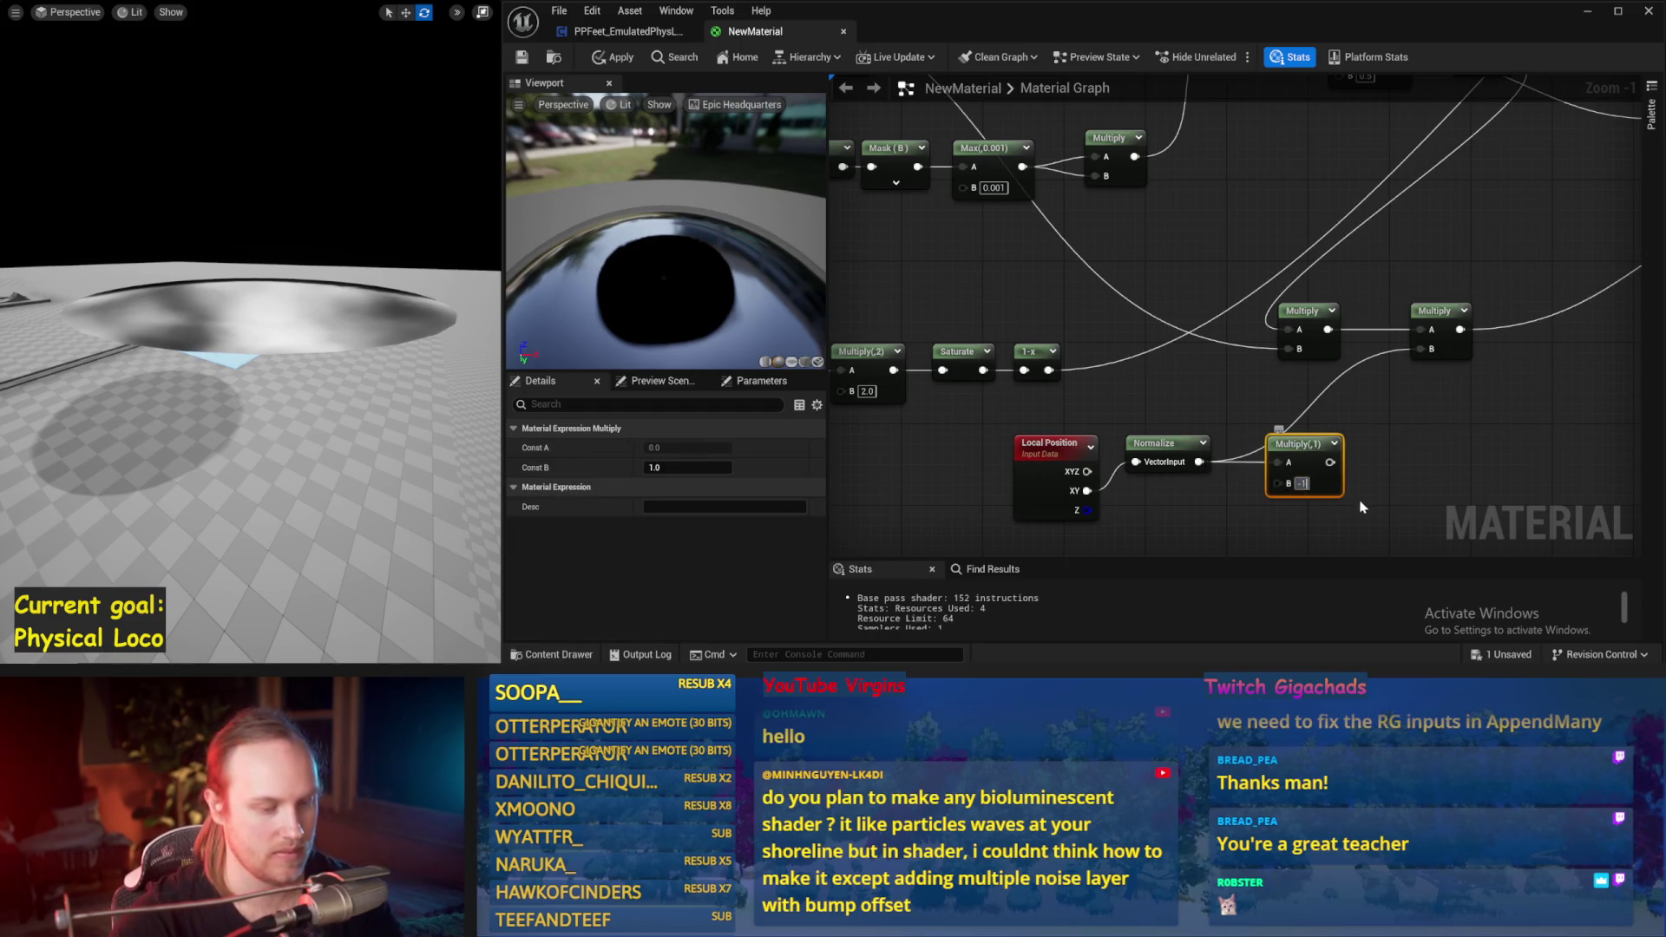
key("Return")
left_click_drag(1333, 462, 1420, 349)
left_click(521, 57)
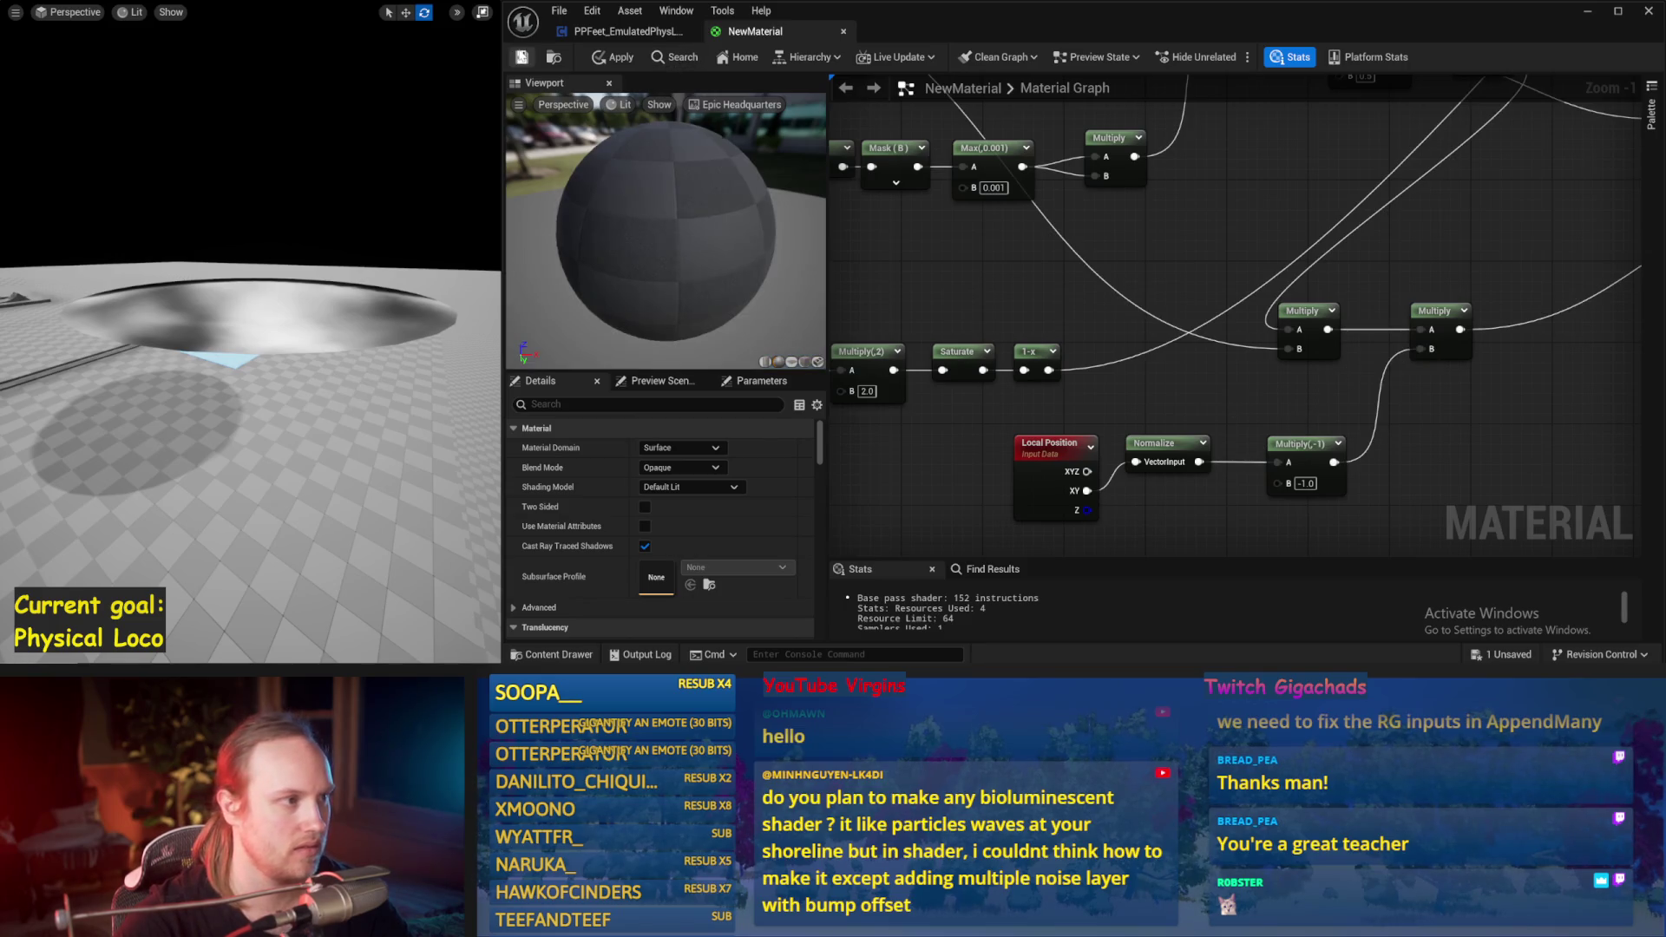
Step: Drag Param's default value to about 0.452 so the level mesh bends into a bowl
left_click_drag(174, 291, 173, 291)
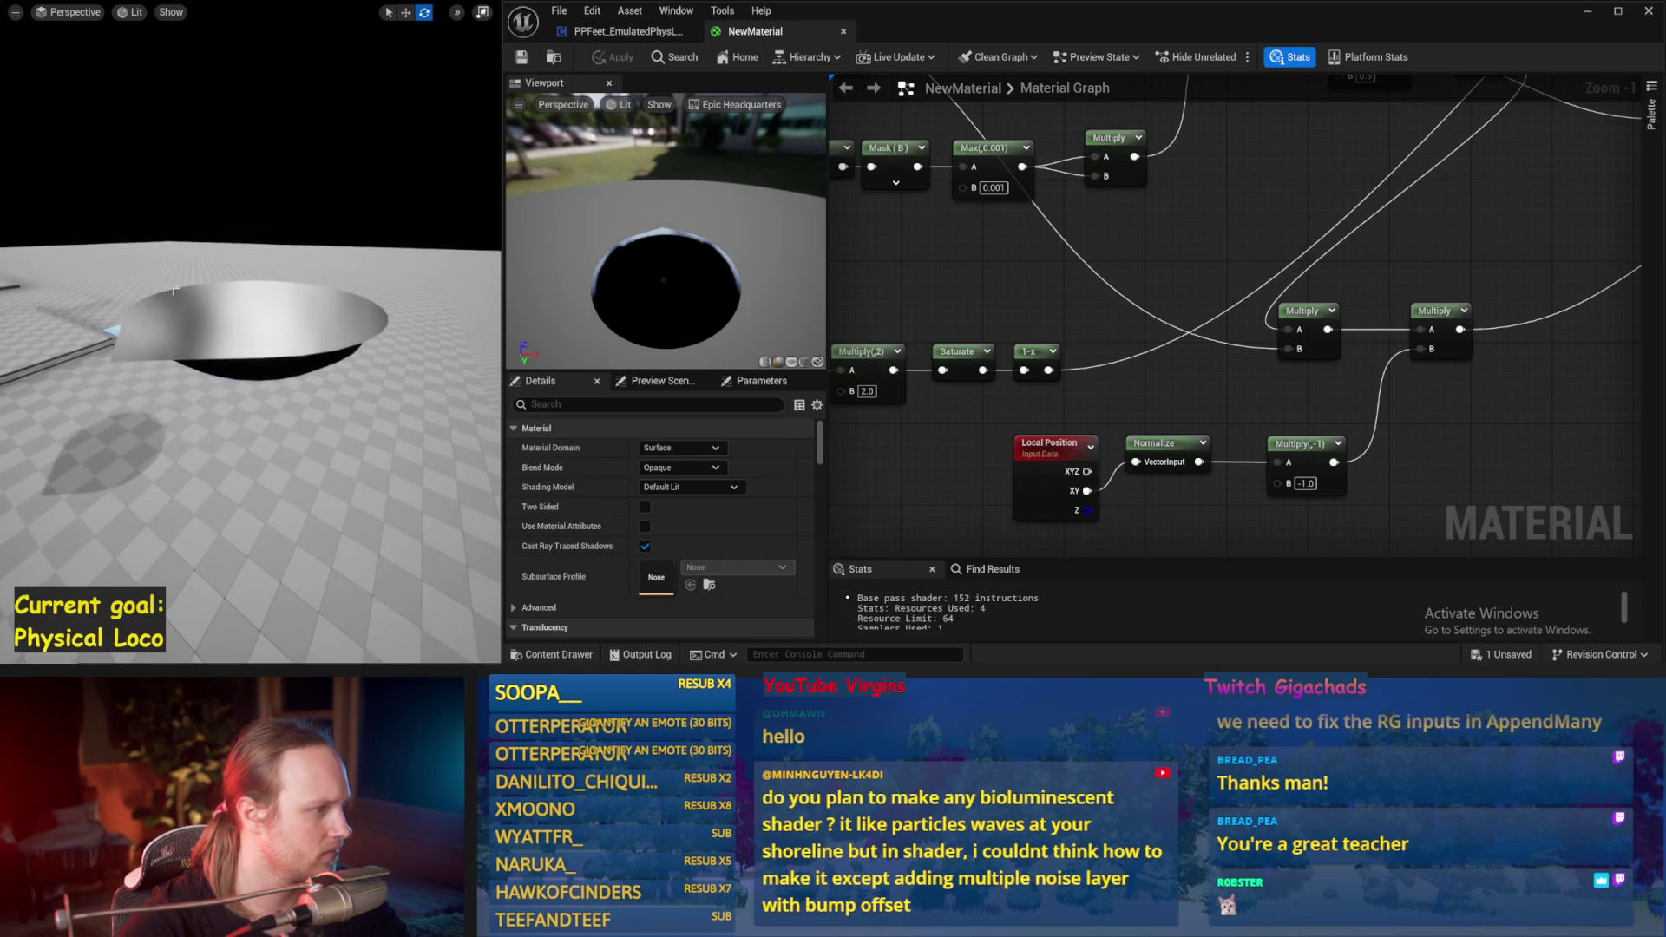
scroll(1084, 347, "down", 1)
left_click(1084, 358)
left_click_drag(685, 486, 646, 486)
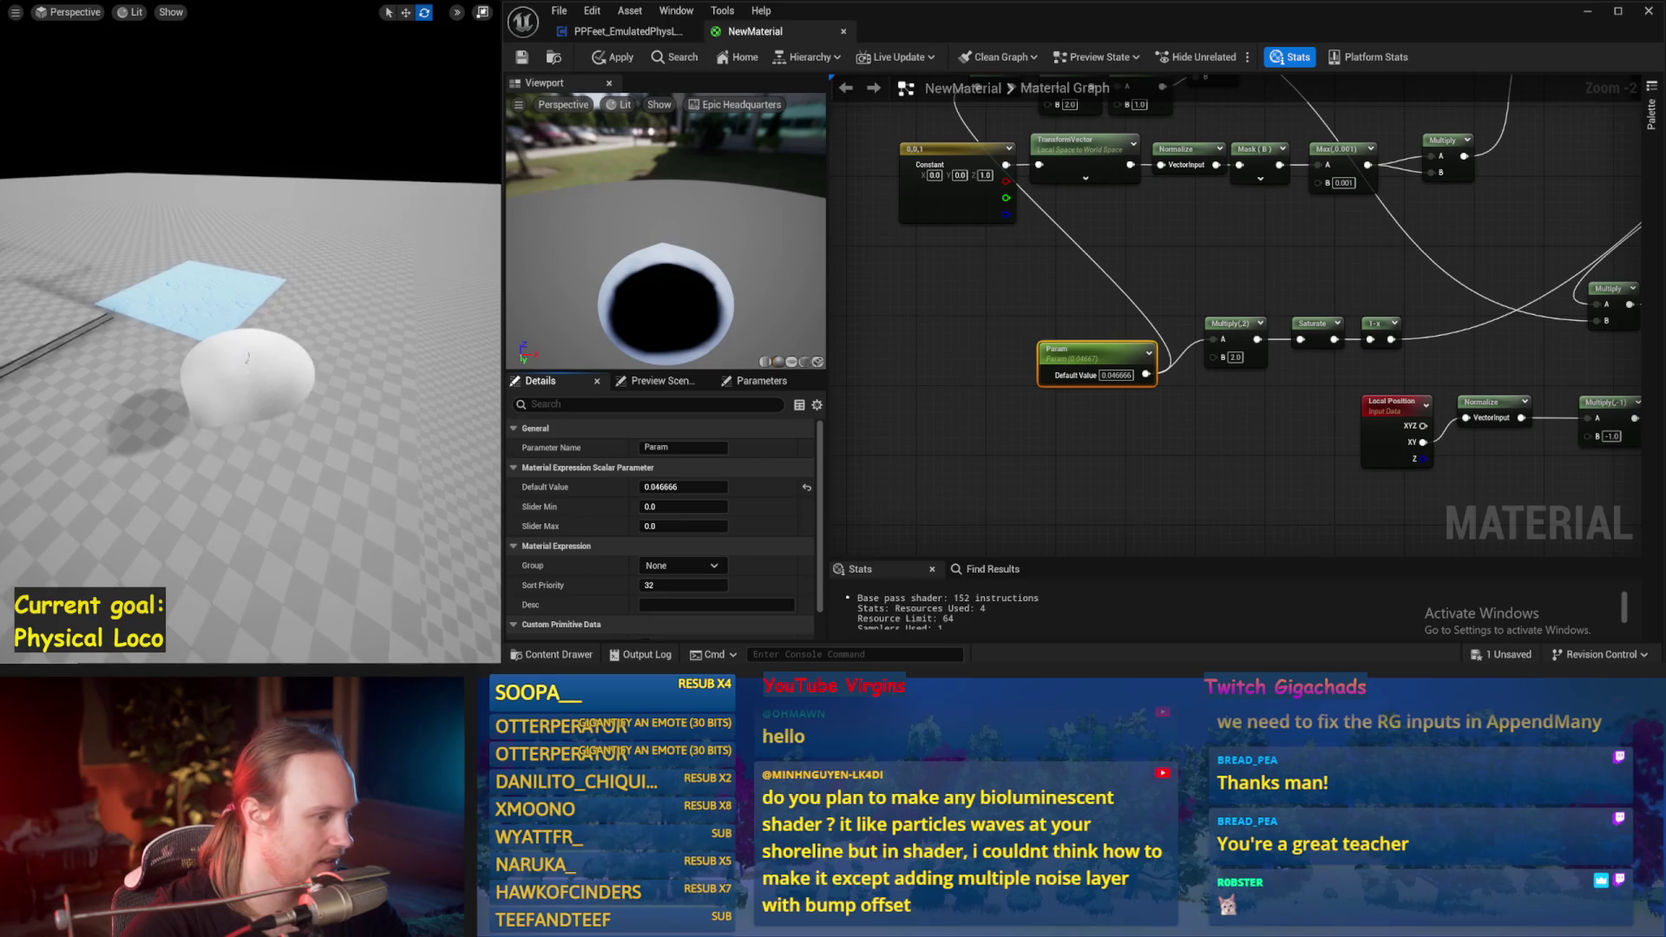
mouse_move(685, 487)
left_mouse_down()
mouse_move(659, 487)
mouse_move(697, 487)
left_mouse_up()
left_click(998, 471)
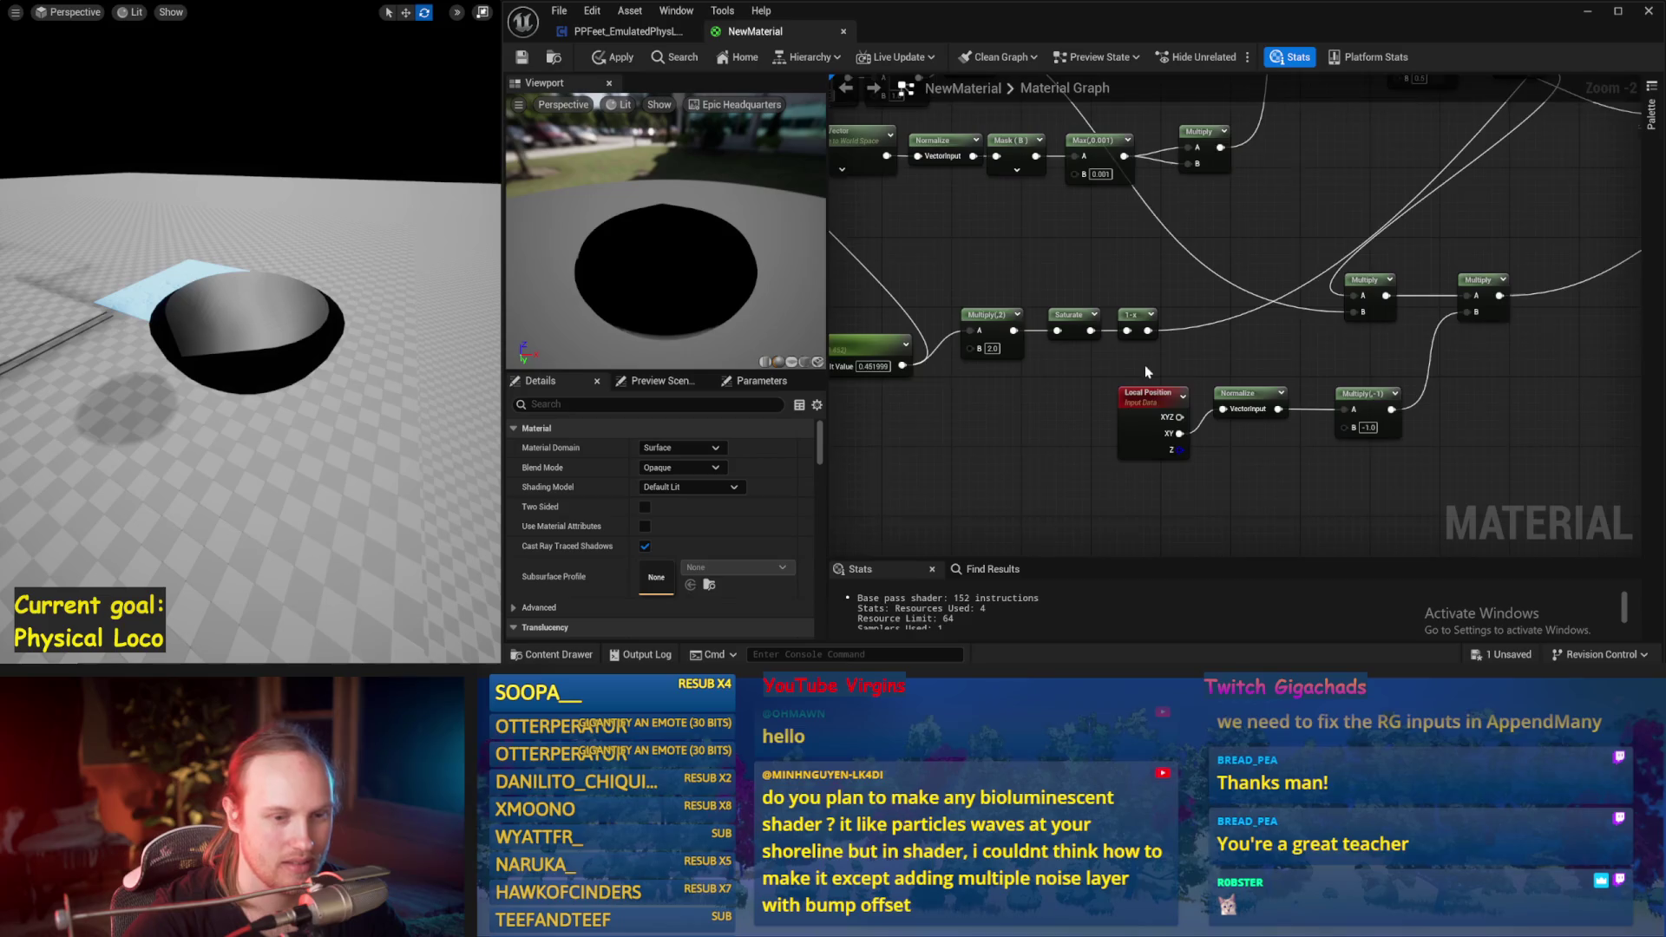
Step: Inspect the Local Position node and the bowl mesh, then apply the material so the mesh becomes a dome
scroll(1143, 364, "down", 1)
left_click_drag(1056, 386, 1010, 442)
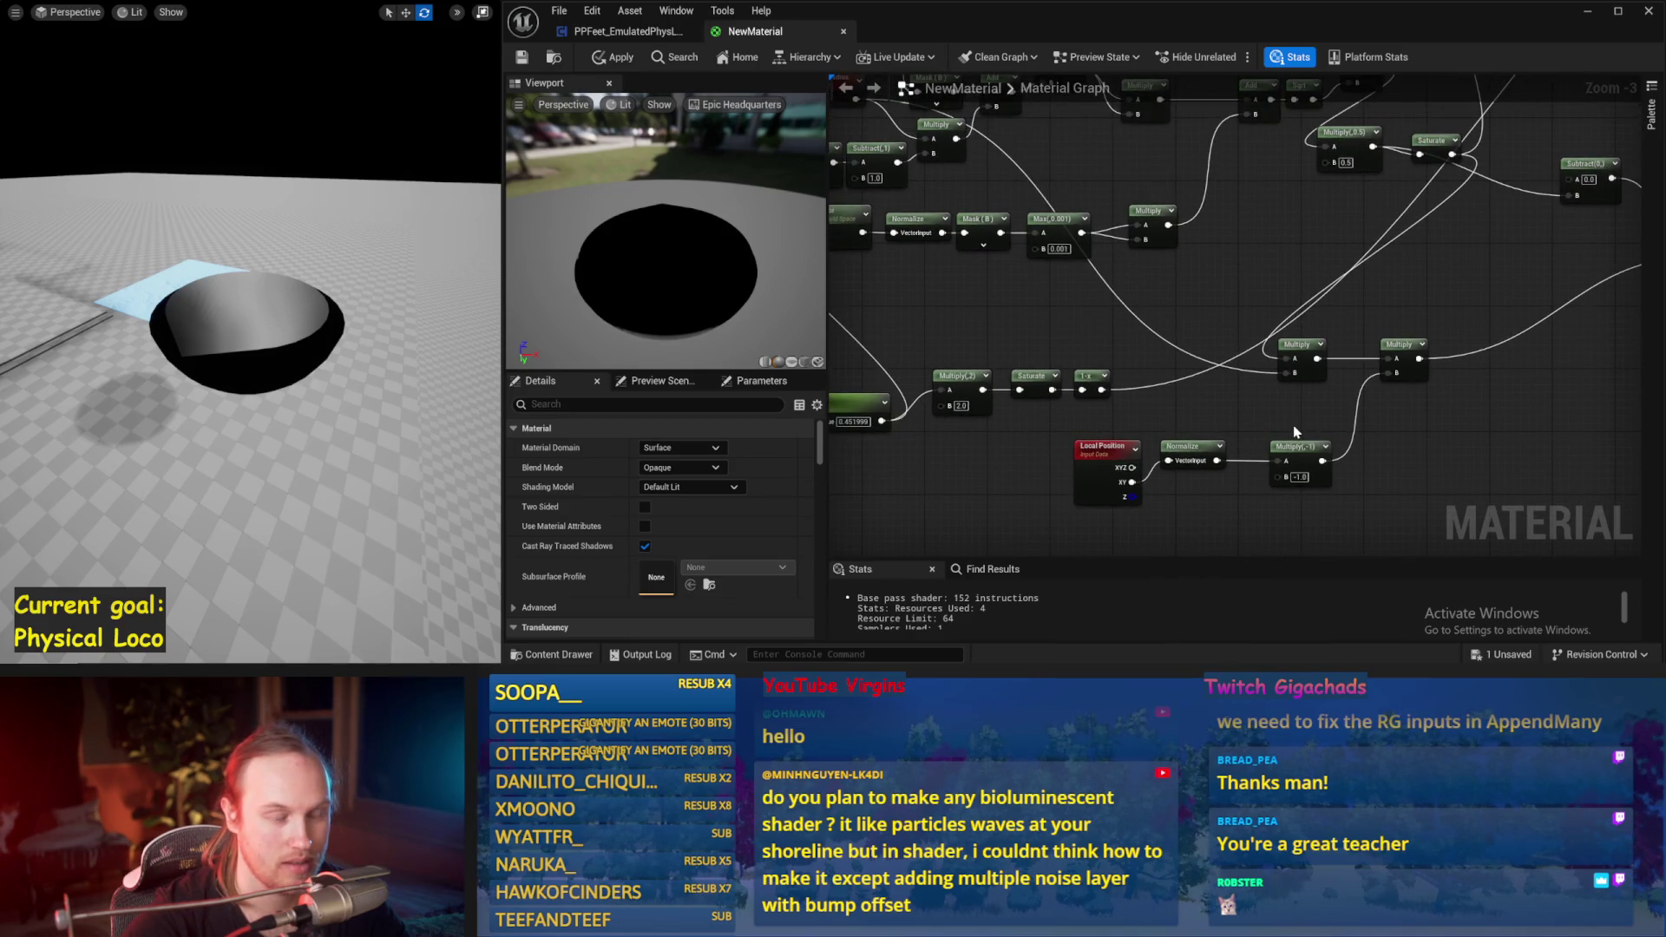
scroll(325, 321, "down", 5)
left_click(325, 321)
left_click_drag(1232, 318, 1127, 439)
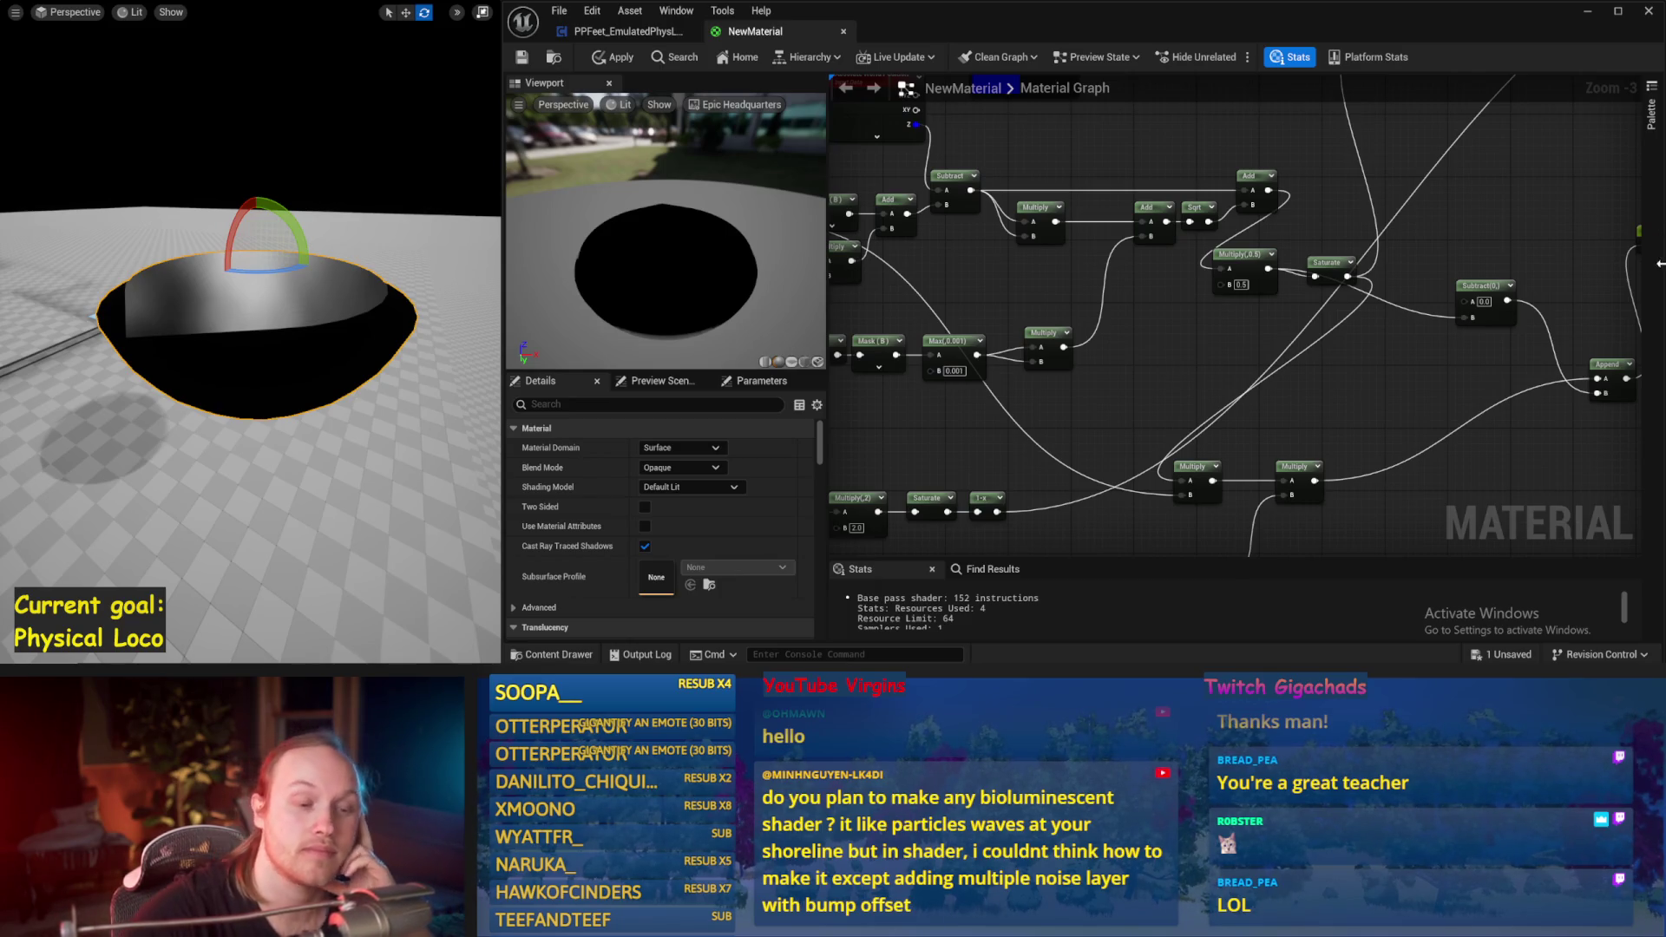
scroll(1318, 247, "down", 2)
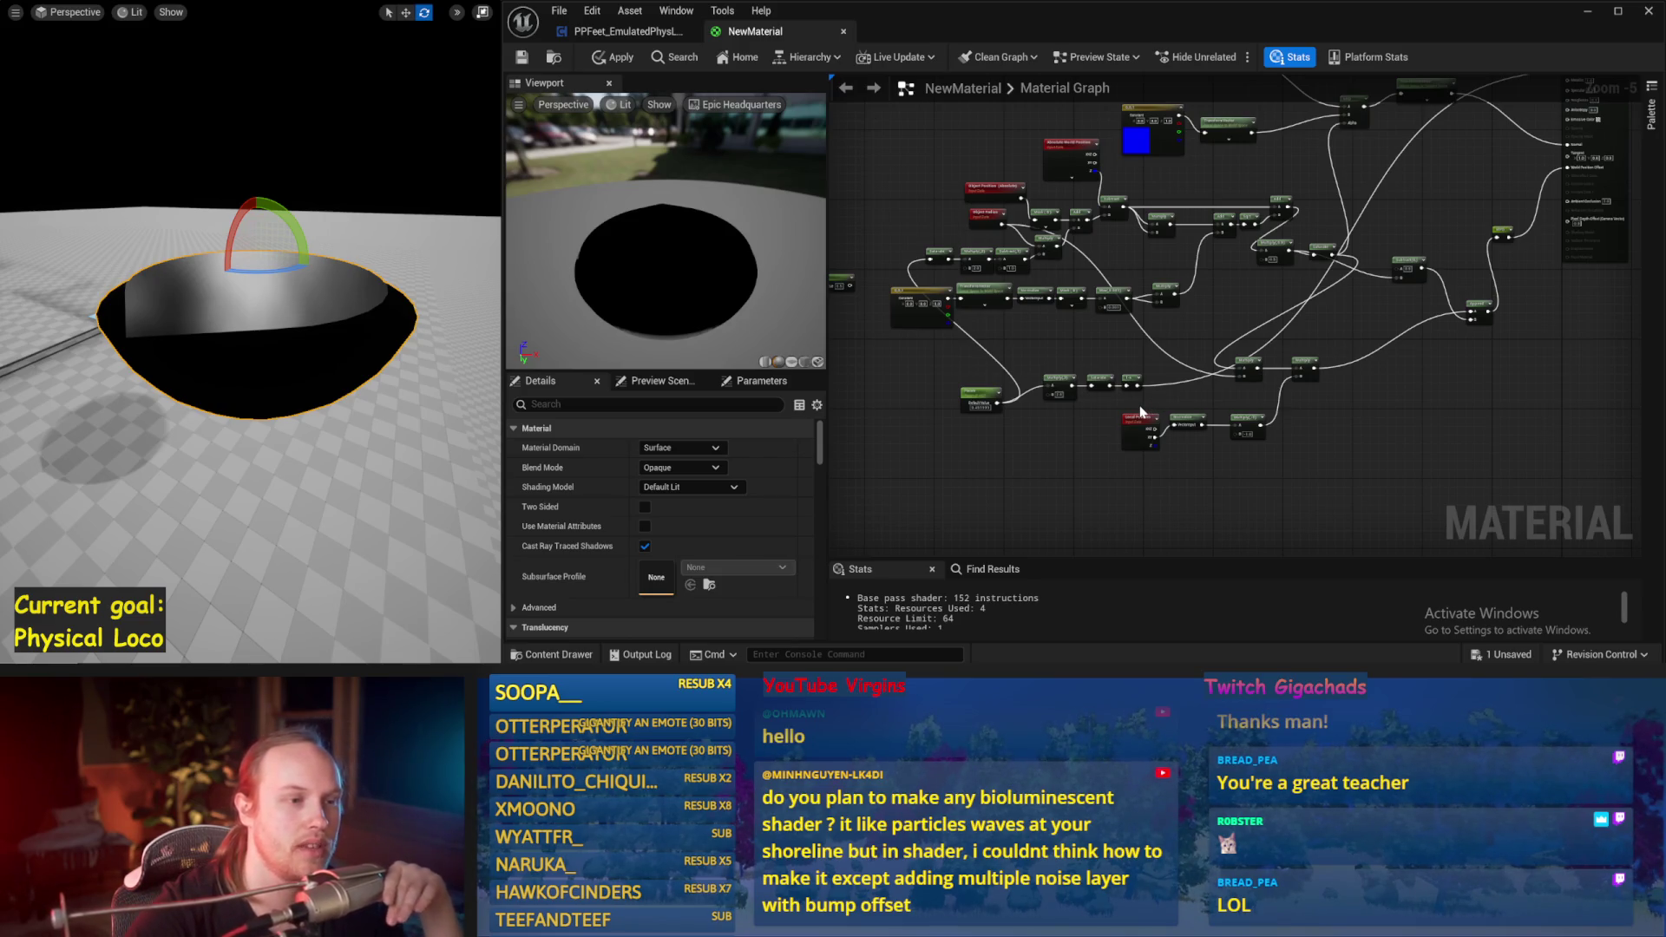
scroll(1146, 411, "up", 3)
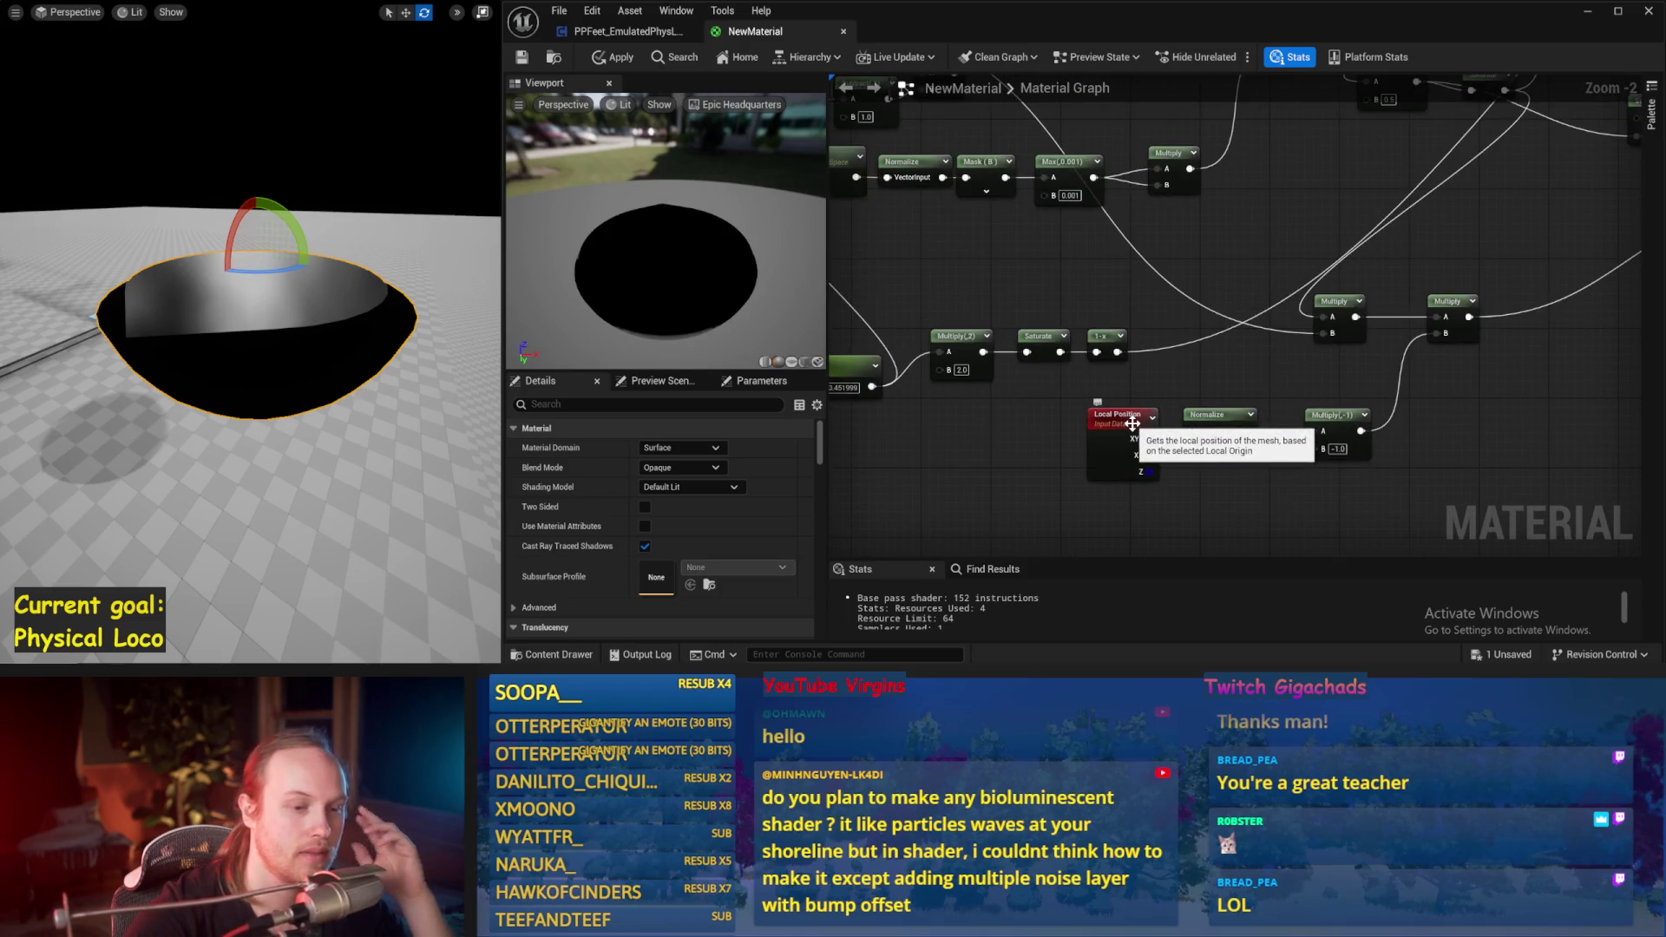
scroll(1132, 423, "up", 1)
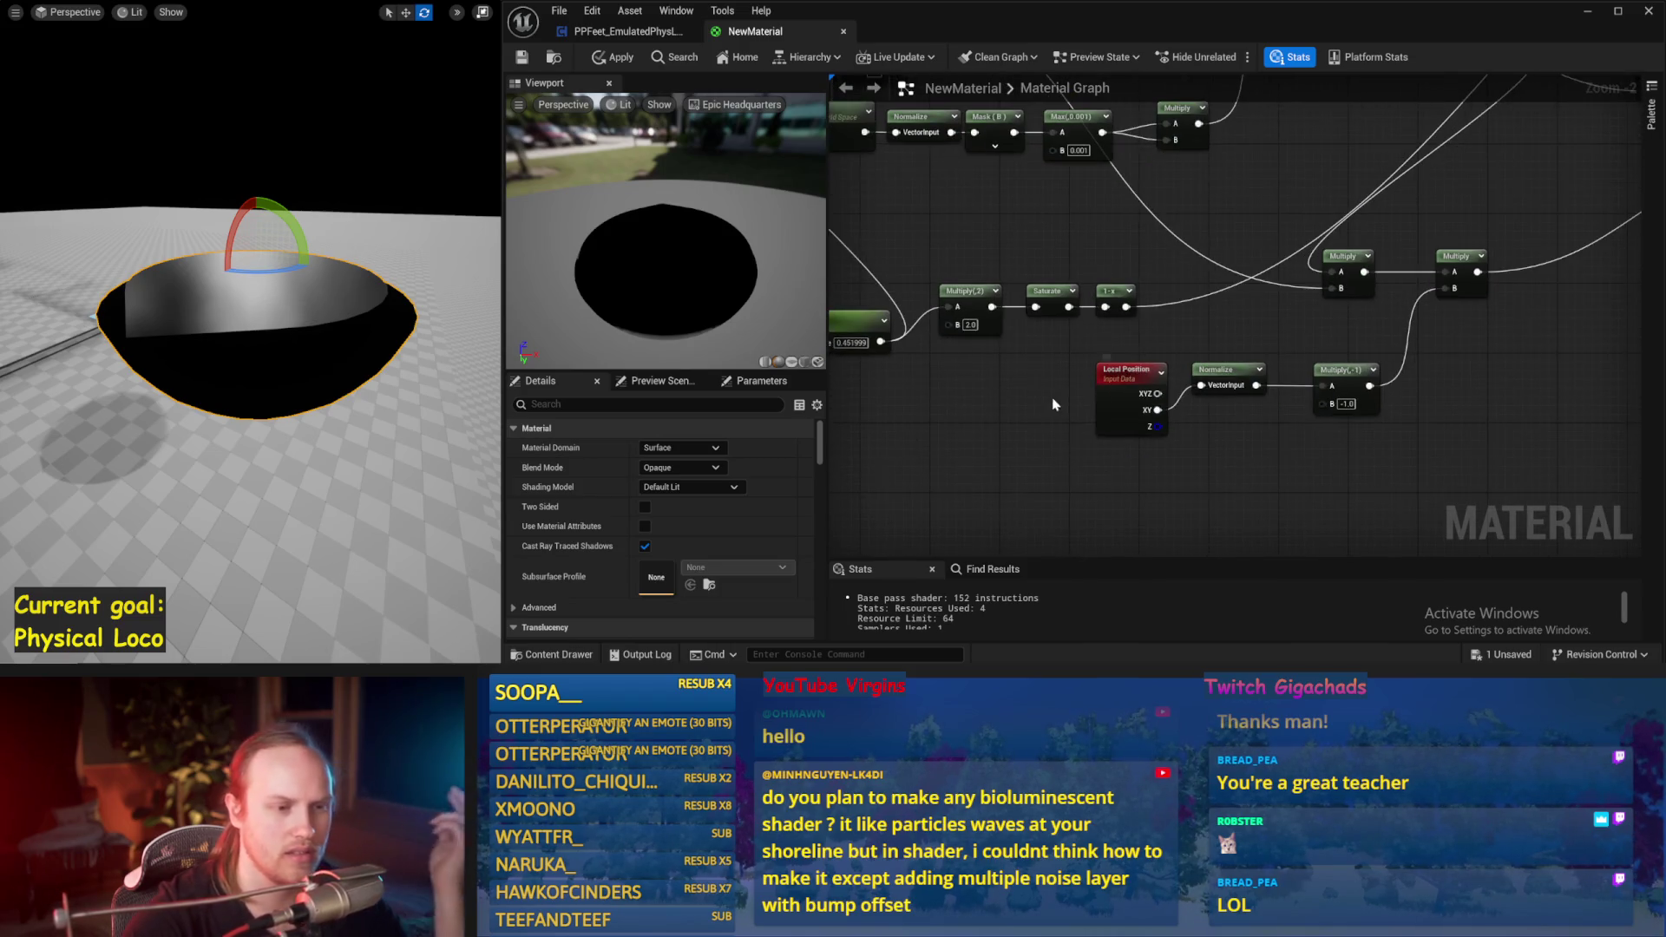
left_click(1121, 375)
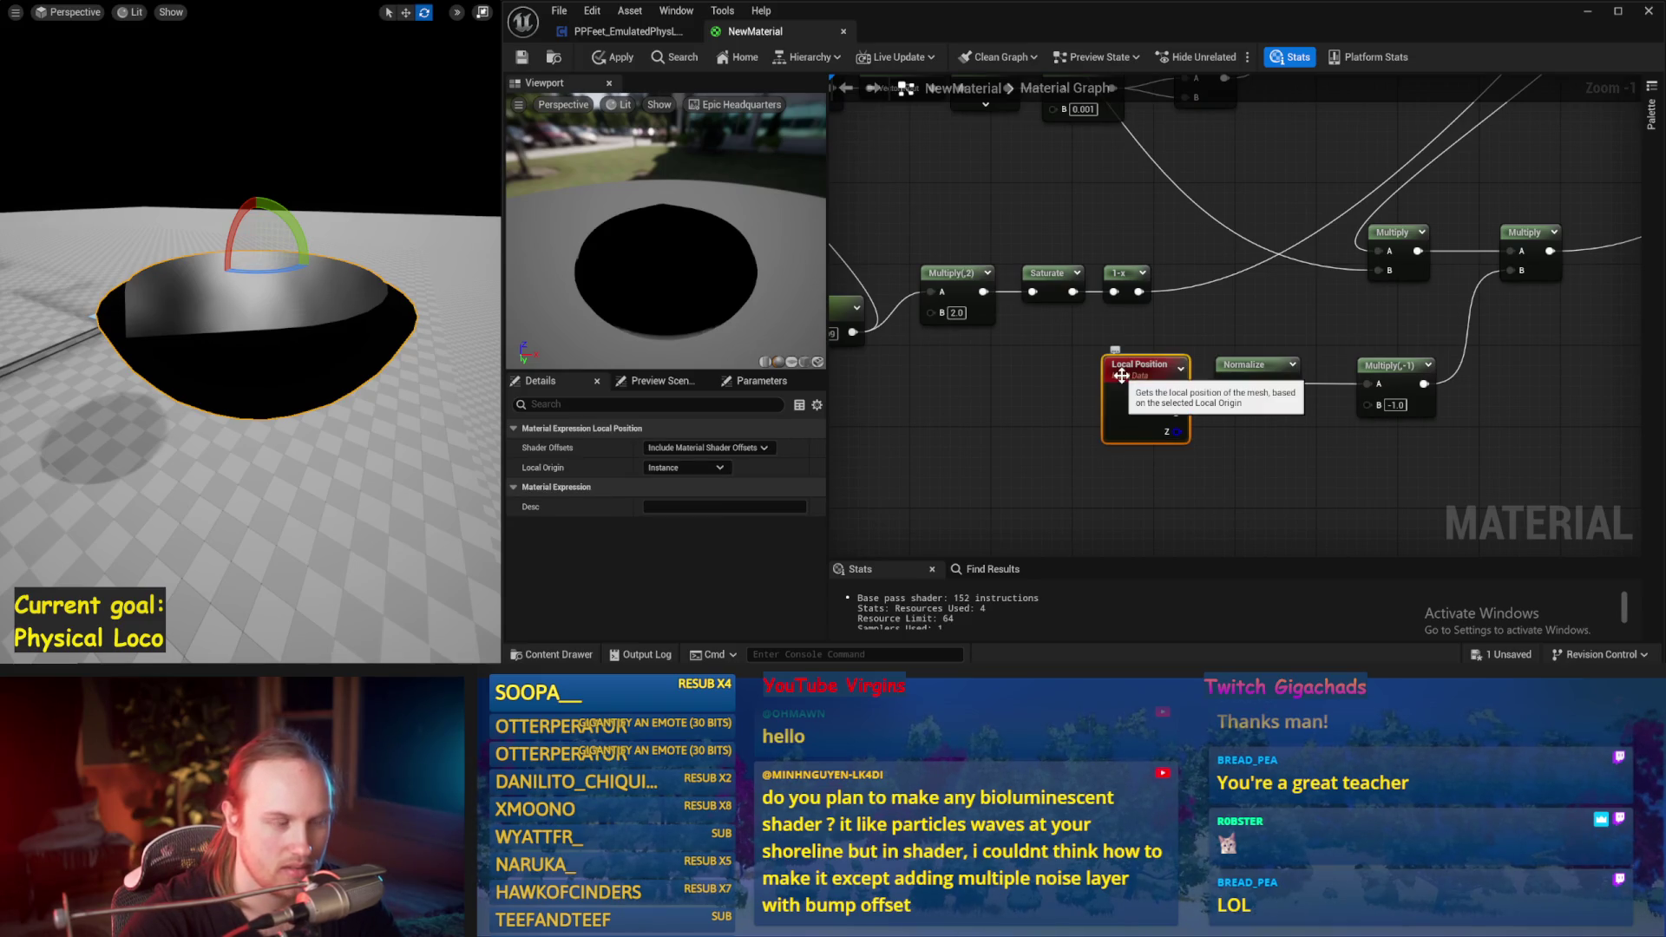
left_click(1043, 456)
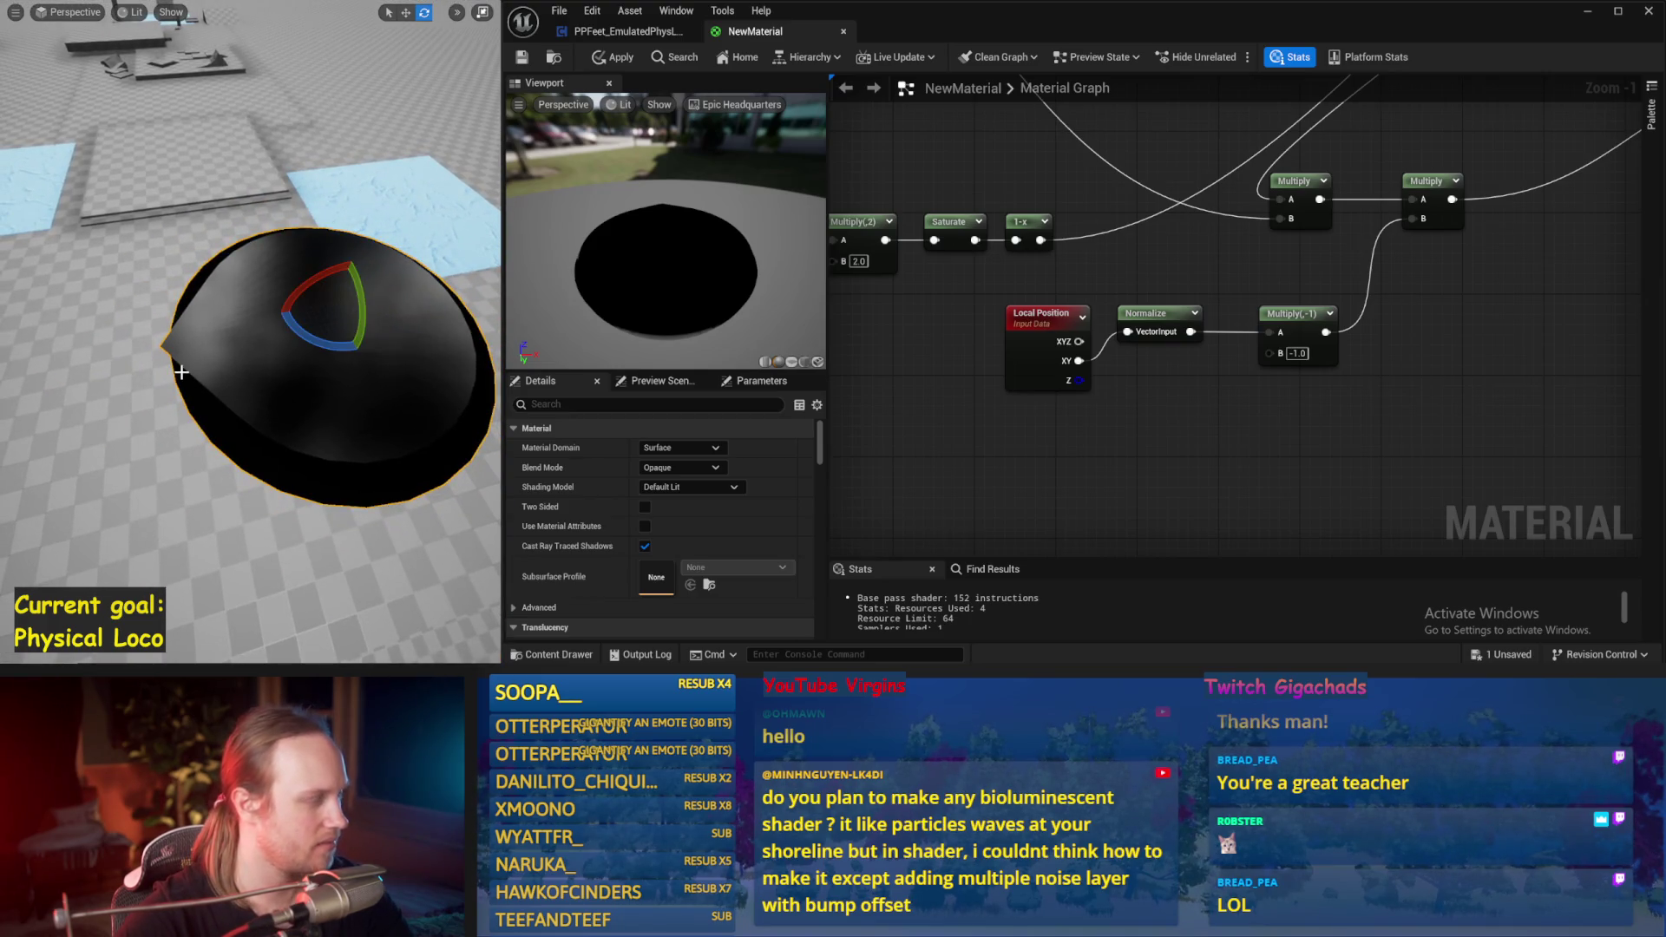
left_click(521, 57)
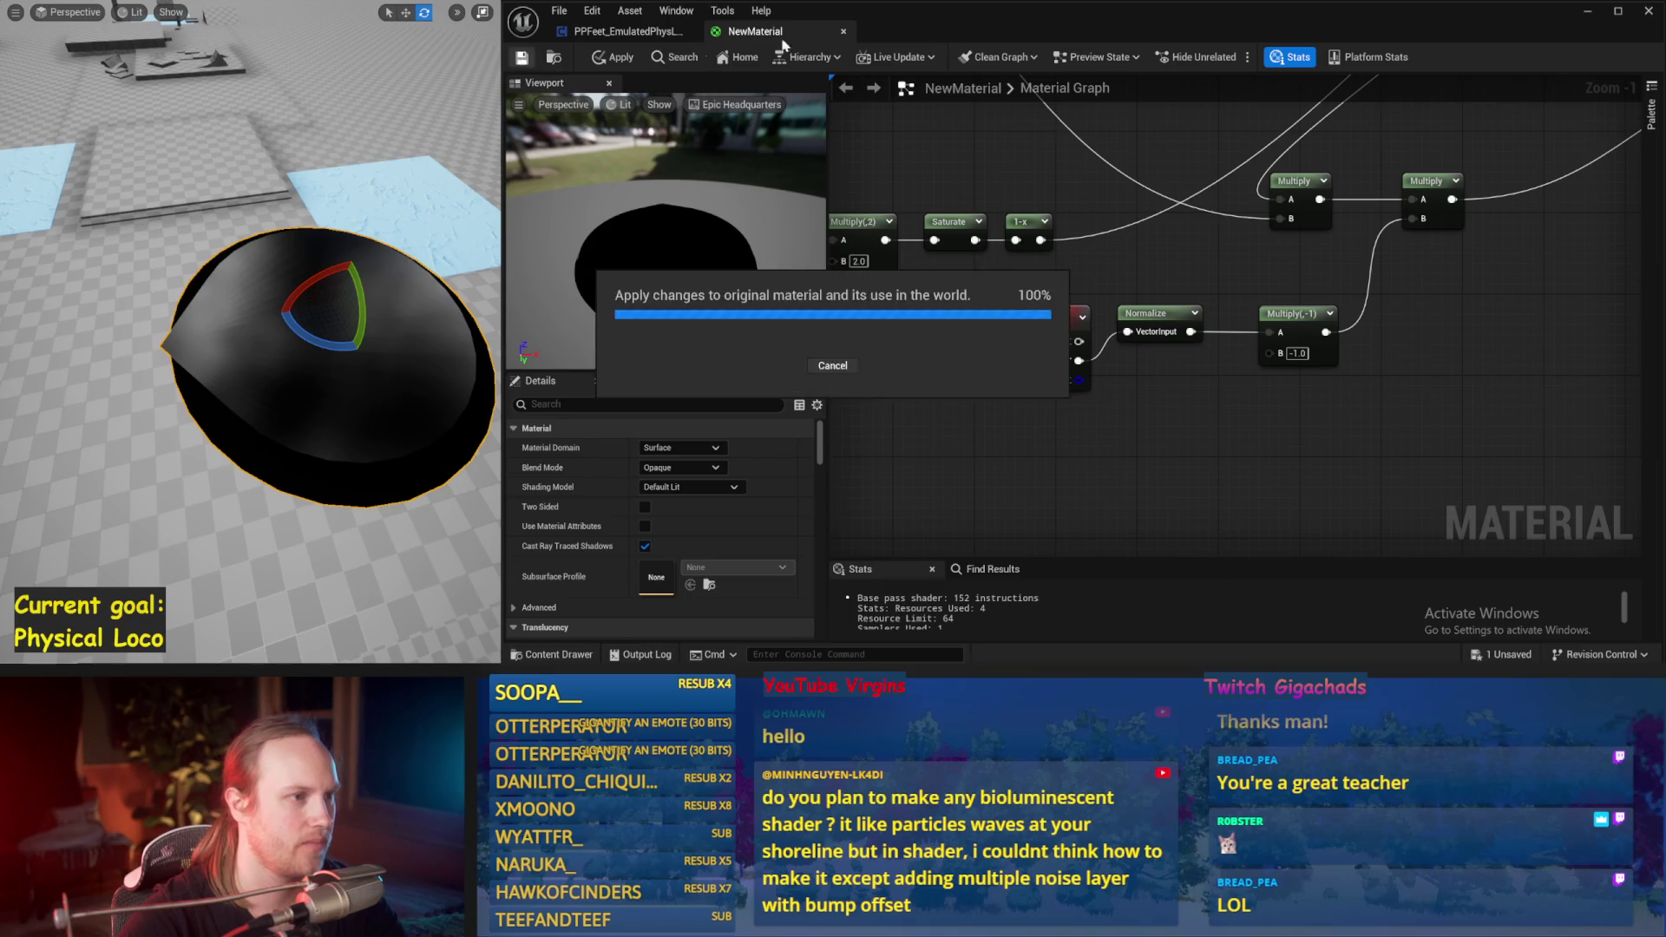
Step: Close the material editor, compile the blueprint, restore the editor window, save, and switch to Paint
left_click(844, 32)
left_click(616, 57)
left_click(1587, 10)
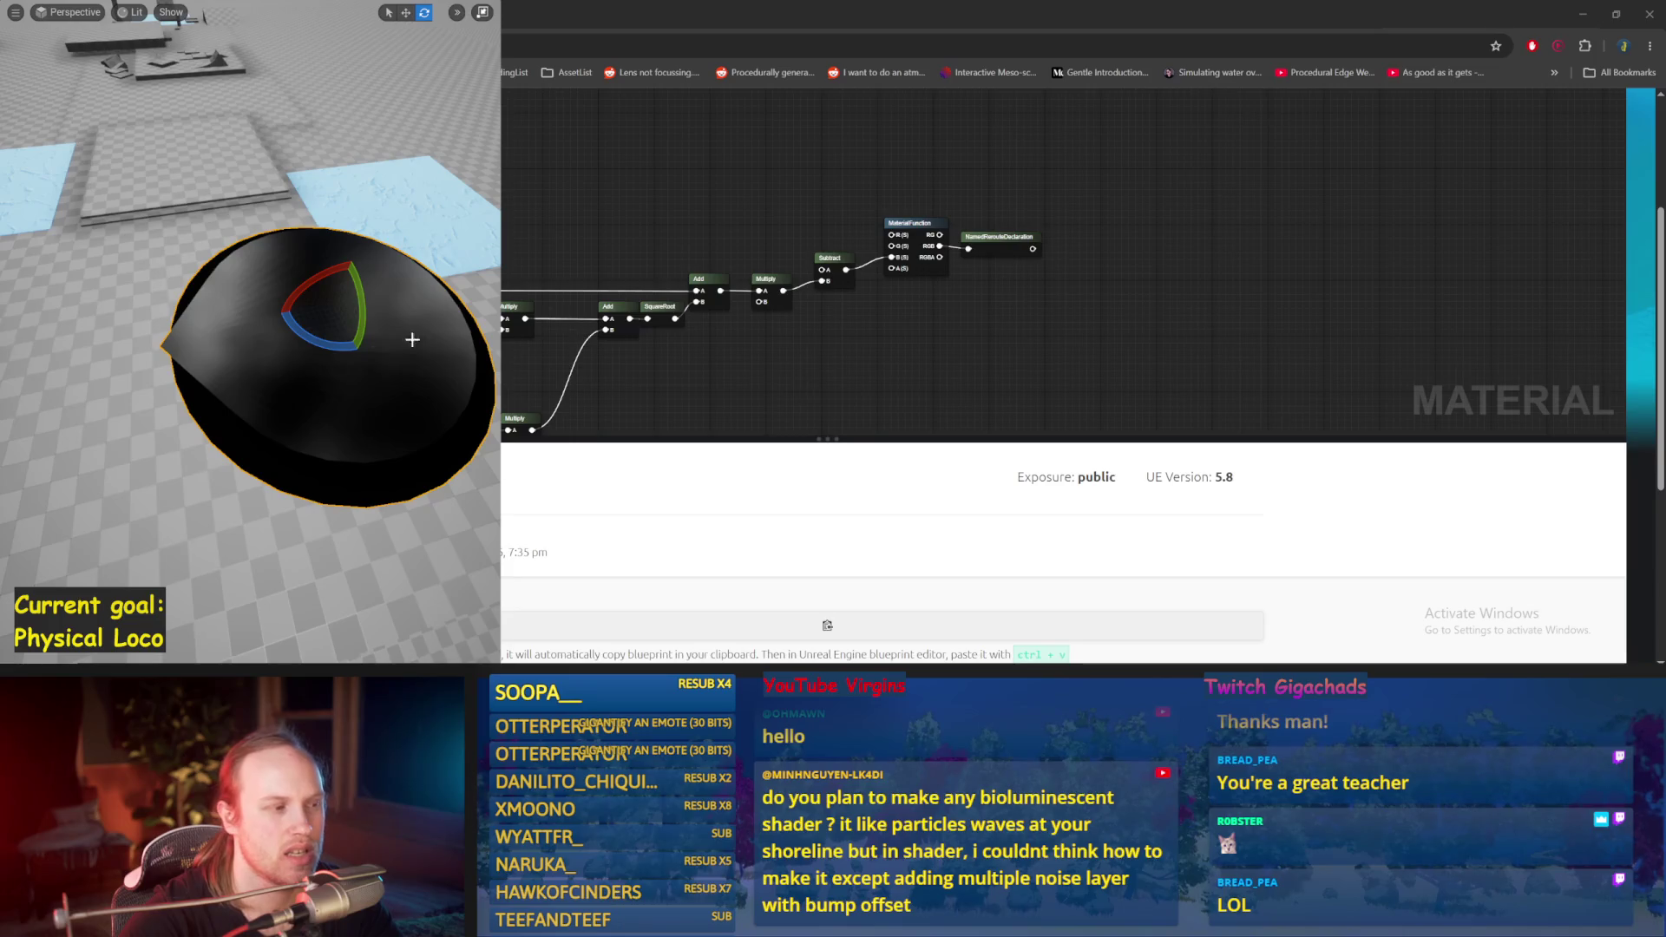
key("F11")
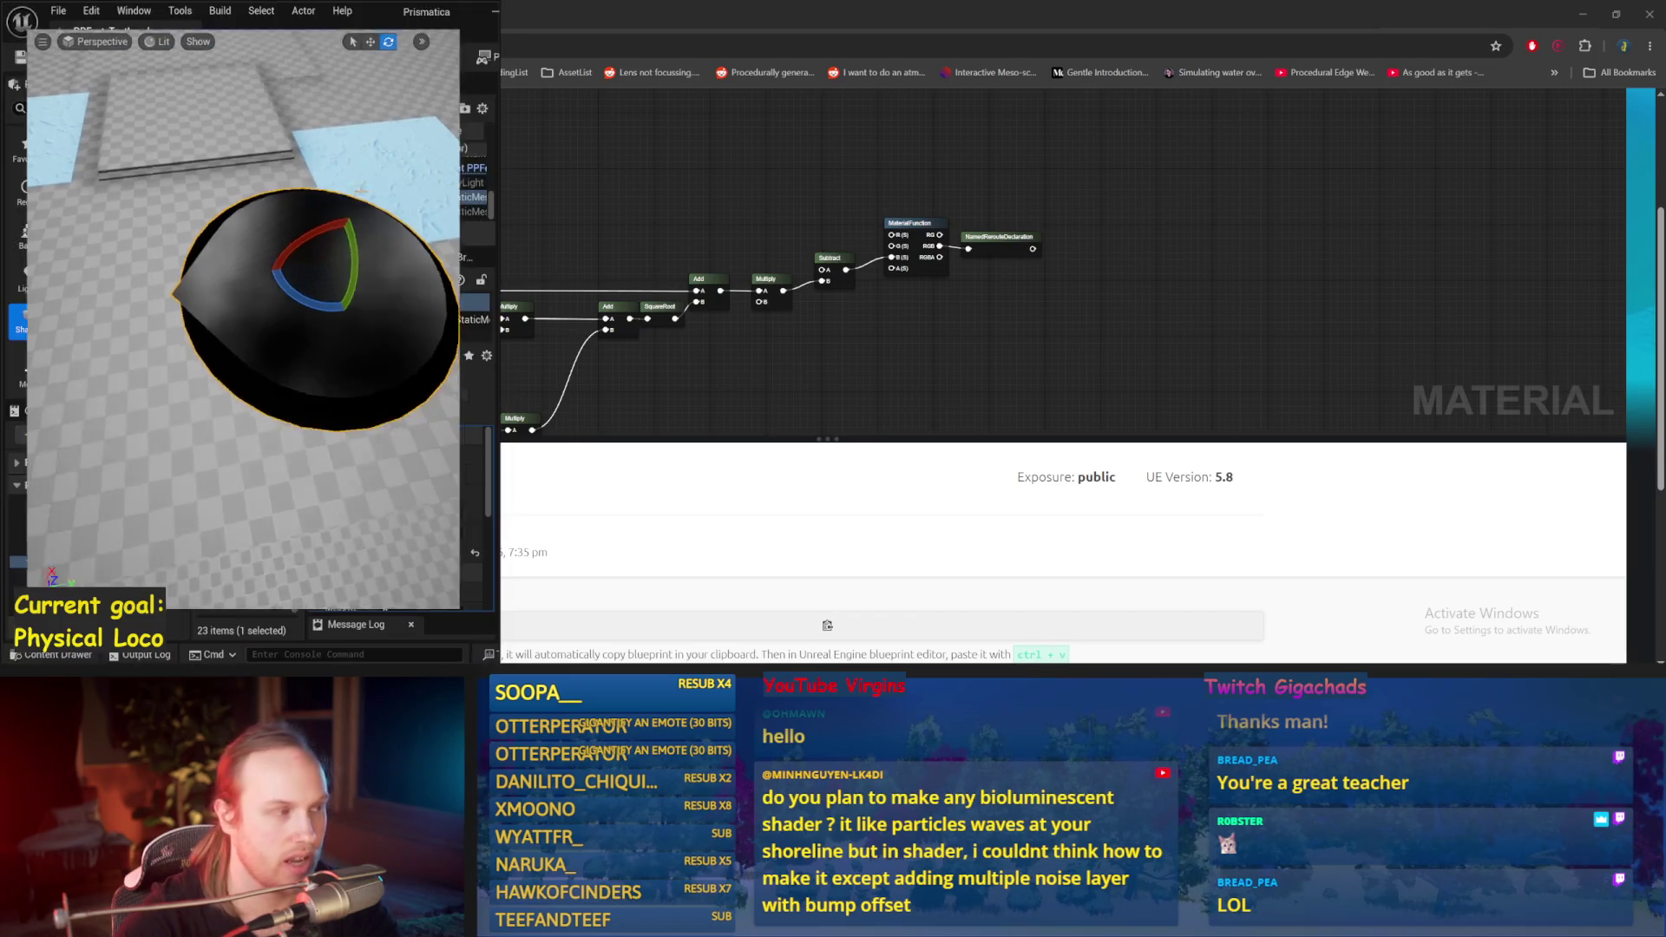
left_click(422, 53)
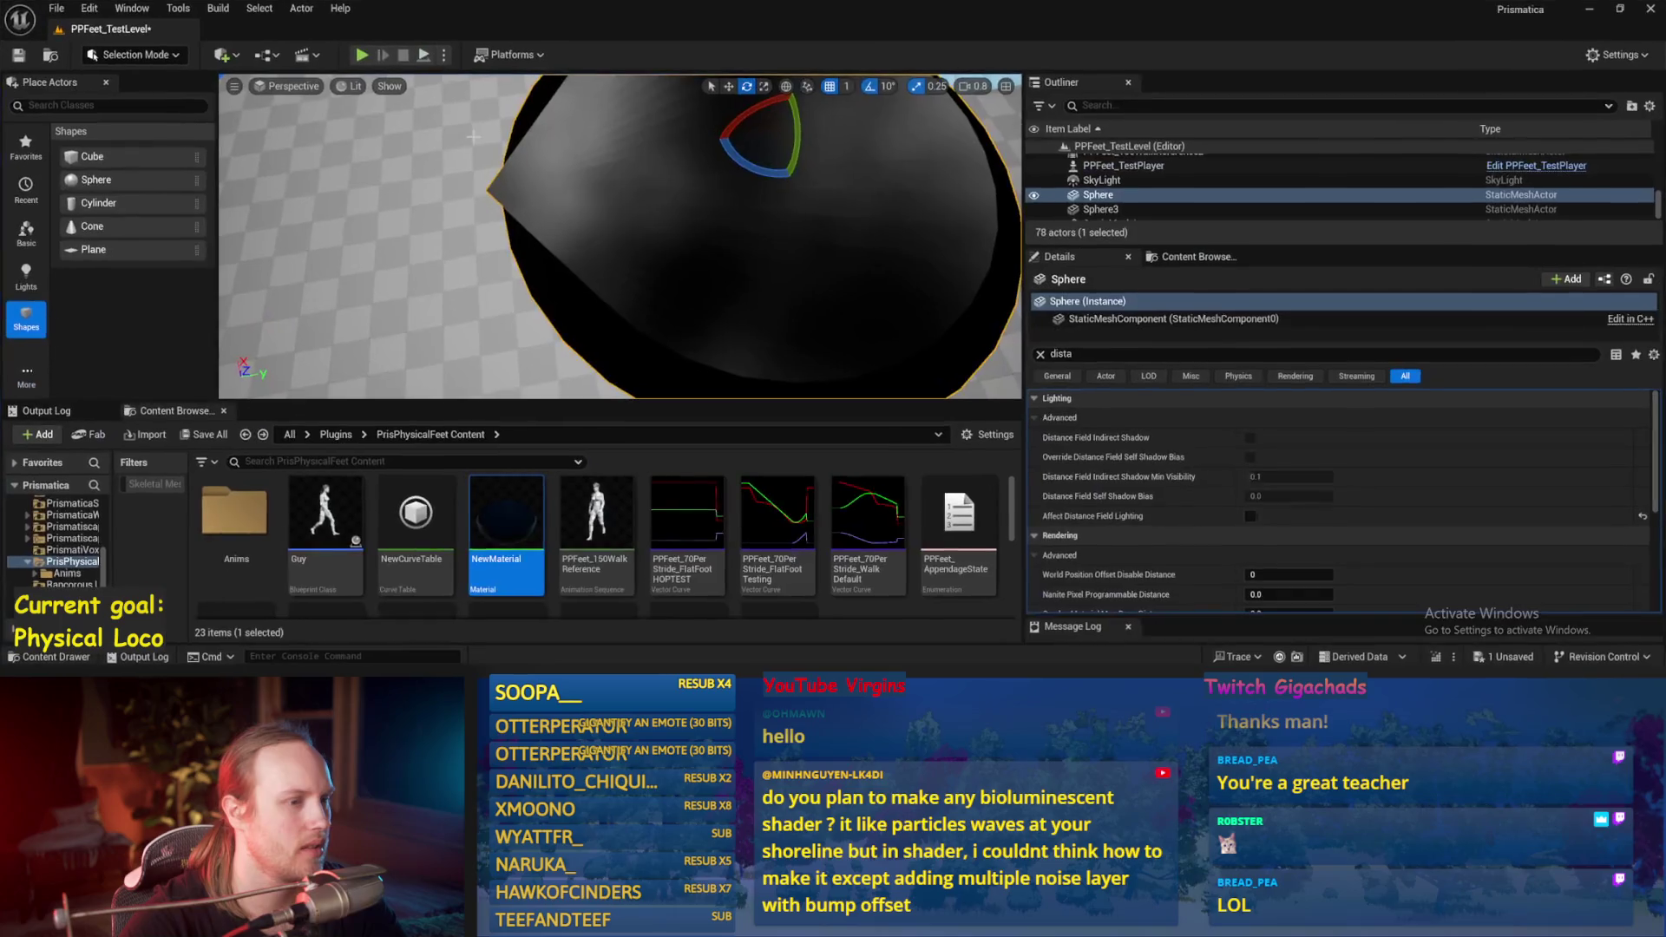
key("ctrl+s")
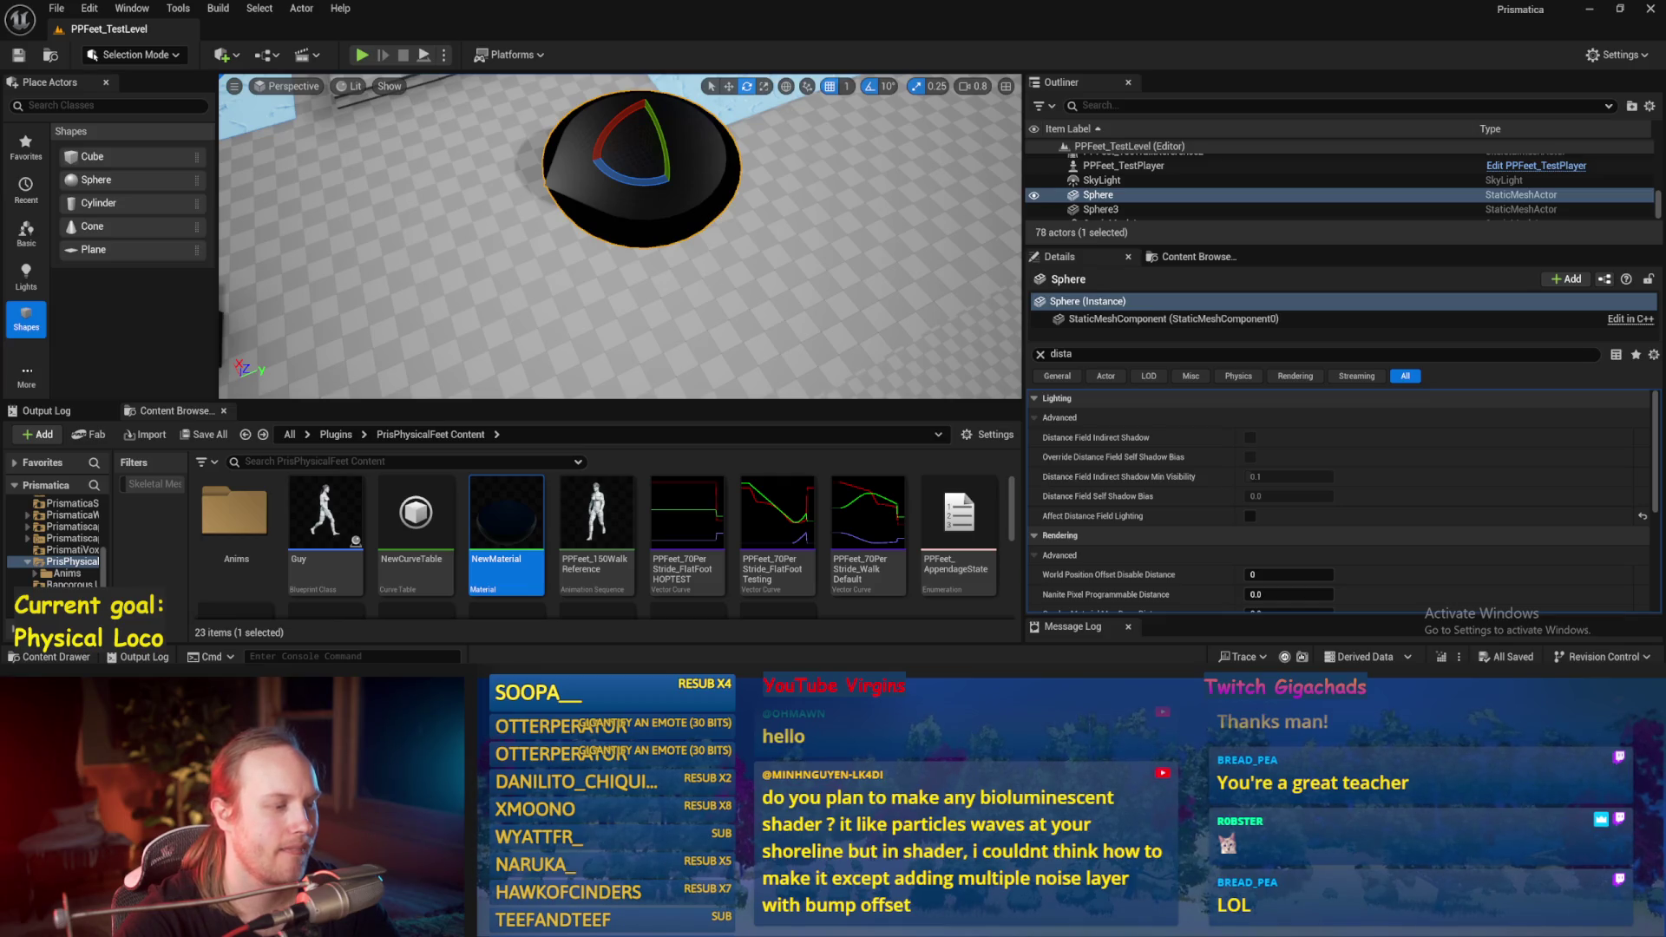
key("alt+Tab")
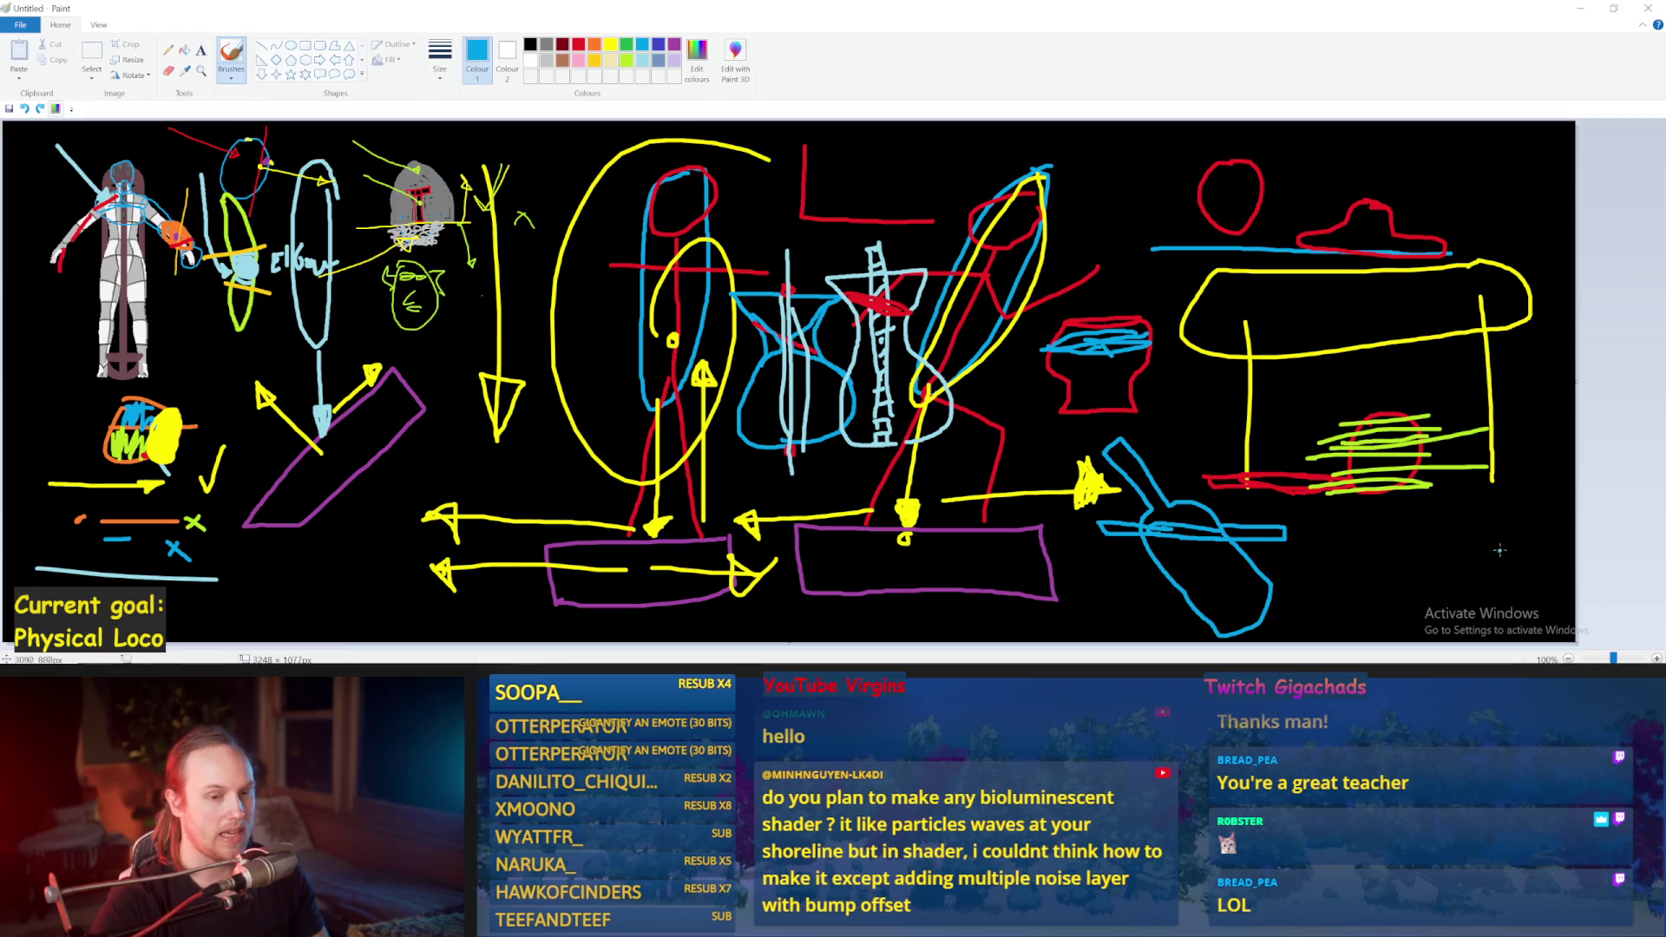
Step: Draw three blue strokes over the blue shape at the bottom right of the canvas
mouse_move(1416, 513)
left_mouse_down()
mouse_move(1368, 547)
mouse_move(1444, 596)
mouse_move(1493, 563)
left_mouse_up()
mouse_move(1288, 553)
left_mouse_down()
mouse_move(1114, 527)
mouse_move(1282, 573)
left_mouse_up()
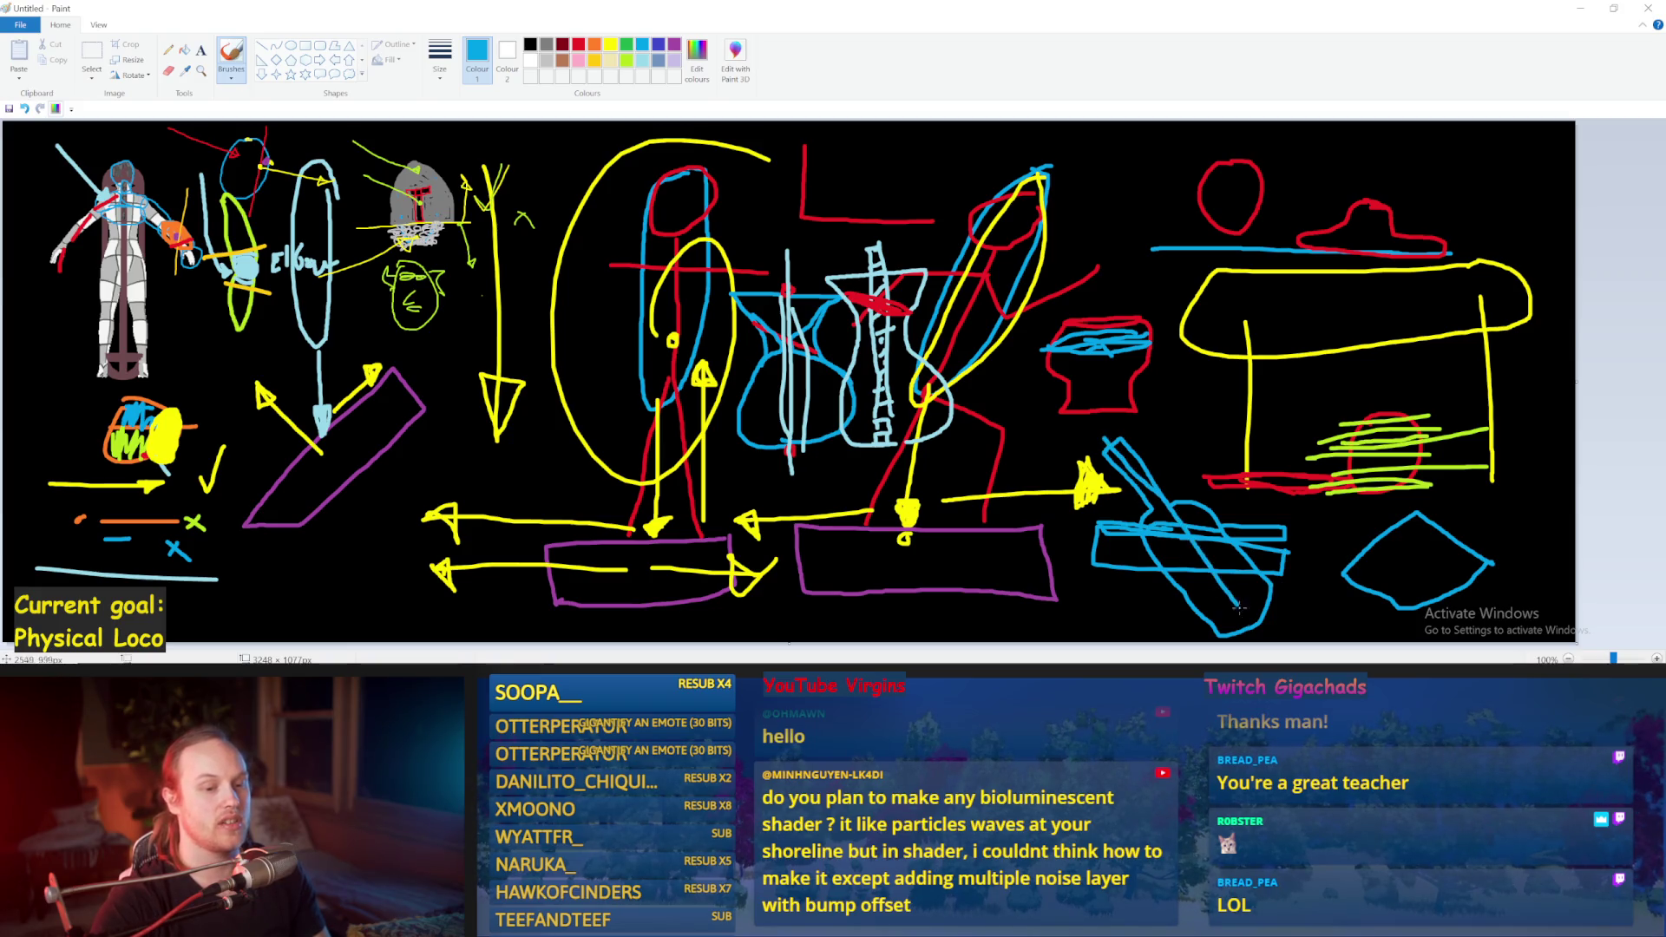
left_click_drag(1233, 578, 1192, 606)
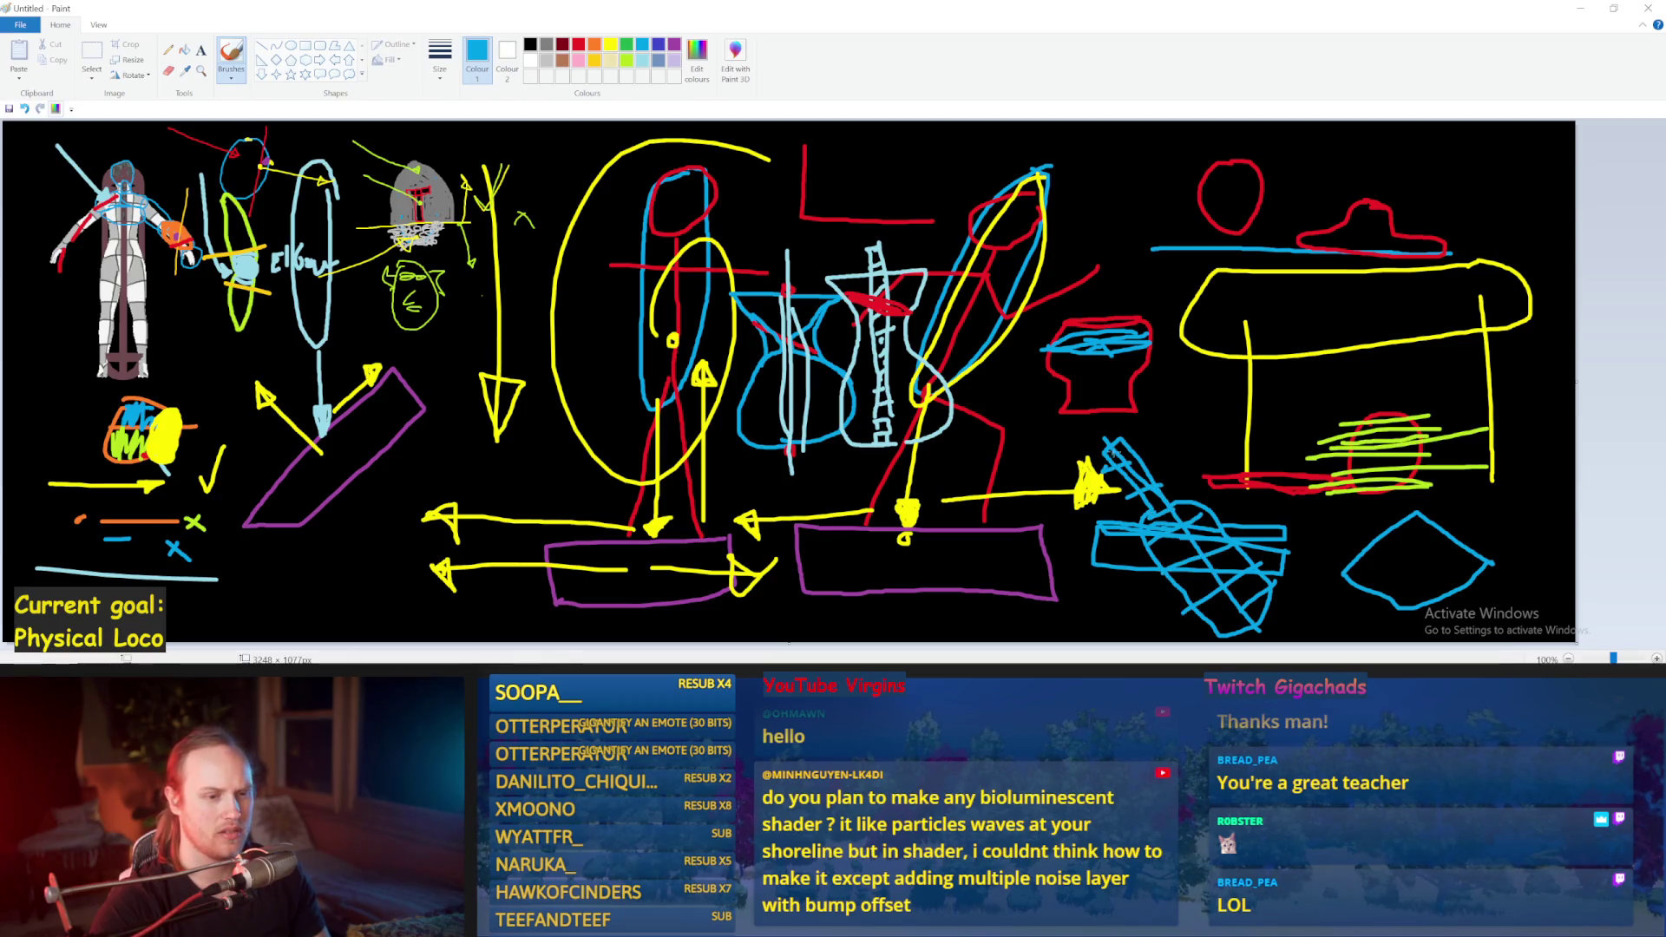
Step: Draw trial red lines across the blue shape, then undo all the red strokes
left_click(576, 44)
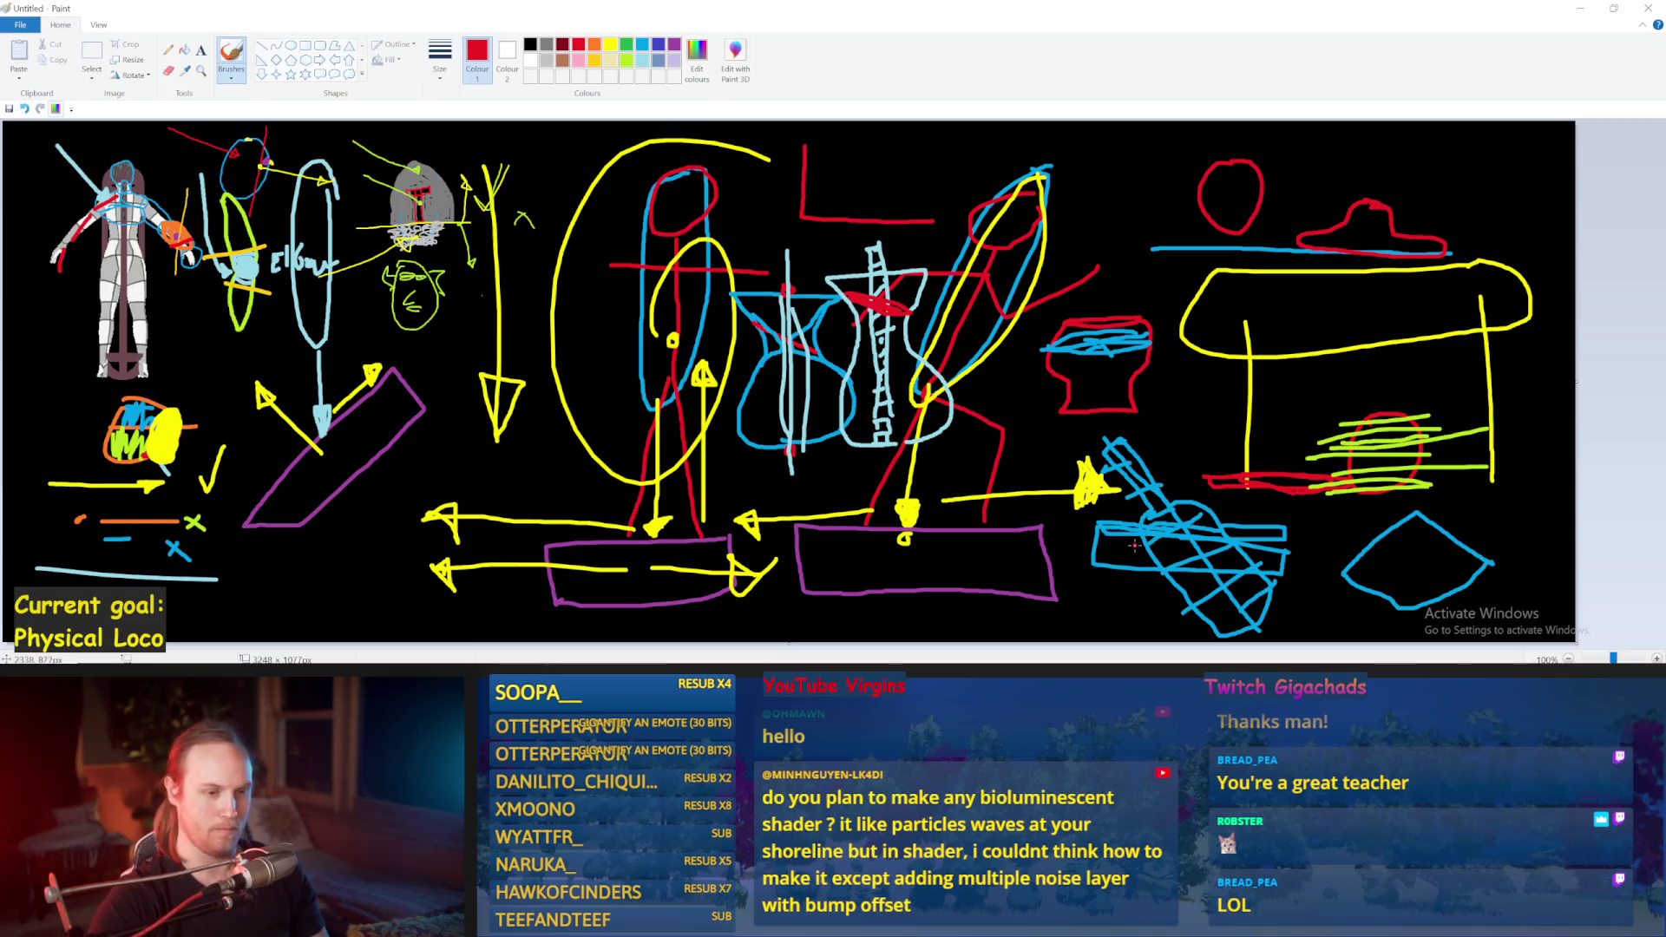
mouse_move(1101, 532)
left_mouse_down()
mouse_move(1333, 556)
mouse_move(1100, 558)
left_mouse_up()
left_click_drag(1073, 447, 1267, 642)
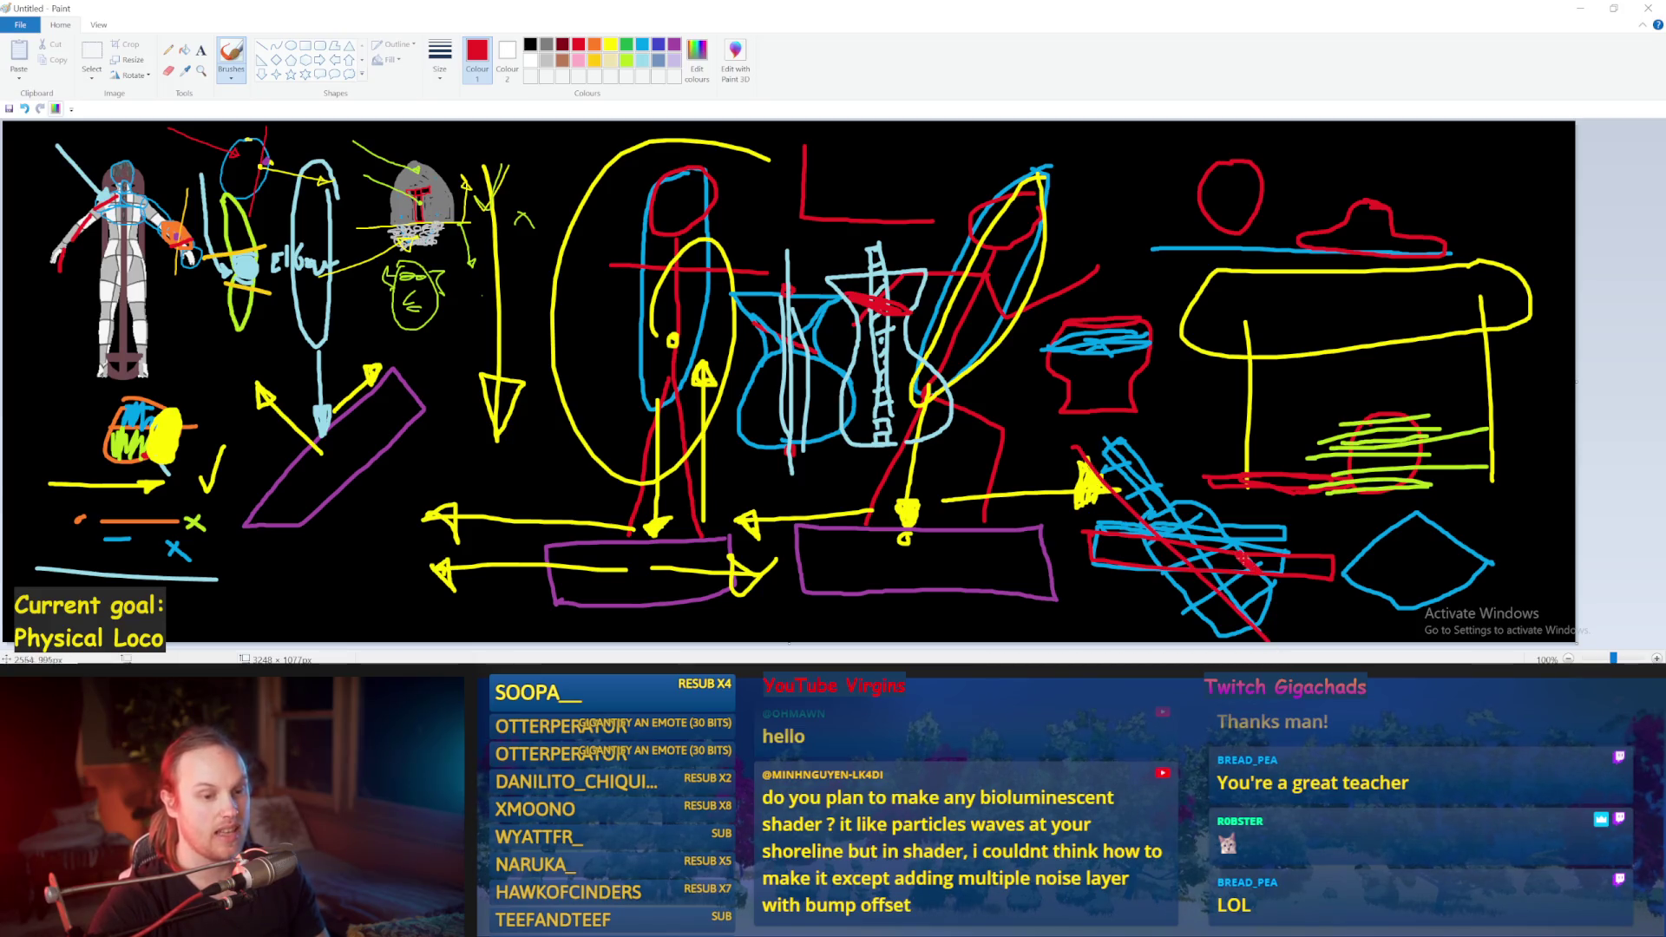
left_click_drag(1119, 547, 1266, 580)
key("ctrl+z")
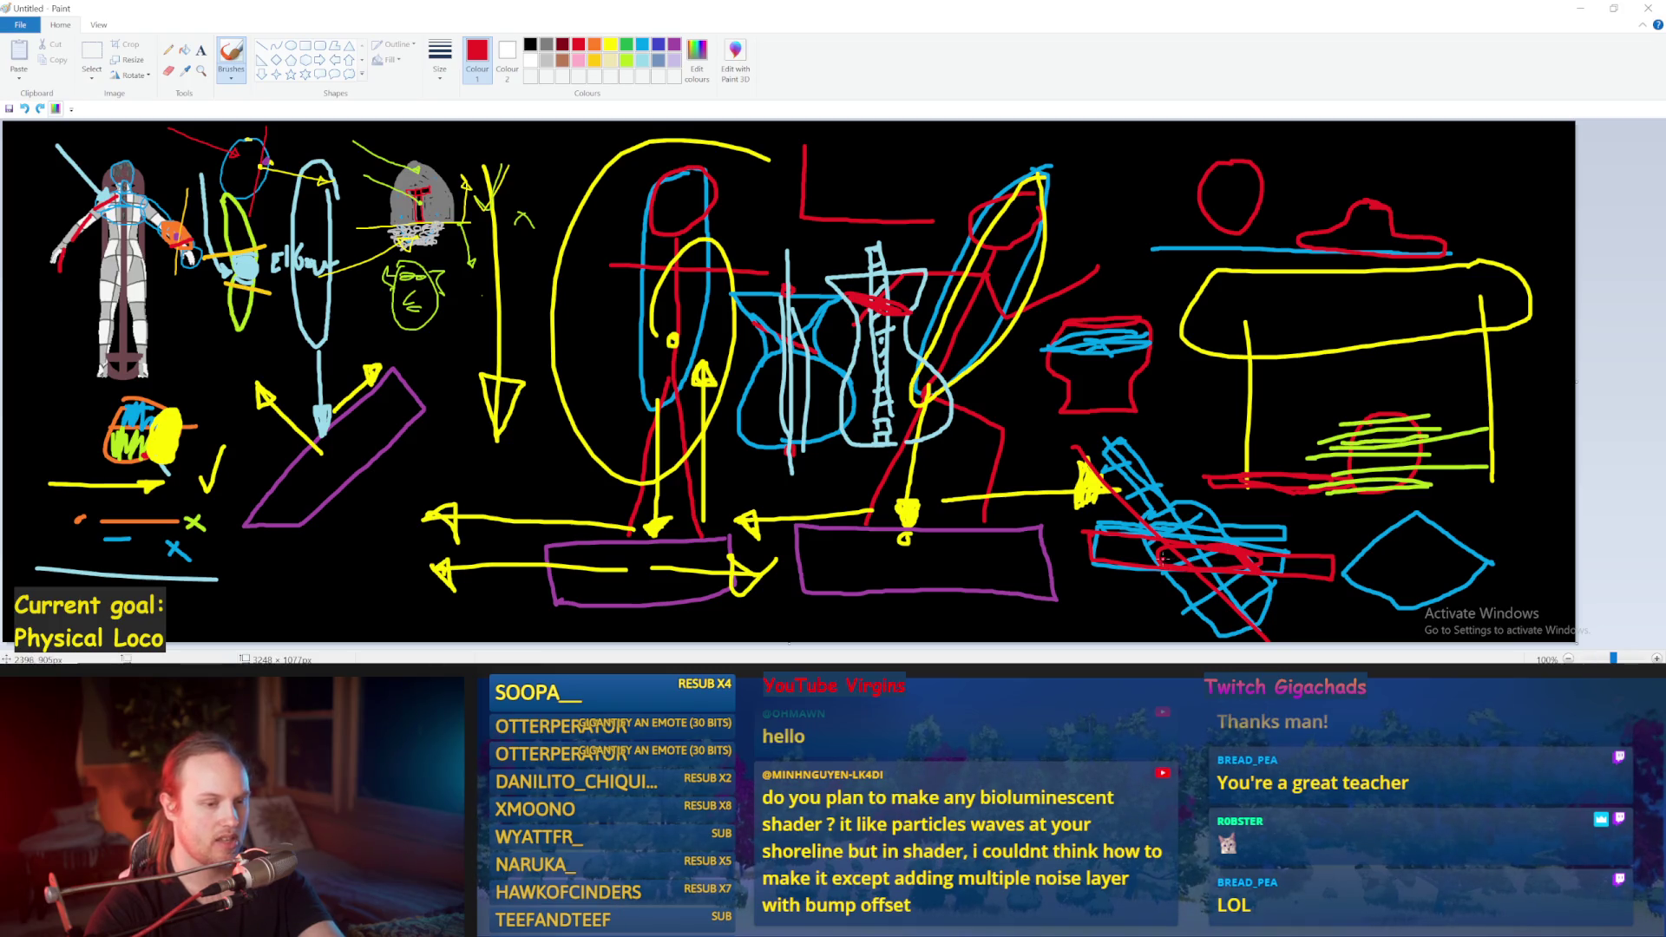
key("ctrl+z")
key("ctrl+z")
key("ctrl+z")
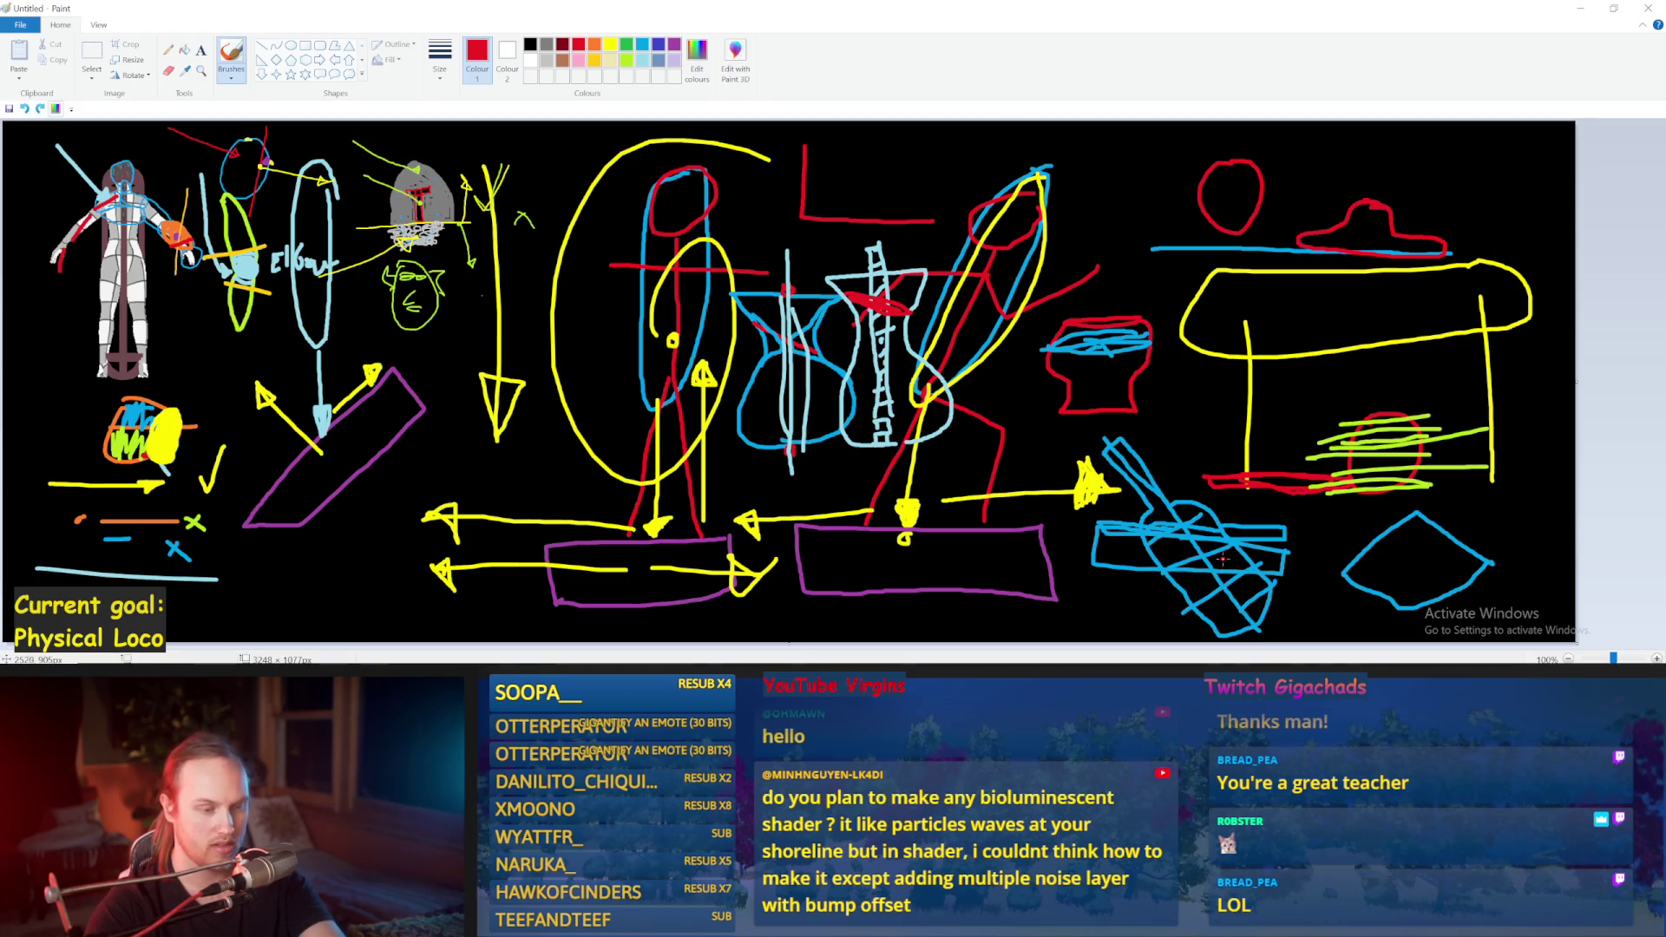